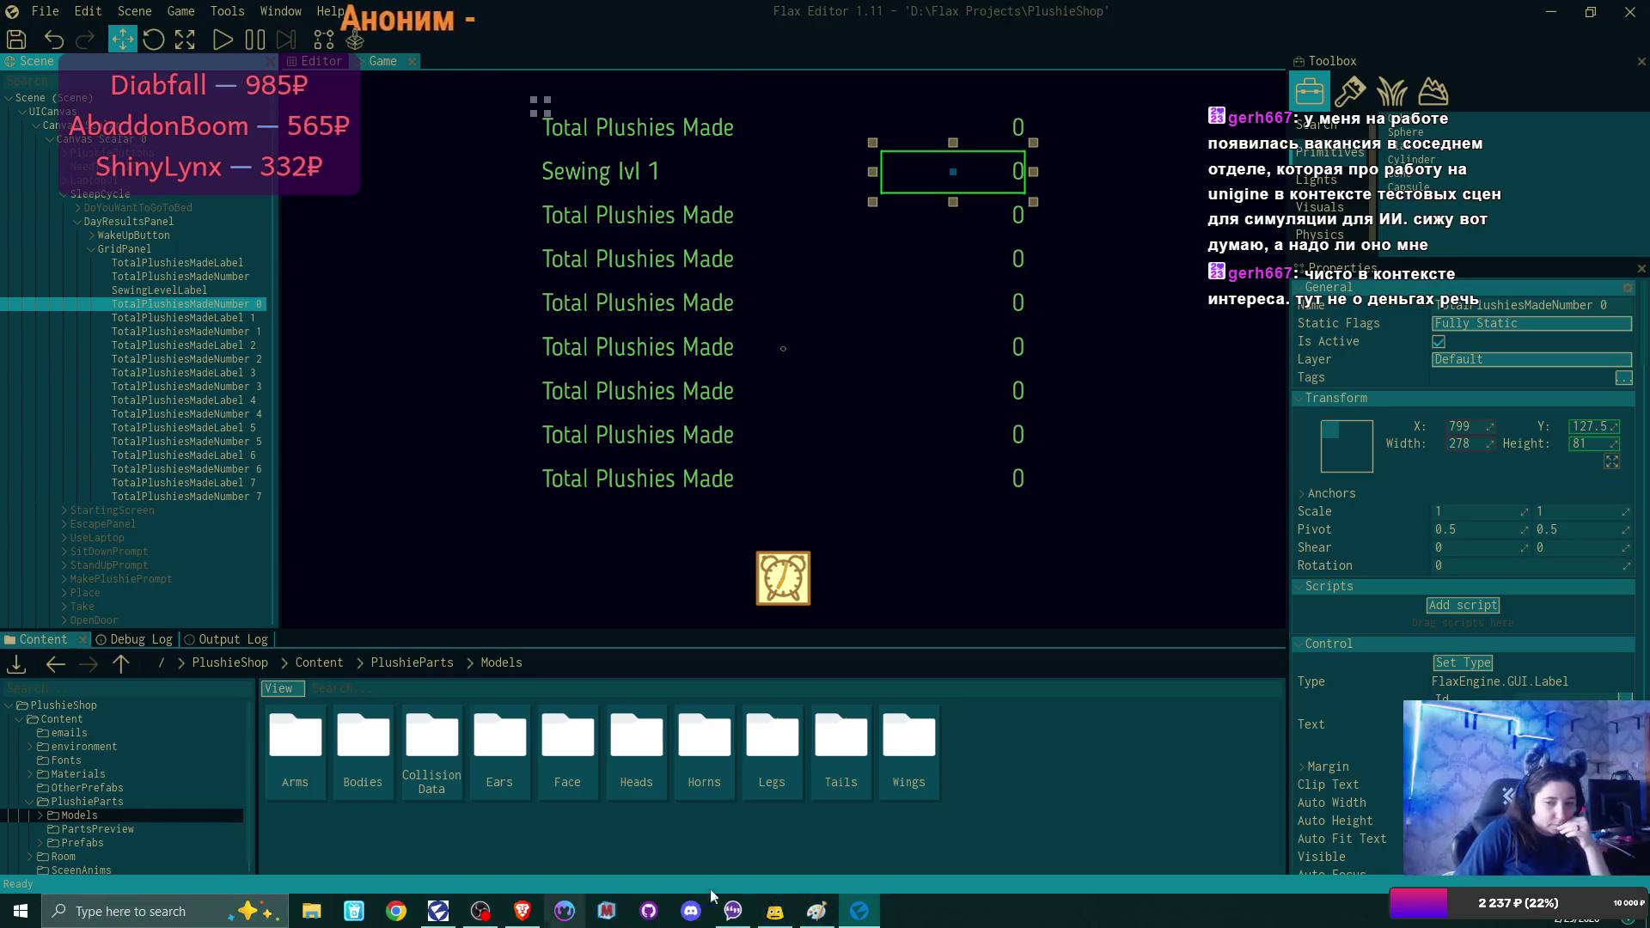
# Launch Krita from the Start menu and start a new document.
pyautogui.click(21, 912)
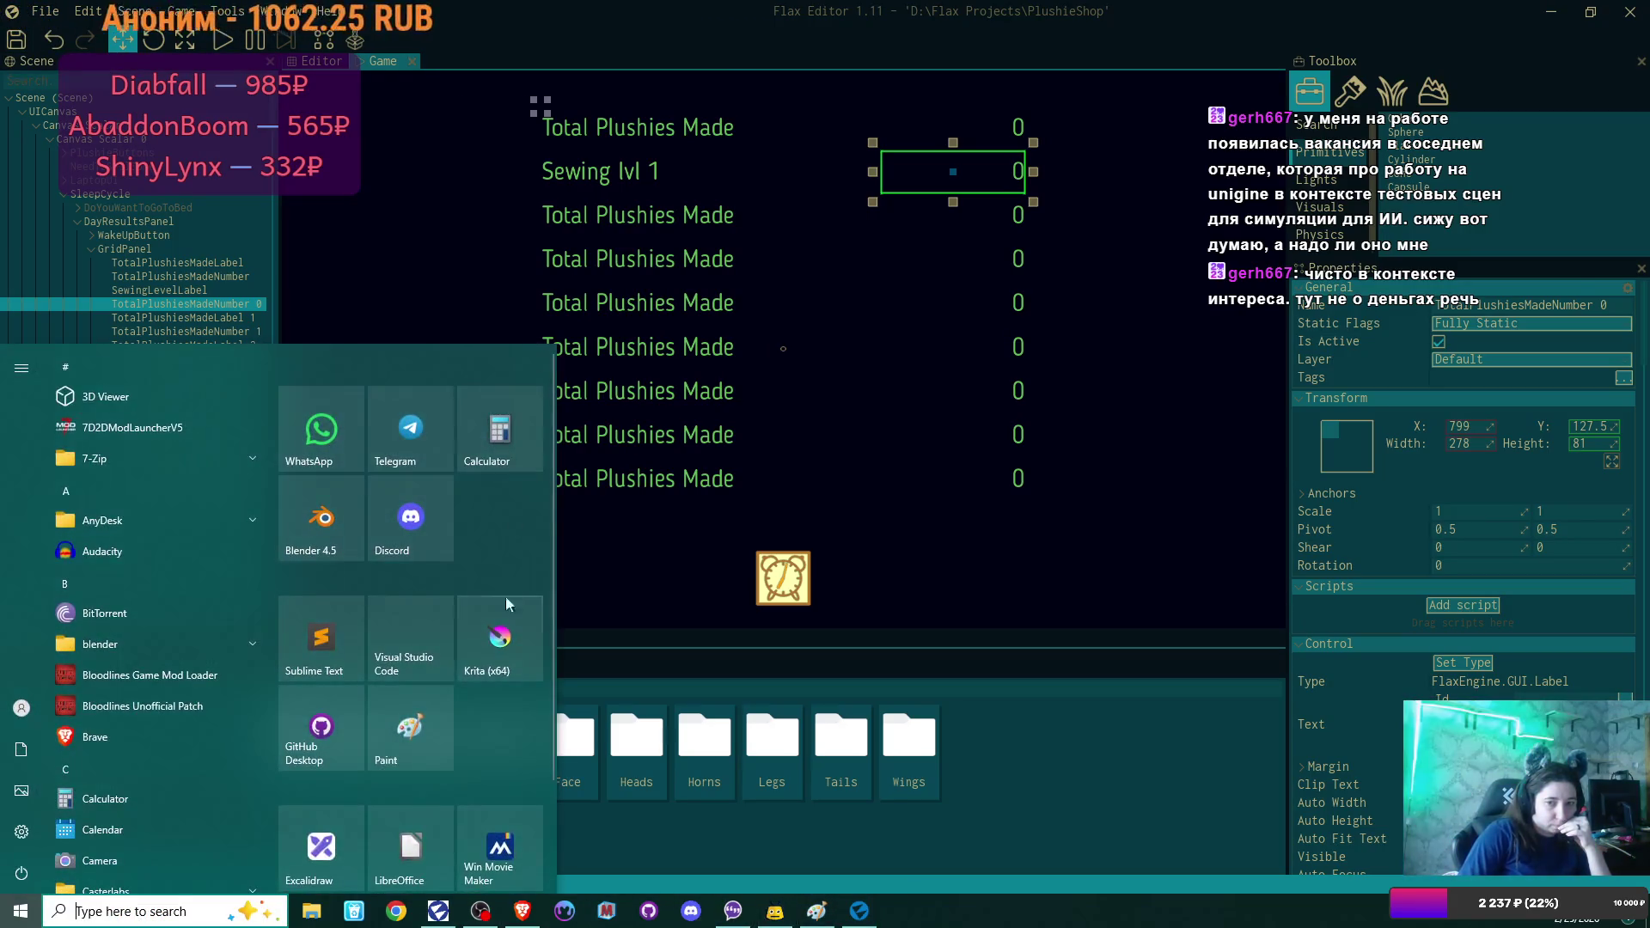
pyautogui.click(487, 524)
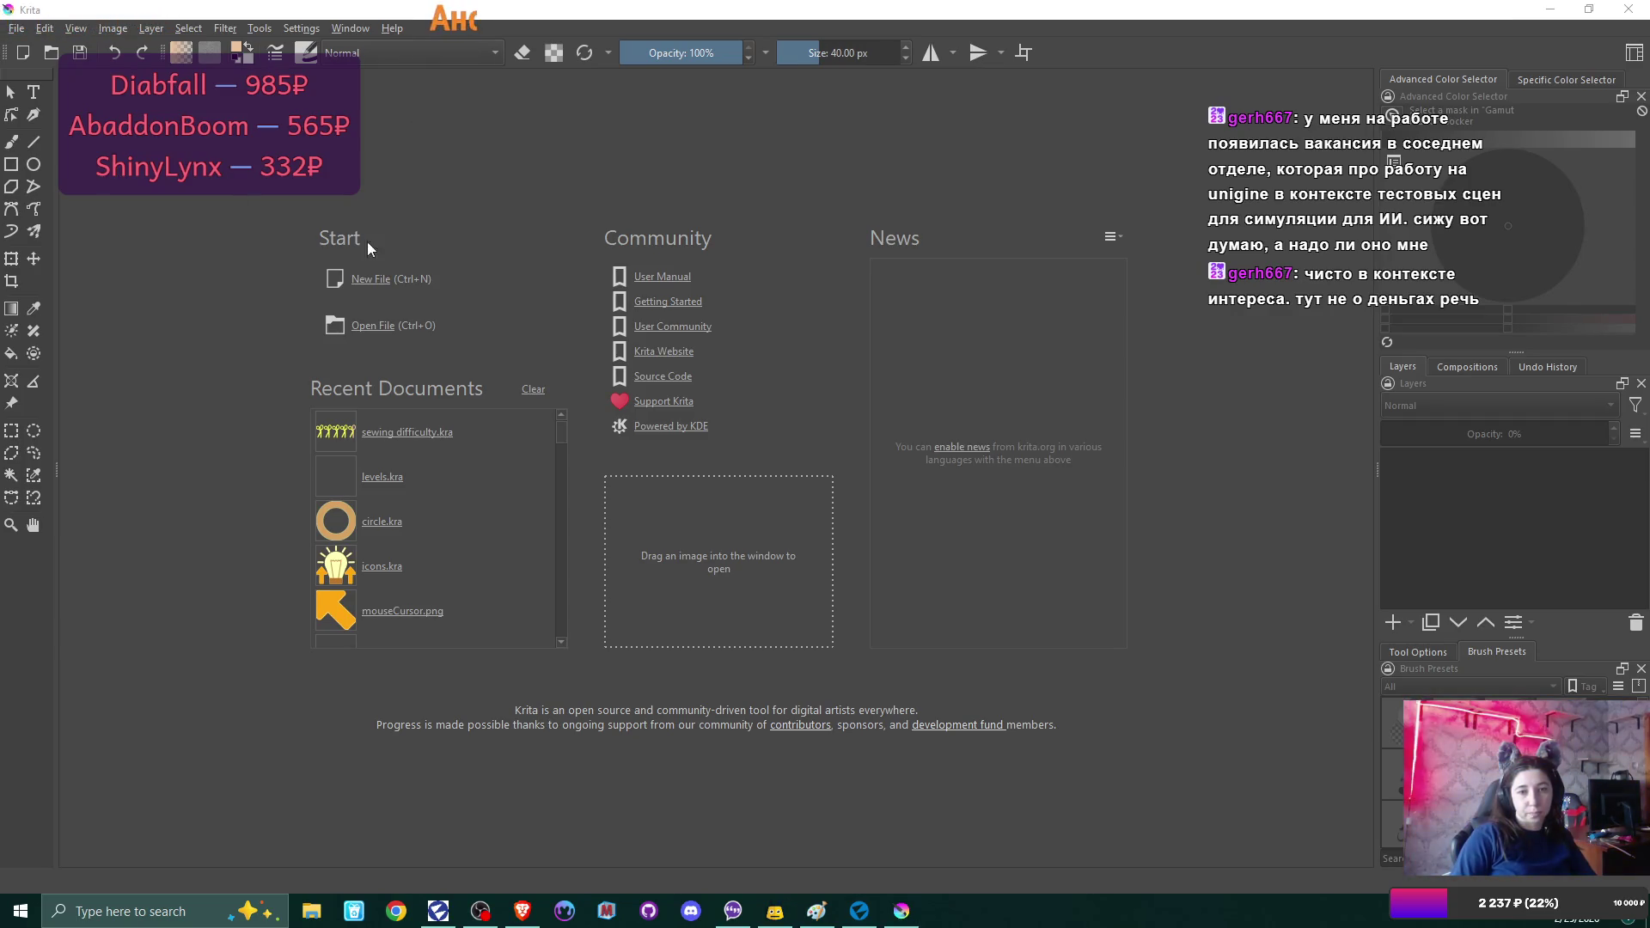
pyautogui.click(370, 279)
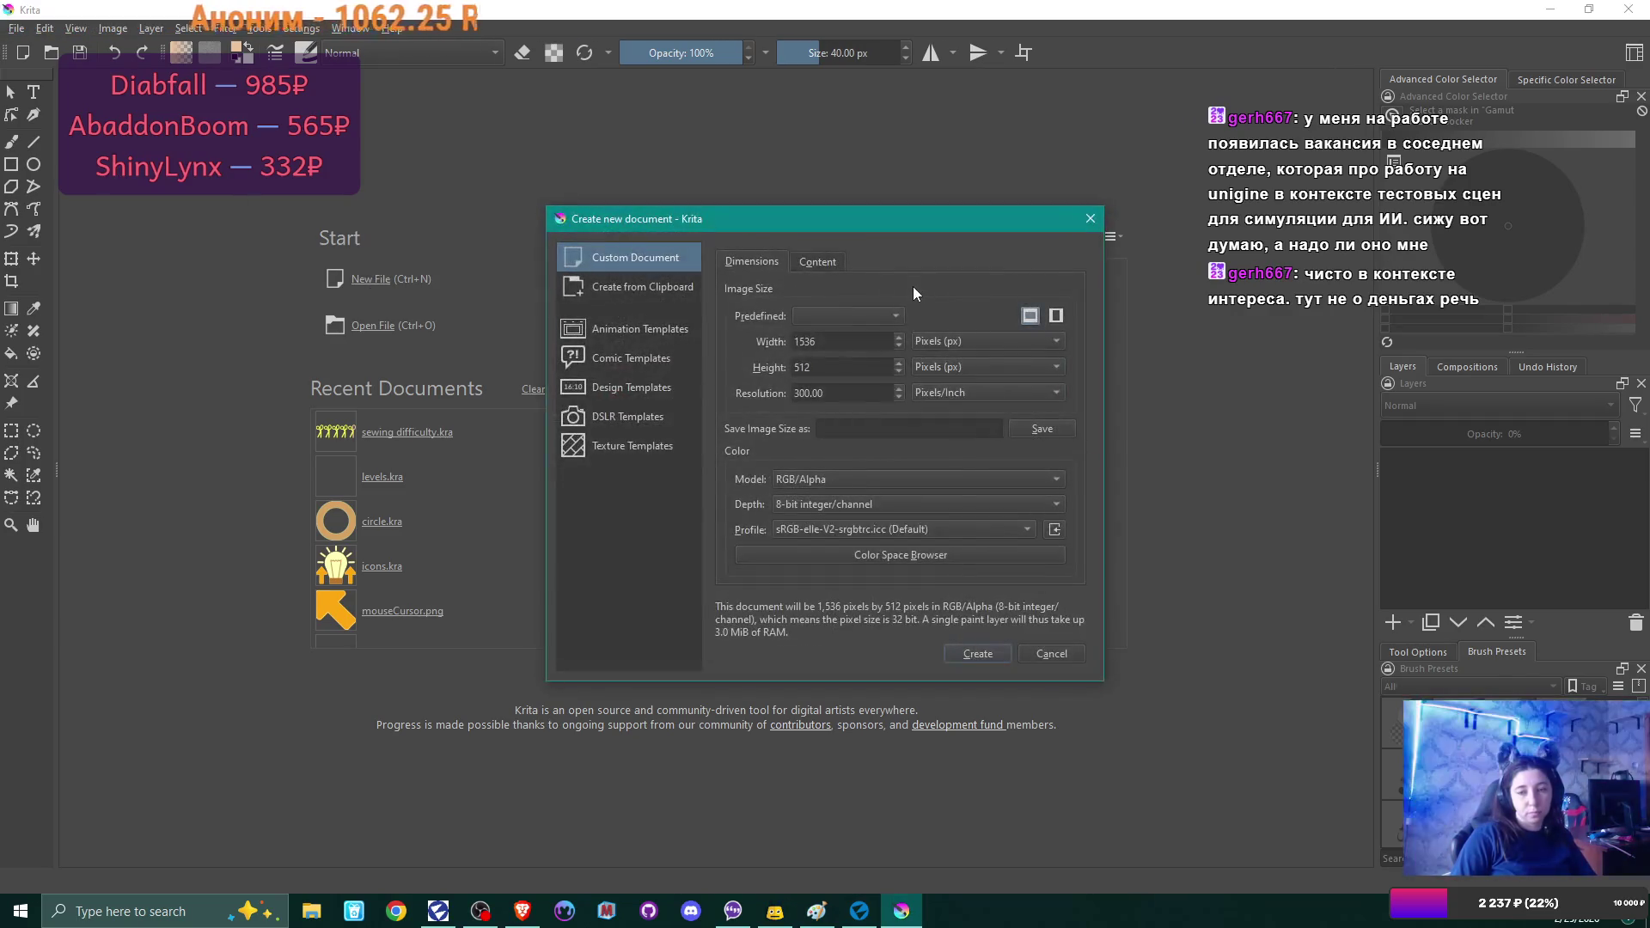
# Create a new Krita document 560 px wide and 160 px high.
pyautogui.click(856, 345)
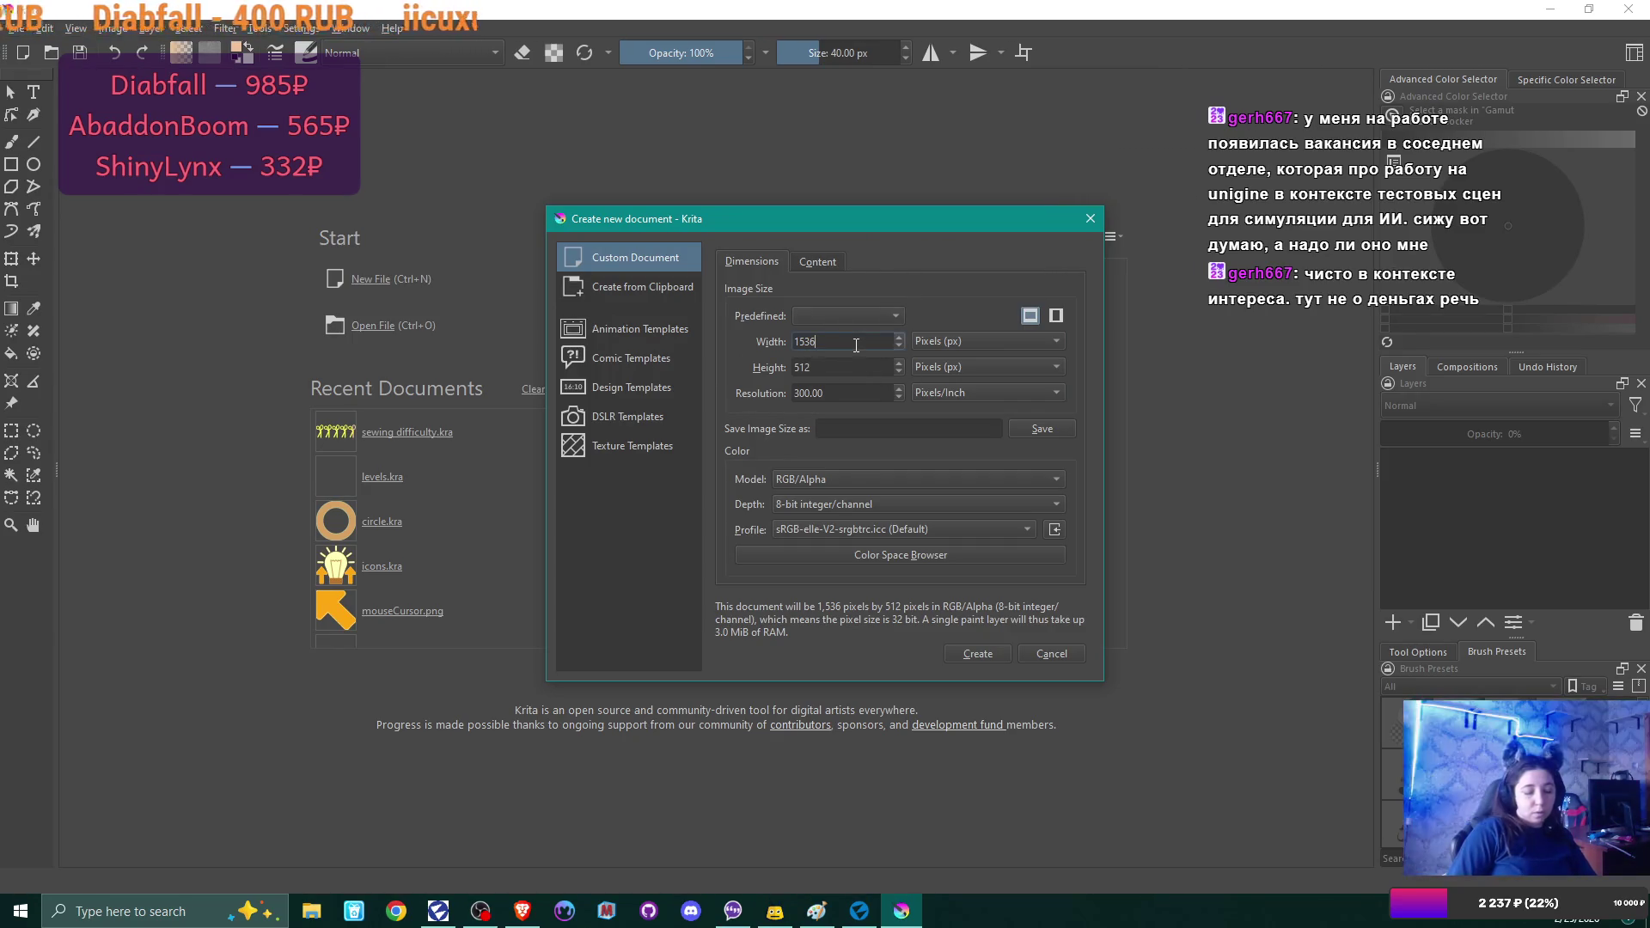
pyautogui.write('28')
pyautogui.press('BackSpace')
pyautogui.press('BackSpace')
pyautogui.press('BackSpace')
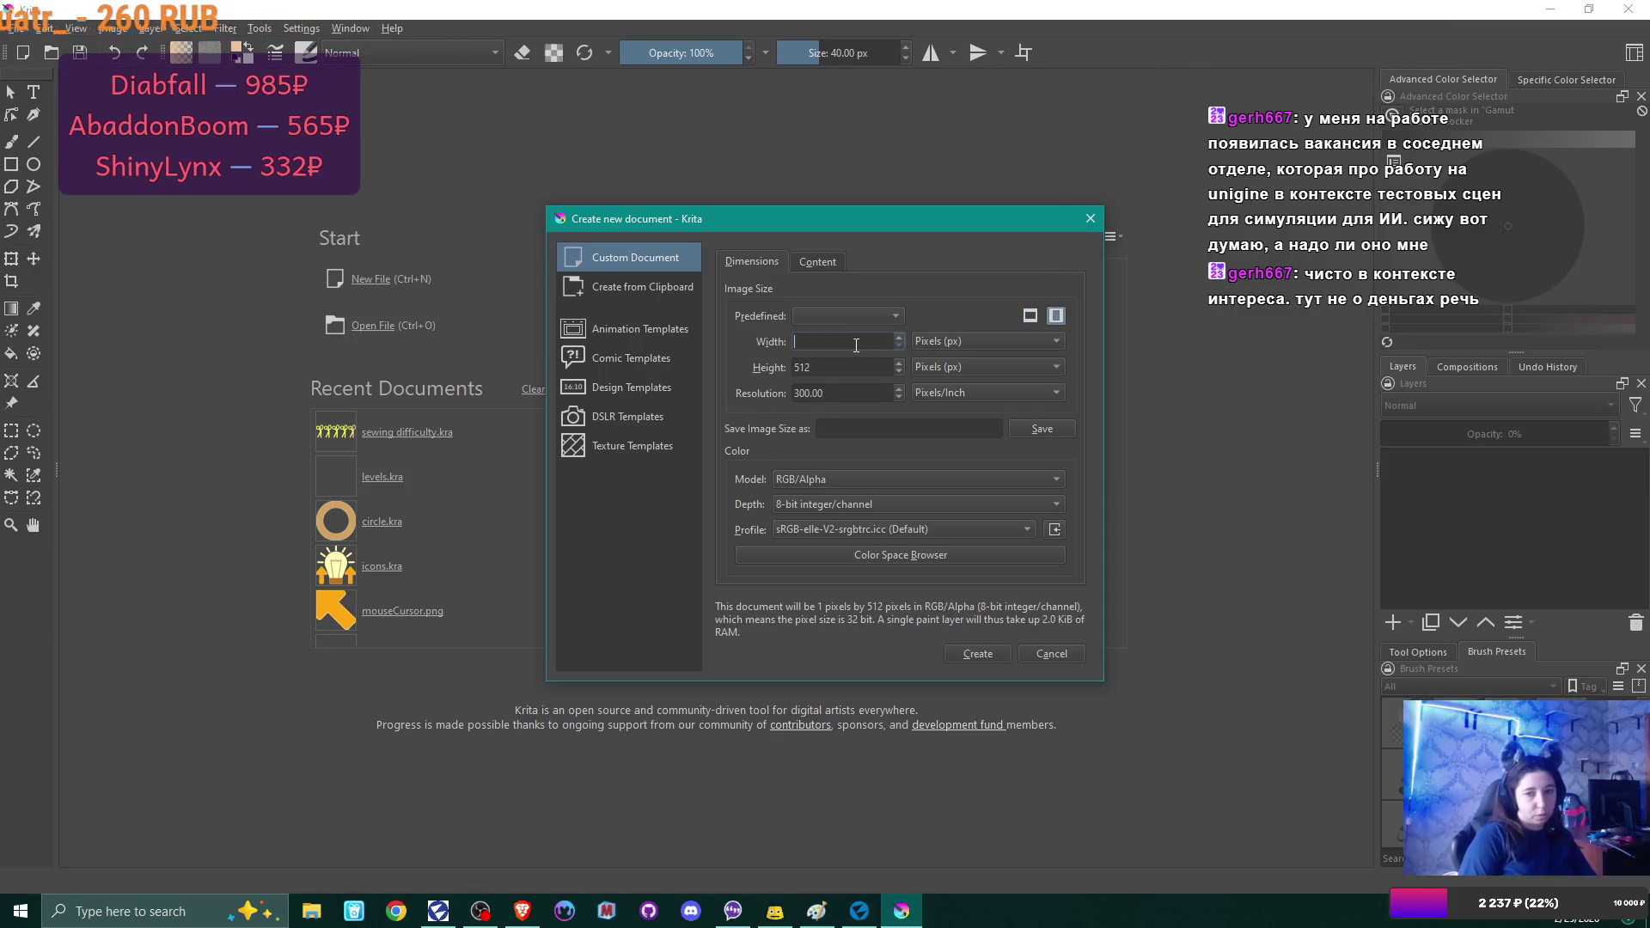
pyautogui.write('280')
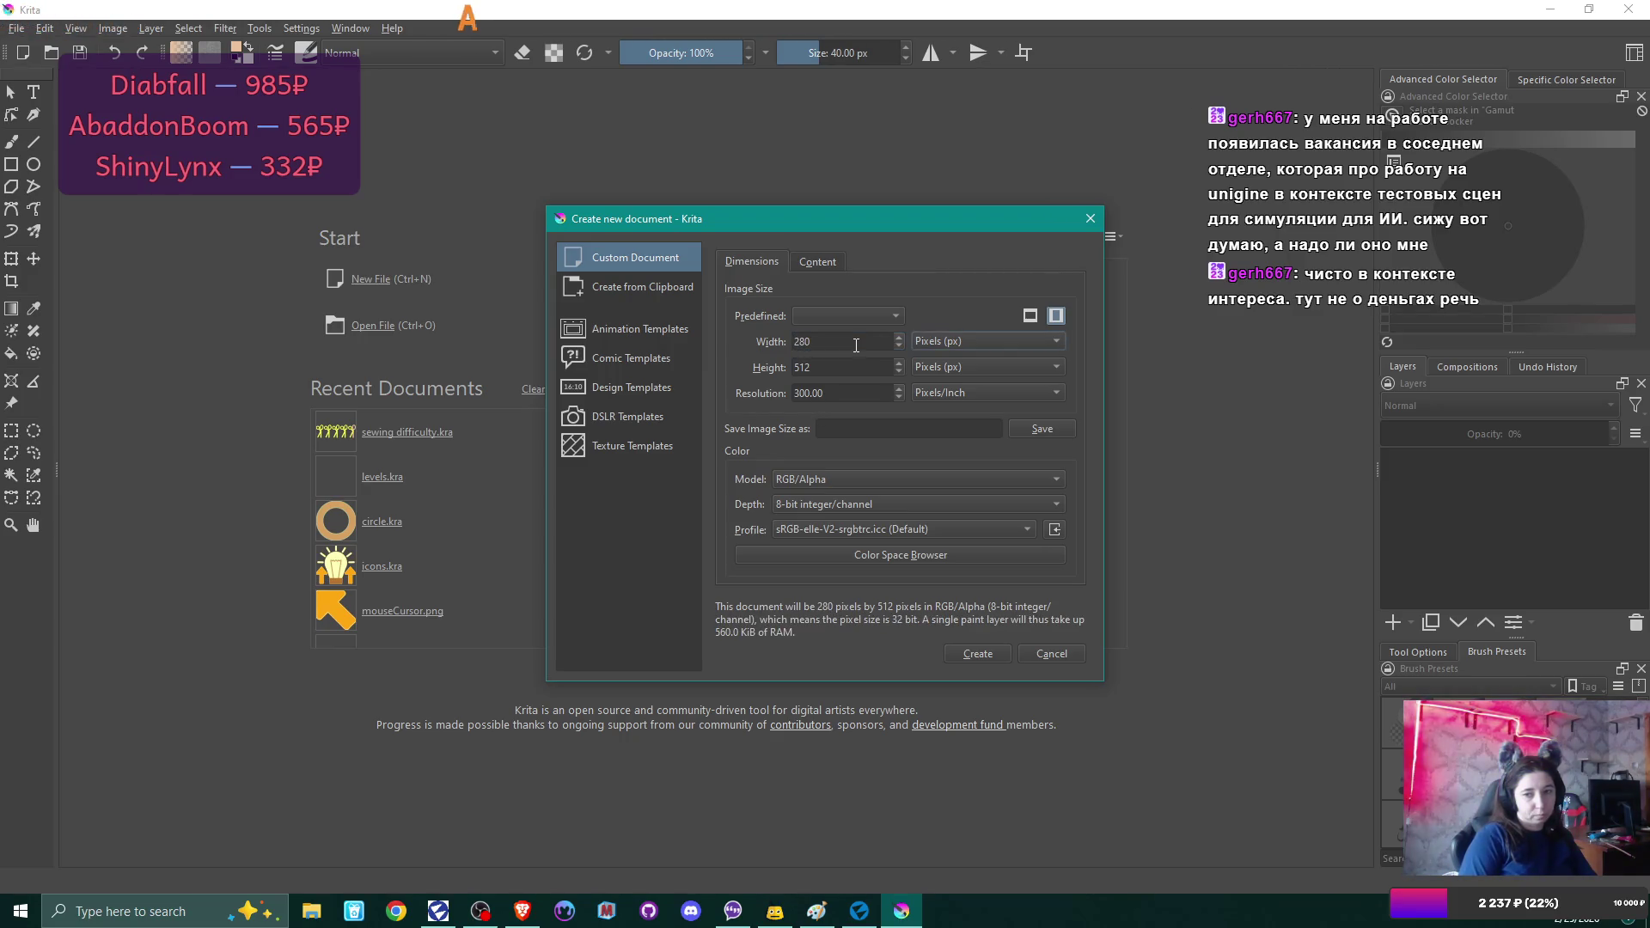
pyautogui.doubleClick(840, 368)
pyautogui.write('80')
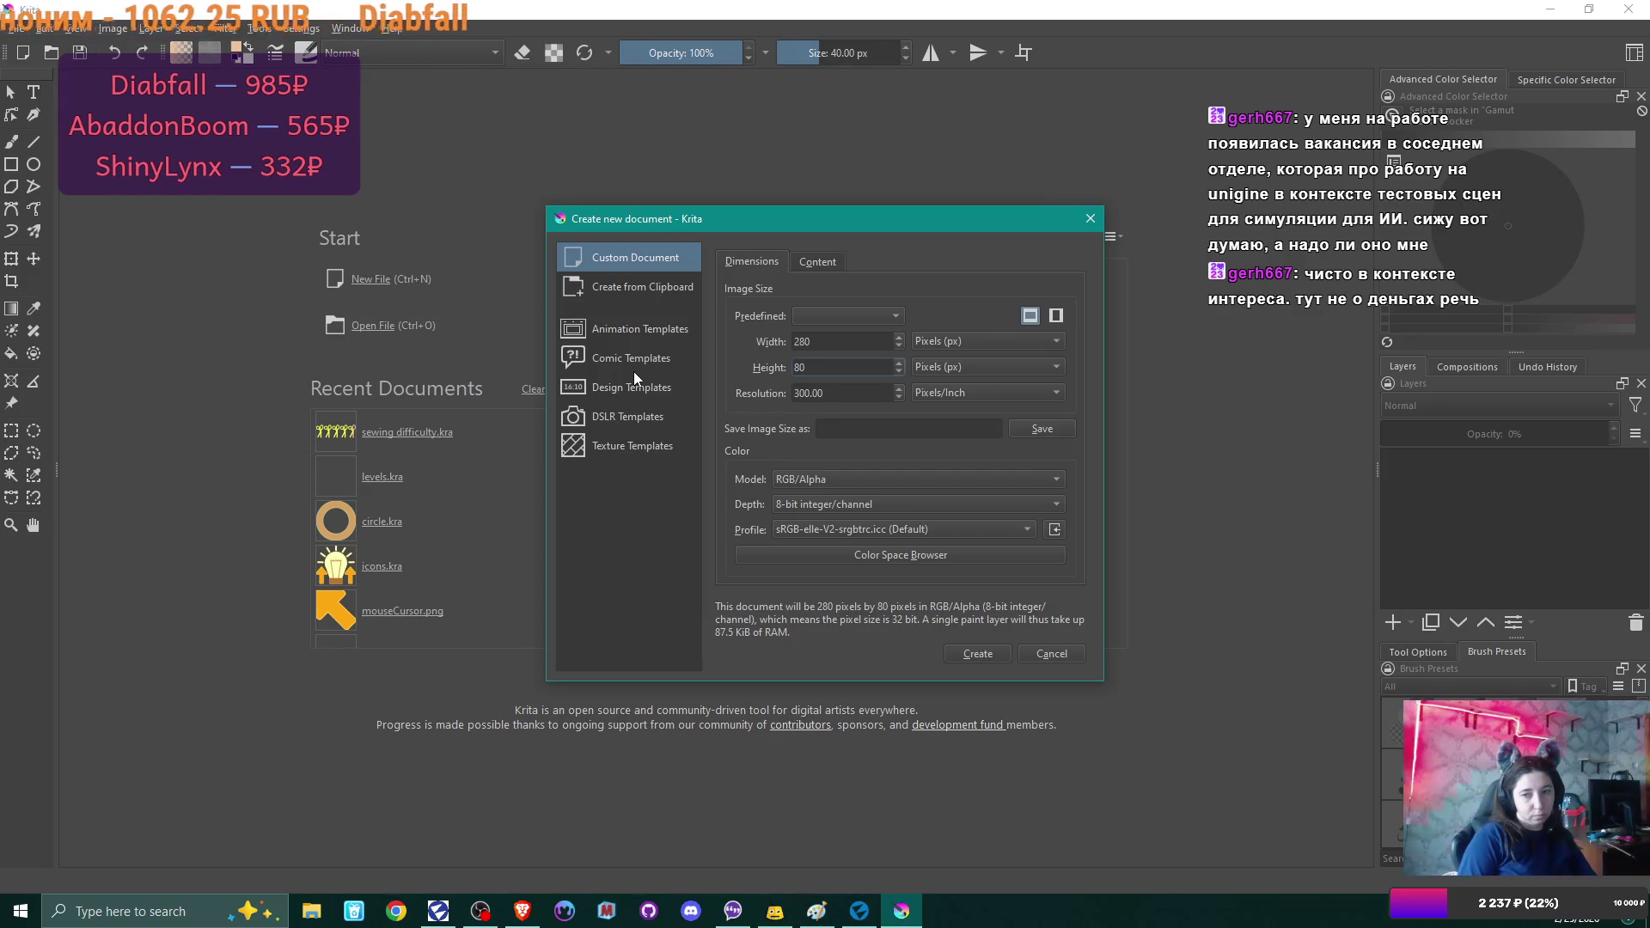
pyautogui.hotkey('shift', 'Tab')
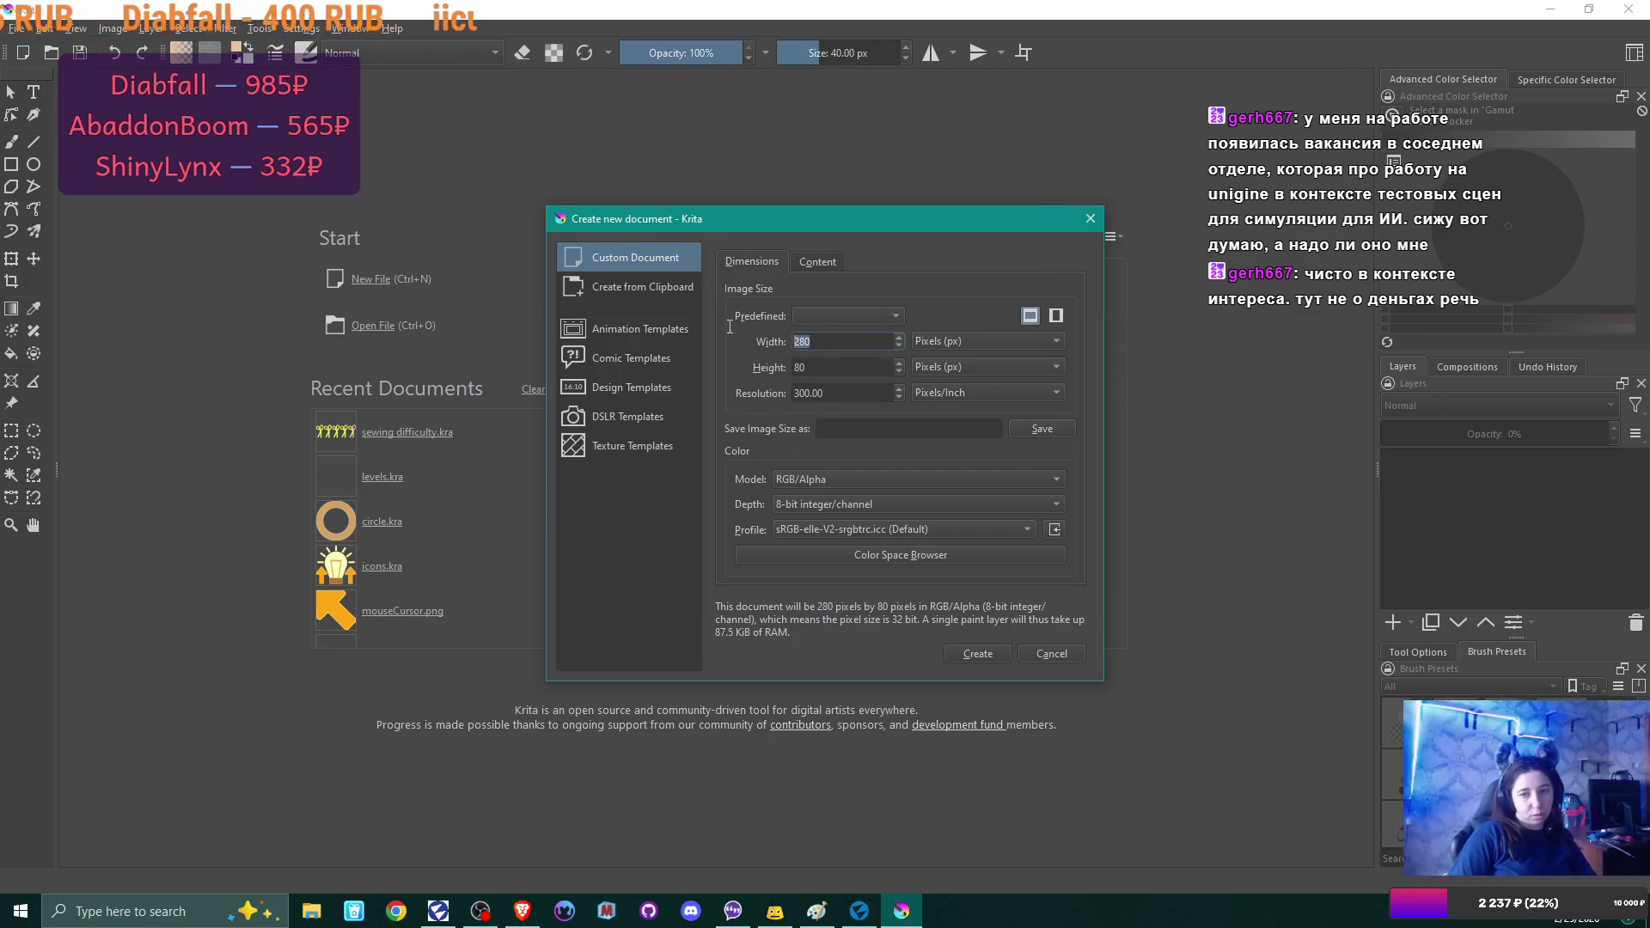
pyautogui.write('560')
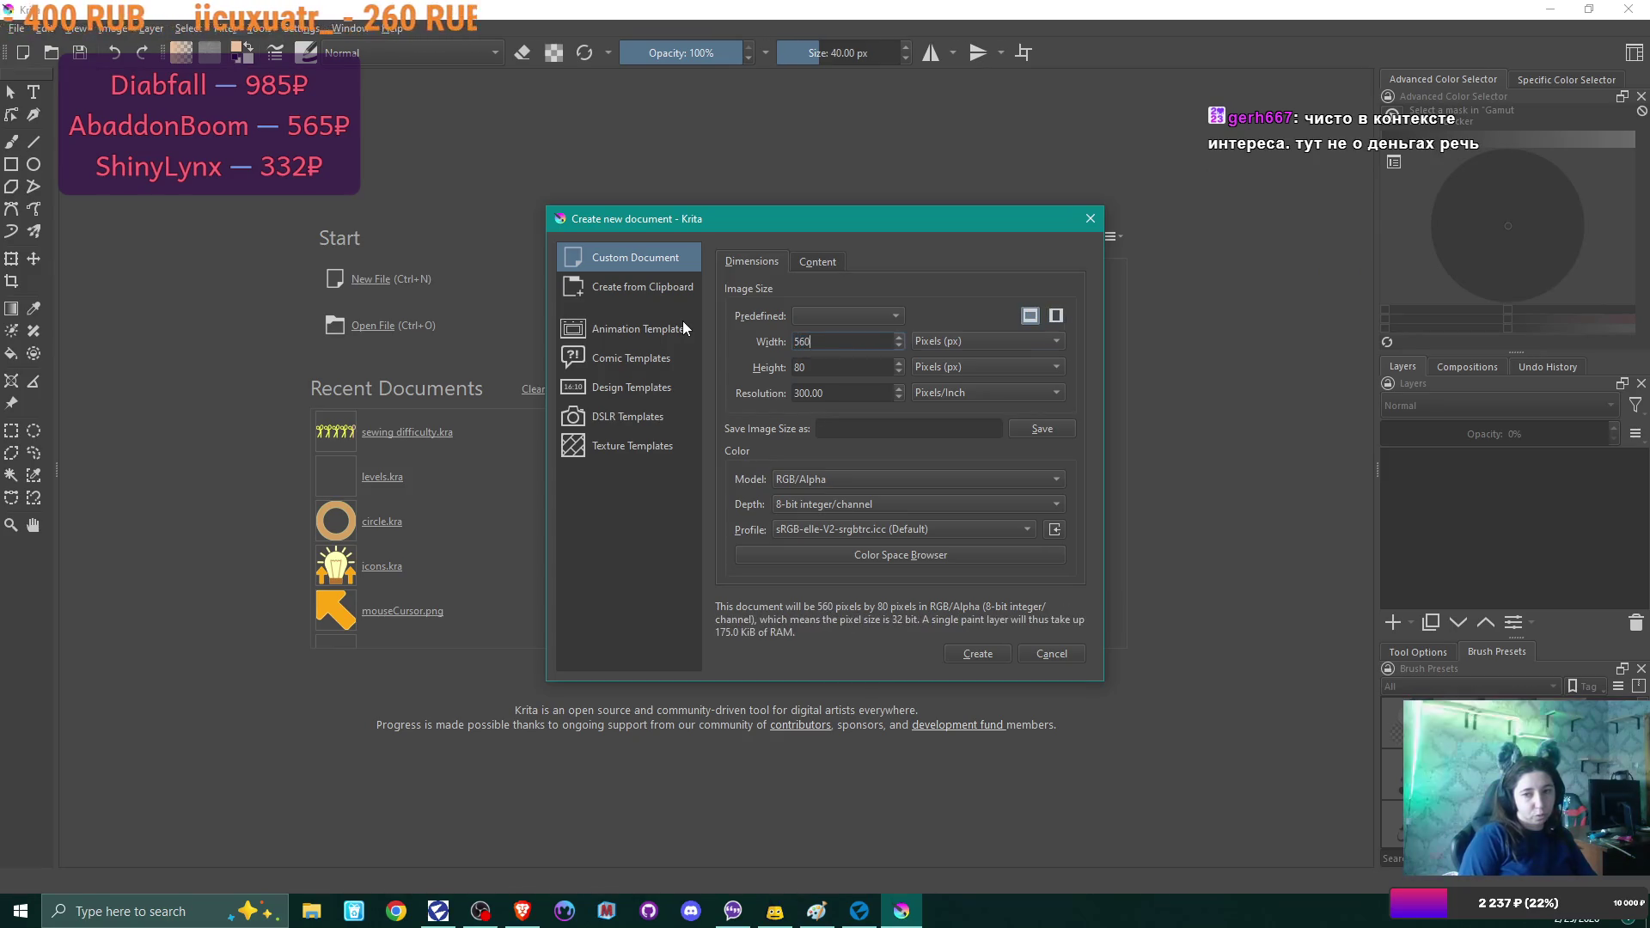
pyautogui.doubleClick(817, 366)
pyautogui.write('160')
pyautogui.click(982, 659)
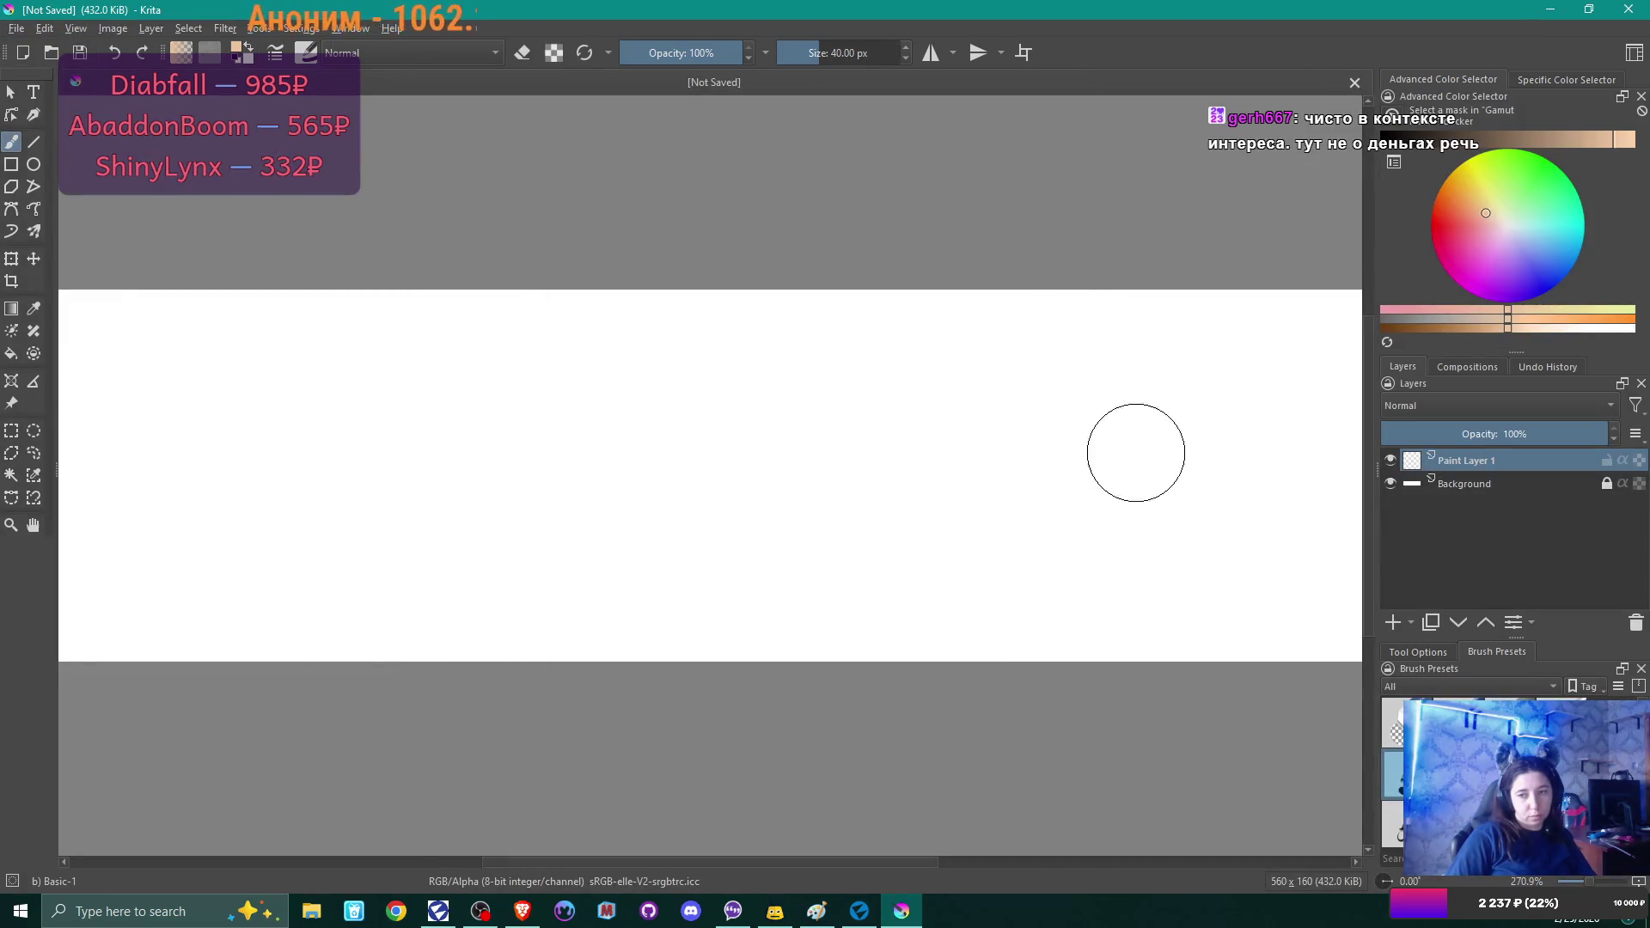
# Zoom into the blank canvas and select the Rectangle tool.
pyautogui.scroll(-1, 1013, 344)
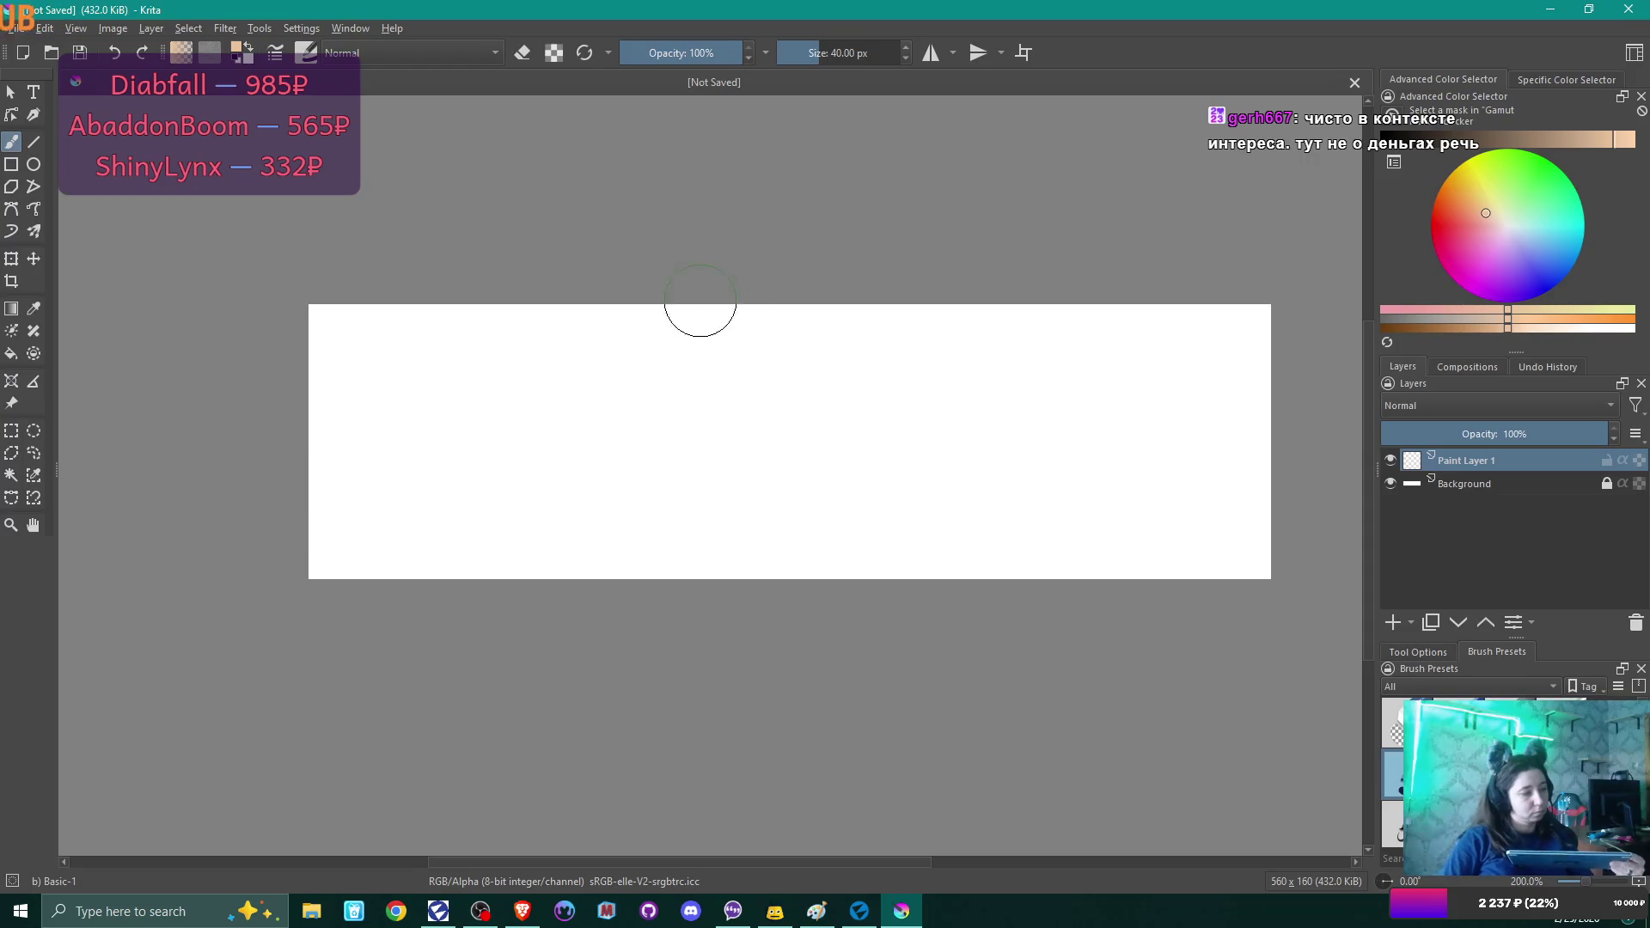
pyautogui.hotkey('alt', 'Tab')
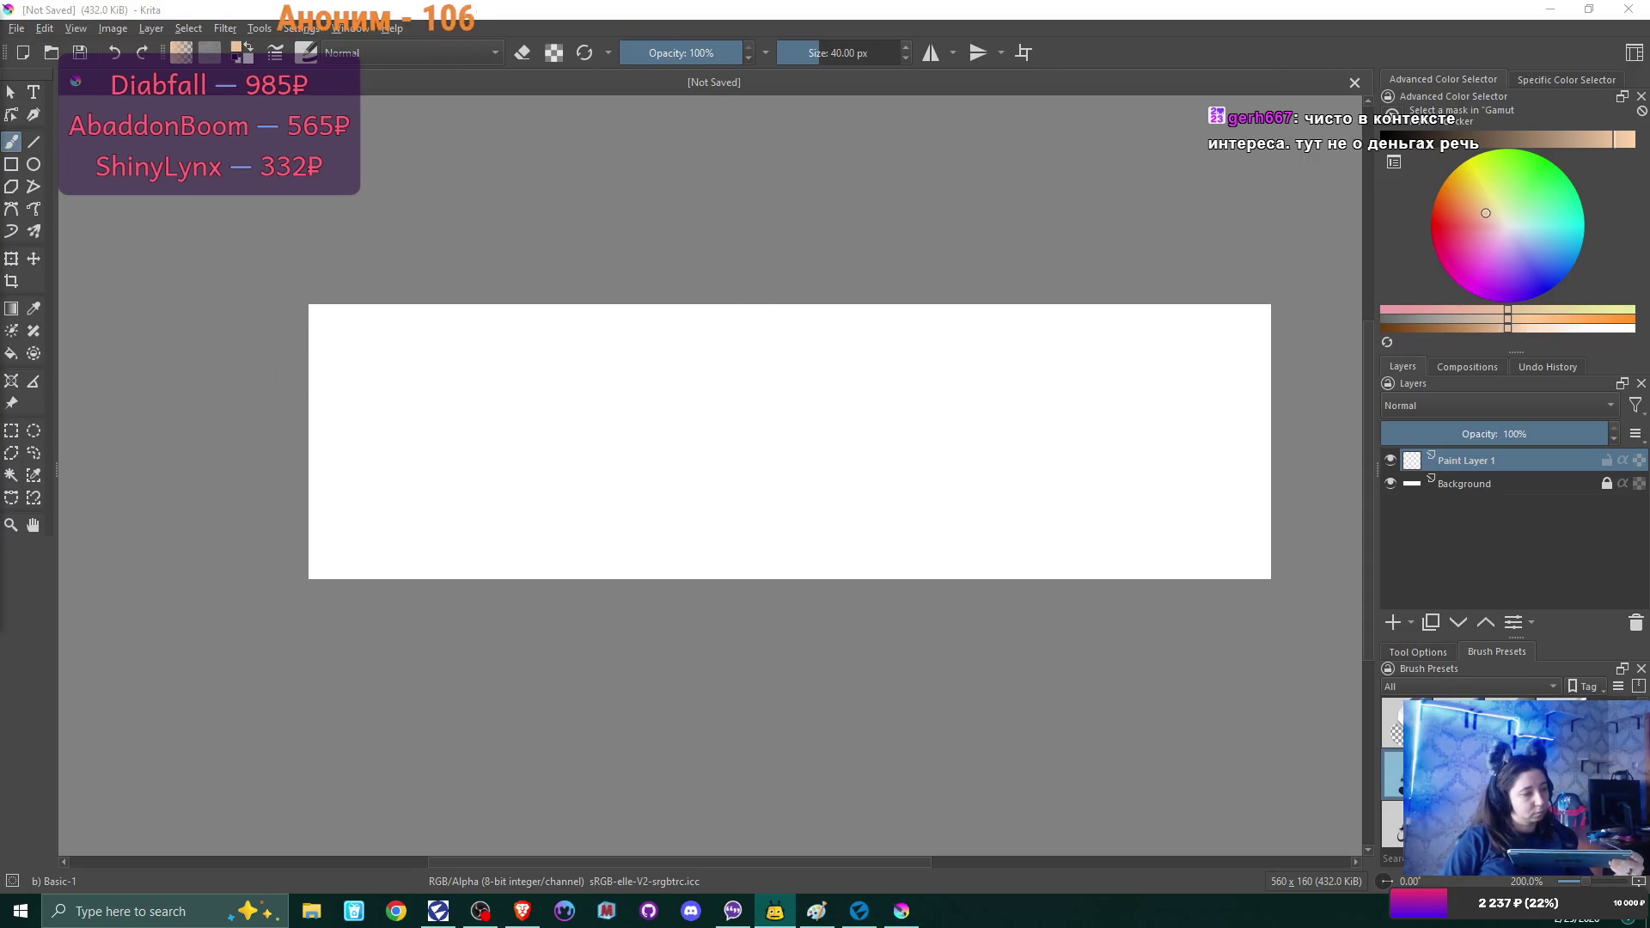
pyautogui.hotkey('alt', 'Tab')
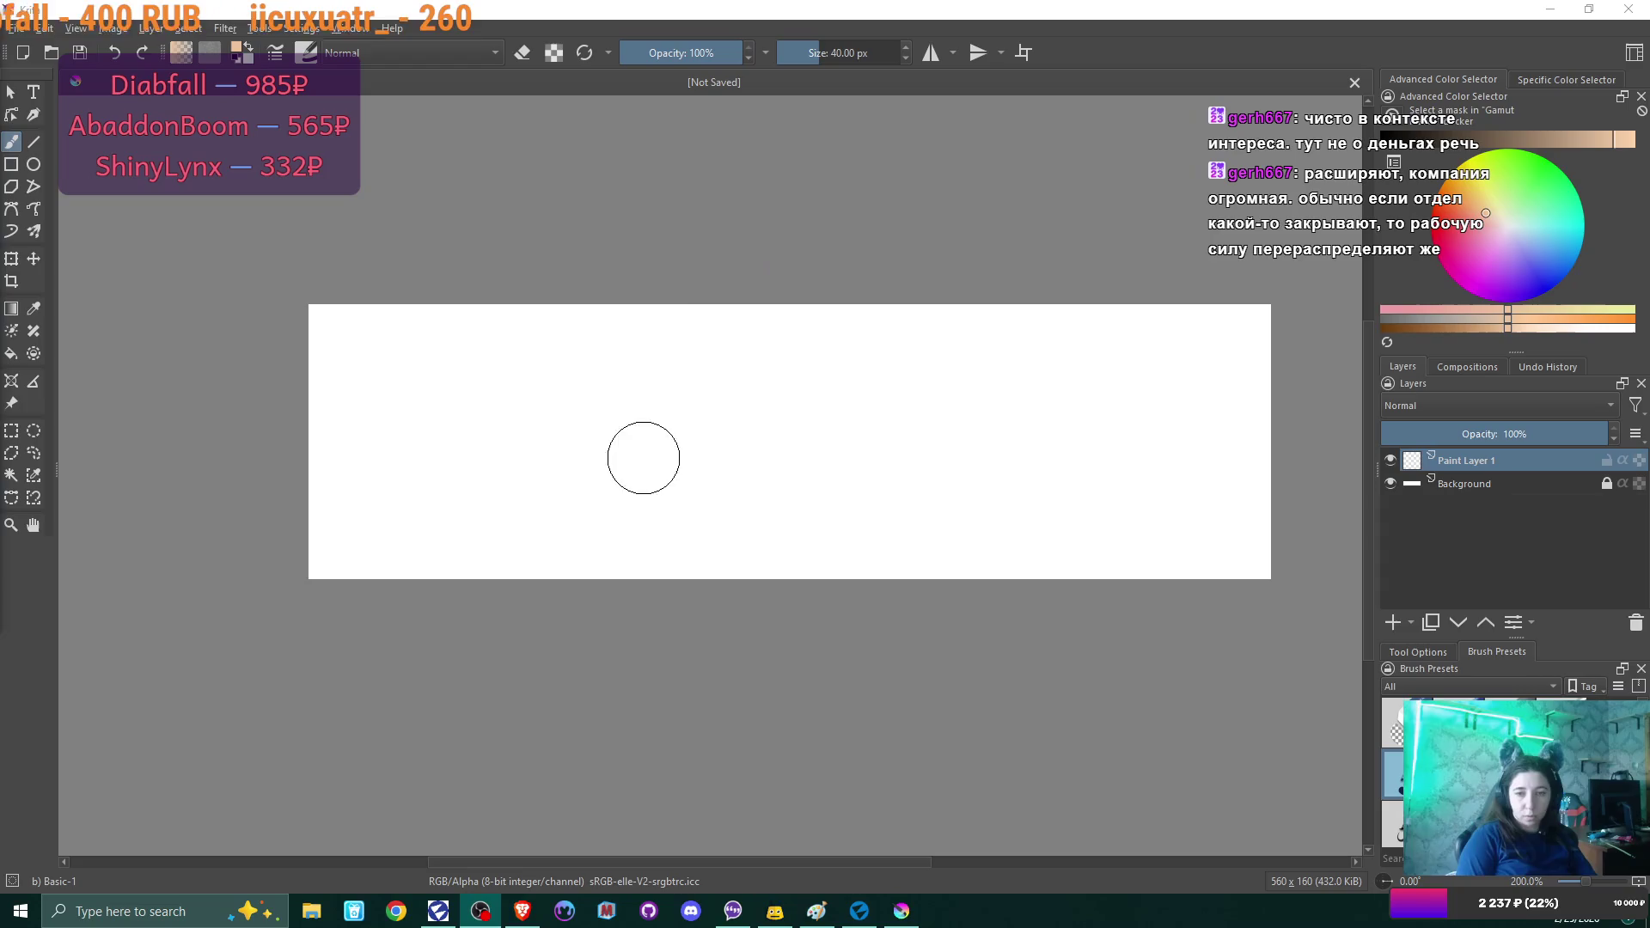
pyautogui.click(40, 167)
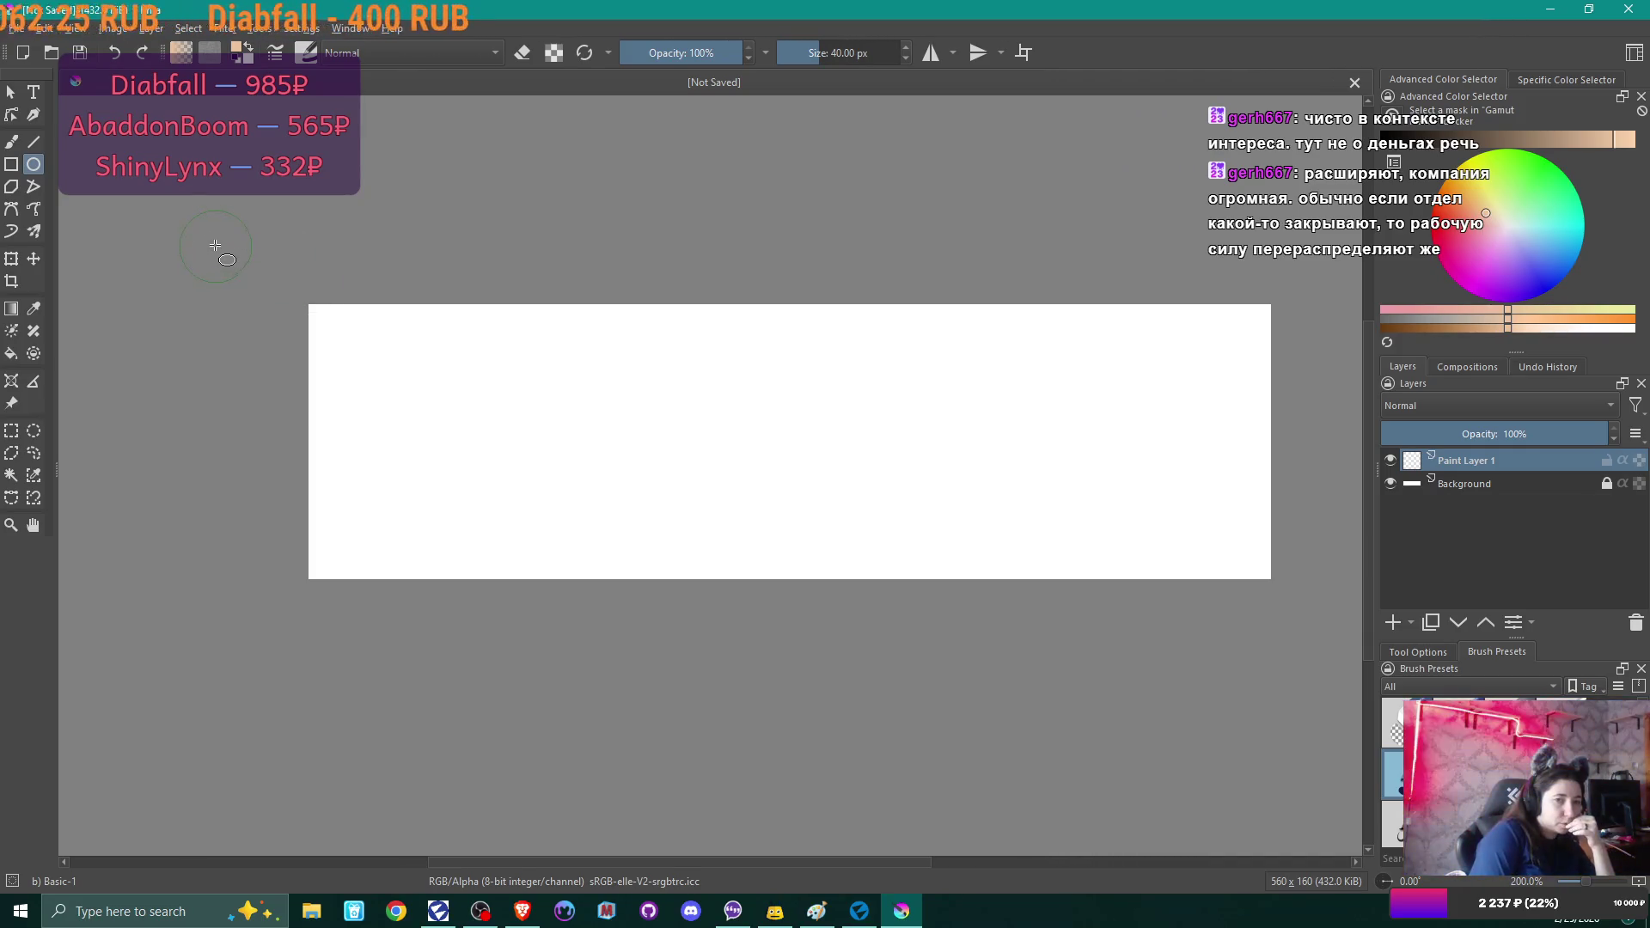
pyautogui.click(11, 164)
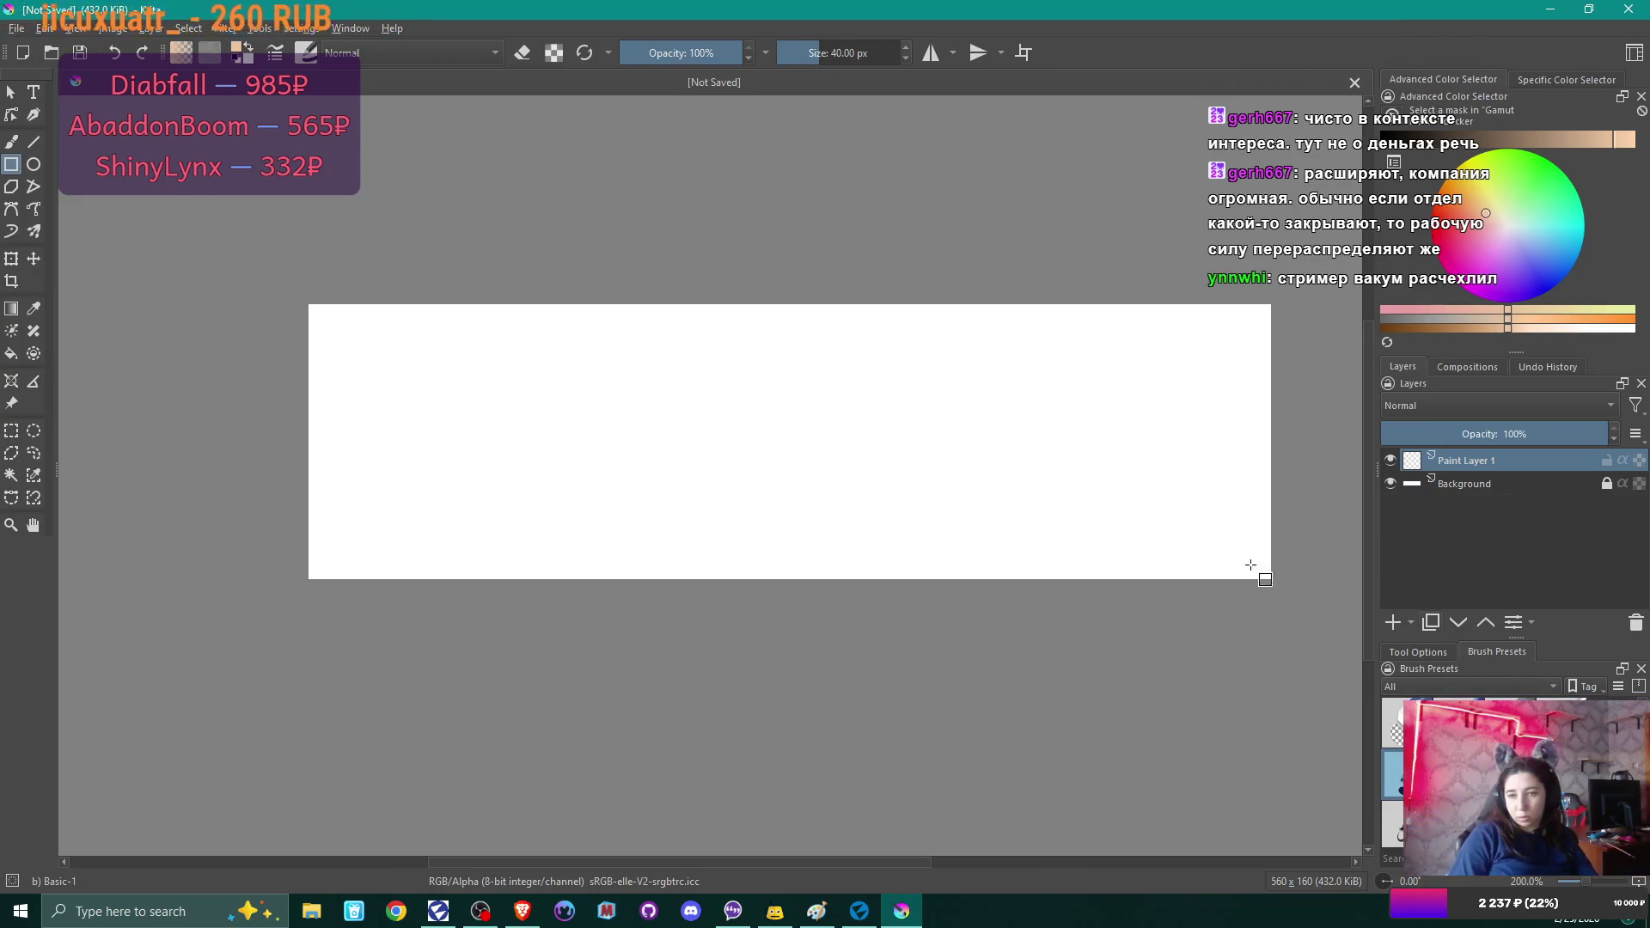
# Try peach rectangle outlines, undo them, and shrink the brush size to 14.67 px.
pyautogui.moveTo(1062, 397); pyautogui.dragTo(946, 414)
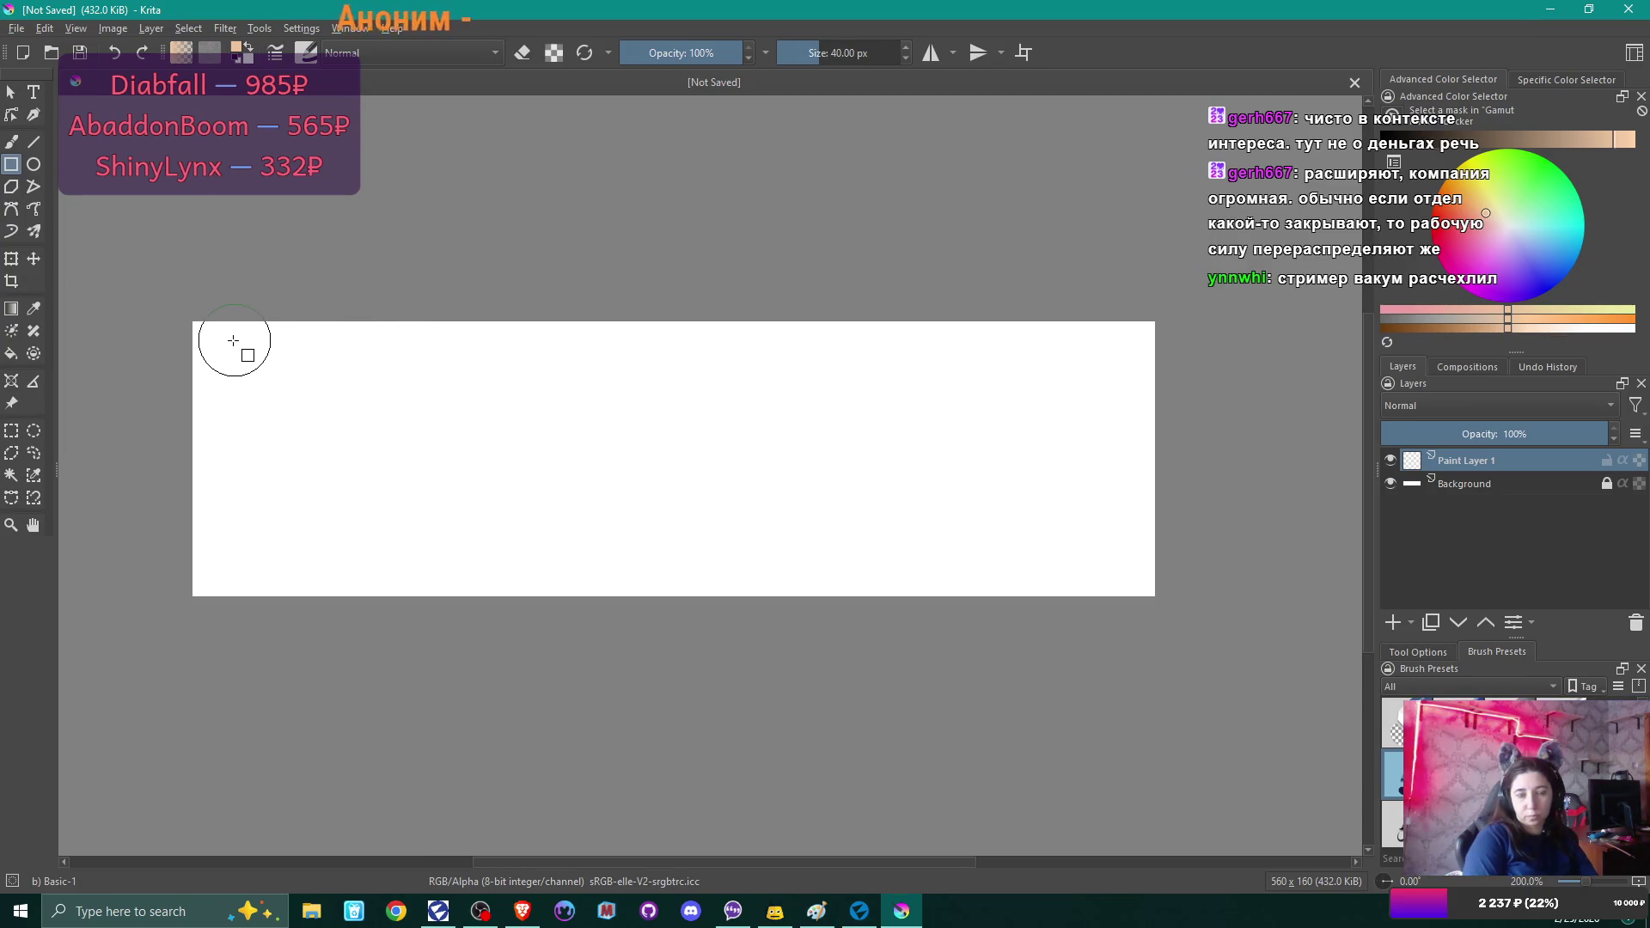
pyautogui.moveTo(225, 346)
pyautogui.mouseDown()
pyautogui.moveTo(561, 466)
pyautogui.moveTo(929, 557)
pyautogui.moveTo(1123, 560)
pyautogui.mouseUp()
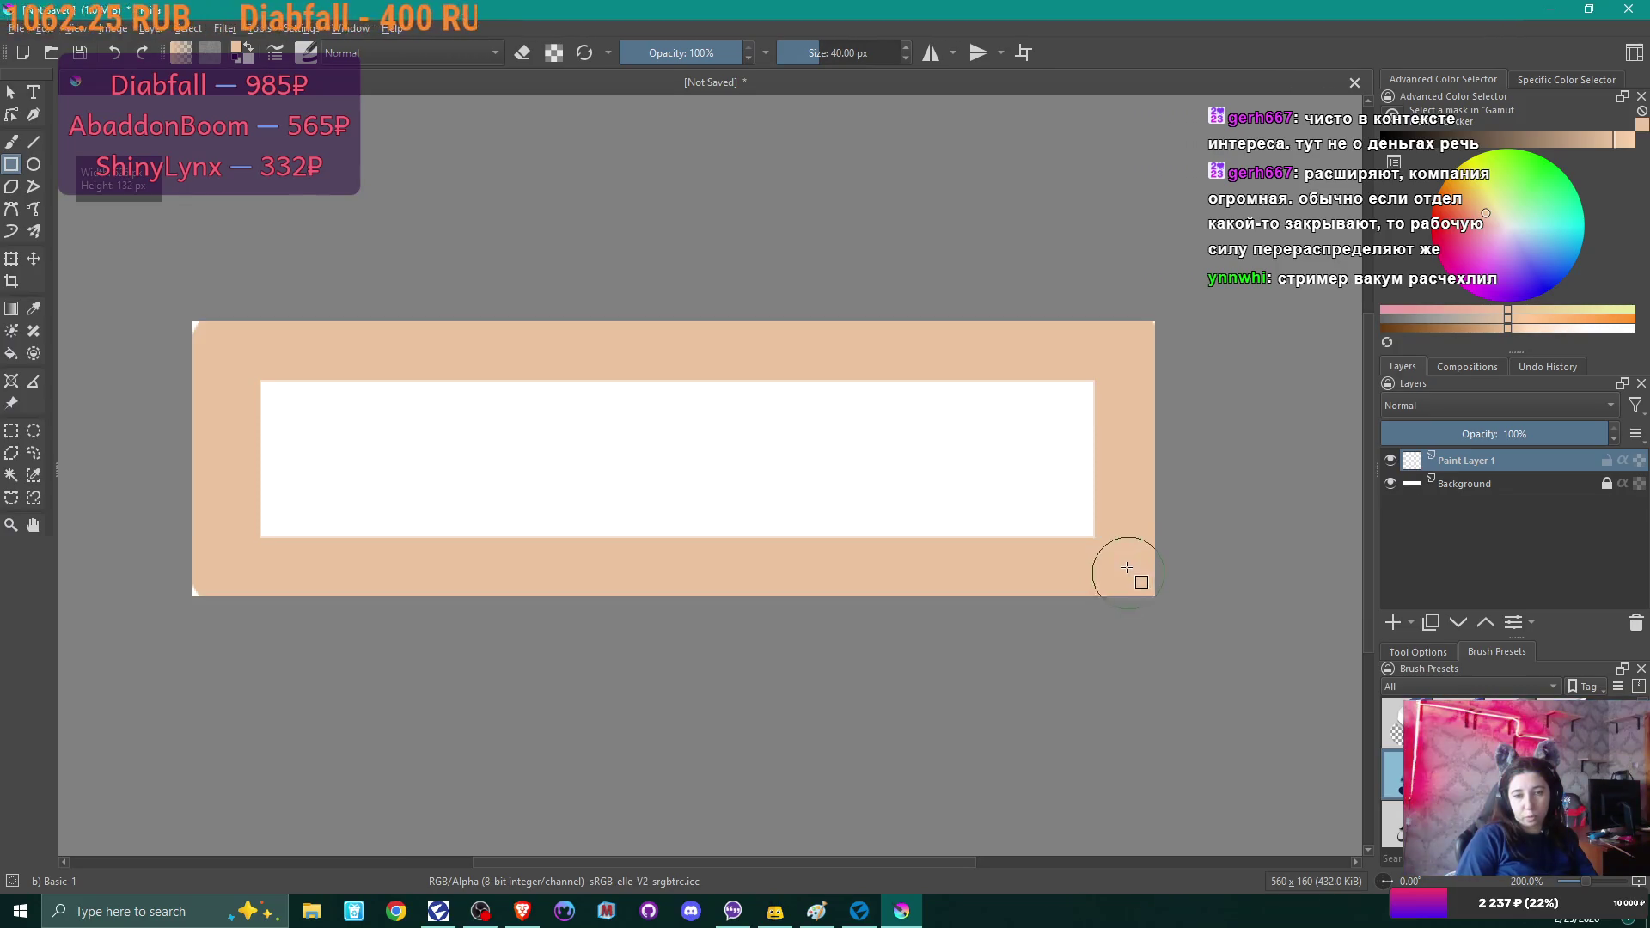
pyautogui.hotkey('ctrl', 'z')
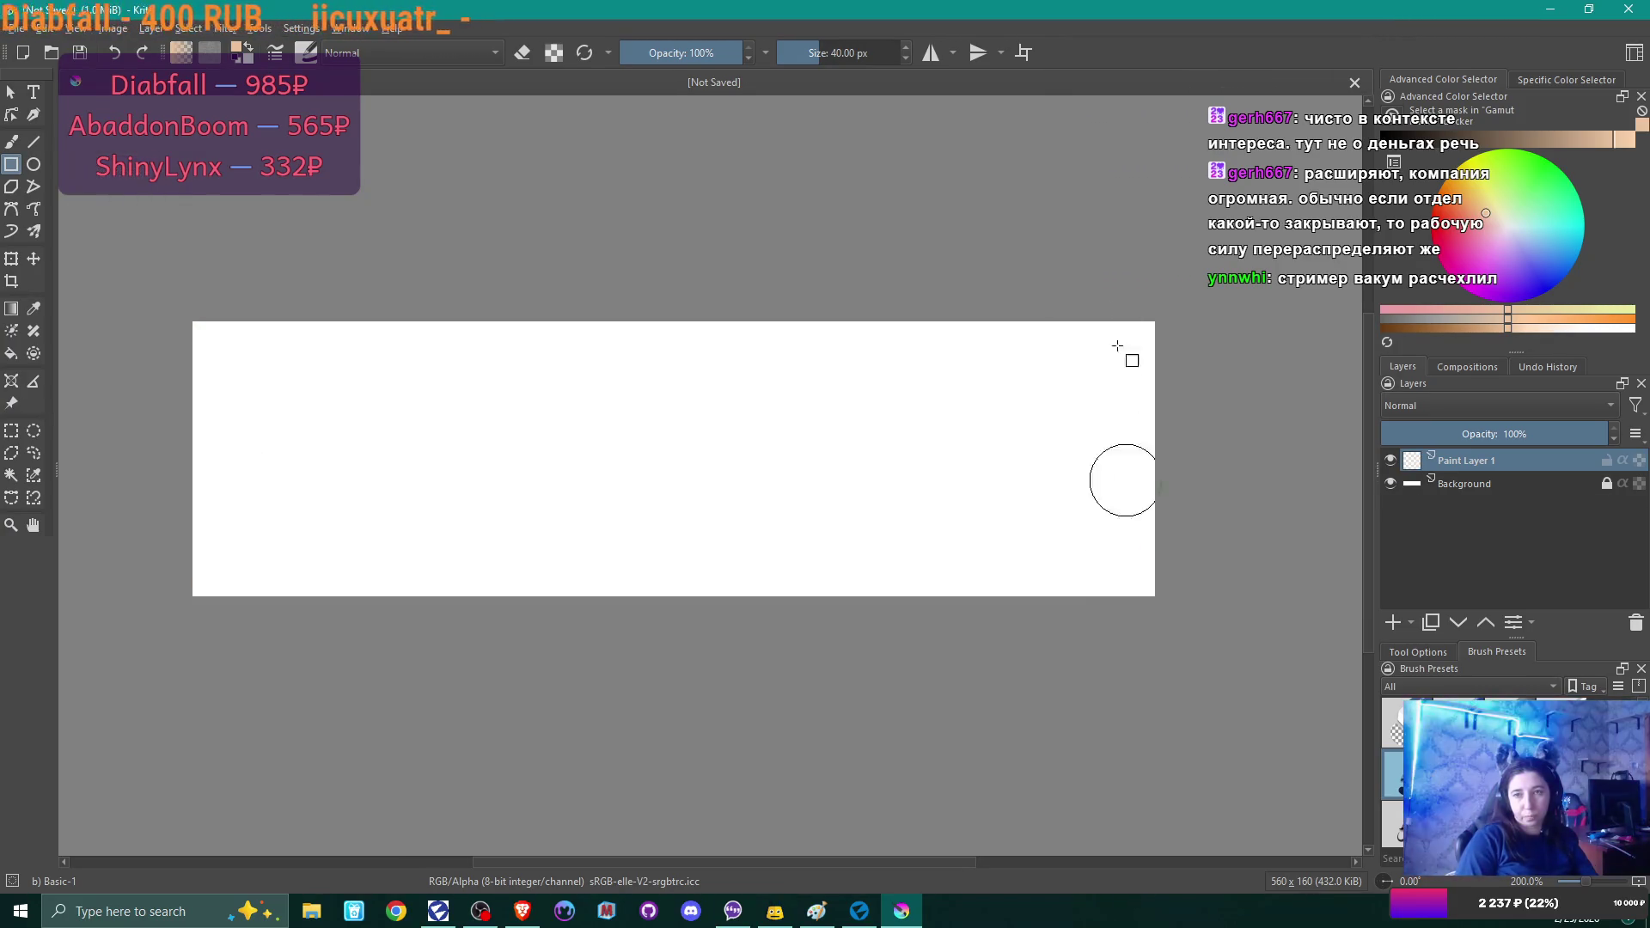
pyautogui.click(810, 63)
pyautogui.click(805, 60)
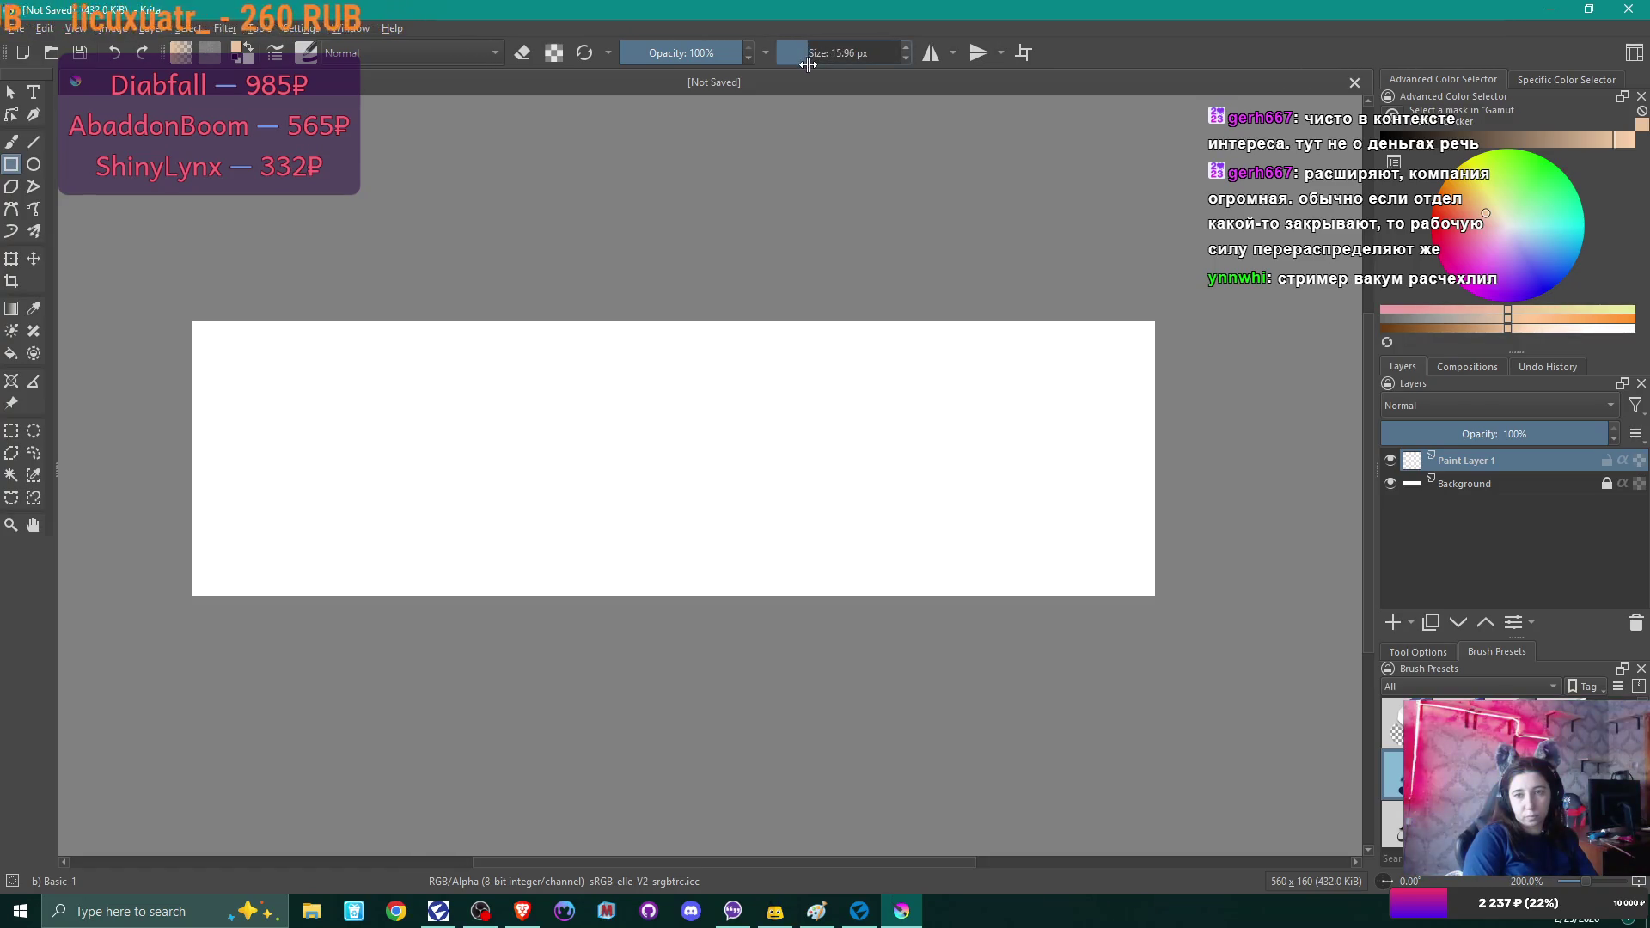
pyautogui.moveTo(235, 355)
pyautogui.mouseDown()
pyautogui.moveTo(943, 556)
pyautogui.moveTo(1119, 555)
pyautogui.mouseUp()
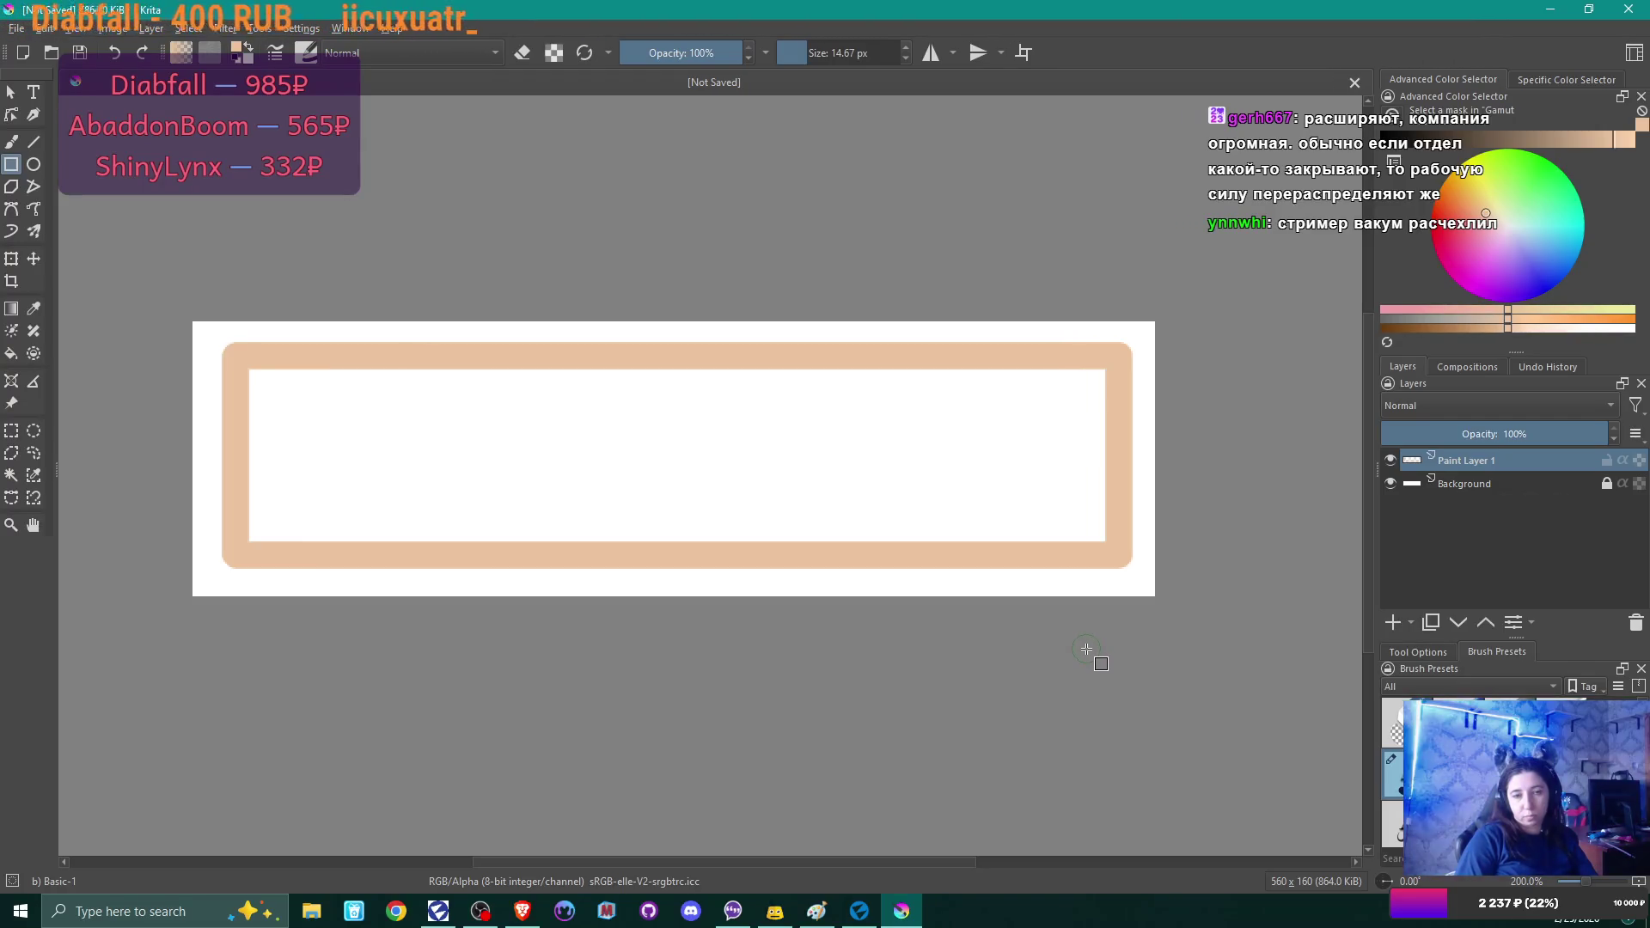
pyautogui.hotkey('ctrl', 'z')
# Draw a test wide ellipse across the canvas with the Ellipse tool and undo it.
pyautogui.click(34, 165)
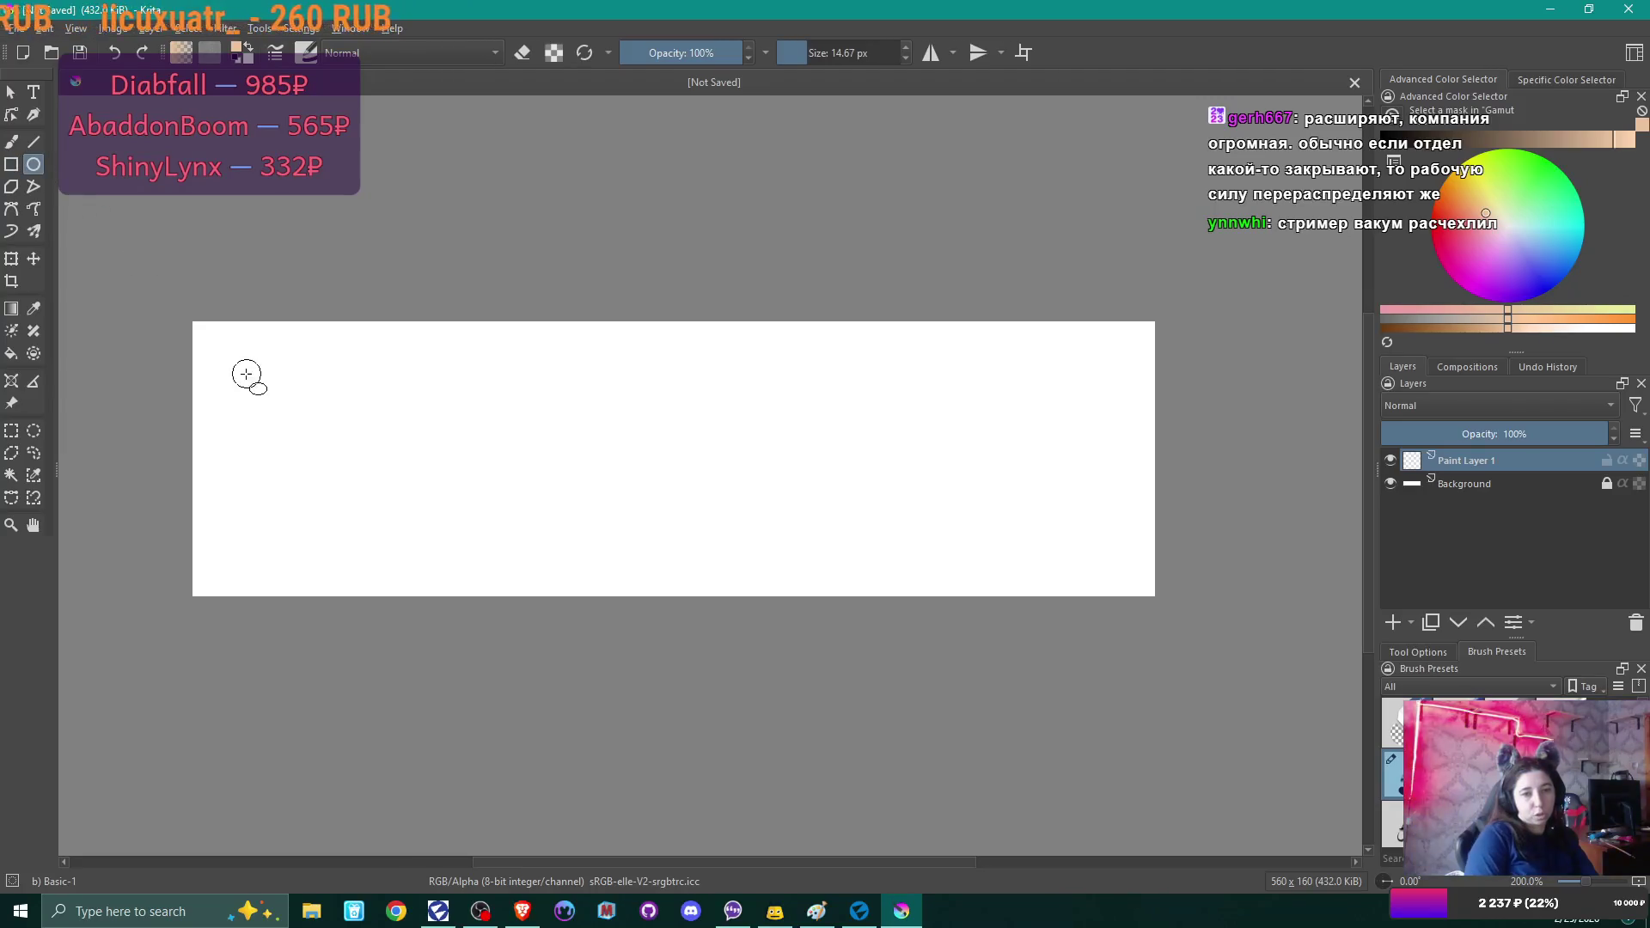
pyautogui.moveTo(242, 372)
pyautogui.mouseDown()
pyautogui.moveTo(490, 461)
pyautogui.moveTo(1129, 542)
pyautogui.mouseUp()
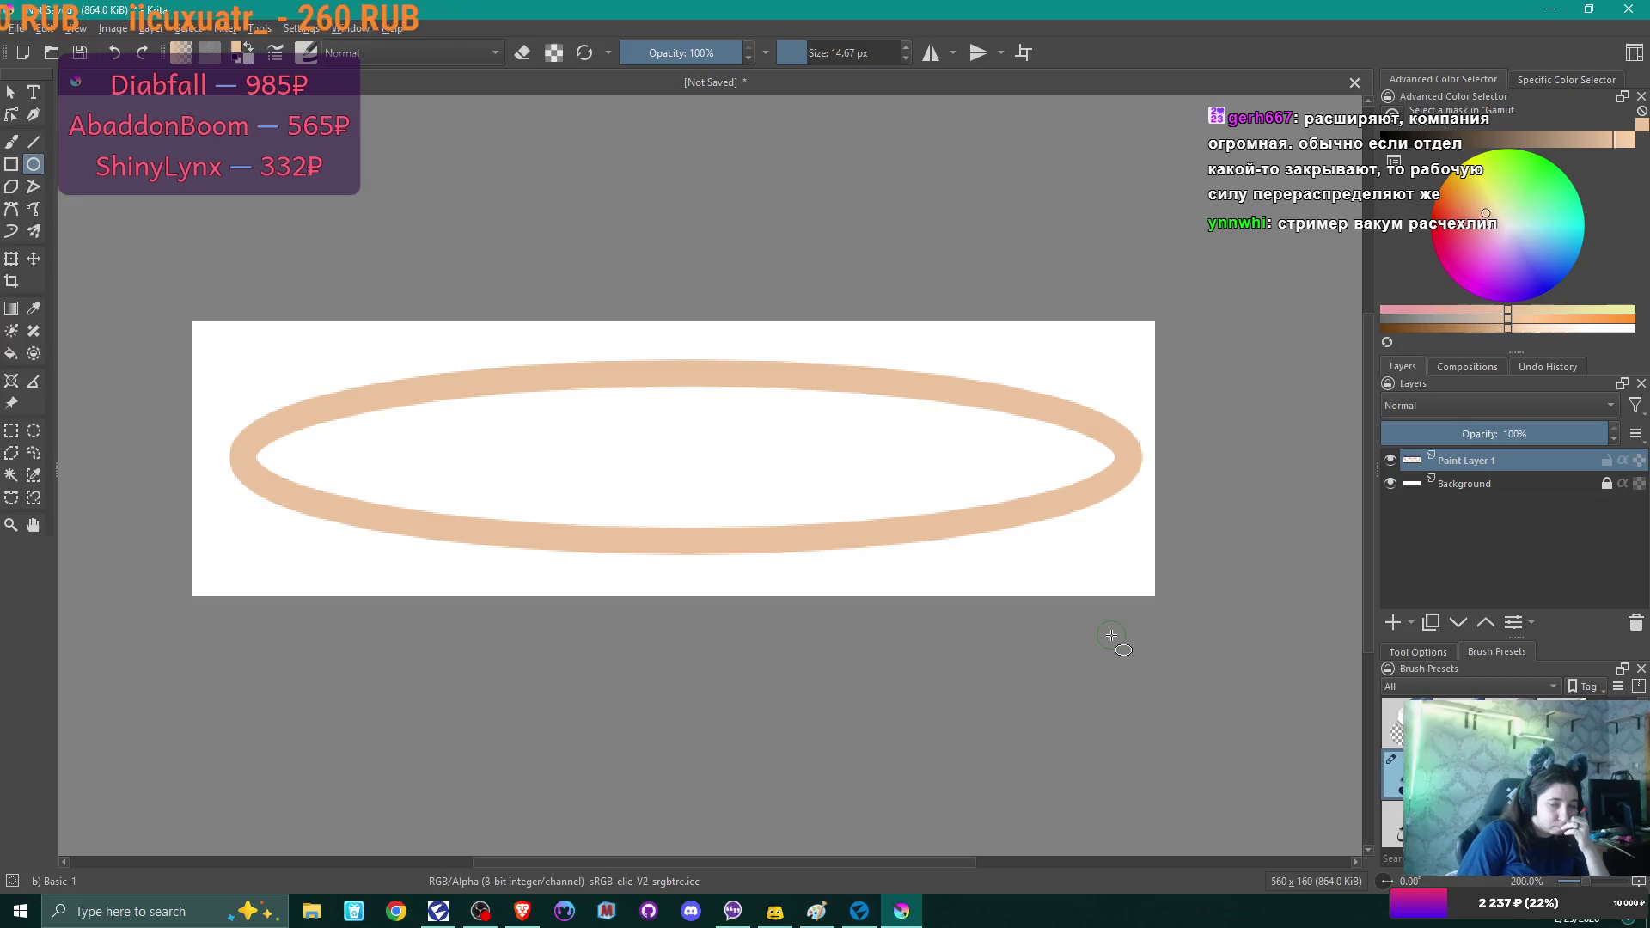
pyautogui.hotkey('ctrl', 'z')
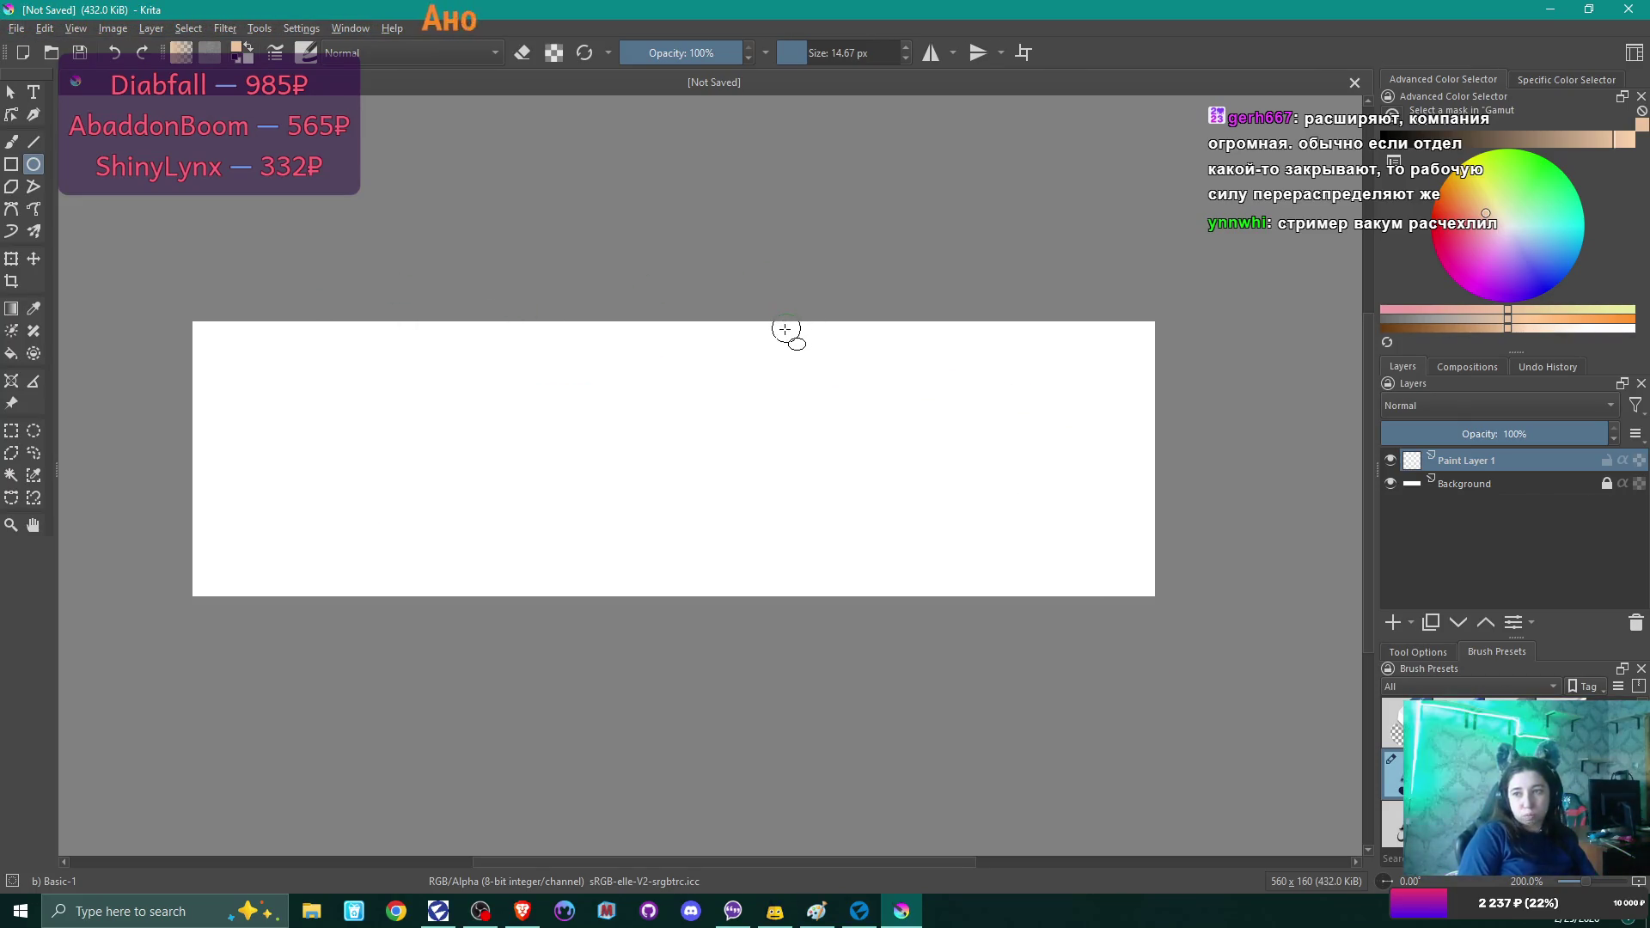
# Draw a black ellipse outline, move it to the canvas's left end, and duplicate its layer.
pyautogui.click(1386, 146)
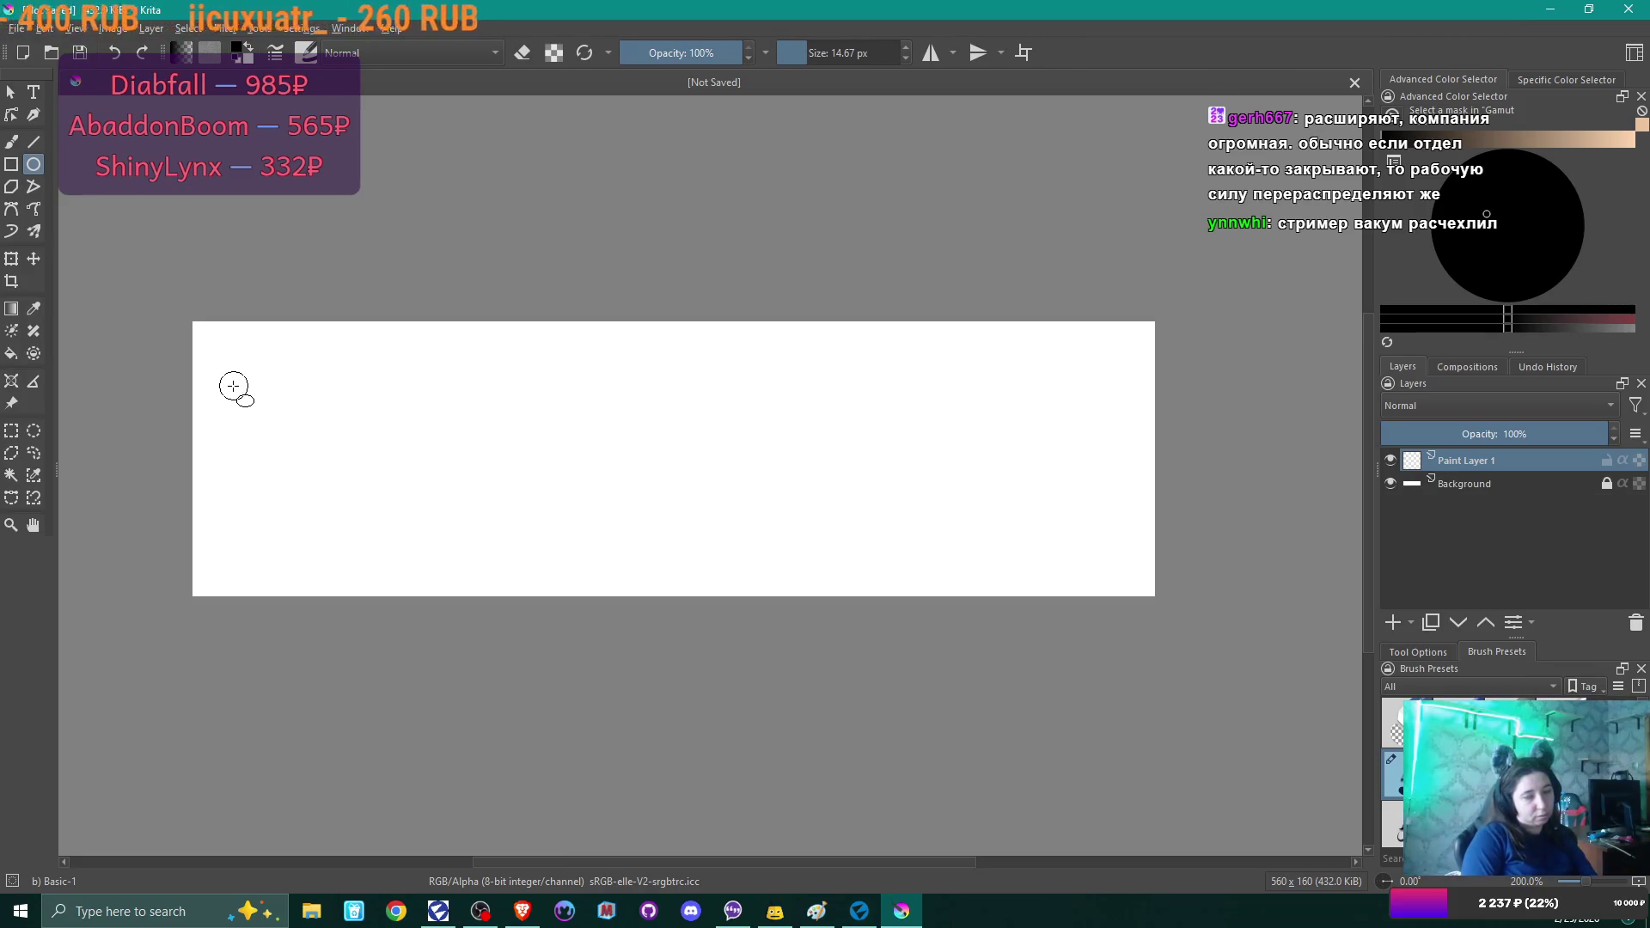
pyautogui.moveTo(226, 360)
pyautogui.mouseDown()
pyautogui.moveTo(539, 573)
pyautogui.moveTo(504, 586)
pyautogui.mouseUp()
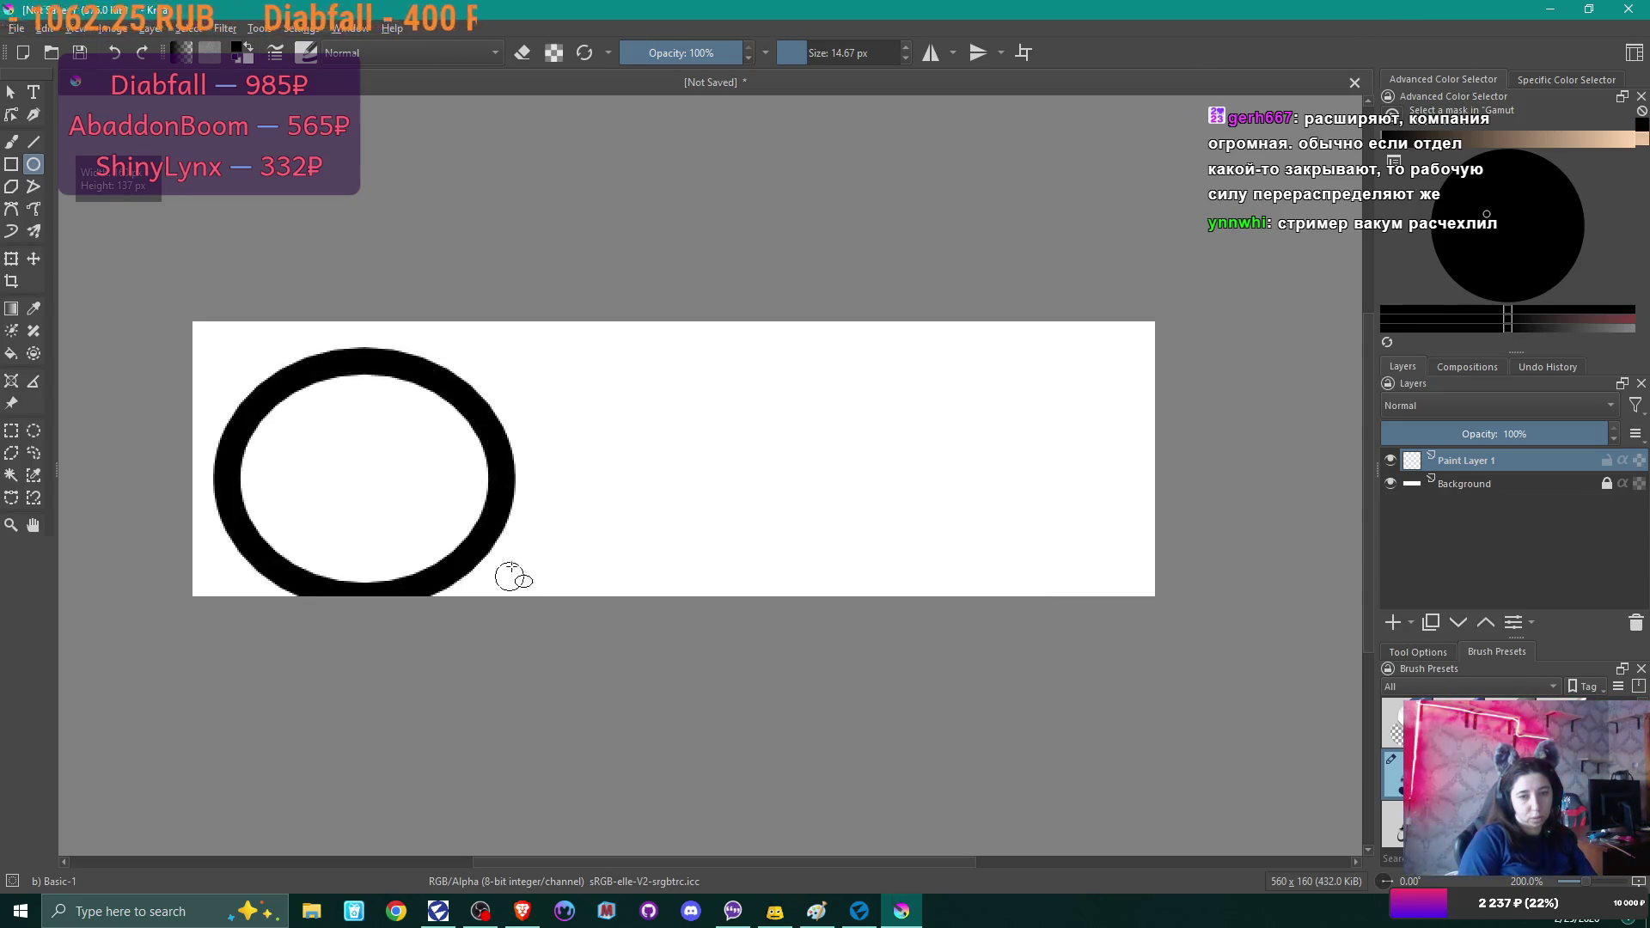
pyautogui.click(33, 259)
pyautogui.moveTo(380, 459)
pyautogui.mouseDown()
pyautogui.moveTo(375, 435)
pyautogui.moveTo(365, 443)
pyautogui.mouseUp()
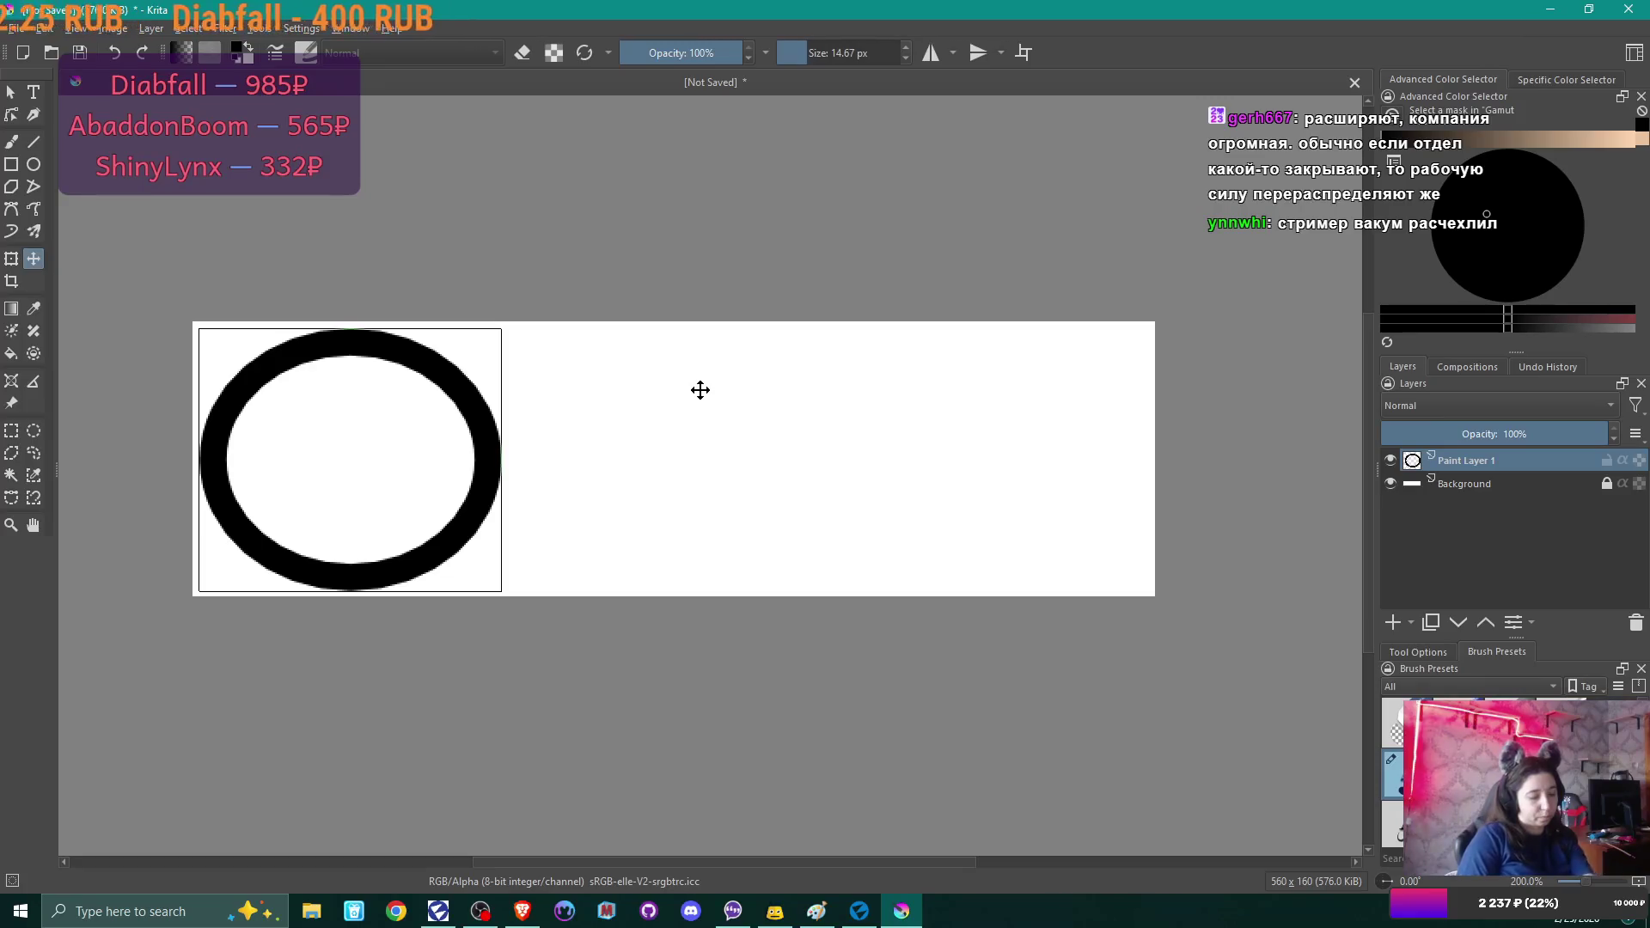
pyautogui.hotkey('ctrl', 'j')
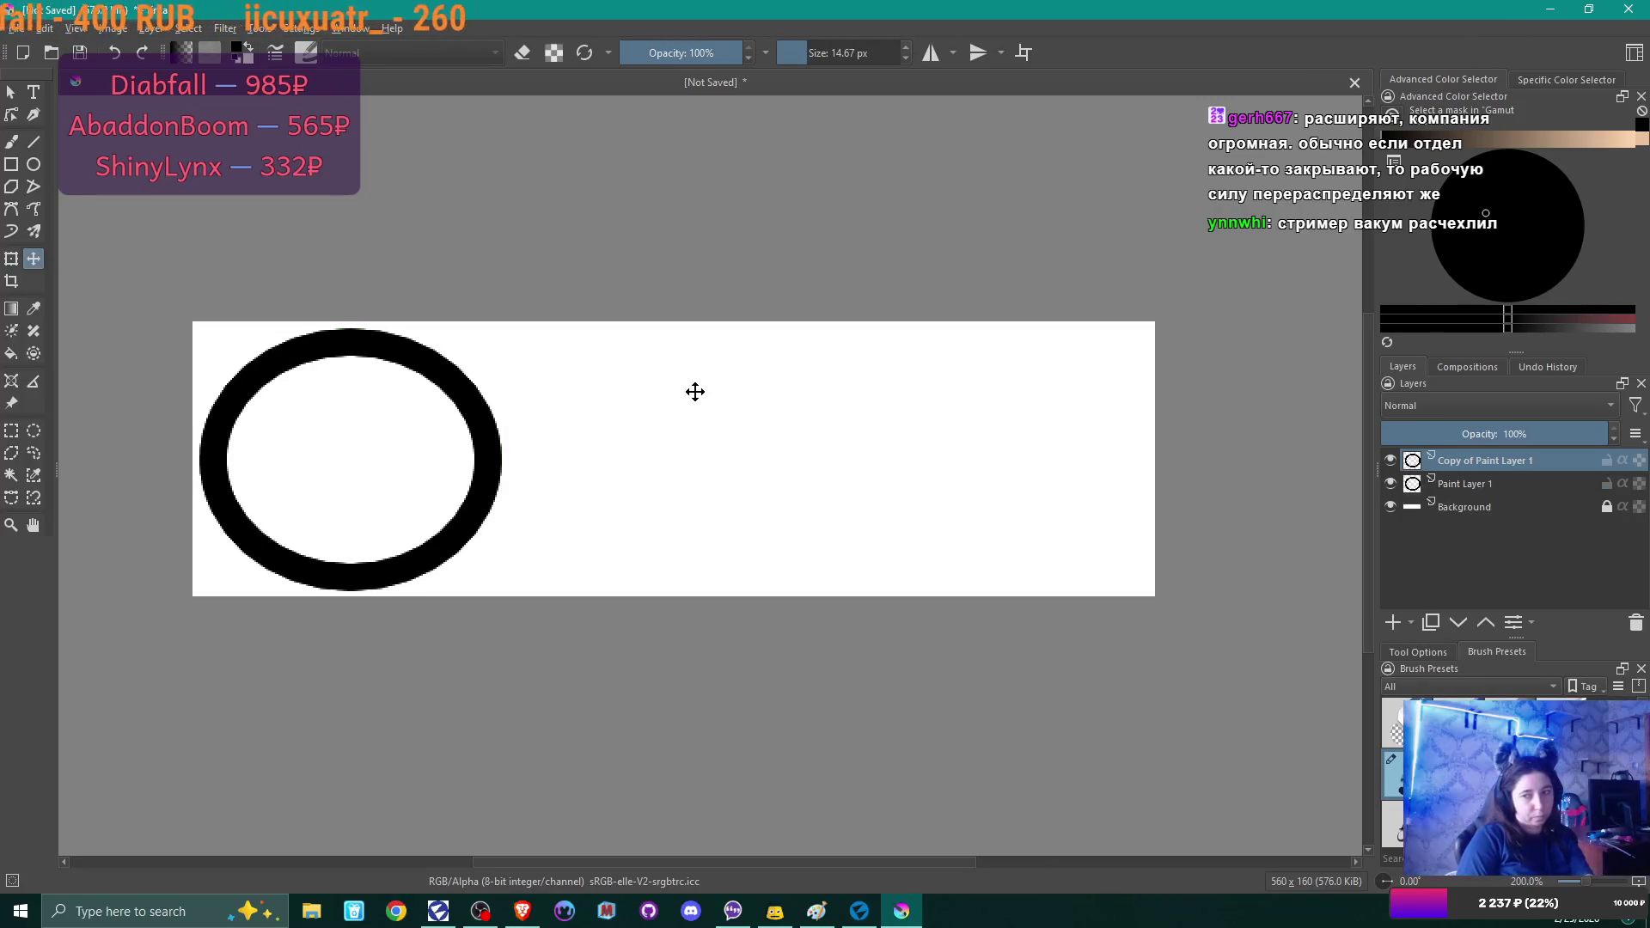
# Nudge the copied ring with the arrow keys into place at the canvas's right end.
pyautogui.hotkey('shift', 'Right')
pyautogui.hotkey('shift', 'Right')
pyautogui.hotkey('shift', 'Right')
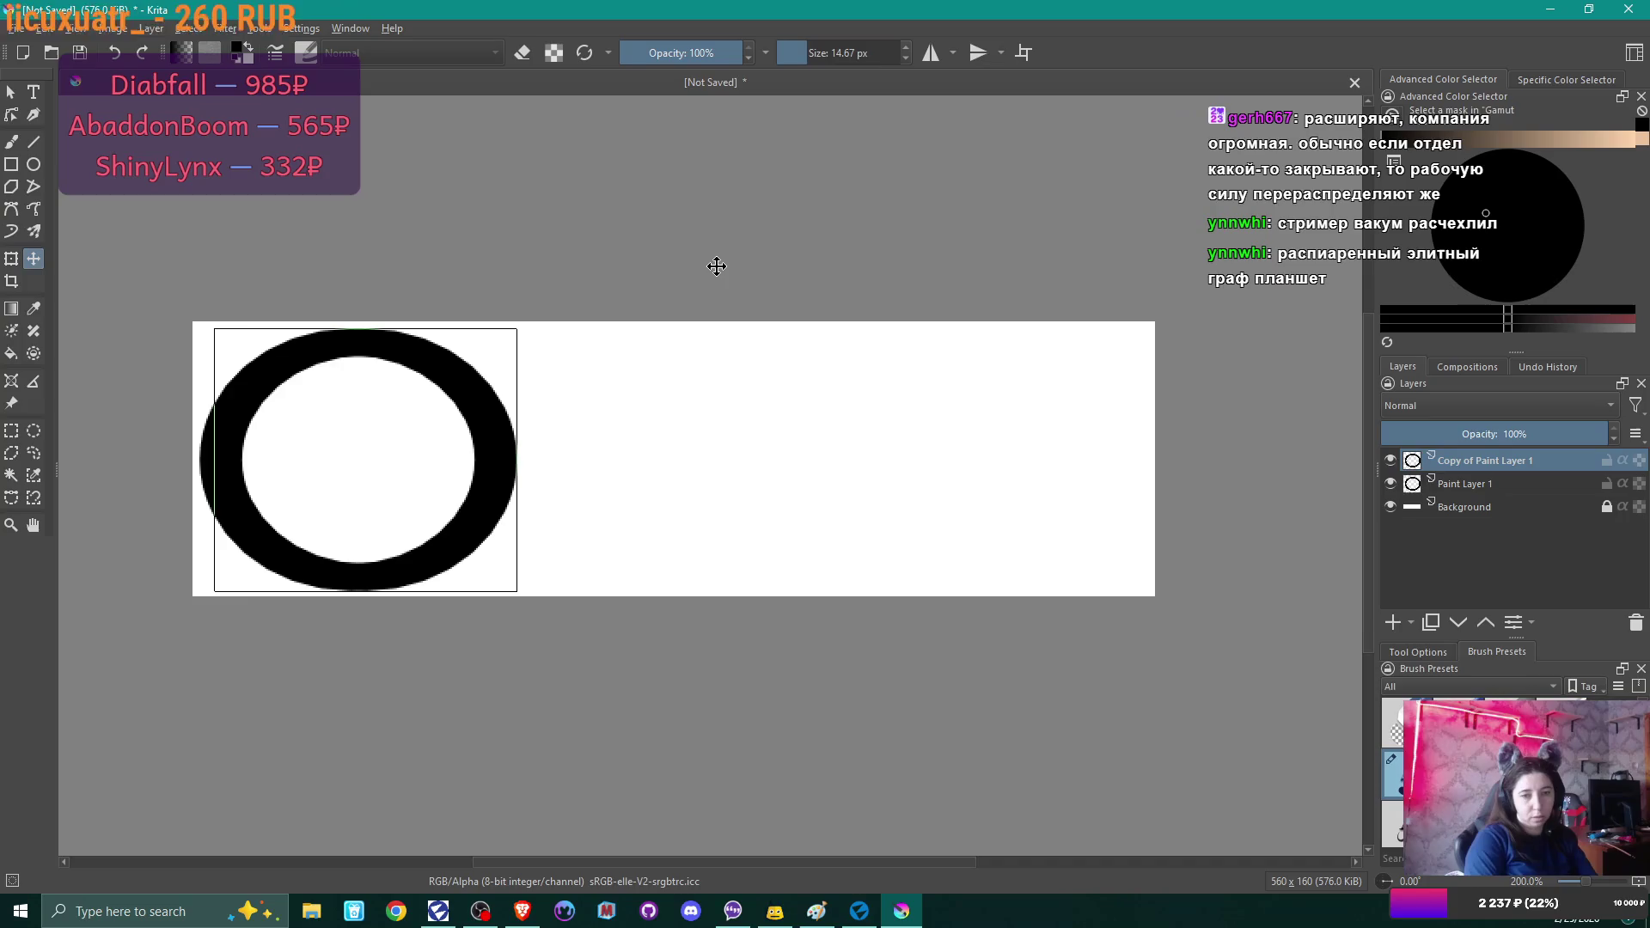
pyautogui.hotkey('shift', 'Right')
pyautogui.hotkey('shift', 'Right')
pyautogui.hotkey('shift', 'Right')
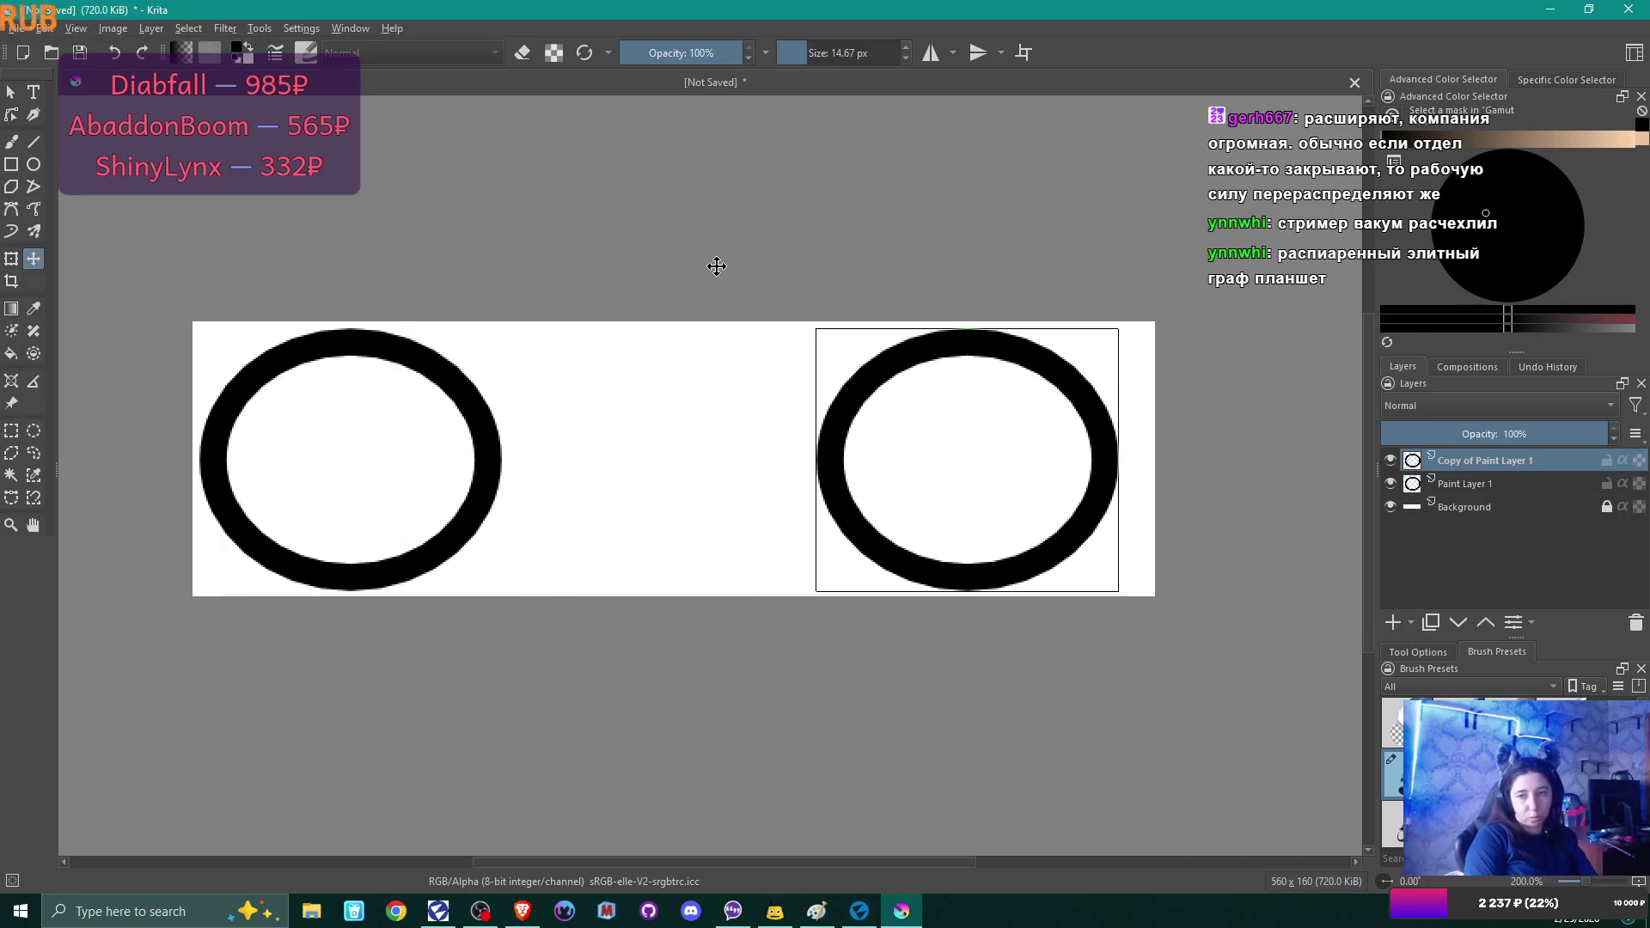
pyautogui.hotkey('shift', 'Right')
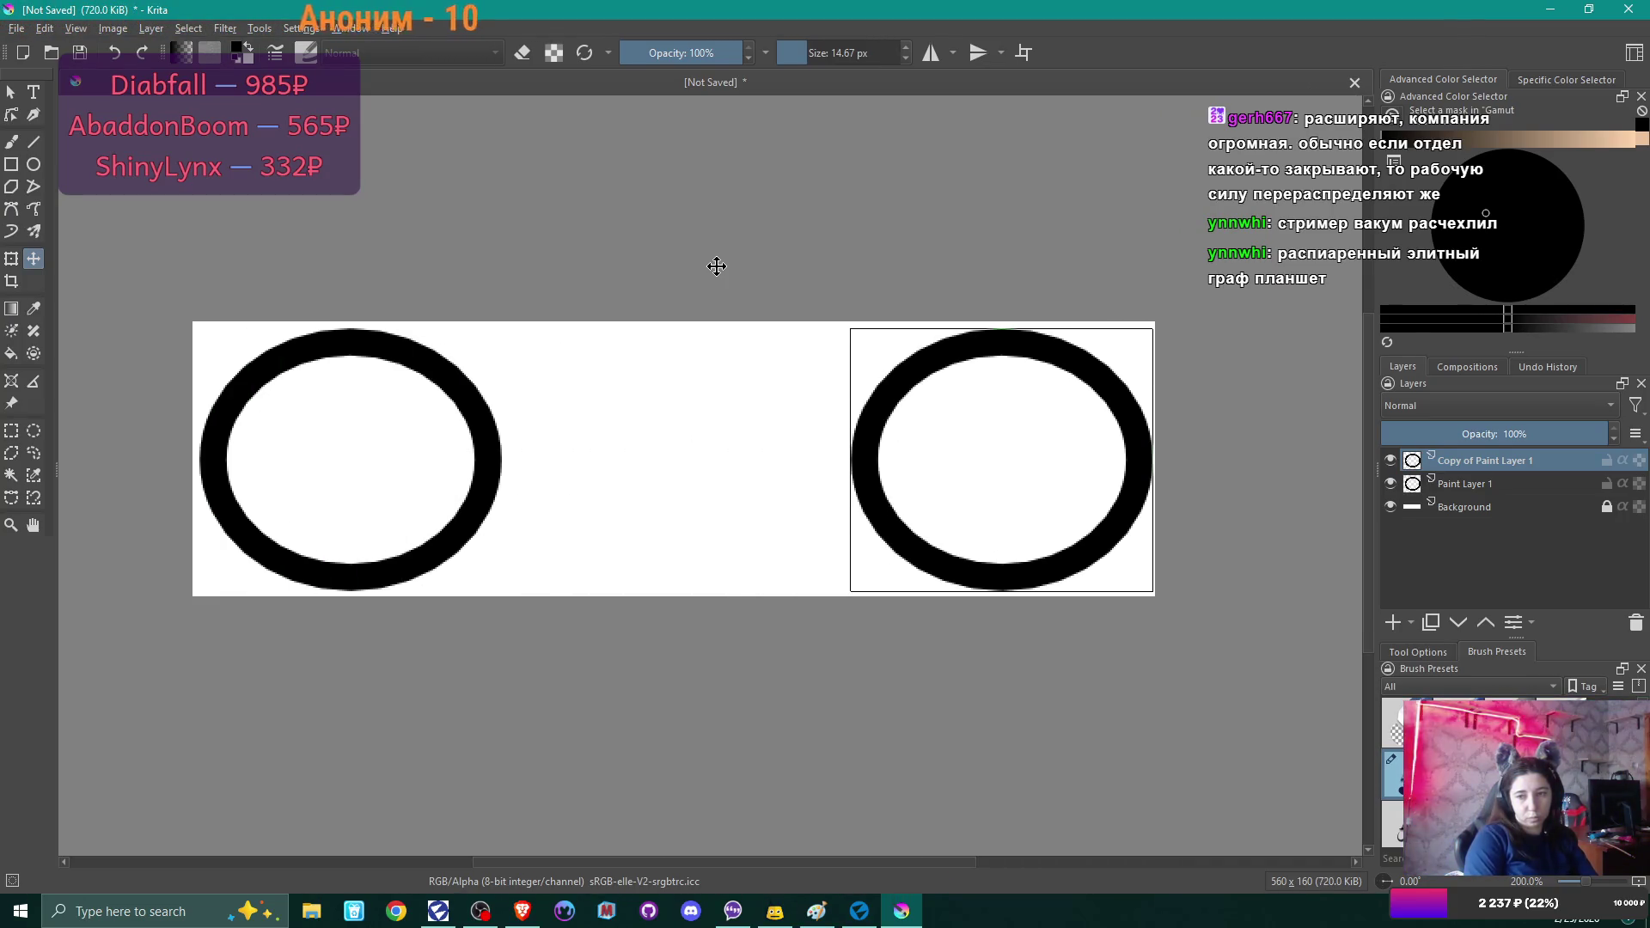
pyautogui.press('Left')
pyautogui.press('Left')
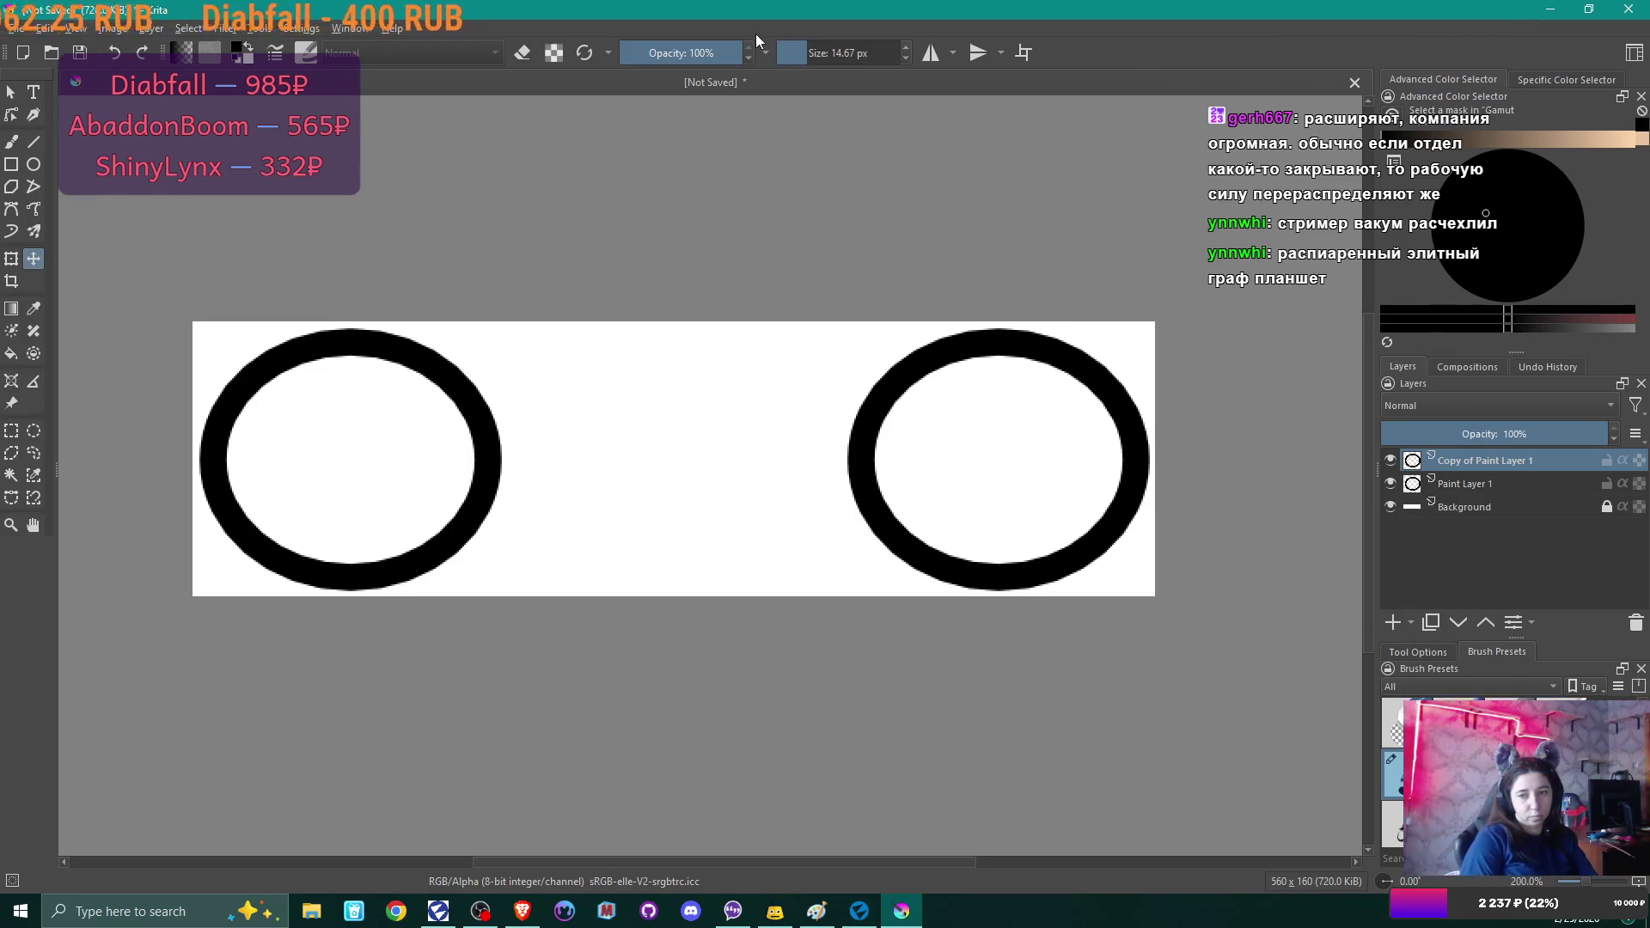
pyautogui.press('Left')
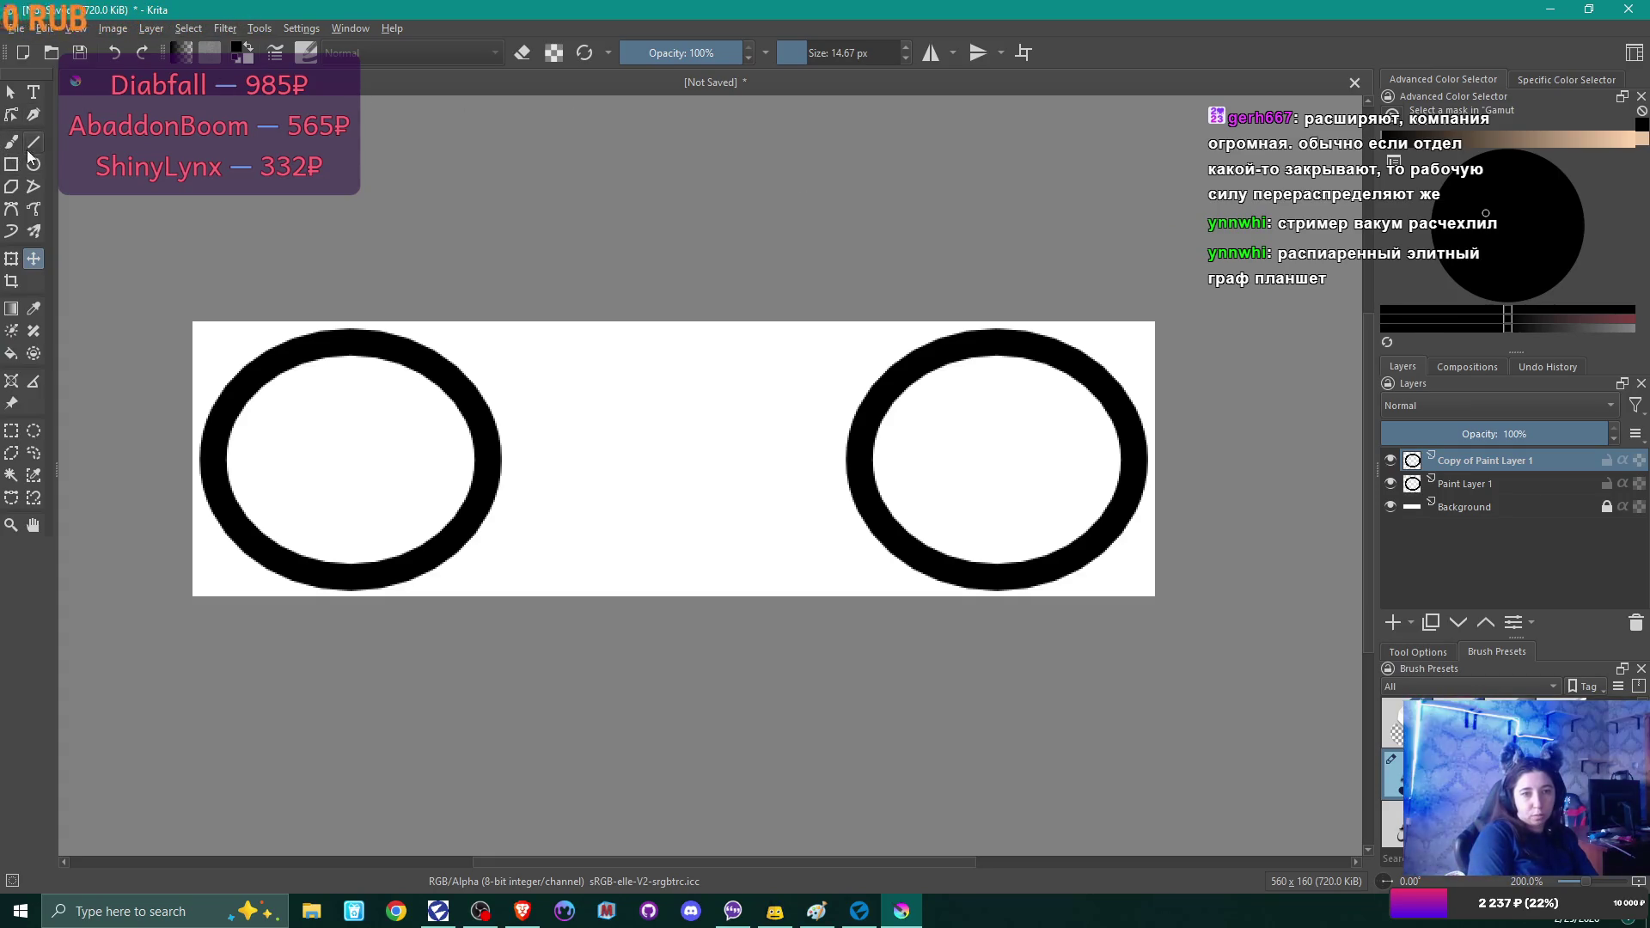
pyautogui.click(11, 142)
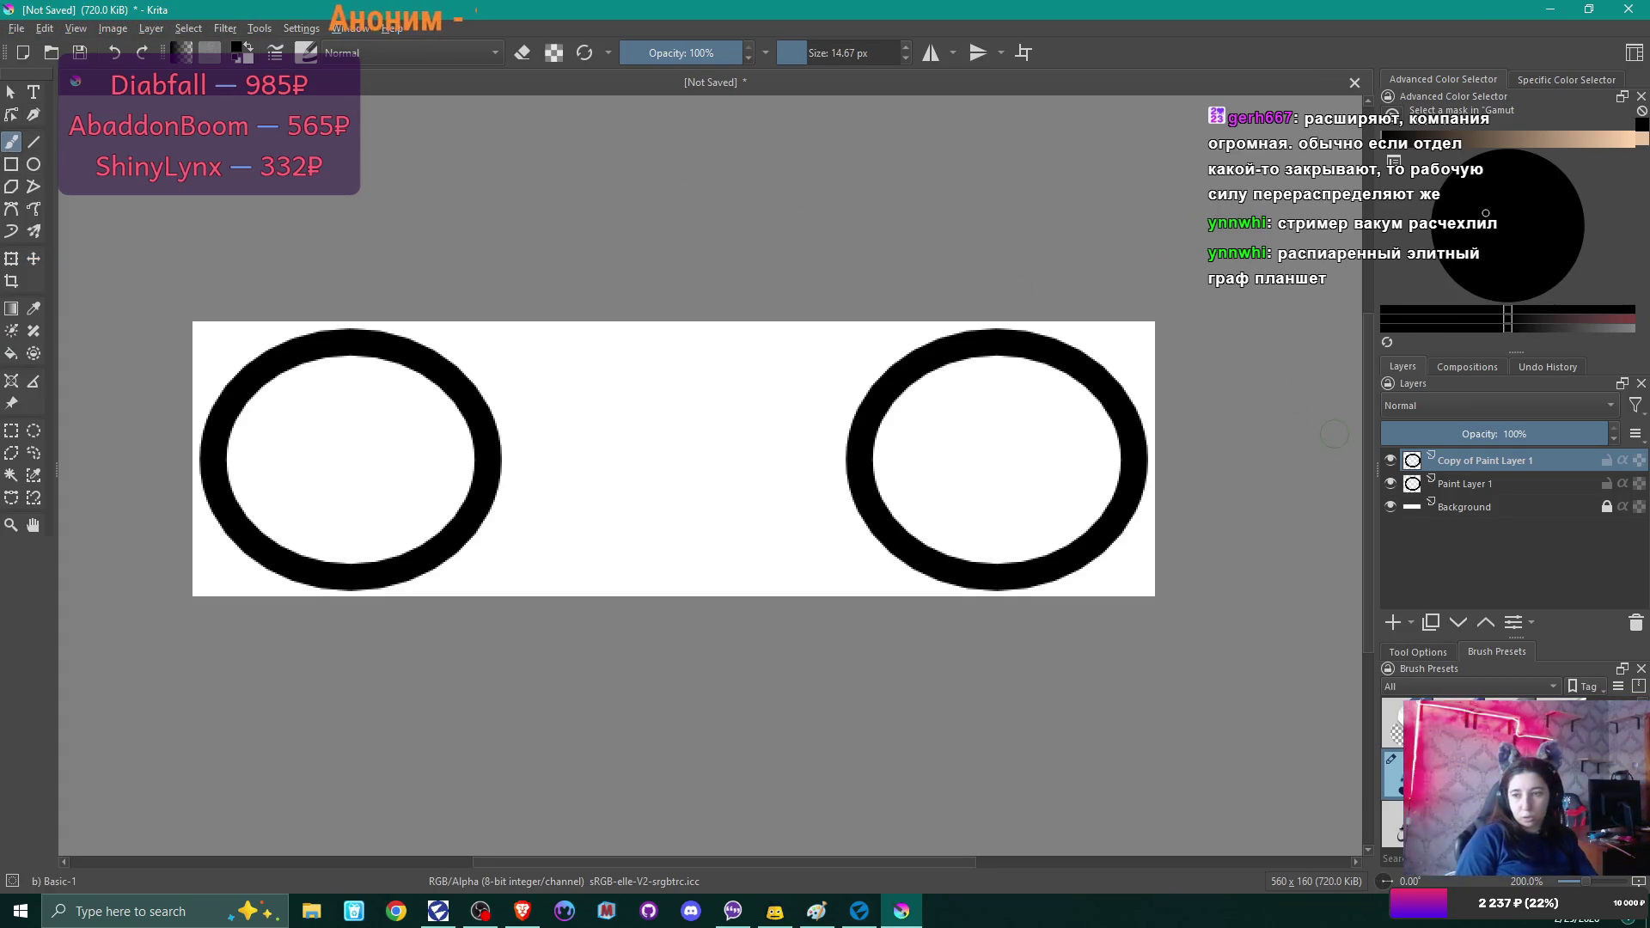
pyautogui.rightClick(1453, 460)
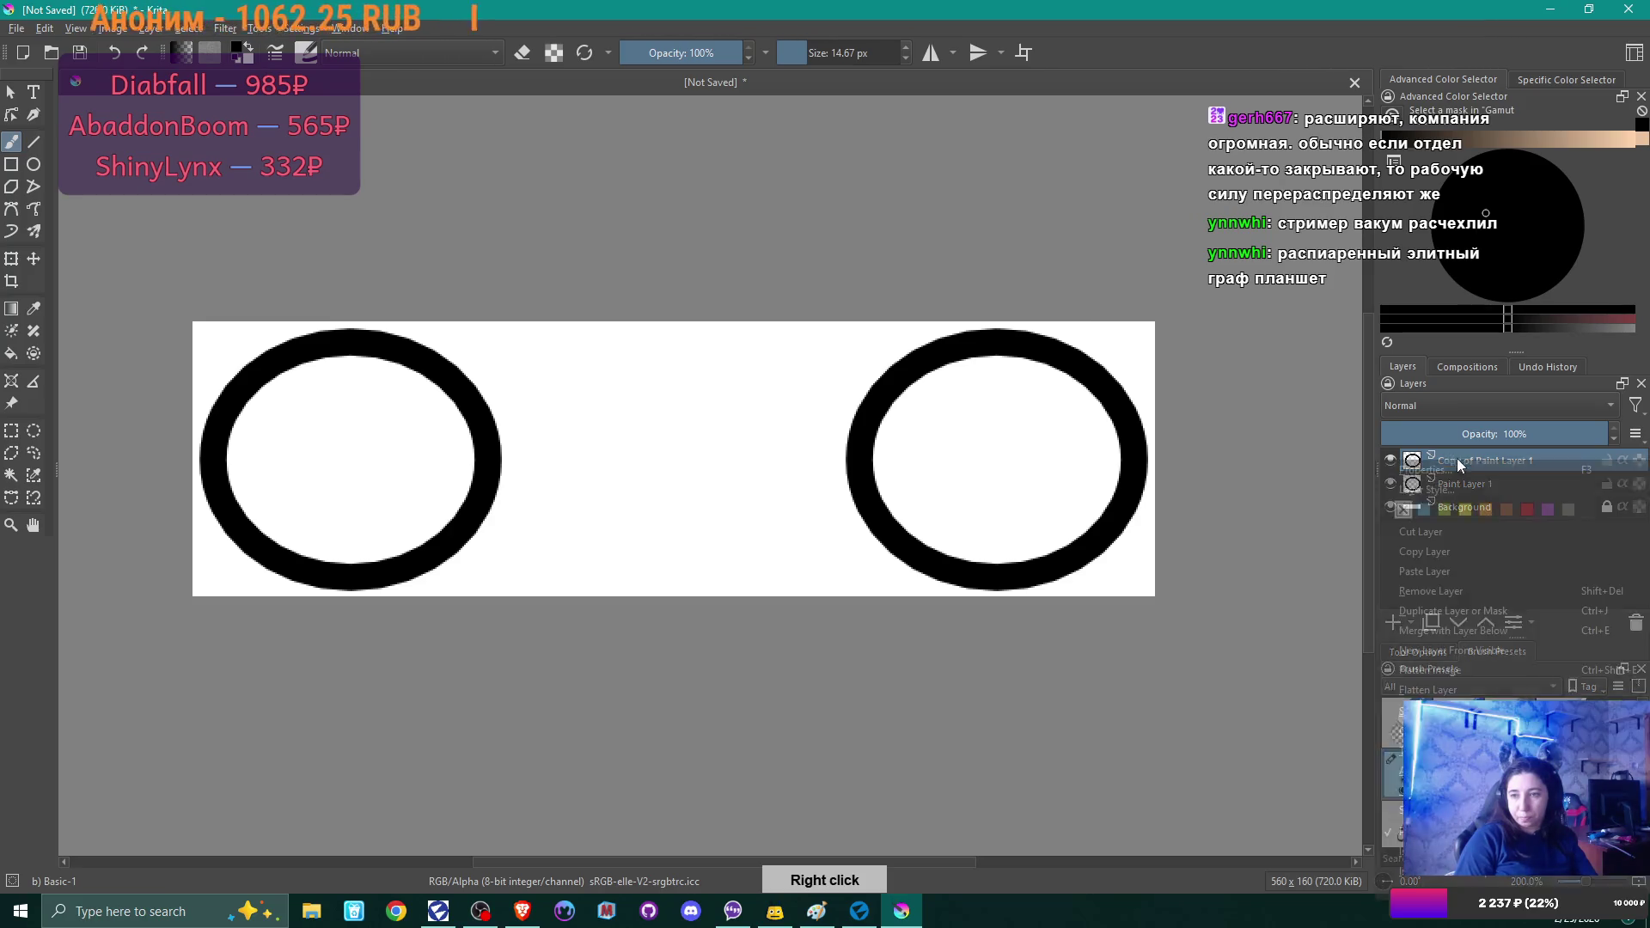
# Merge the copied ring layer down into the layer below.
pyautogui.click(1447, 630)
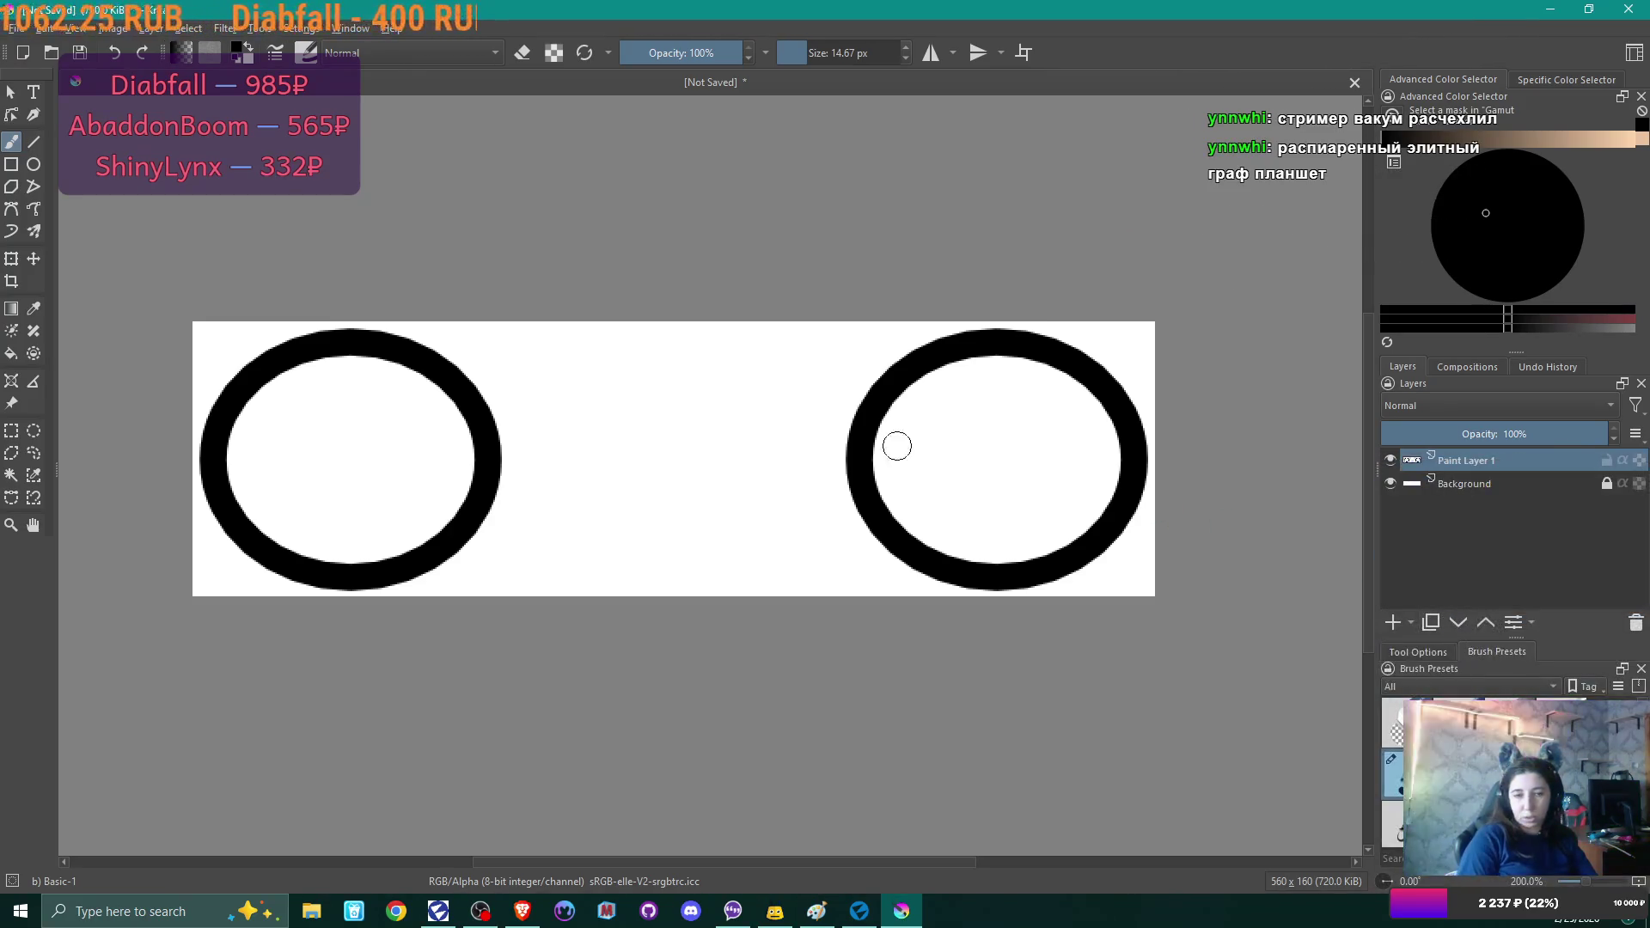
pyautogui.moveTo(484, 391)
pyautogui.mouseDown()
pyautogui.moveTo(456, 412)
pyautogui.moveTo(481, 422)
pyautogui.moveTo(453, 427)
pyautogui.moveTo(460, 384)
pyautogui.moveTo(473, 492)
pyautogui.moveTo(490, 456)
pyautogui.moveTo(468, 512)
pyautogui.moveTo(423, 533)
pyautogui.moveTo(467, 537)
pyautogui.moveTo(442, 552)
pyautogui.mouseUp()
pyautogui.hotkey('ctrl', 'z')
# Erase the facing inner sides of both rings to leave two C-shaped end caps.
pyautogui.press('e')
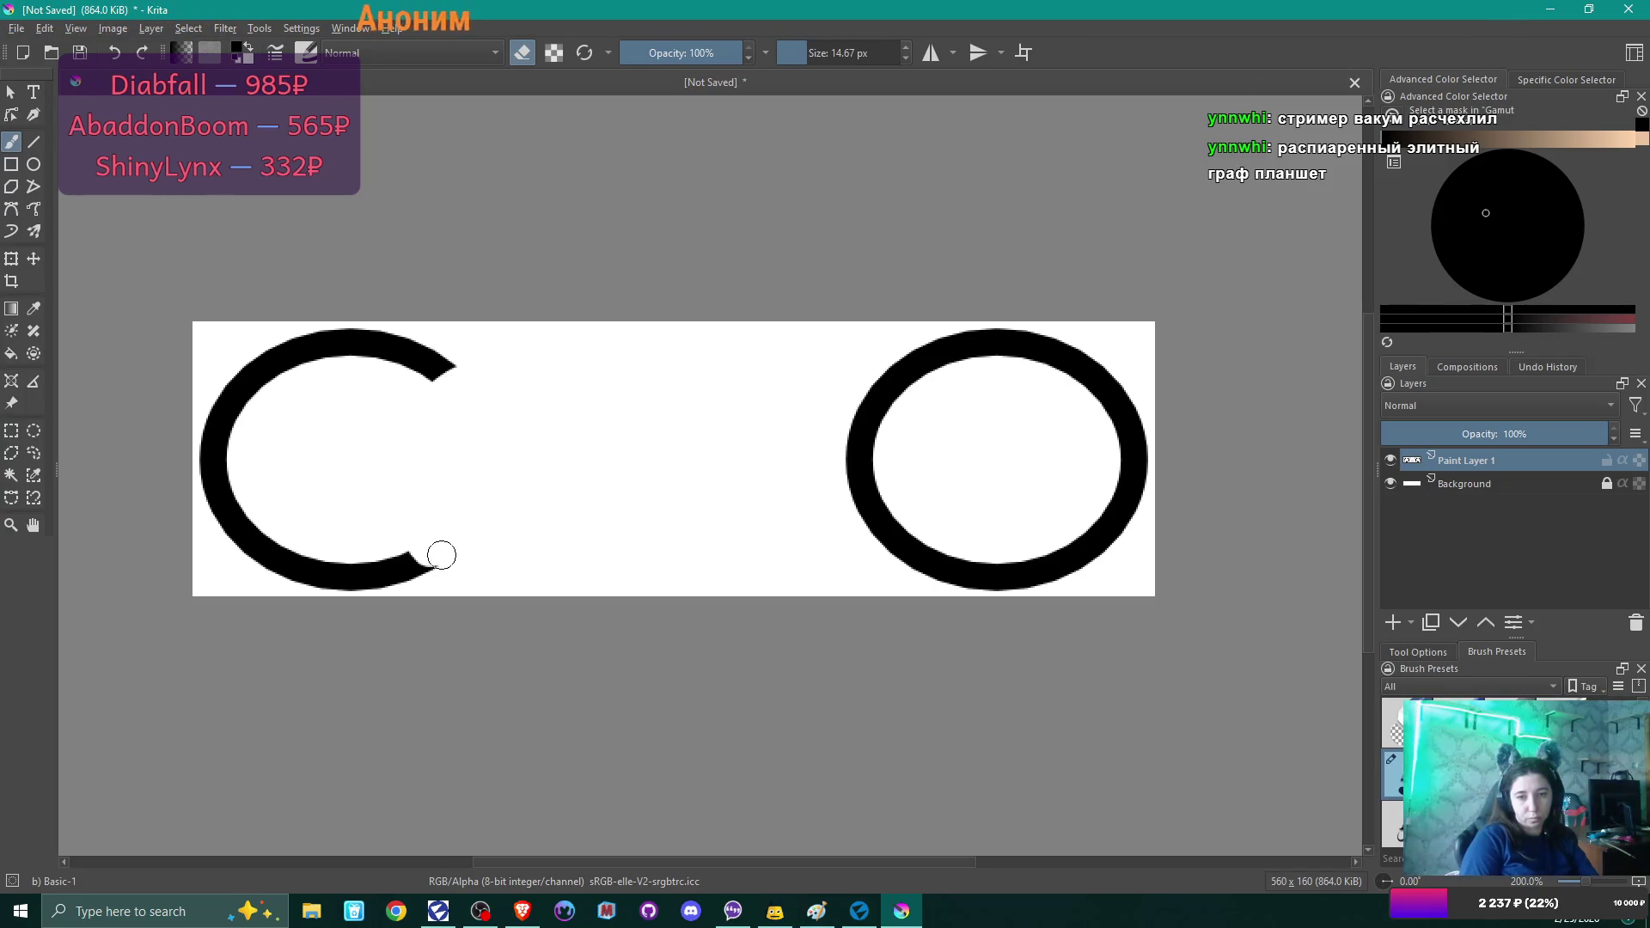
pyautogui.moveTo(849, 445)
pyautogui.mouseDown()
pyautogui.moveTo(895, 416)
pyautogui.moveTo(869, 395)
pyautogui.moveTo(863, 534)
pyautogui.moveTo(921, 553)
pyautogui.moveTo(911, 507)
pyautogui.mouseUp()
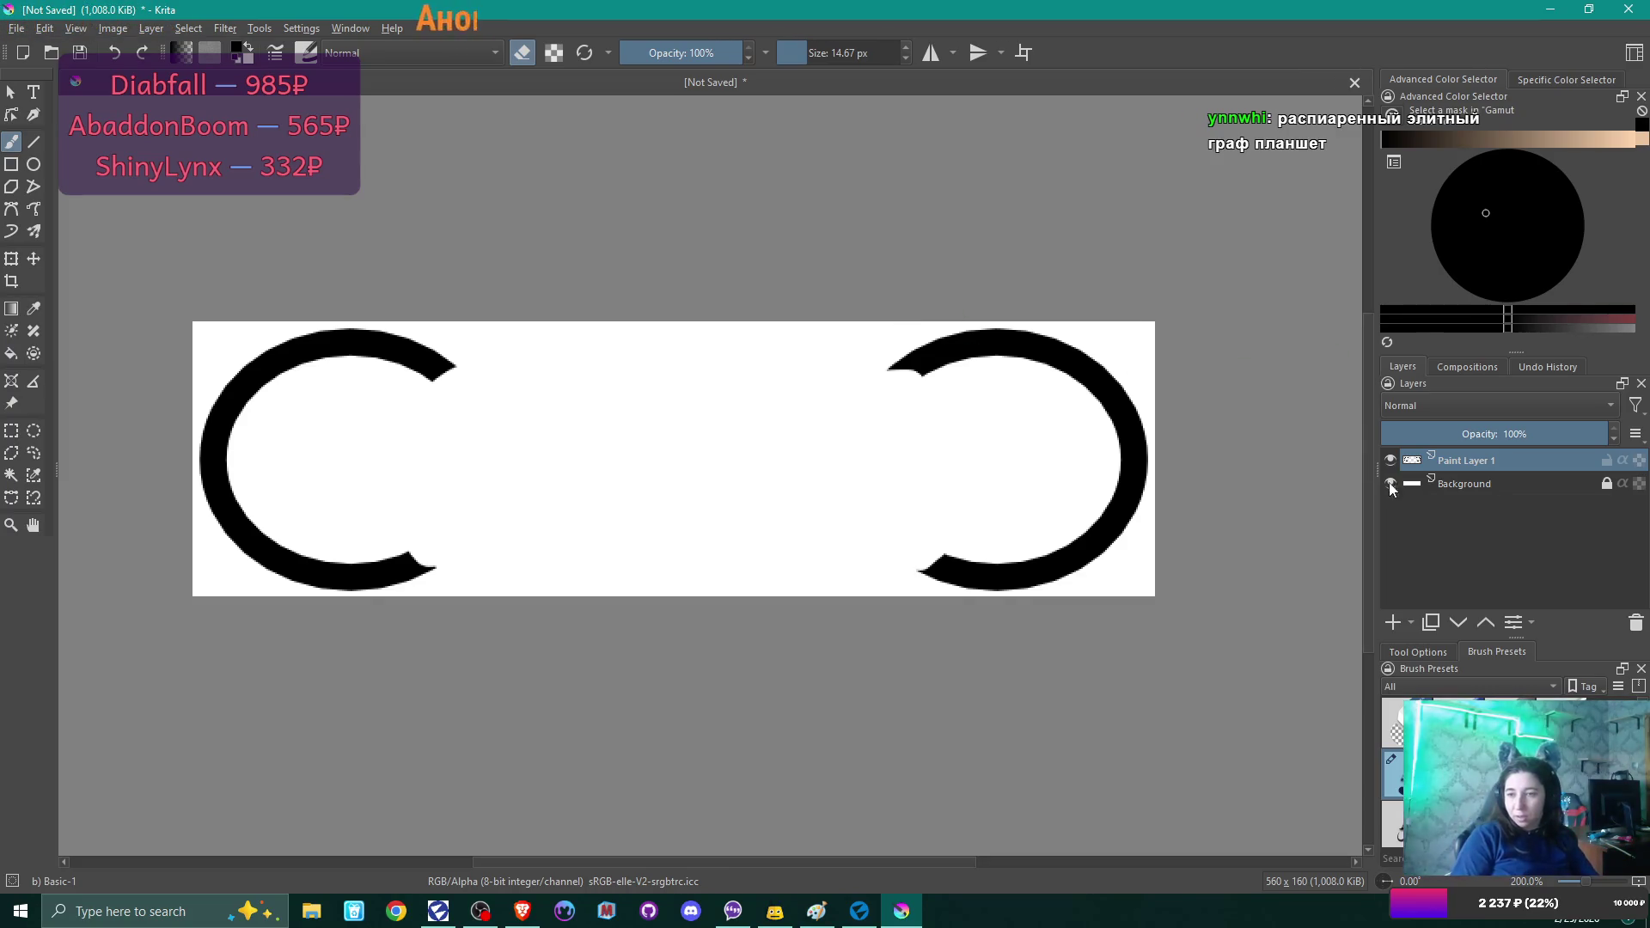
pyautogui.click(1393, 622)
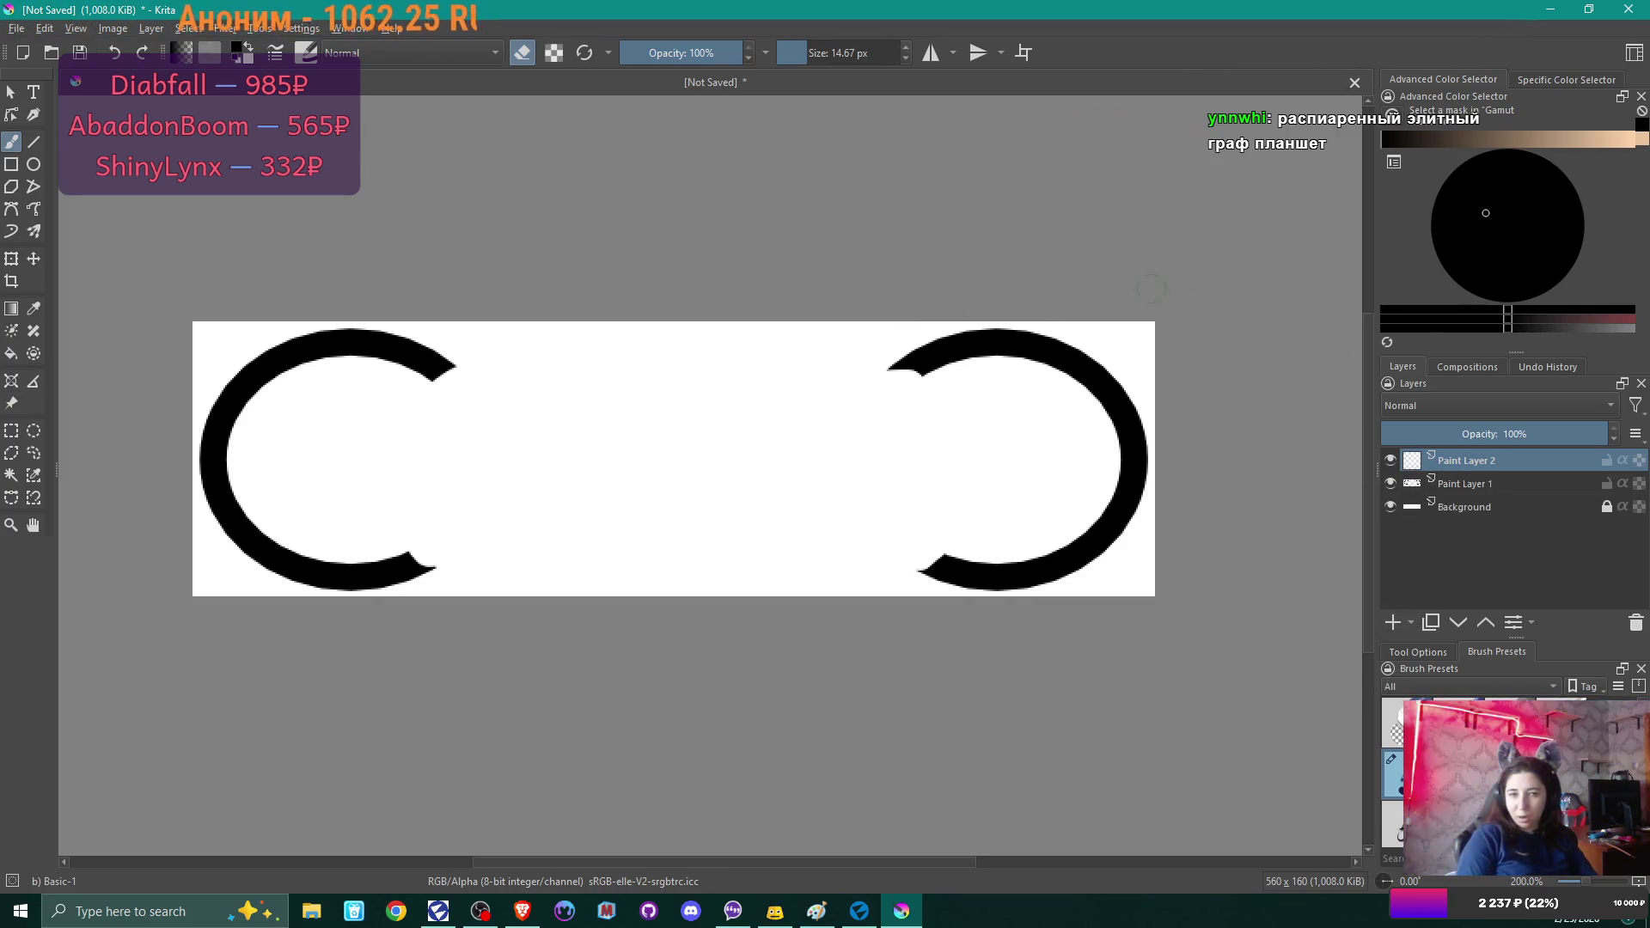
# Draw black straight top and bottom lines joining the two end caps.
pyautogui.click(37, 145)
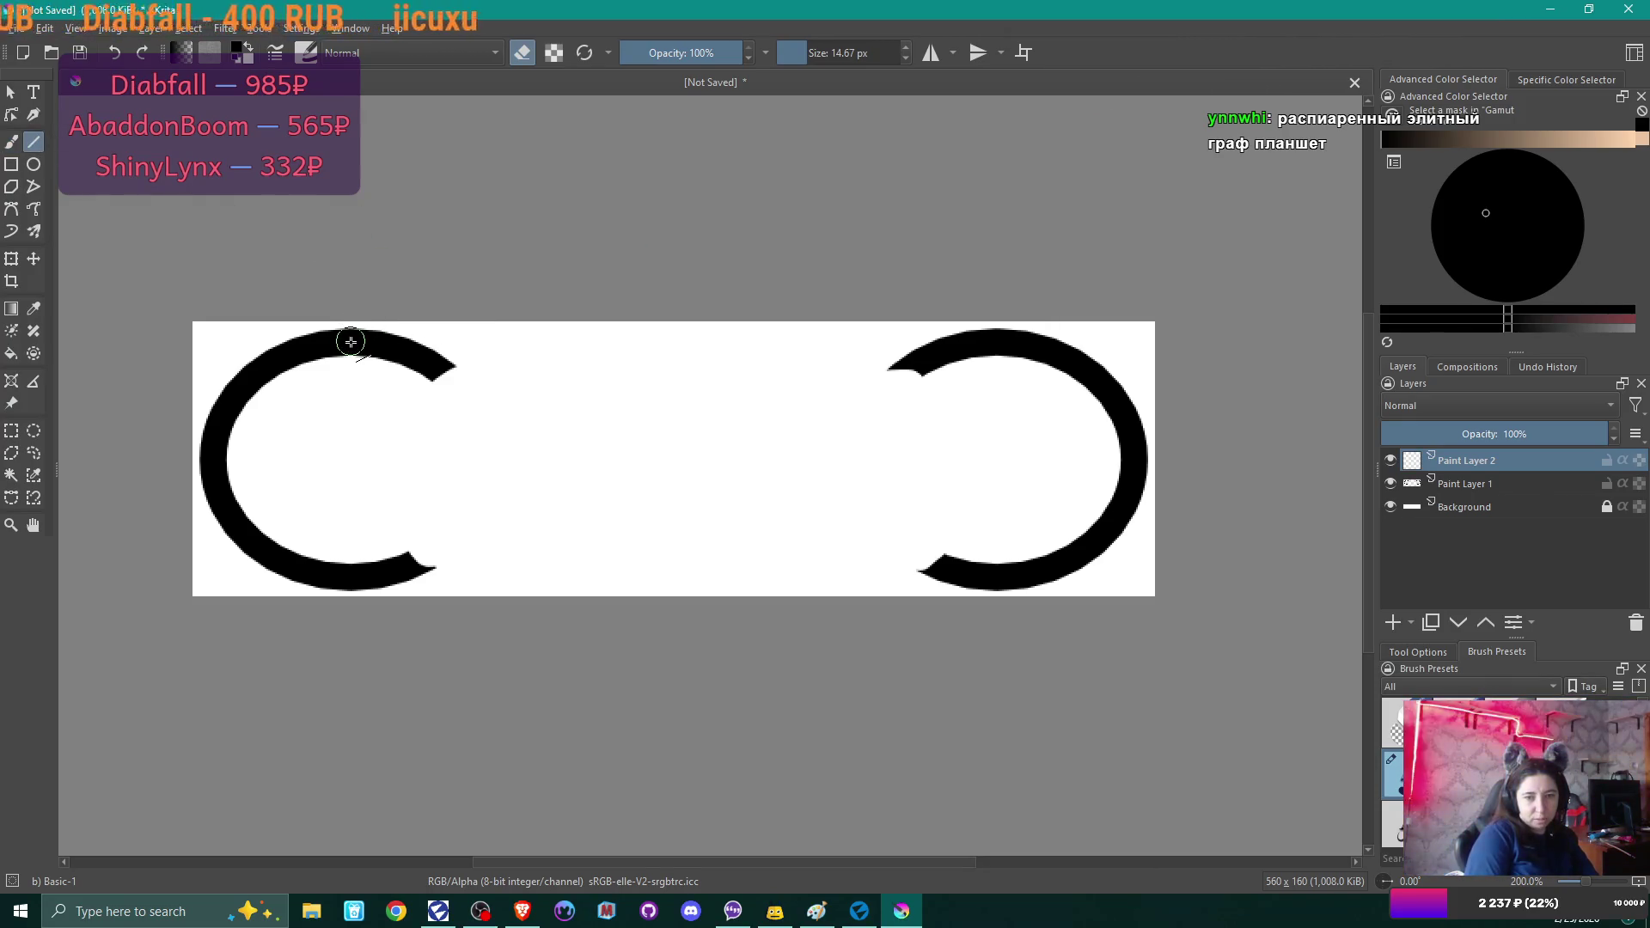
pyautogui.moveTo(349, 342); pyautogui.dragTo(1002, 342)
pyautogui.press('e')
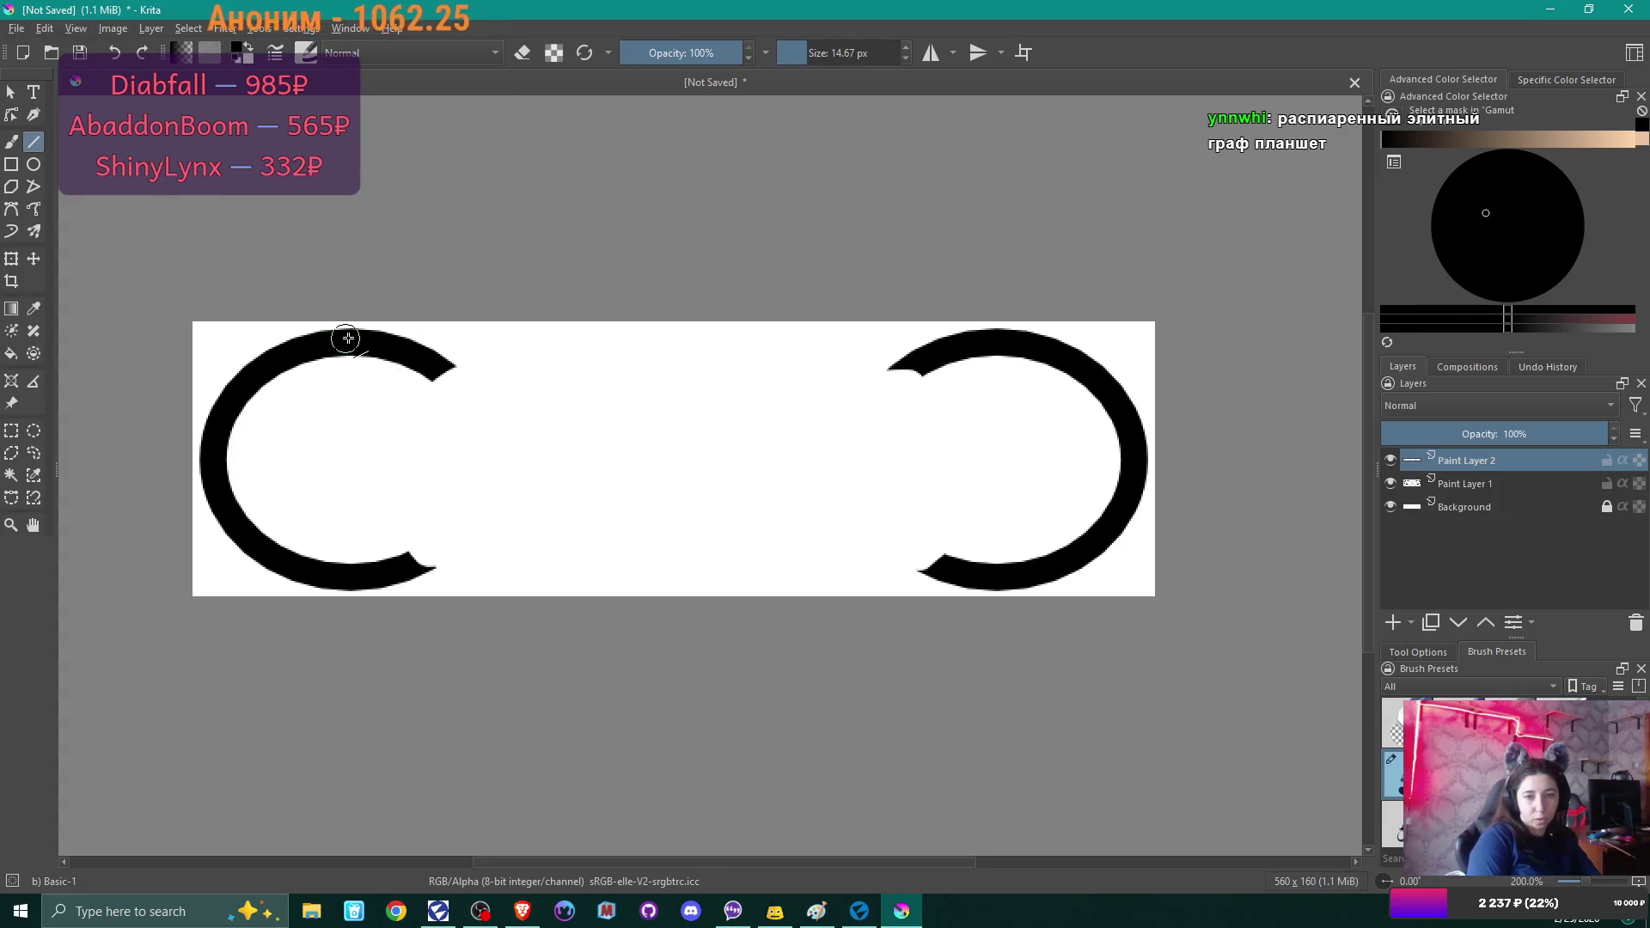
pyautogui.moveTo(352, 343); pyautogui.dragTo(1006, 340)
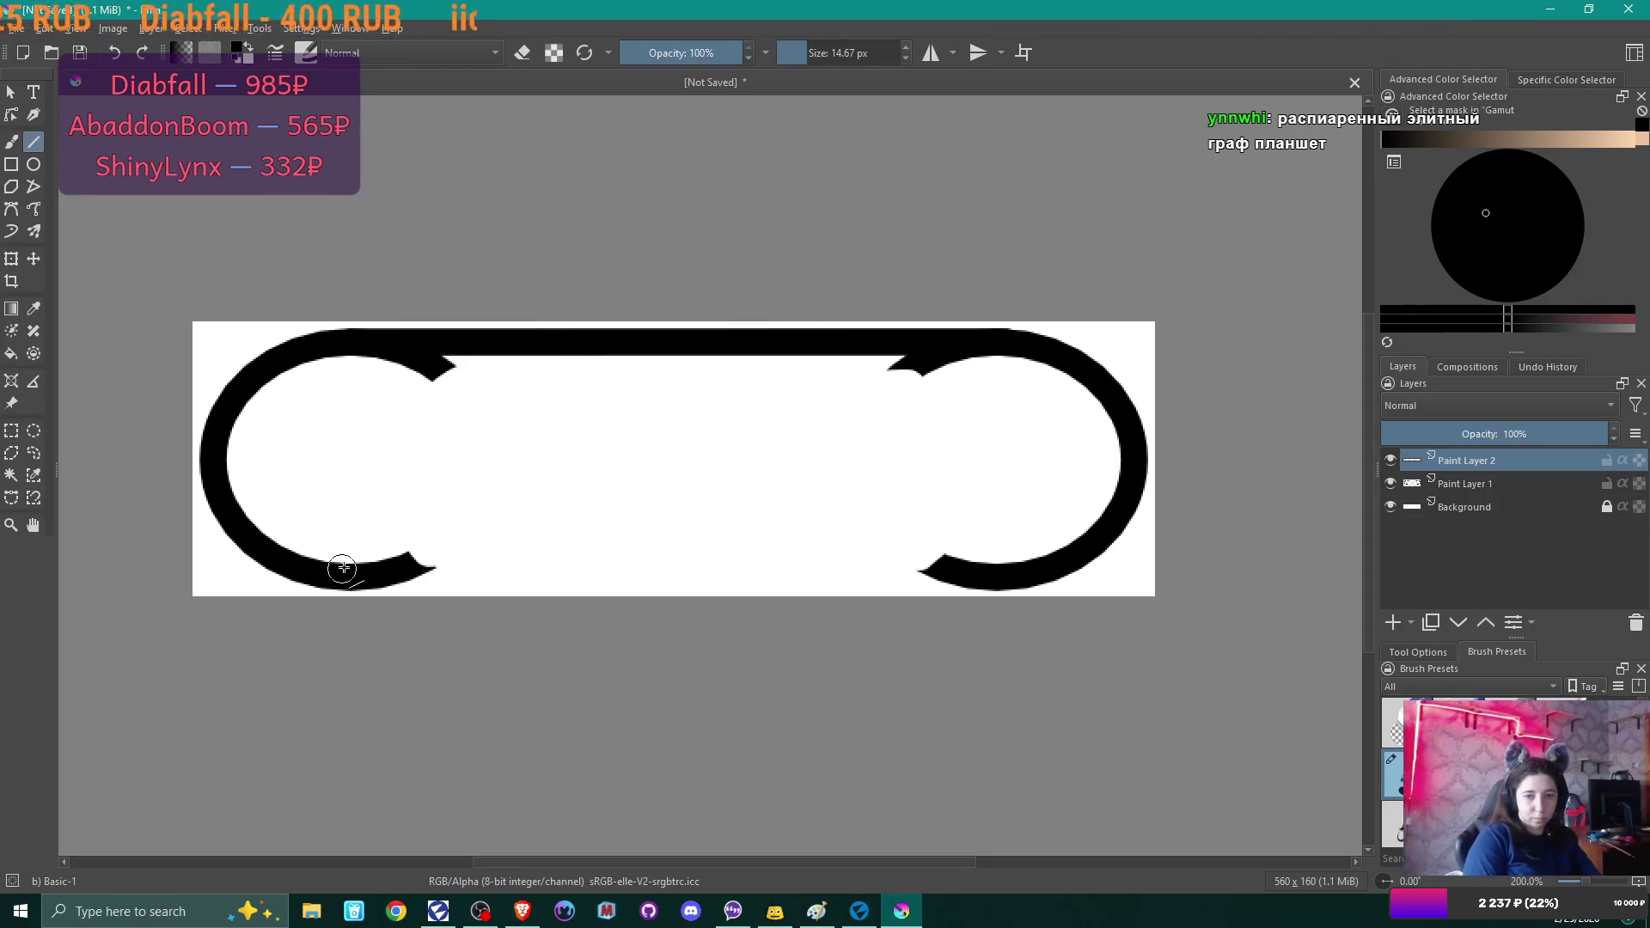
pyautogui.moveTo(341, 576)
pyautogui.mouseDown()
pyautogui.moveTo(914, 557)
pyautogui.moveTo(1010, 576)
pyautogui.mouseUp()
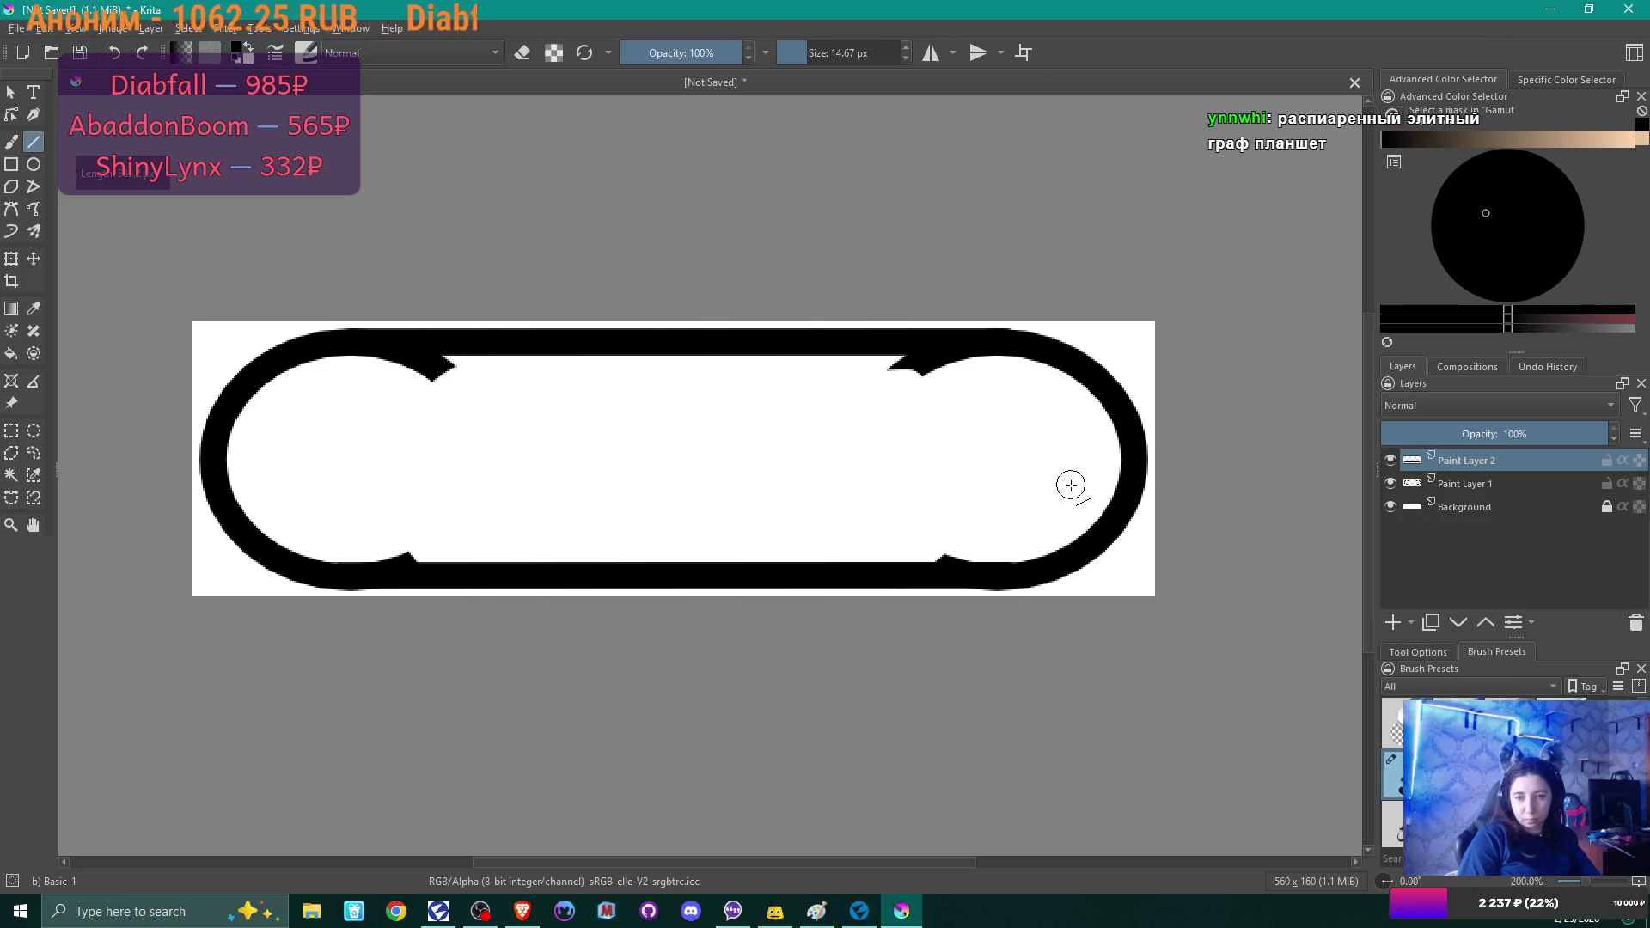
# On Paint Layer 1, erase the notch at the top-left inner edge.
pyautogui.click(1466, 485)
pyautogui.press('b')
pyautogui.press('e')
pyautogui.moveTo(447, 366)
pyautogui.mouseDown()
pyautogui.moveTo(379, 358)
pyautogui.moveTo(436, 370)
pyautogui.mouseUp()
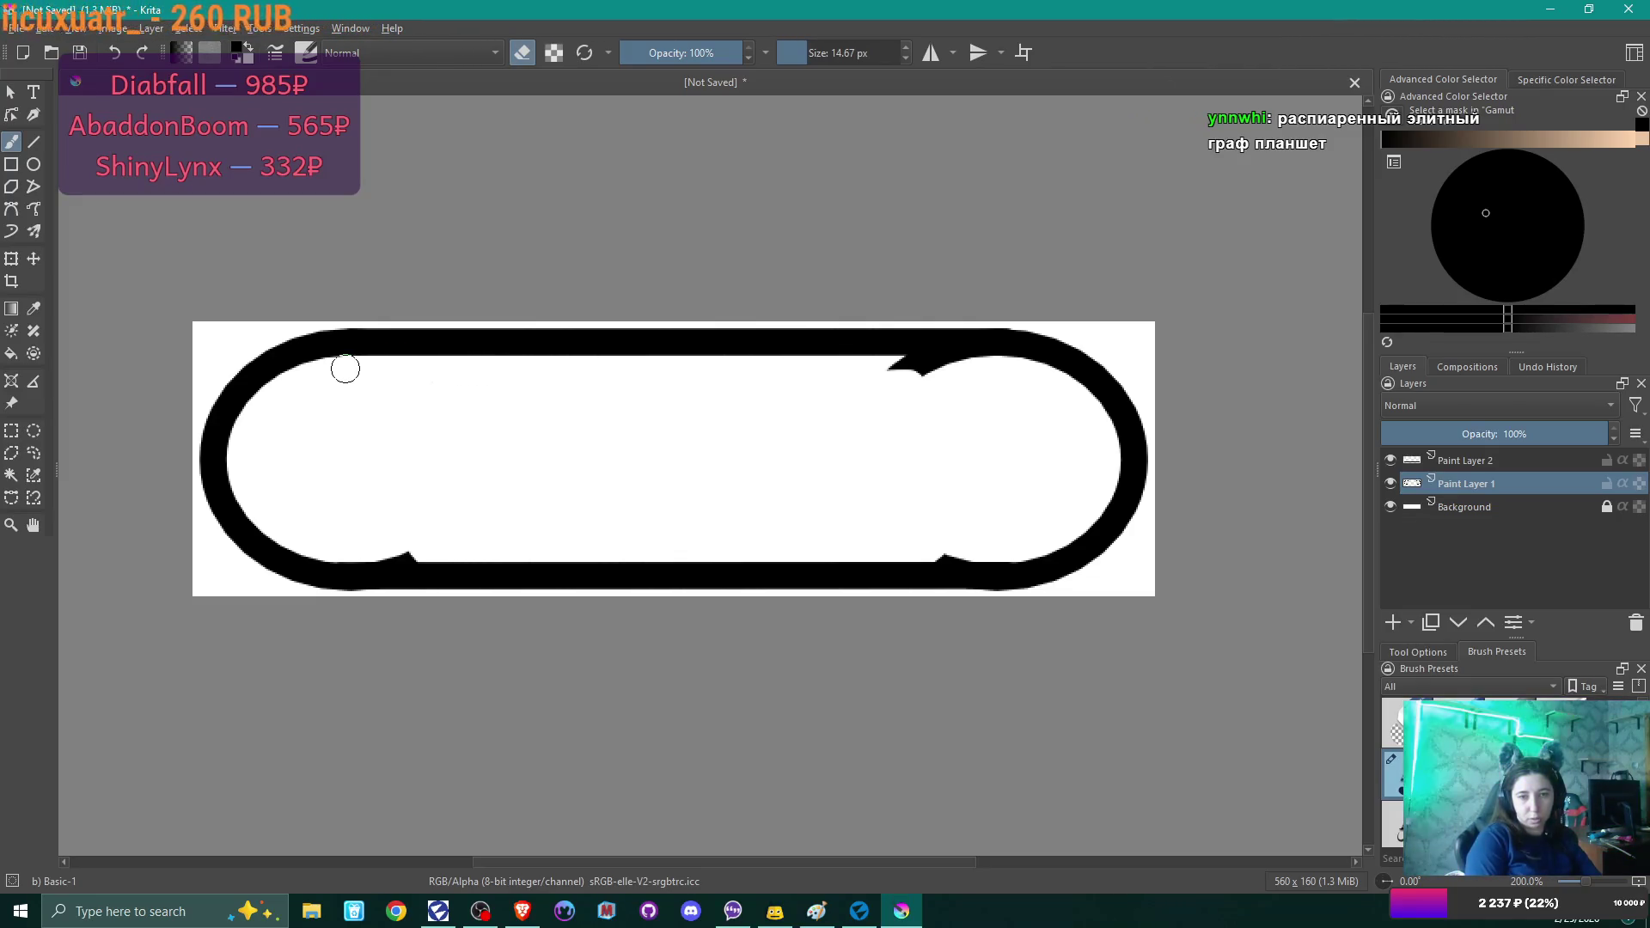
# Erase the top-right, bottom-left and bottom-right notches, then hide the Background layer.
pyautogui.moveTo(917, 383)
pyautogui.mouseDown()
pyautogui.moveTo(973, 371)
pyautogui.moveTo(920, 361)
pyautogui.moveTo(968, 358)
pyautogui.moveTo(895, 386)
pyautogui.mouseUp()
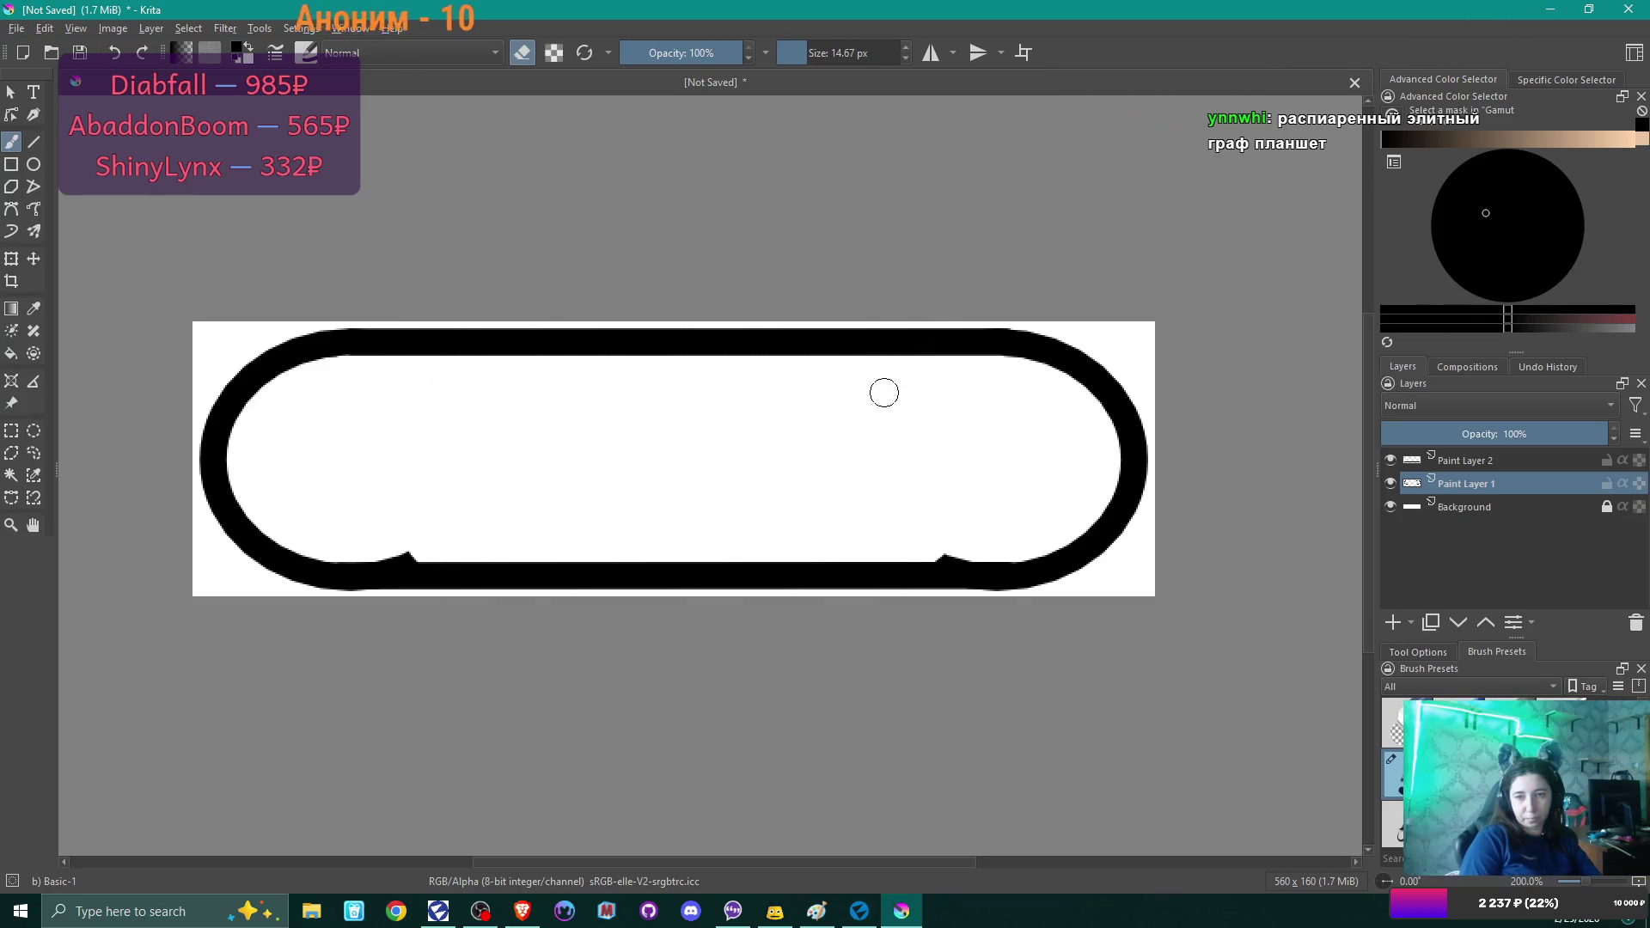
pyautogui.moveTo(426, 542)
pyautogui.mouseDown()
pyautogui.moveTo(375, 560)
pyautogui.moveTo(428, 556)
pyautogui.mouseUp()
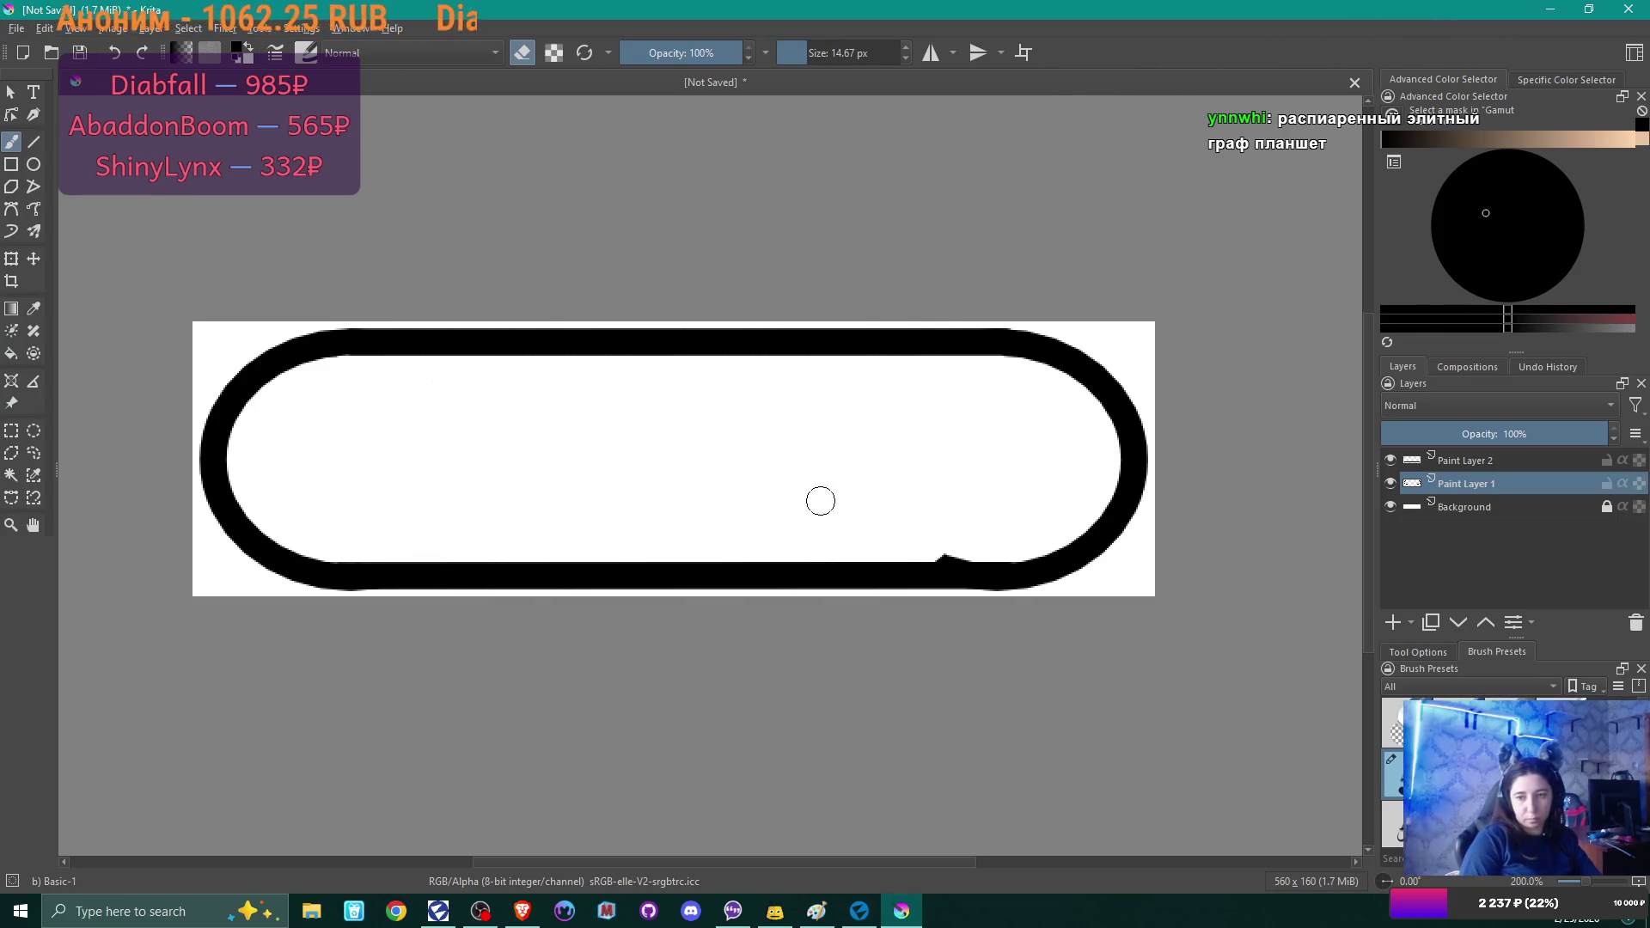
pyautogui.moveTo(917, 549); pyautogui.dragTo(980, 556)
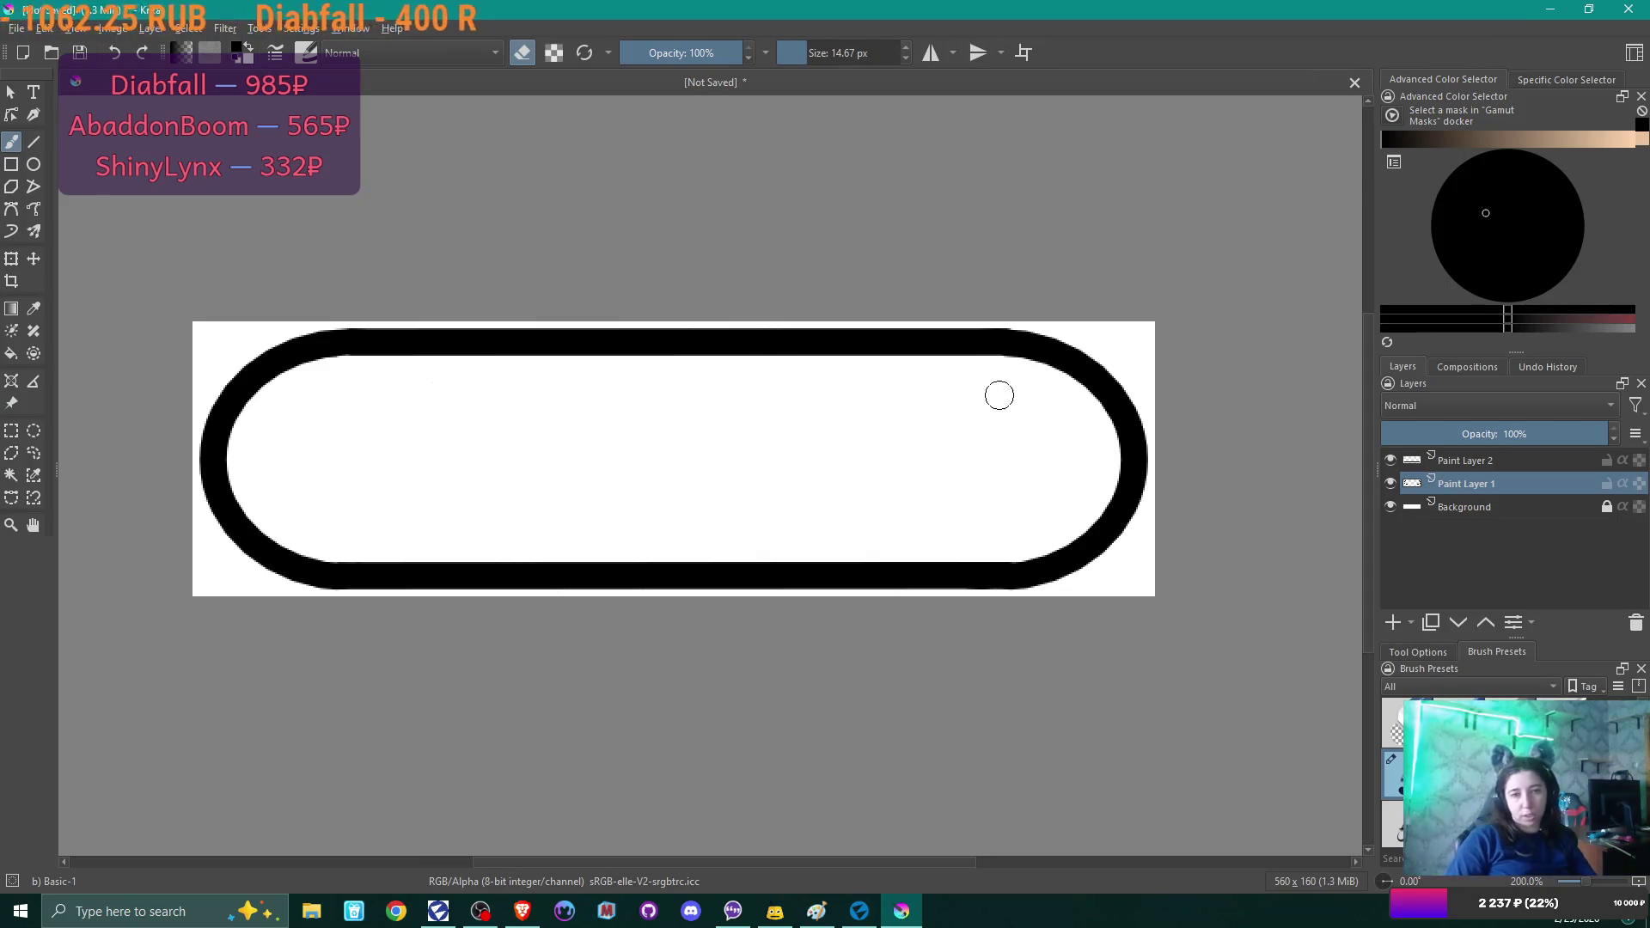
pyautogui.click(1391, 507)
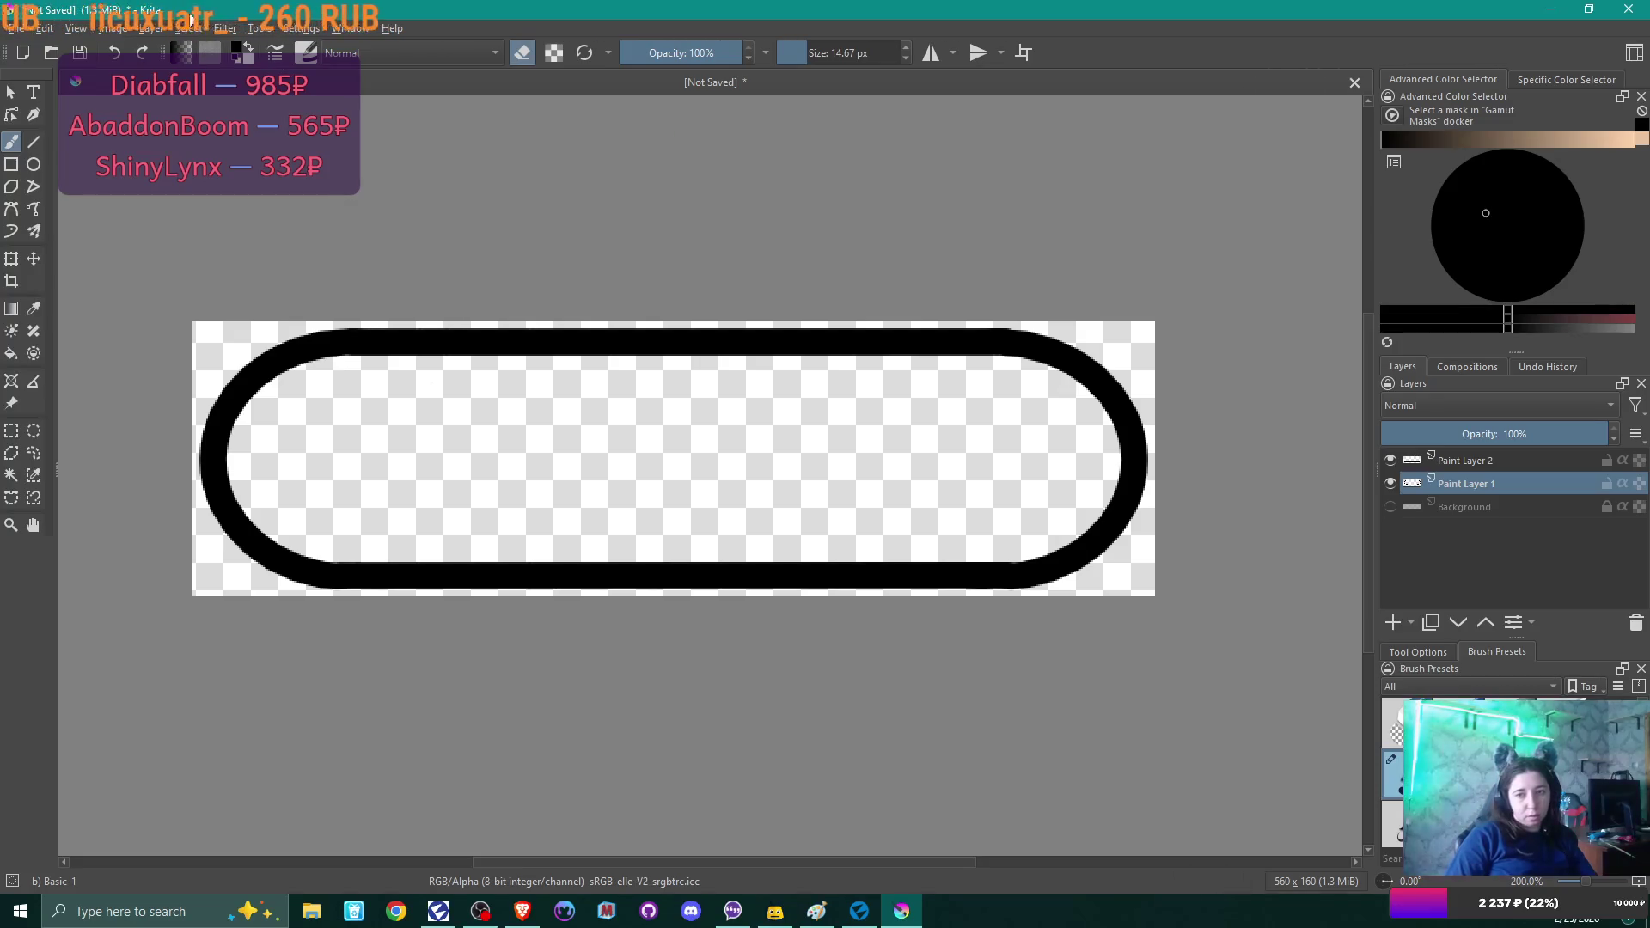
# Set the painting colour to a light peach in the Advanced Color Selector.
pyautogui.click(18, 28)
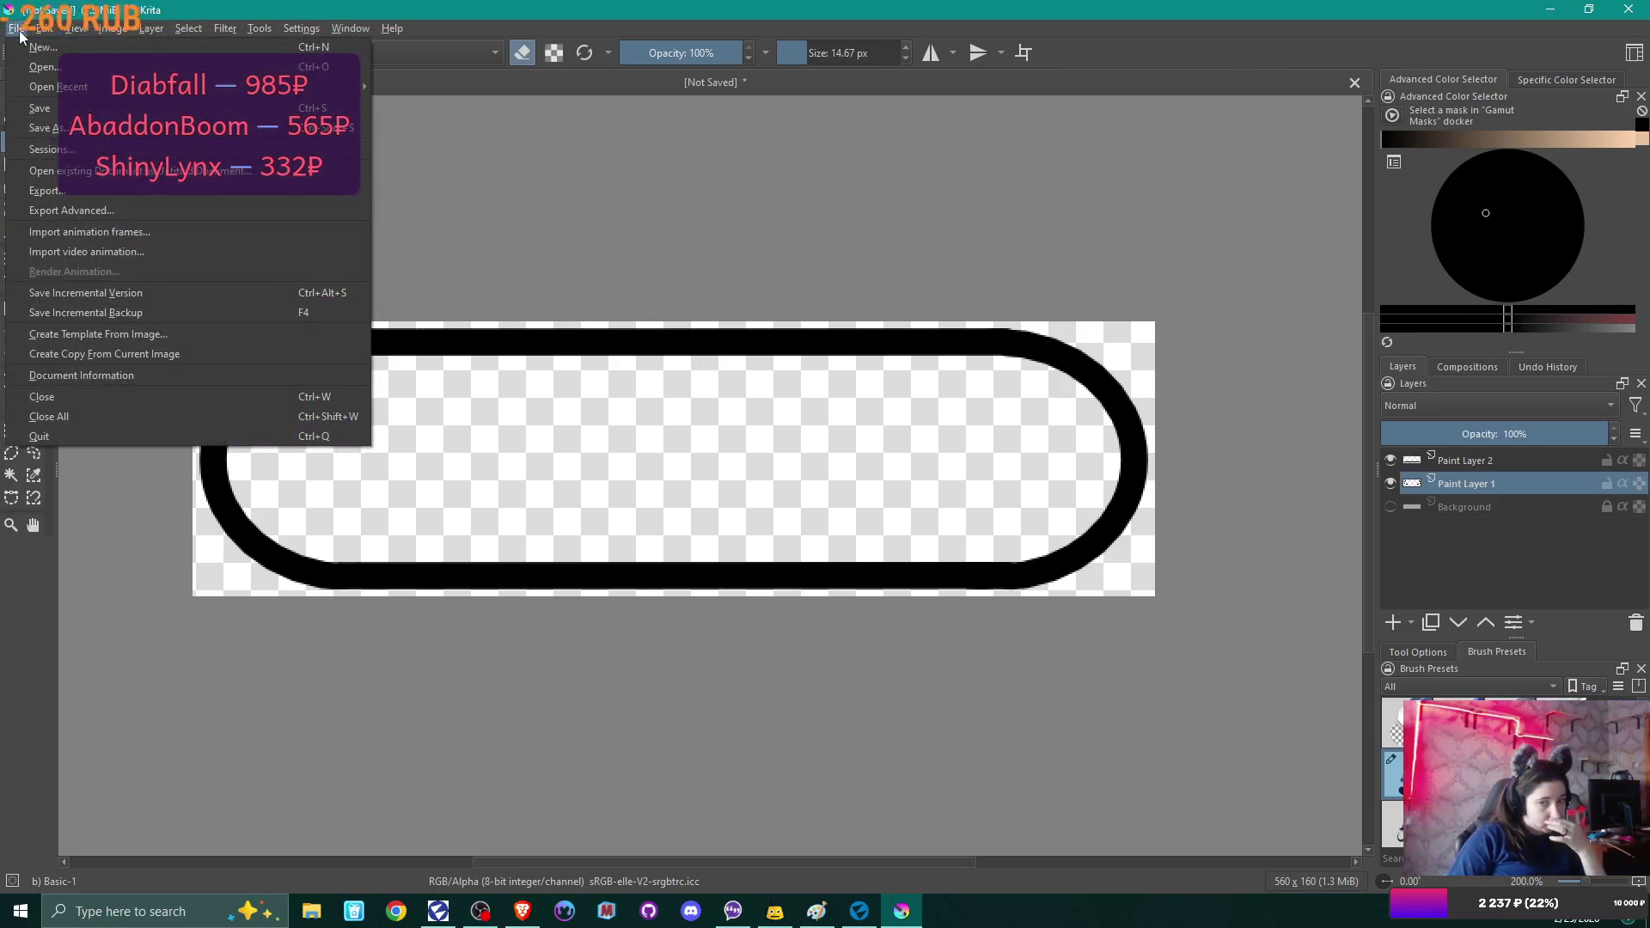
pyautogui.moveTo(52, 27)
pyautogui.click(1416, 143)
pyautogui.click(1427, 141)
pyautogui.moveTo(1447, 141); pyautogui.dragTo(1615, 141)
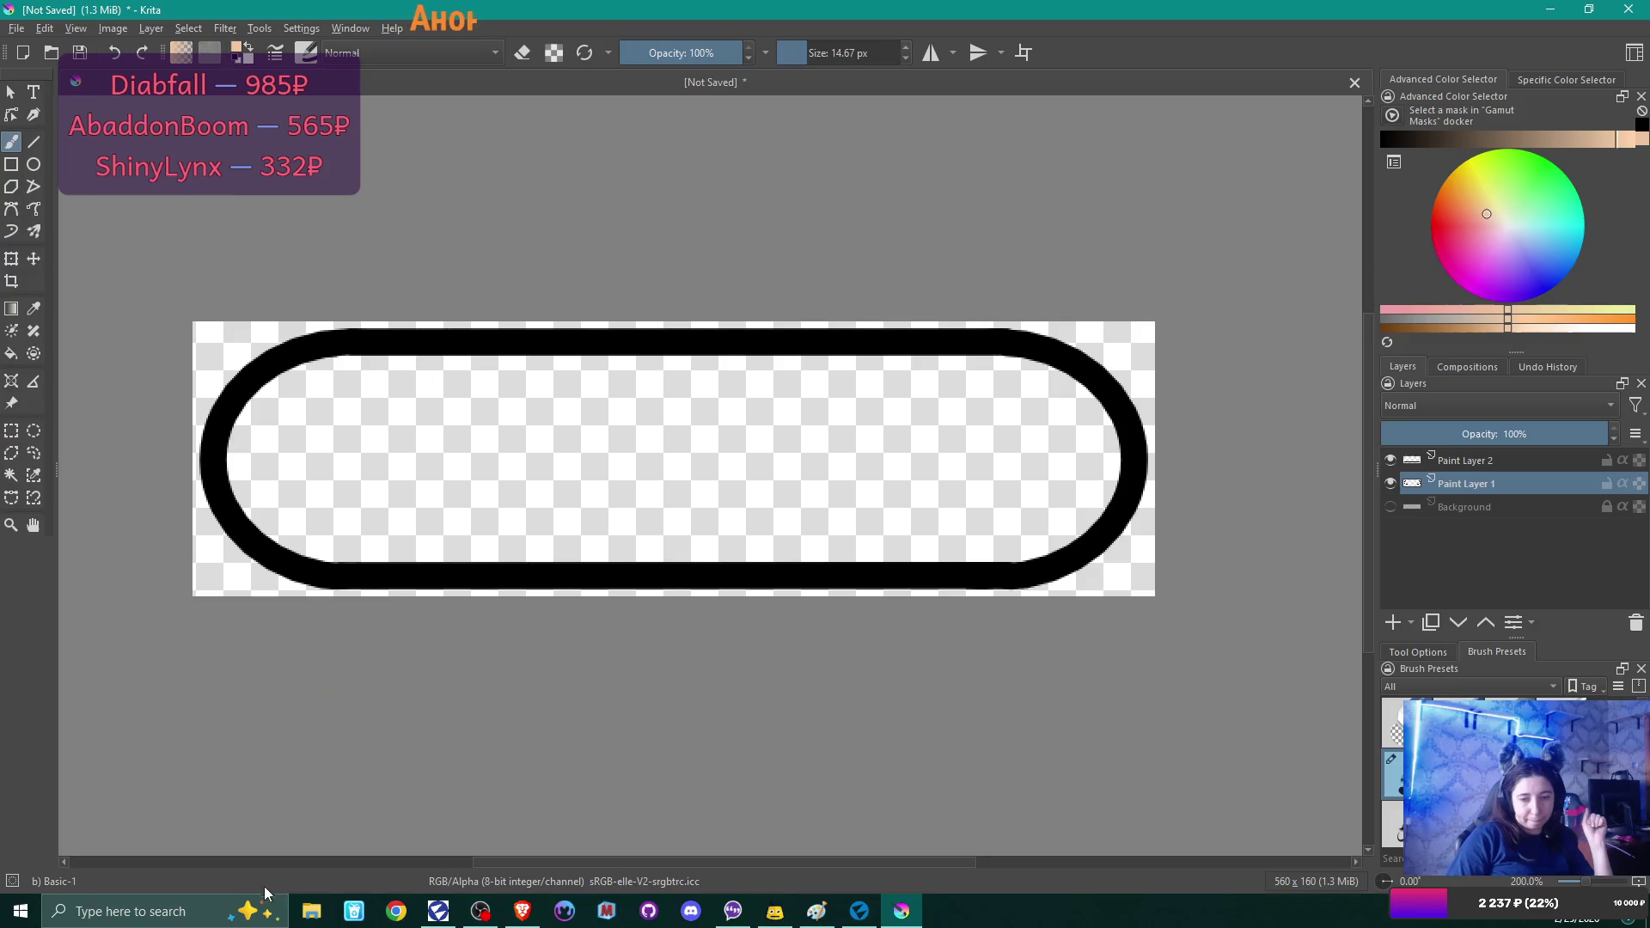
# Bring 'another label.png' from the game jam's textures folder into Krita as a new layer.
pyautogui.click(311, 911)
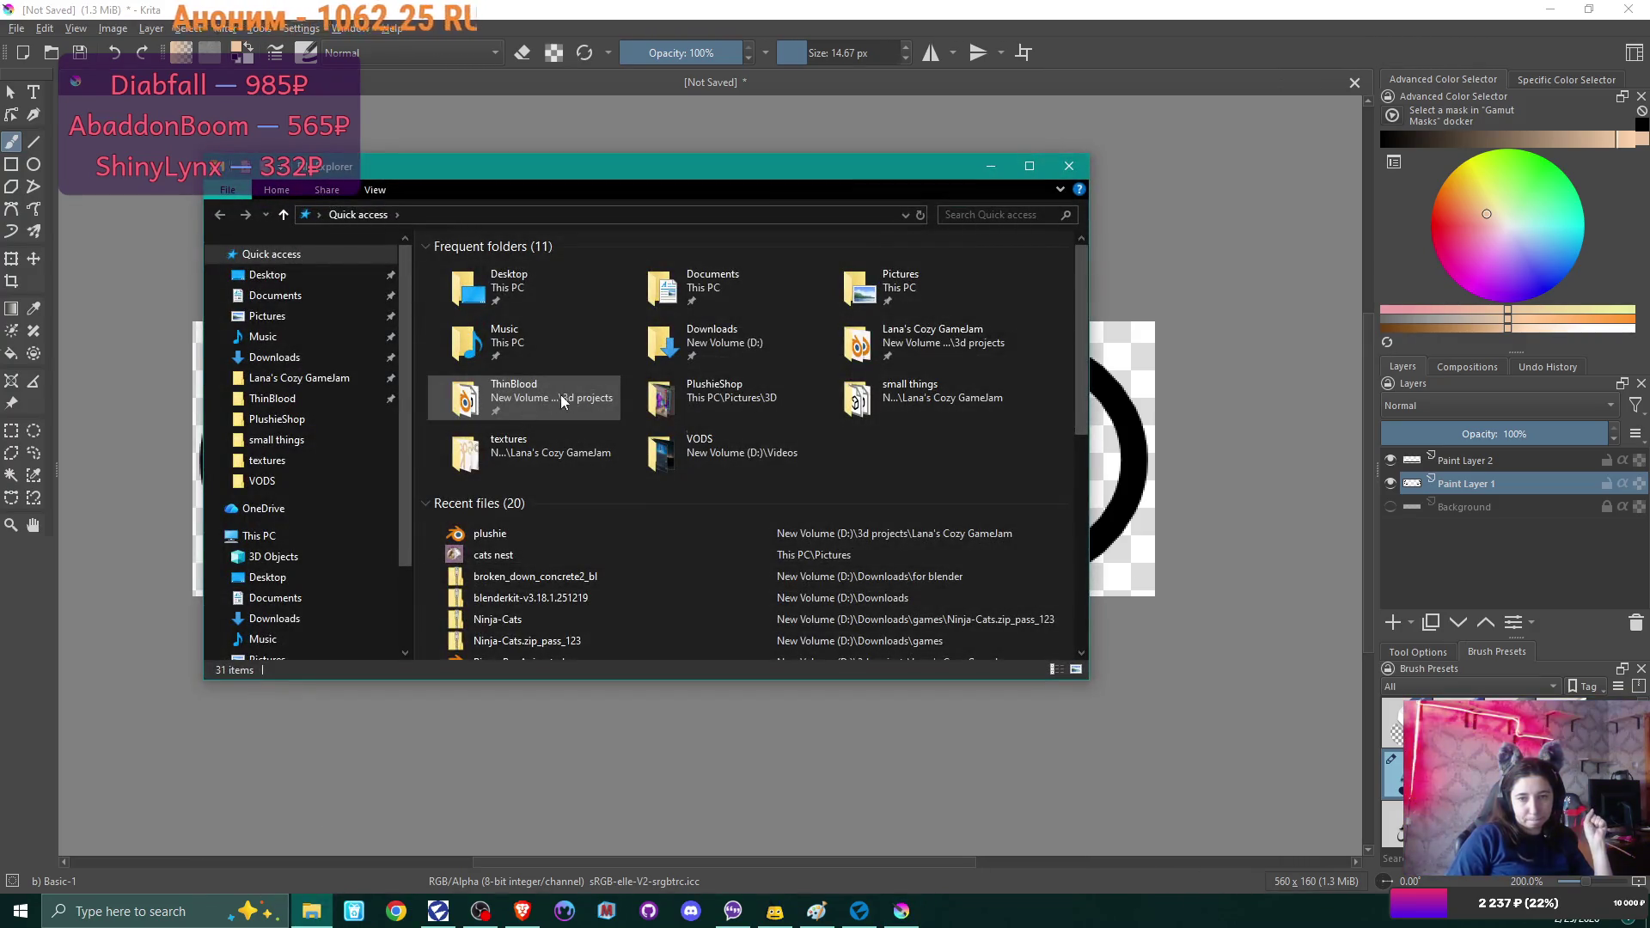
pyautogui.doubleClick(945, 340)
pyautogui.doubleClick(840, 379)
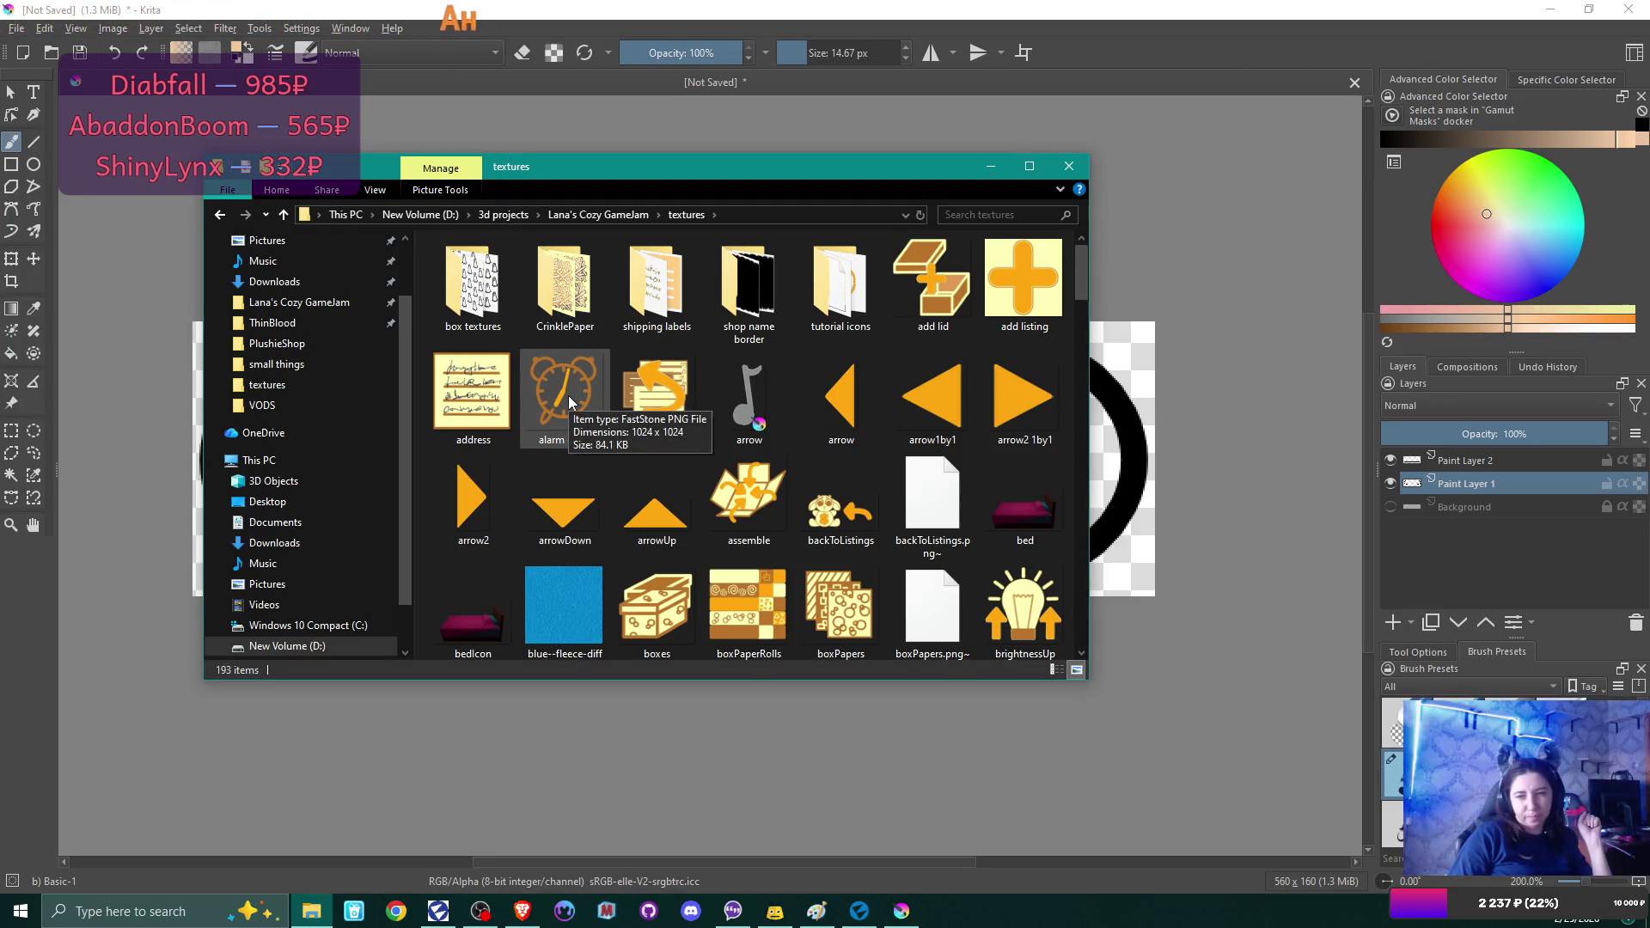
pyautogui.moveTo(656, 396)
pyautogui.mouseDown()
pyautogui.moveTo(265, 662)
pyautogui.moveTo(125, 797)
pyautogui.mouseUp()
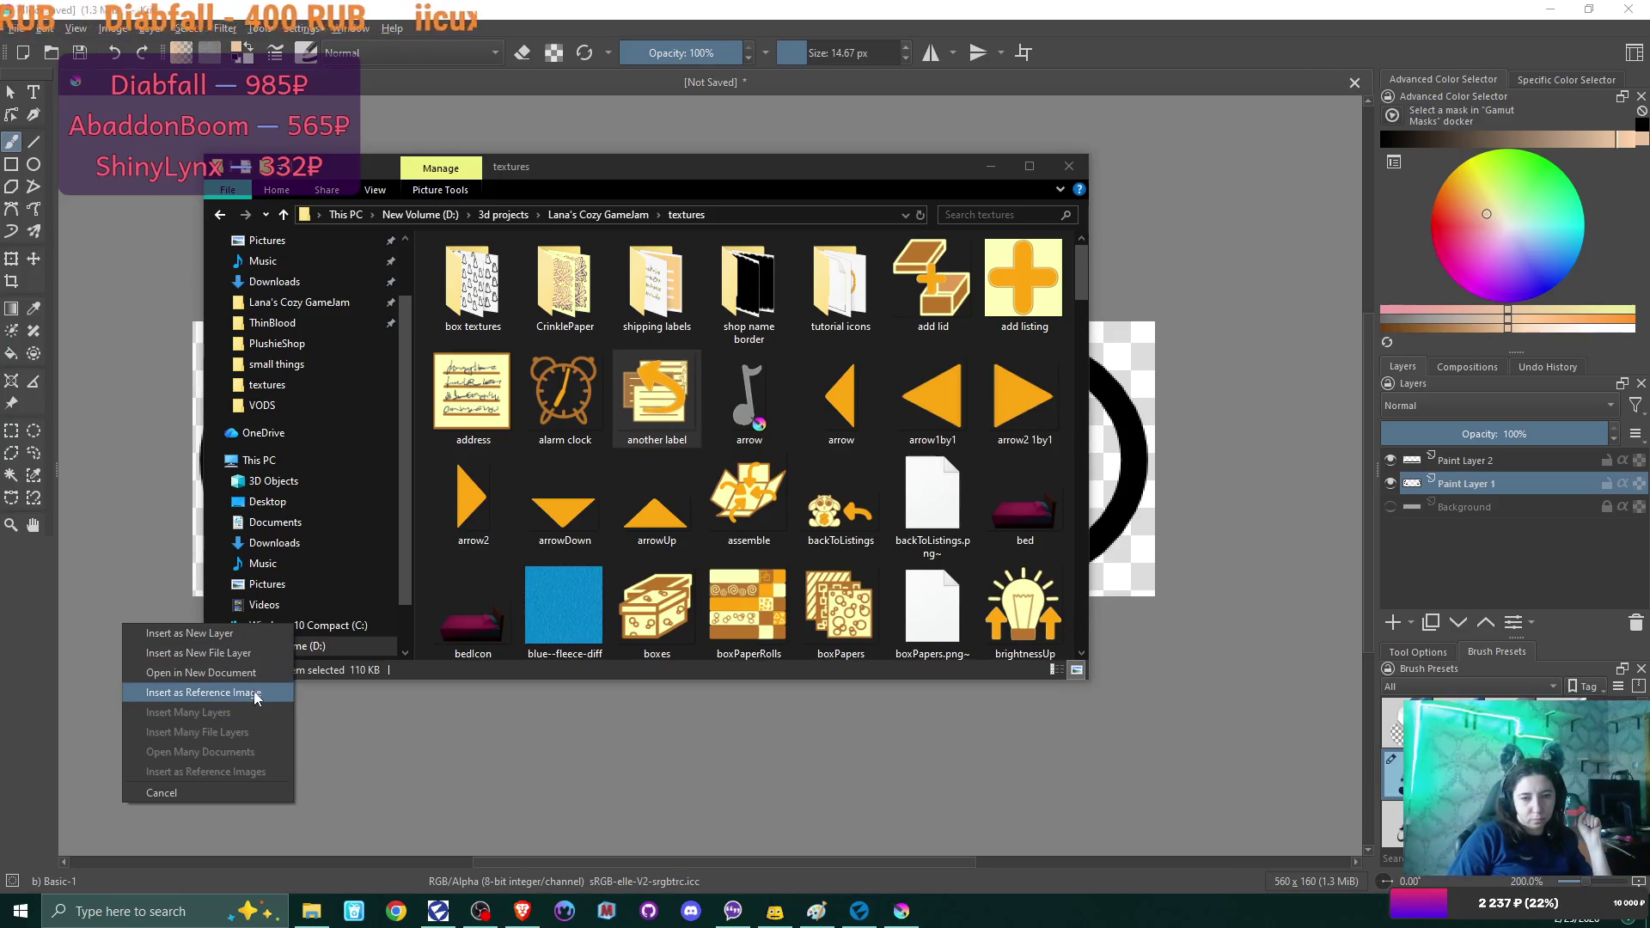
pyautogui.click(253, 637)
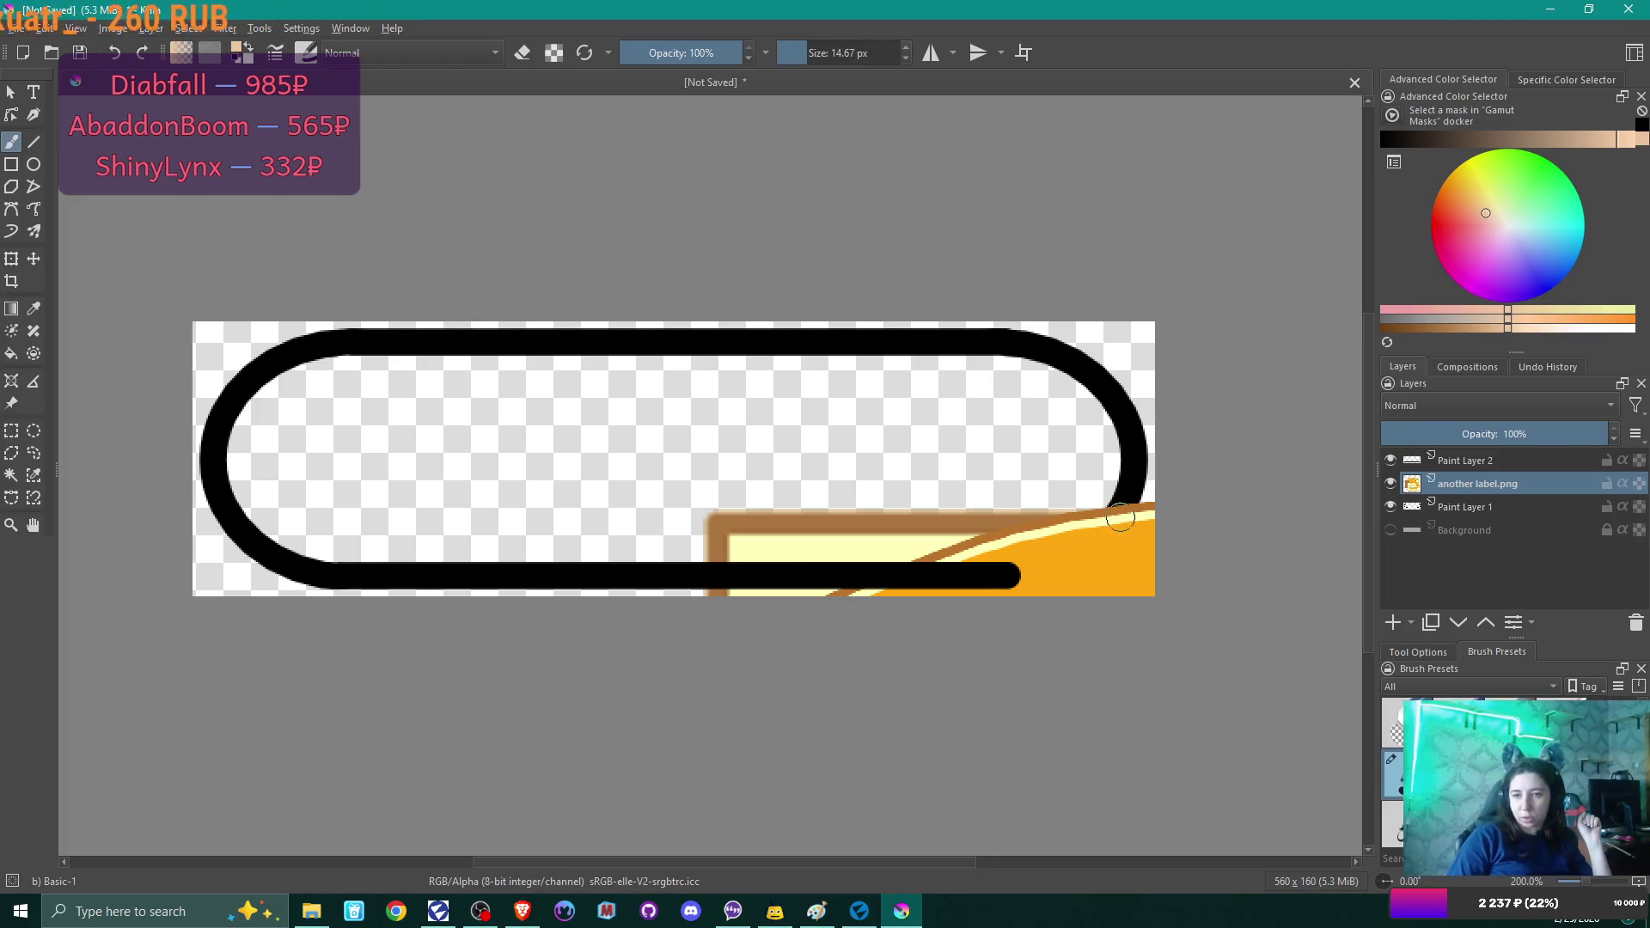
# Move the label layer below the outline layers, sample its brown, then hide it.
pyautogui.moveTo(1476, 483)
pyautogui.mouseDown()
pyautogui.moveTo(1473, 516)
pyautogui.moveTo(1462, 508)
pyautogui.mouseUp()
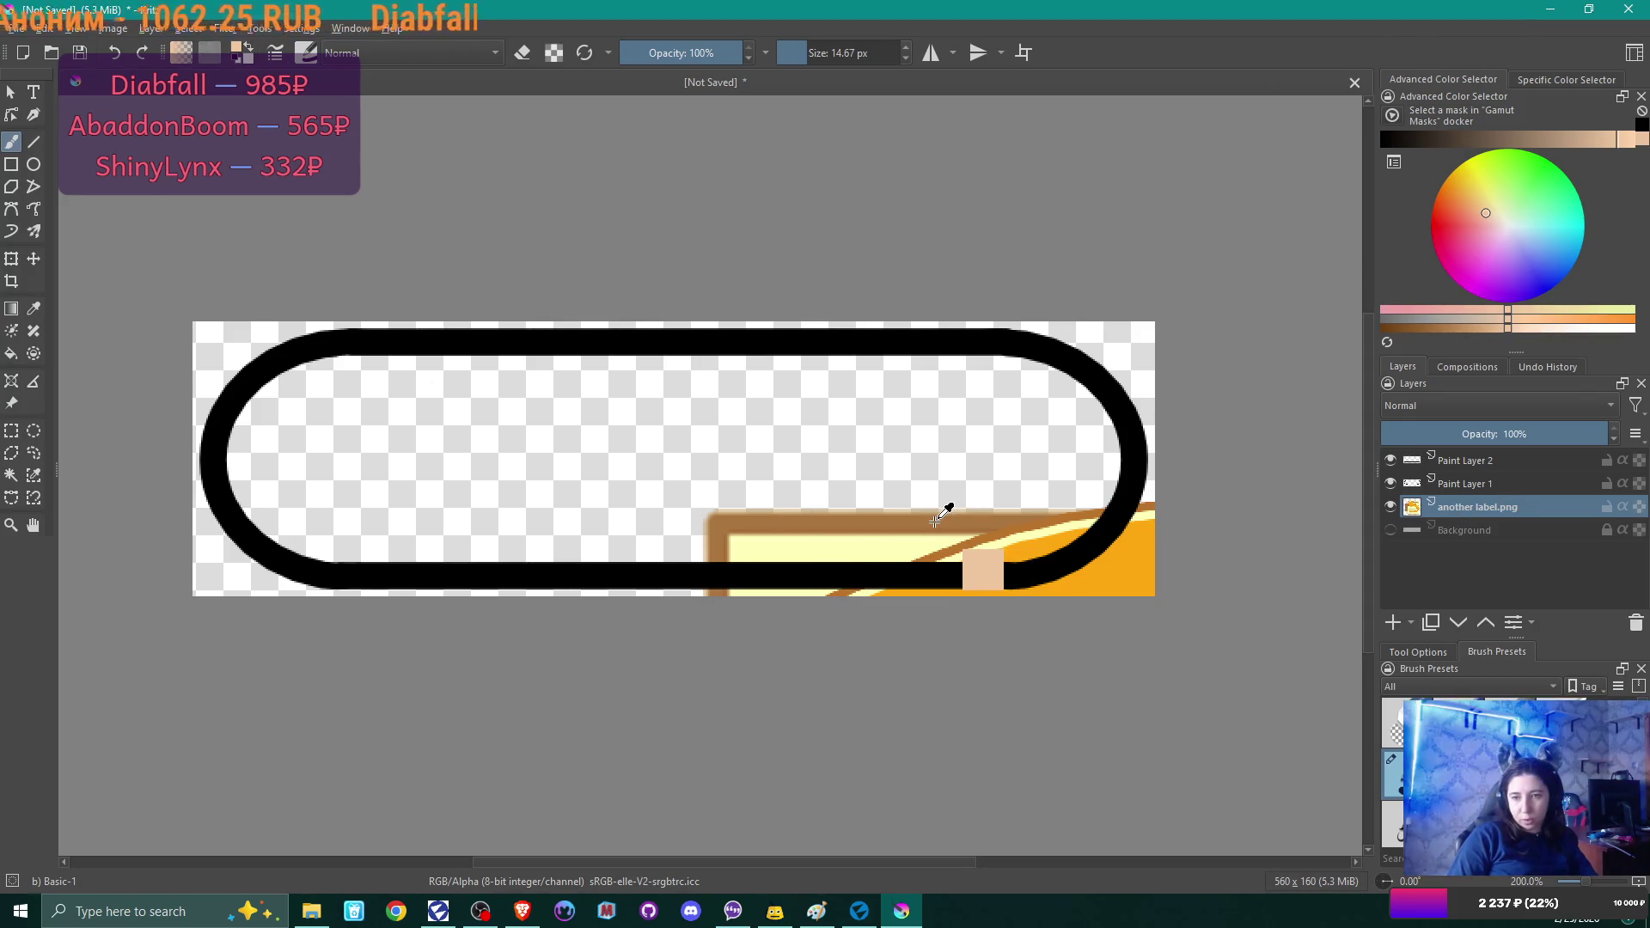
pyautogui.keyDown('ctrl'); pyautogui.click(1152, 513); pyautogui.keyUp('ctrl')
pyautogui.click(1390, 506)
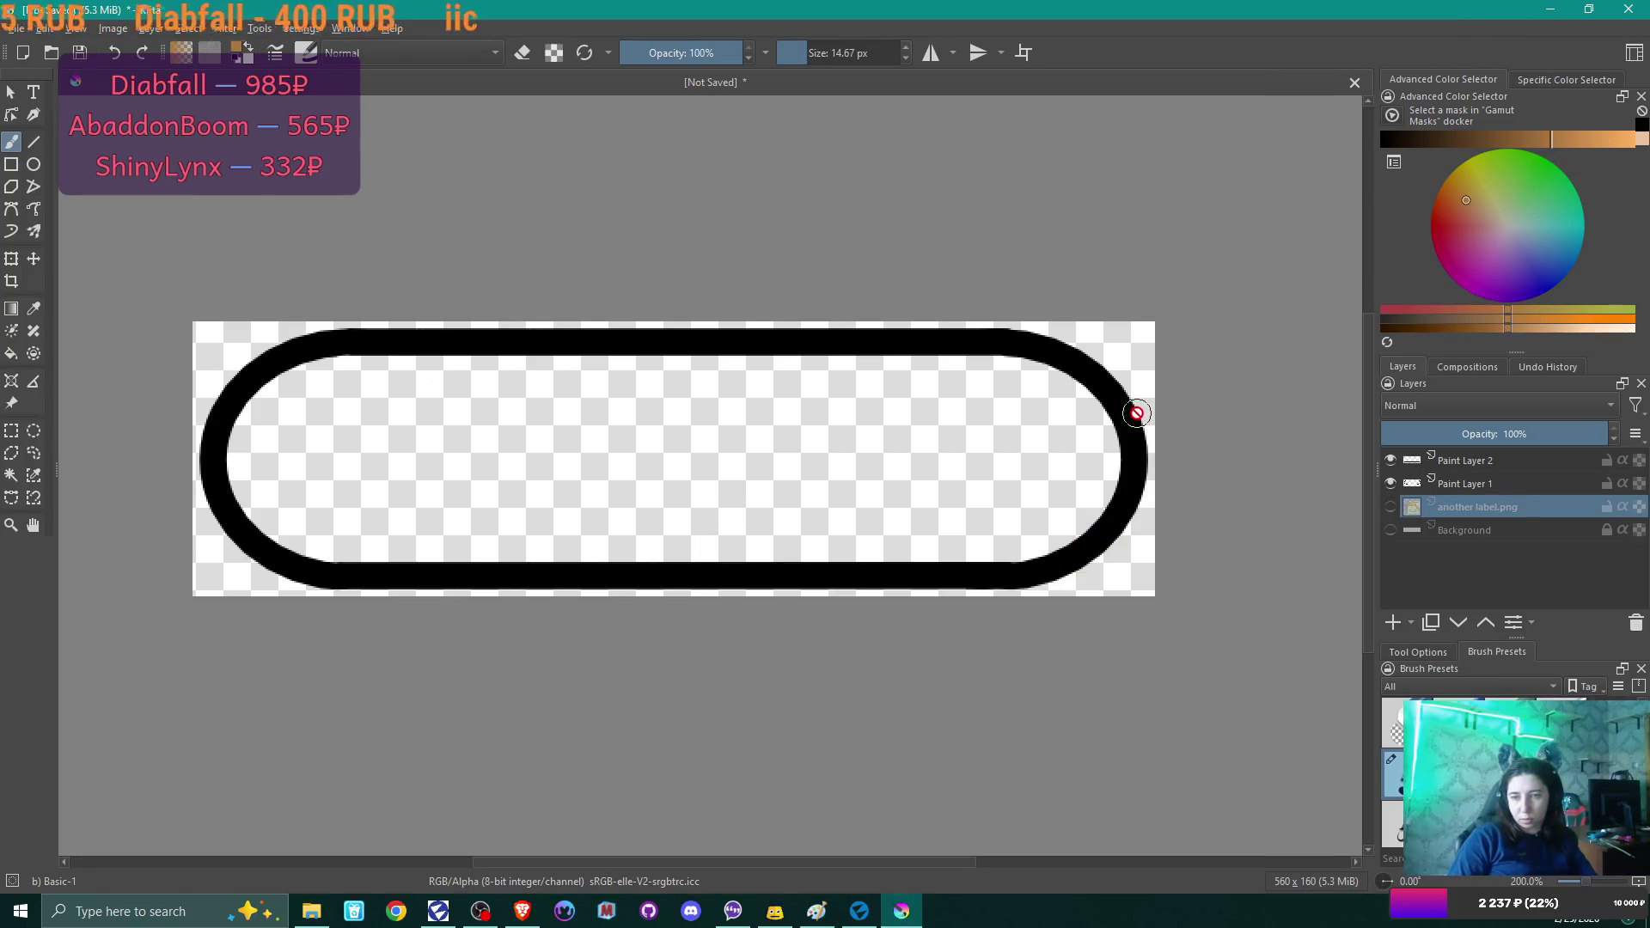
# Merge the lines layer into the end caps layer, fill the outline brown, and magic-wand the ring.
pyautogui.click(11, 353)
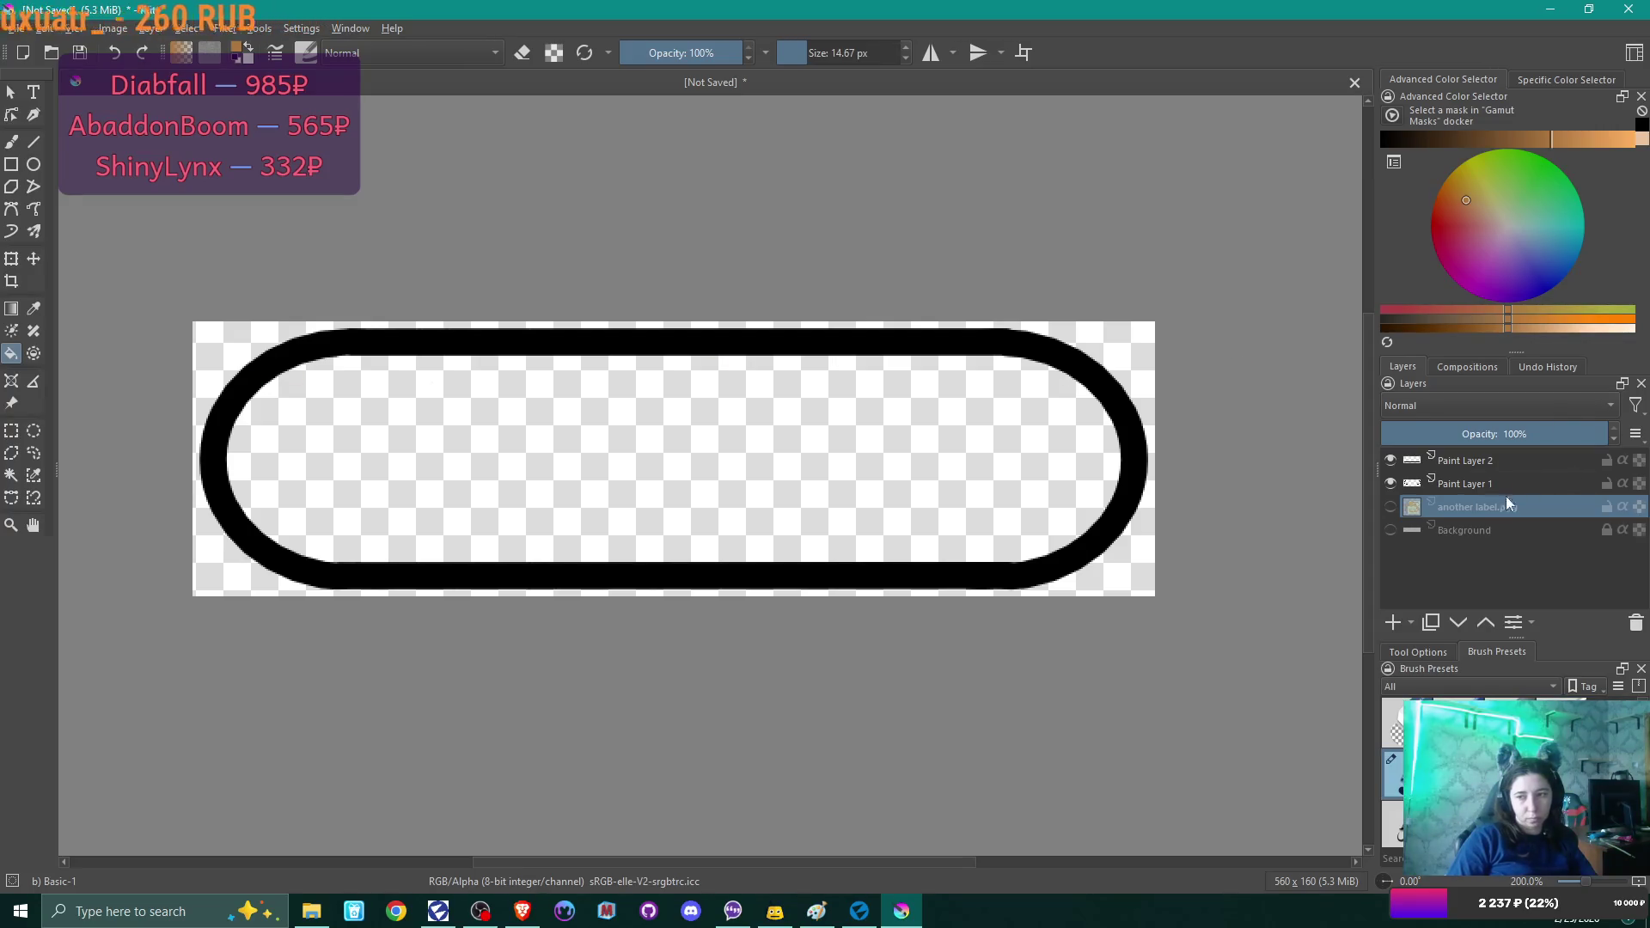
pyautogui.click(1457, 481)
pyautogui.click(1456, 468)
pyautogui.rightClick(1457, 467)
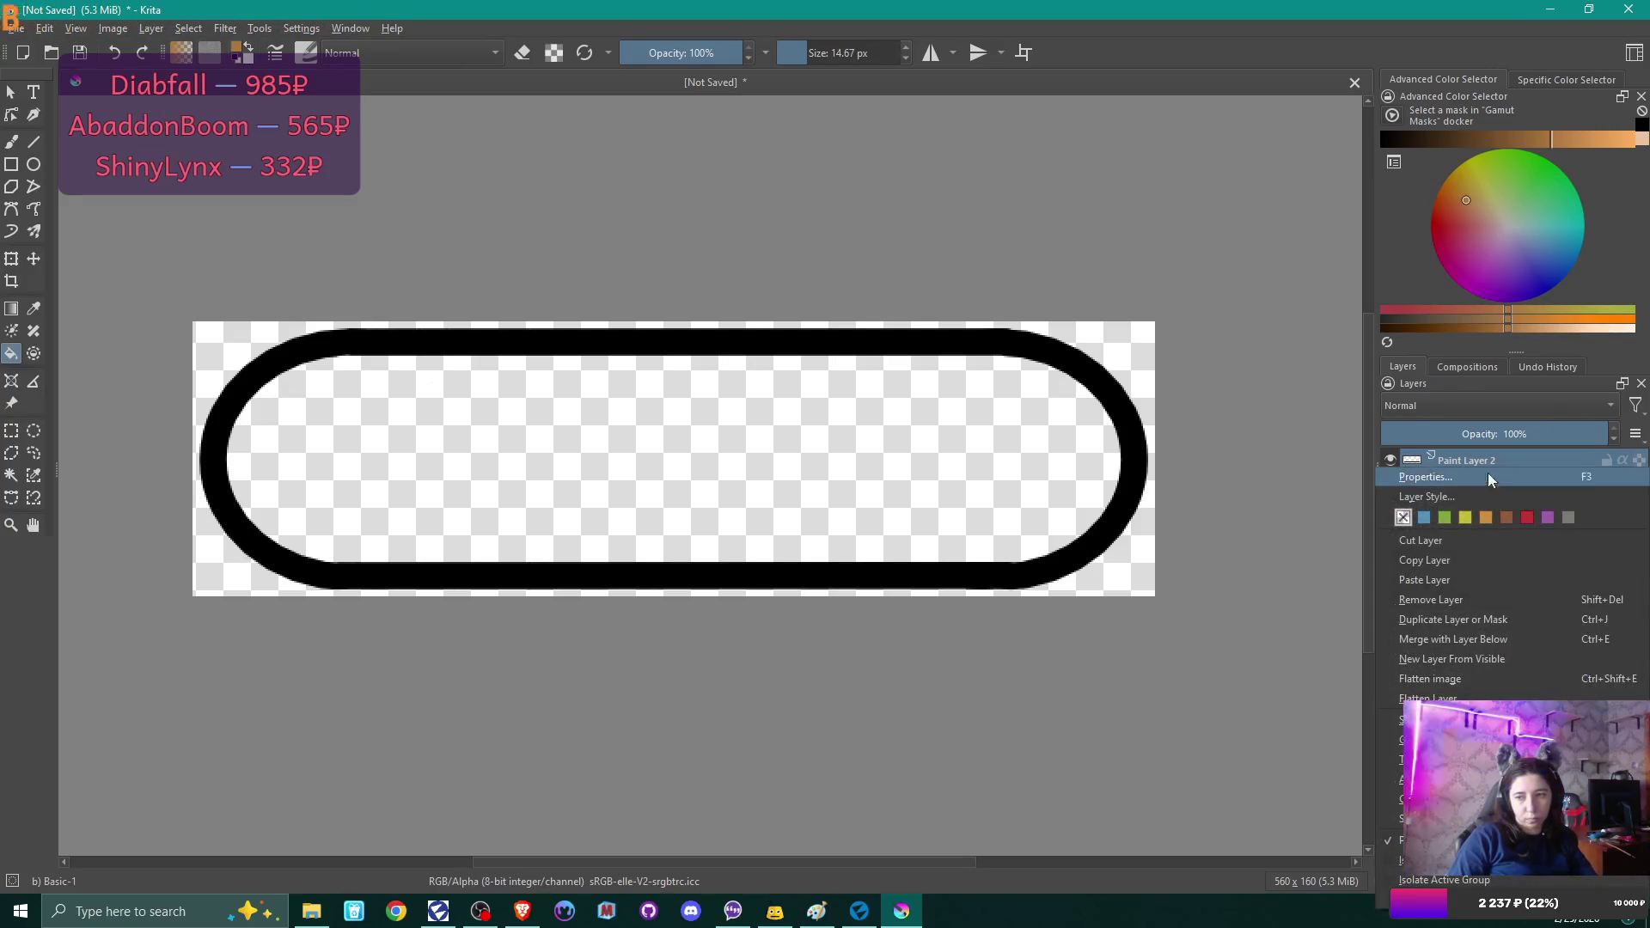
pyautogui.click(1473, 638)
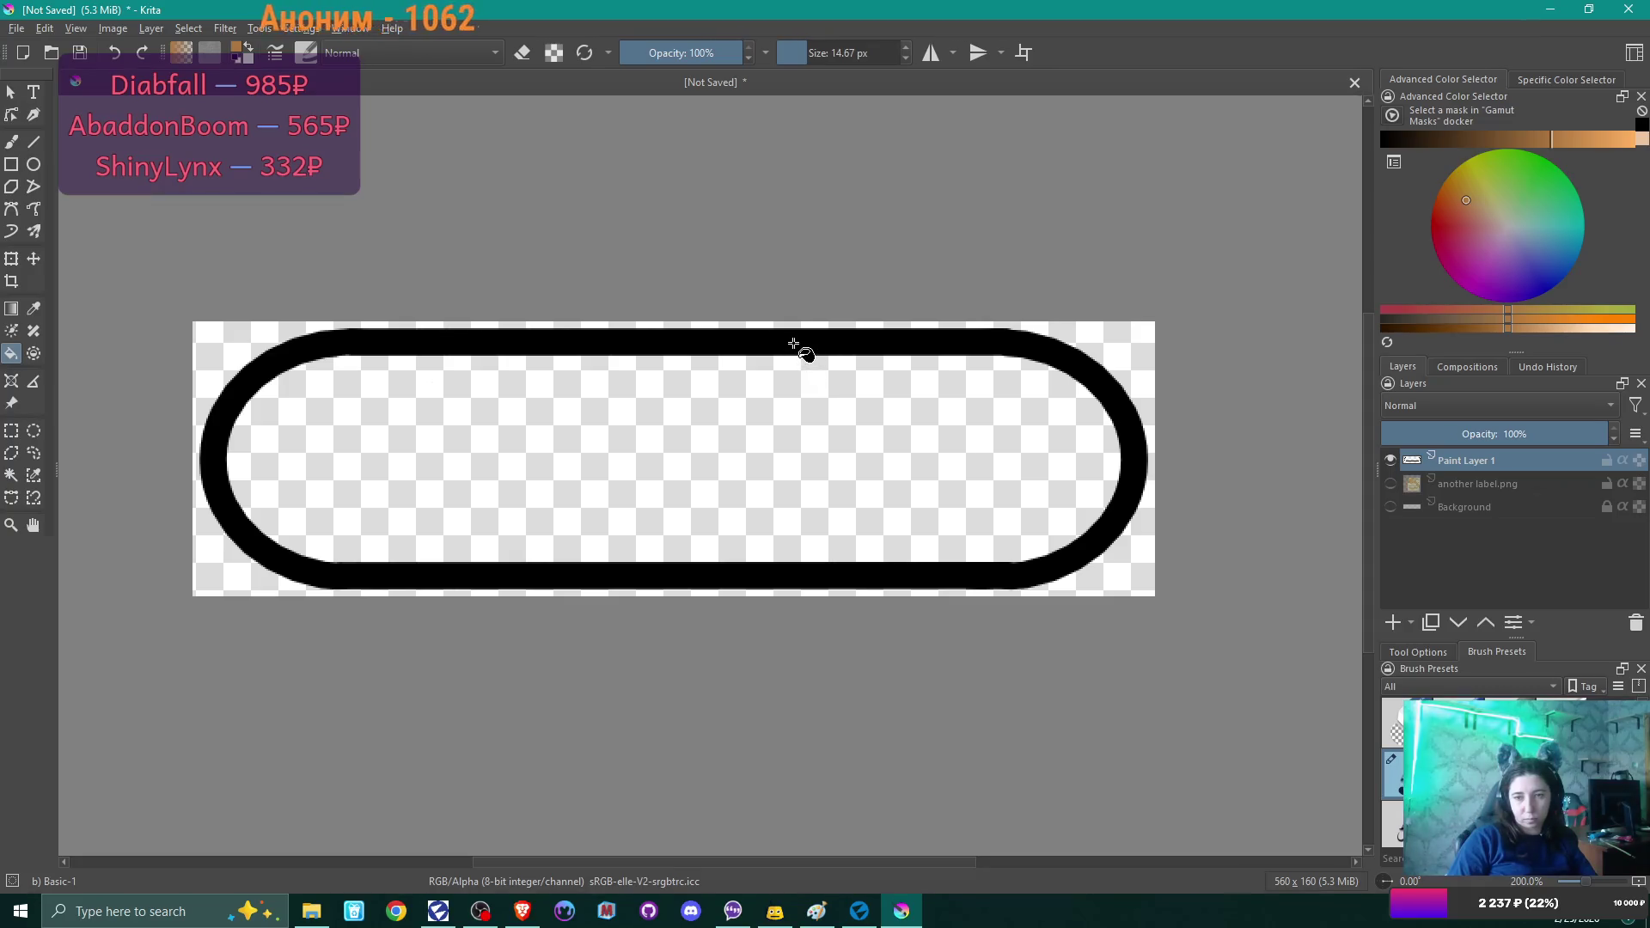
pyautogui.click(793, 344)
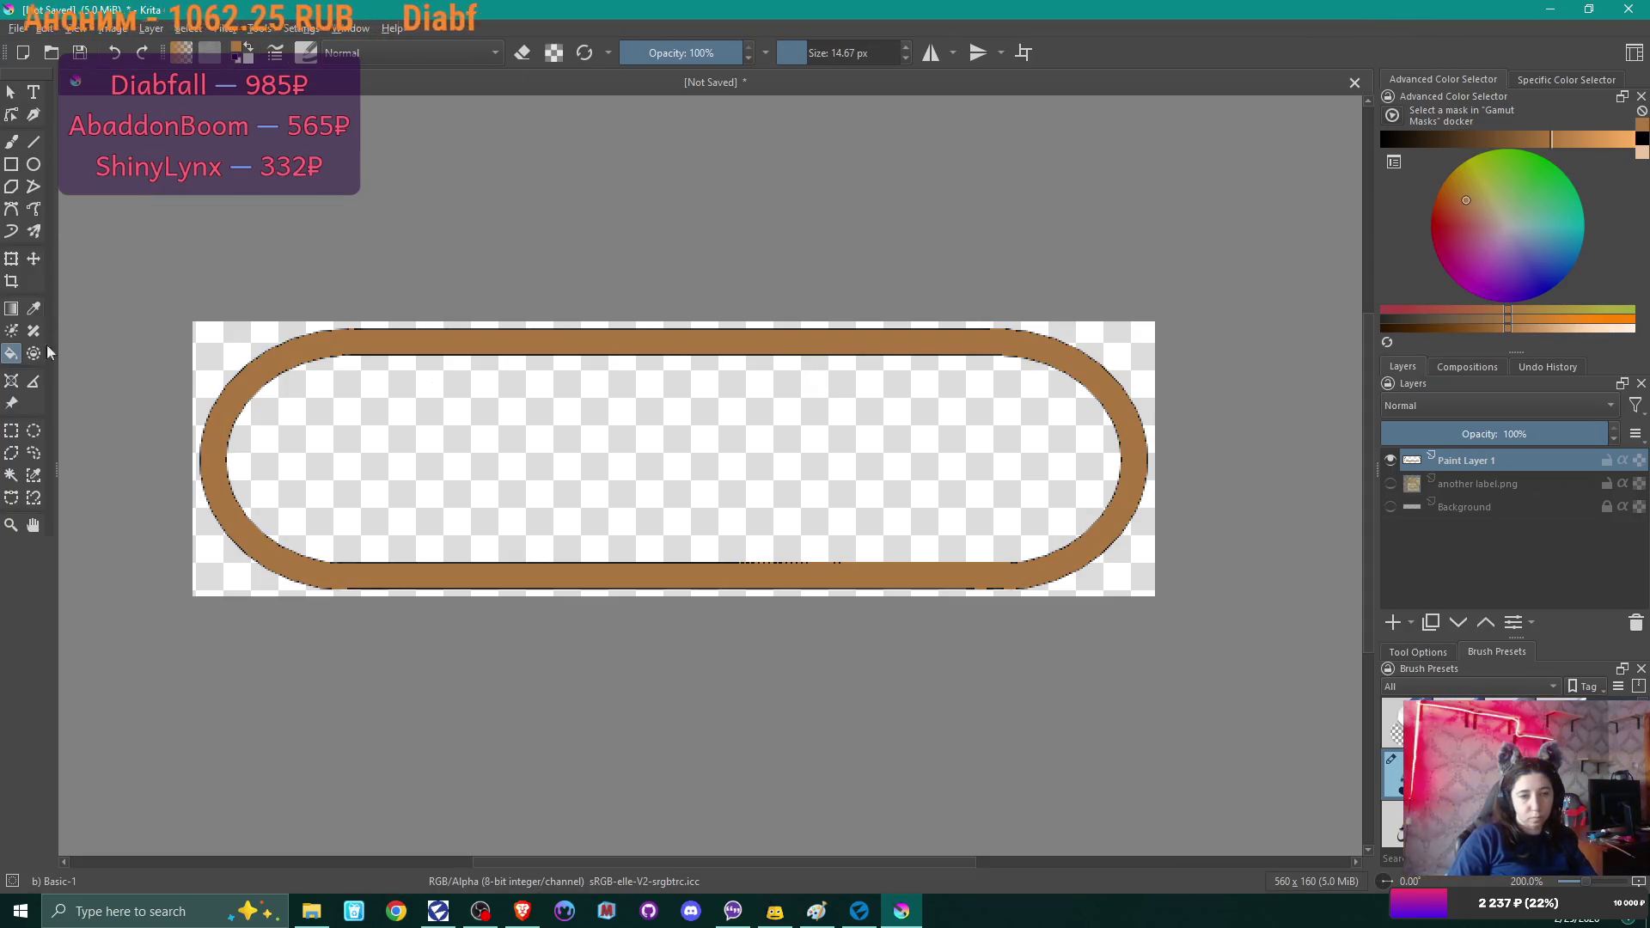
pyautogui.click(11, 474)
pyautogui.click(314, 361)
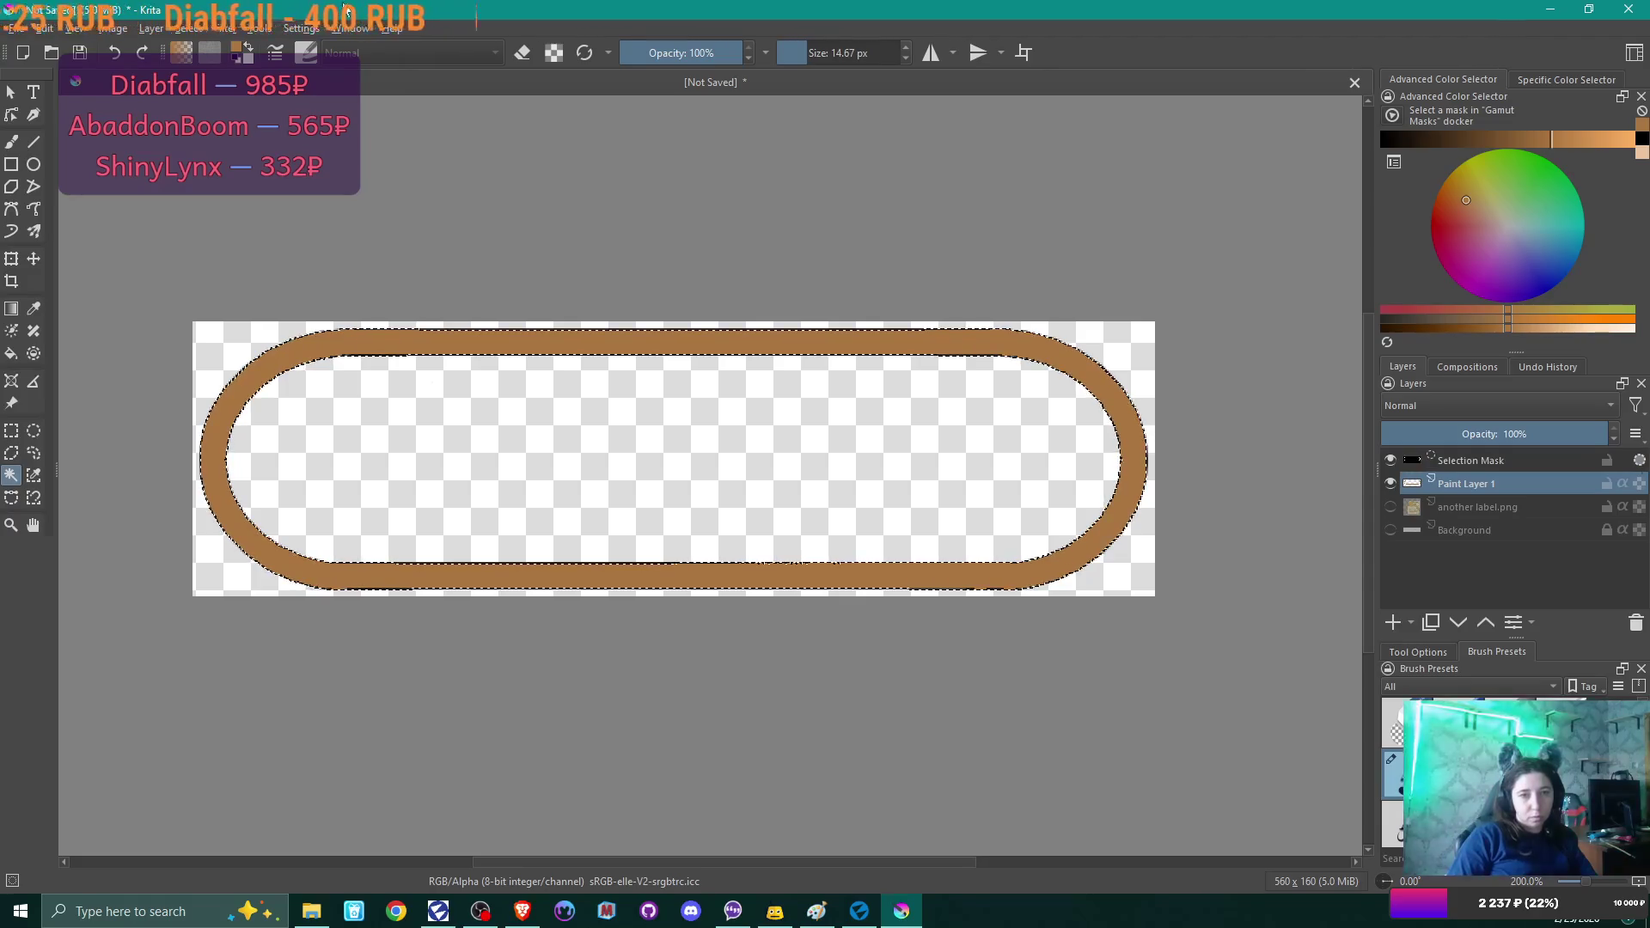
# Grow the ring selection by 2 px, then shrink it by 1 px.
pyautogui.click(188, 28)
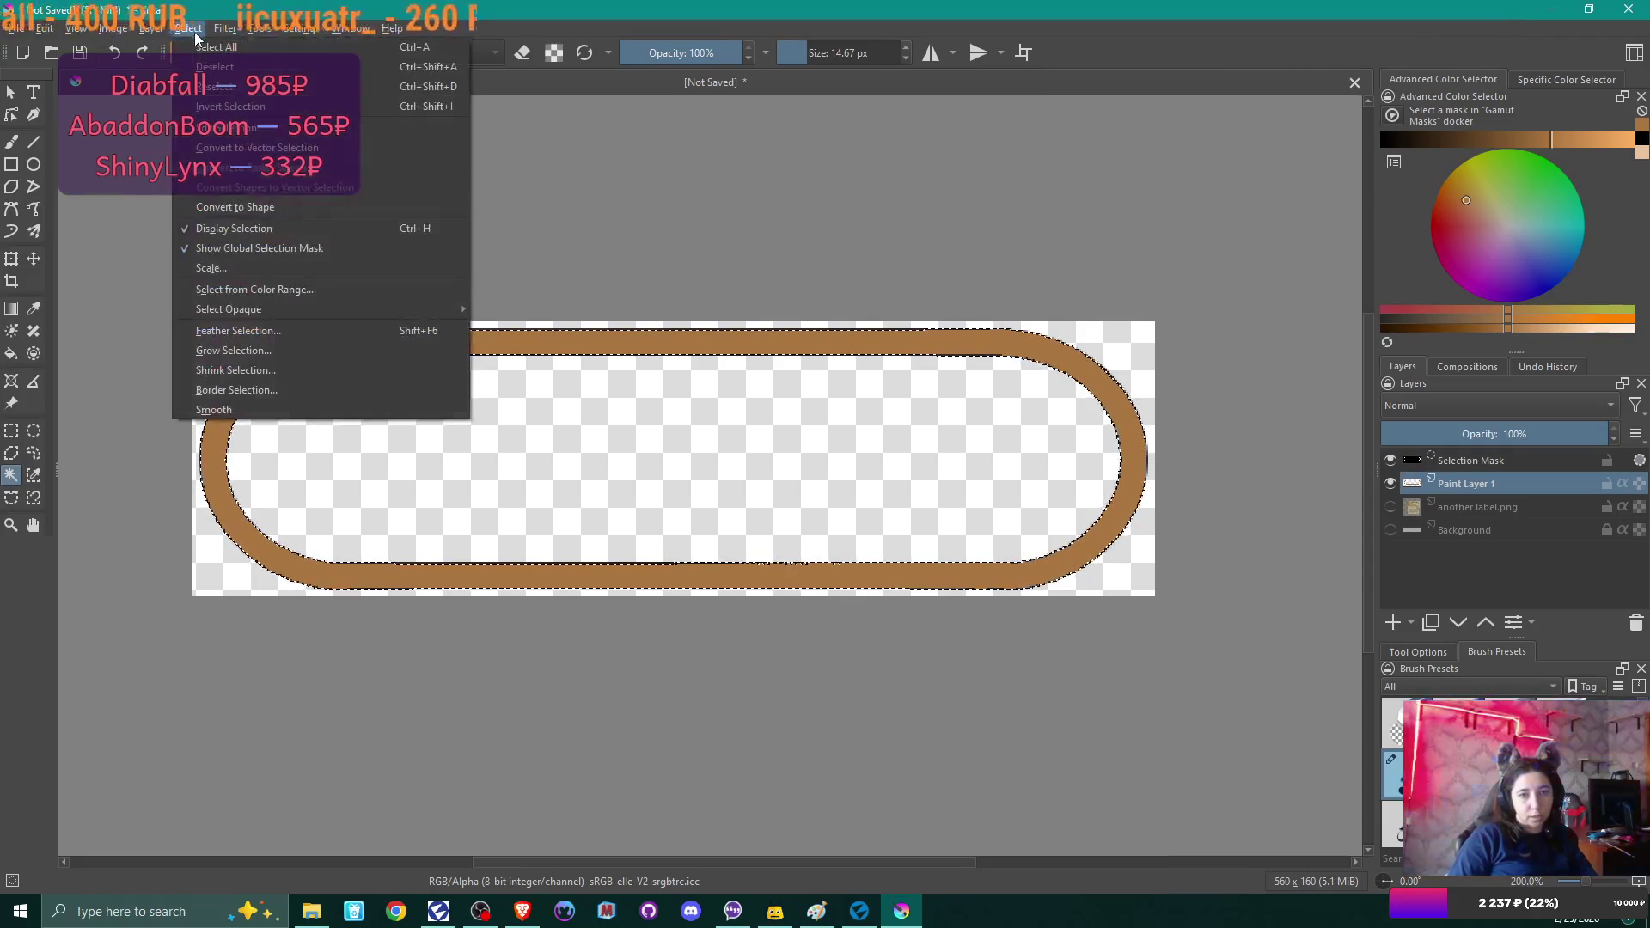
pyautogui.click(258, 351)
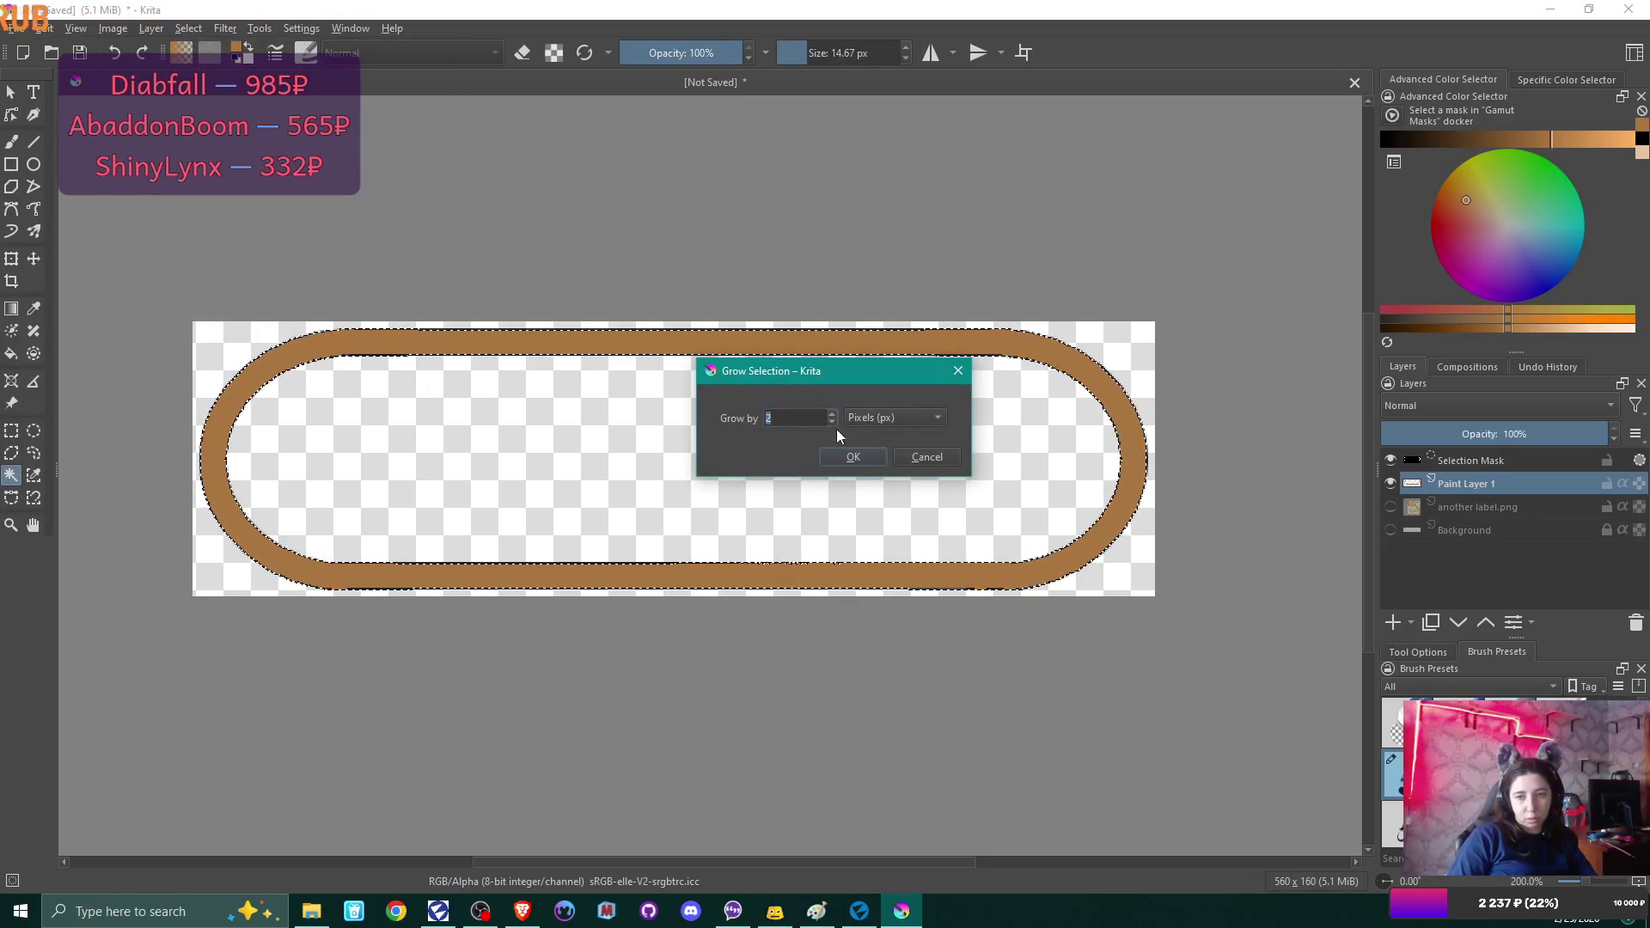
pyautogui.click(853, 456)
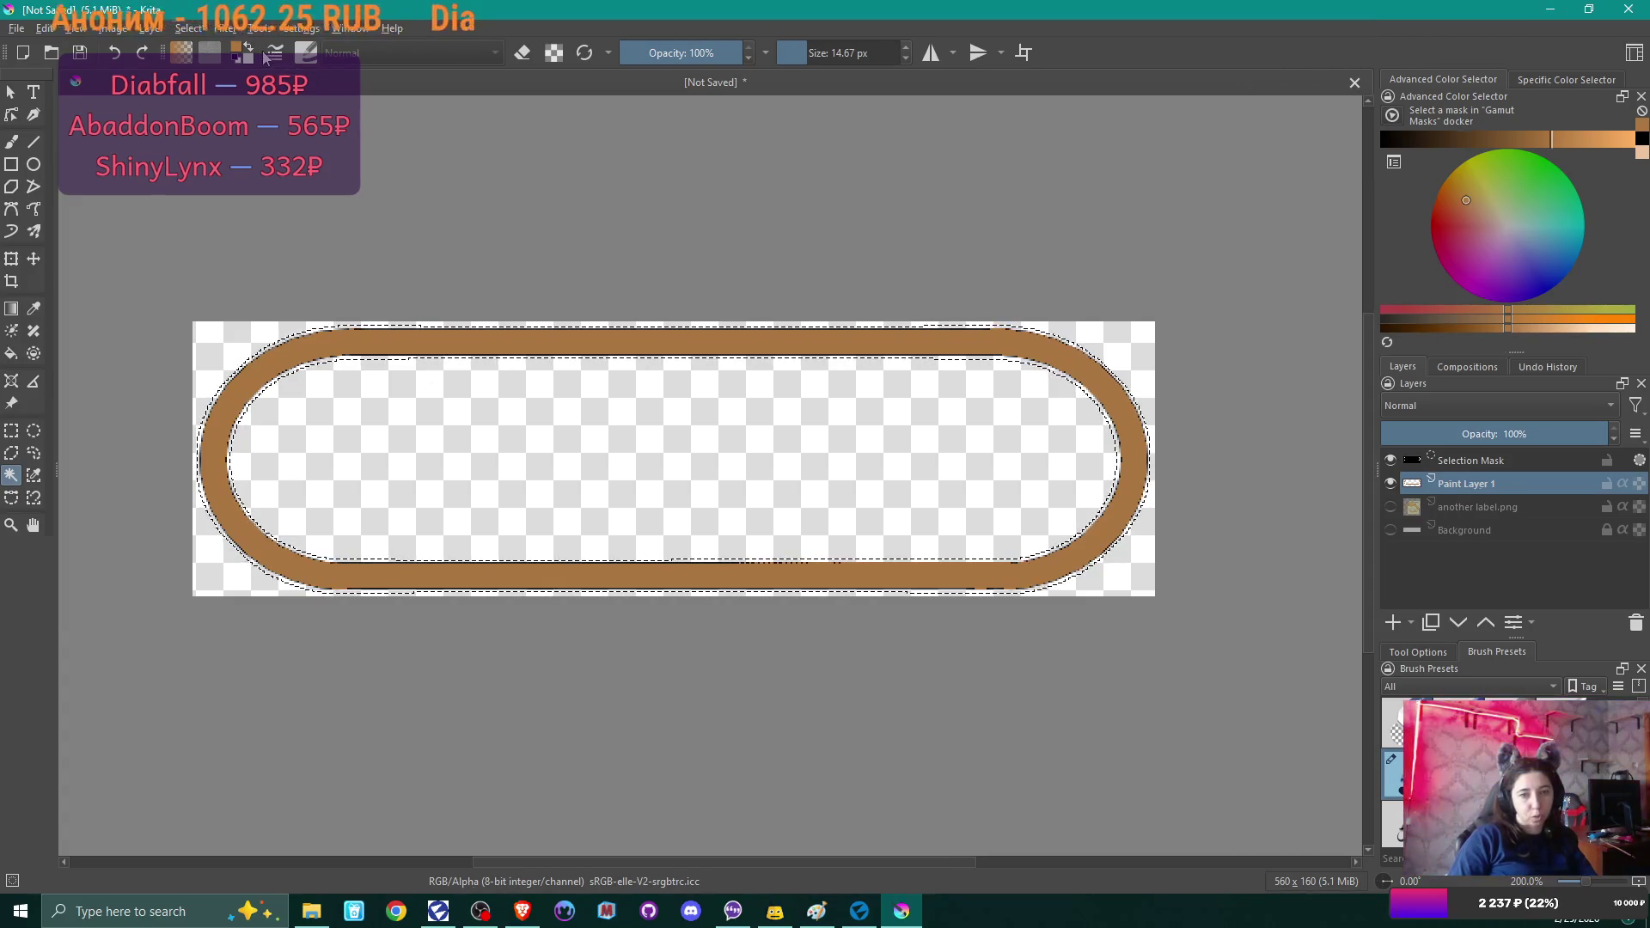
pyautogui.click(189, 28)
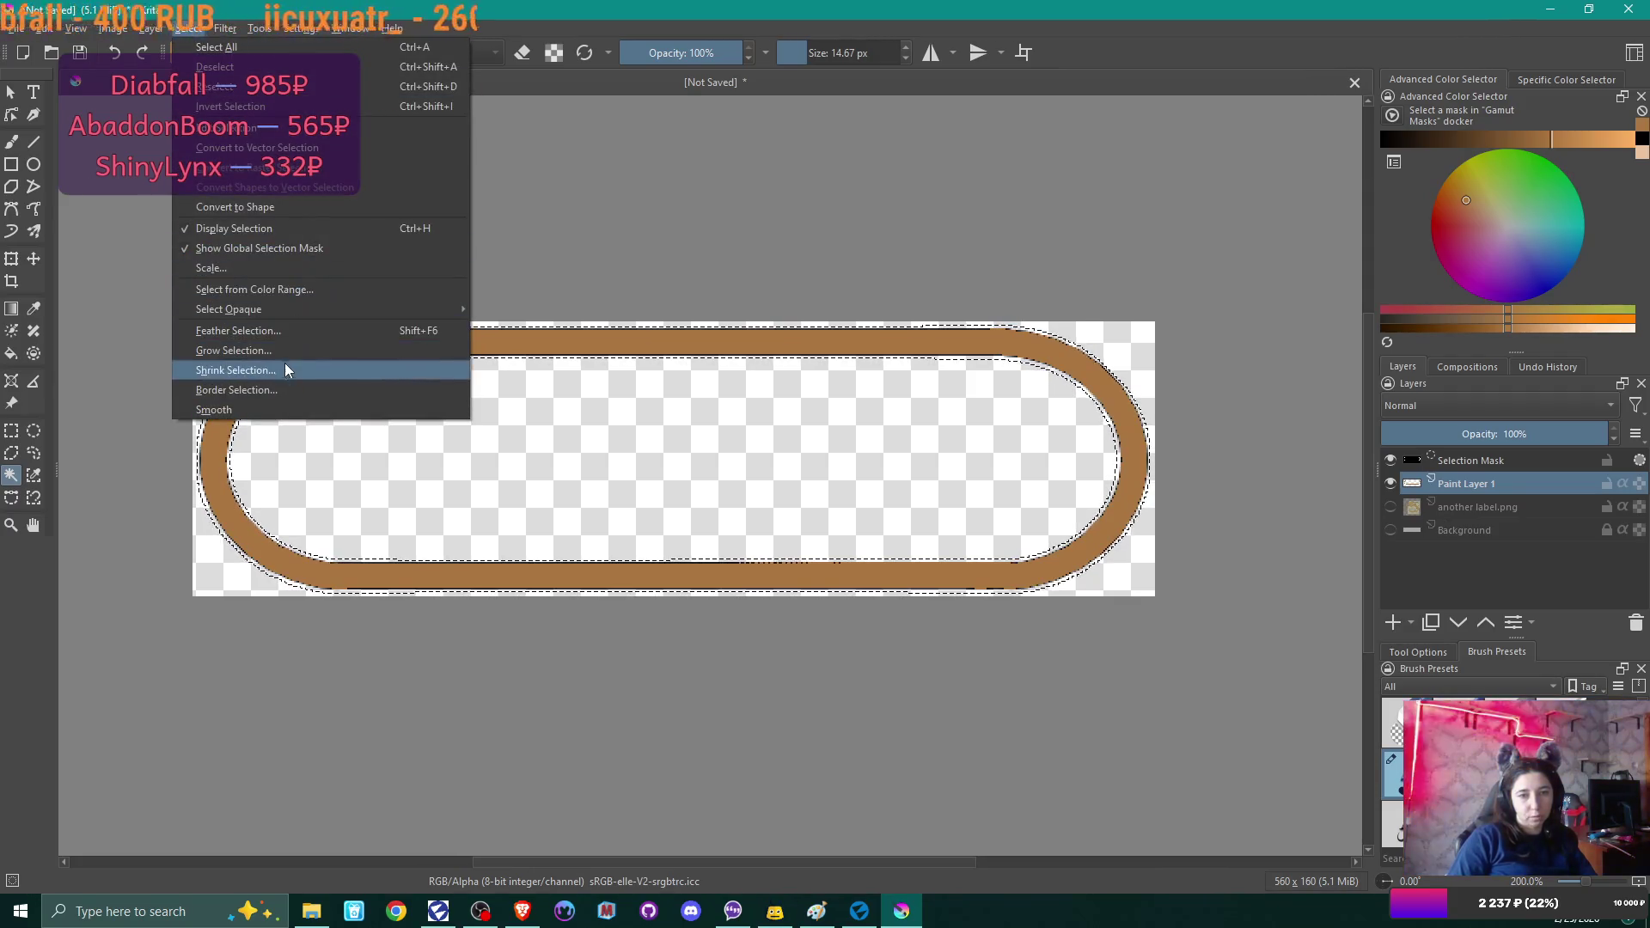
pyautogui.click(287, 371)
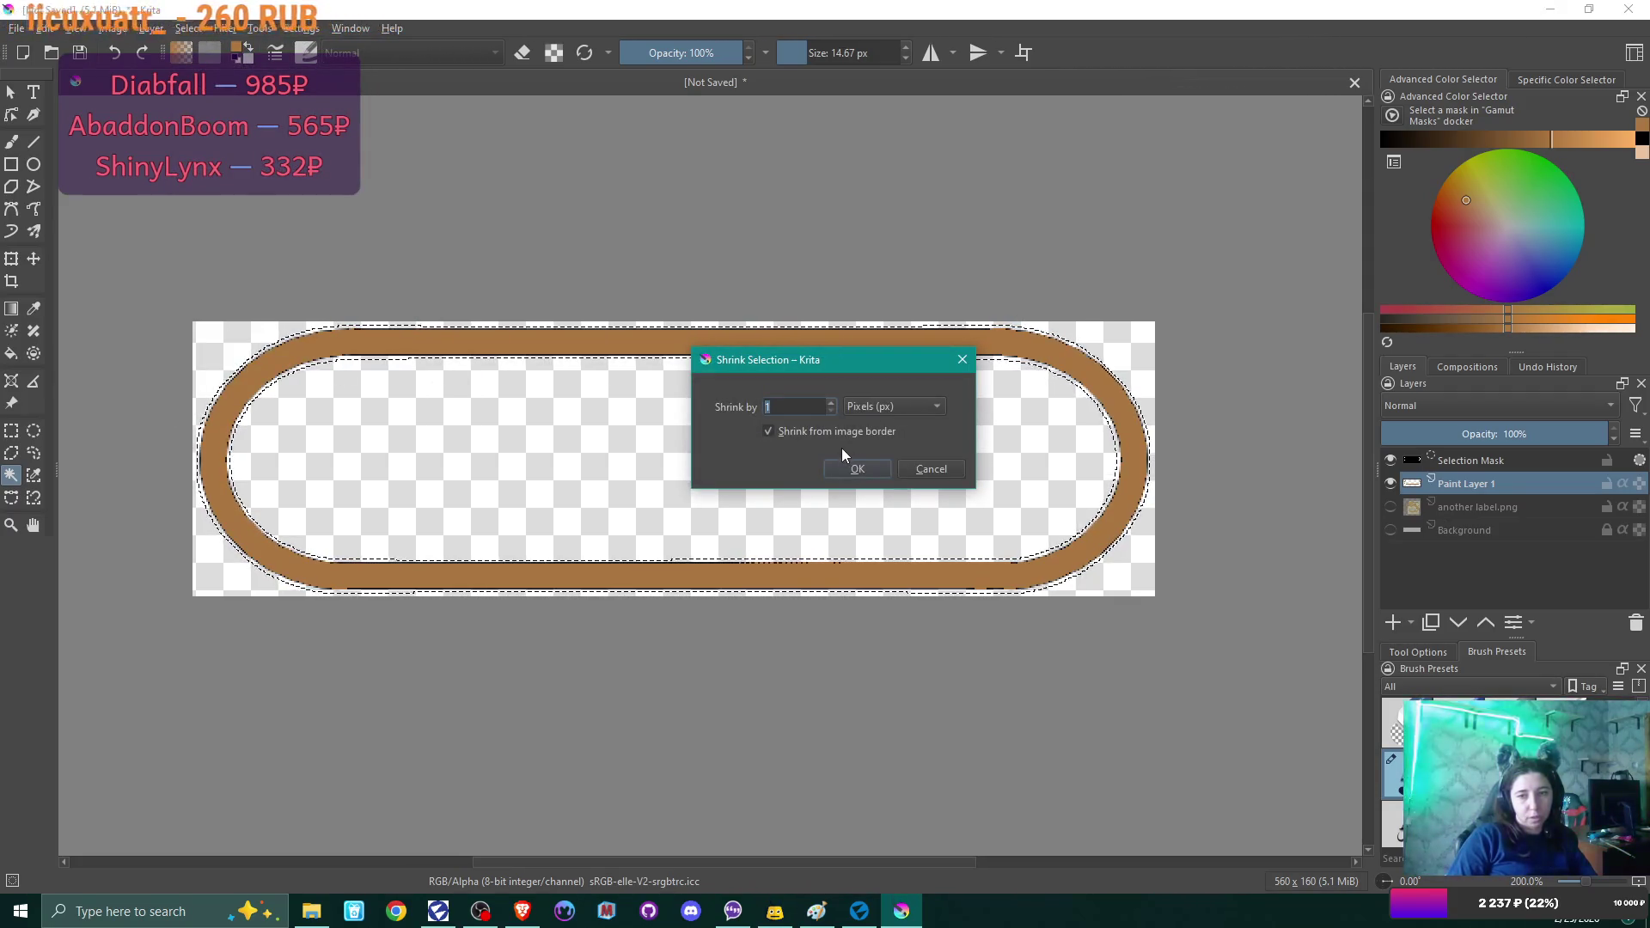
pyautogui.click(857, 468)
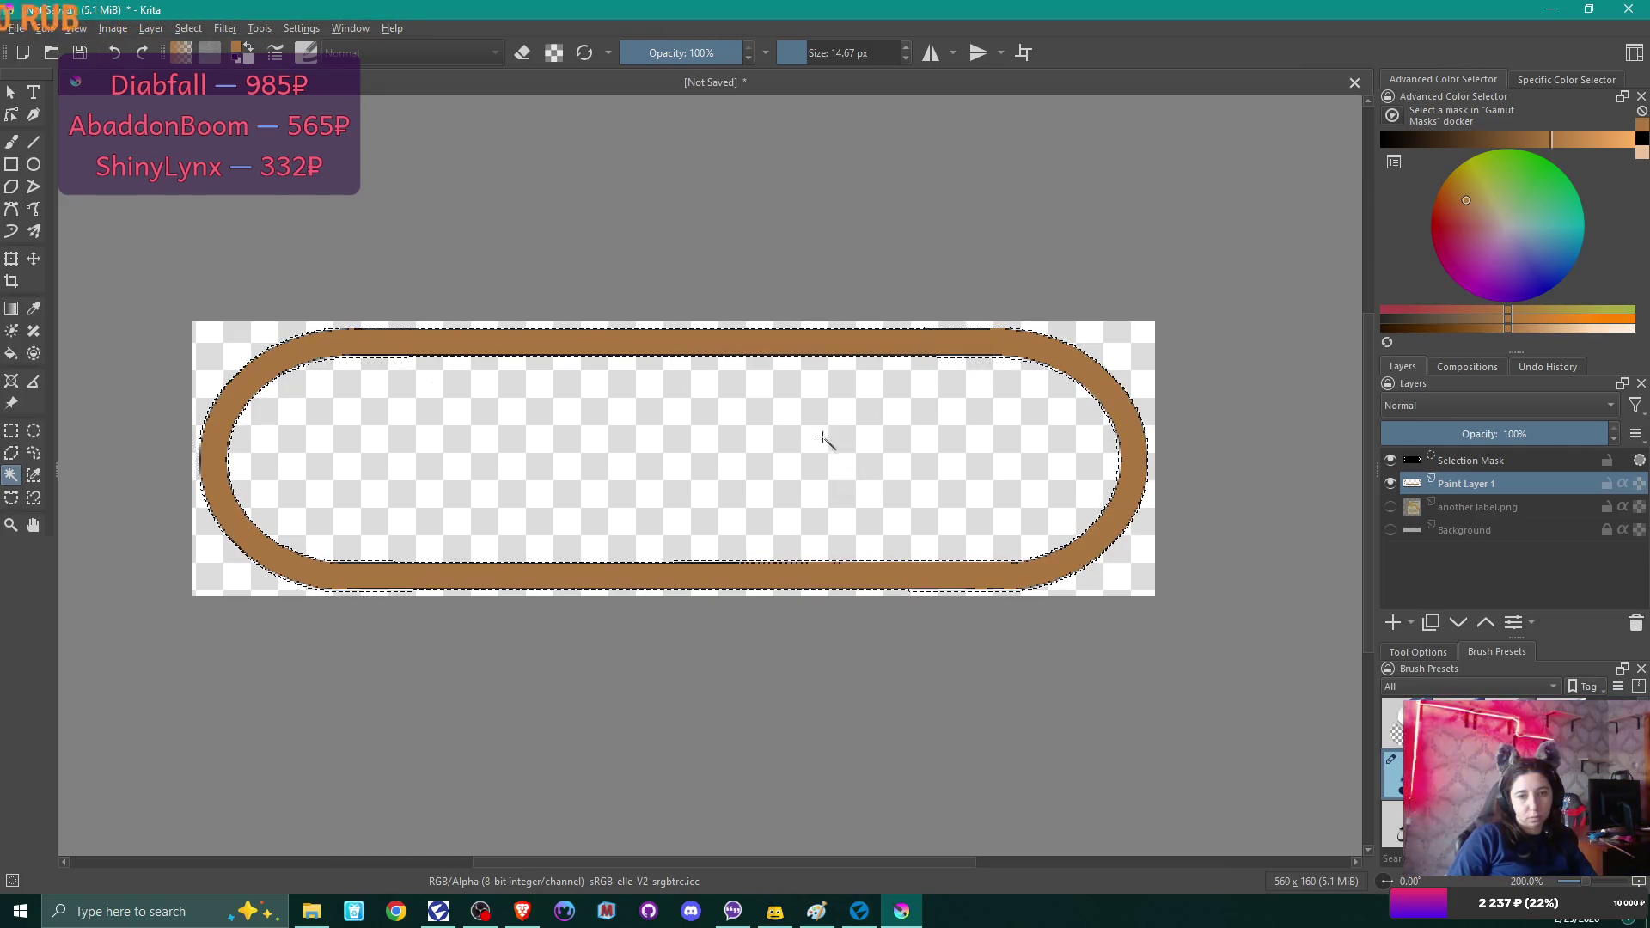
# Enlarge the freehand brush to about 275 px and clear the selection.
pyautogui.click(12, 141)
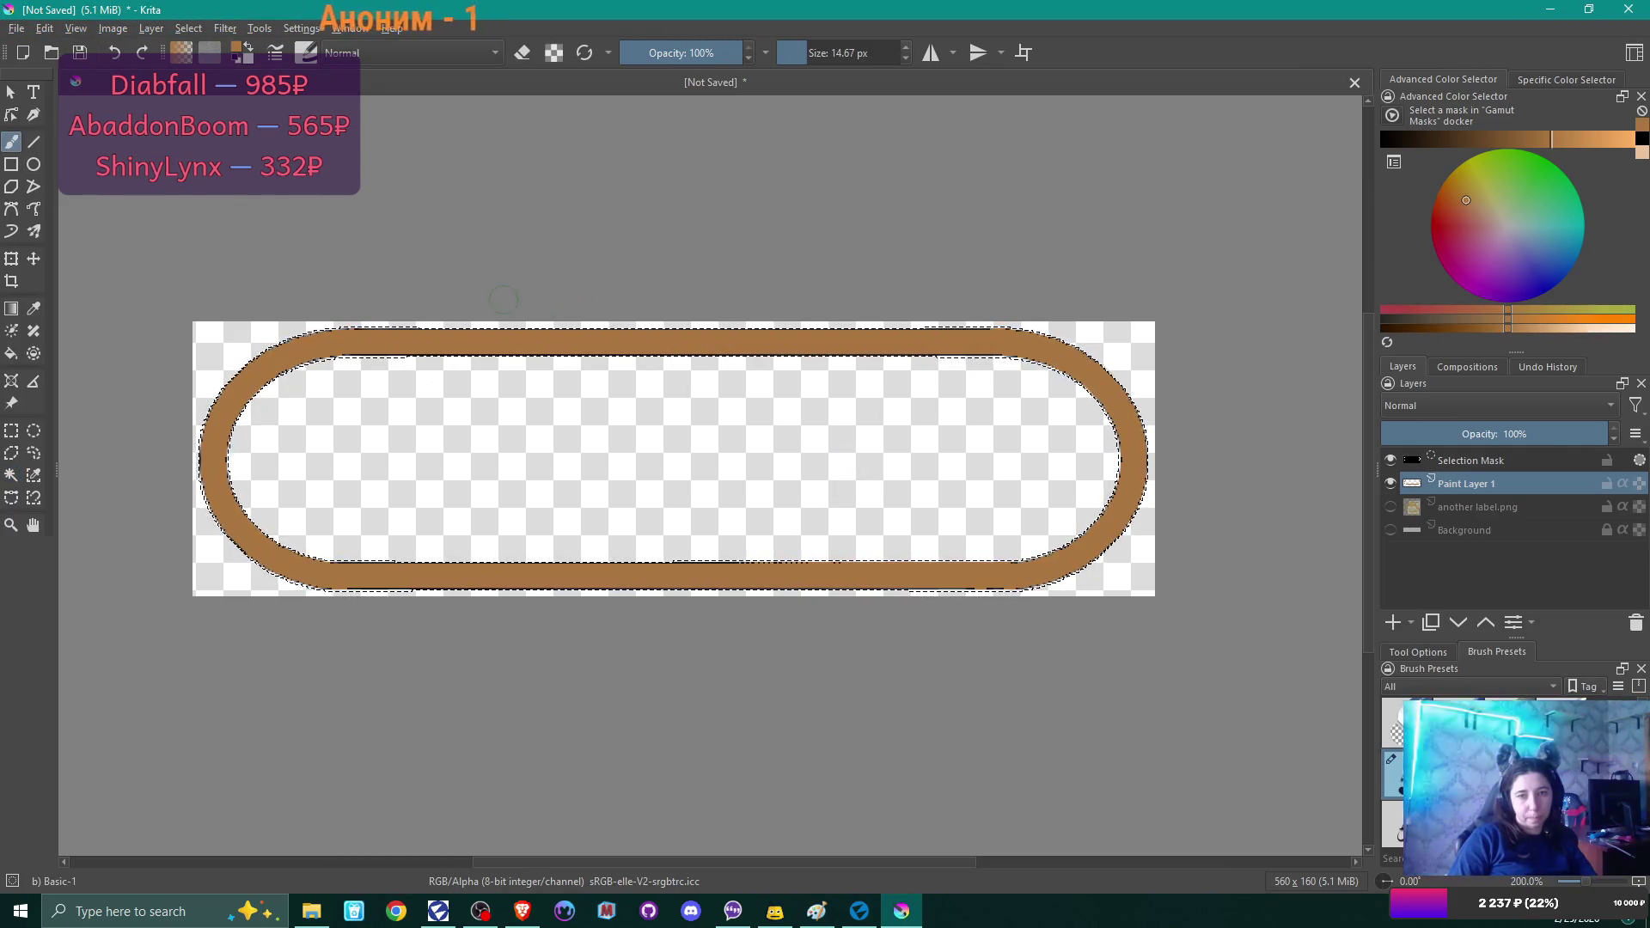
pyautogui.moveTo(655, 329); pyautogui.dragTo(769, 329)
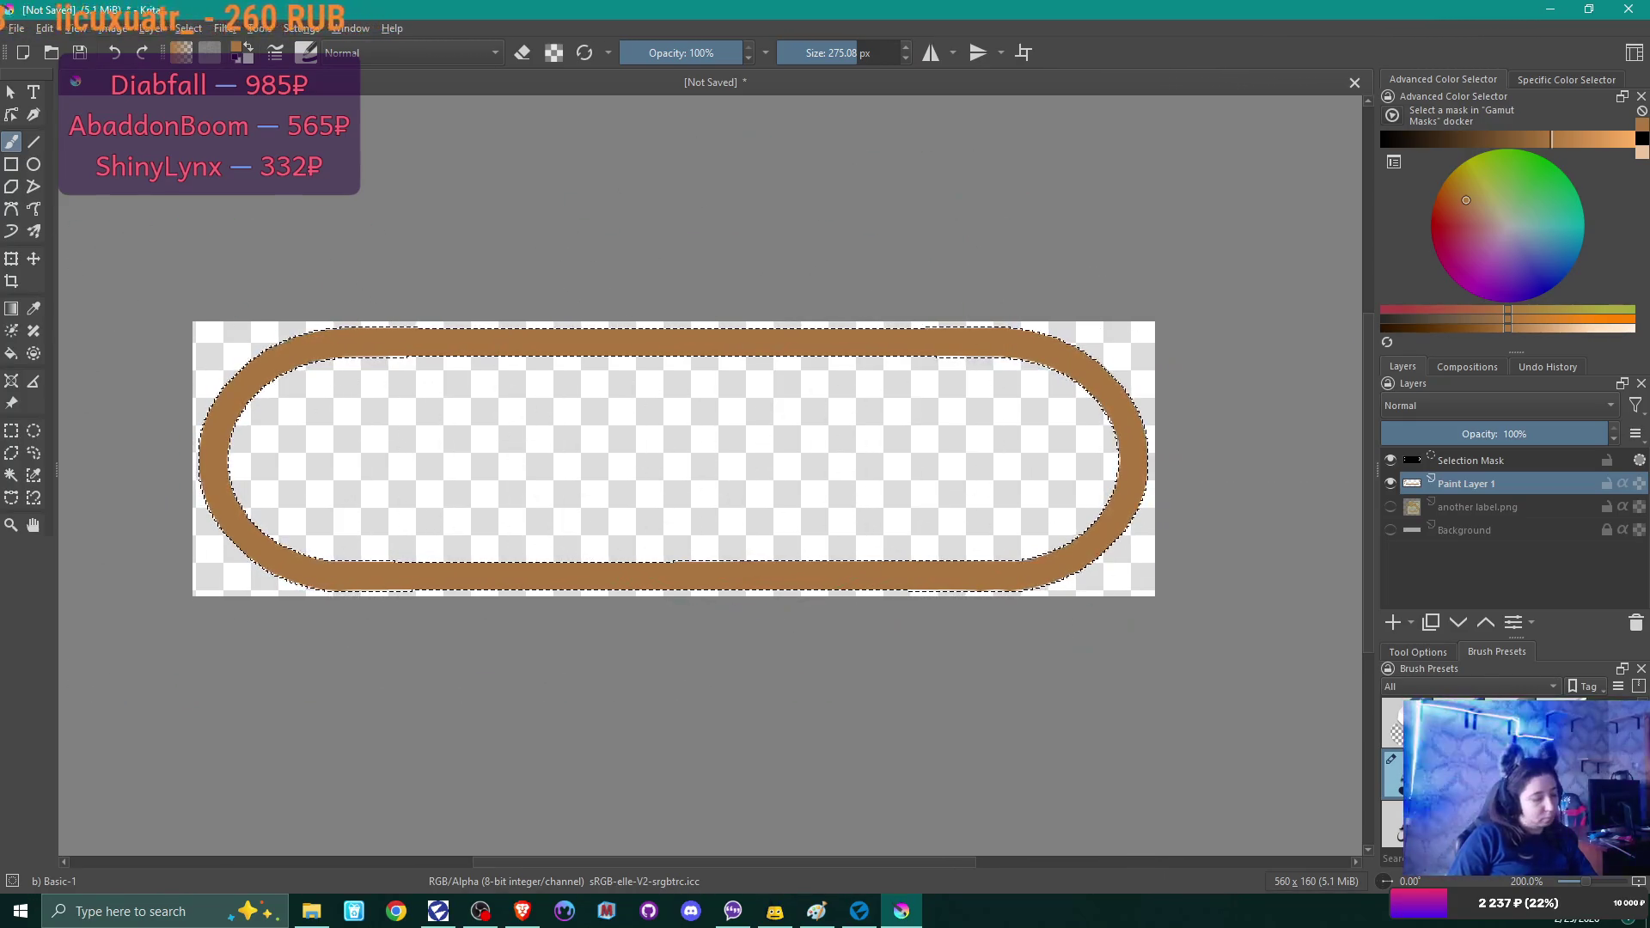
pyautogui.hotkey('ctrl', 'shift', 'a')
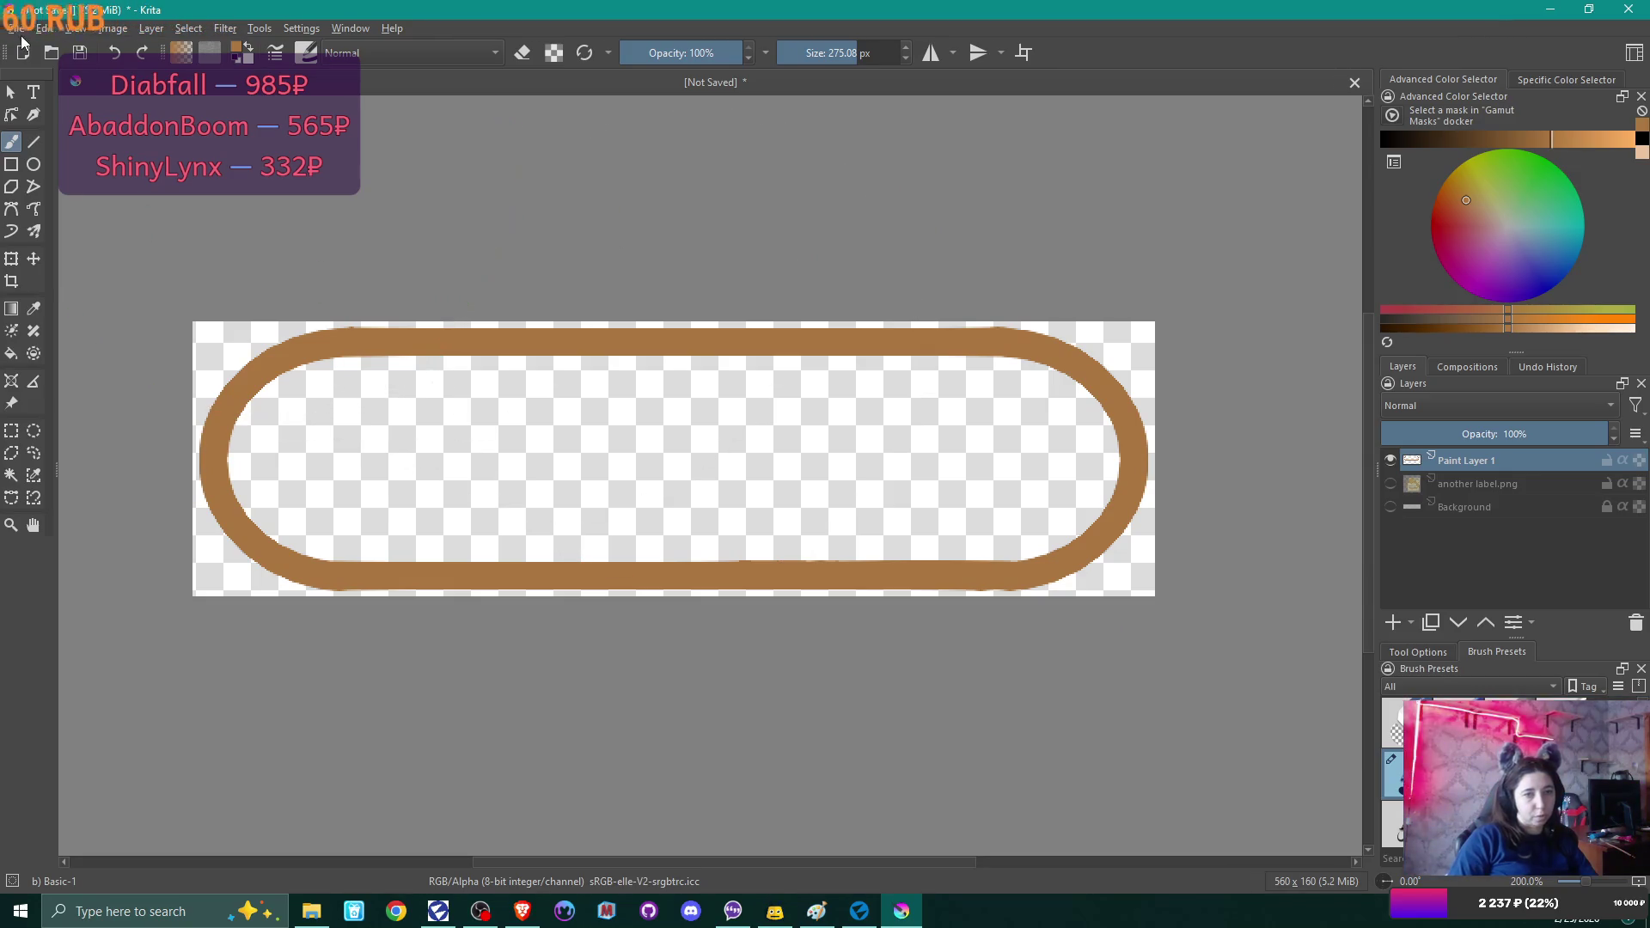
# Start exporting the ring image and show the Save as type format list.
pyautogui.click(16, 28)
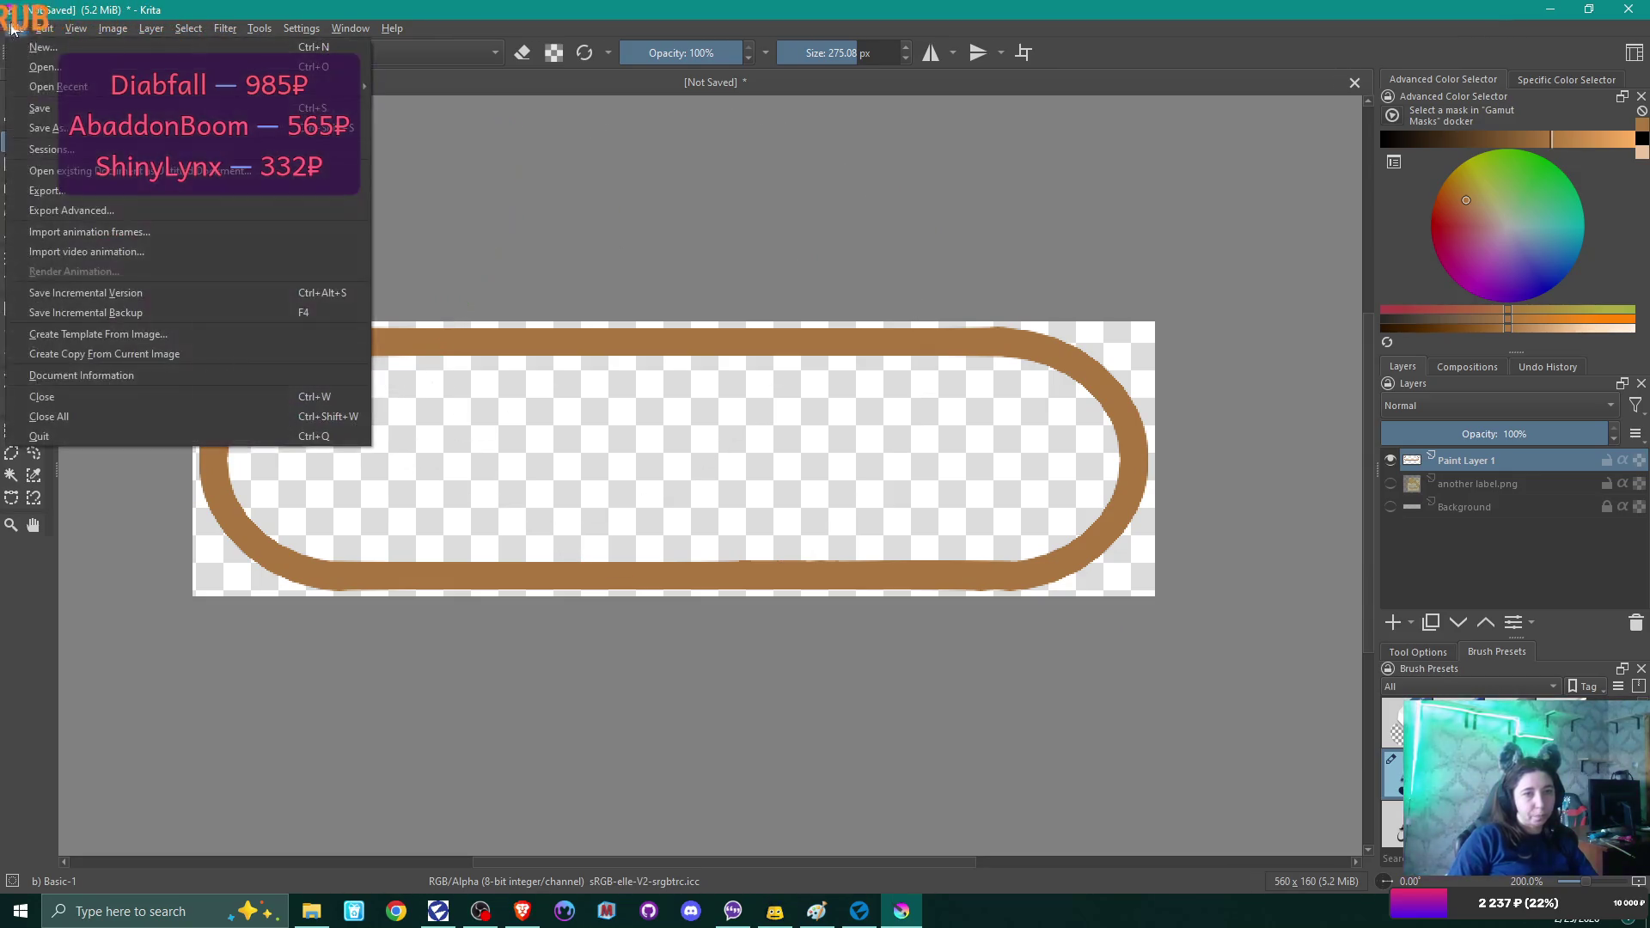
pyautogui.click(142, 190)
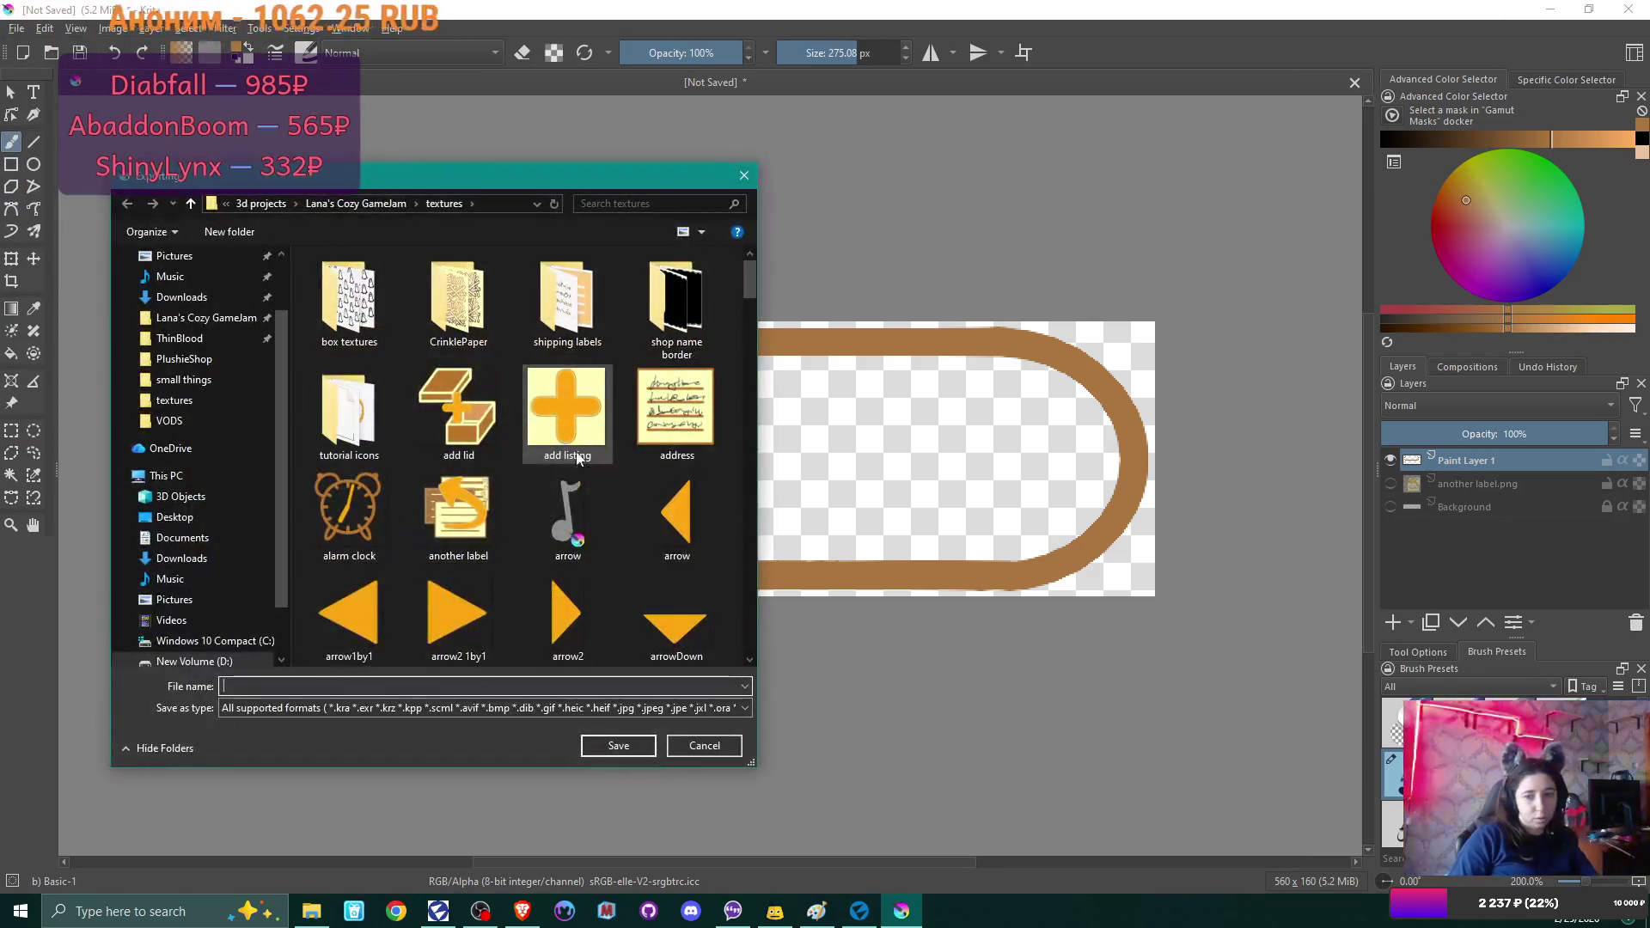
pyautogui.click(319, 711)
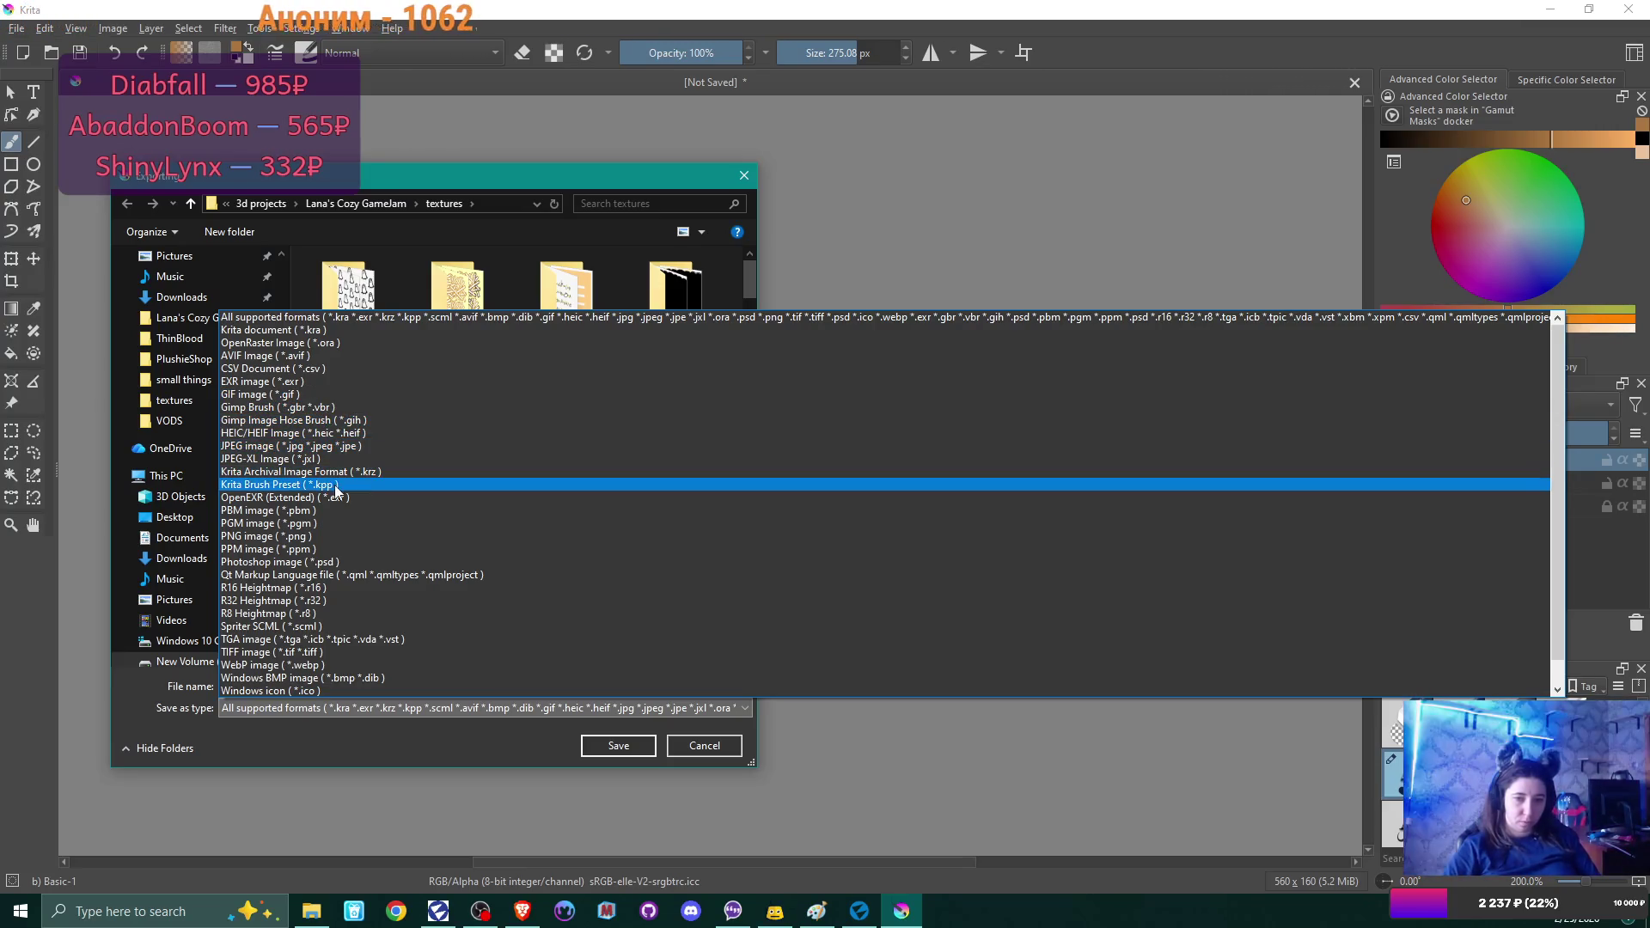
# Export the ring as a PNG named 'xp bar', accepting the default PNG options.
pyautogui.click(322, 536)
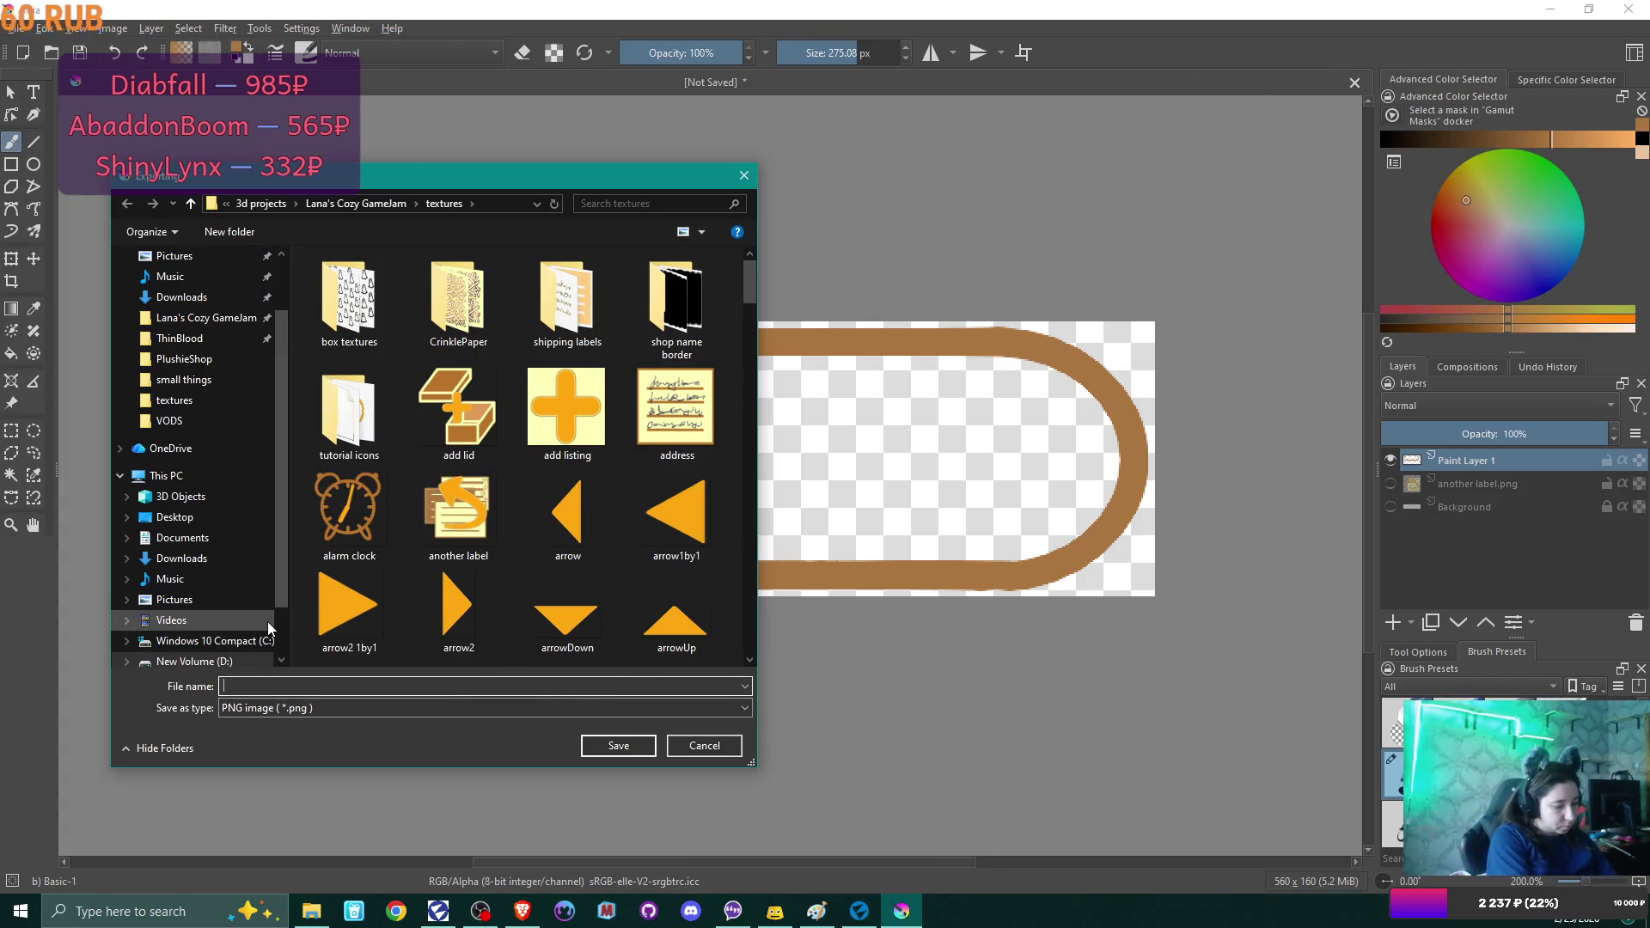
pyautogui.write('x')
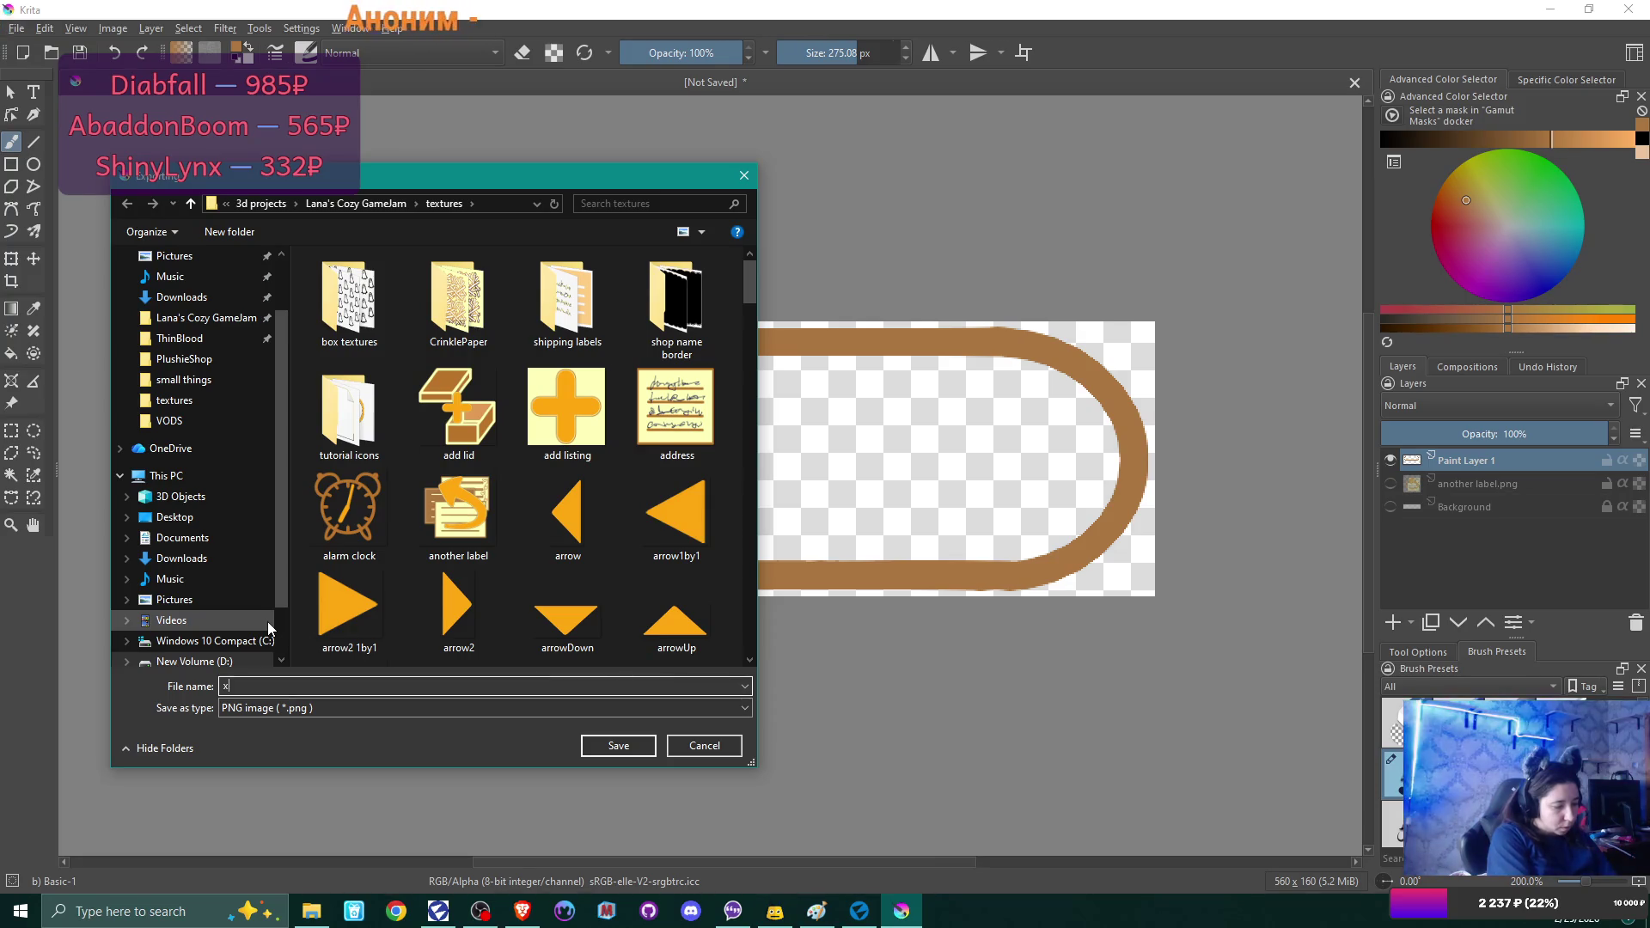
pyautogui.write('p bar')
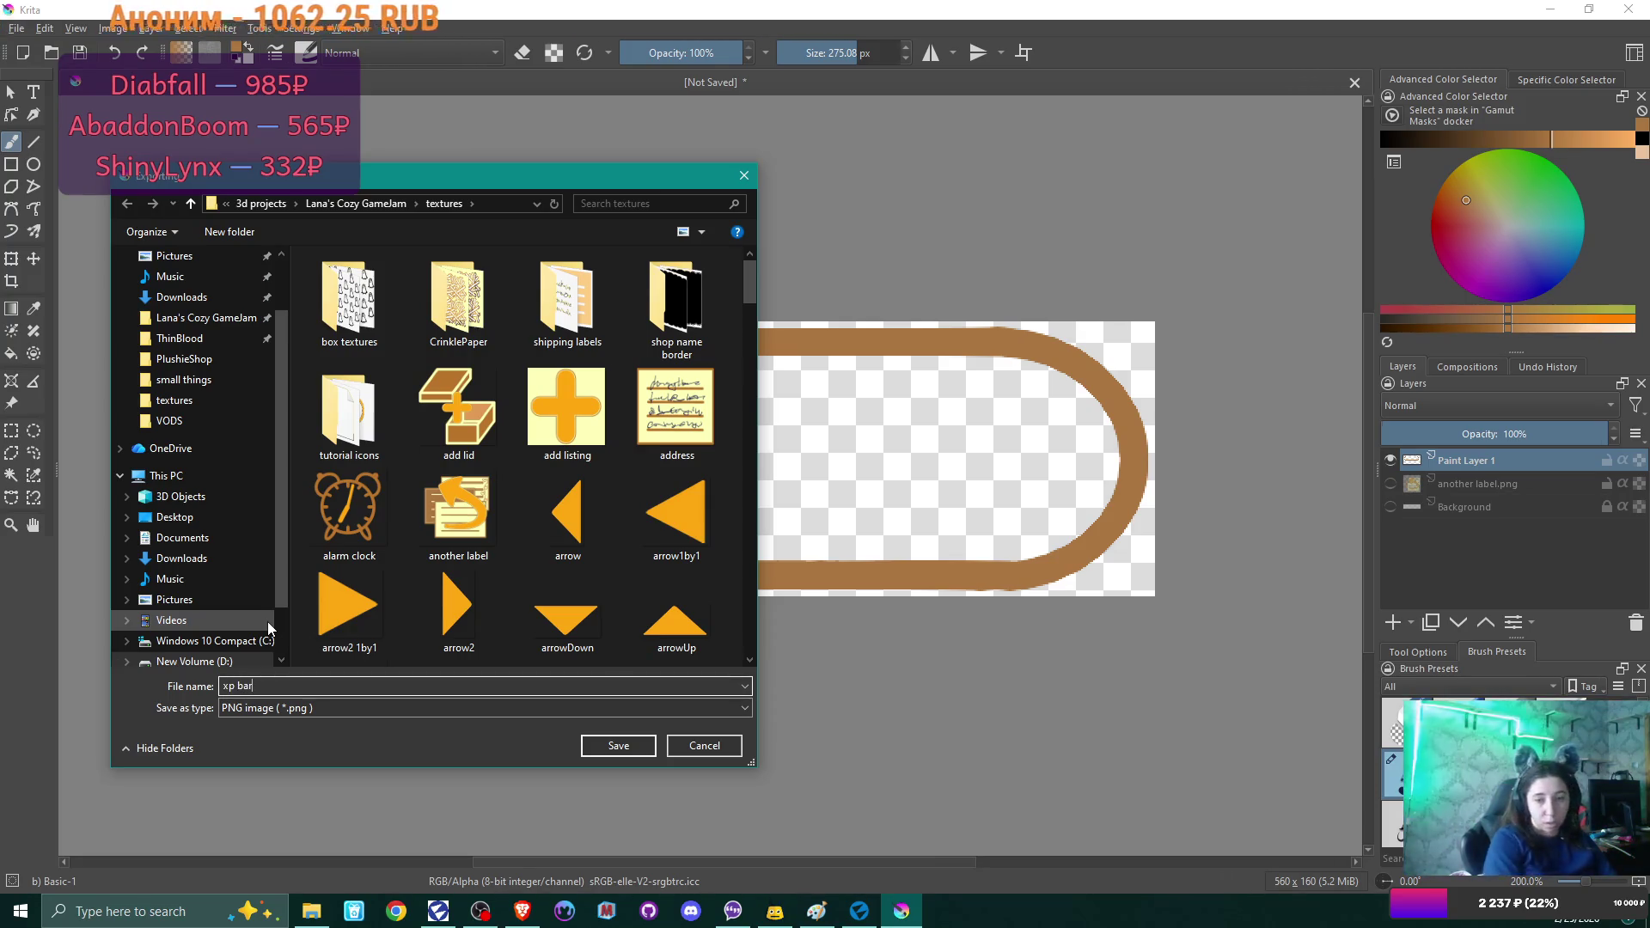
pyautogui.click(635, 747)
pyautogui.click(909, 583)
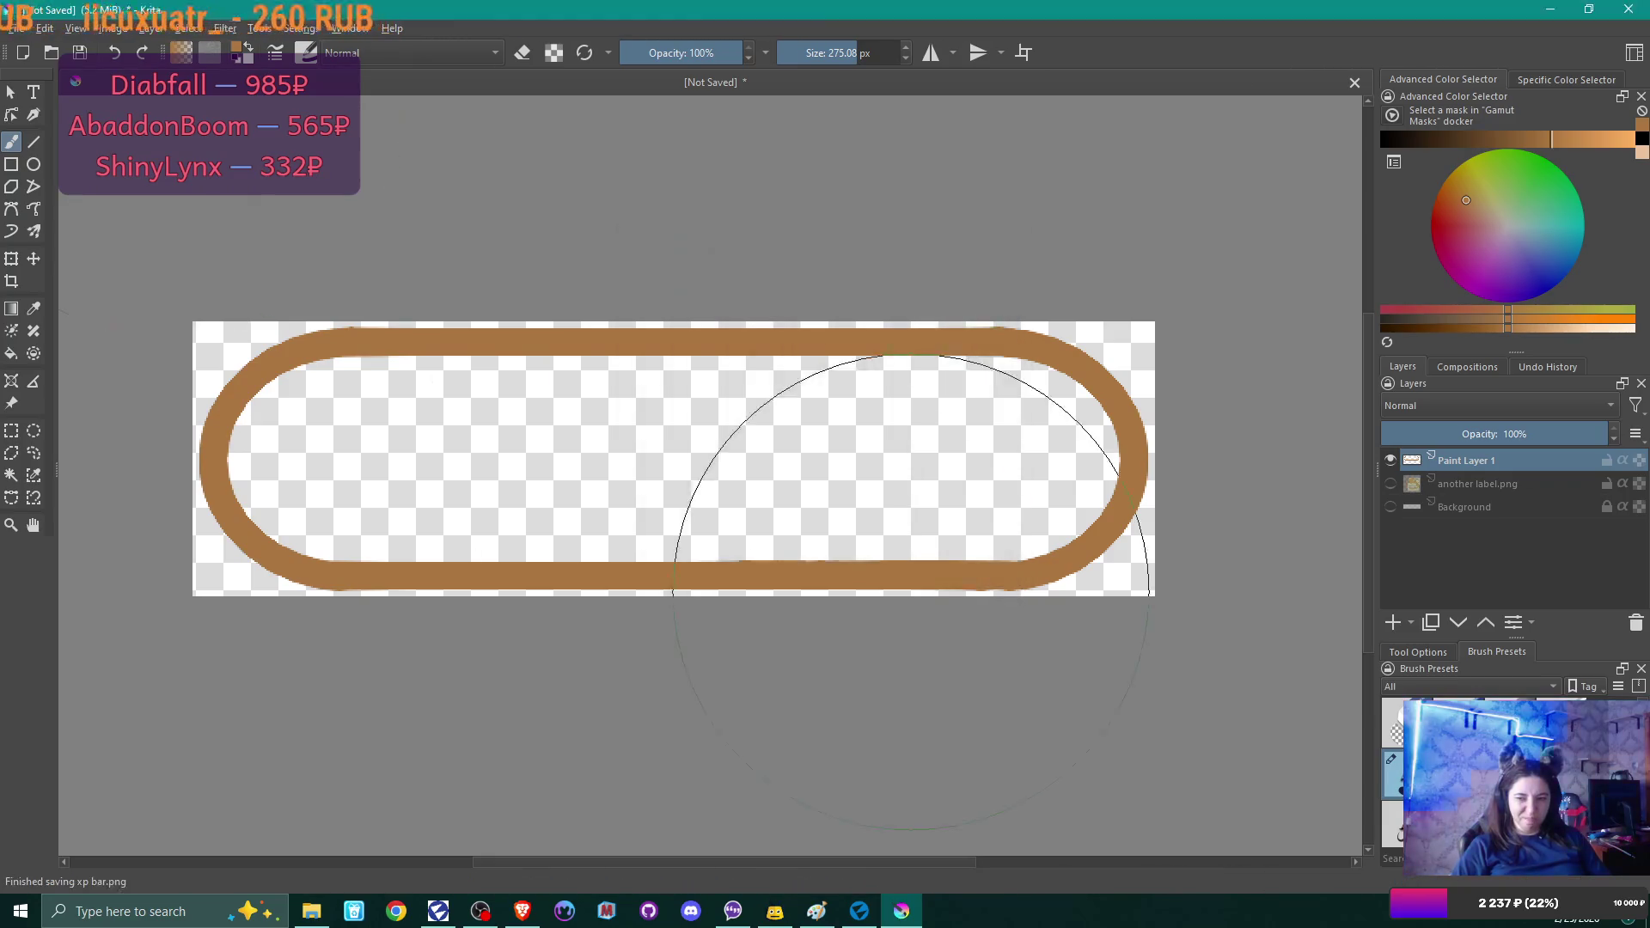
# Save the drawing as the Krita document 'xp bar.kra' in the textures folder.
pyautogui.click(17, 28)
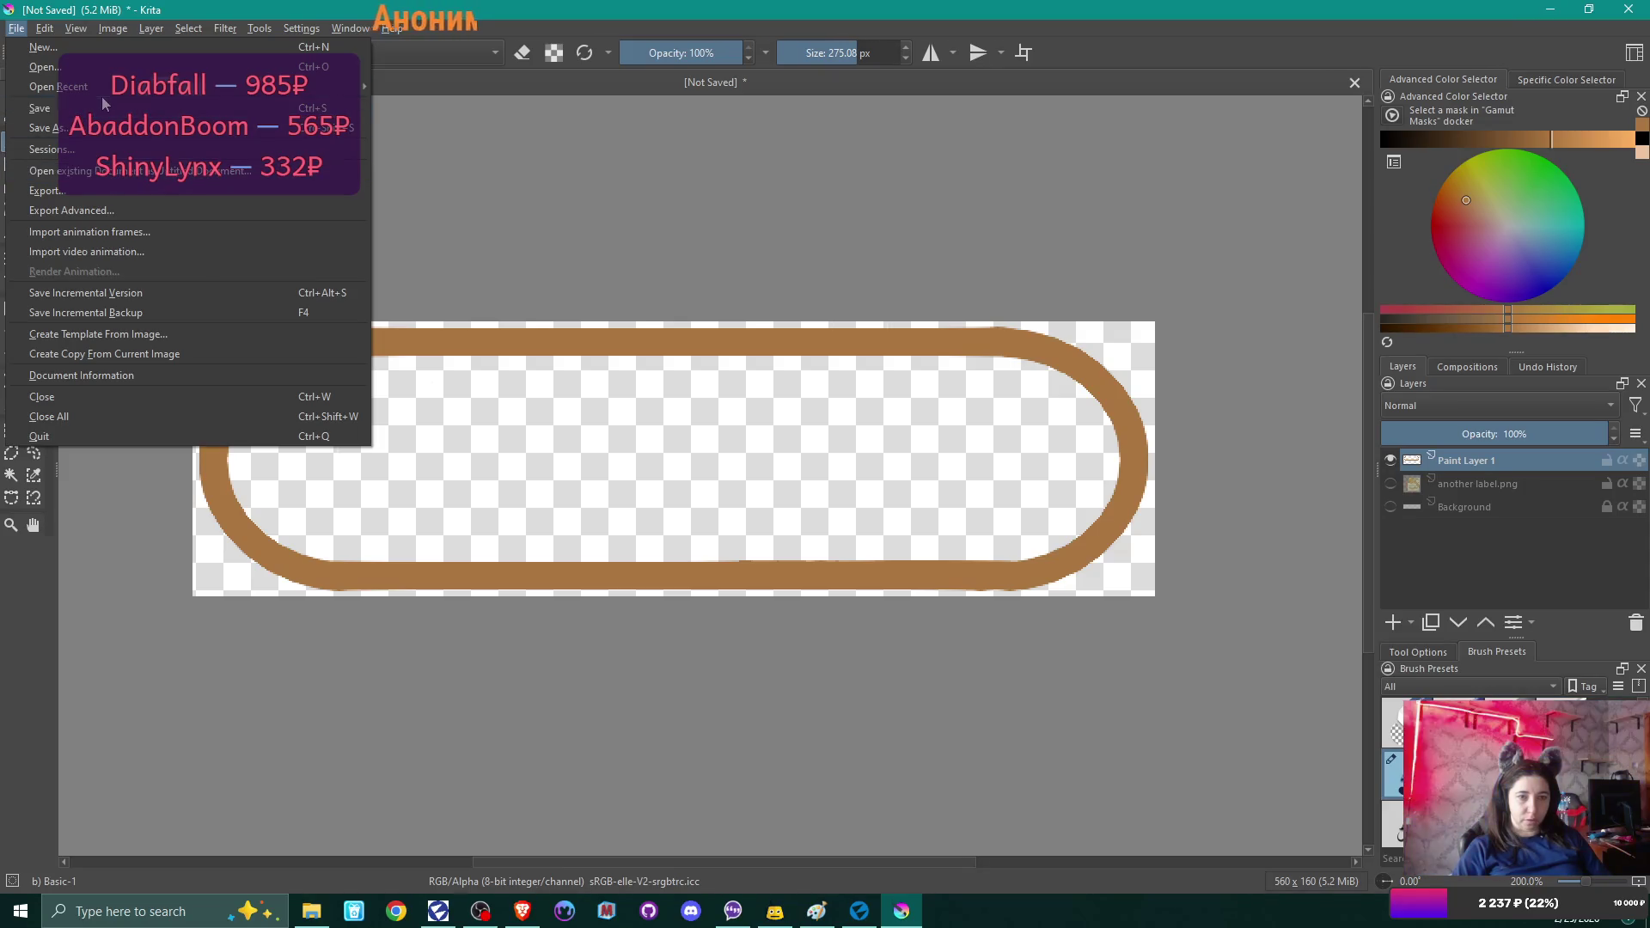
pyautogui.click(51, 112)
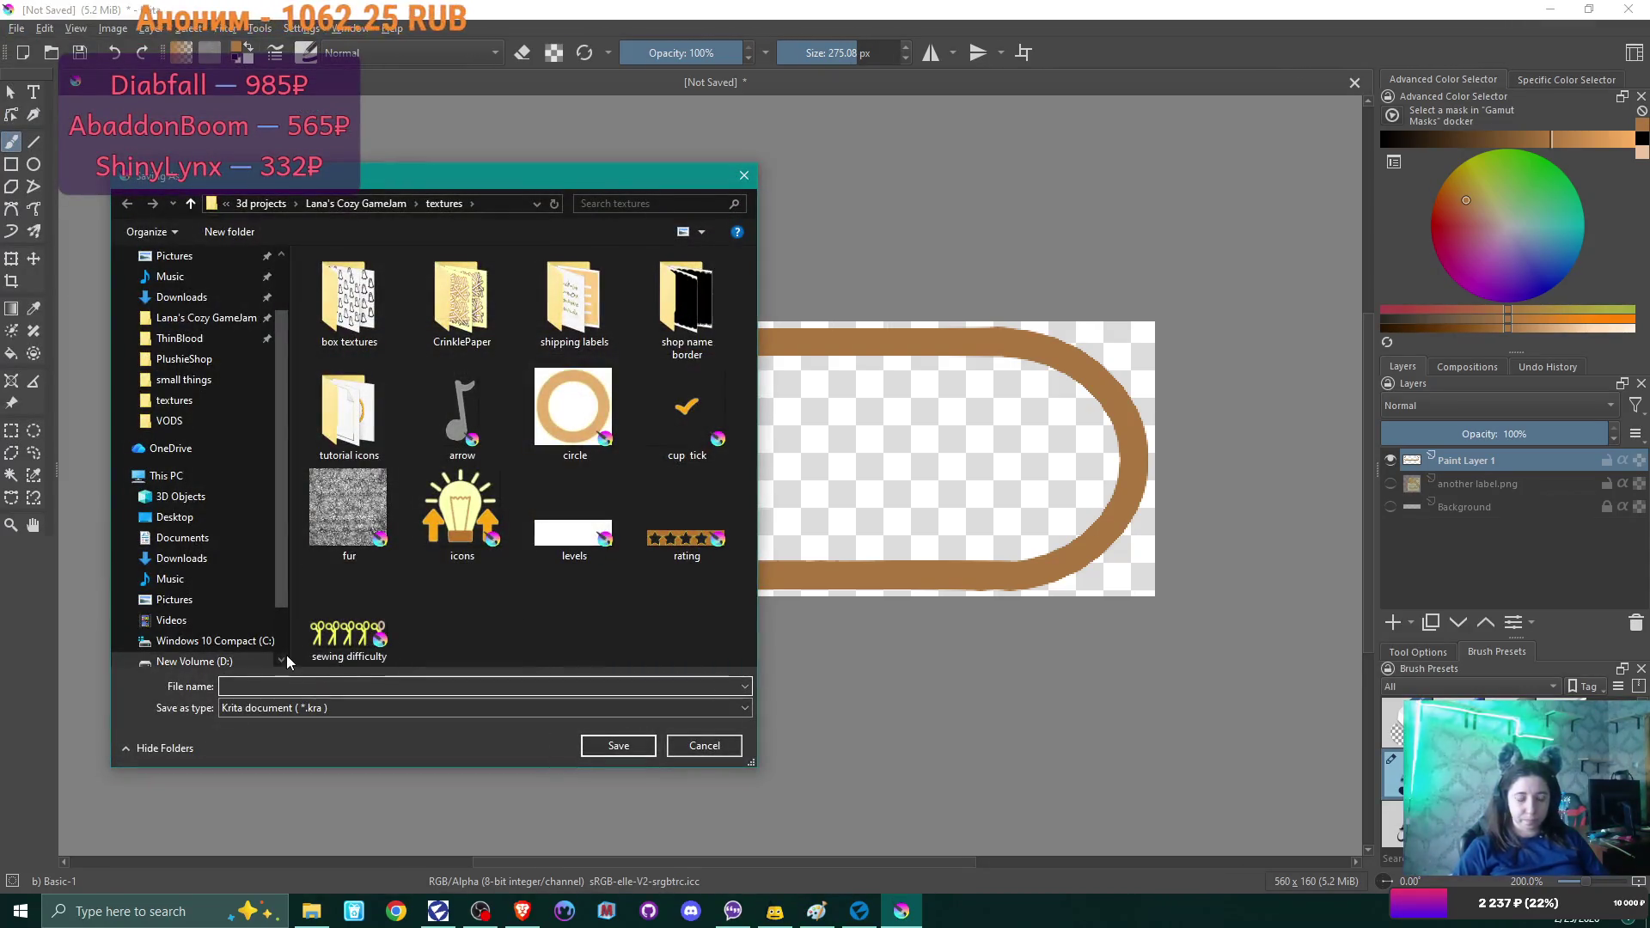
pyautogui.write('xp bar')
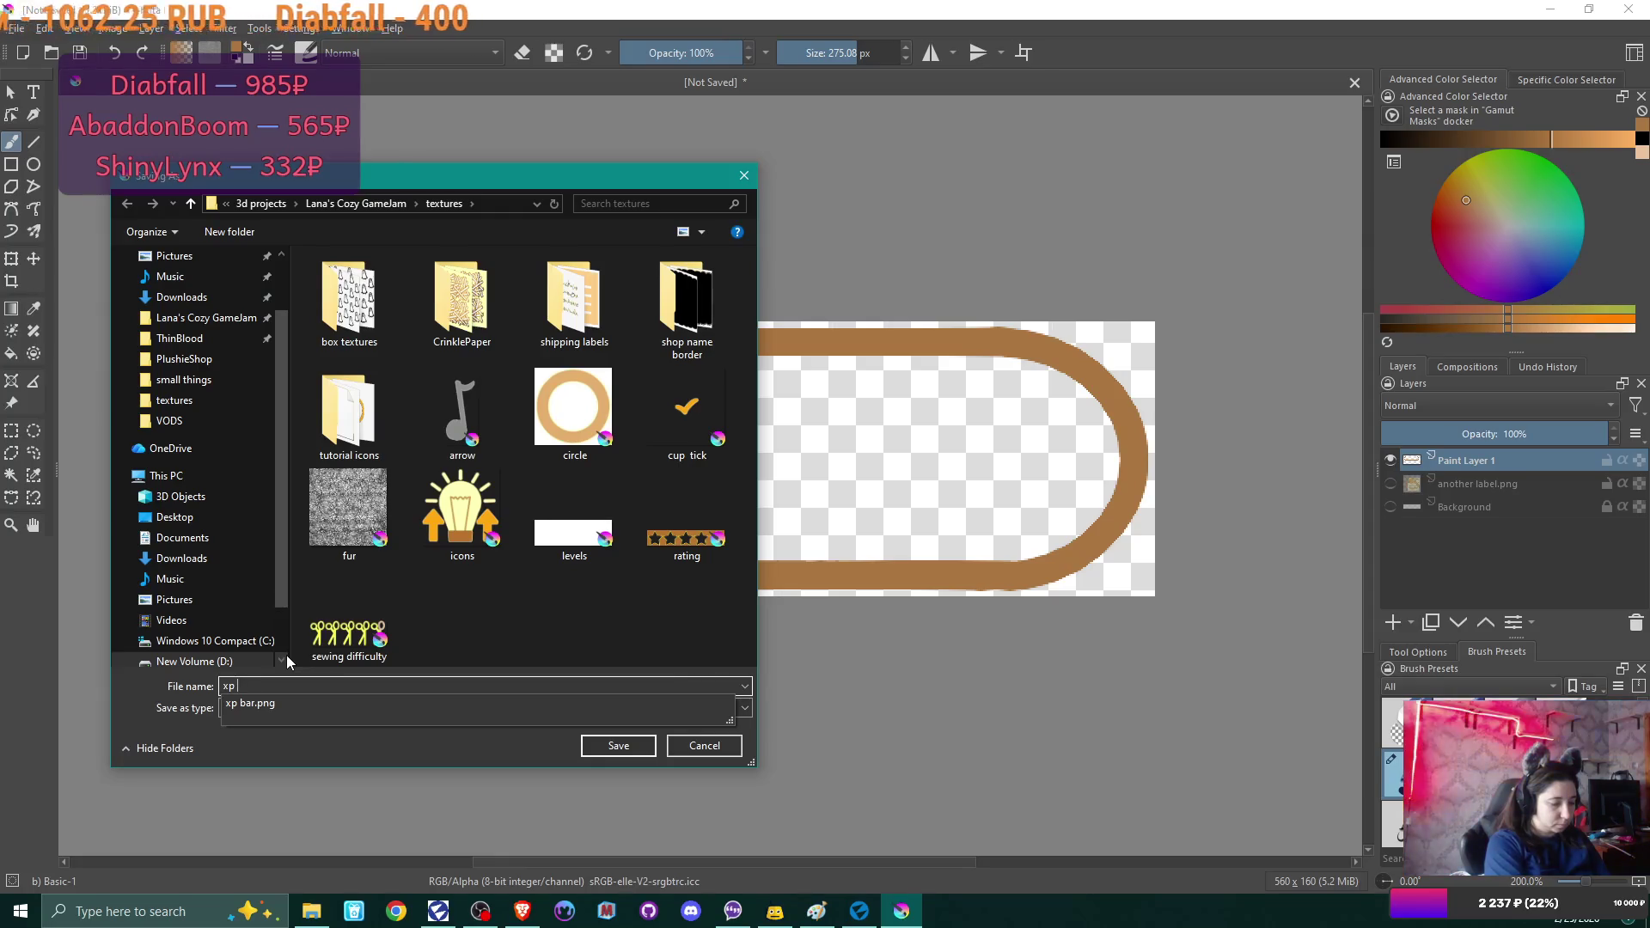
pyautogui.press('Escape')
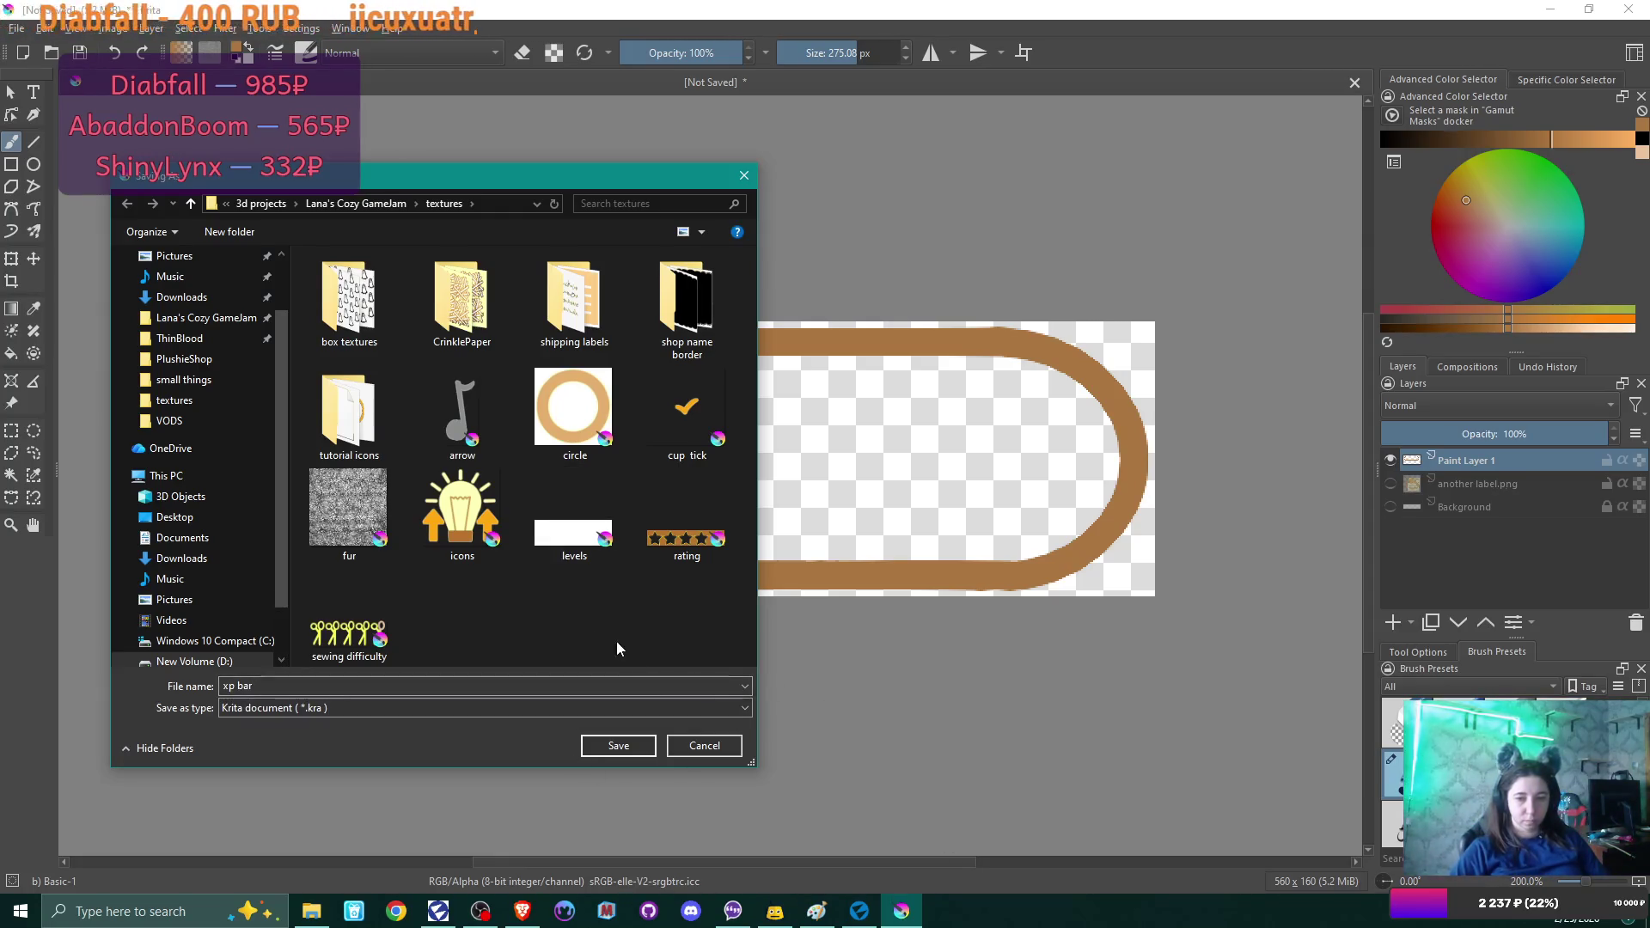
pyautogui.click(619, 746)
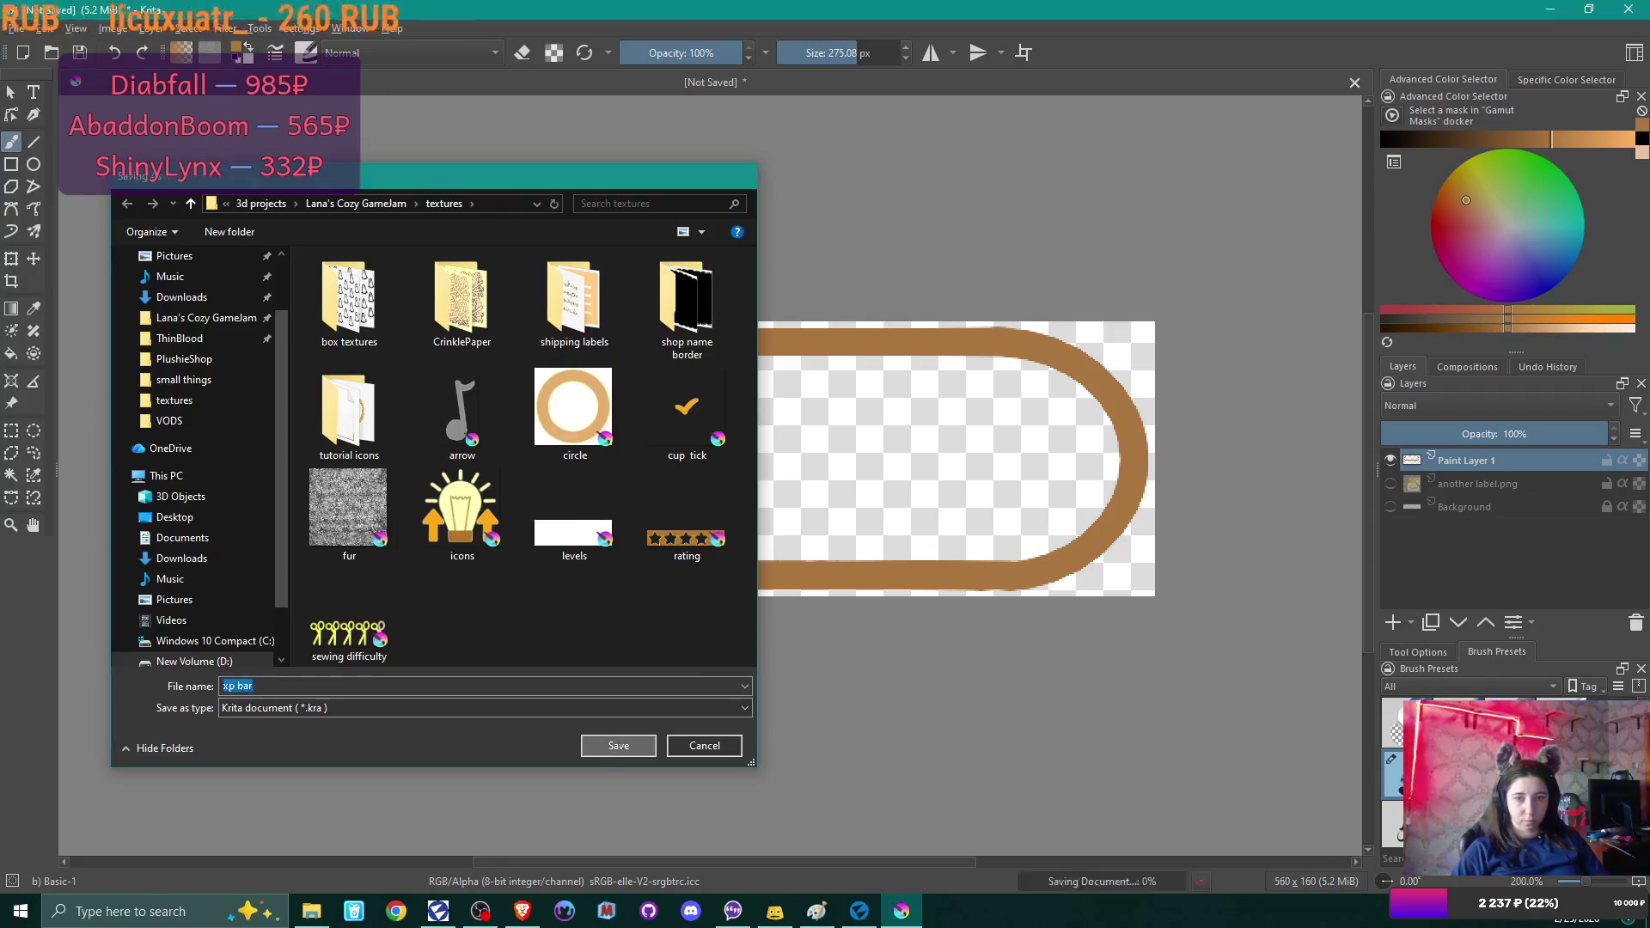
pyautogui.click(1546, 17)
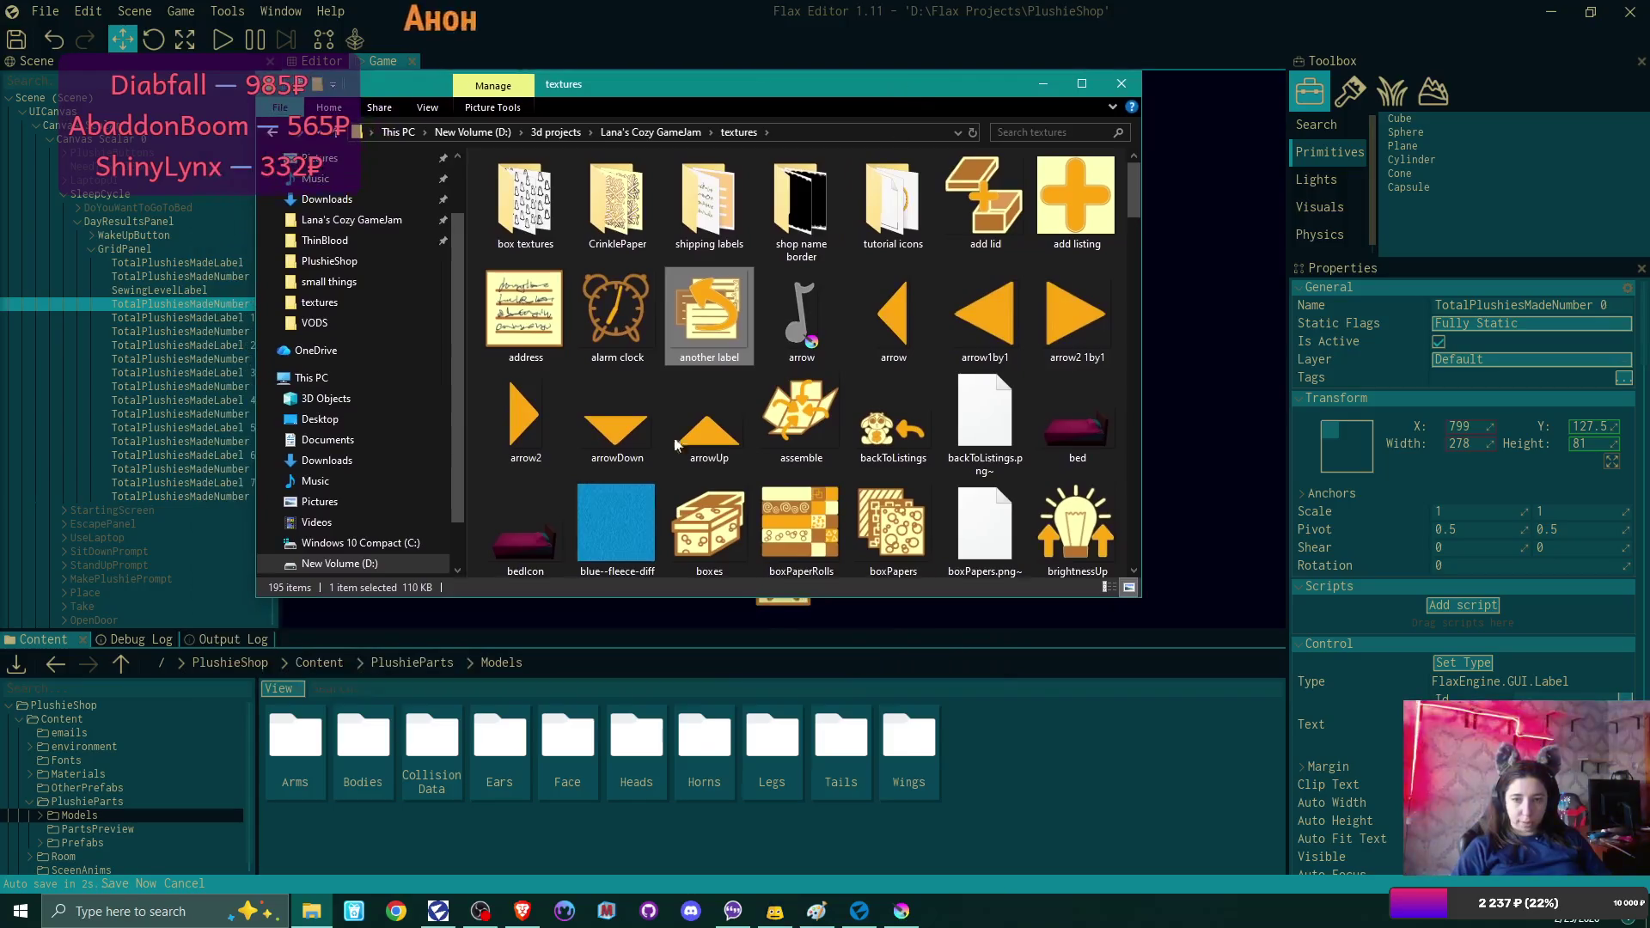
# Navigate Flax's Content browser to Content > Materials > textures > UI.
pyautogui.click(420, 669)
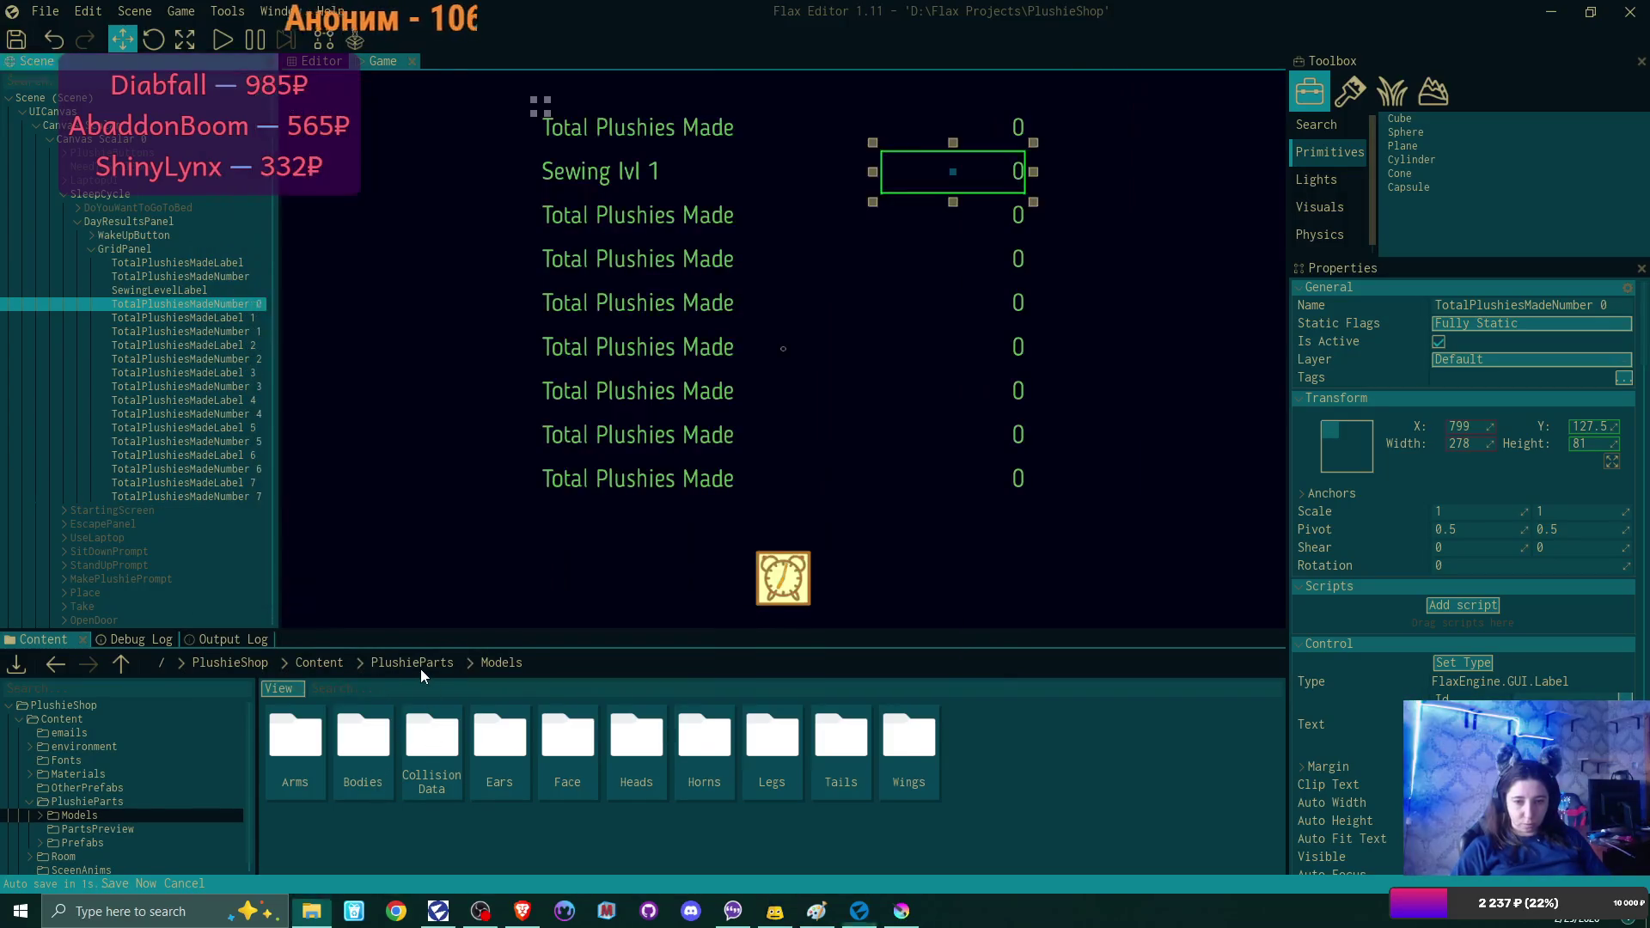
pyautogui.click(333, 663)
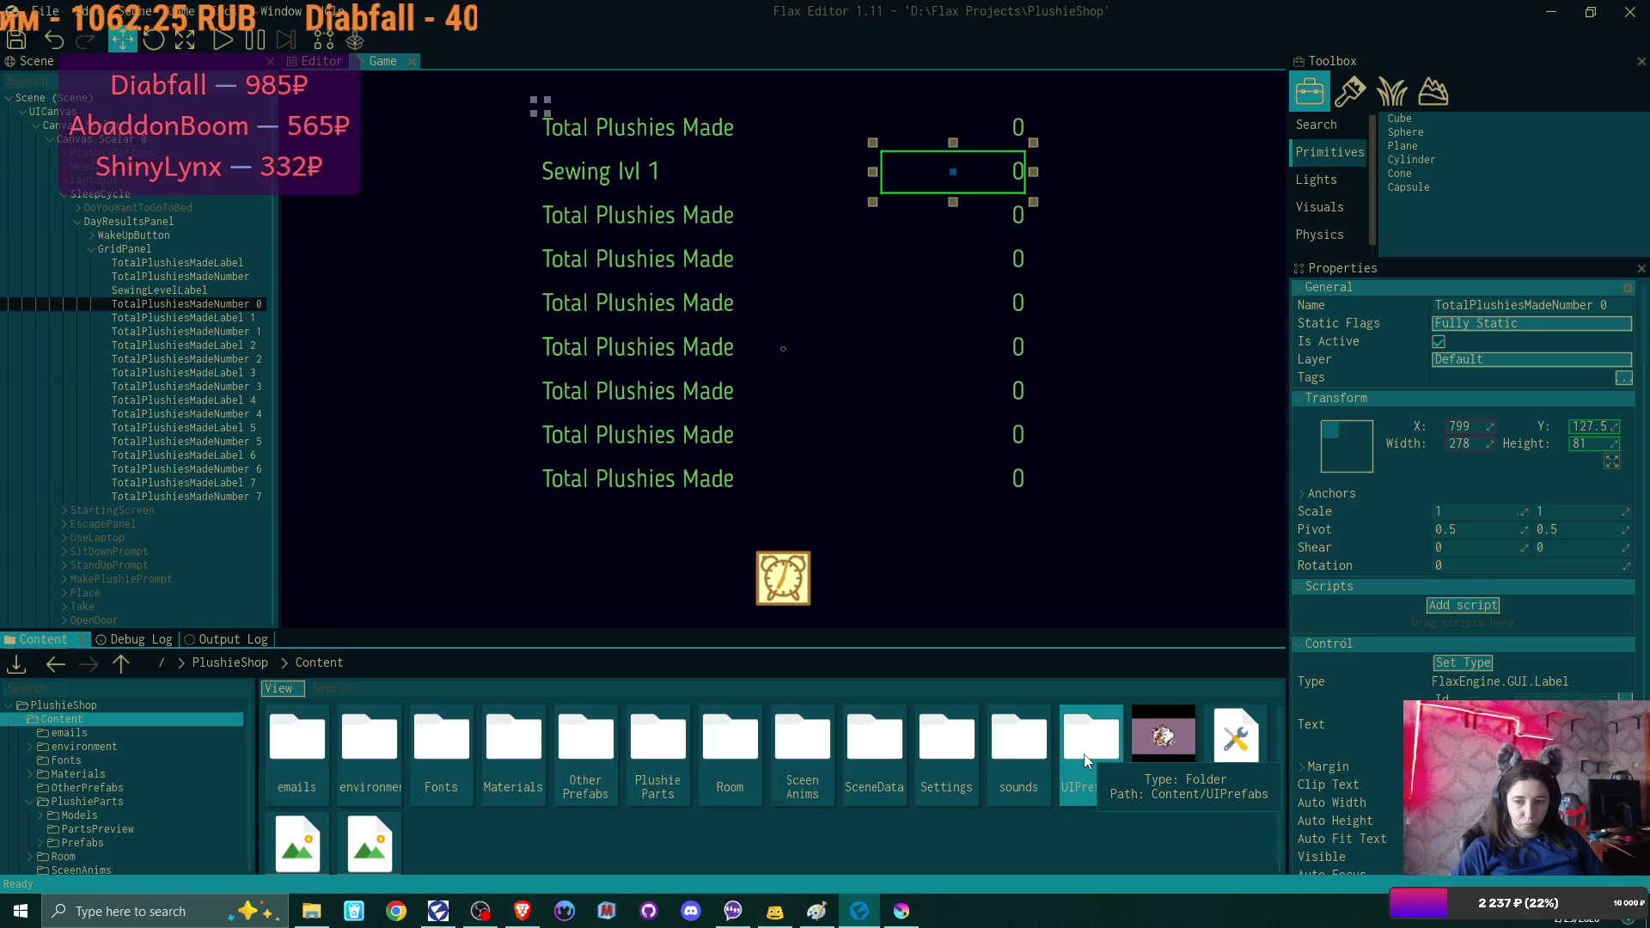
pyautogui.doubleClick(513, 750)
pyautogui.doubleClick(594, 759)
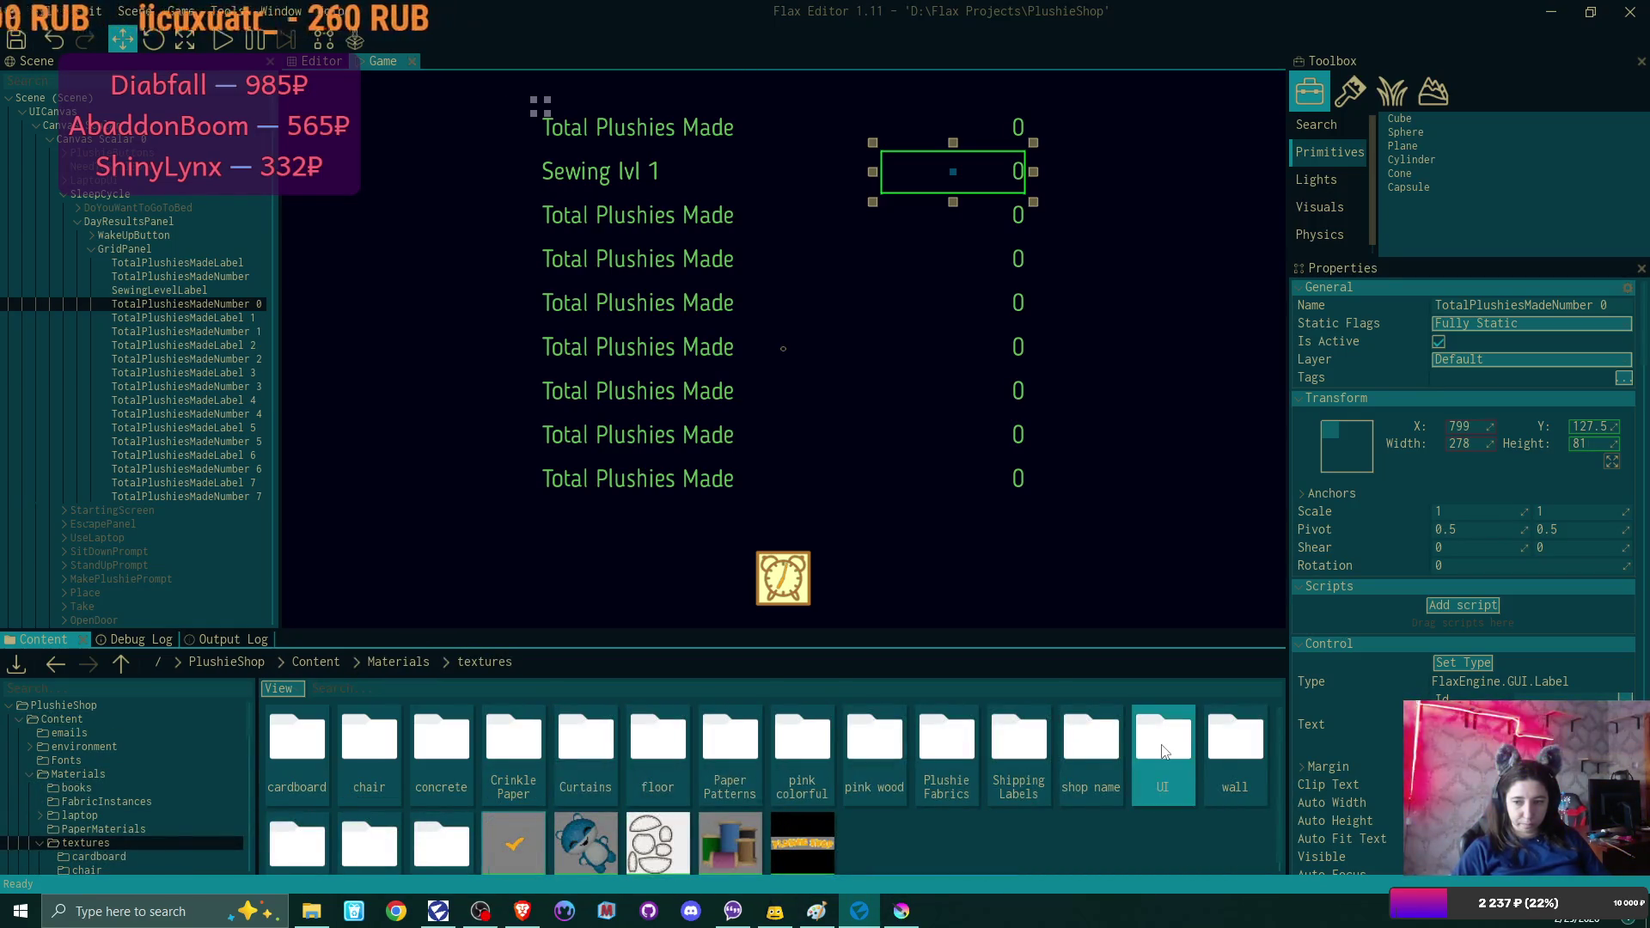
pyautogui.doubleClick(1163, 744)
pyautogui.click(311, 911)
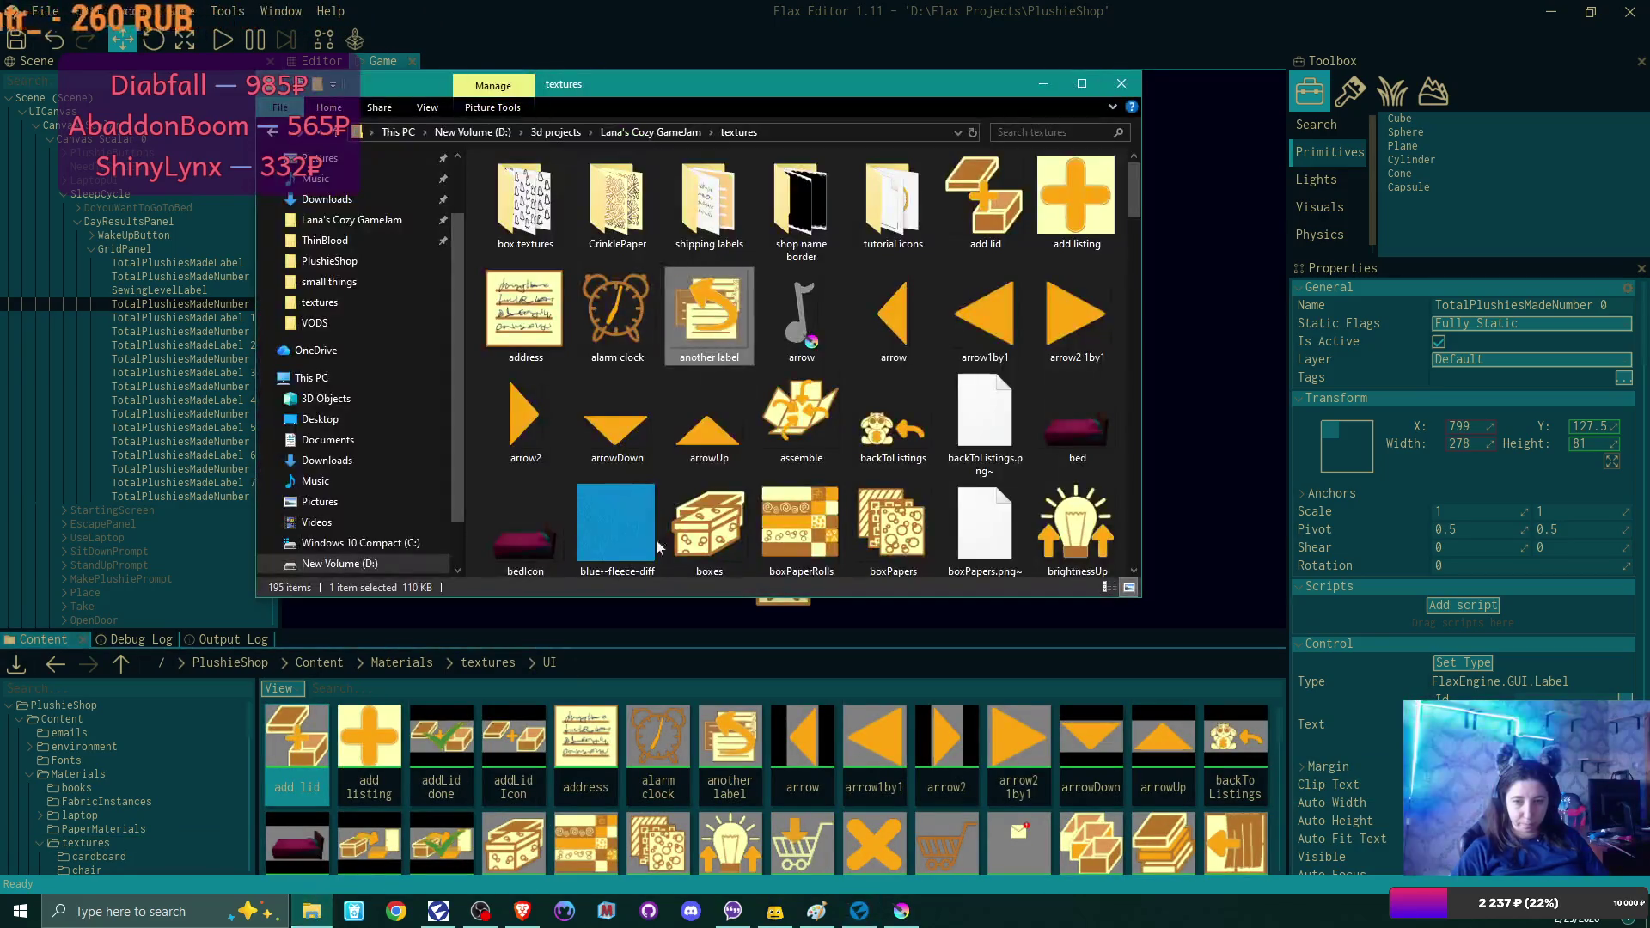
# Drag xp bar.png from File Explorer into Flax's UI folder and open its texture Type options.
pyautogui.scroll(-2, 911, 302)
pyautogui.scroll(-2, 921, 301)
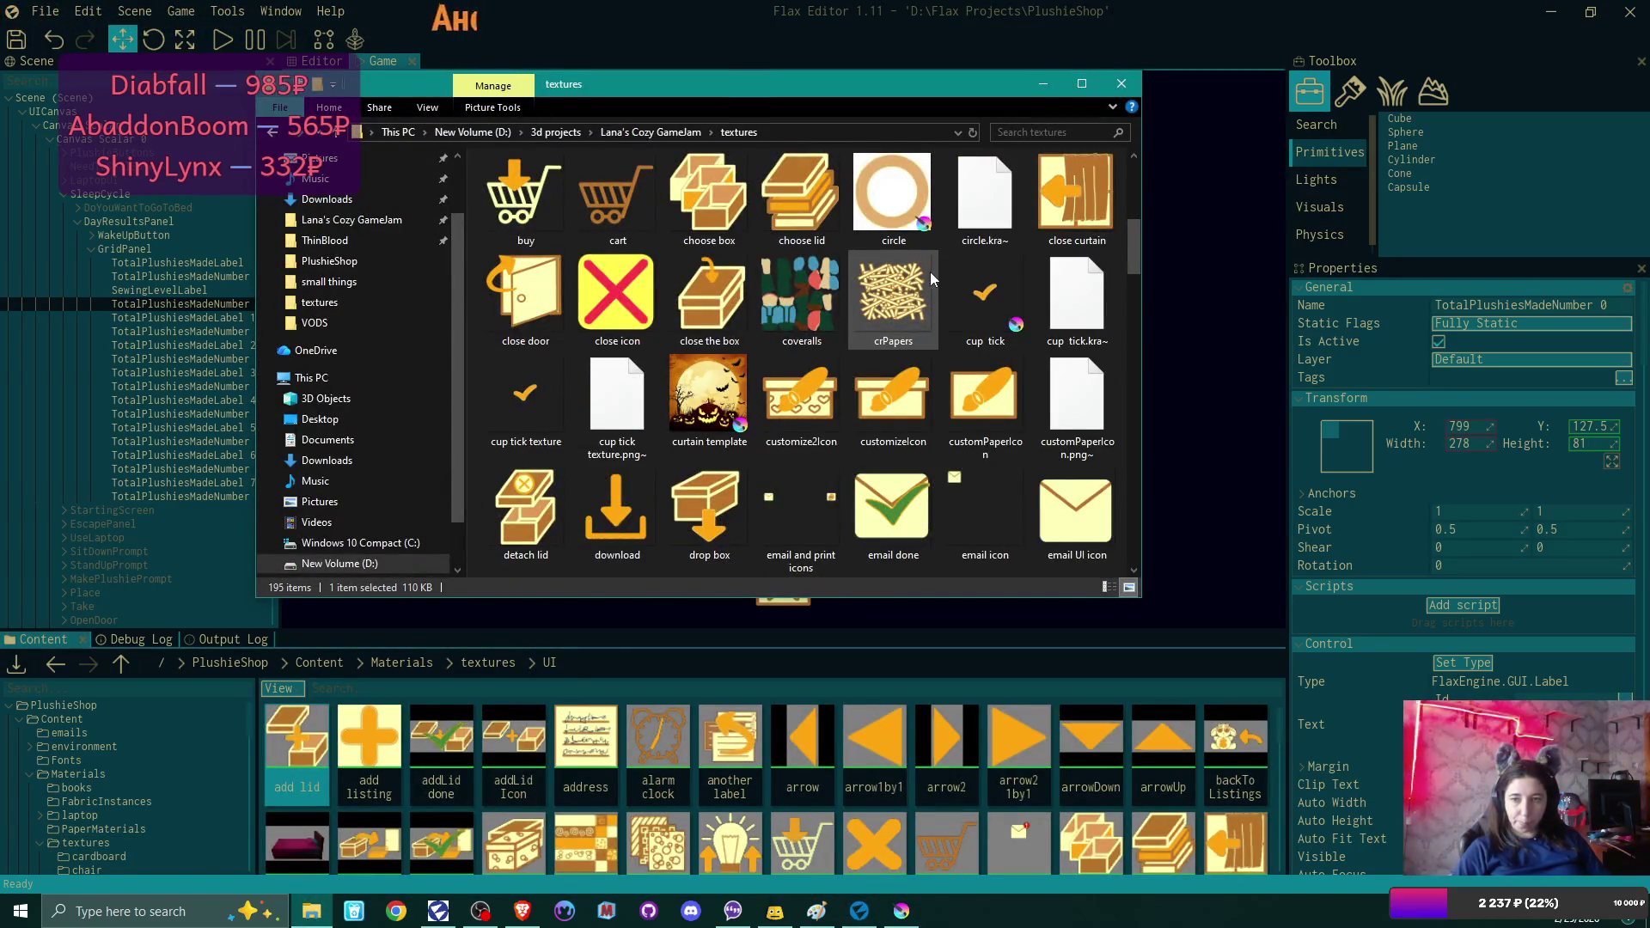
pyautogui.scroll(-4, 930, 271)
pyautogui.scroll(-3, 930, 272)
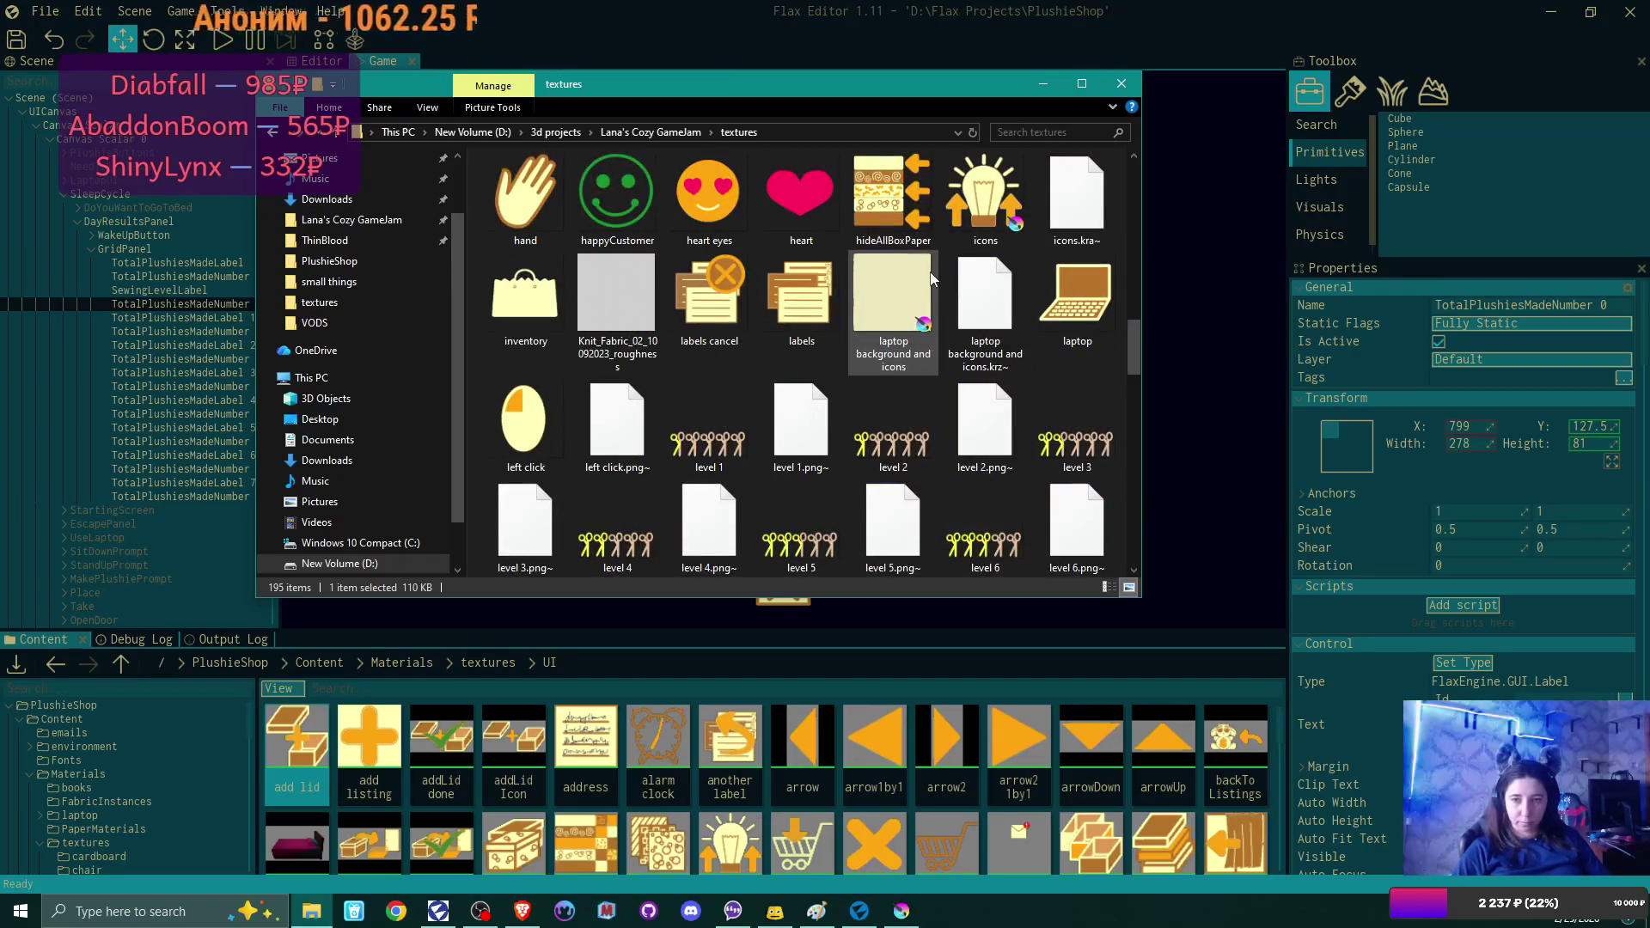
pyautogui.scroll(-5, 930, 271)
pyautogui.scroll(-3, 930, 272)
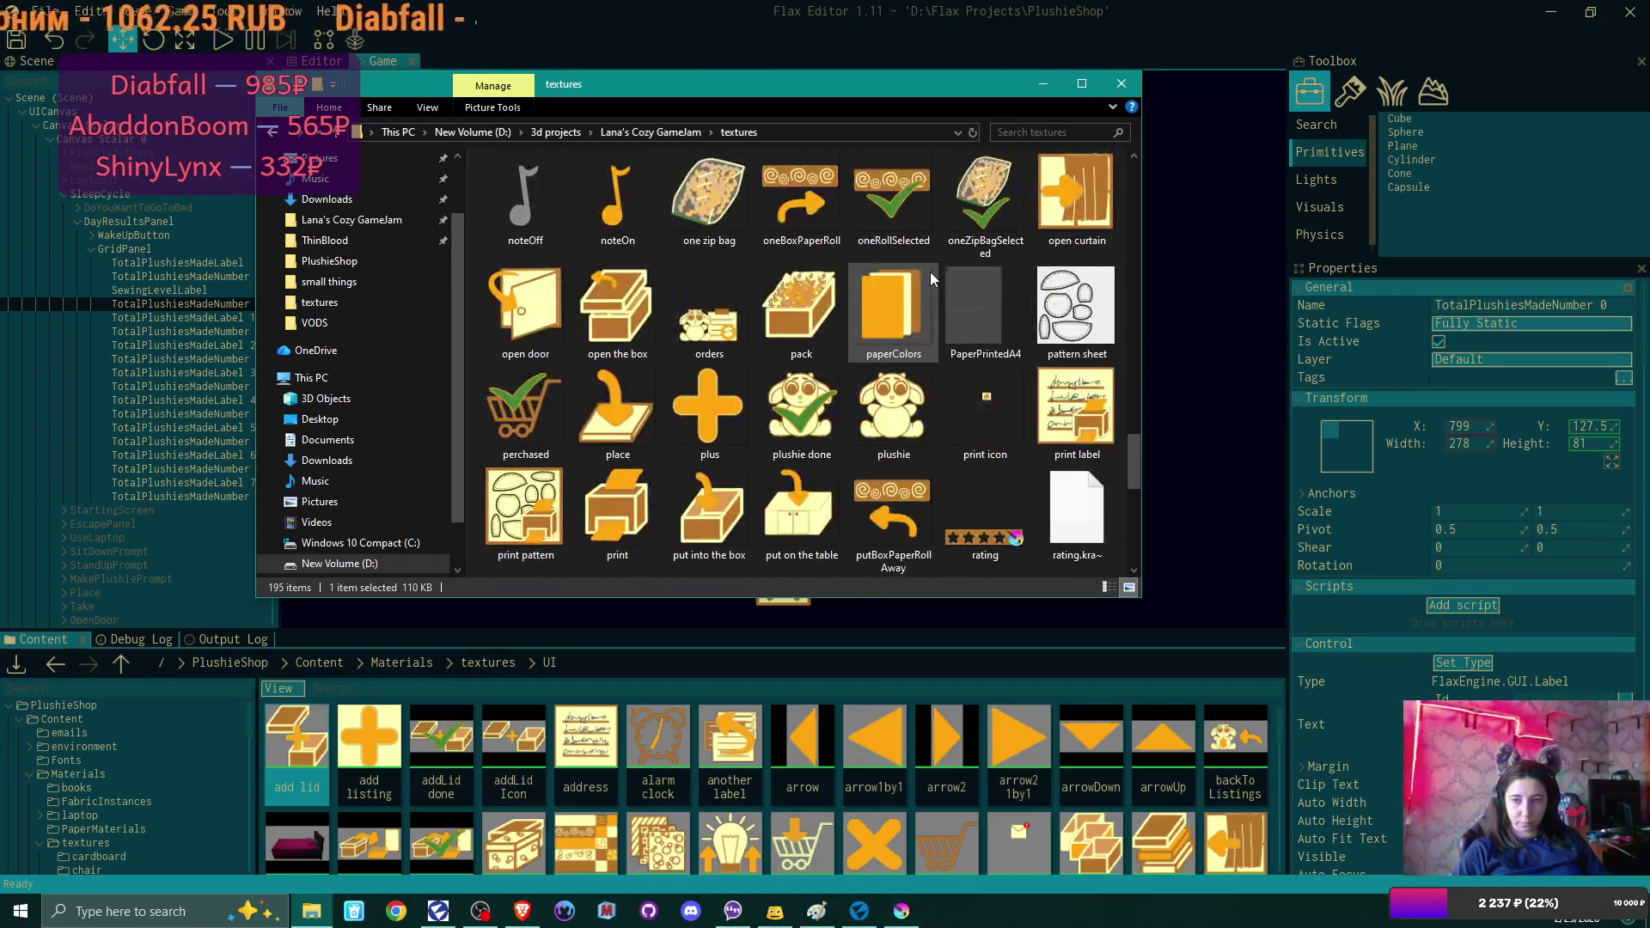
pyautogui.scroll(-4, 930, 272)
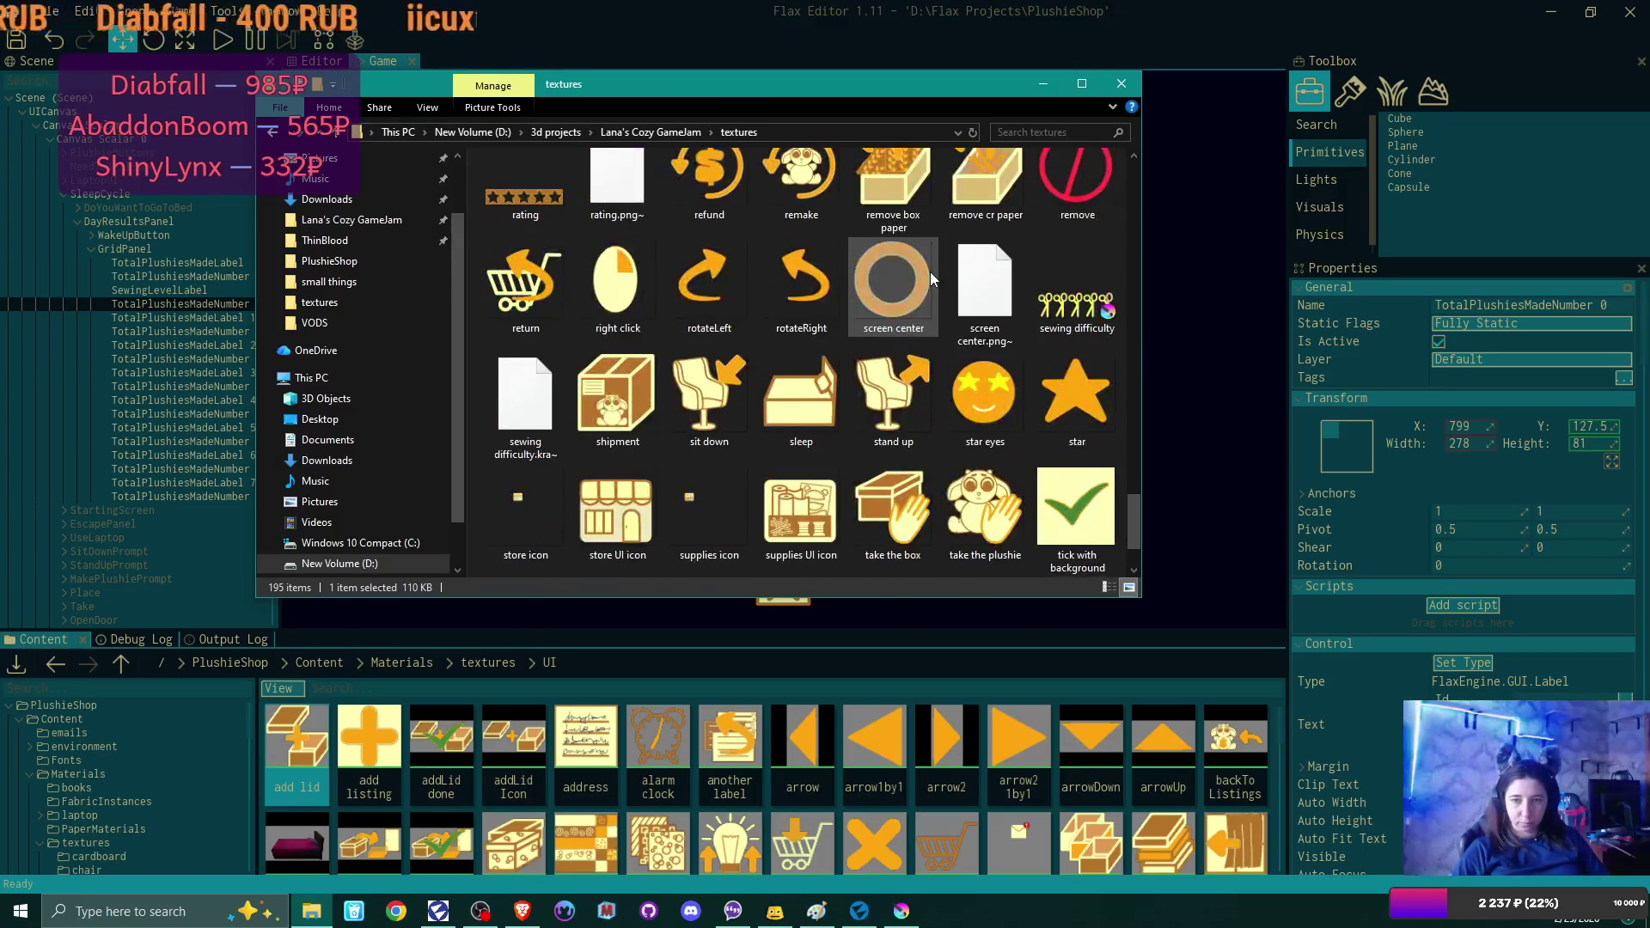
pyautogui.scroll(-1, 930, 272)
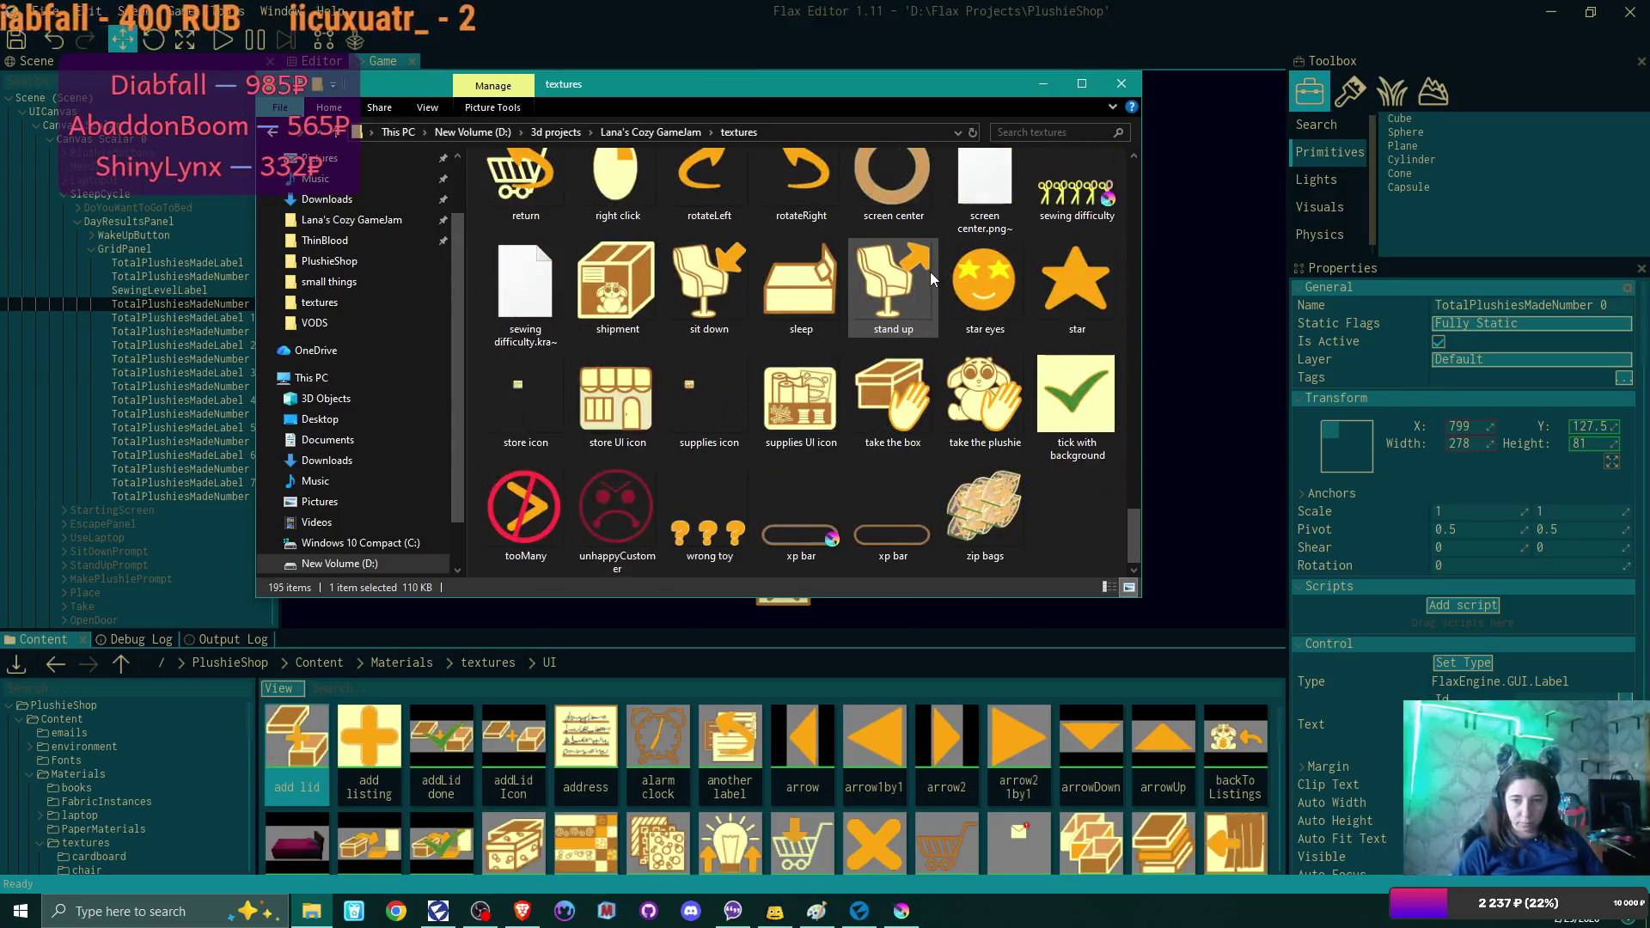
pyautogui.click(909, 510)
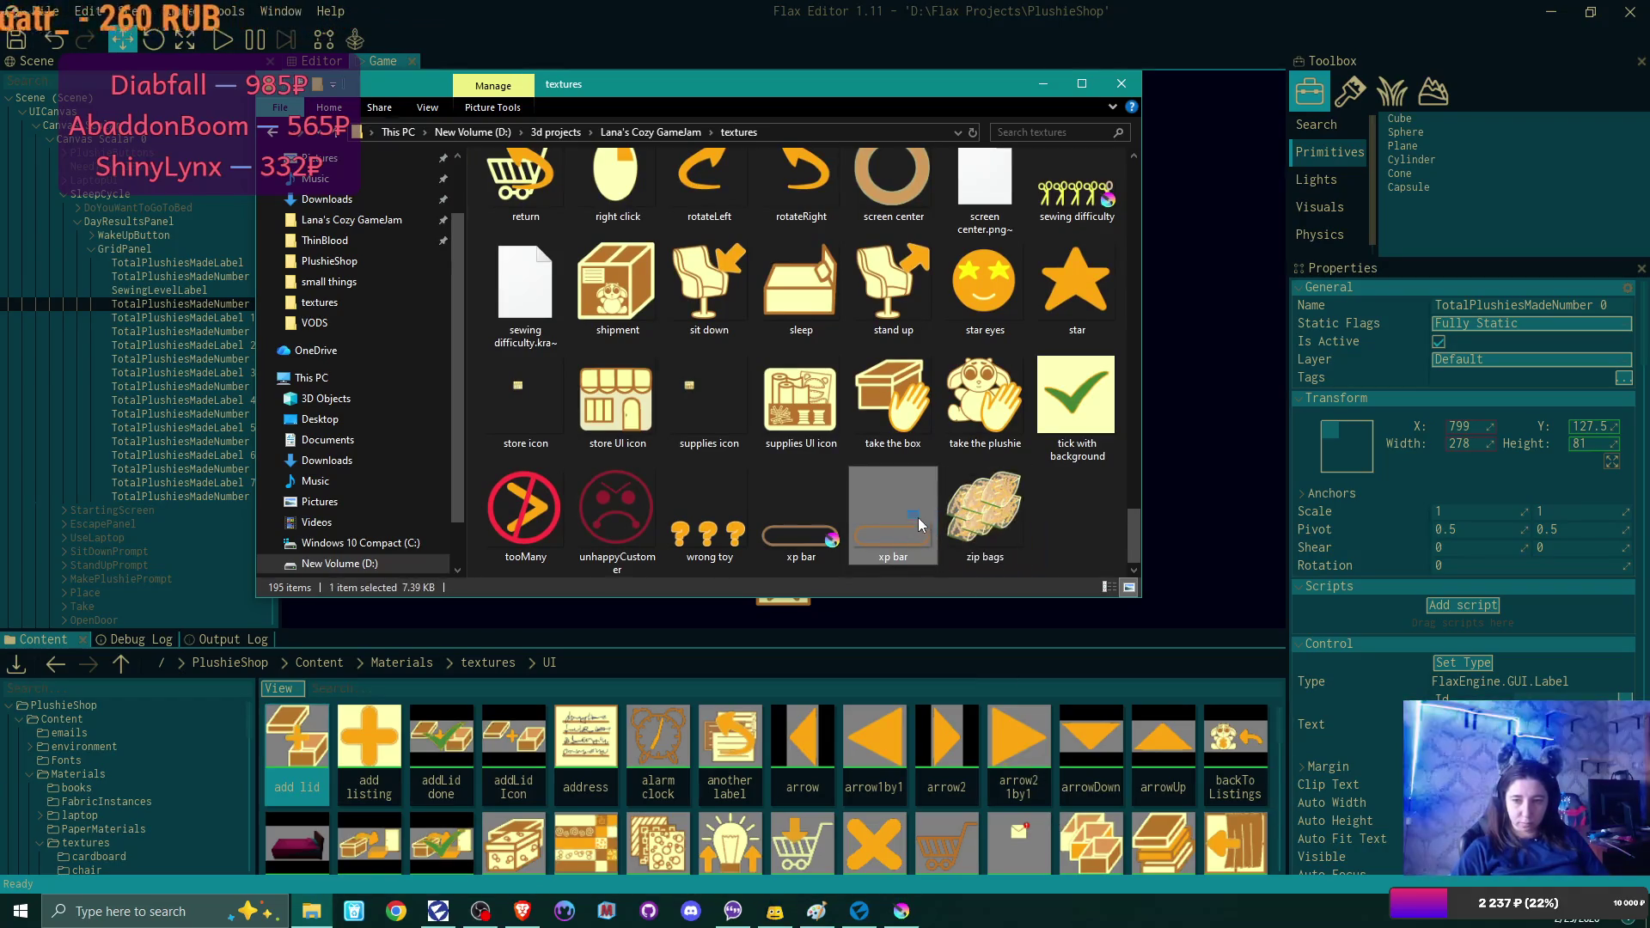
pyautogui.moveTo(909, 549); pyautogui.dragTo(1010, 795)
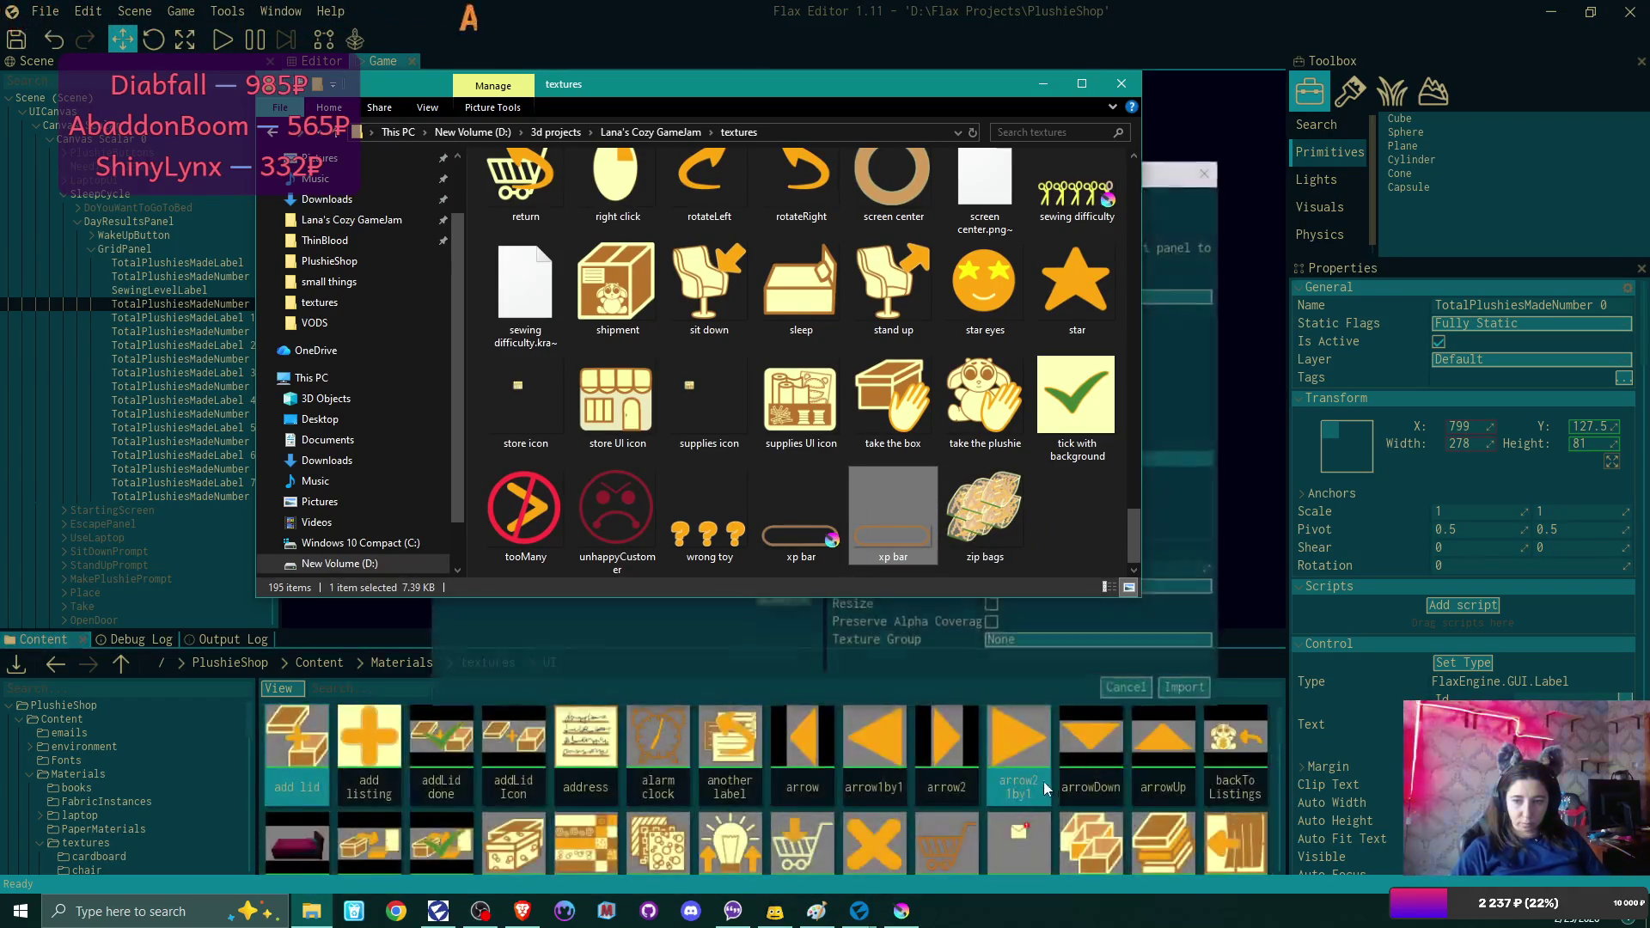
pyautogui.click(1175, 176)
pyautogui.click(1126, 294)
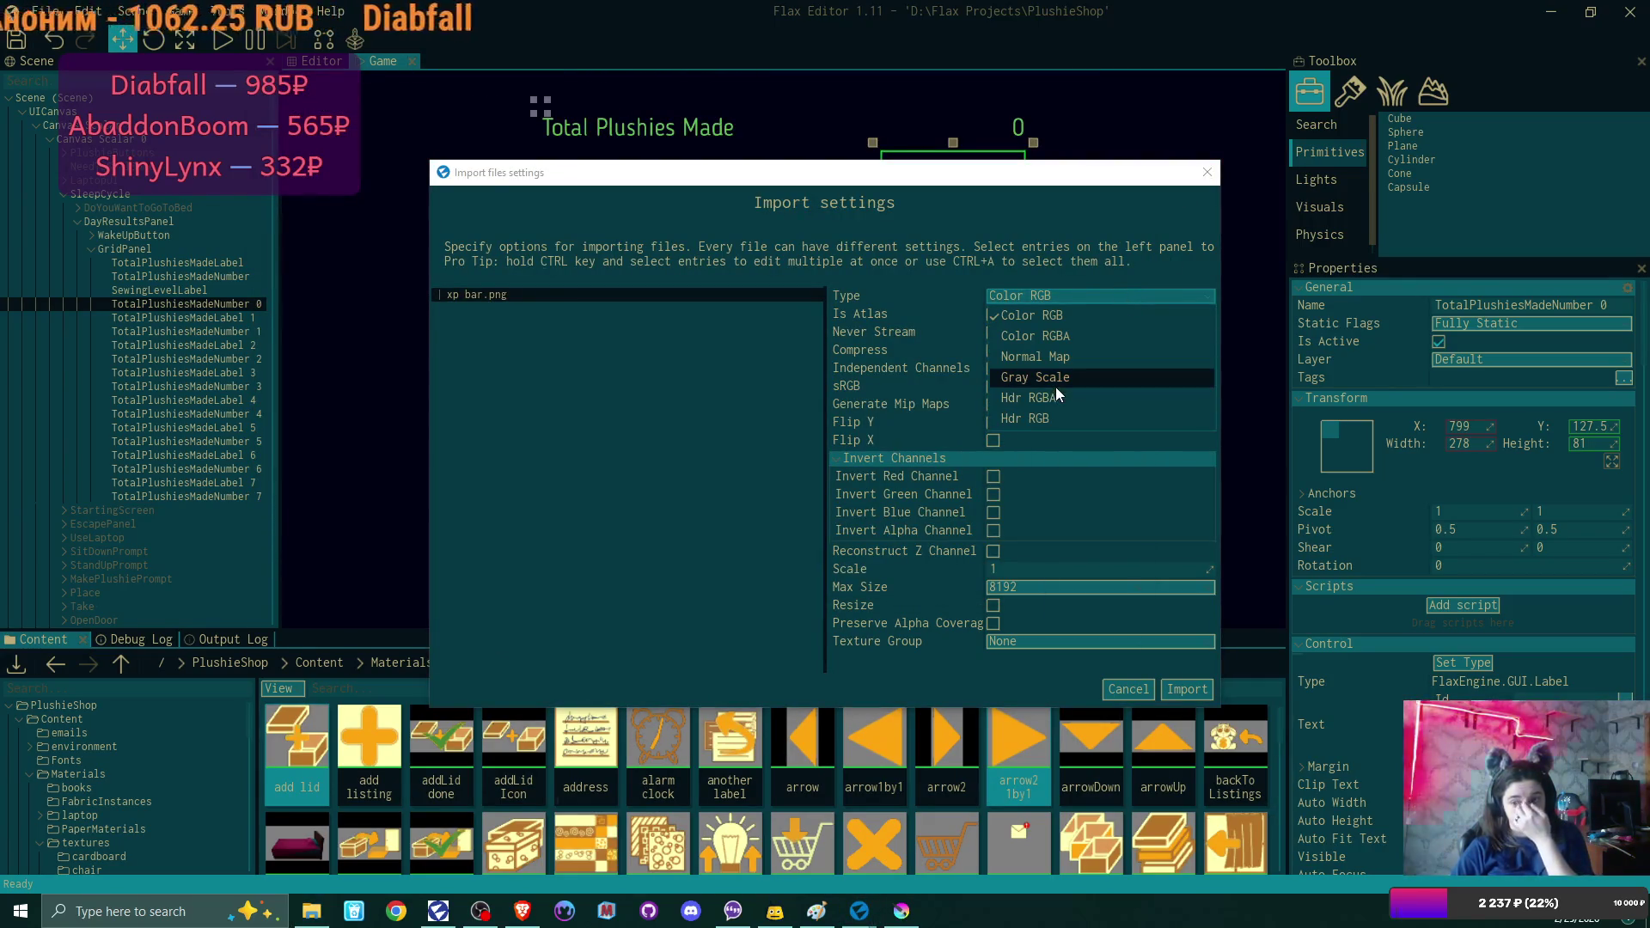
# Import xp bar as a Color RGBA texture and locate it in the UI folder.
pyautogui.click(1067, 340)
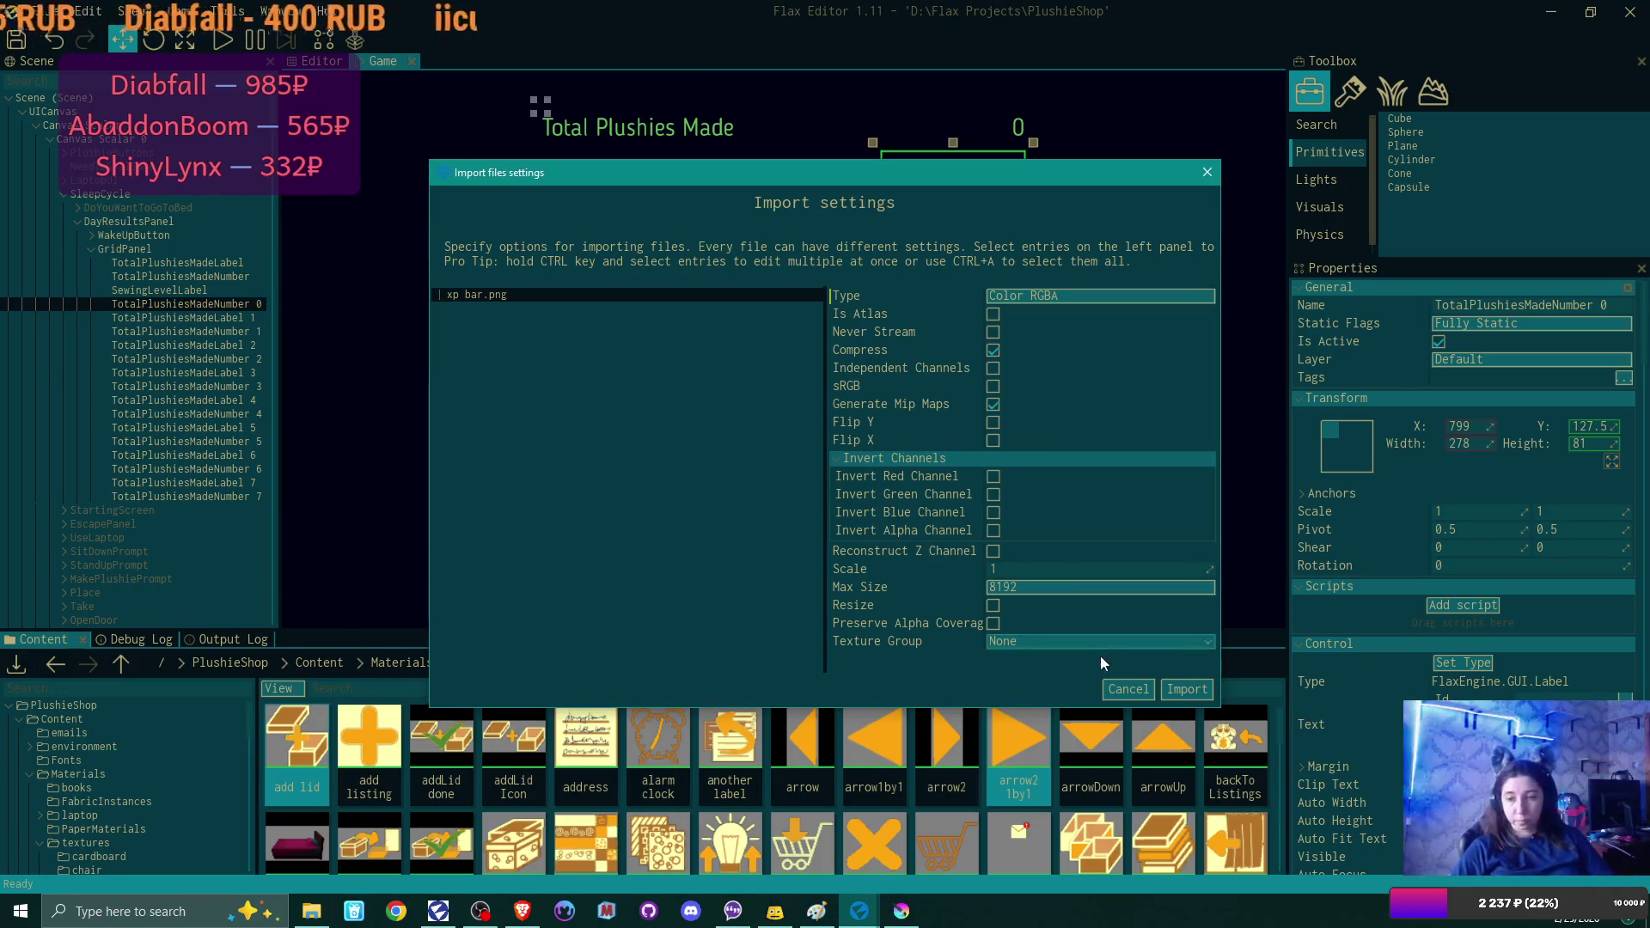
pyautogui.click(1204, 689)
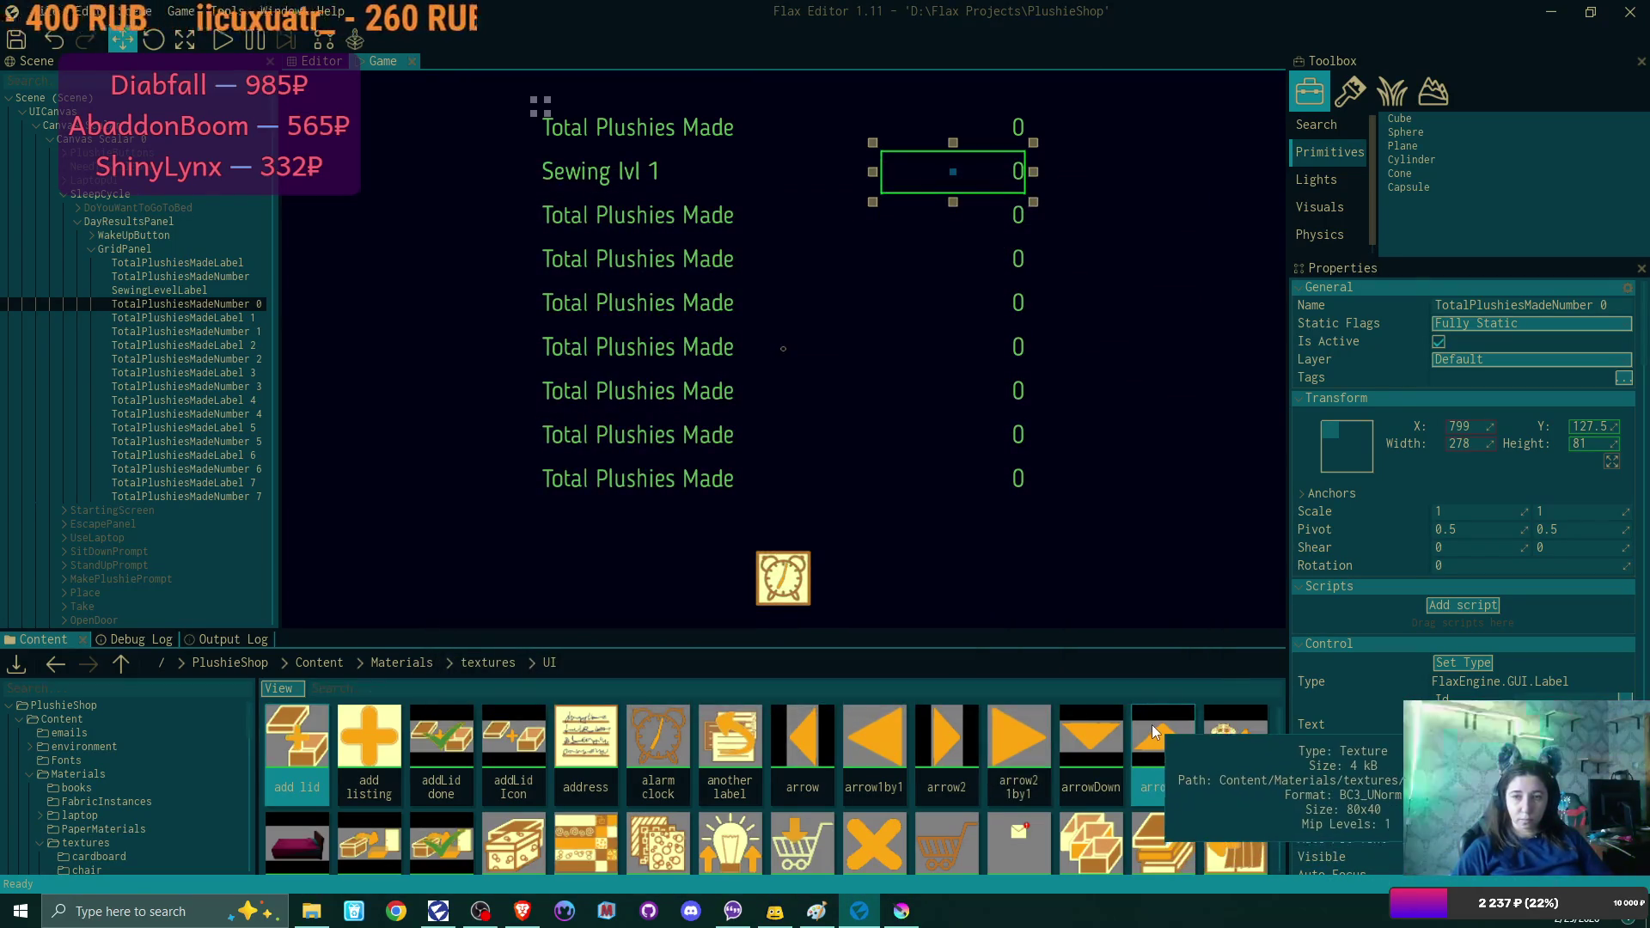
pyautogui.scroll(-5, 851, 765)
pyautogui.scroll(-5, 858, 771)
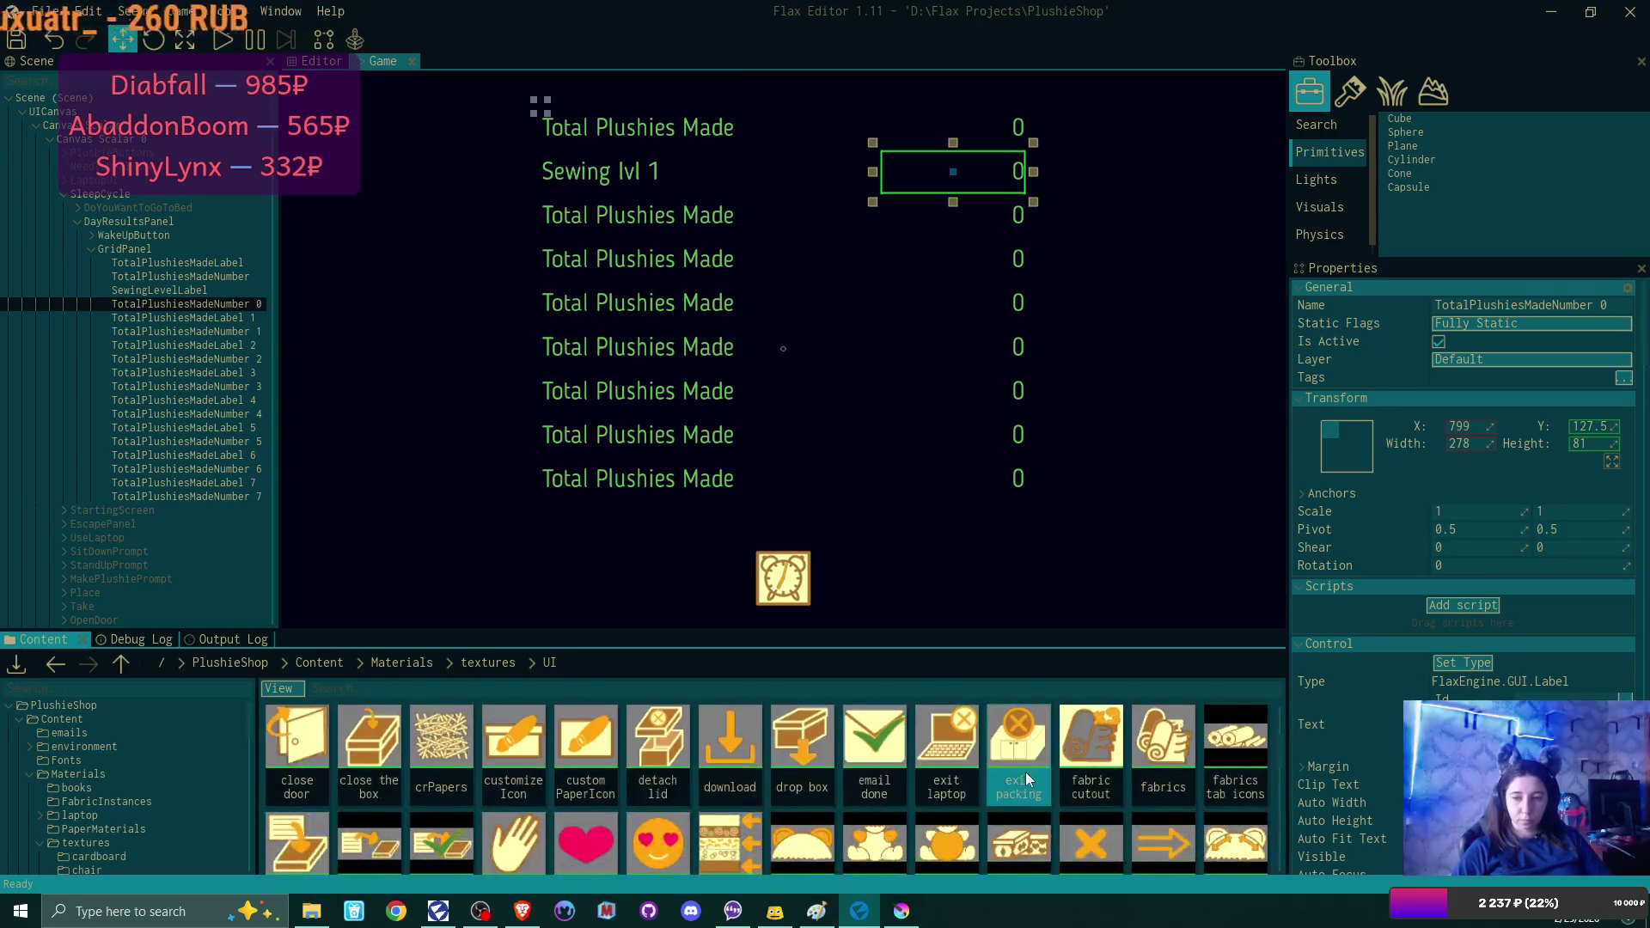
pyautogui.scroll(-5, 1006, 772)
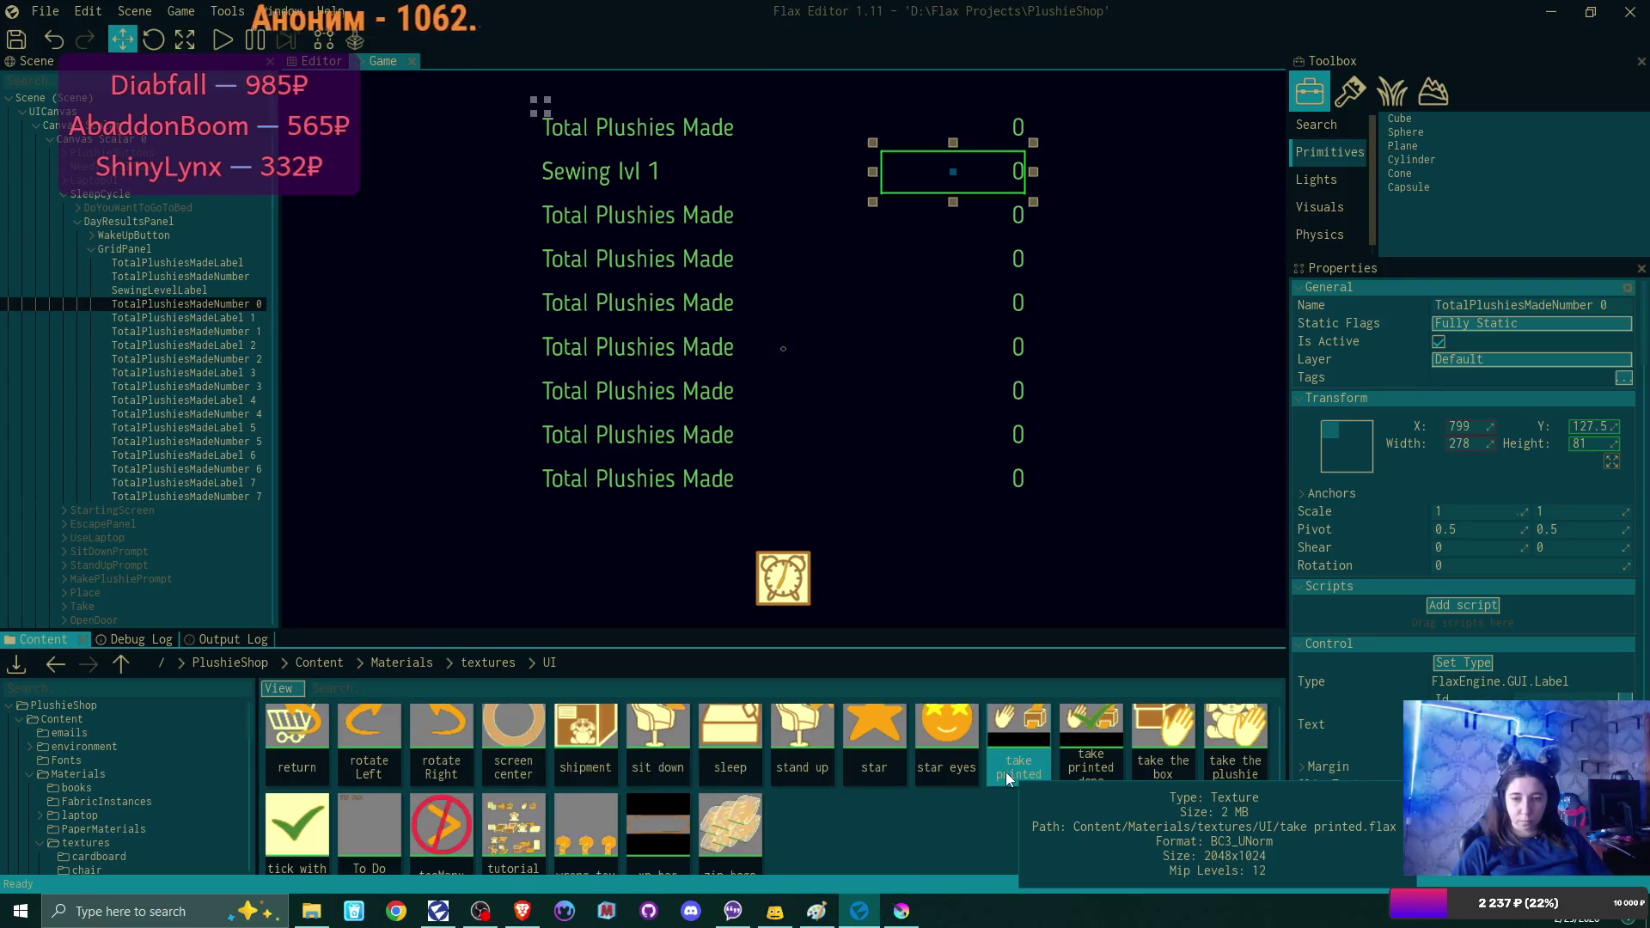
pyautogui.scroll(-1, 1005, 772)
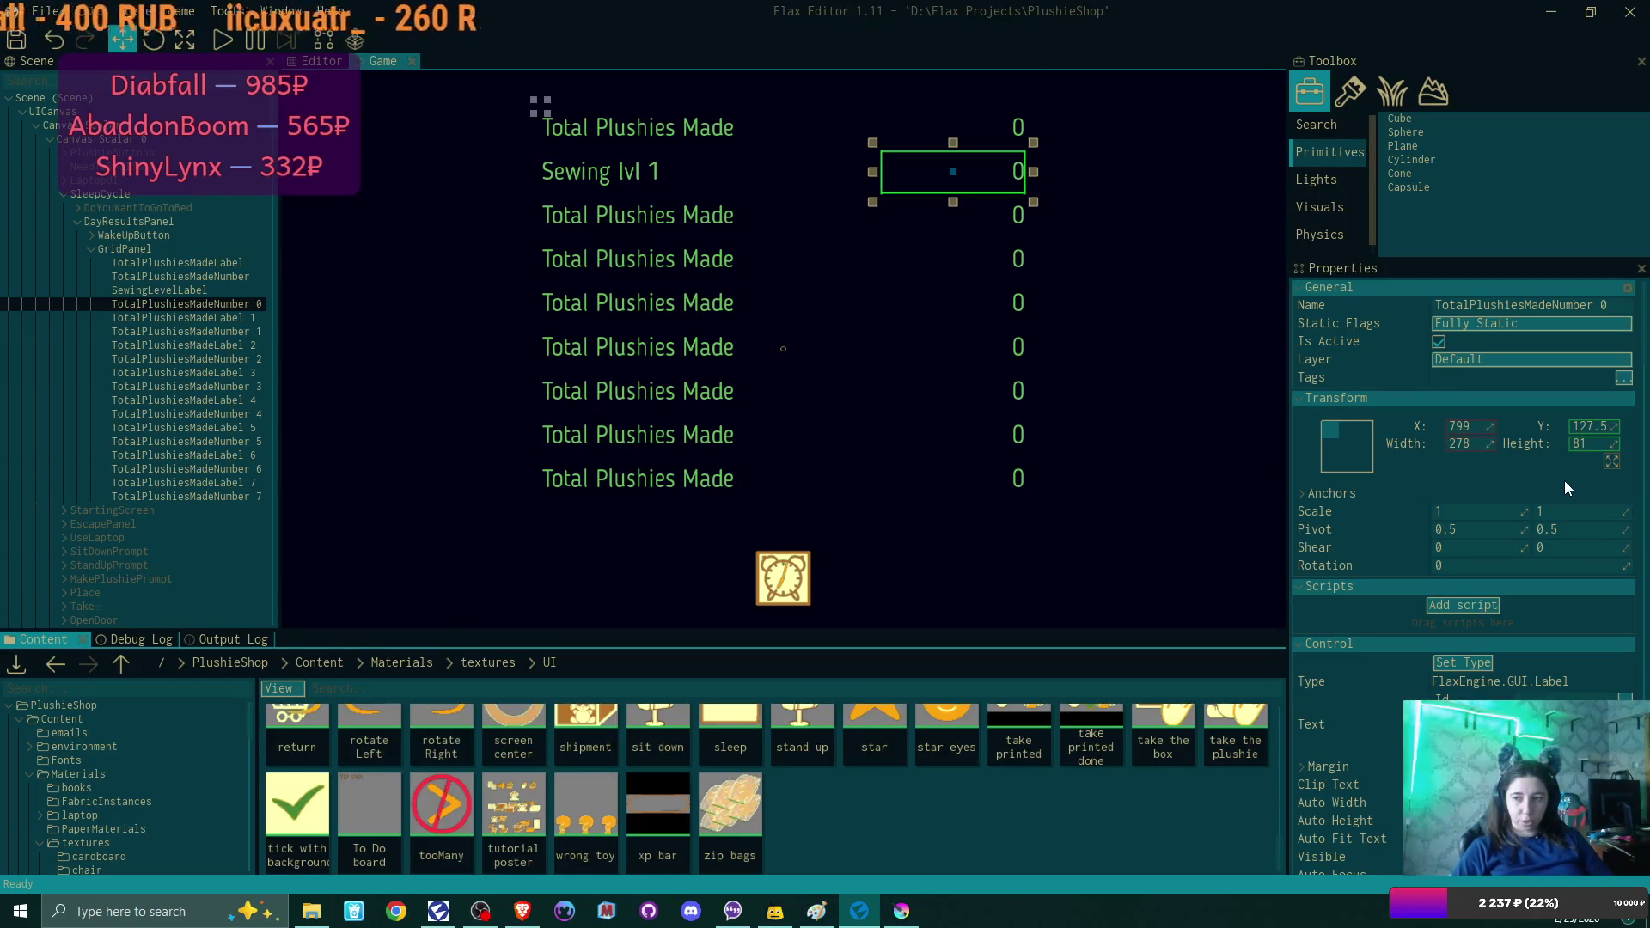
pyautogui.click(1490, 664)
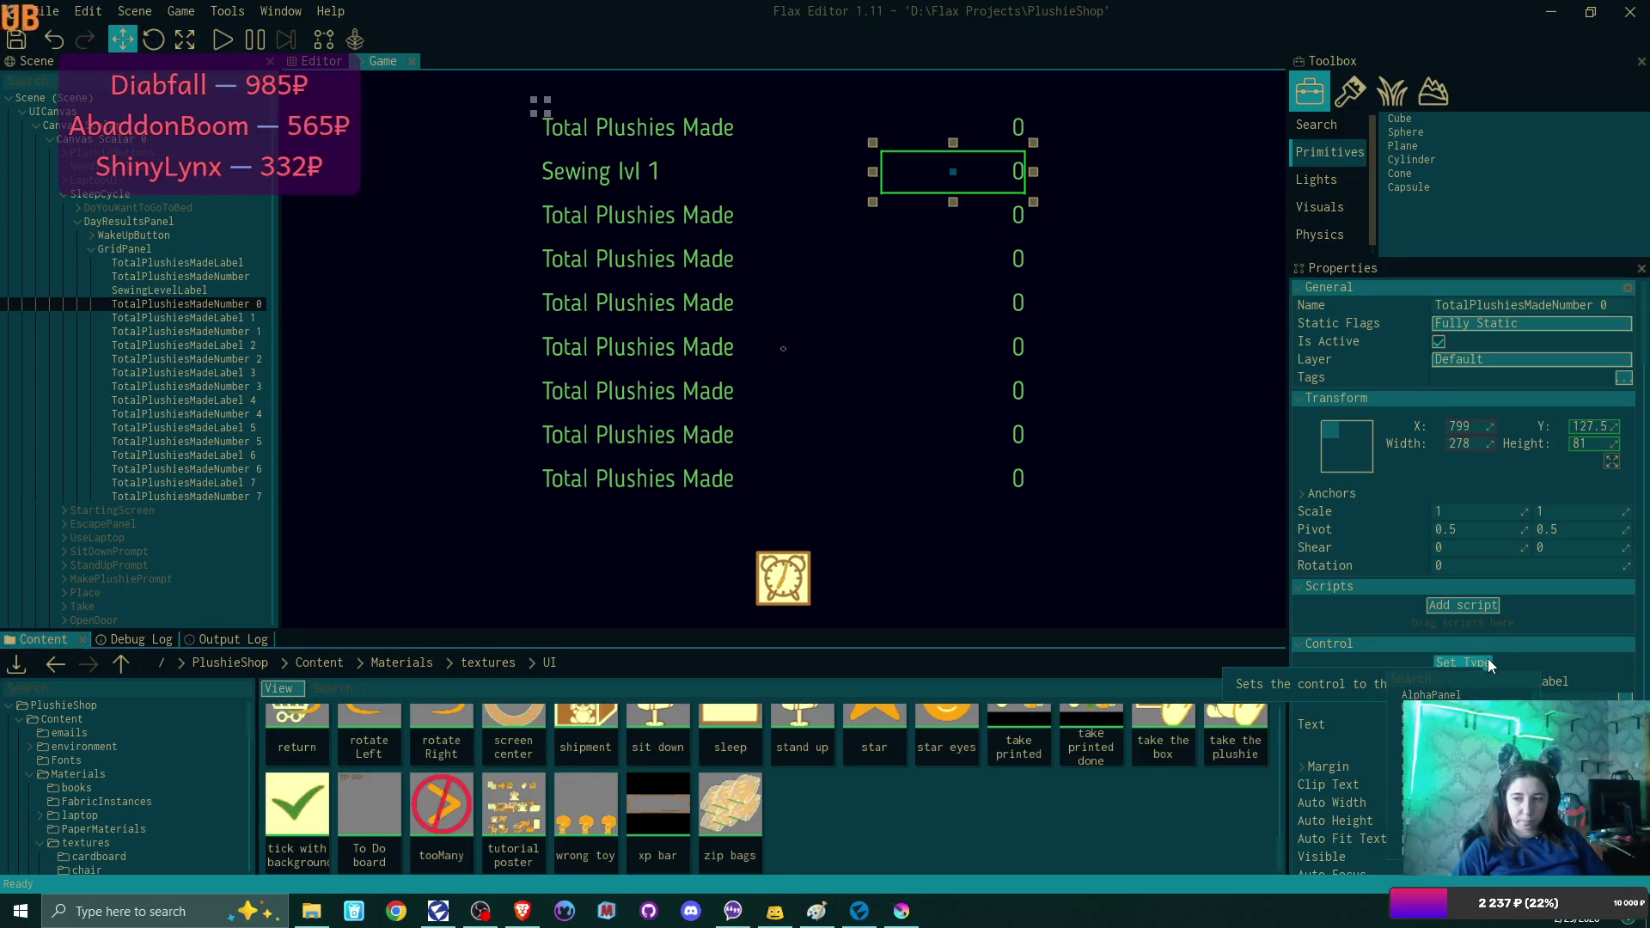
# Convert TotalPlushiesMadeNumber 0 into an Image control using a Texture brush with xp bar.
pyautogui.click(1461, 821)
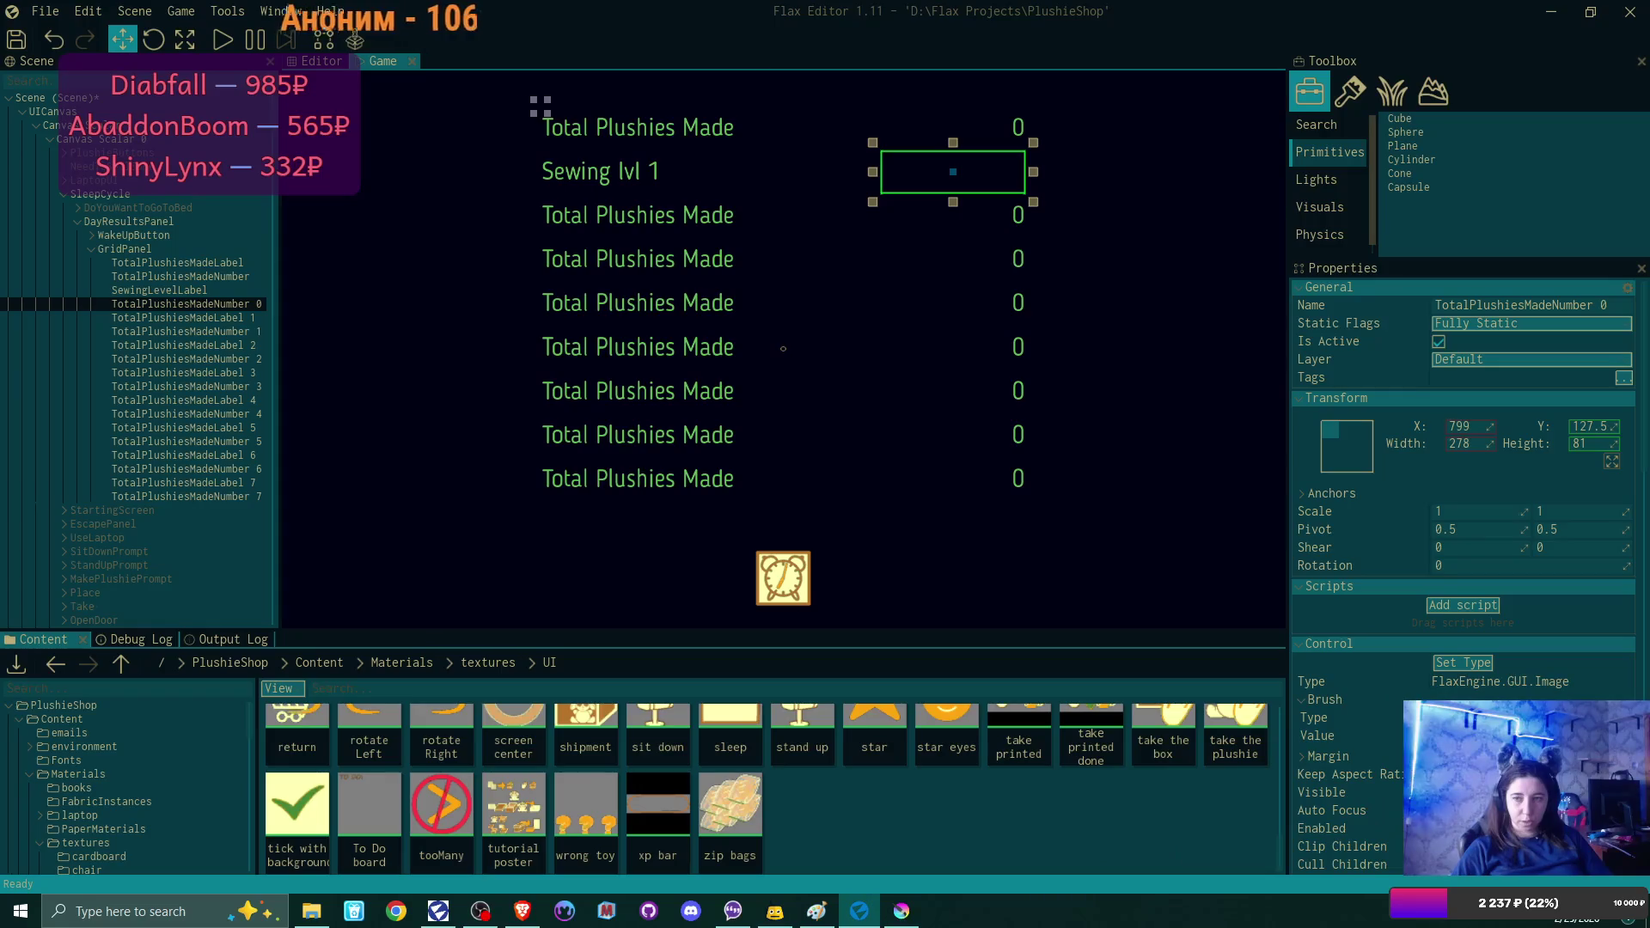
pyautogui.click(1513, 718)
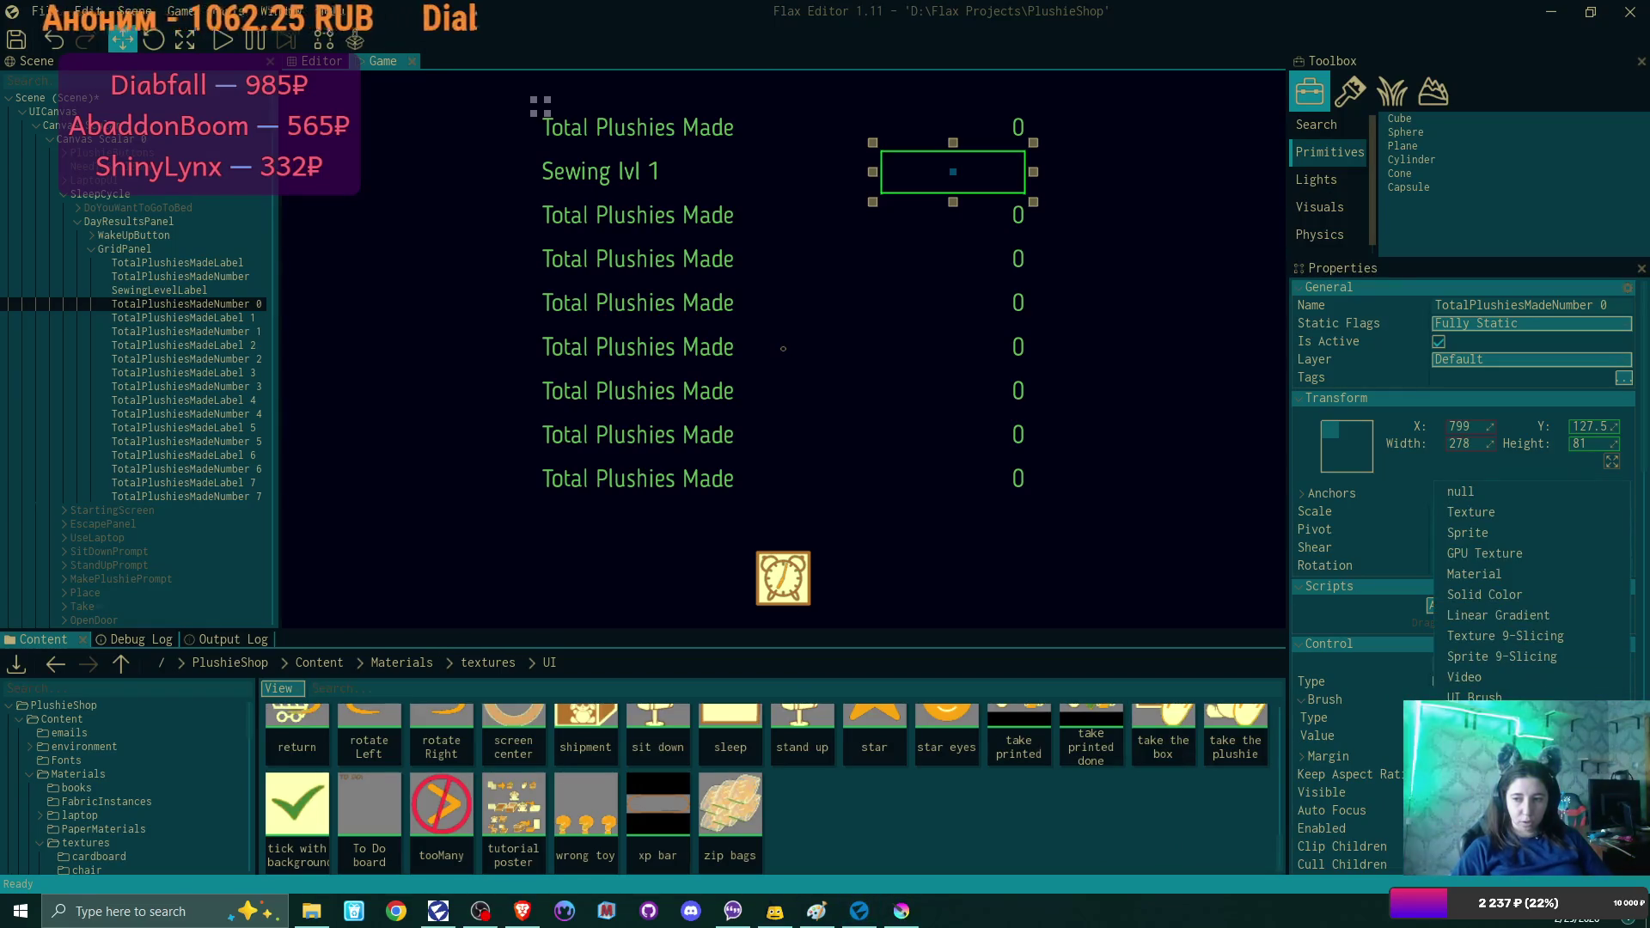
pyautogui.click(1497, 520)
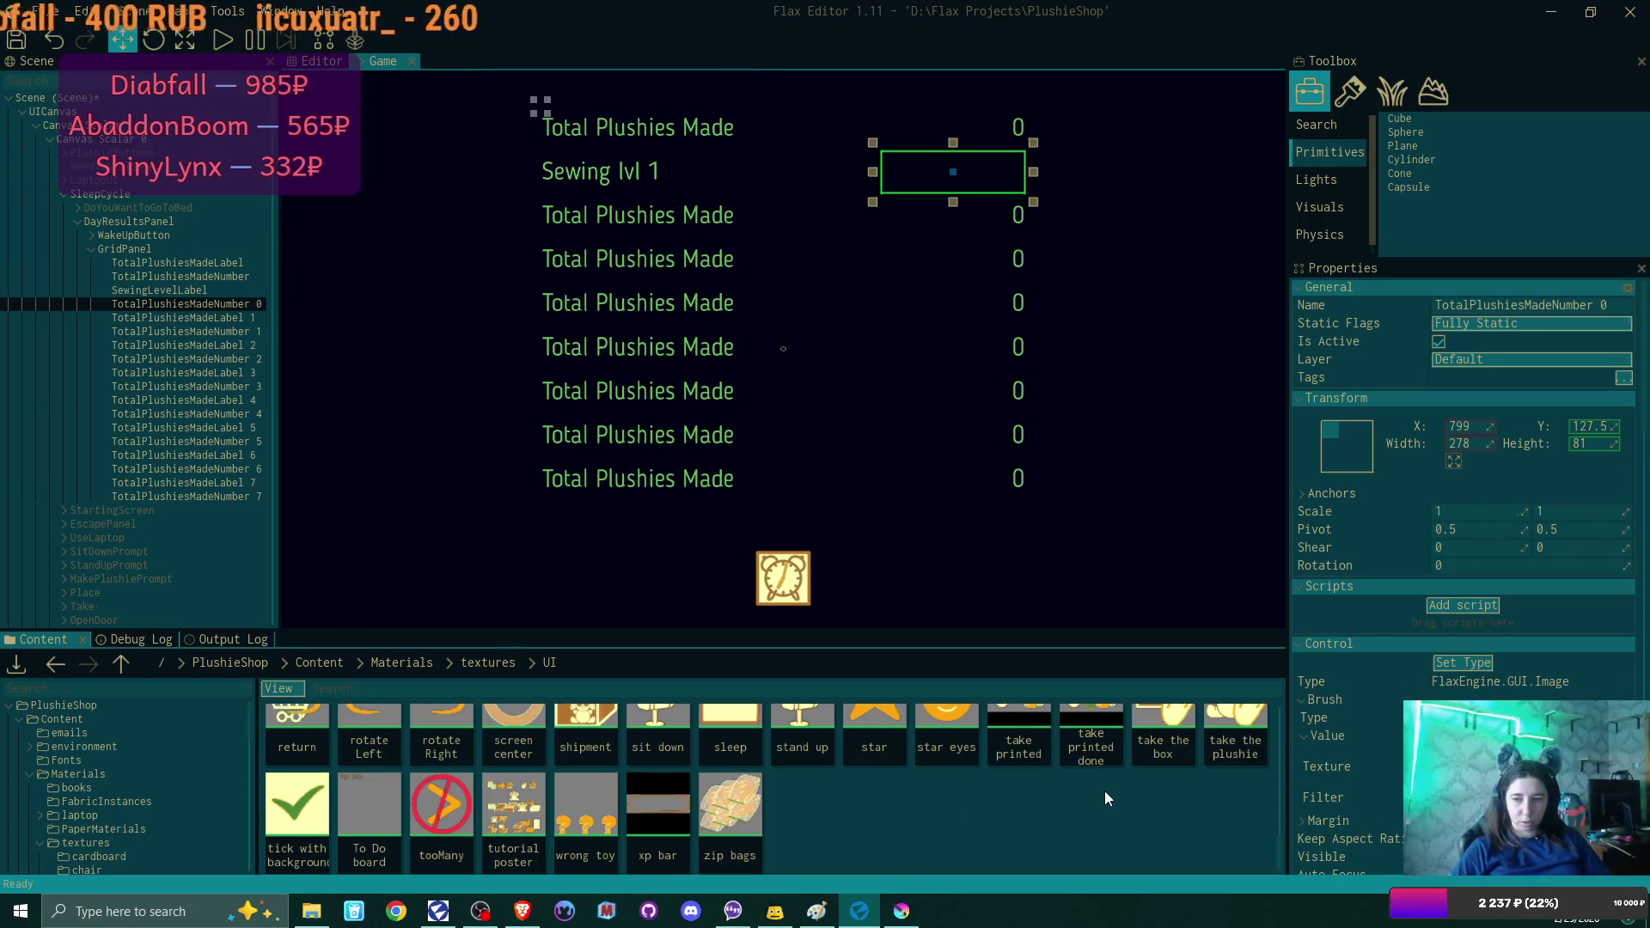
pyautogui.scroll(1, 1105, 791)
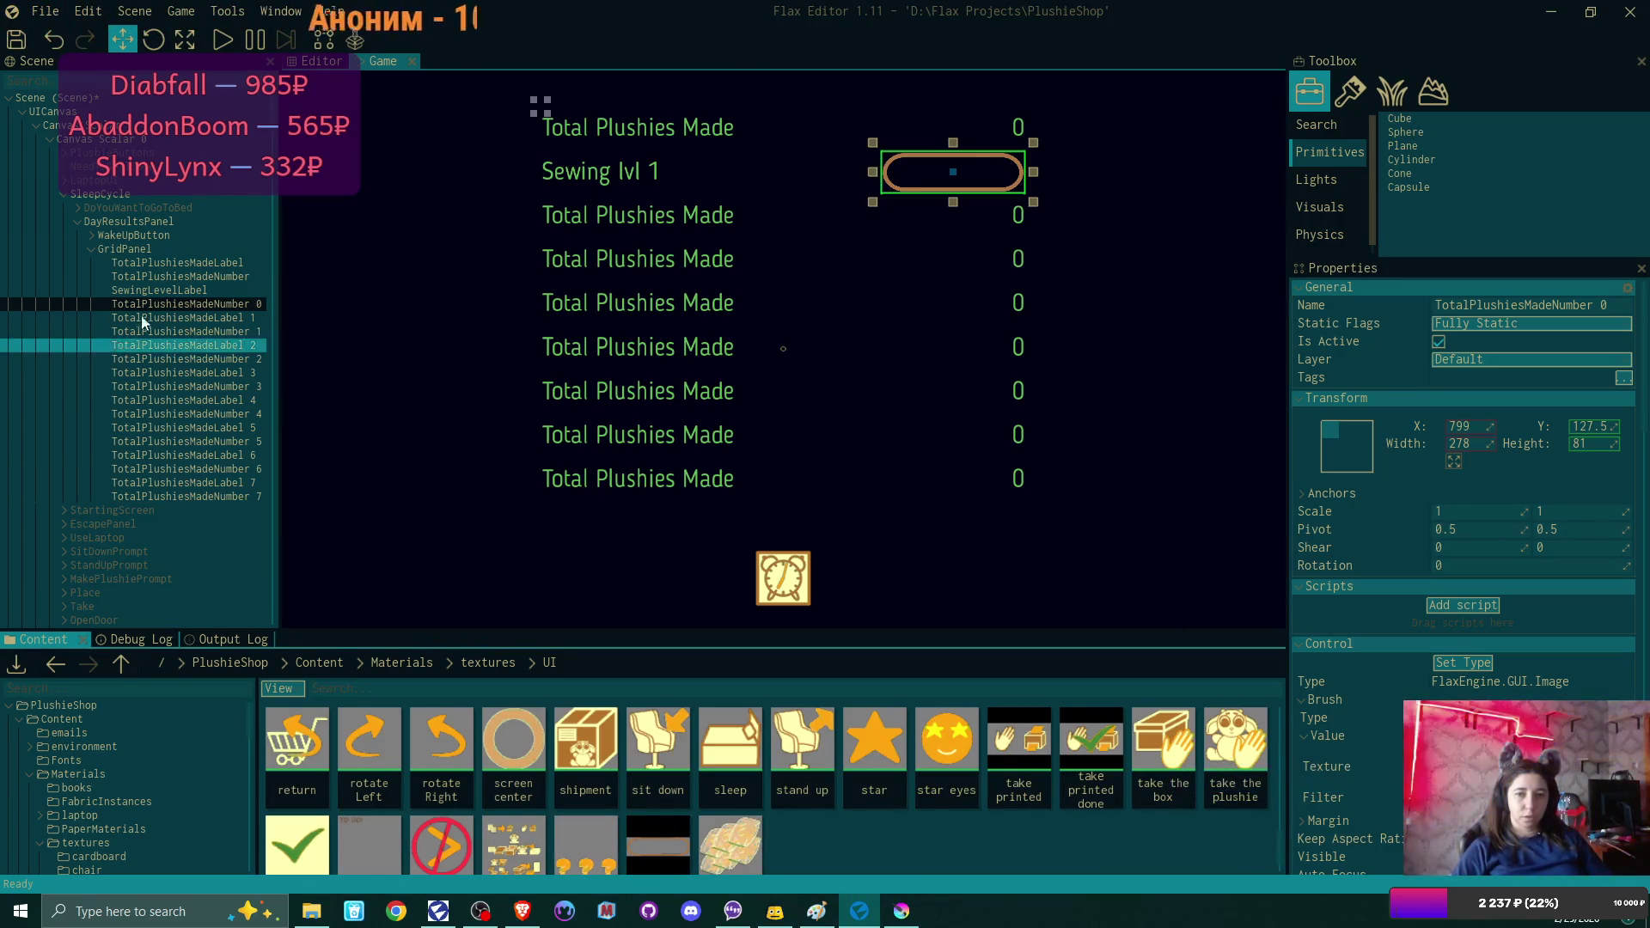
pyautogui.rightClick(165, 307)
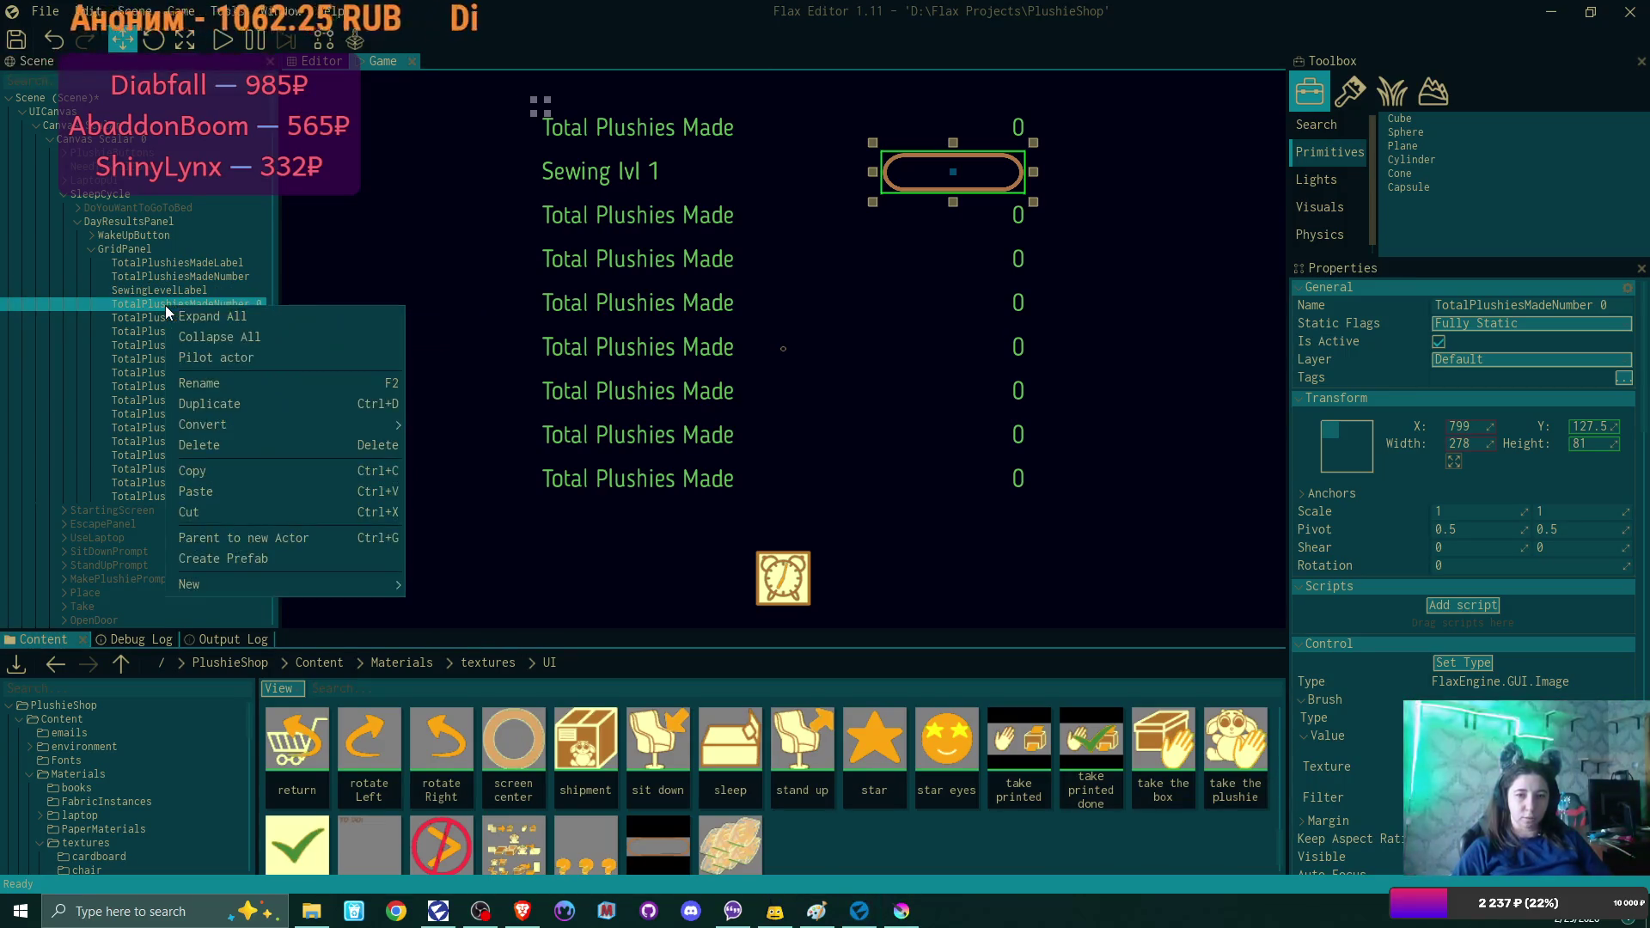
# Add a new UI Control under the xp bar image and name it xpBar.
pyautogui.moveTo(361, 586)
pyautogui.moveTo(457, 770)
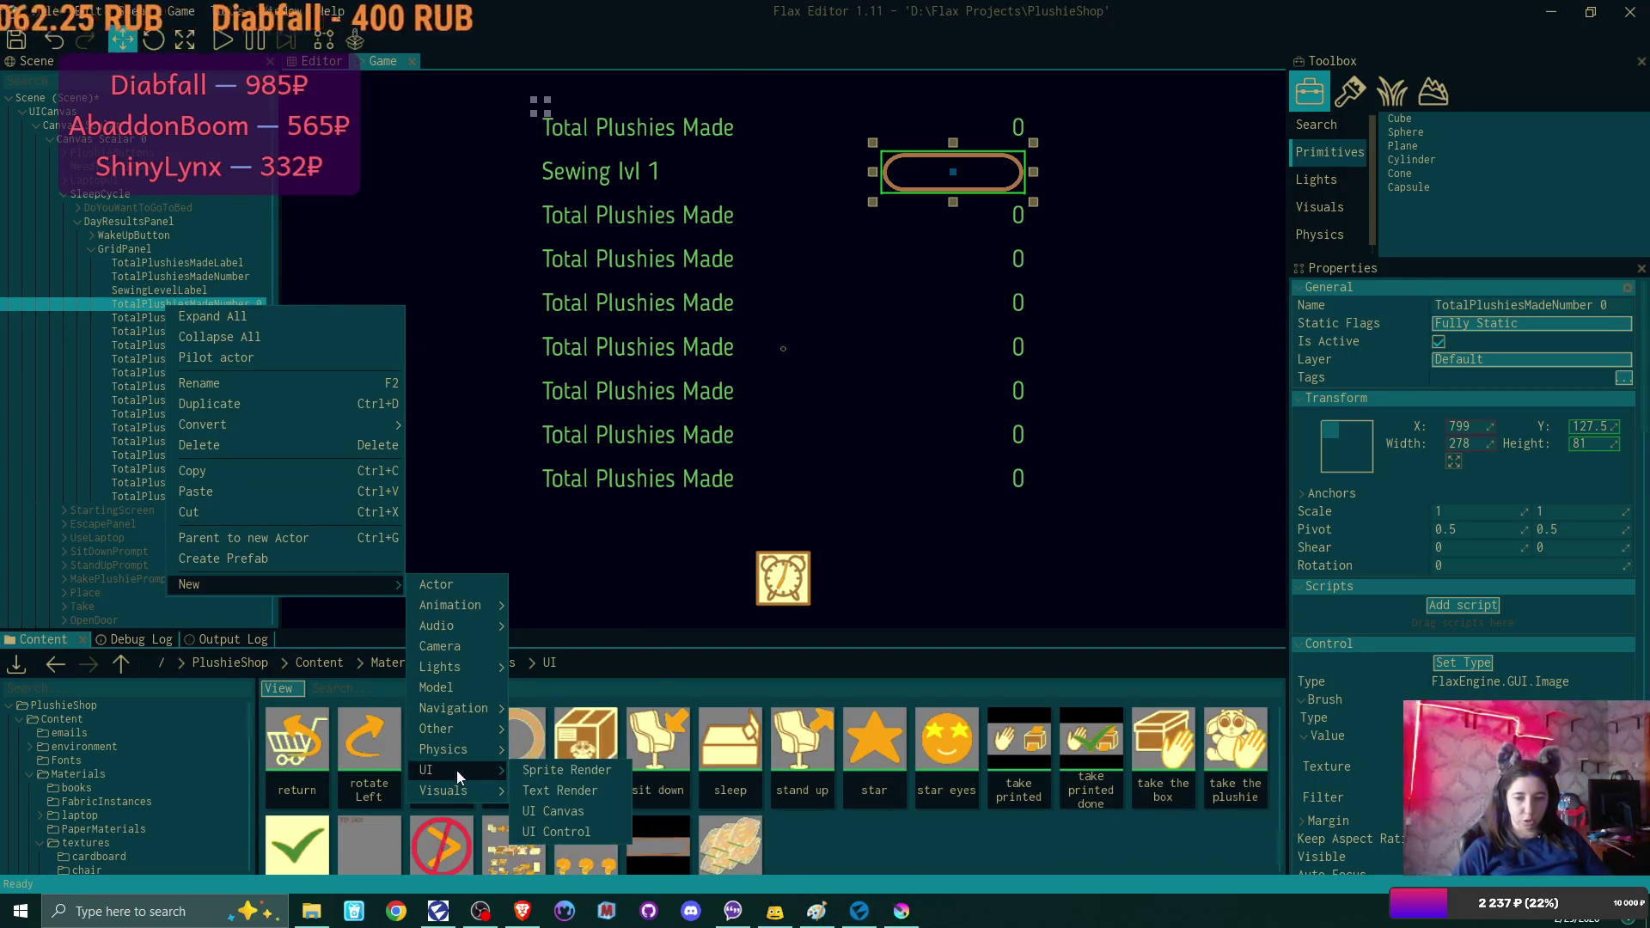
pyautogui.click(555, 832)
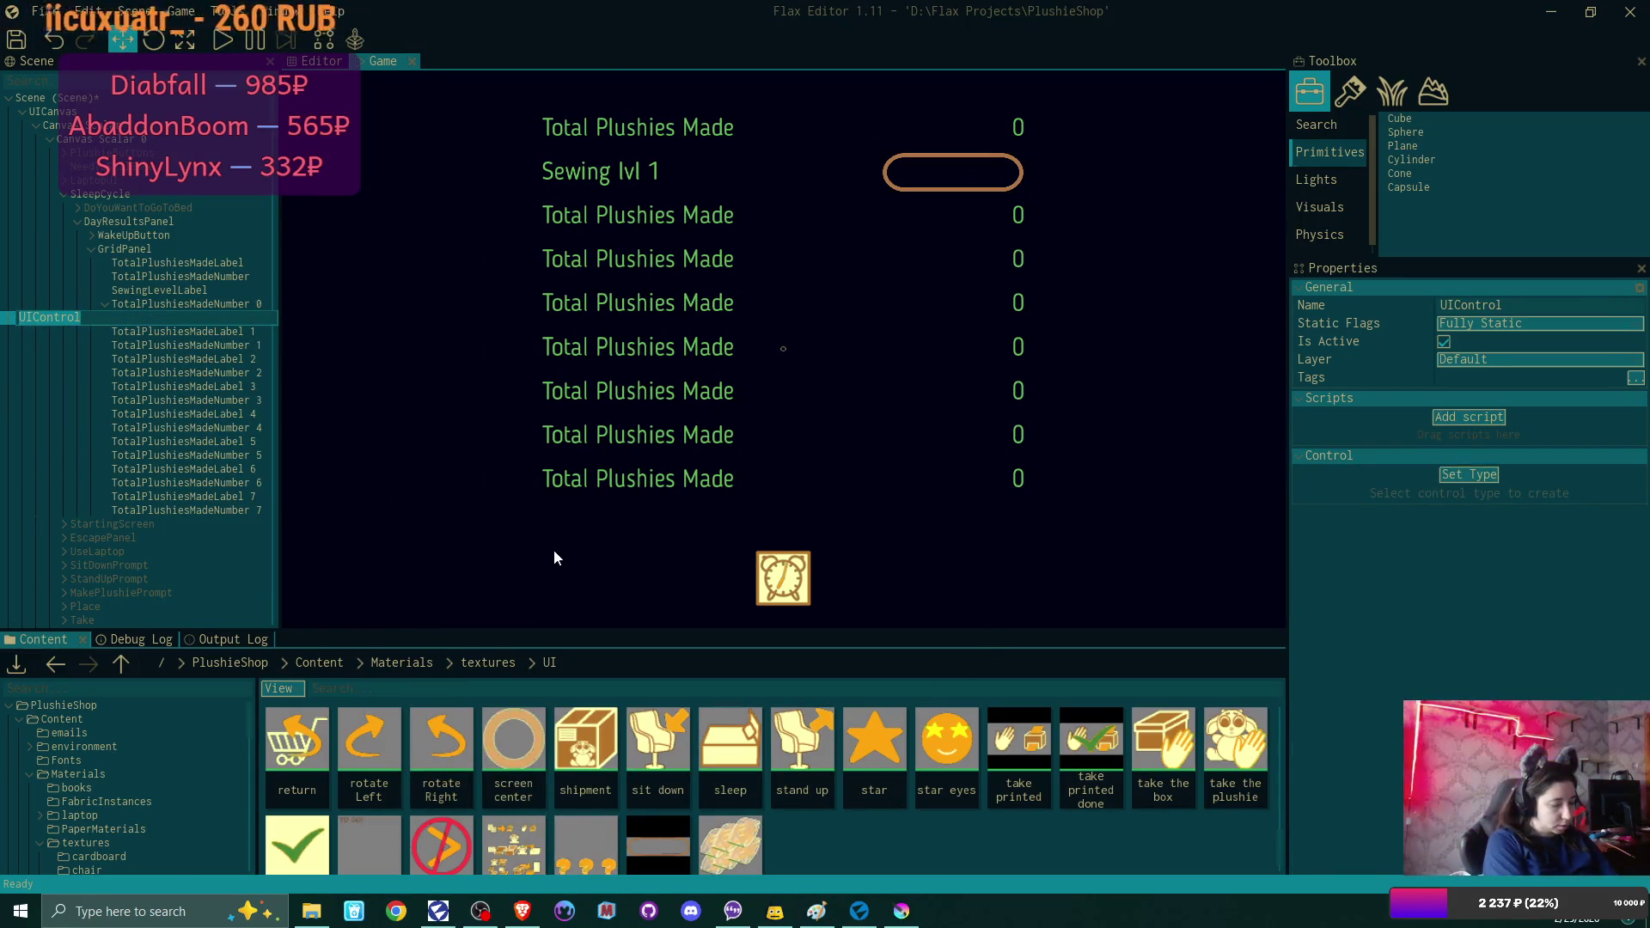
pyautogui.write('xp bar')
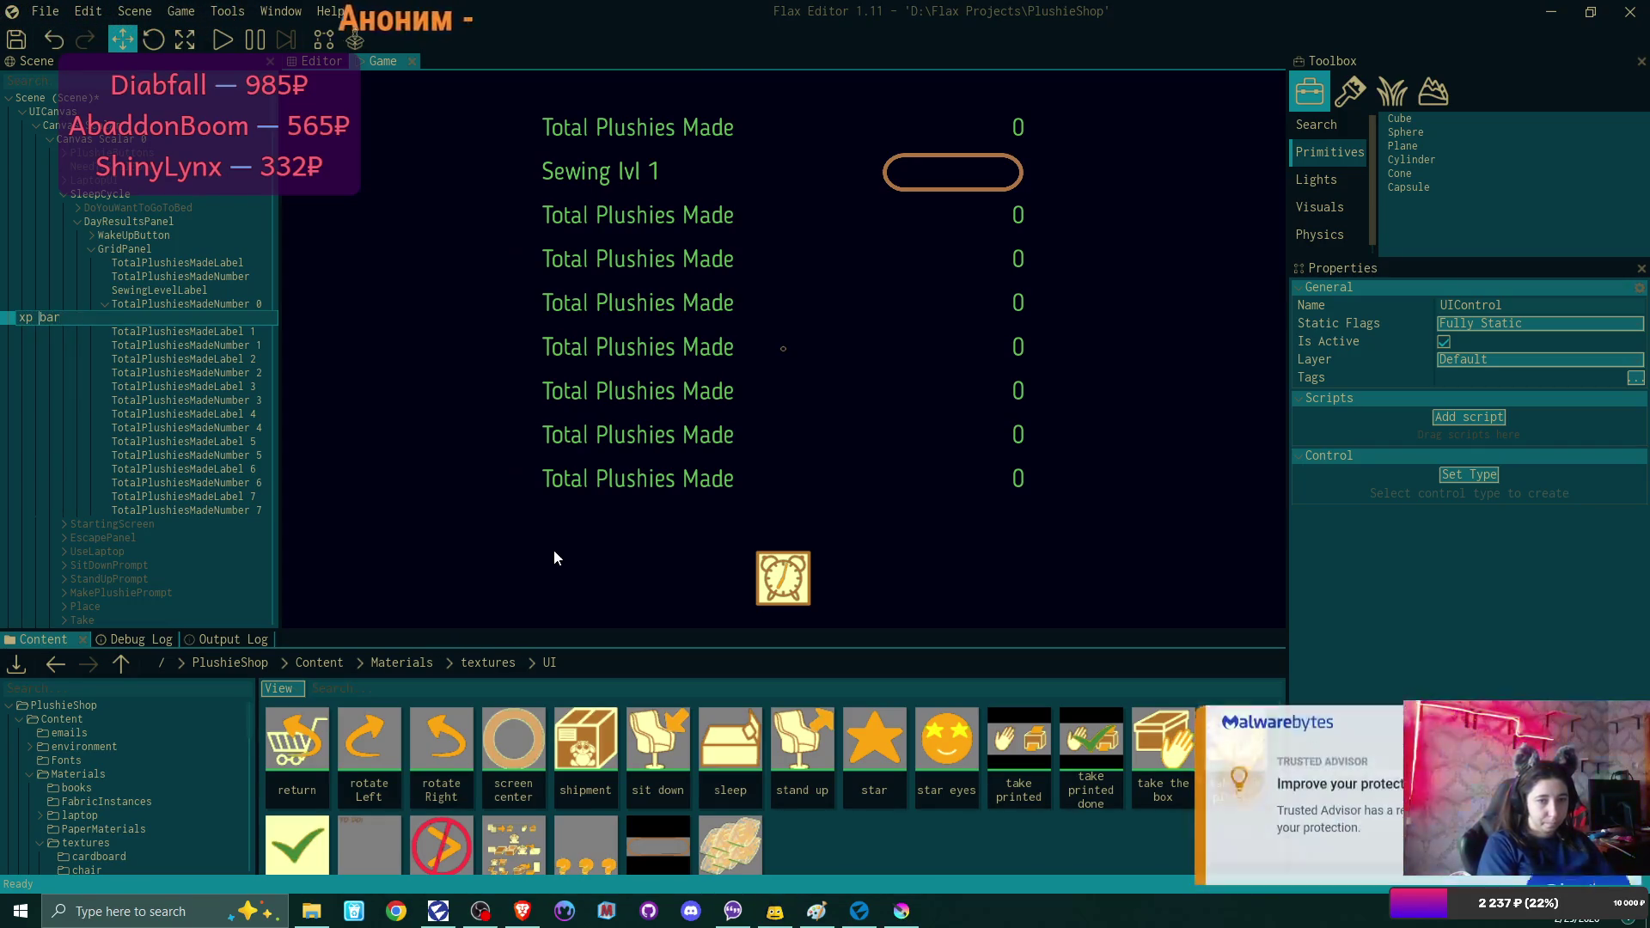
pyautogui.press('BackSpace')
pyautogui.press('BackSpace')
pyautogui.write('B')
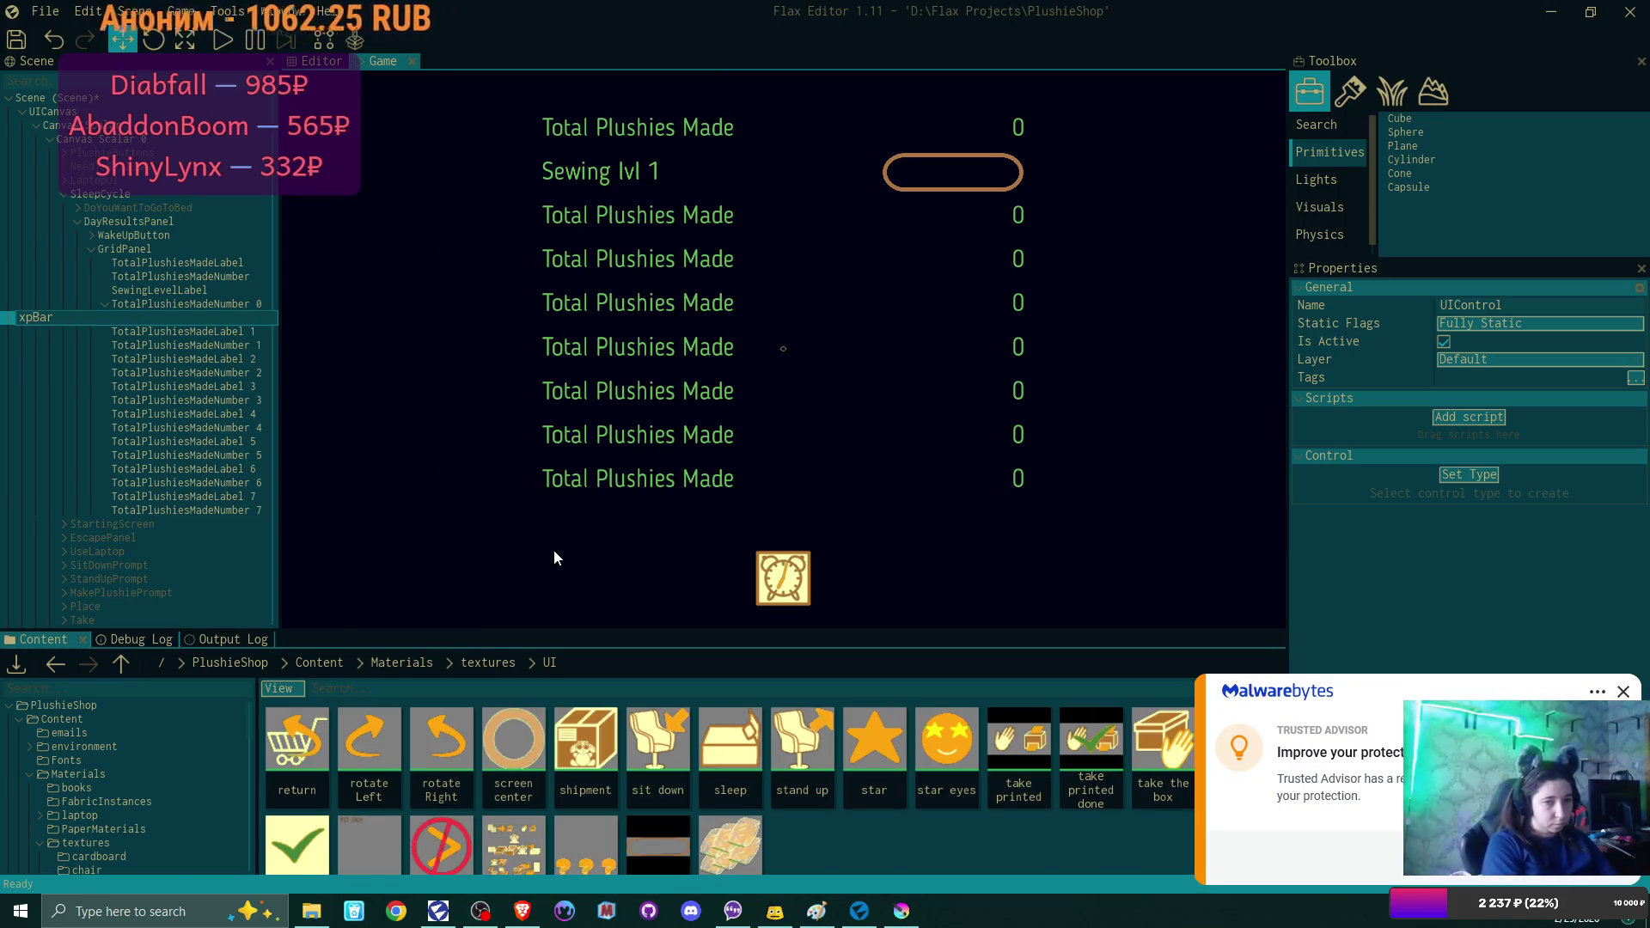
pyautogui.press('Return')
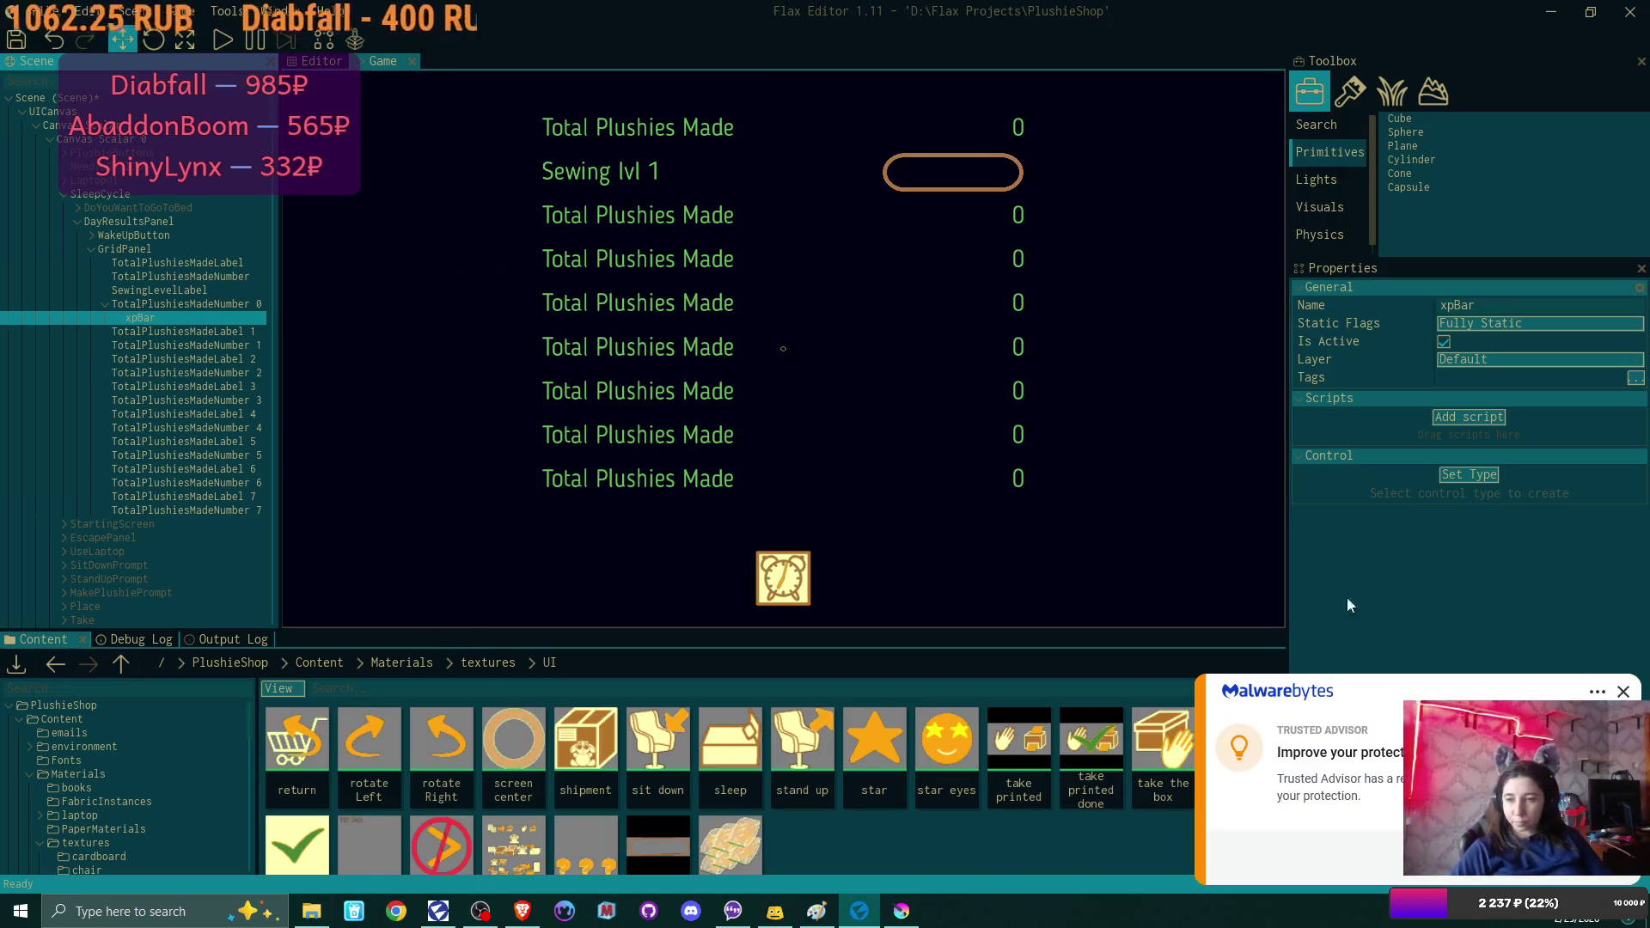
pyautogui.click(1624, 692)
# Change xpBar's control type to ProgressBar.
pyautogui.click(1489, 478)
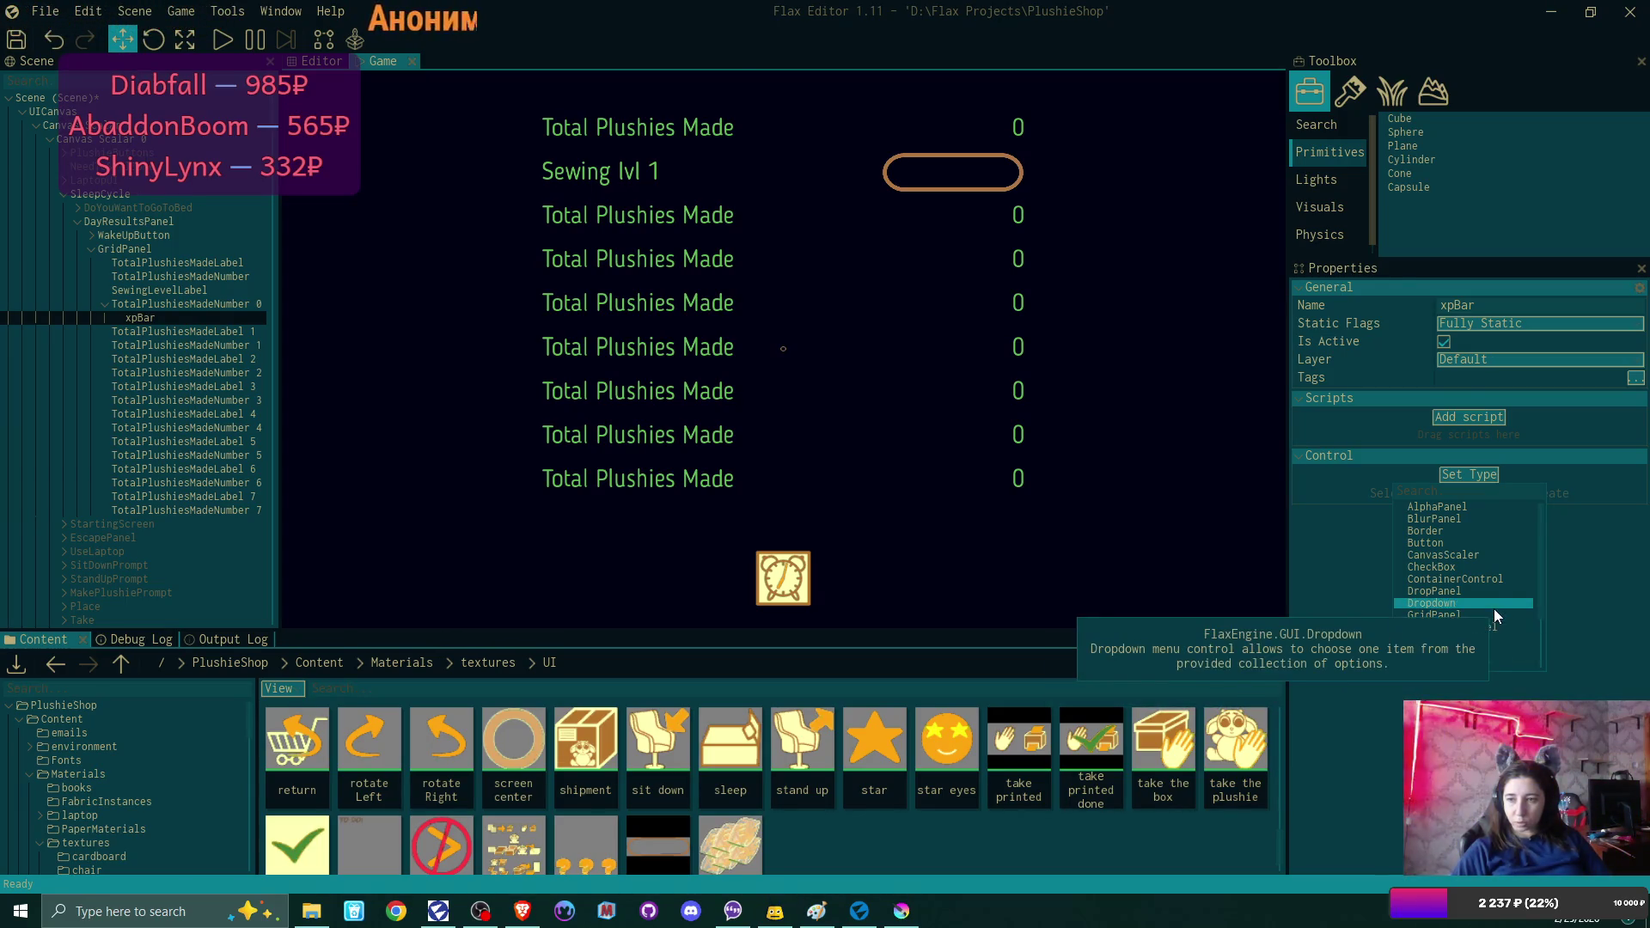
pyautogui.scroll(-3, 1495, 593)
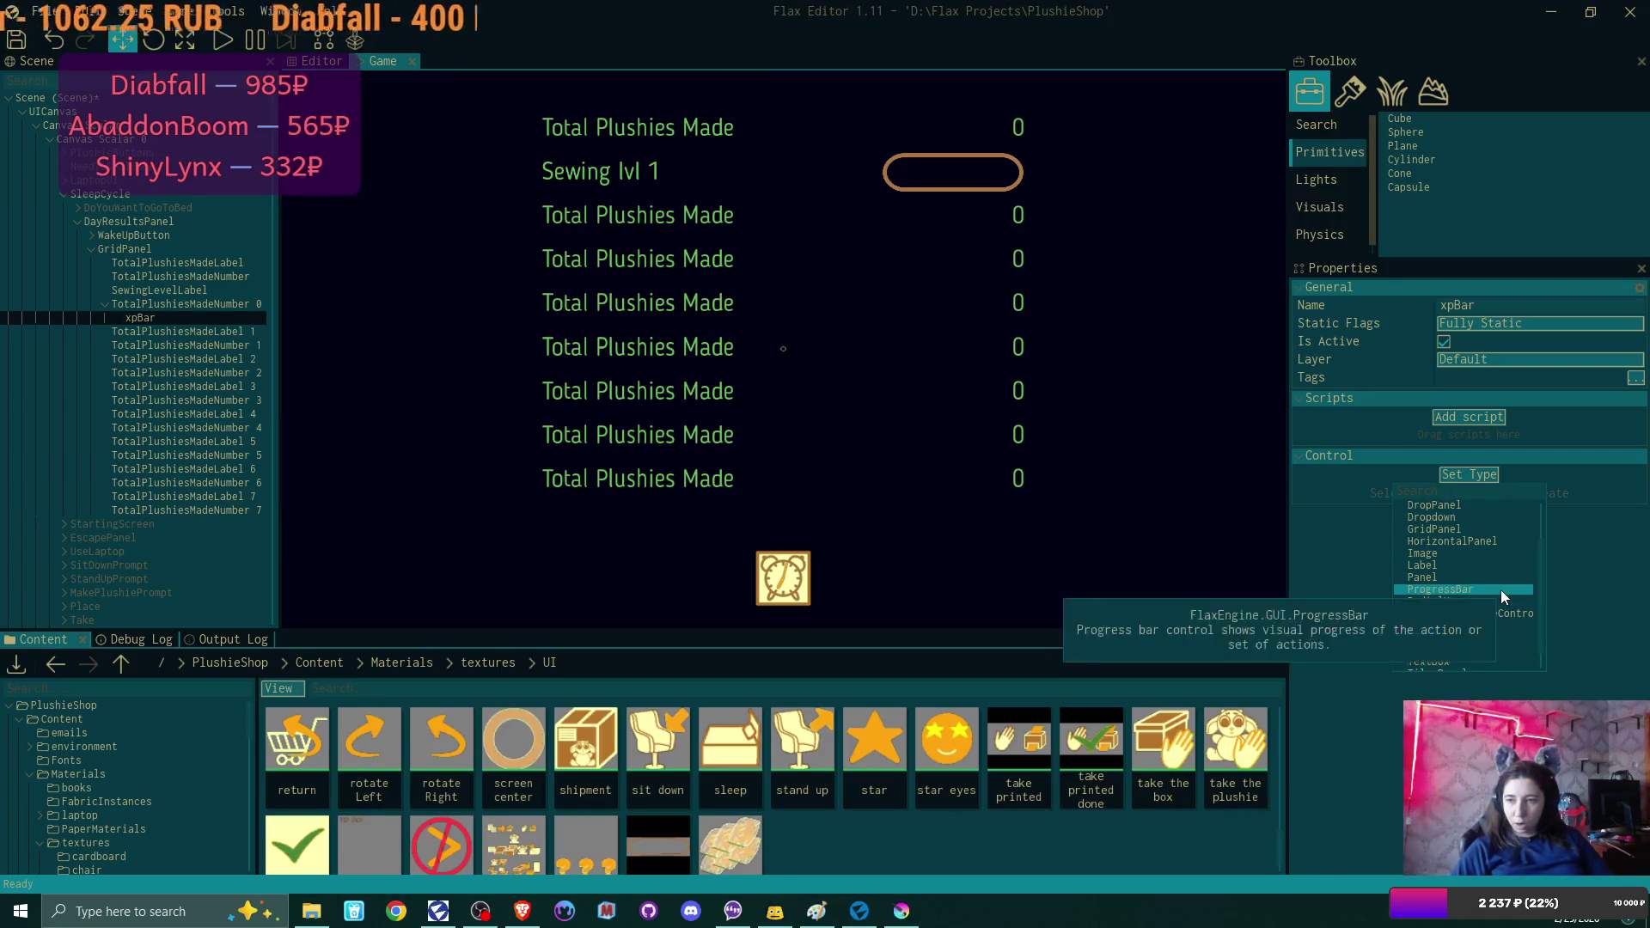
pyautogui.click(1501, 589)
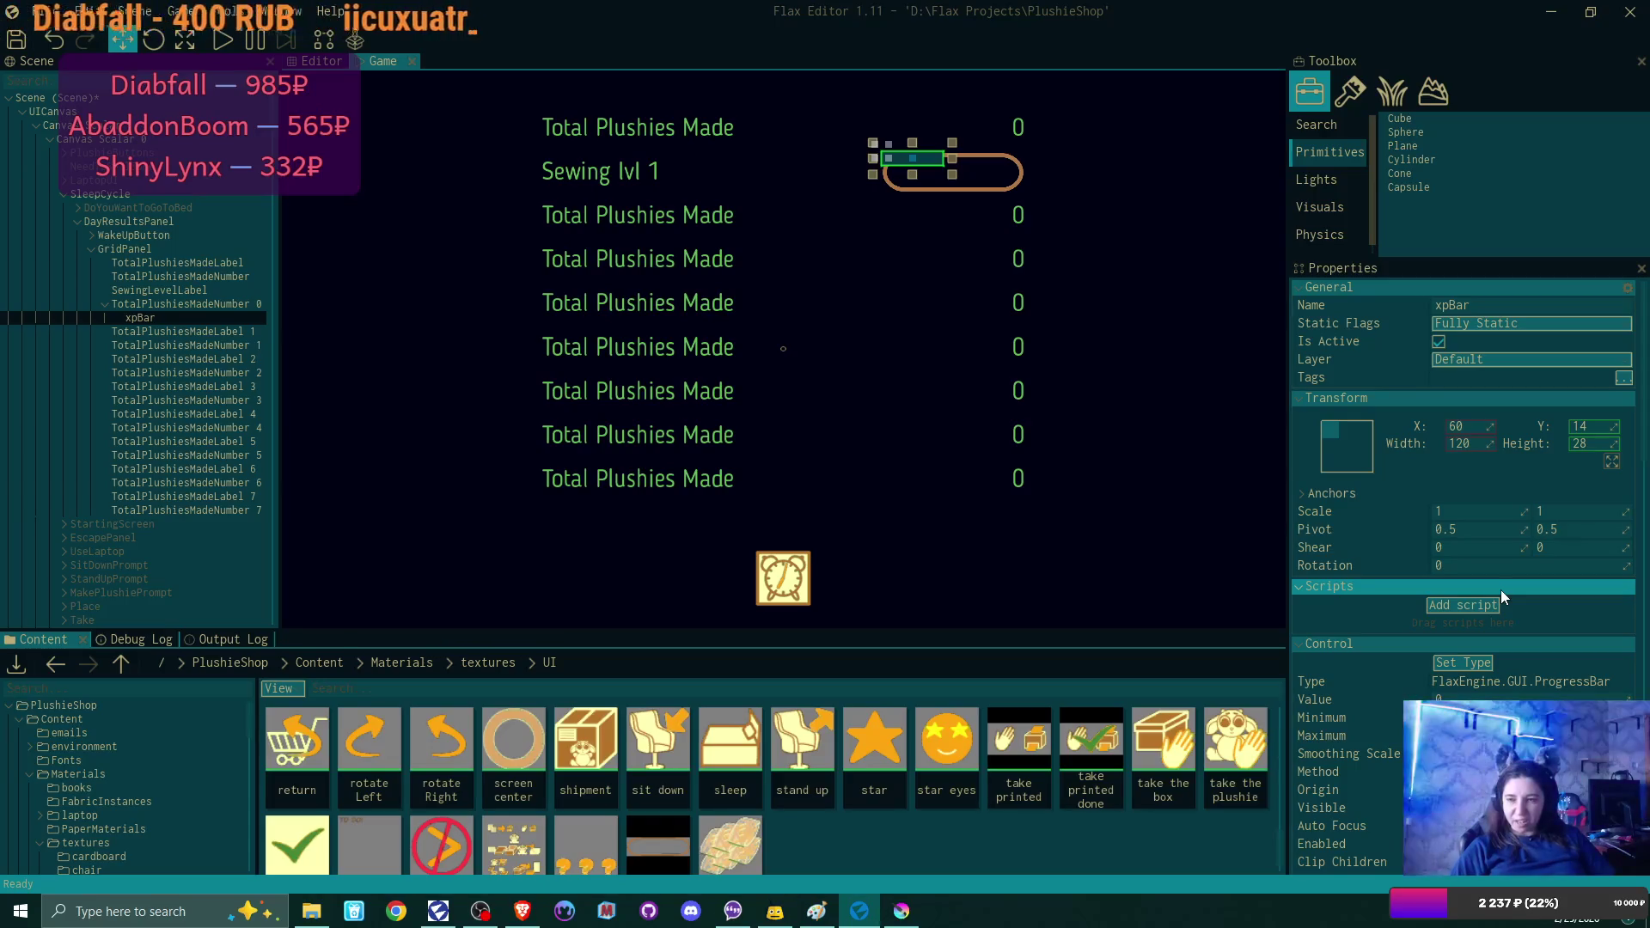
# Anchor xpBar to stretch over its parent with Right and Bottom margins of 0.
pyautogui.click(1364, 457)
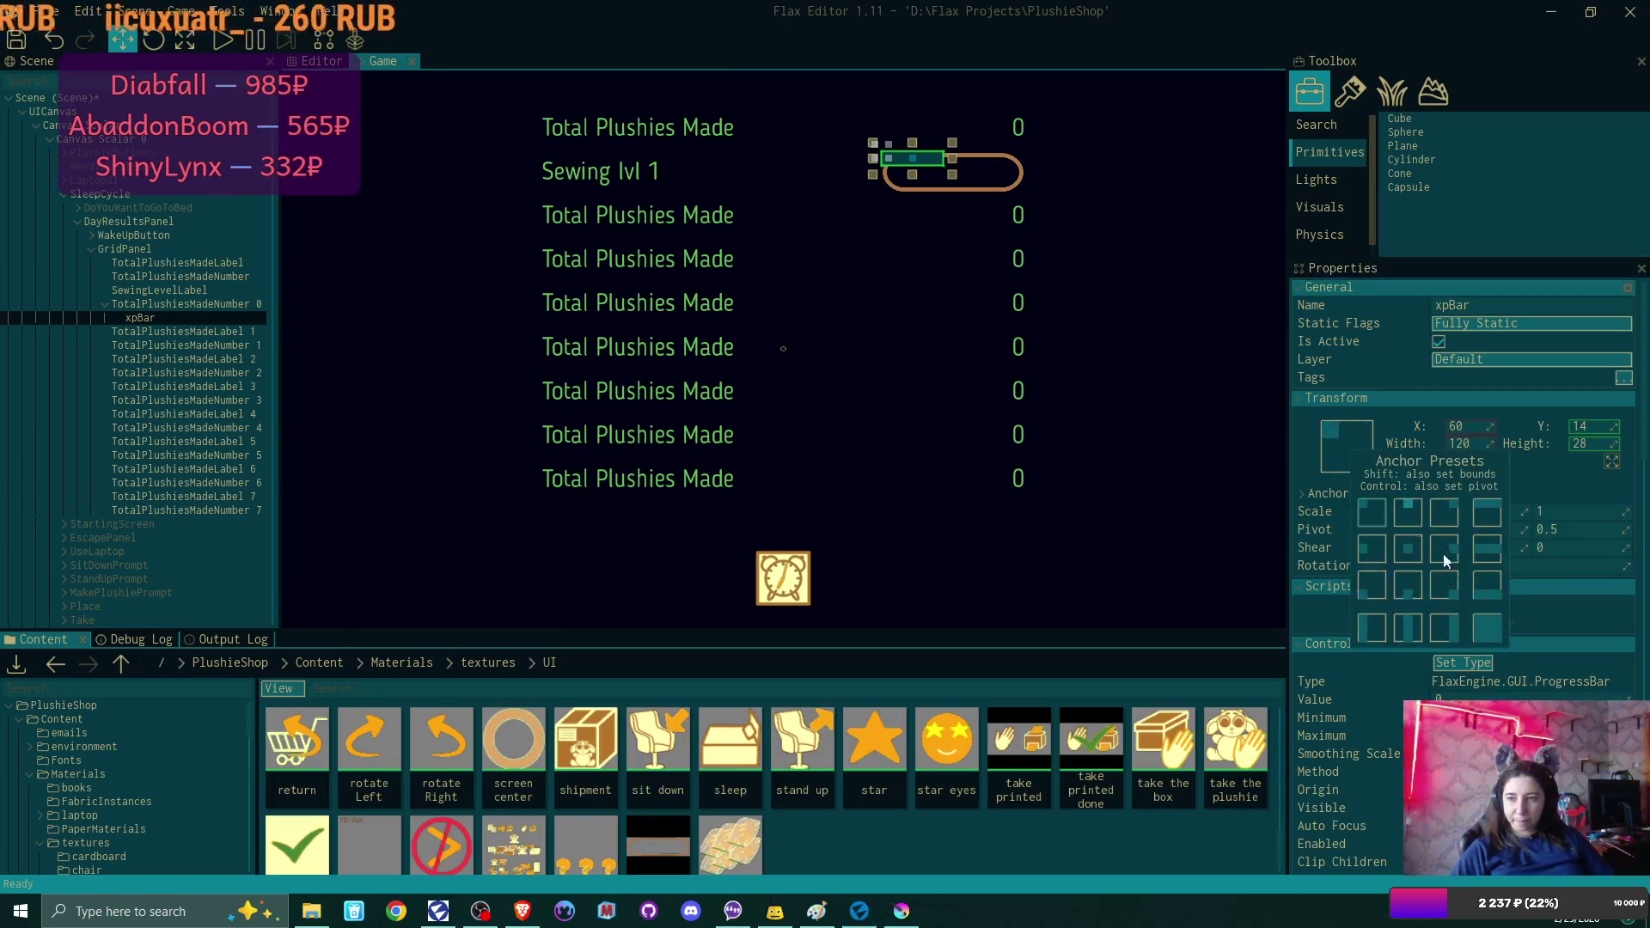
pyautogui.click(1494, 631)
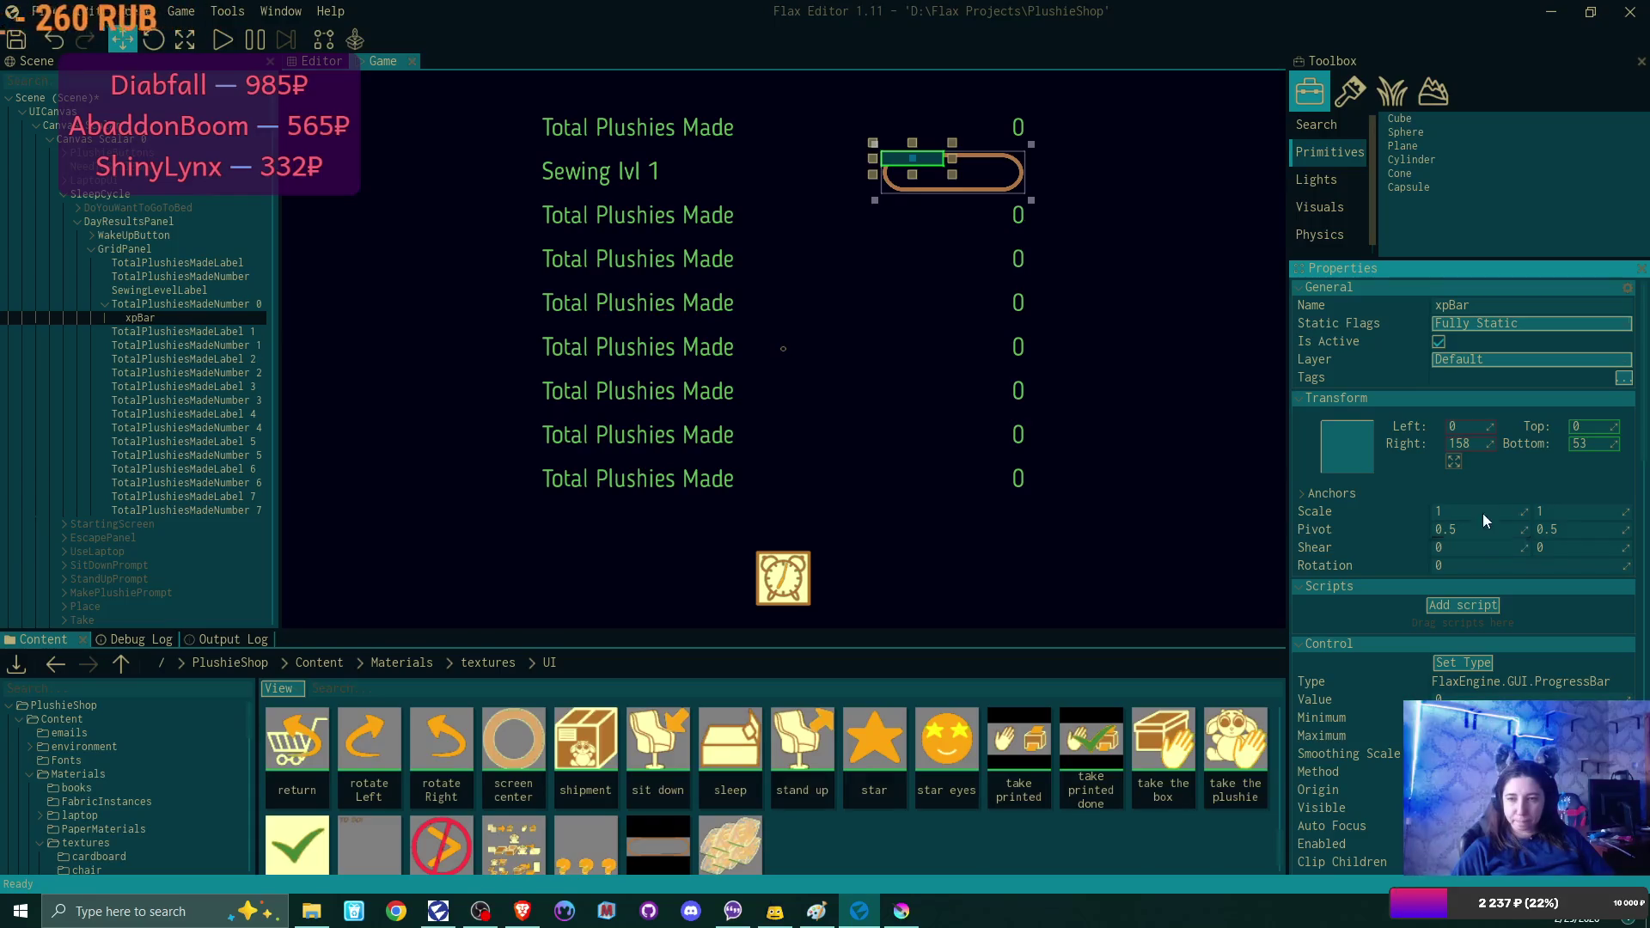
pyautogui.write('0')
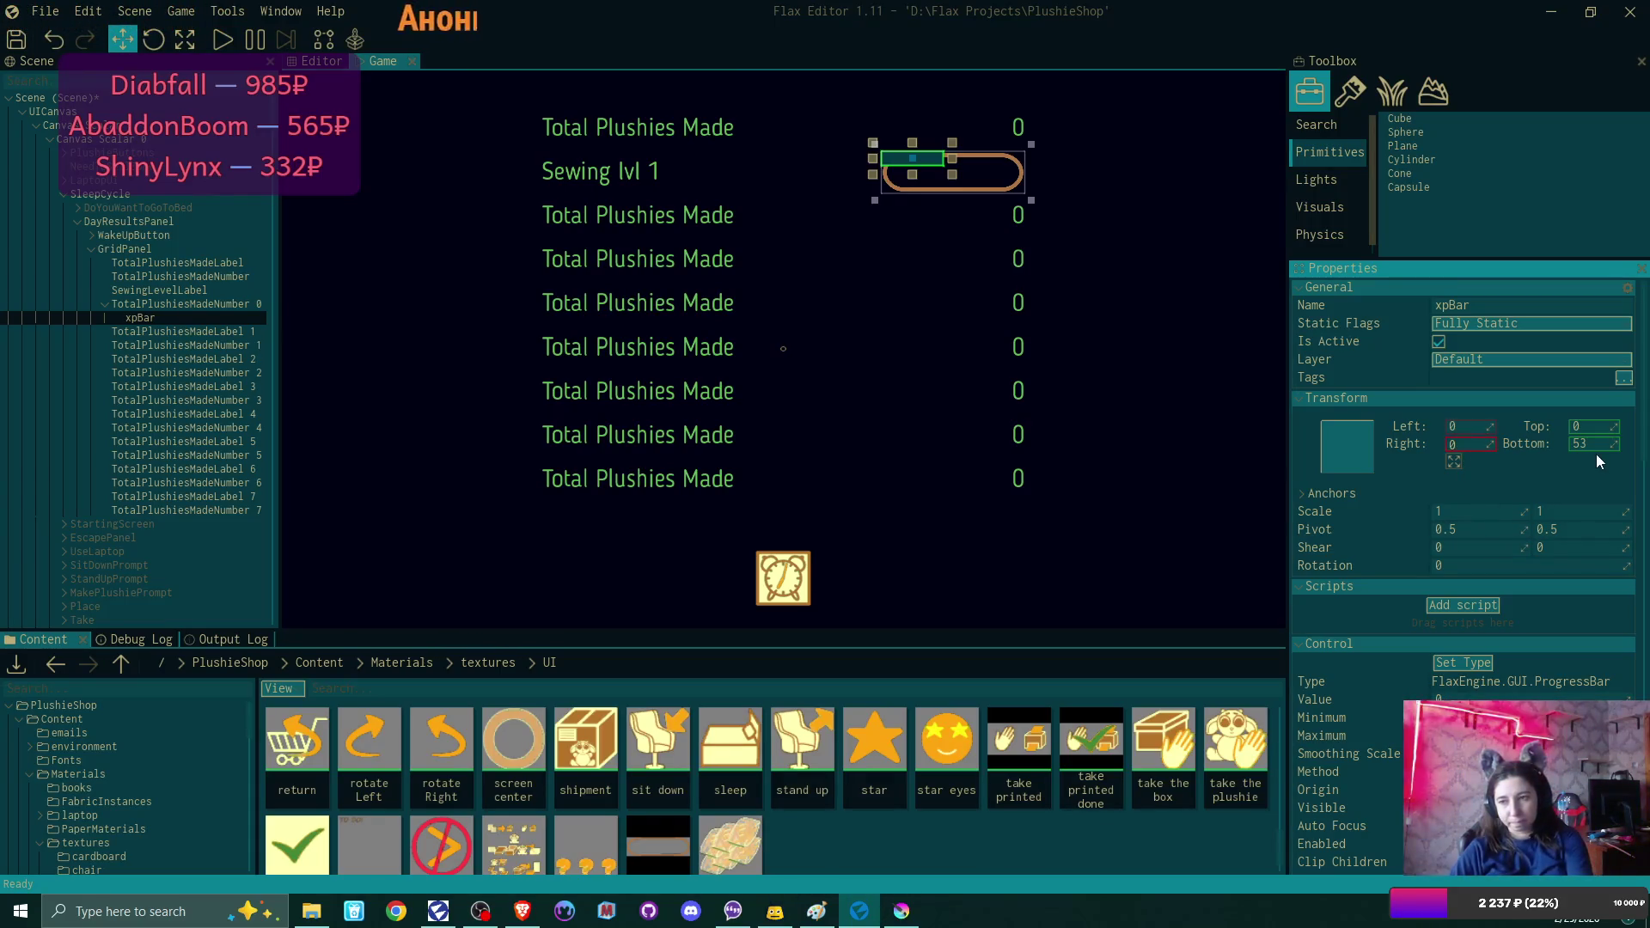
pyautogui.click(1594, 444)
pyautogui.write('0')
pyautogui.press('Return')
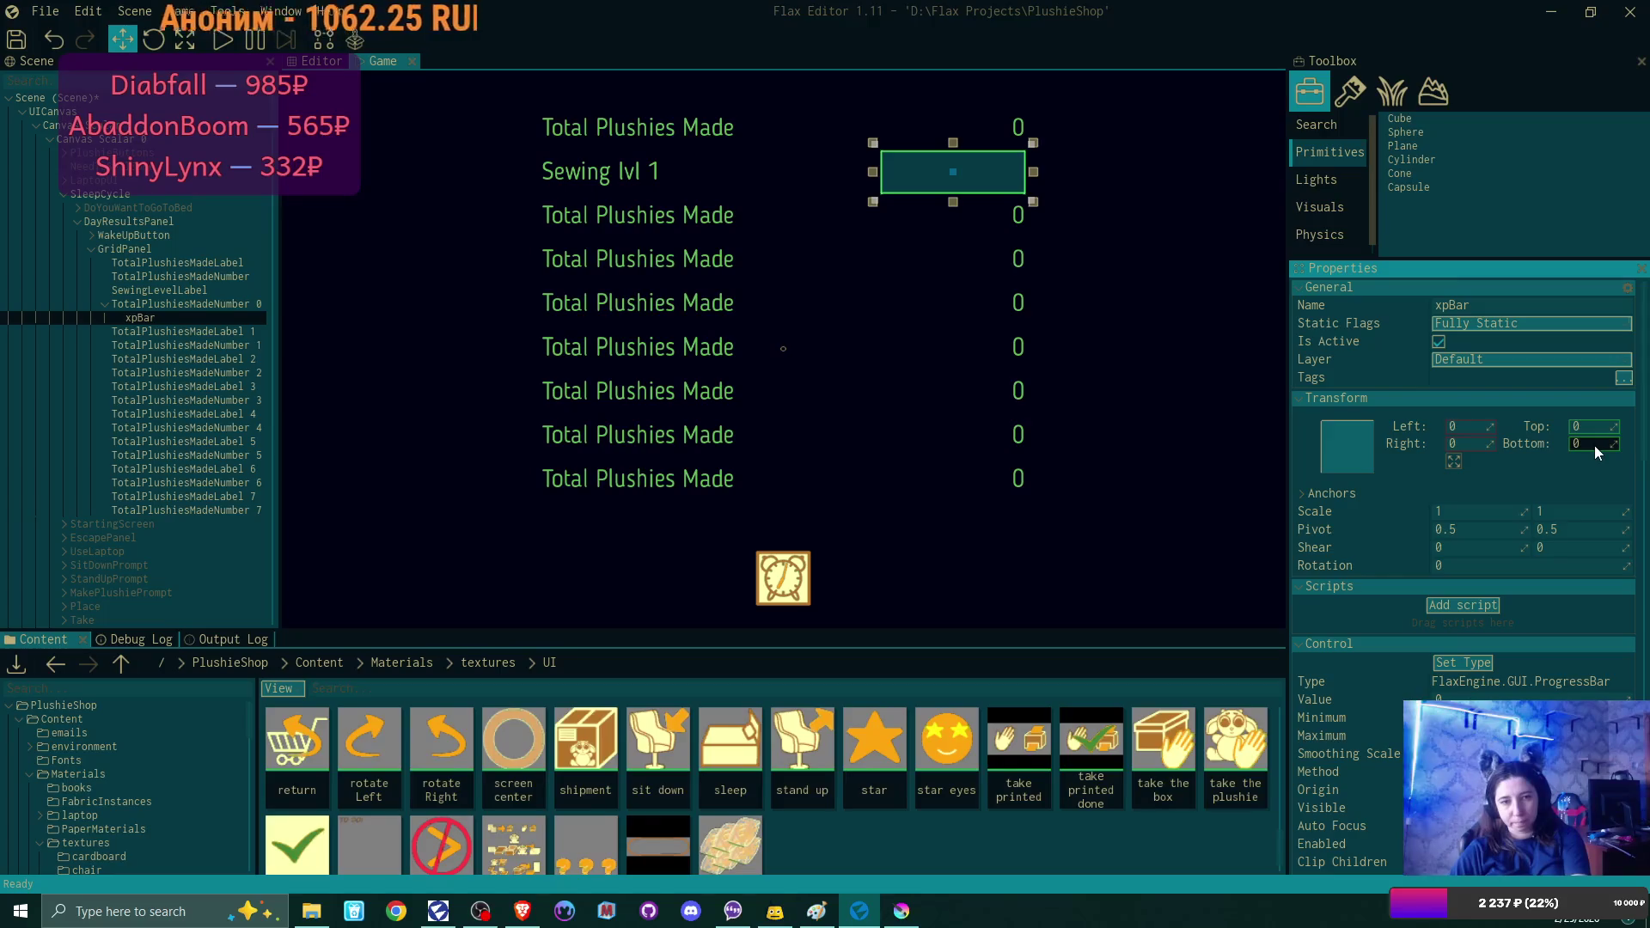
# Rename the parent TotalPlushiesMadeNumber 0 image to XpBarImage.
pyautogui.click(153, 306)
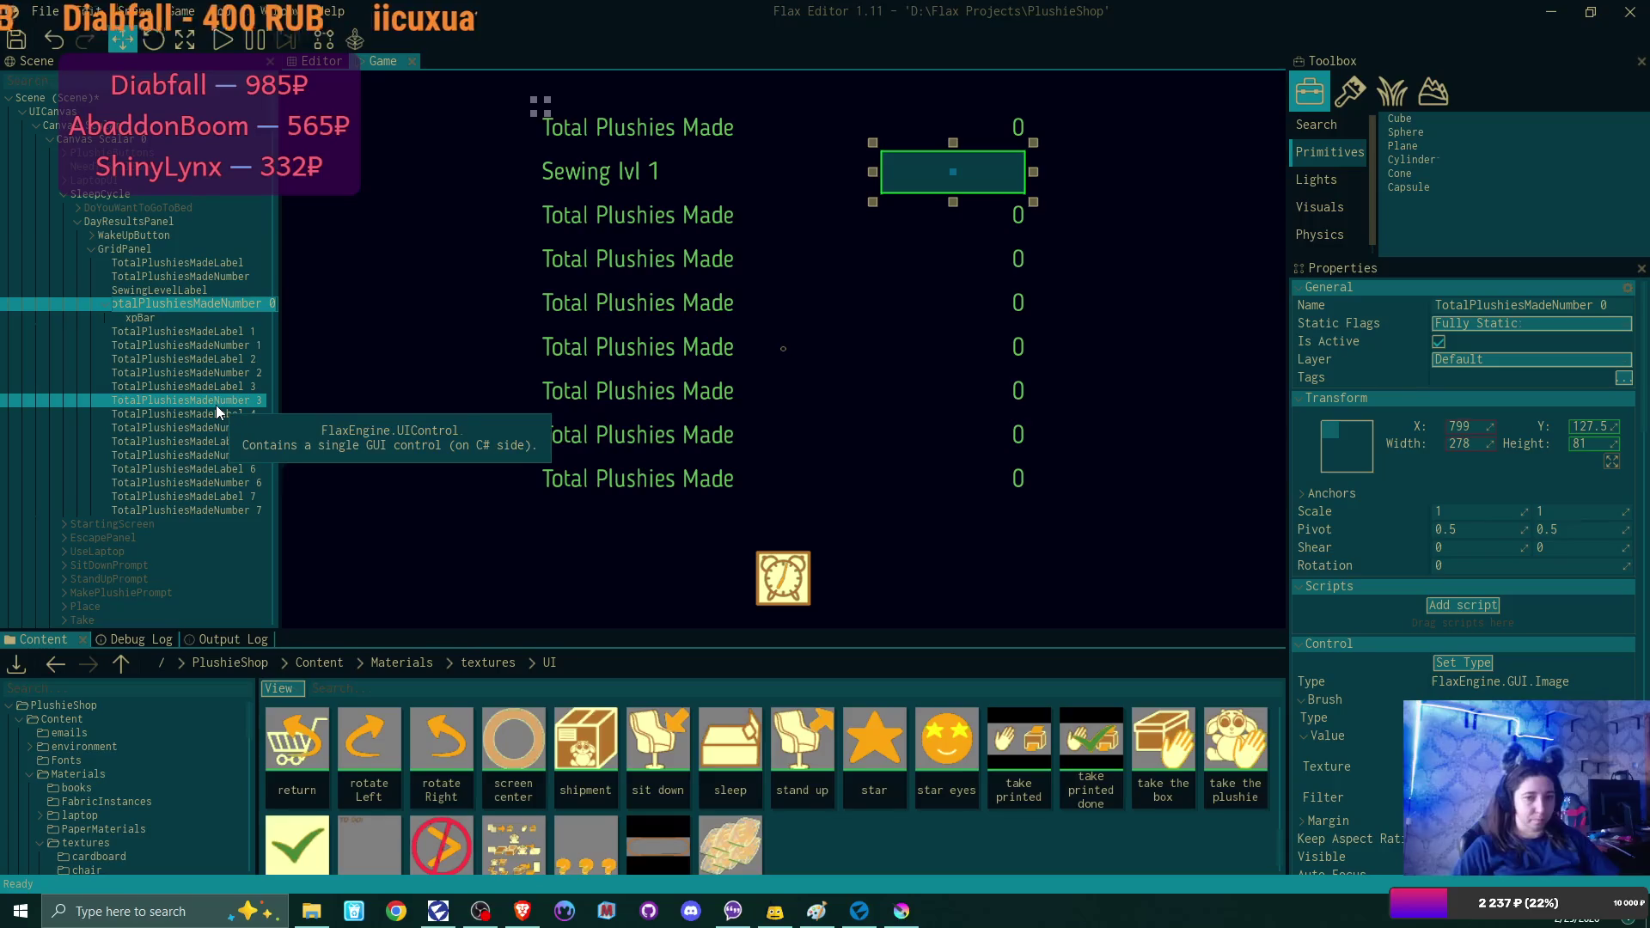
pyautogui.press('F2')
pyautogui.write('Xp')
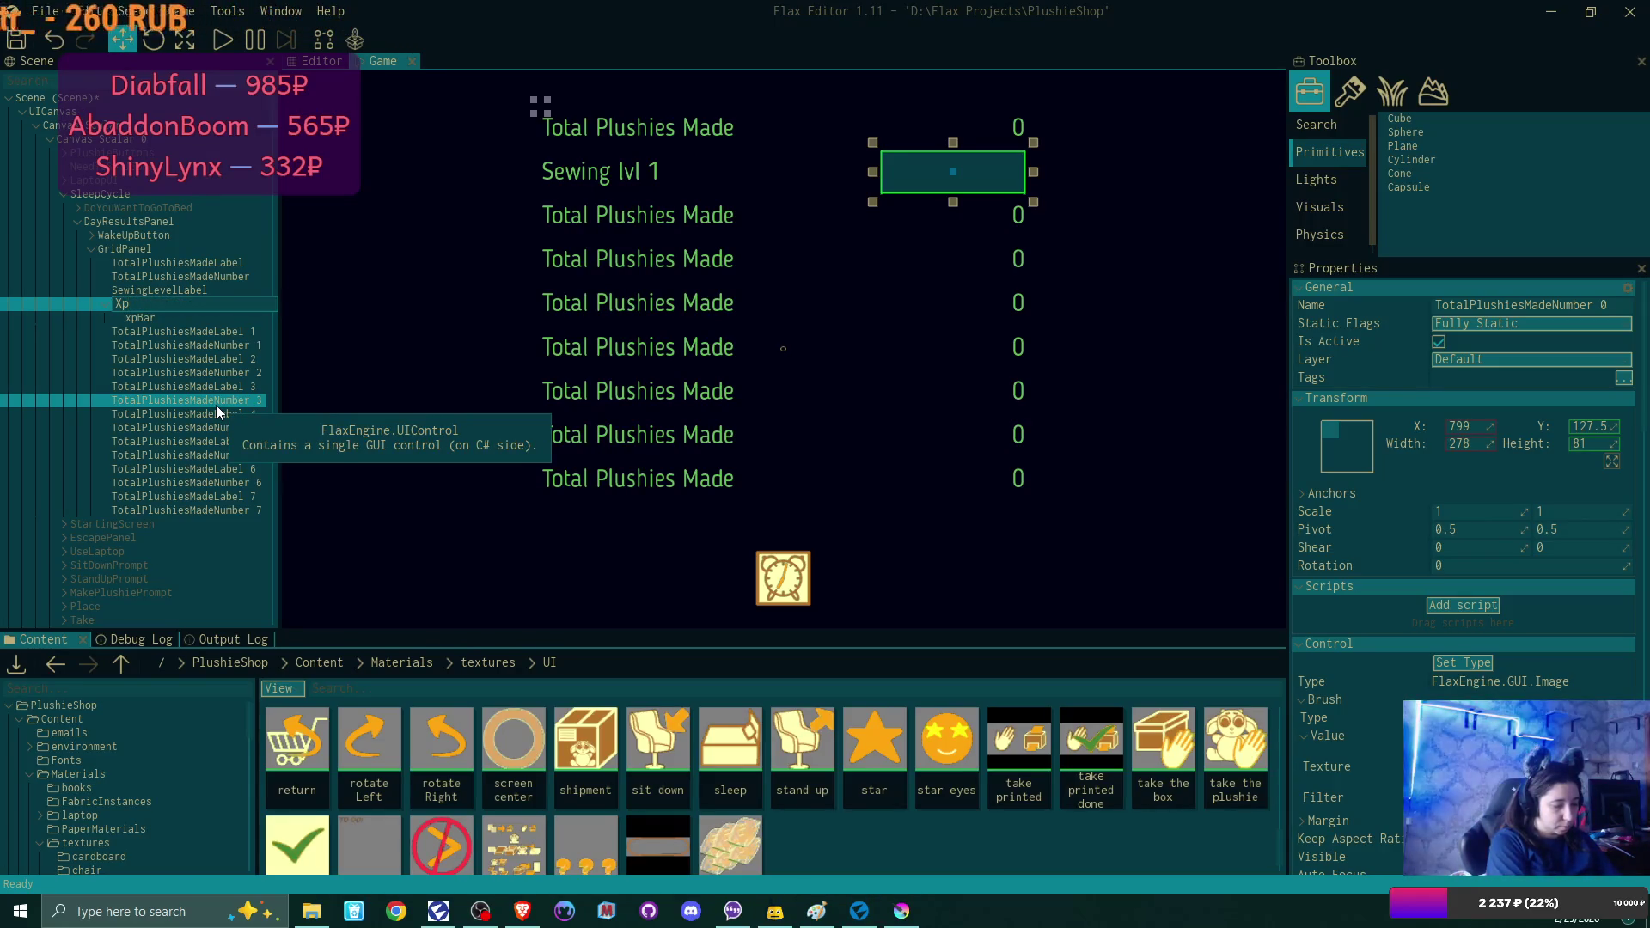
pyautogui.write('Bar')
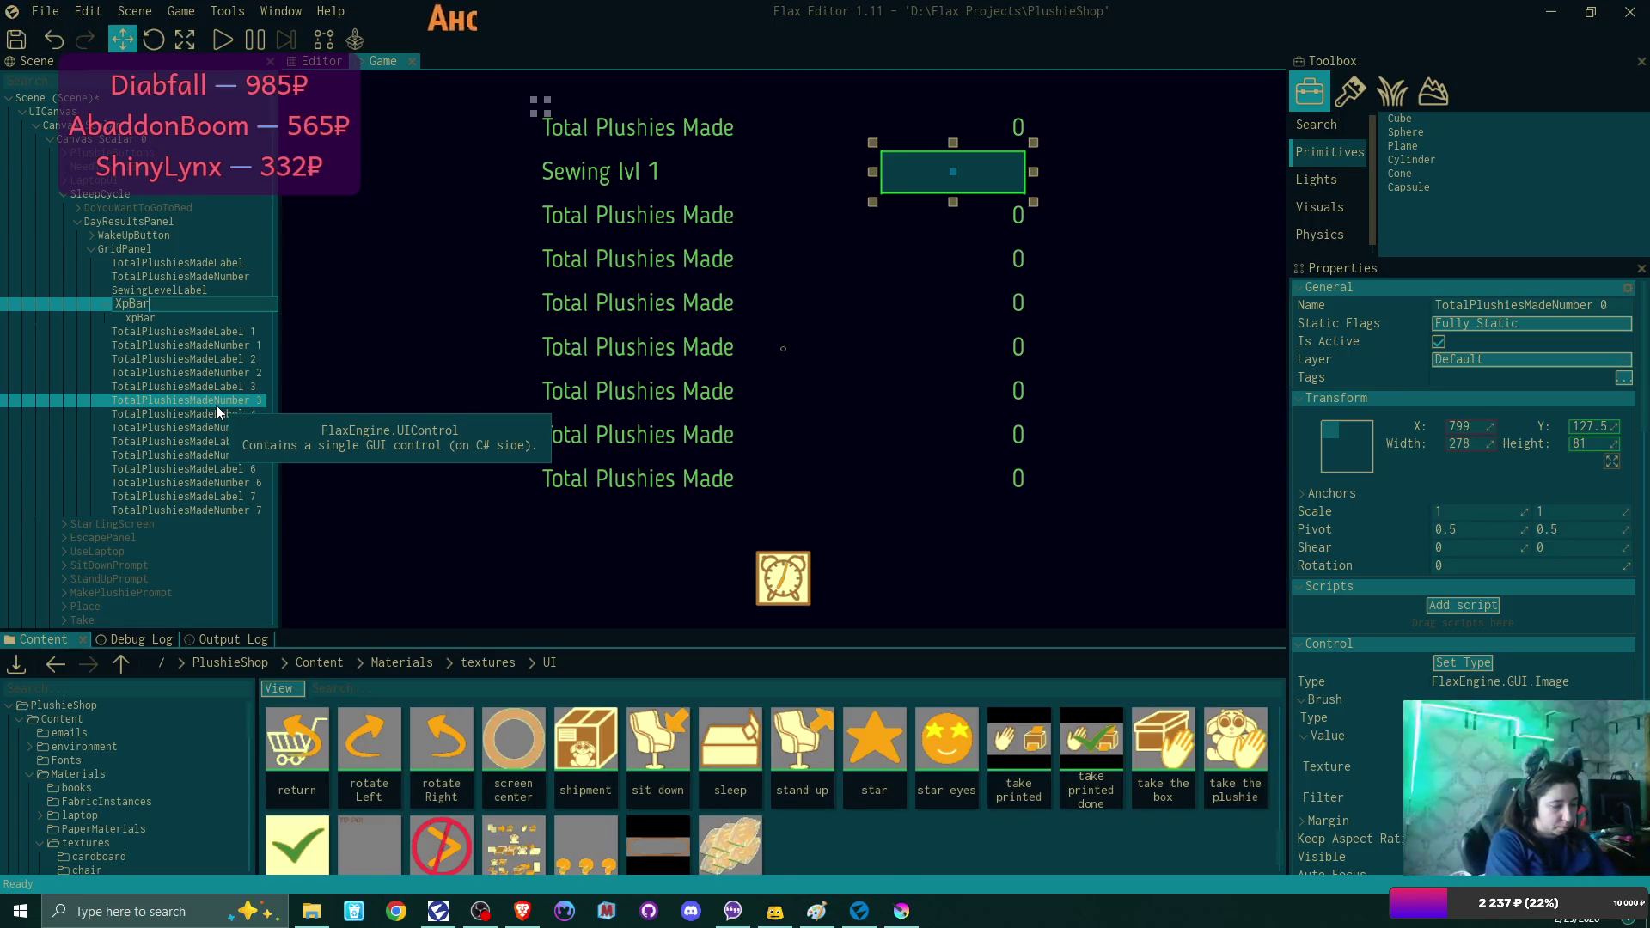
pyautogui.write('Image')
pyautogui.press('Return')
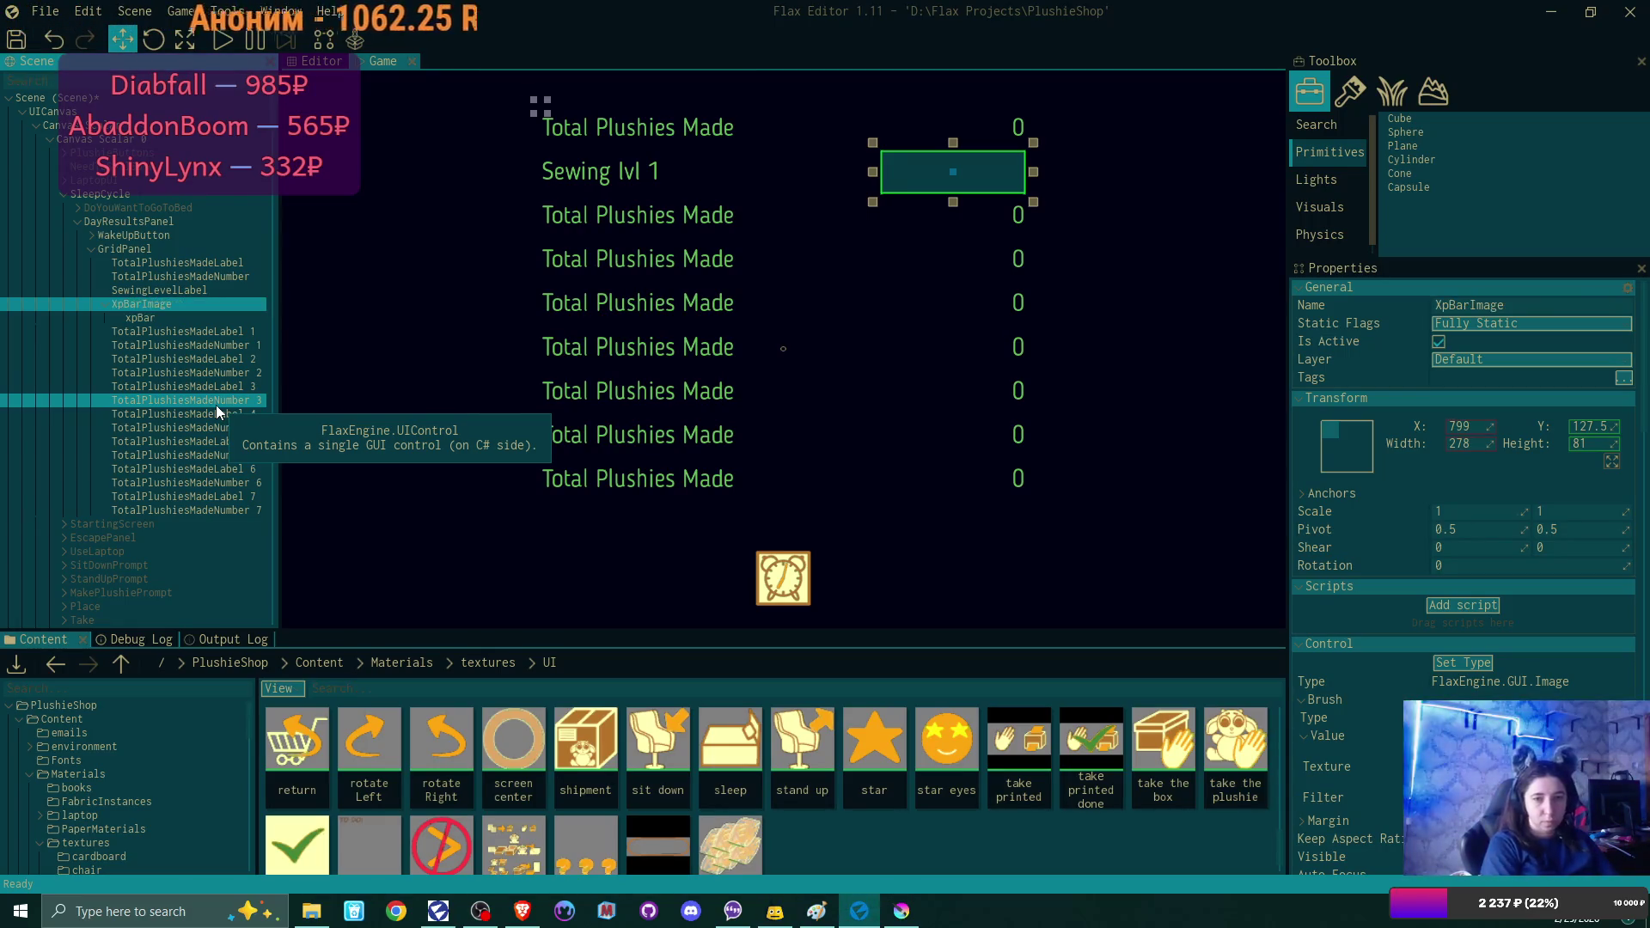
pyautogui.click(142, 318)
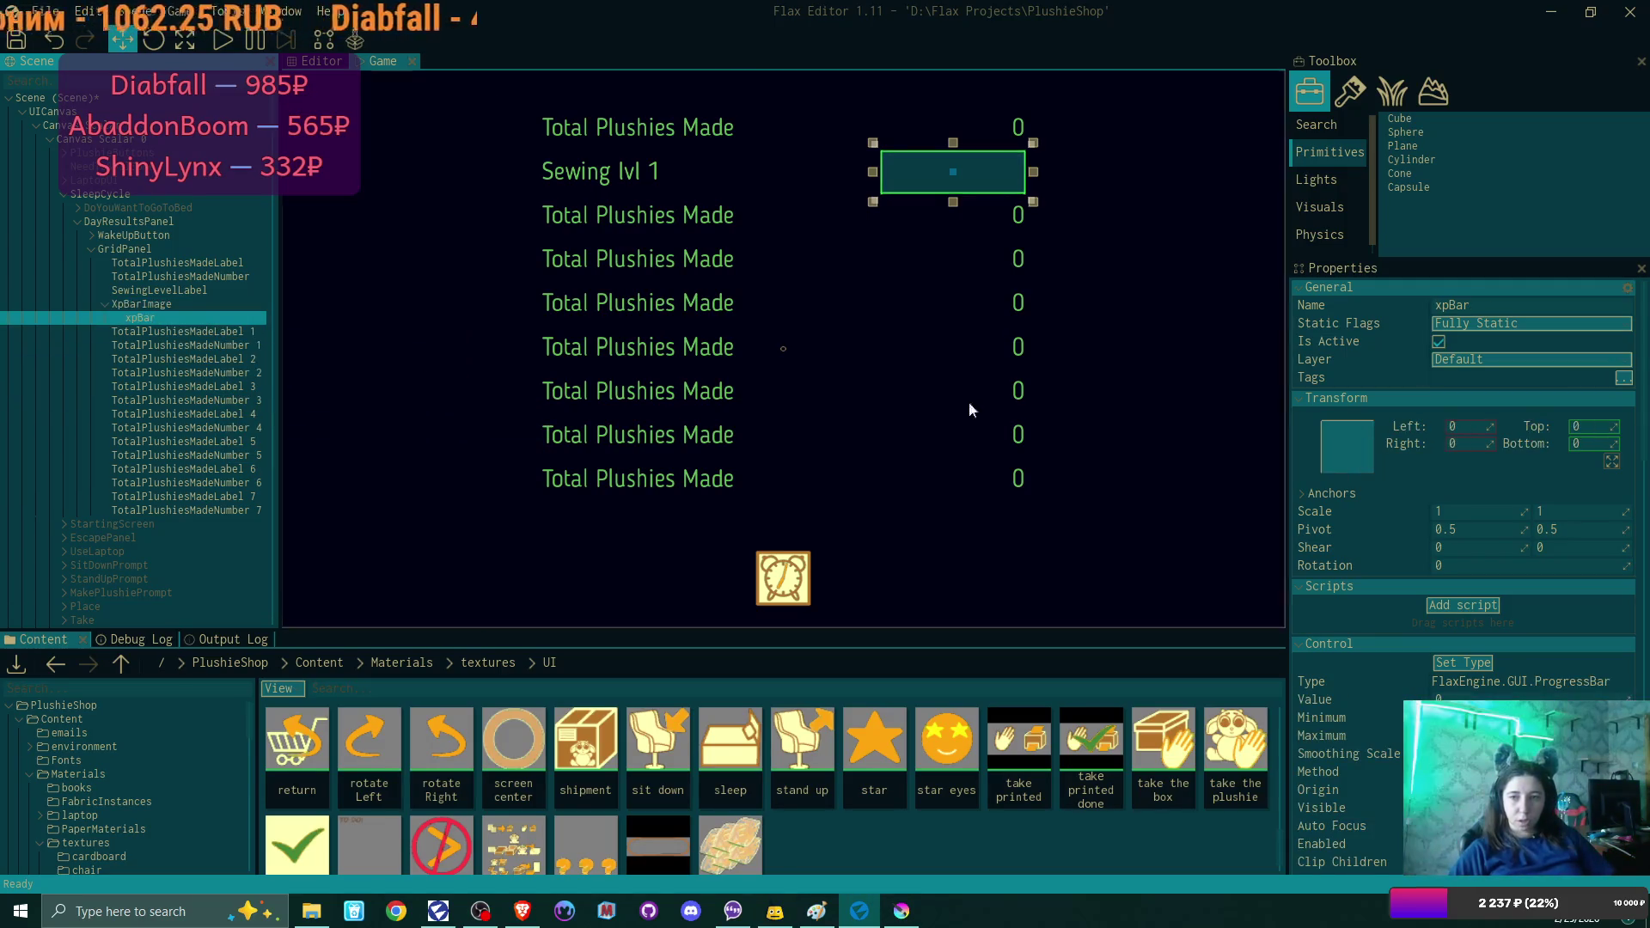
pyautogui.click(184, 305)
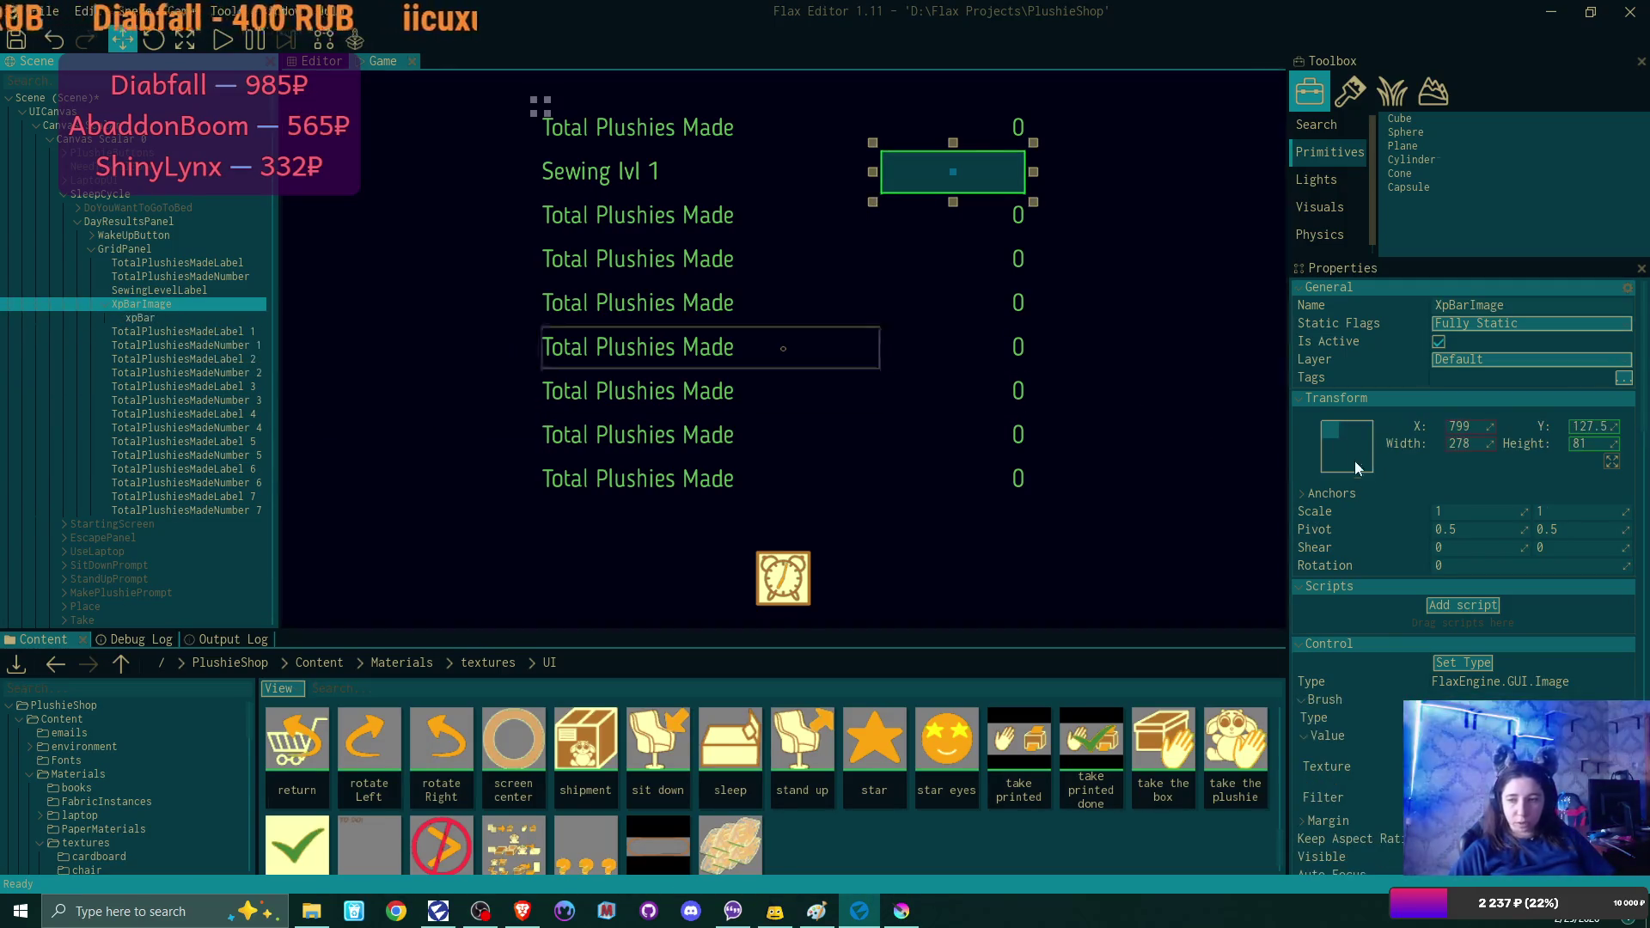
# Review xpBar's and XpBarImage's settings, checking the background brush type options unchanged.
pyautogui.scroll(-4, 1455, 564)
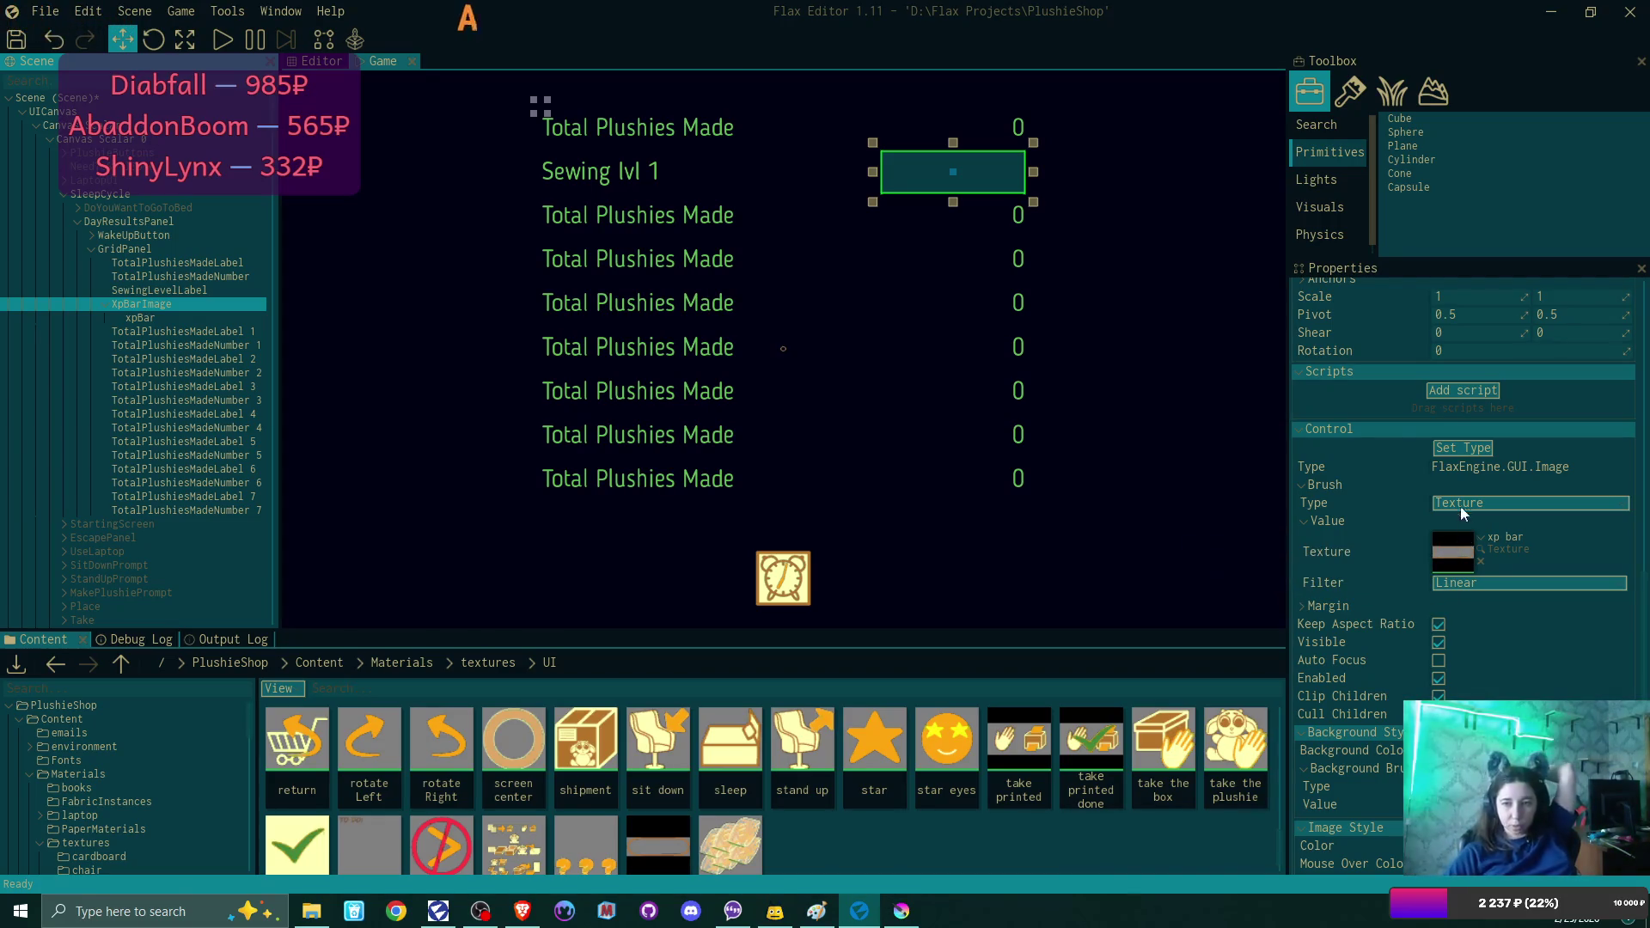
pyautogui.click(142, 318)
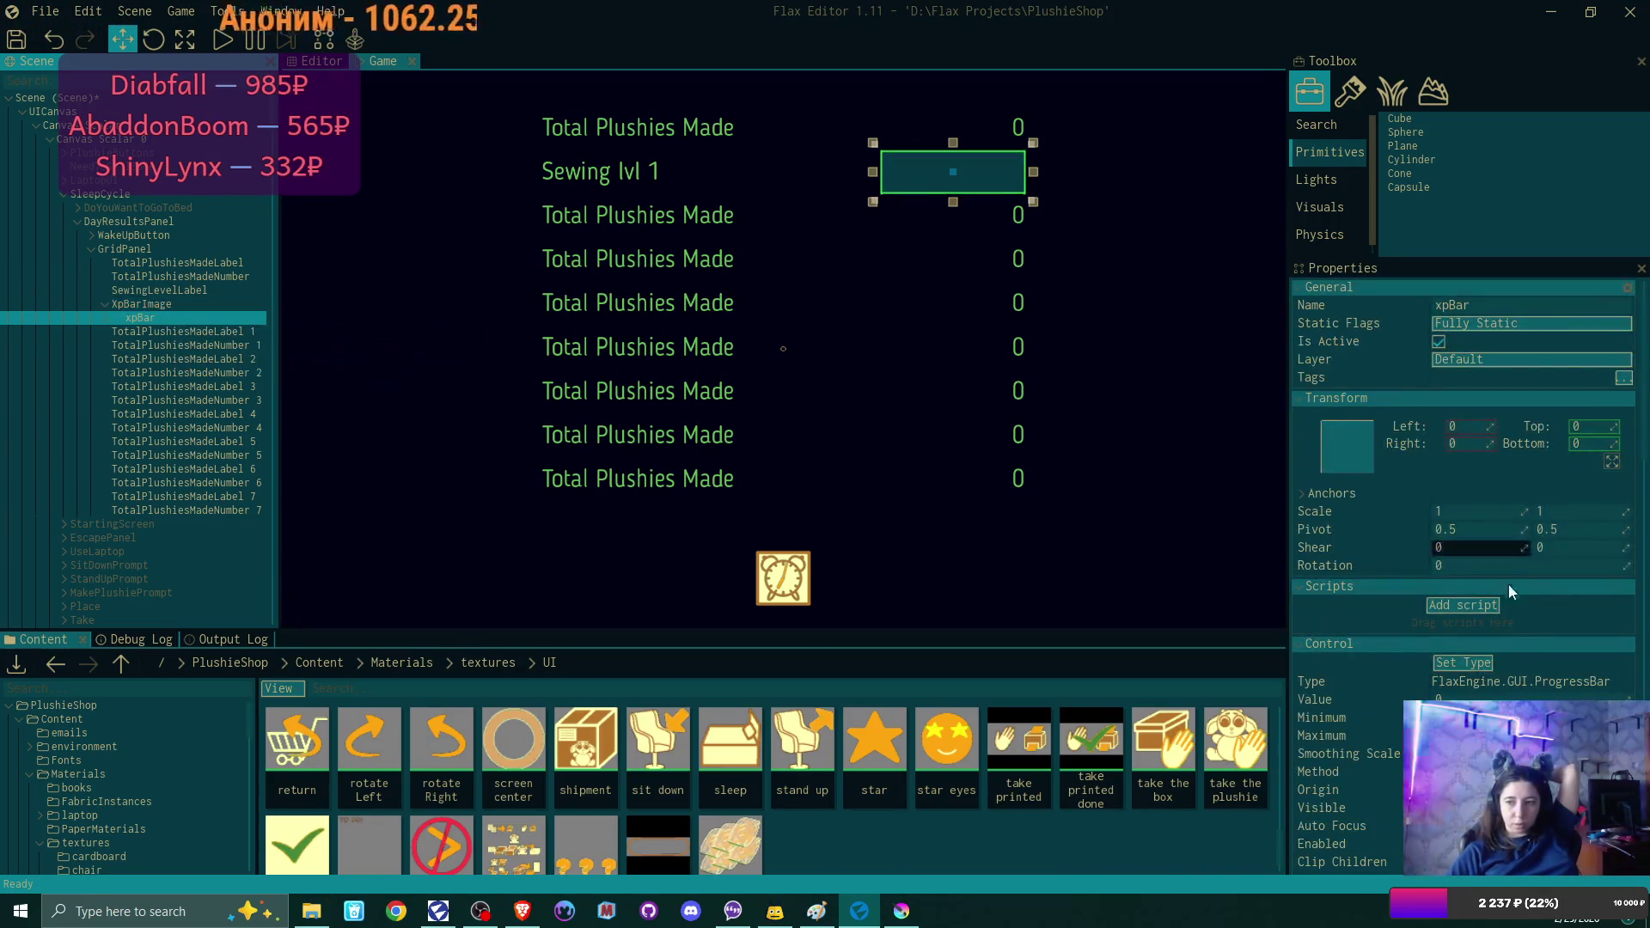
pyautogui.scroll(-4, 1510, 673)
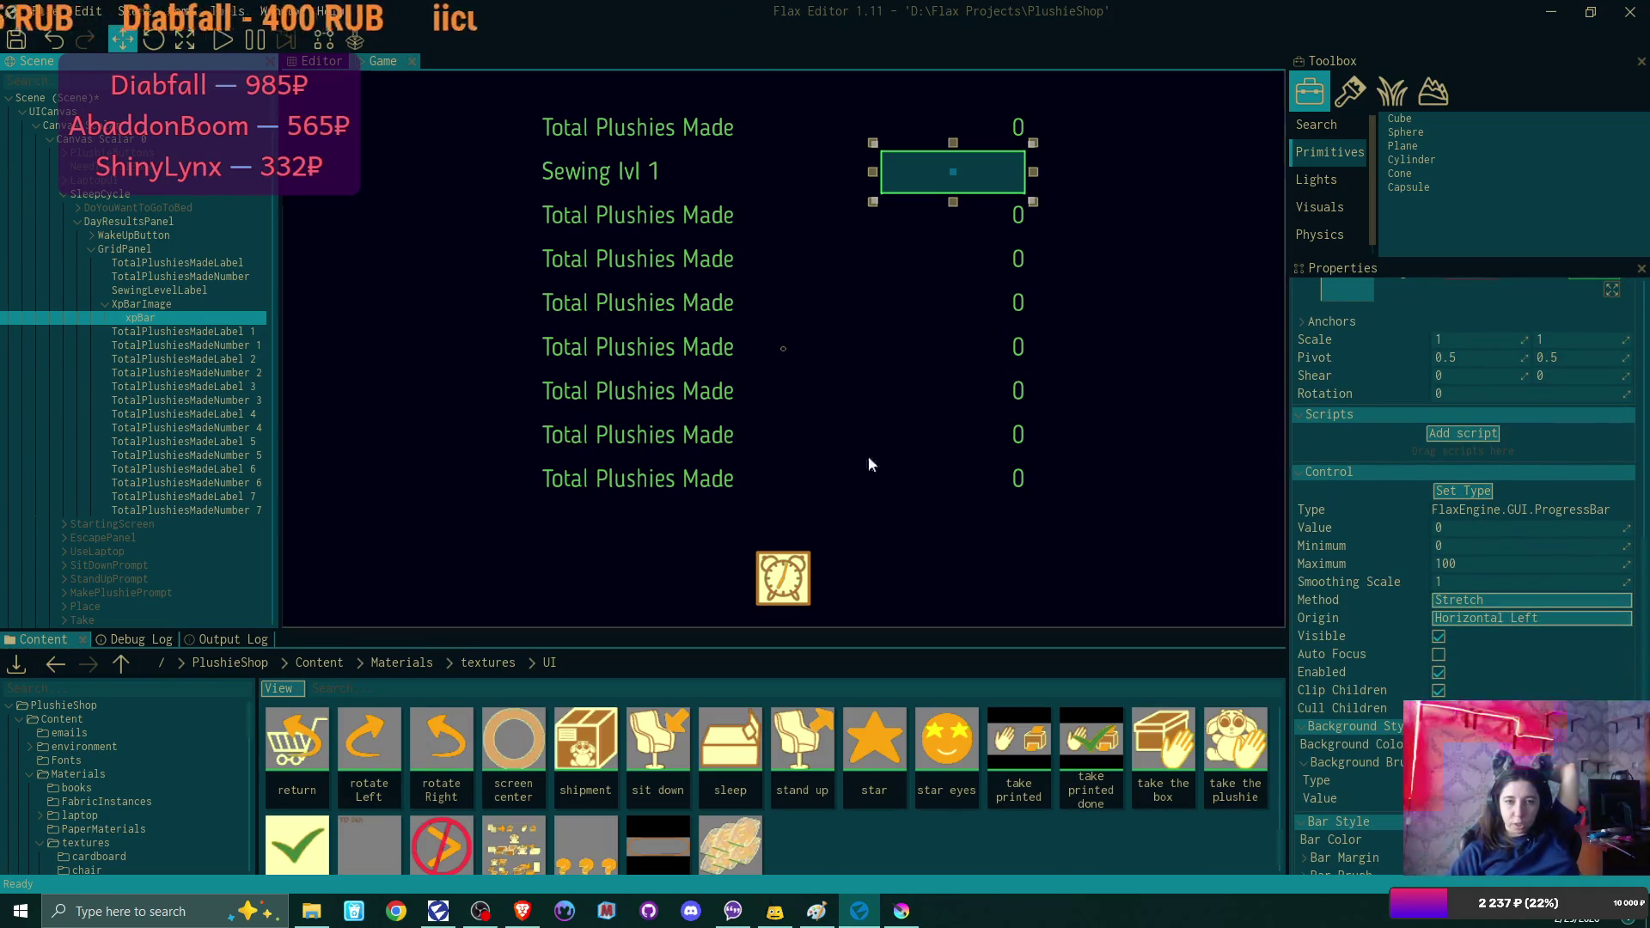
pyautogui.click(142, 305)
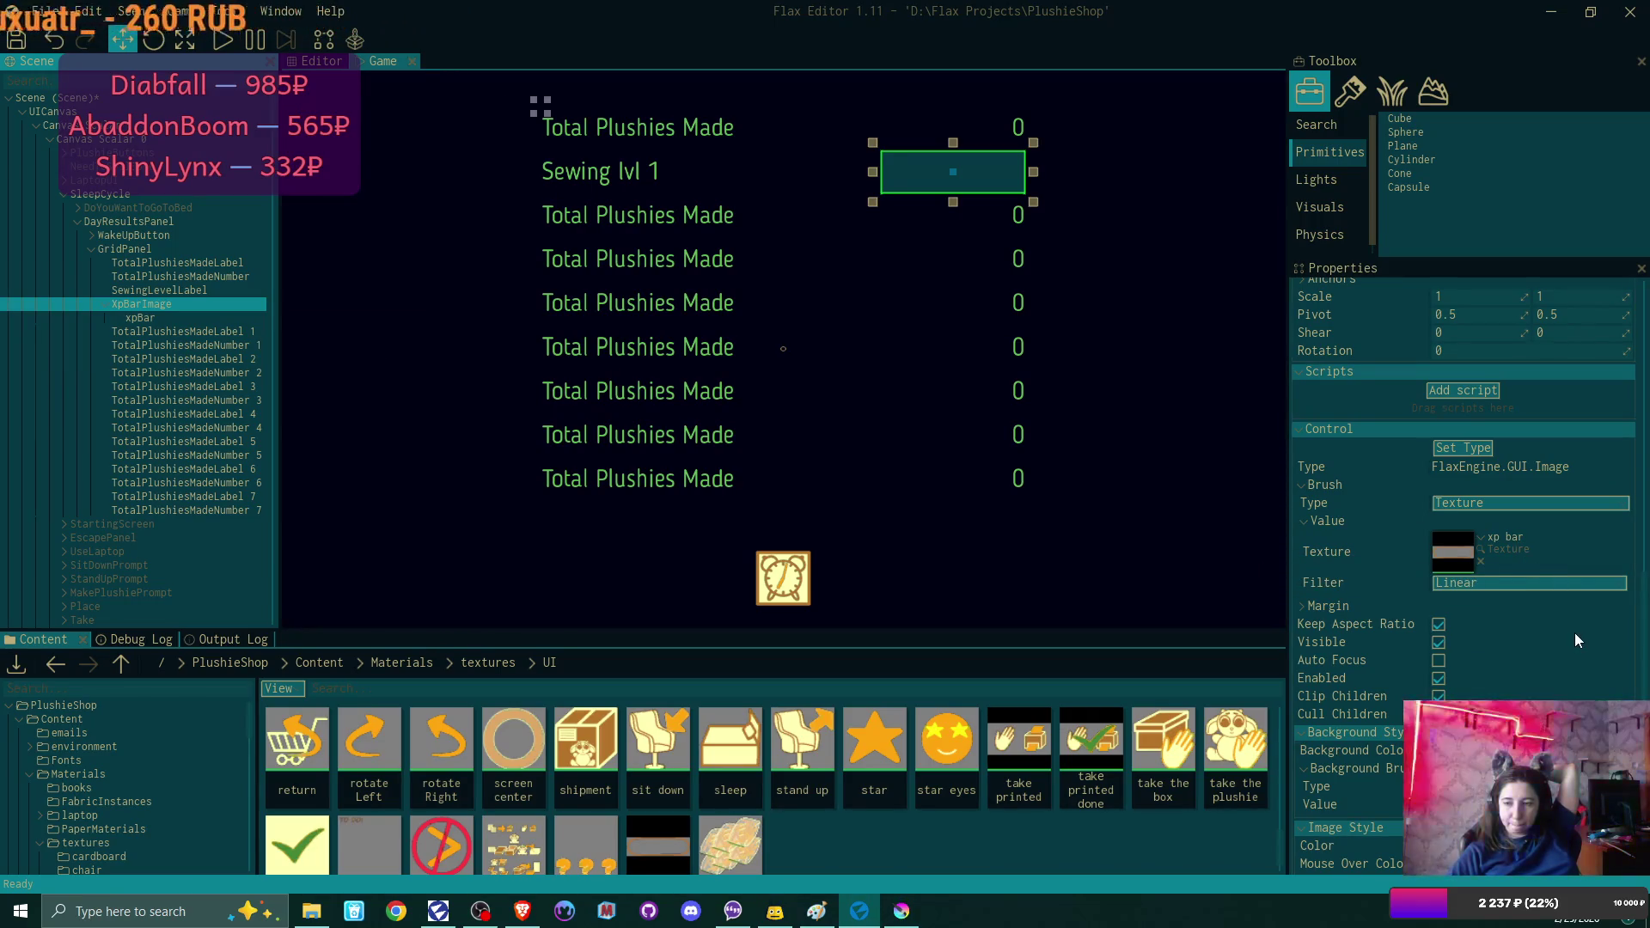
pyautogui.scroll(-3, 1575, 633)
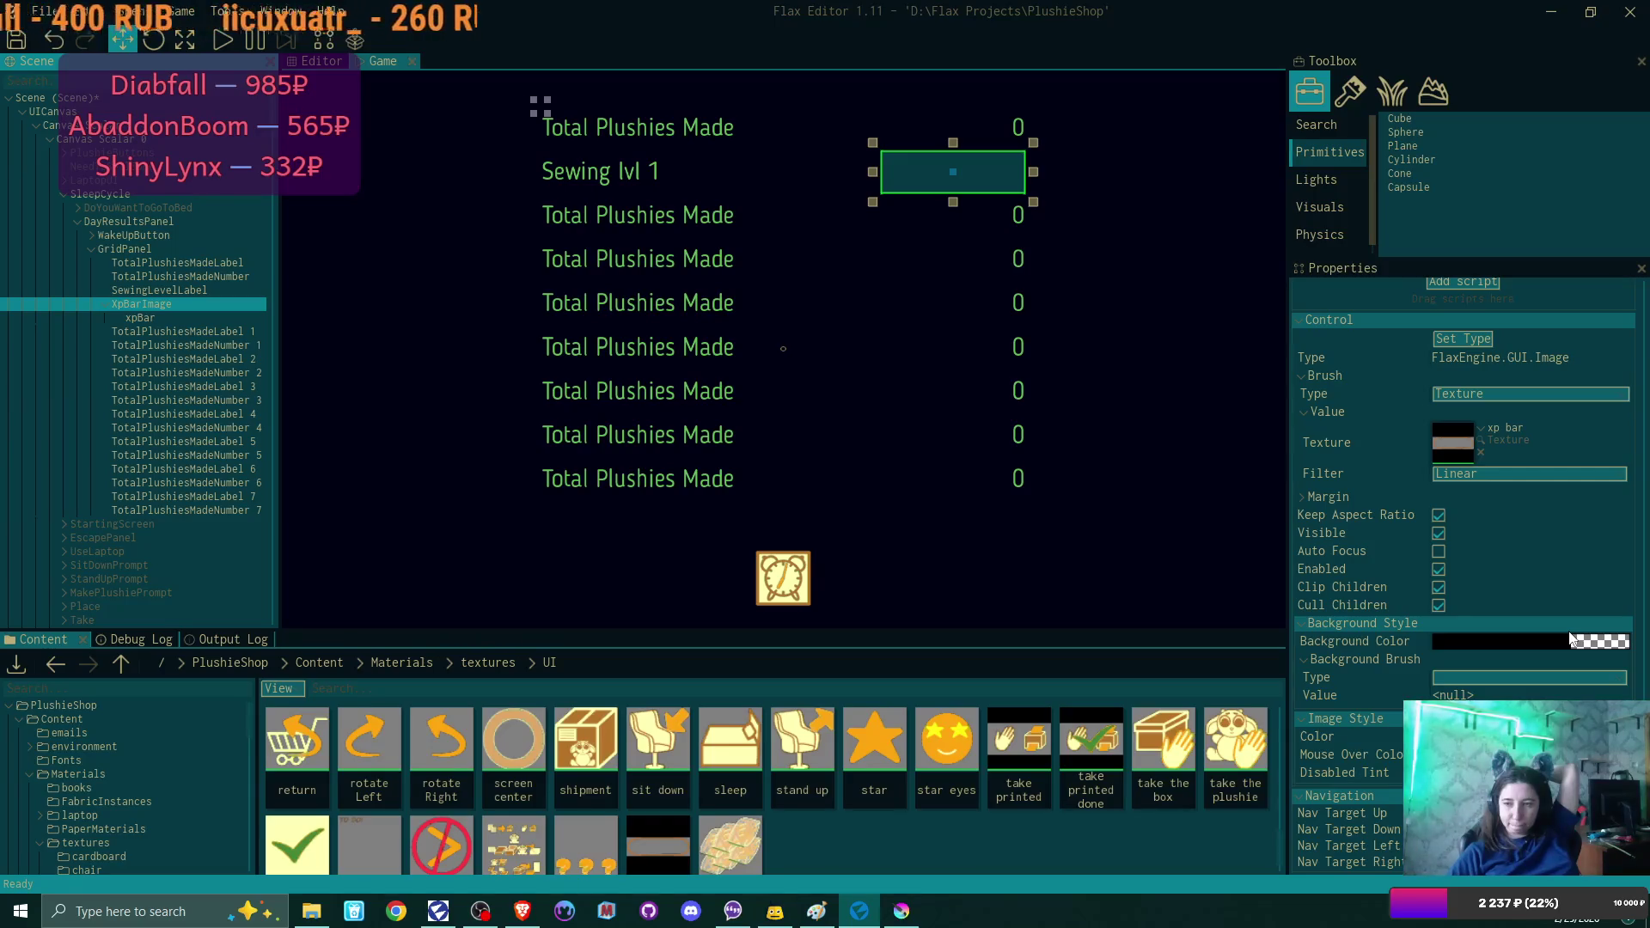
pyautogui.click(1513, 680)
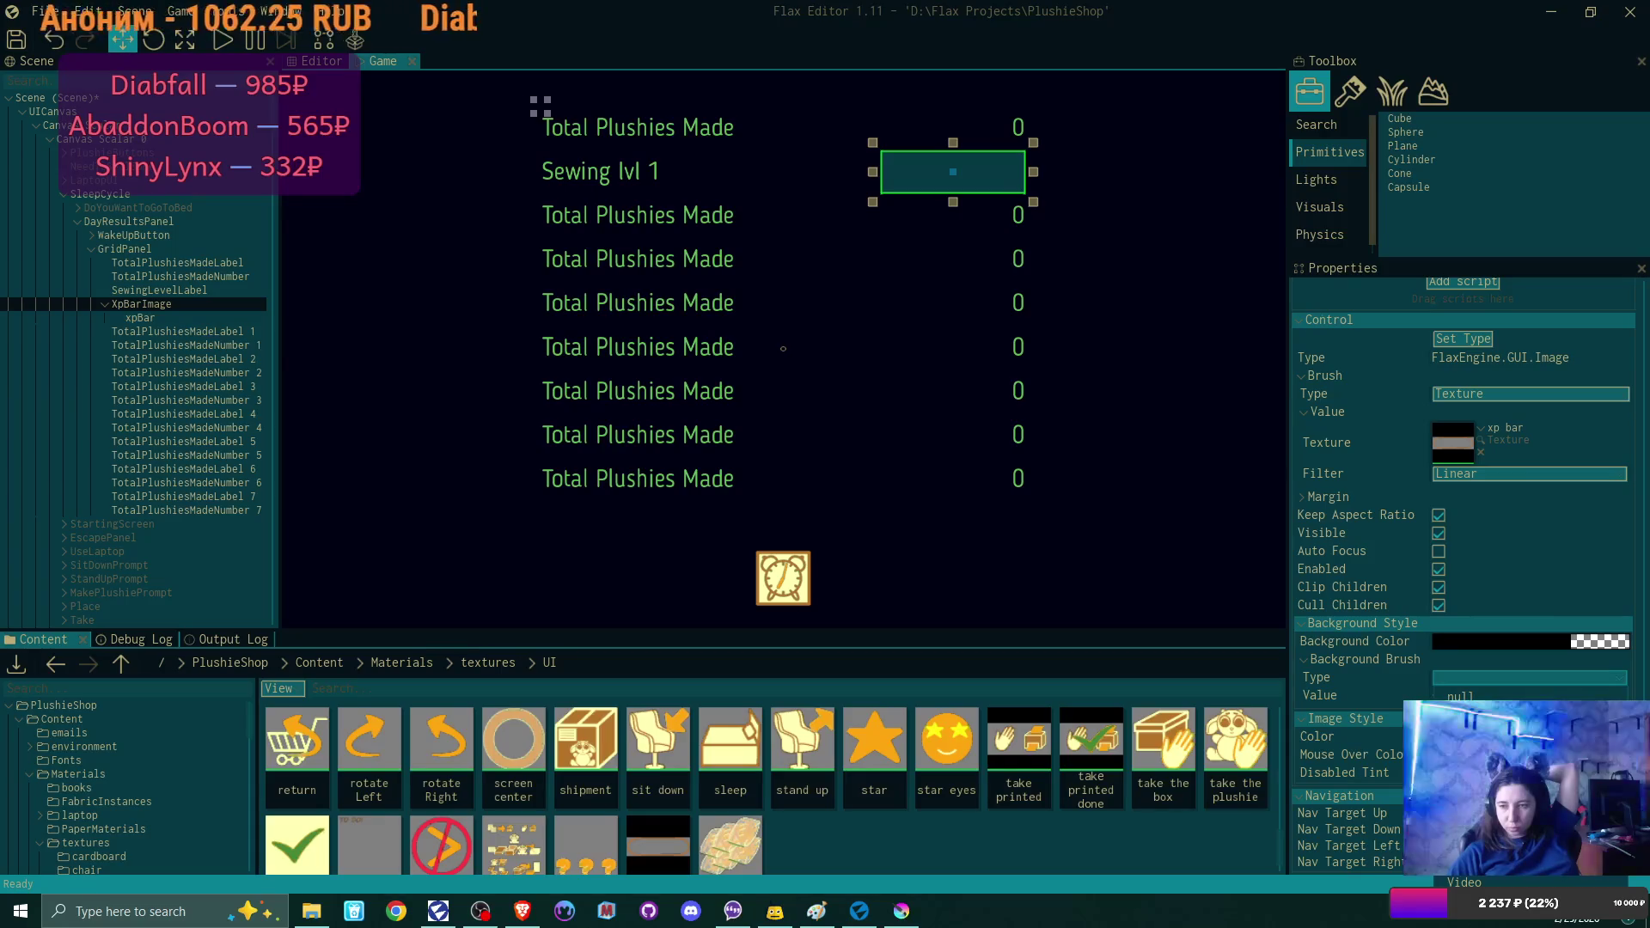
pyautogui.click(1530, 561)
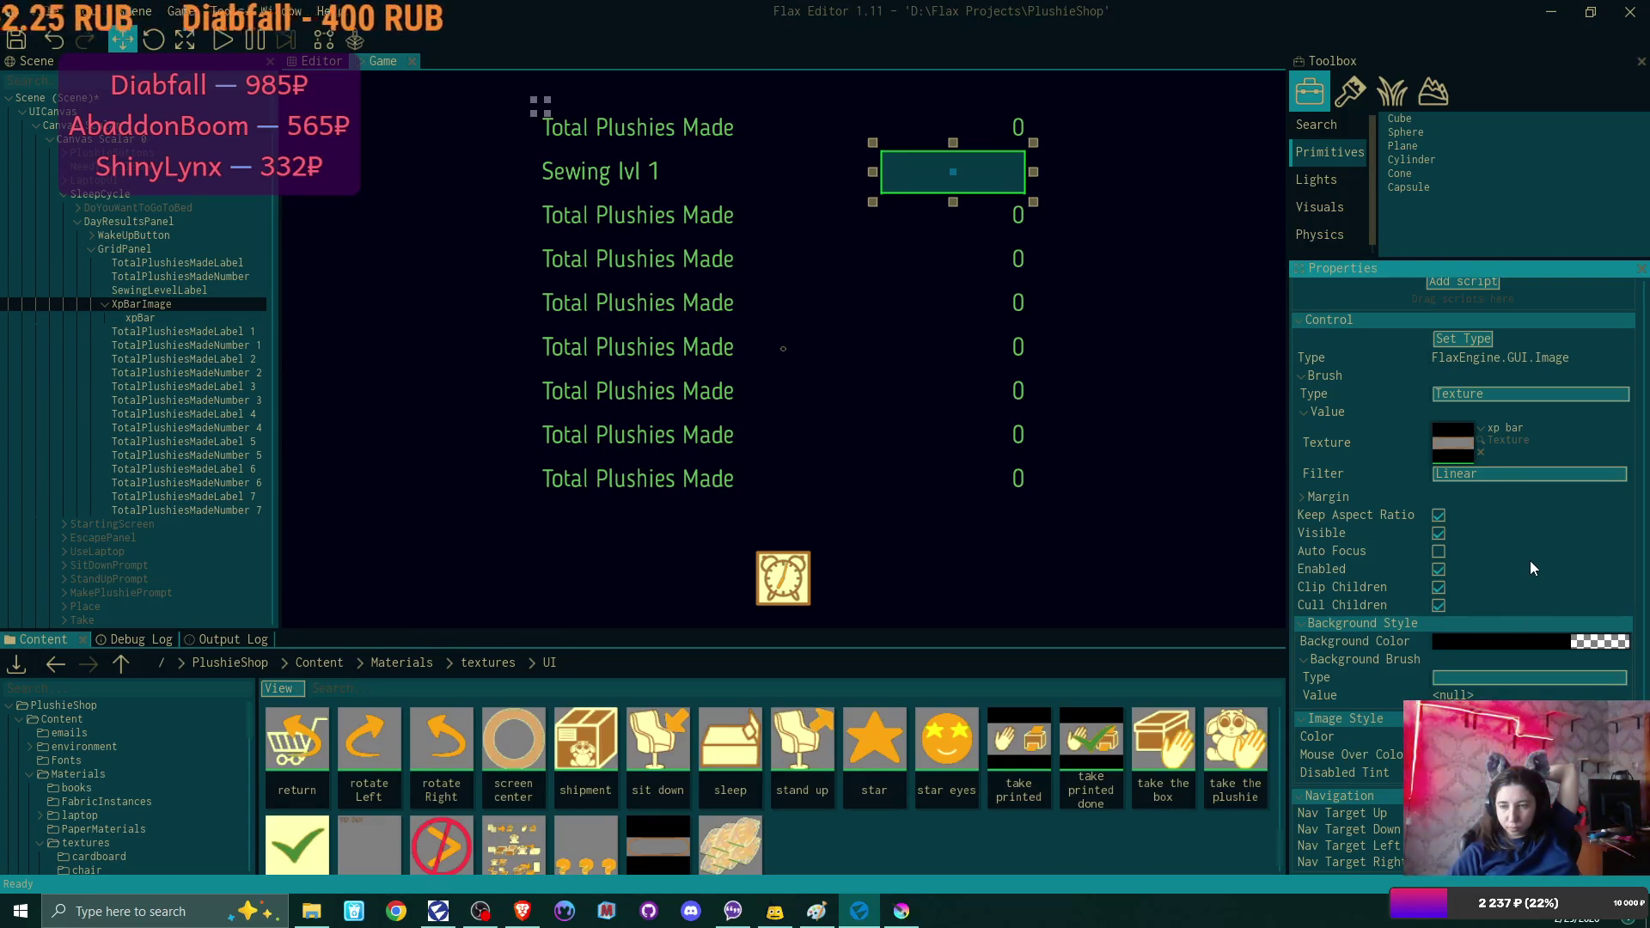
# Preview xpBar's fill by raising its Value, then delete xpBar.
pyautogui.click(169, 320)
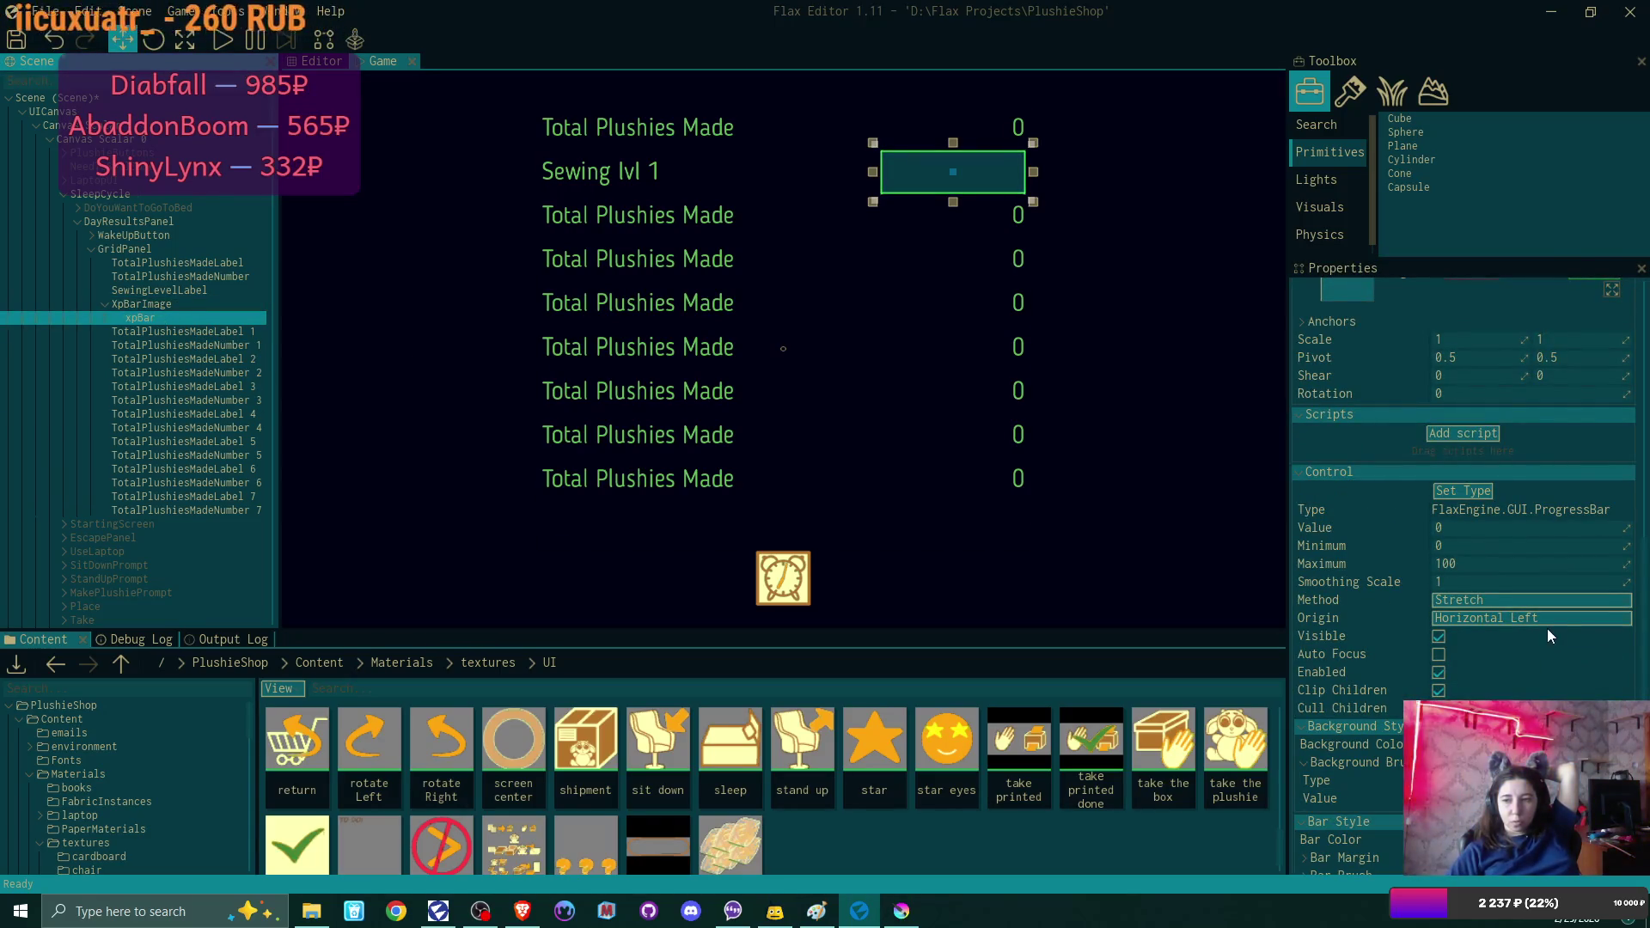
pyautogui.moveTo(1627, 528)
pyautogui.mouseDown()
pyautogui.moveTo(1649, 527)
pyautogui.moveTo(1626, 544)
pyautogui.mouseUp()
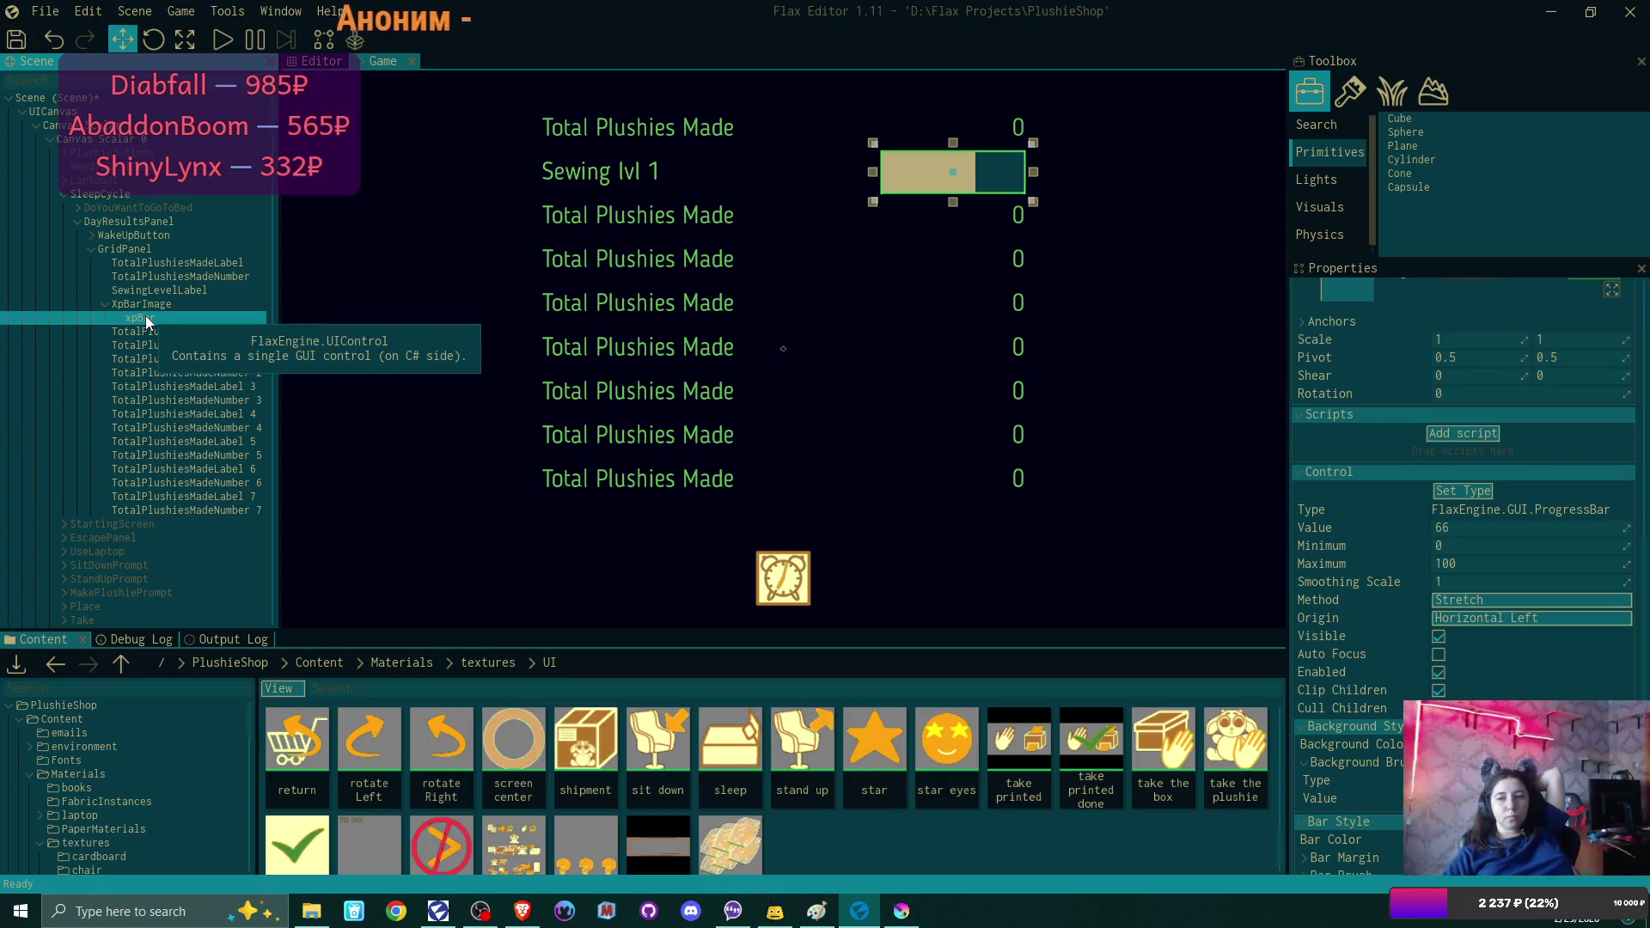
pyautogui.press('Delete')
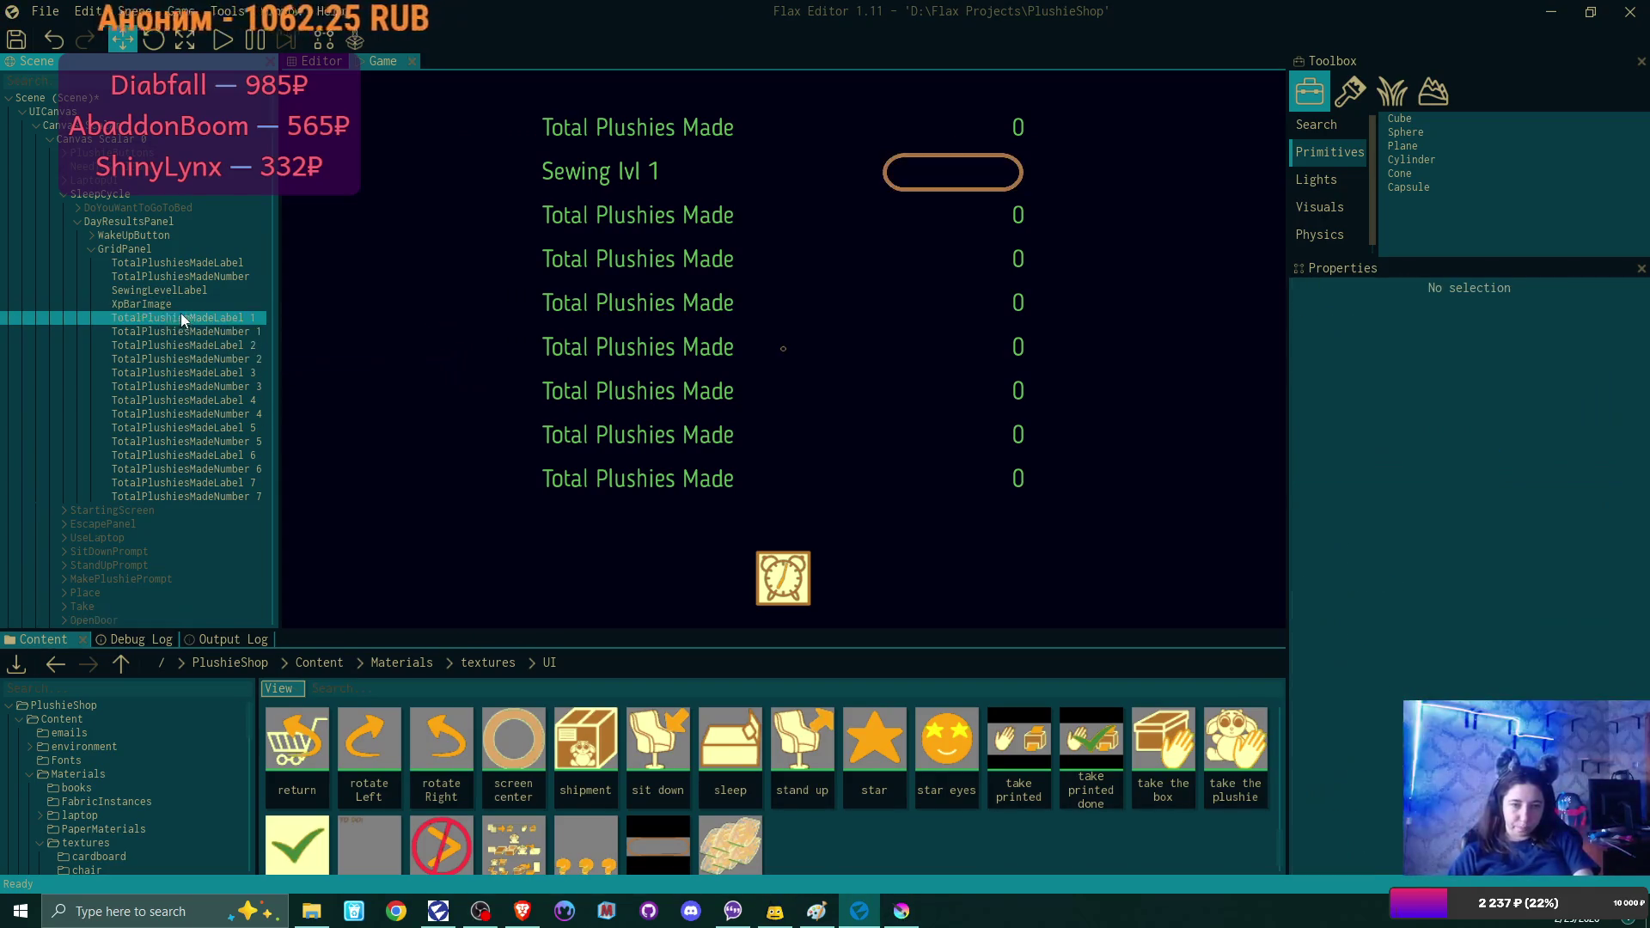
# Rename XpBarImage to XpBar.
pyautogui.click(172, 305)
pyautogui.doubleClick(208, 304)
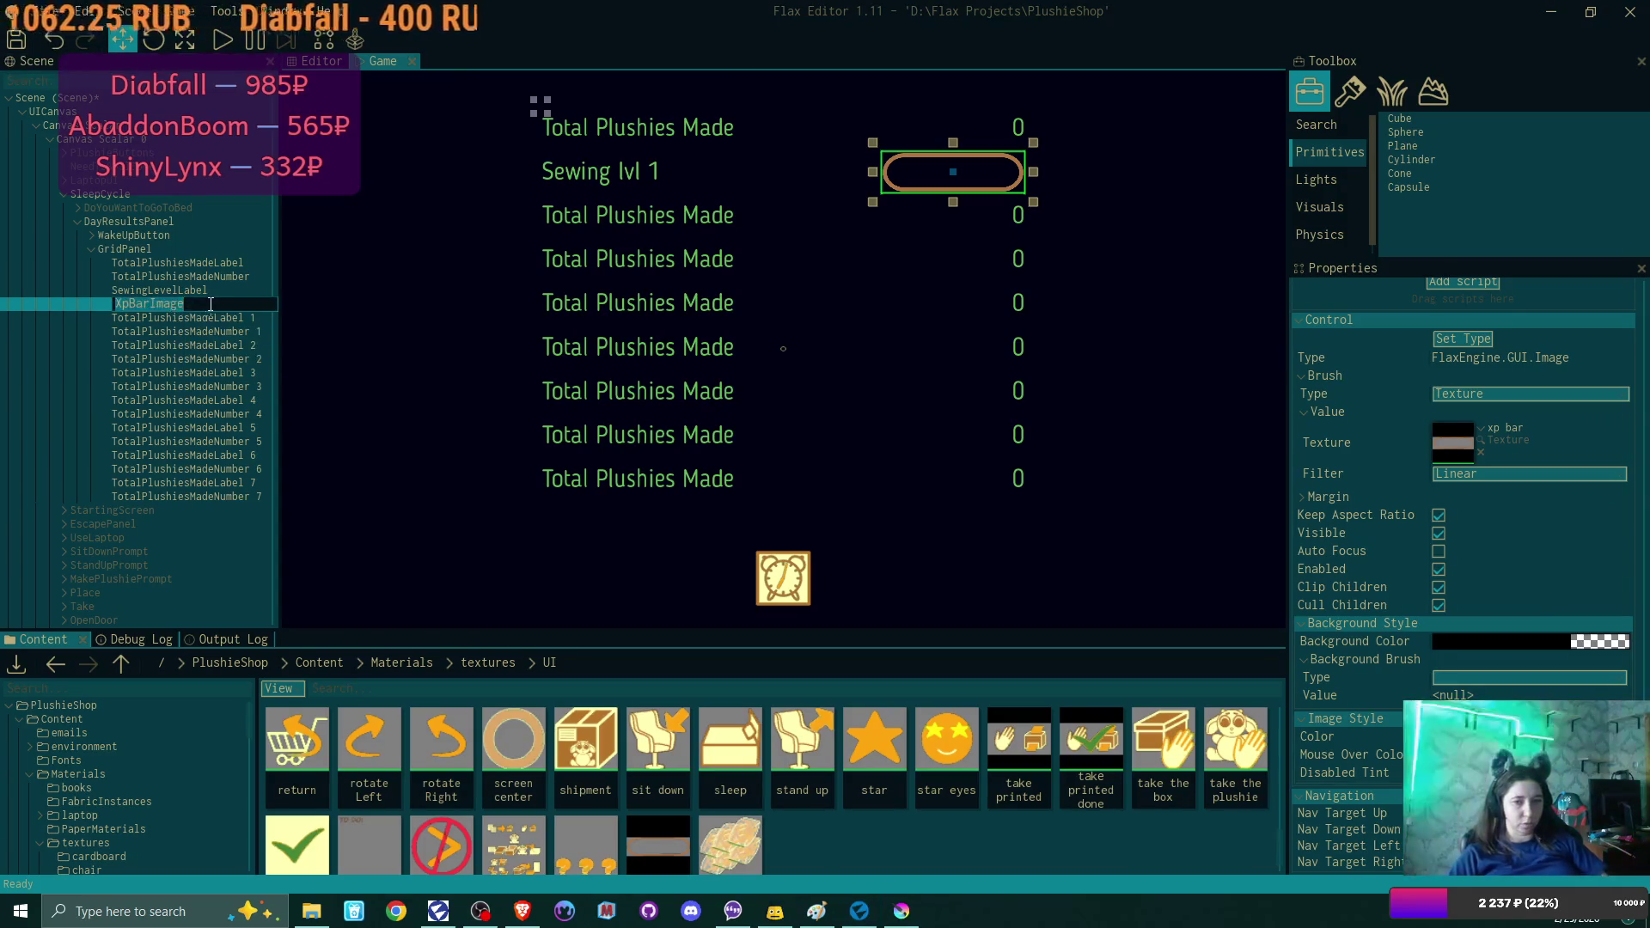
pyautogui.click(166, 298)
pyautogui.press('Delete')
pyautogui.press('Delete')
pyautogui.press('Delete')
pyautogui.press('Return')
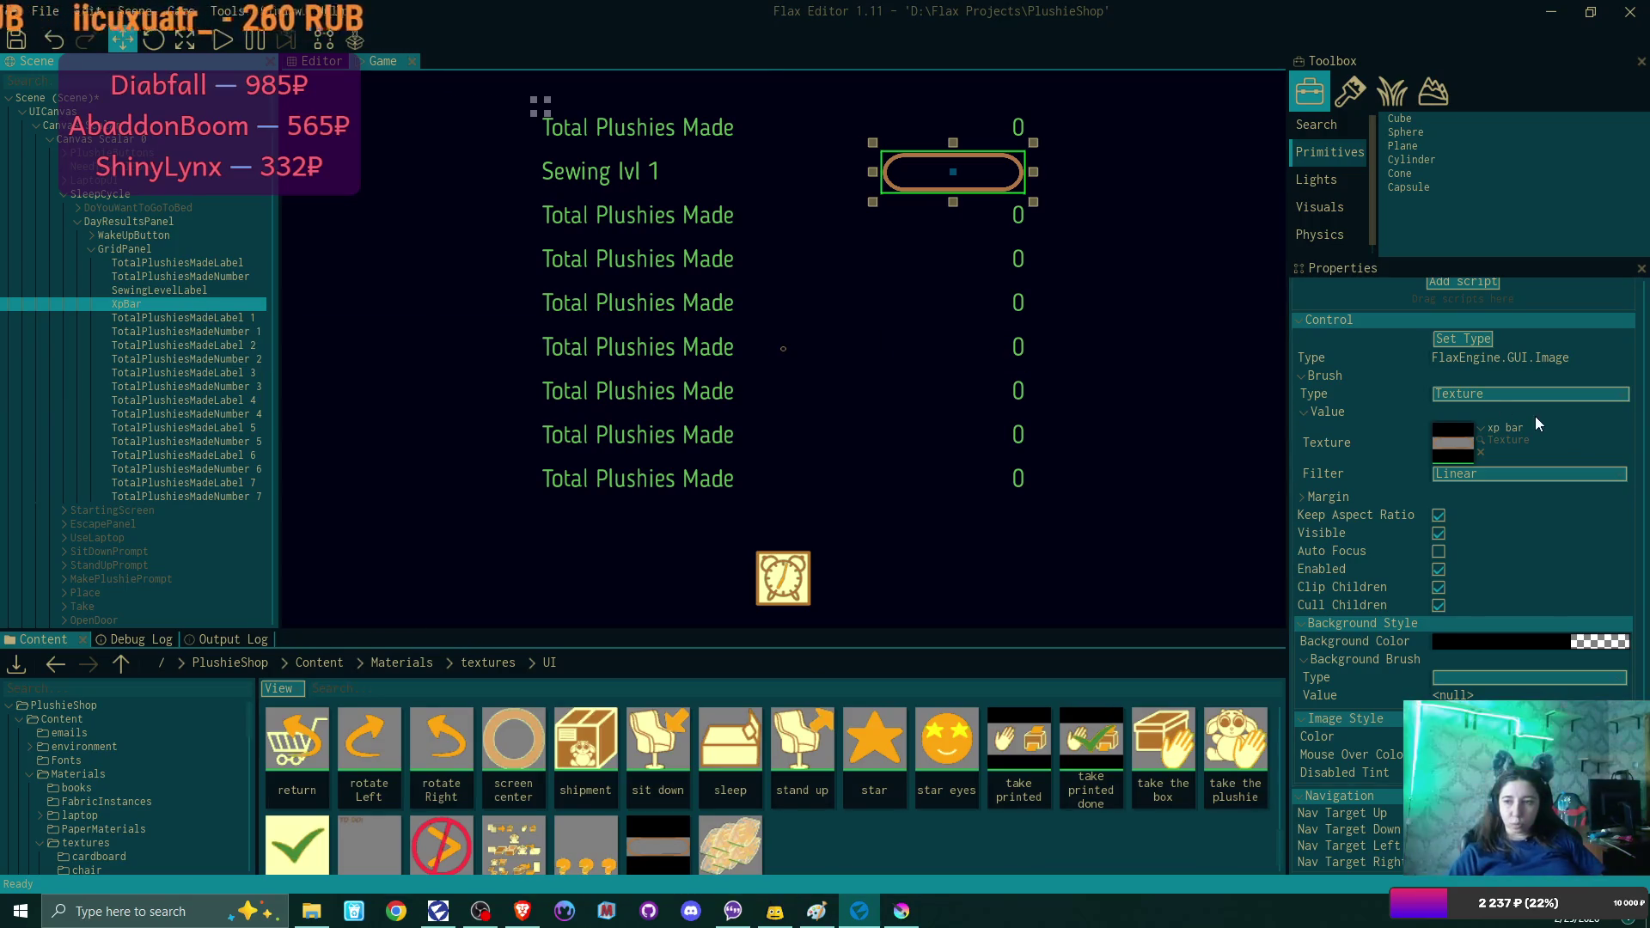
# Change XpBar's control type to ProgressBar.
pyautogui.scroll(5, 1532, 411)
pyautogui.scroll(4, 1530, 415)
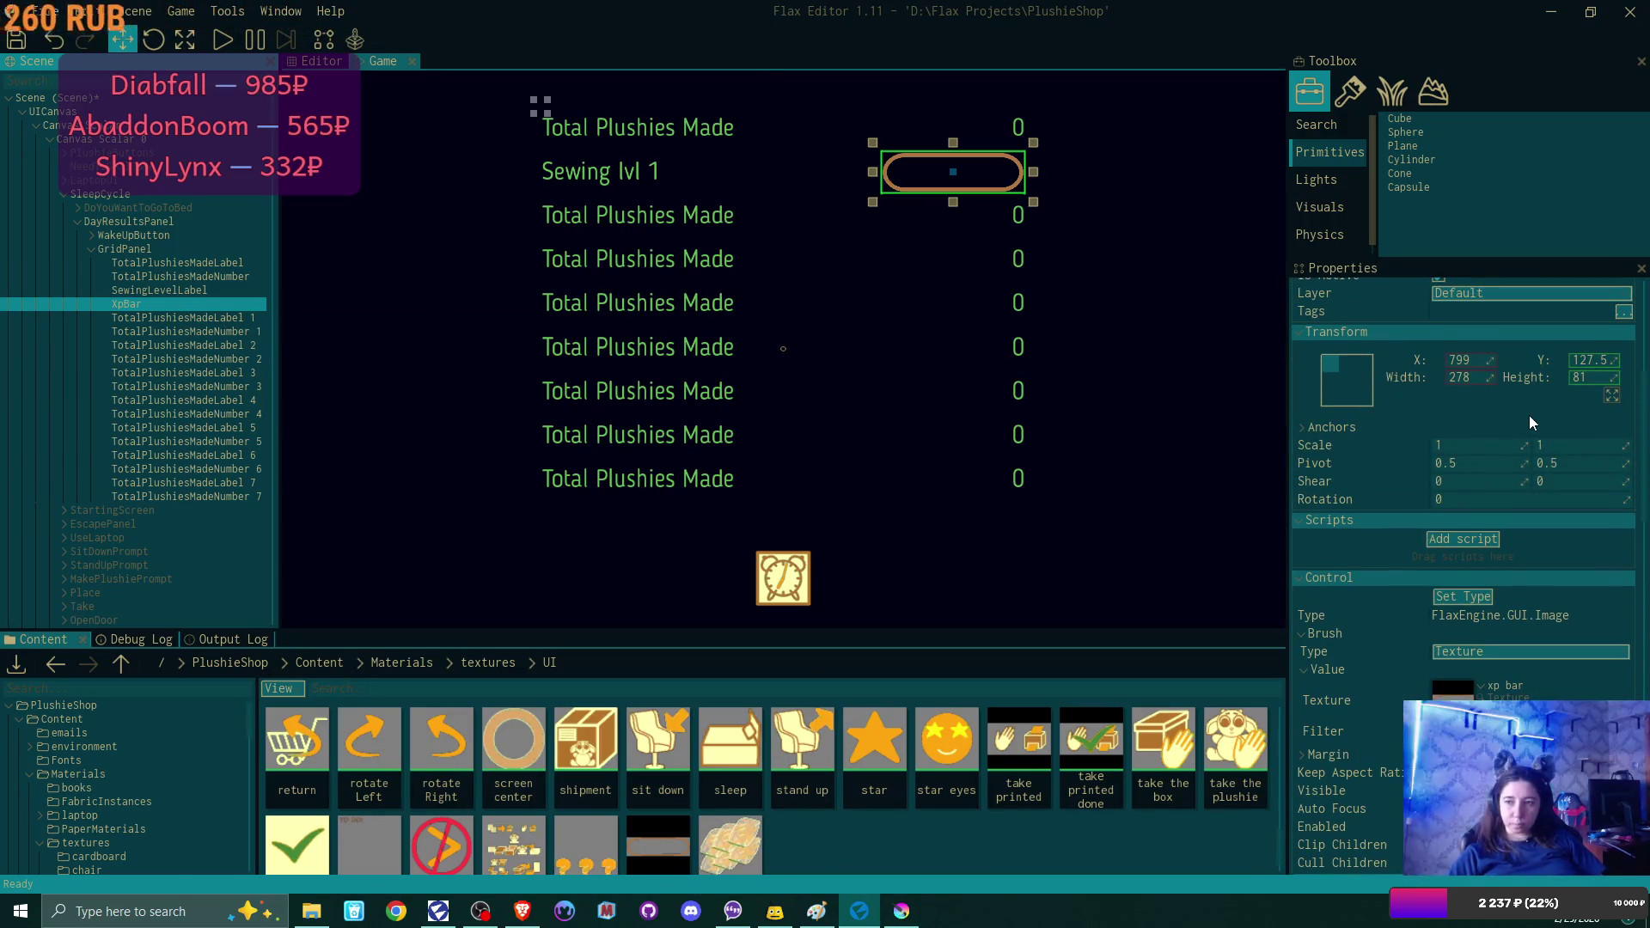
pyautogui.scroll(-1, 1522, 612)
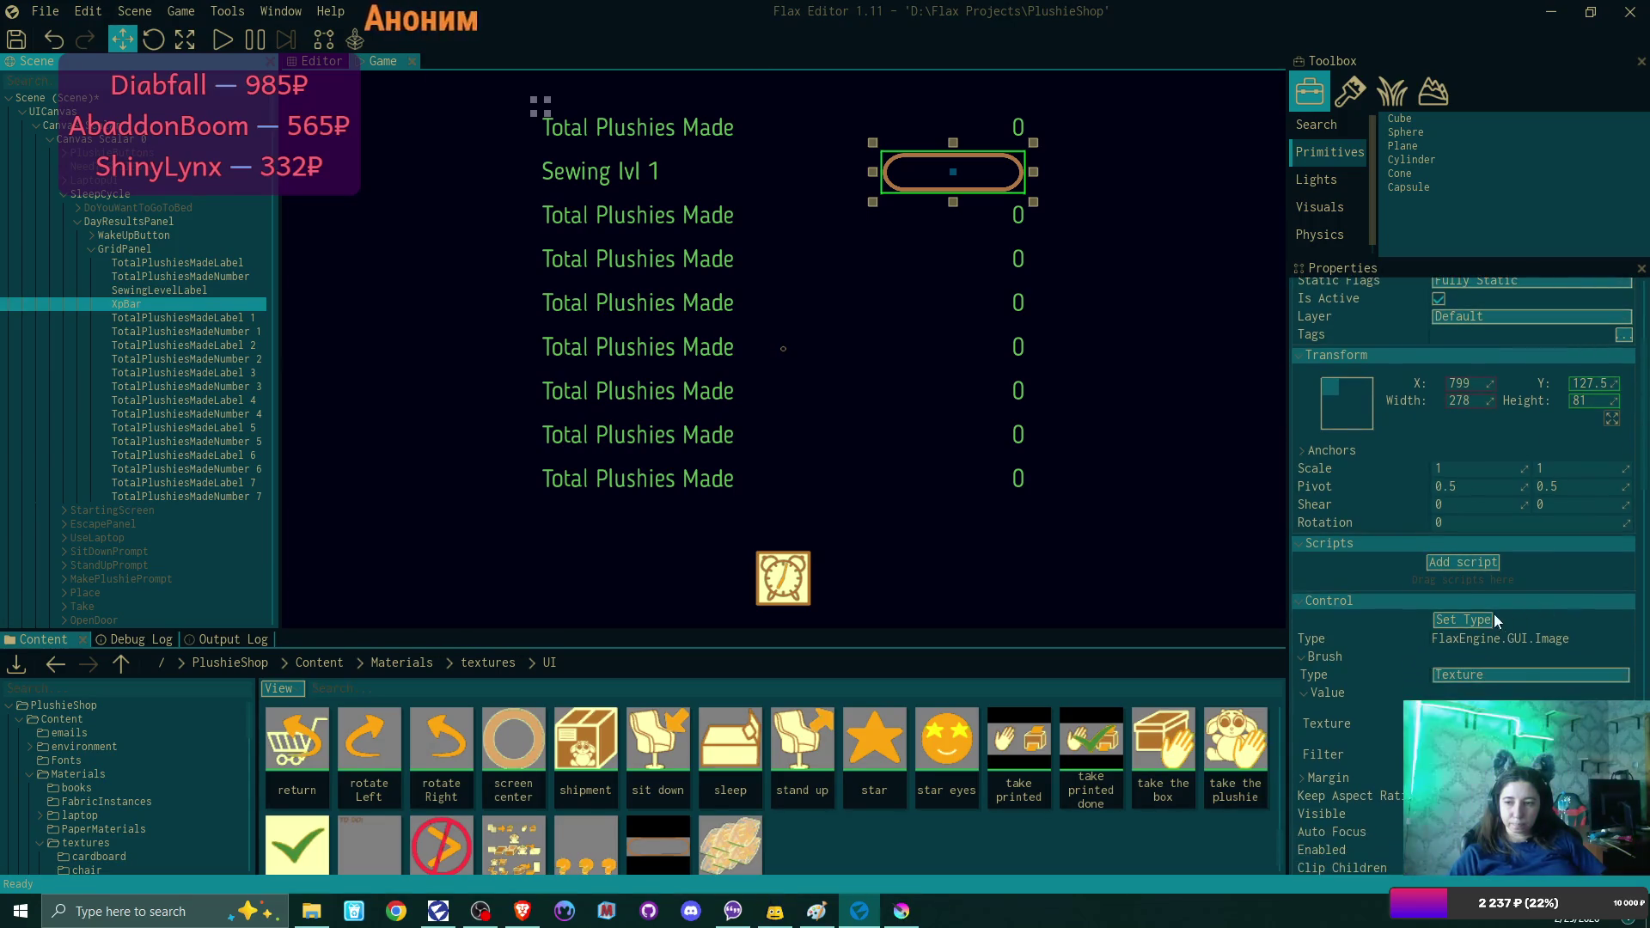
pyautogui.click(1458, 623)
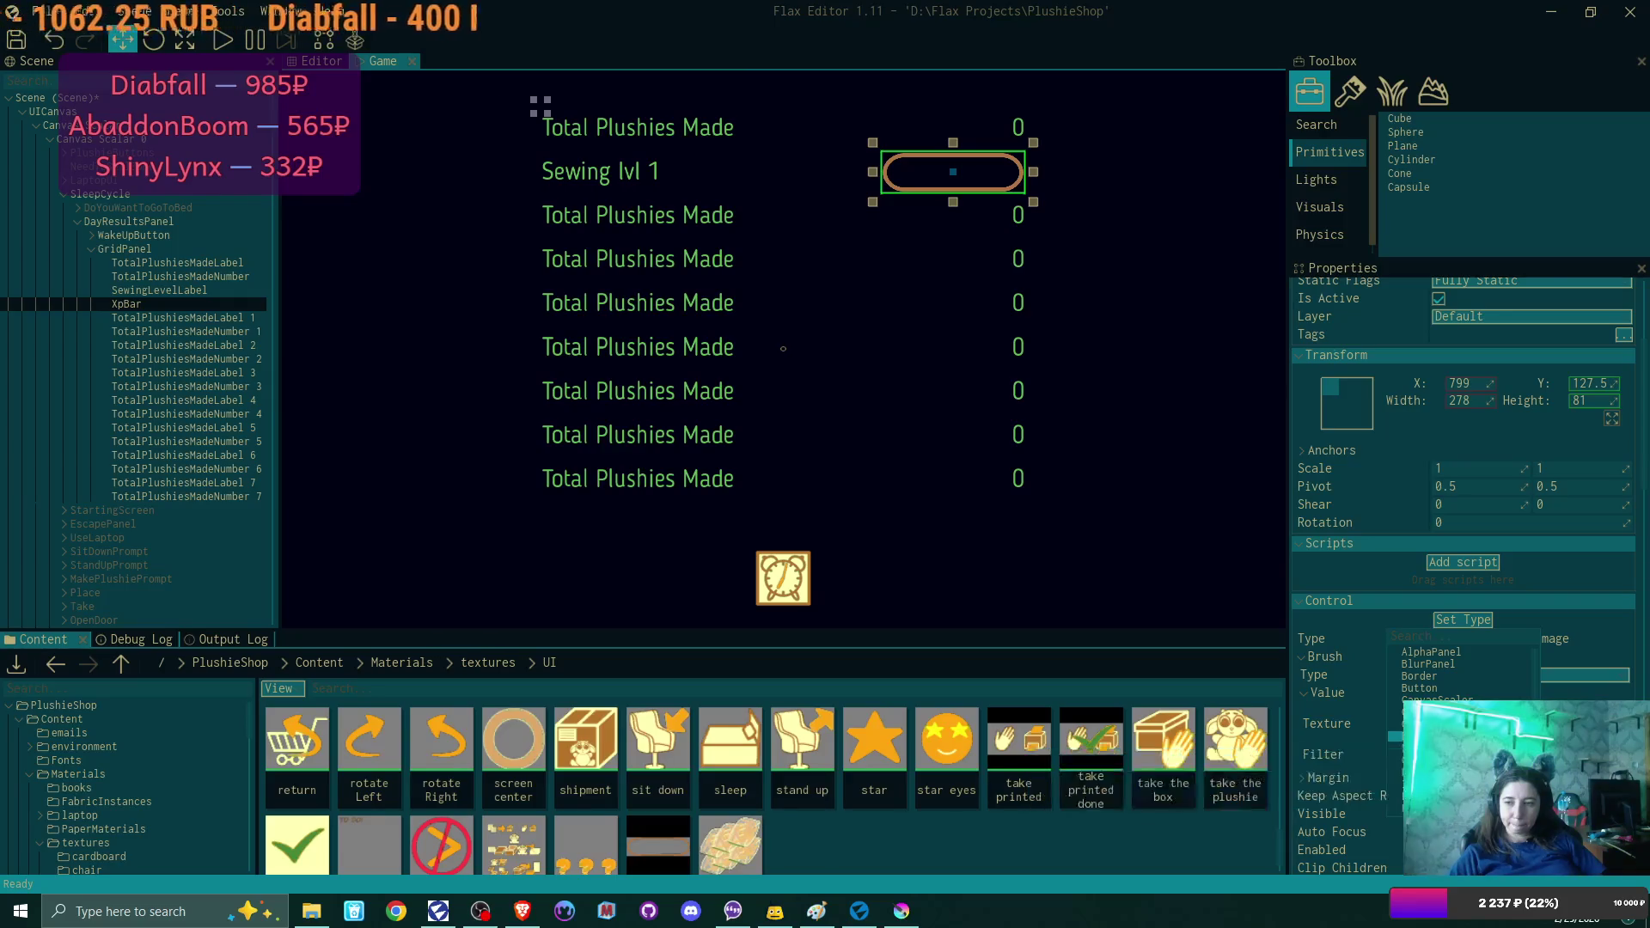
pyautogui.scroll(-2, 1461, 688)
pyautogui.click(1444, 731)
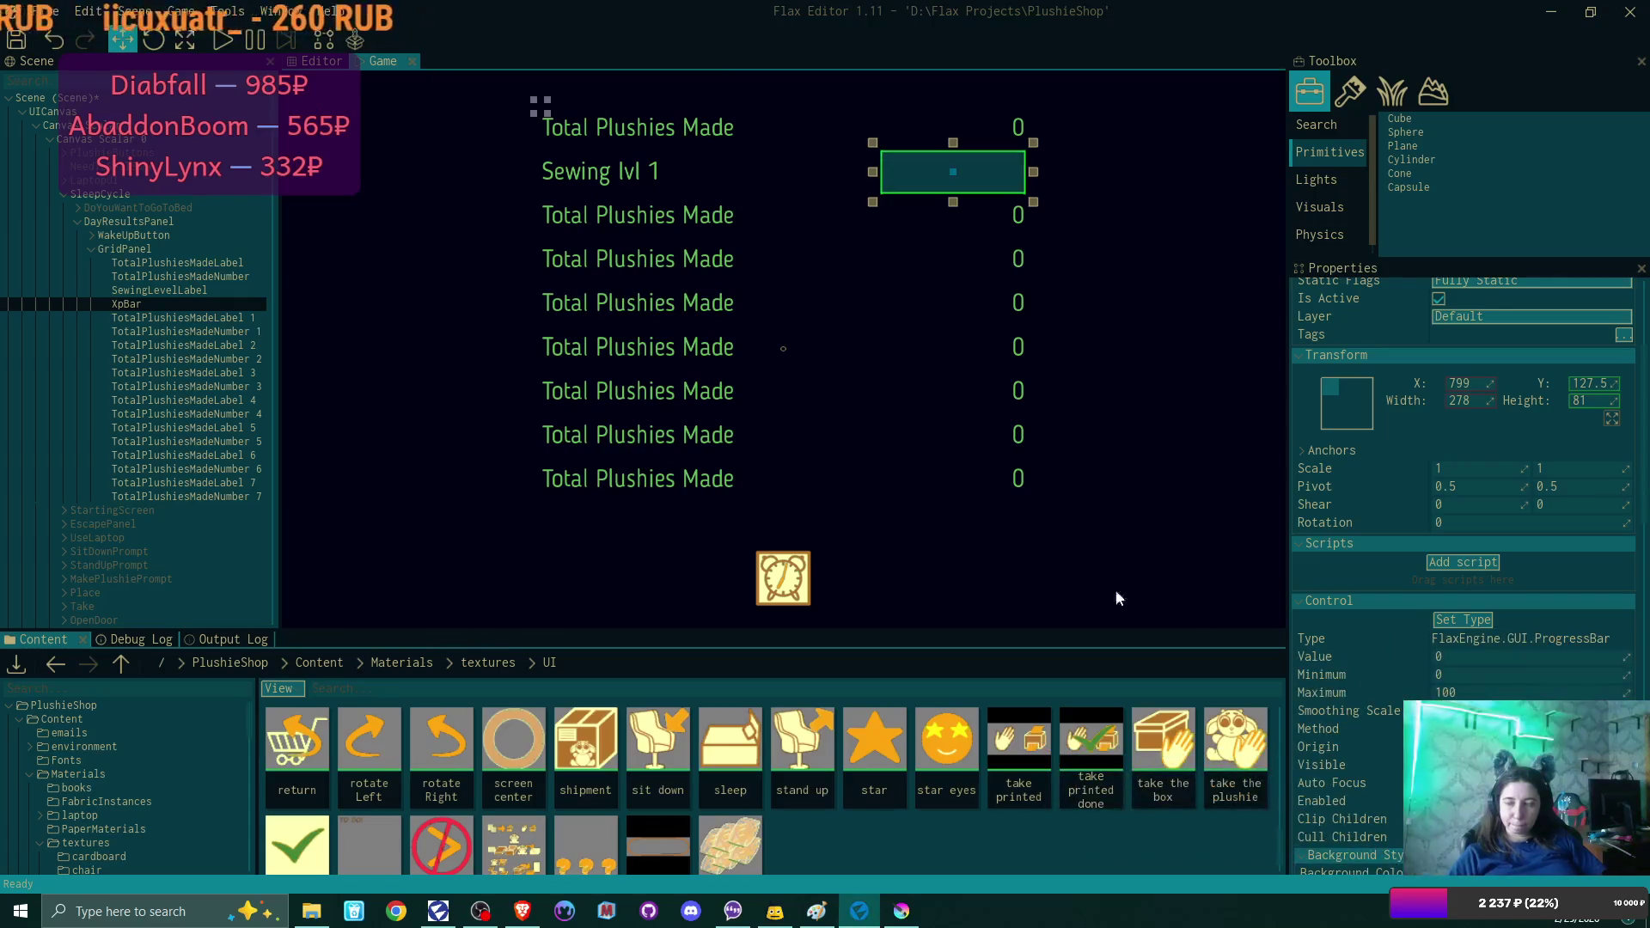
# Add a child UI Control named xpBarImgae under XpBar and set its type to Image.
pyautogui.rightClick(130, 307)
pyautogui.moveTo(285, 577)
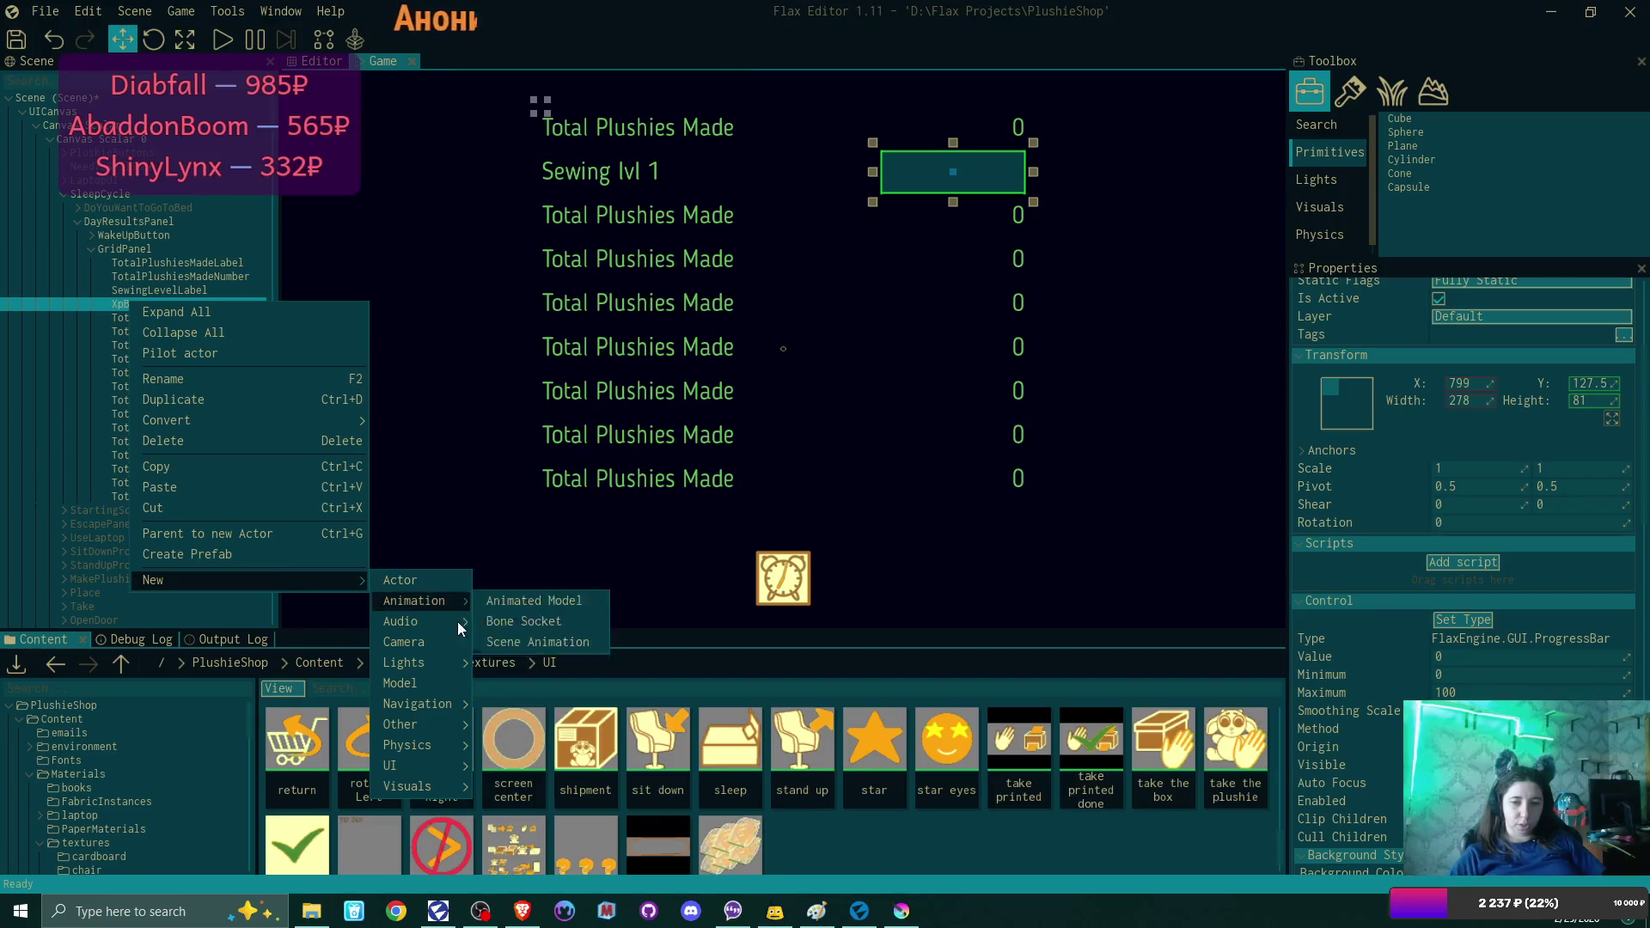
pyautogui.moveTo(422, 766)
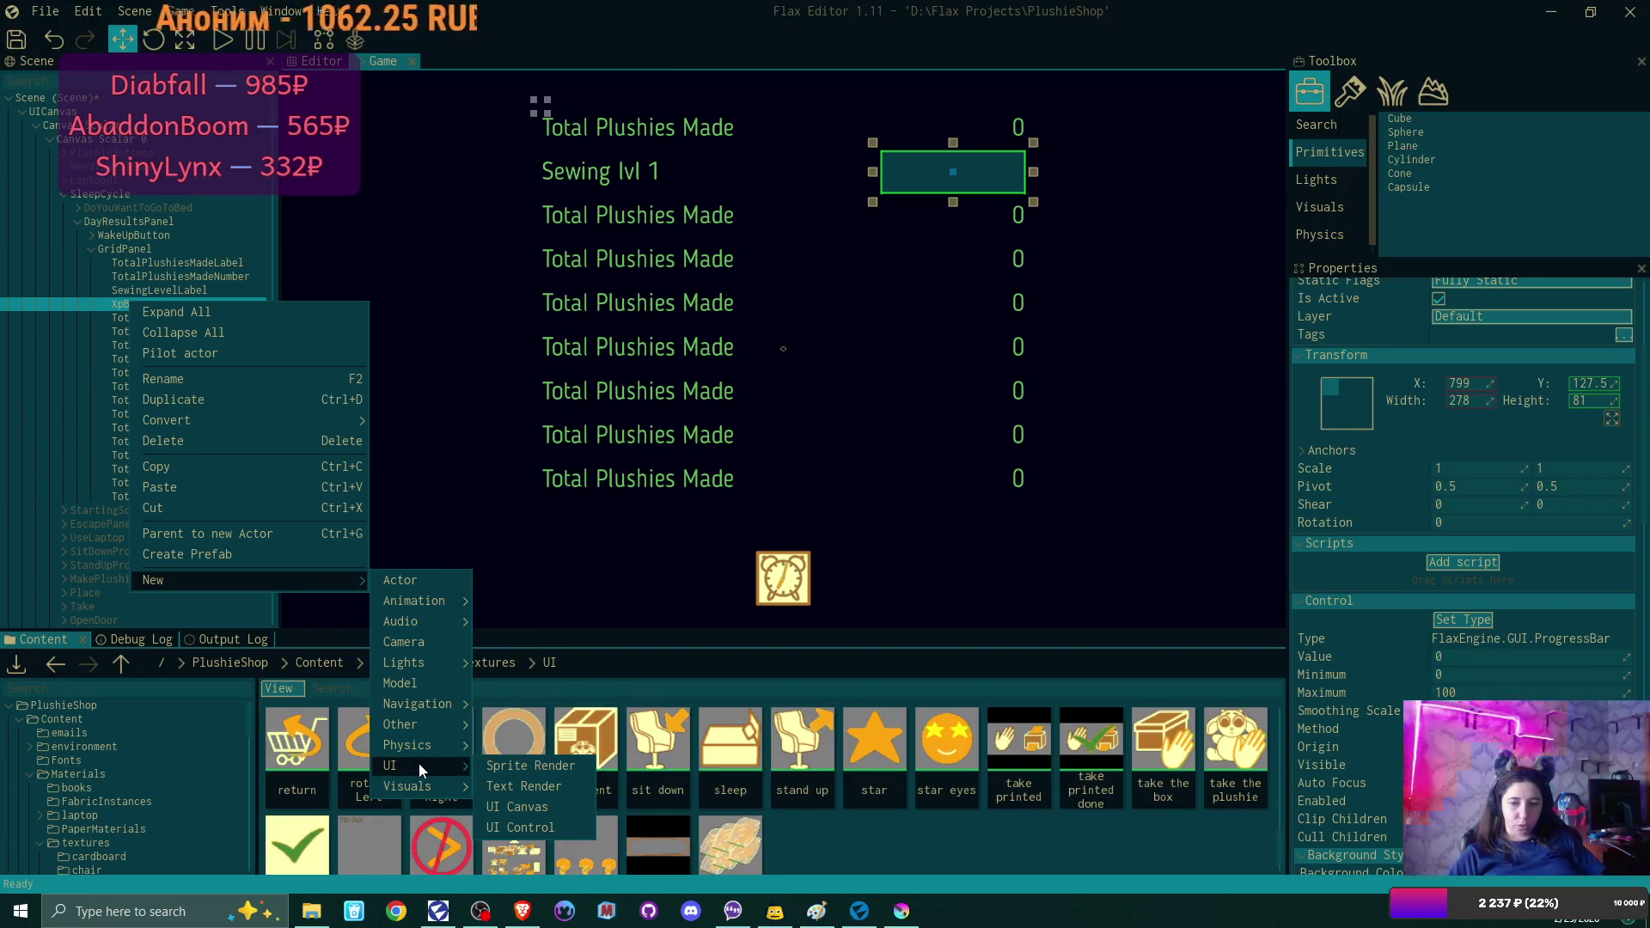
pyautogui.click(540, 829)
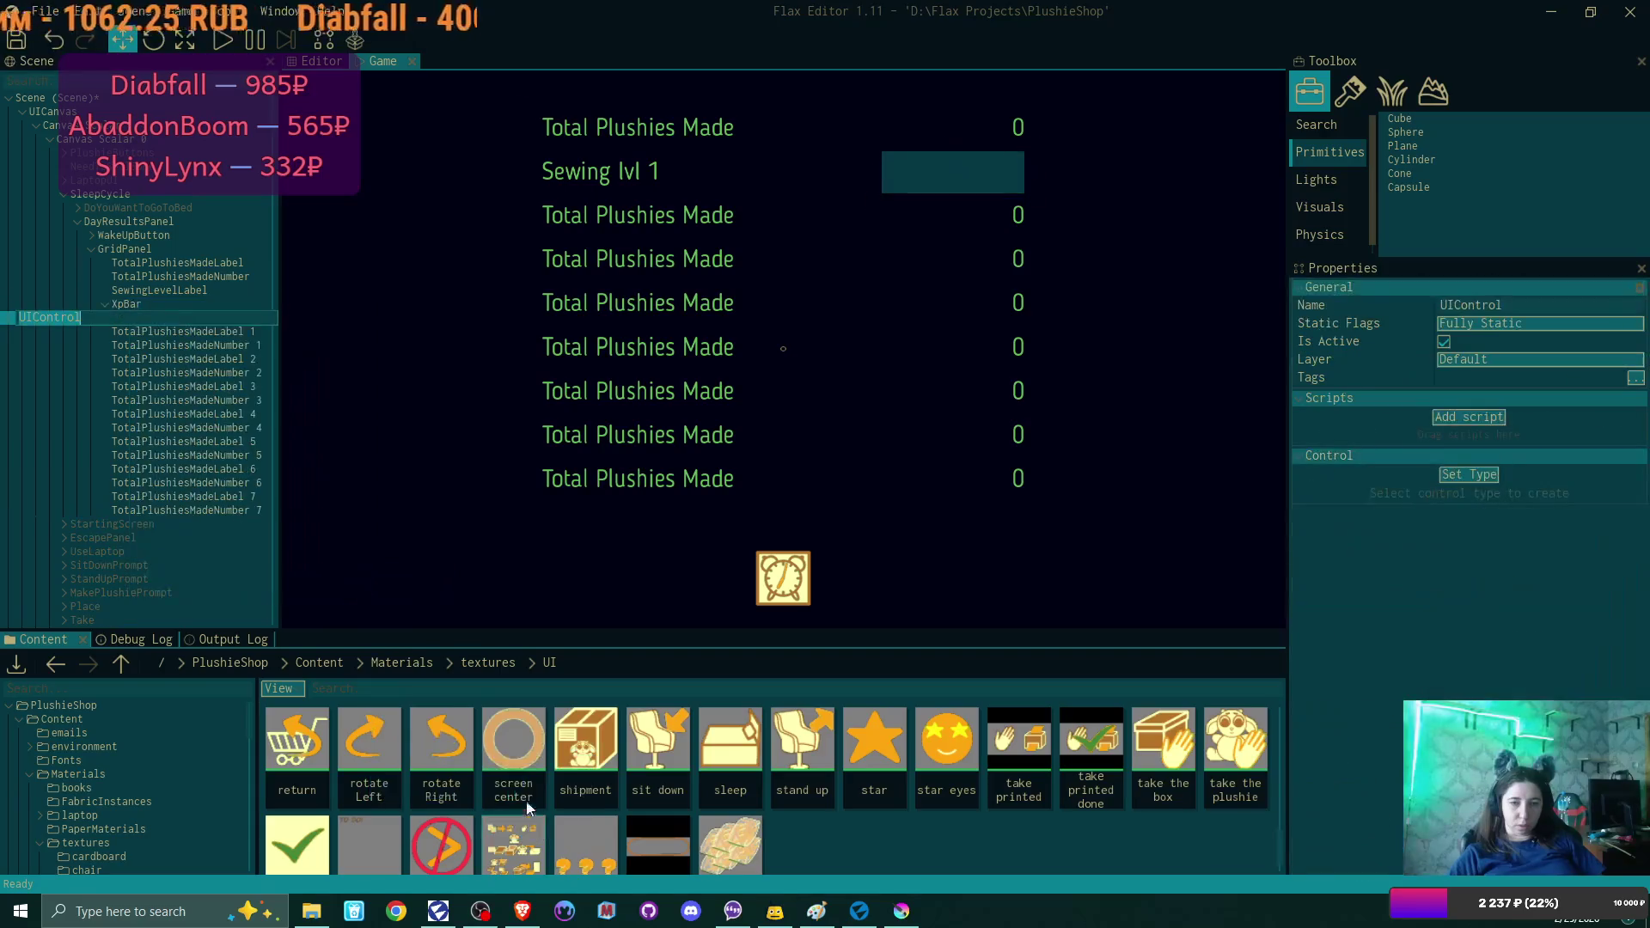
pyautogui.write('xp')
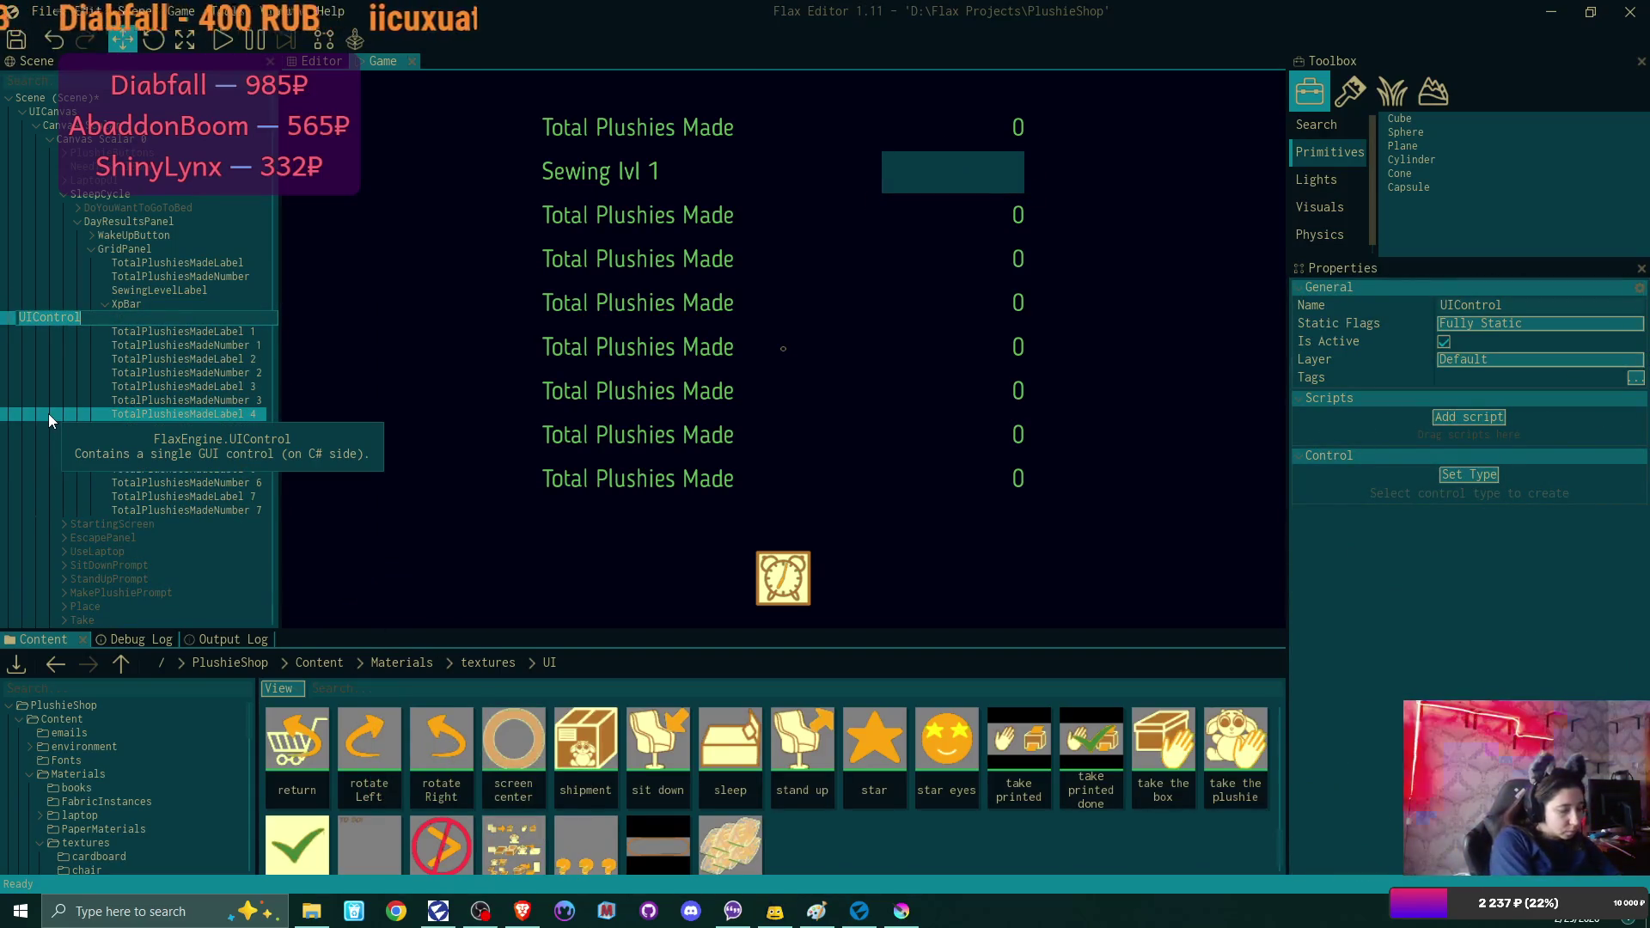
pyautogui.write('Ba')
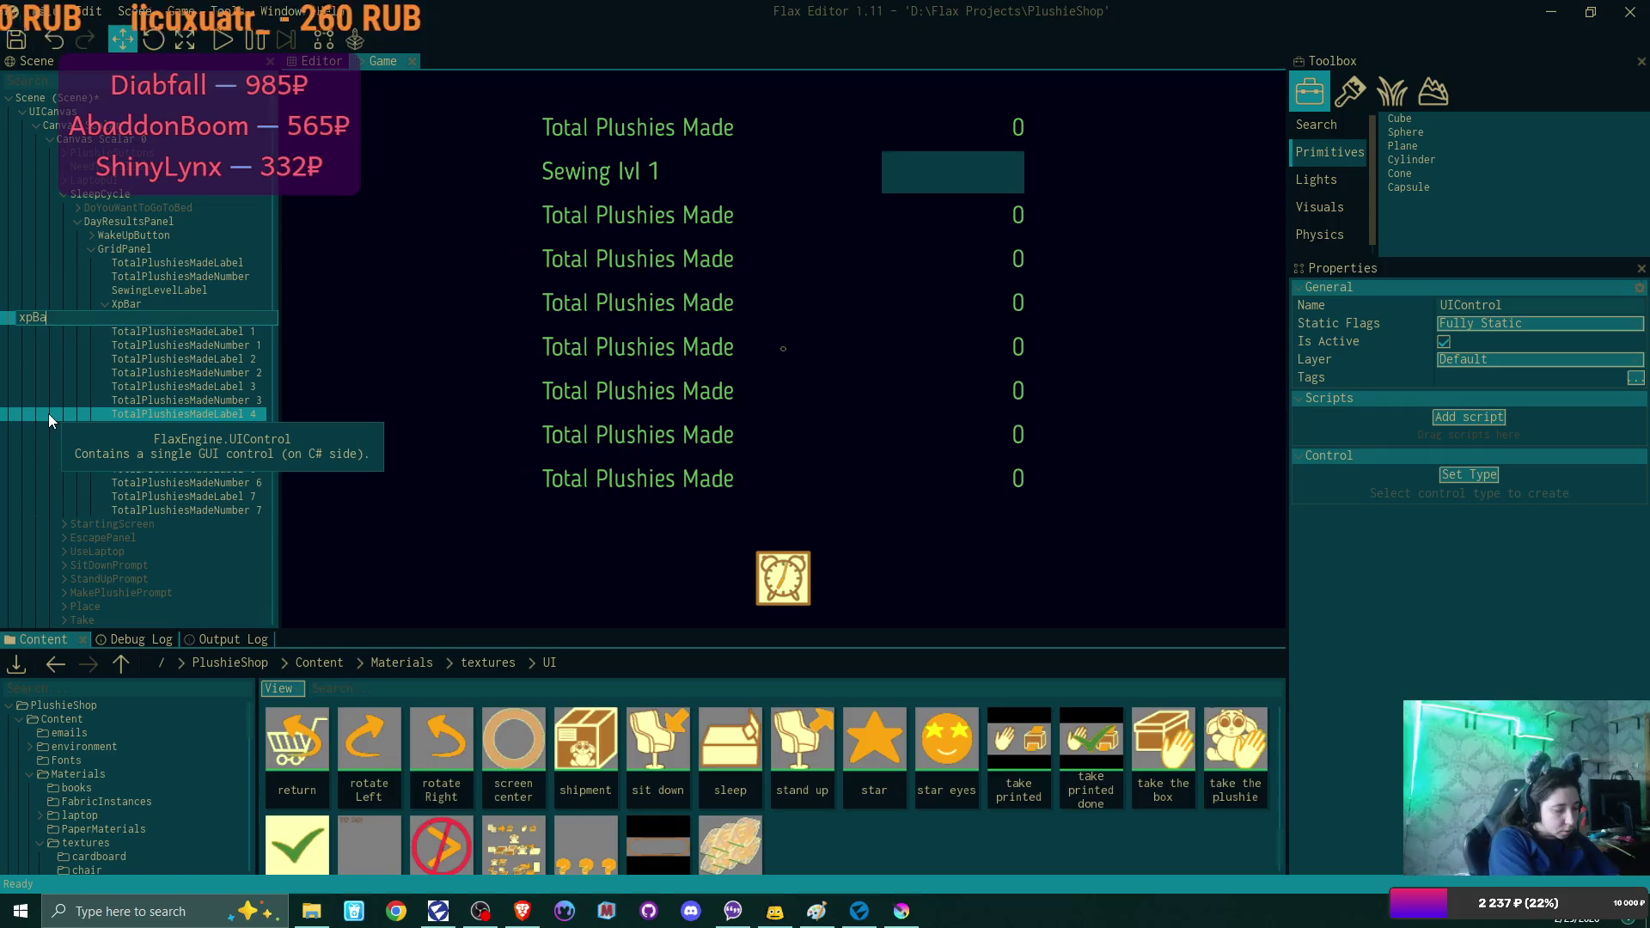
pyautogui.write('rImgae')
pyautogui.press('Return')
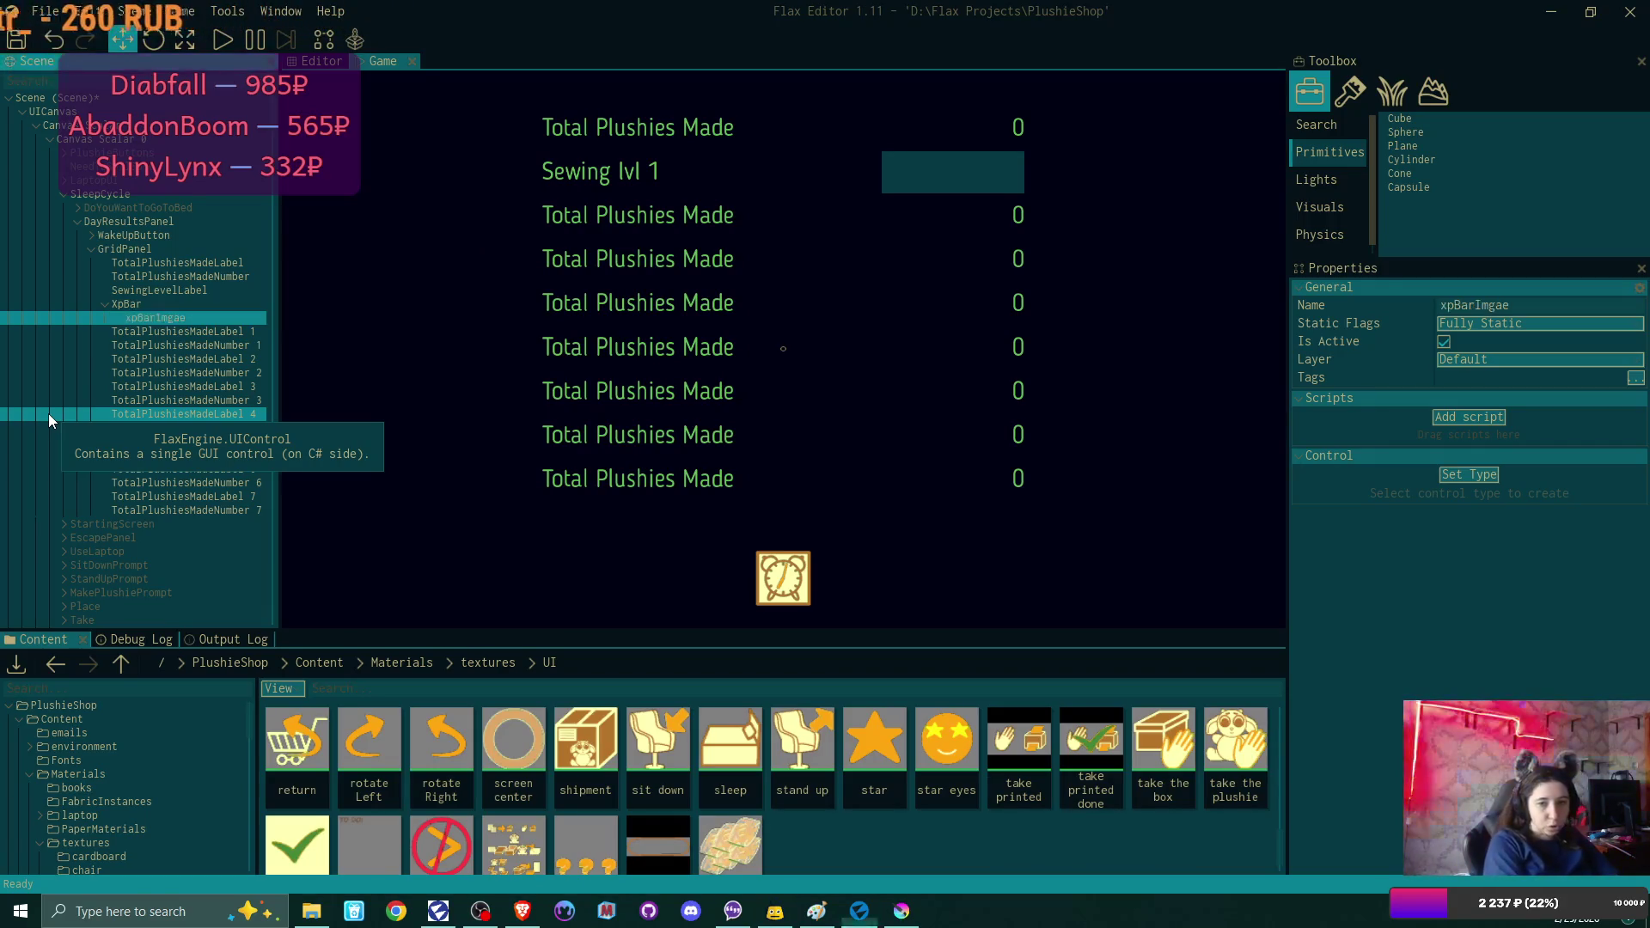
pyautogui.click(1478, 475)
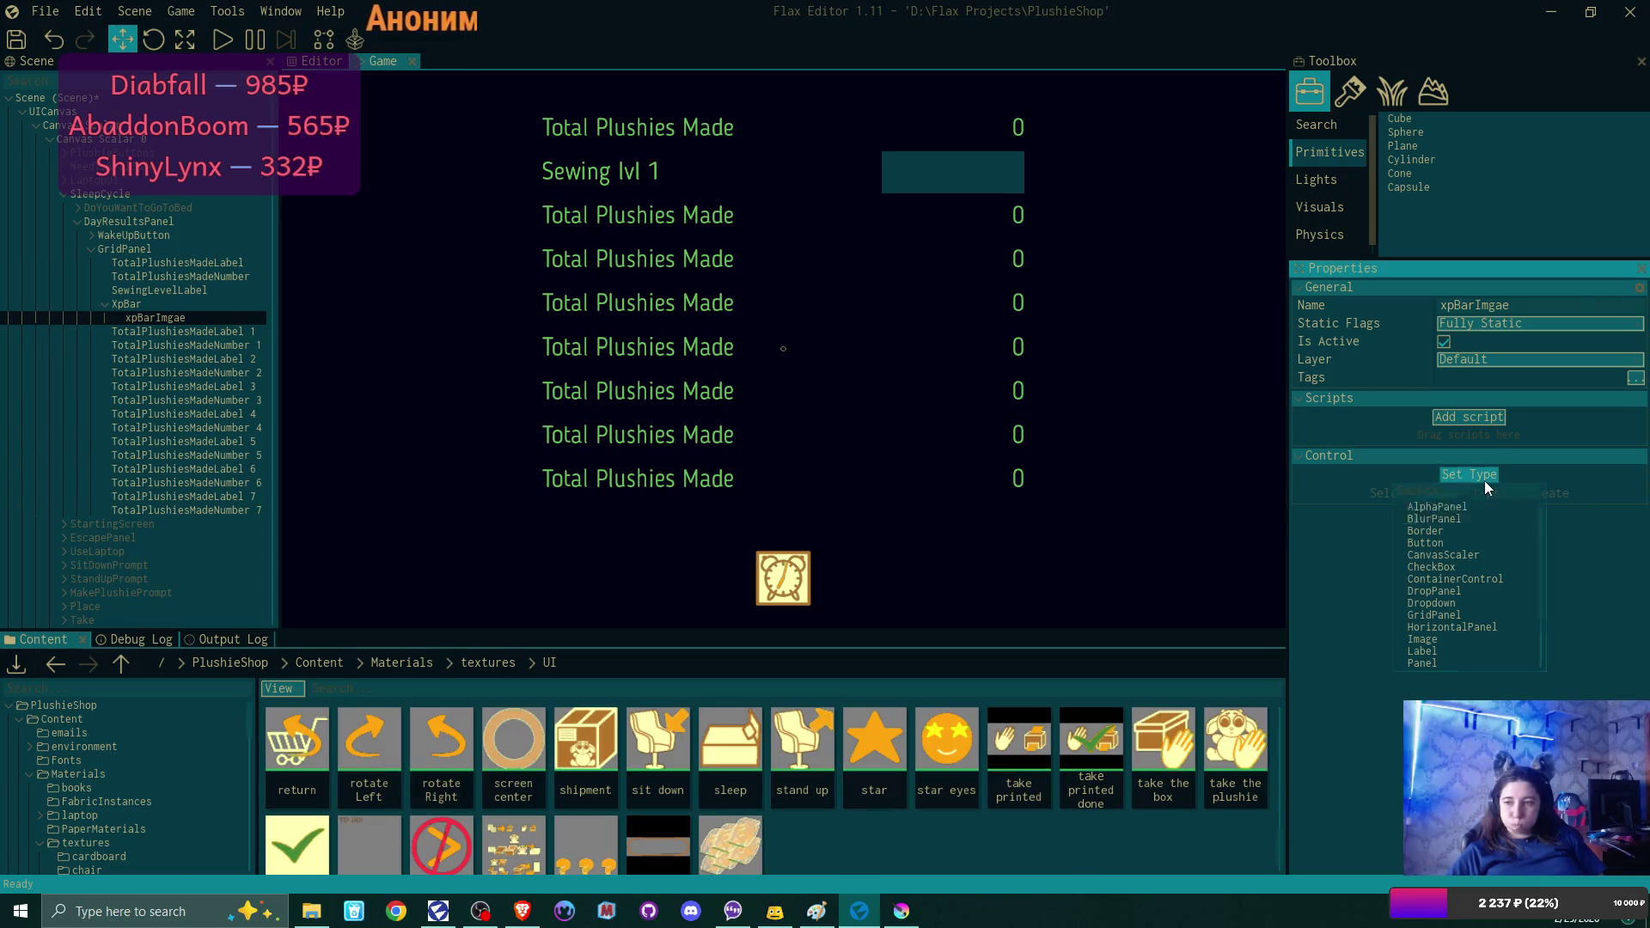
pyautogui.click(1477, 636)
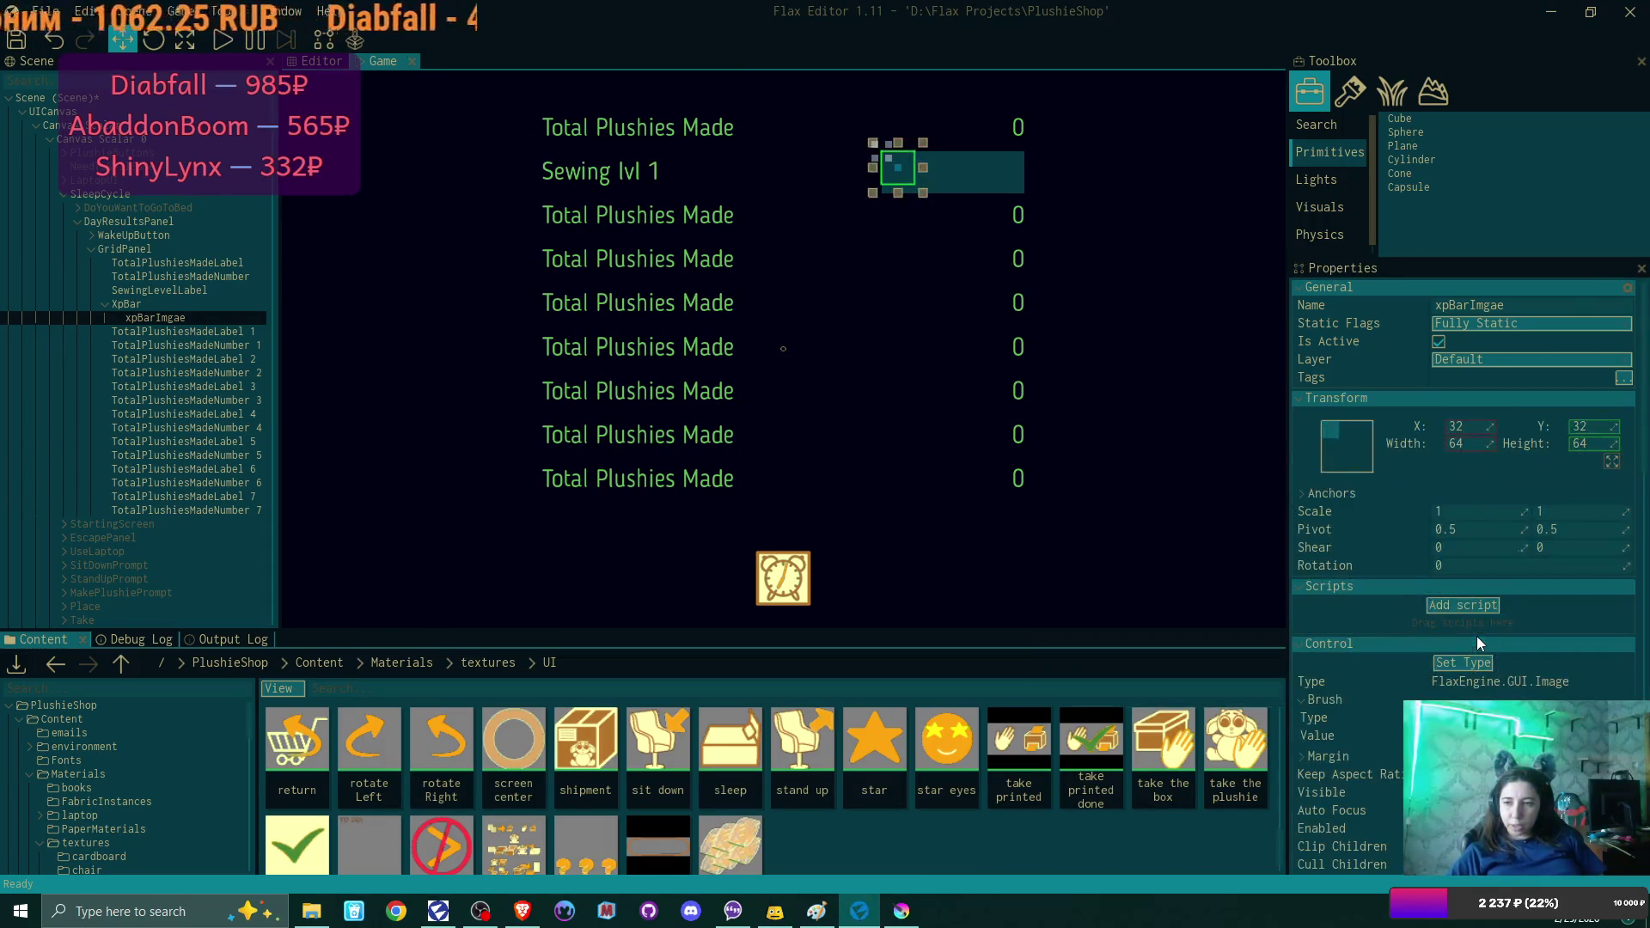
# Give xpBarImgae a Texture brush using the xp bar texture.
pyautogui.scroll(-3, 1507, 600)
pyautogui.click(1498, 590)
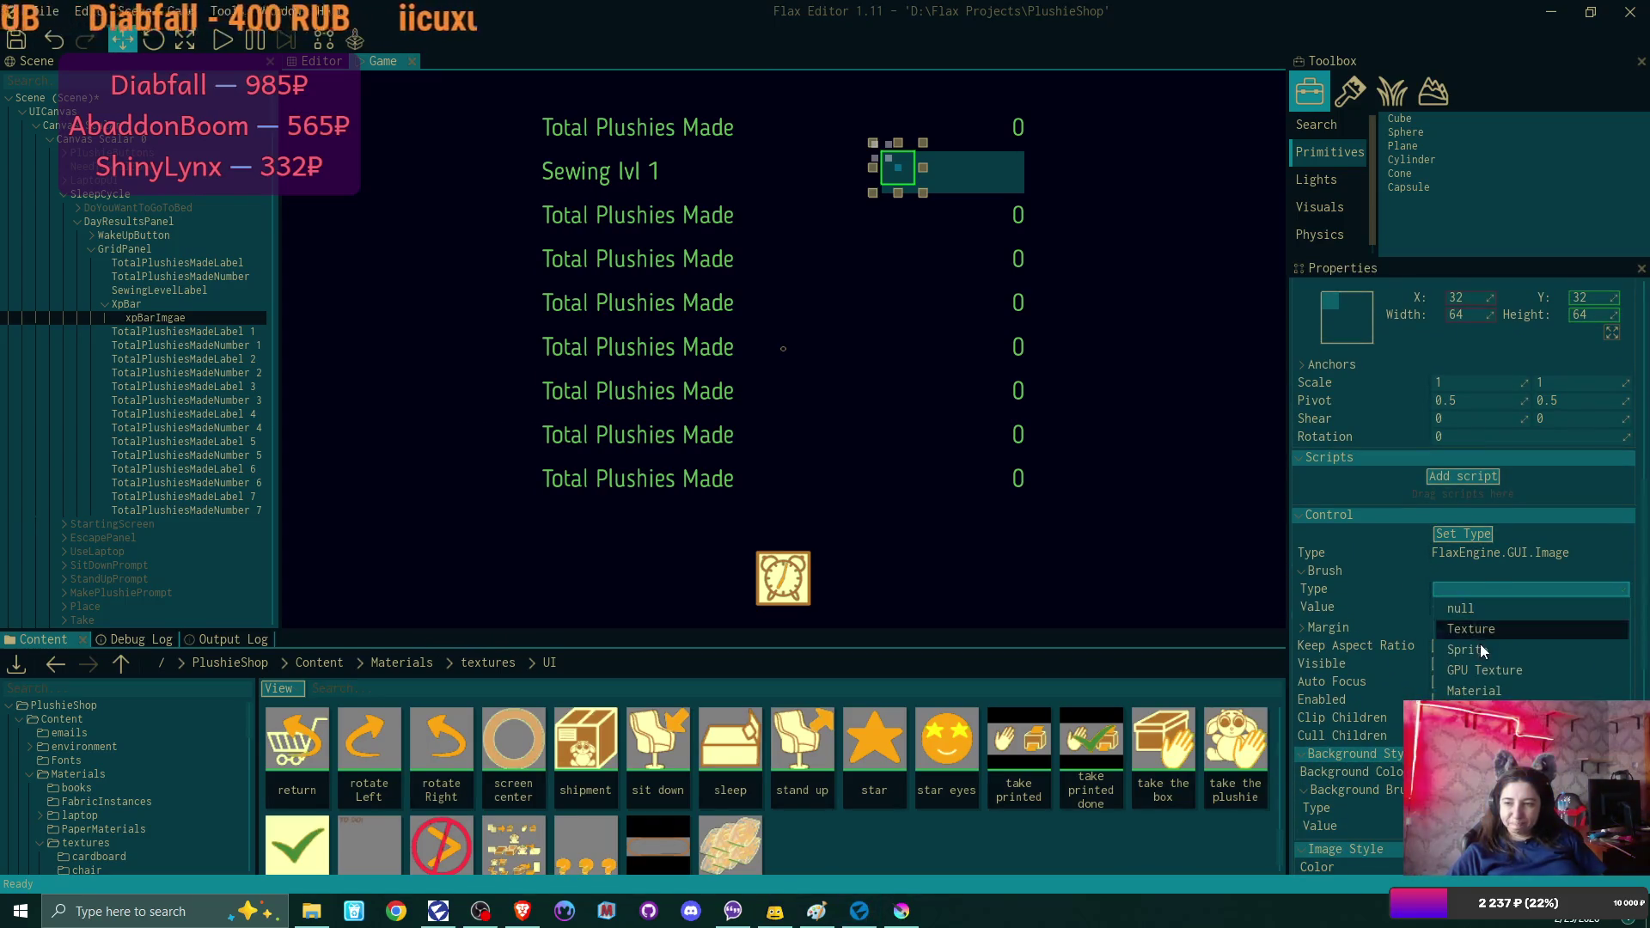
pyautogui.click(1479, 638)
pyautogui.scroll(-1, 762, 751)
pyautogui.moveTo(658, 787)
pyautogui.mouseDown()
pyautogui.moveTo(1074, 688)
pyautogui.moveTo(1453, 638)
pyautogui.mouseUp()
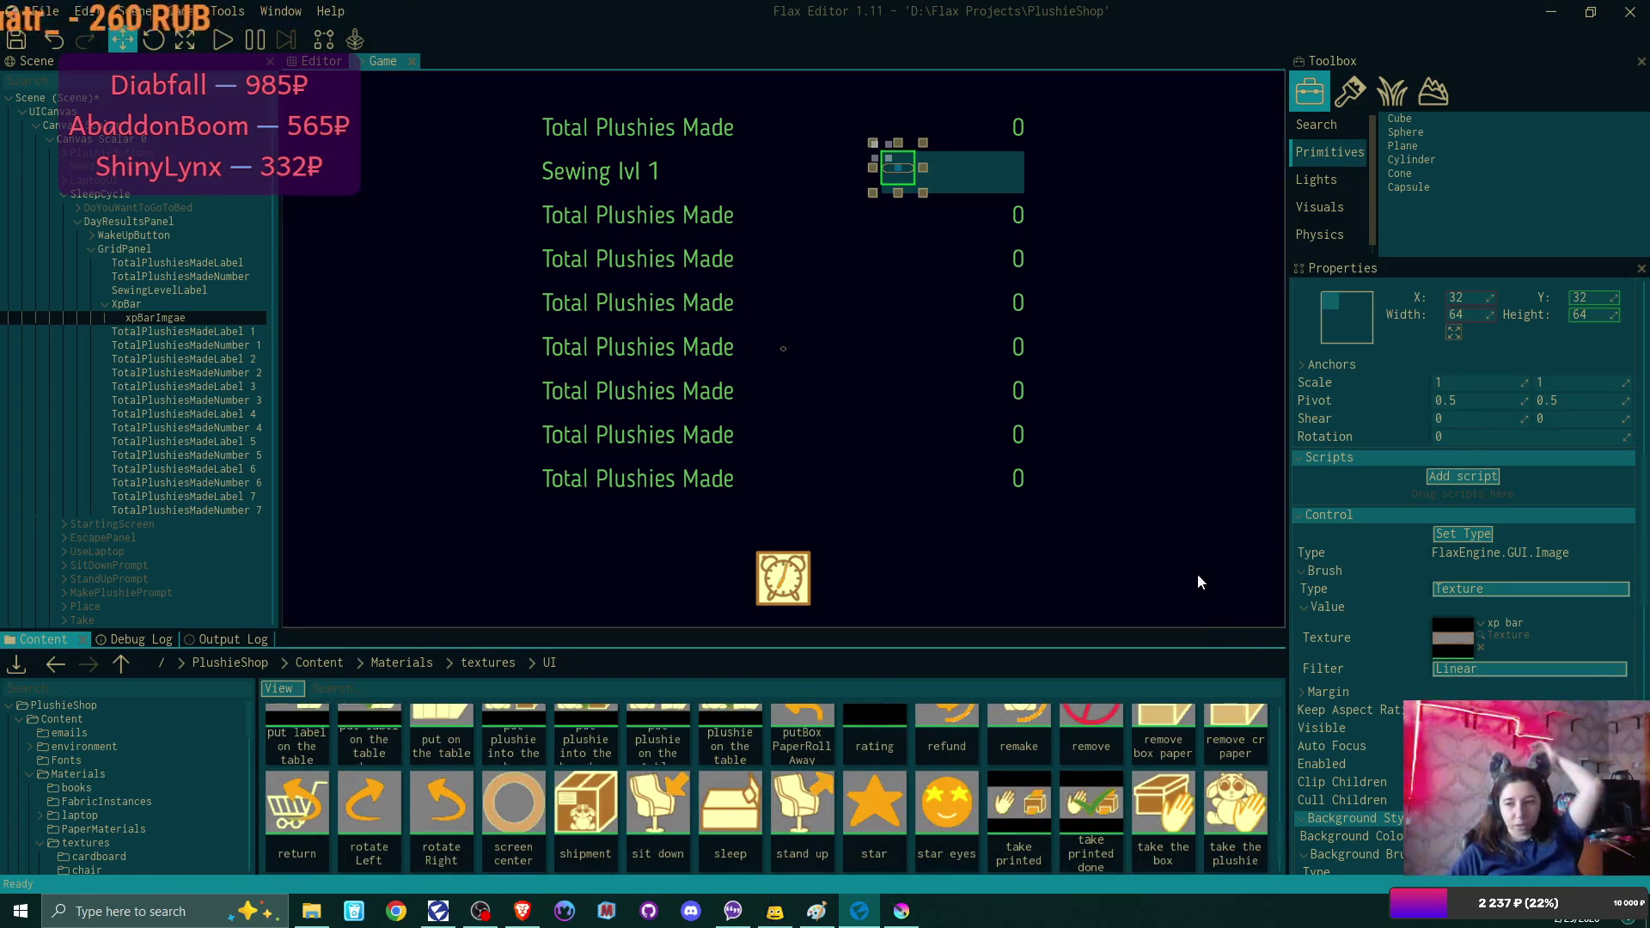
# Stretch xpBarImgae over XpBar with Right and Bottom offsets of 0, then select DayResultsPanel.
pyautogui.click(1353, 326)
pyautogui.click(1506, 499)
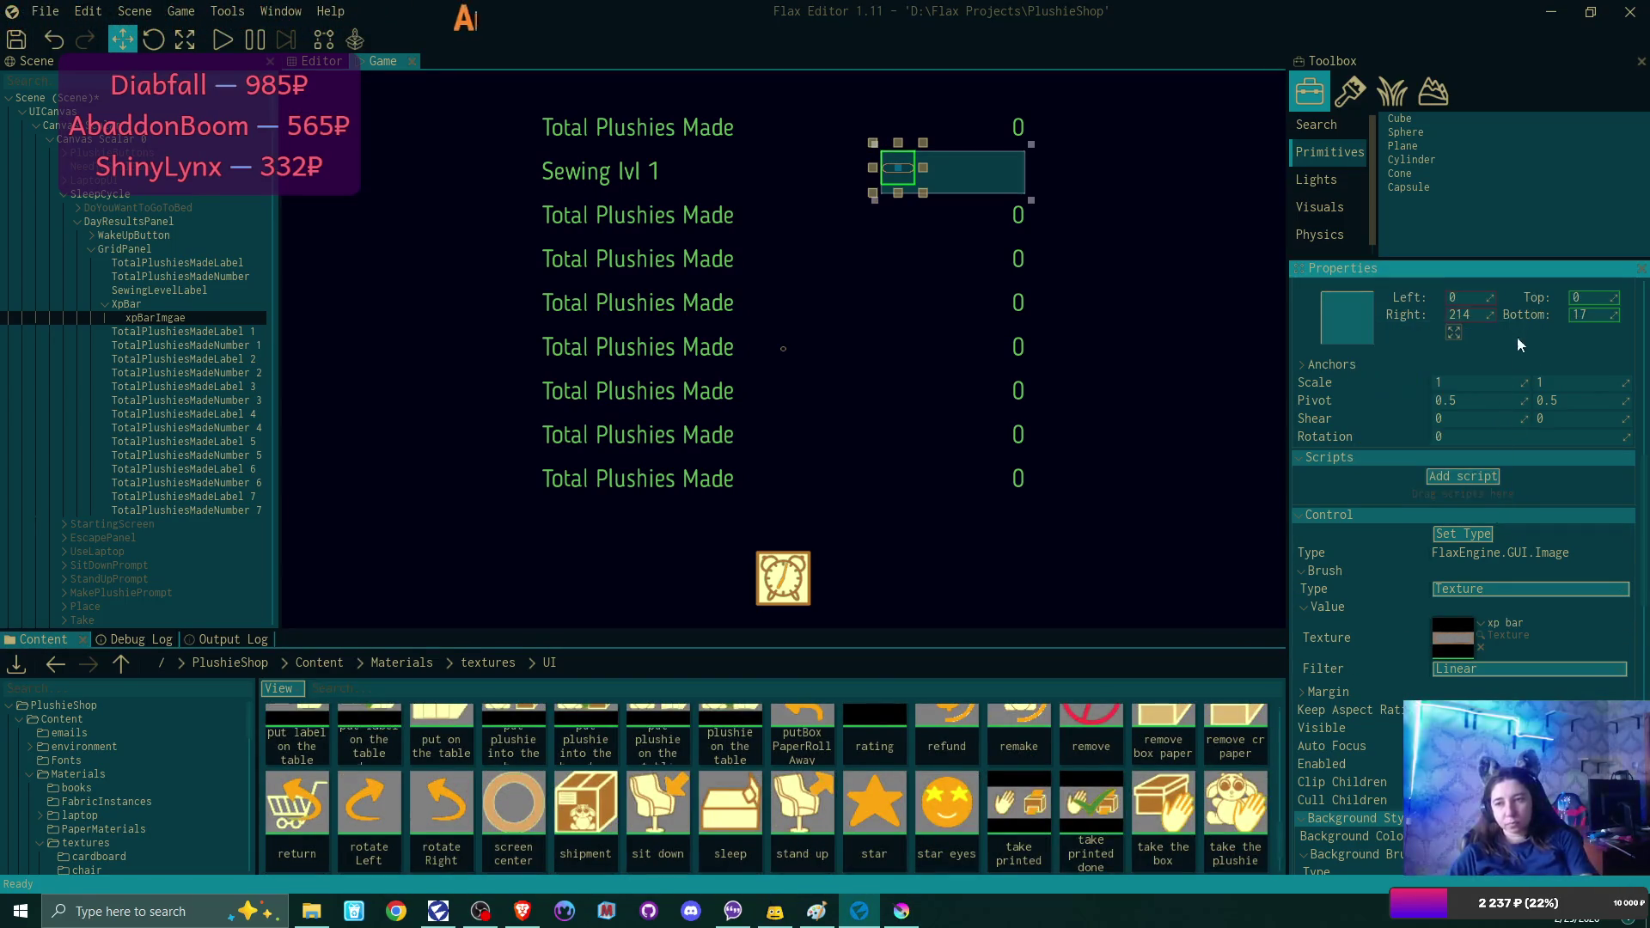
pyautogui.click(1477, 313)
pyautogui.write('0')
pyautogui.press('Tab')
pyautogui.write('0')
pyautogui.press('Return')
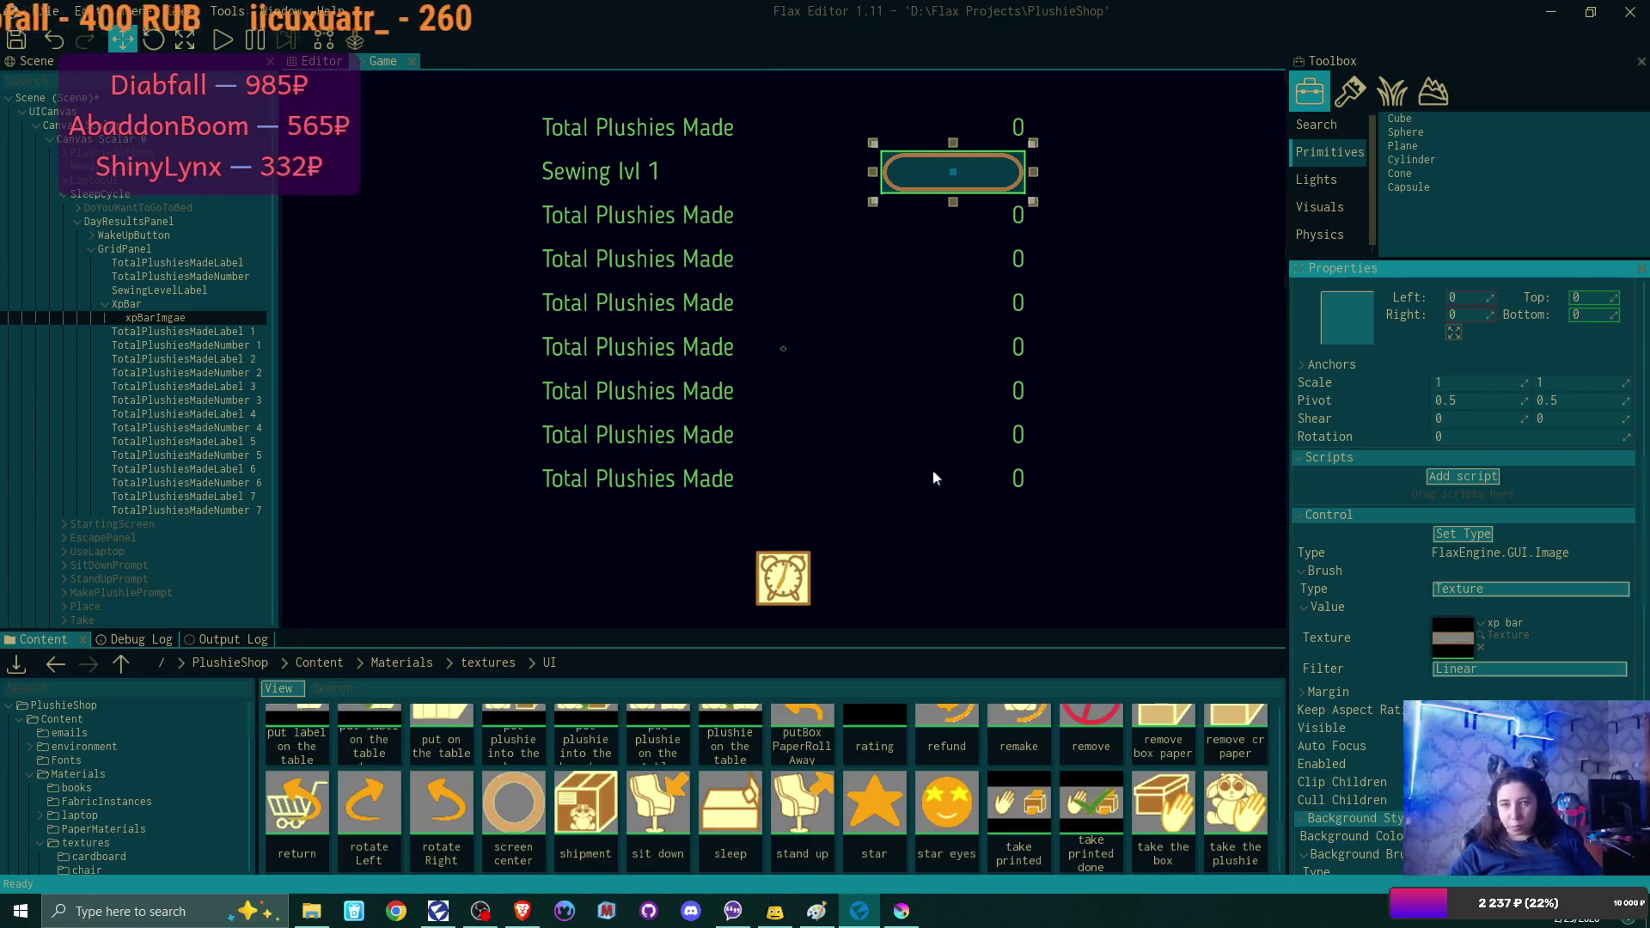
pyautogui.click(156, 221)
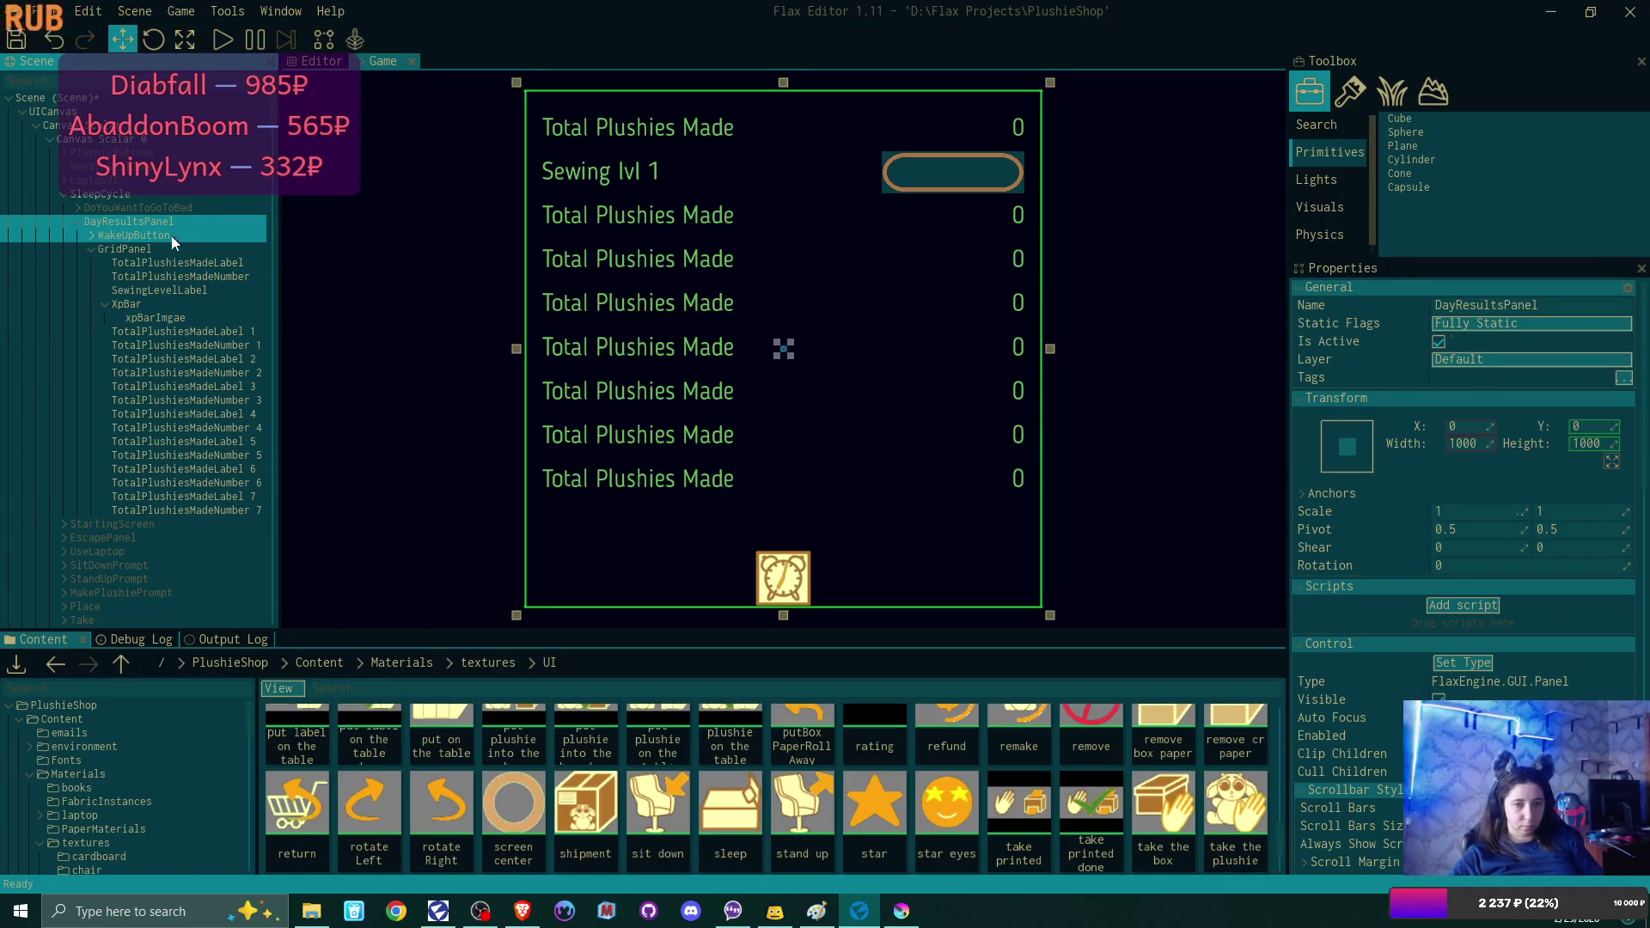
pyautogui.click(147, 196)
pyautogui.scroll(-5, 1592, 674)
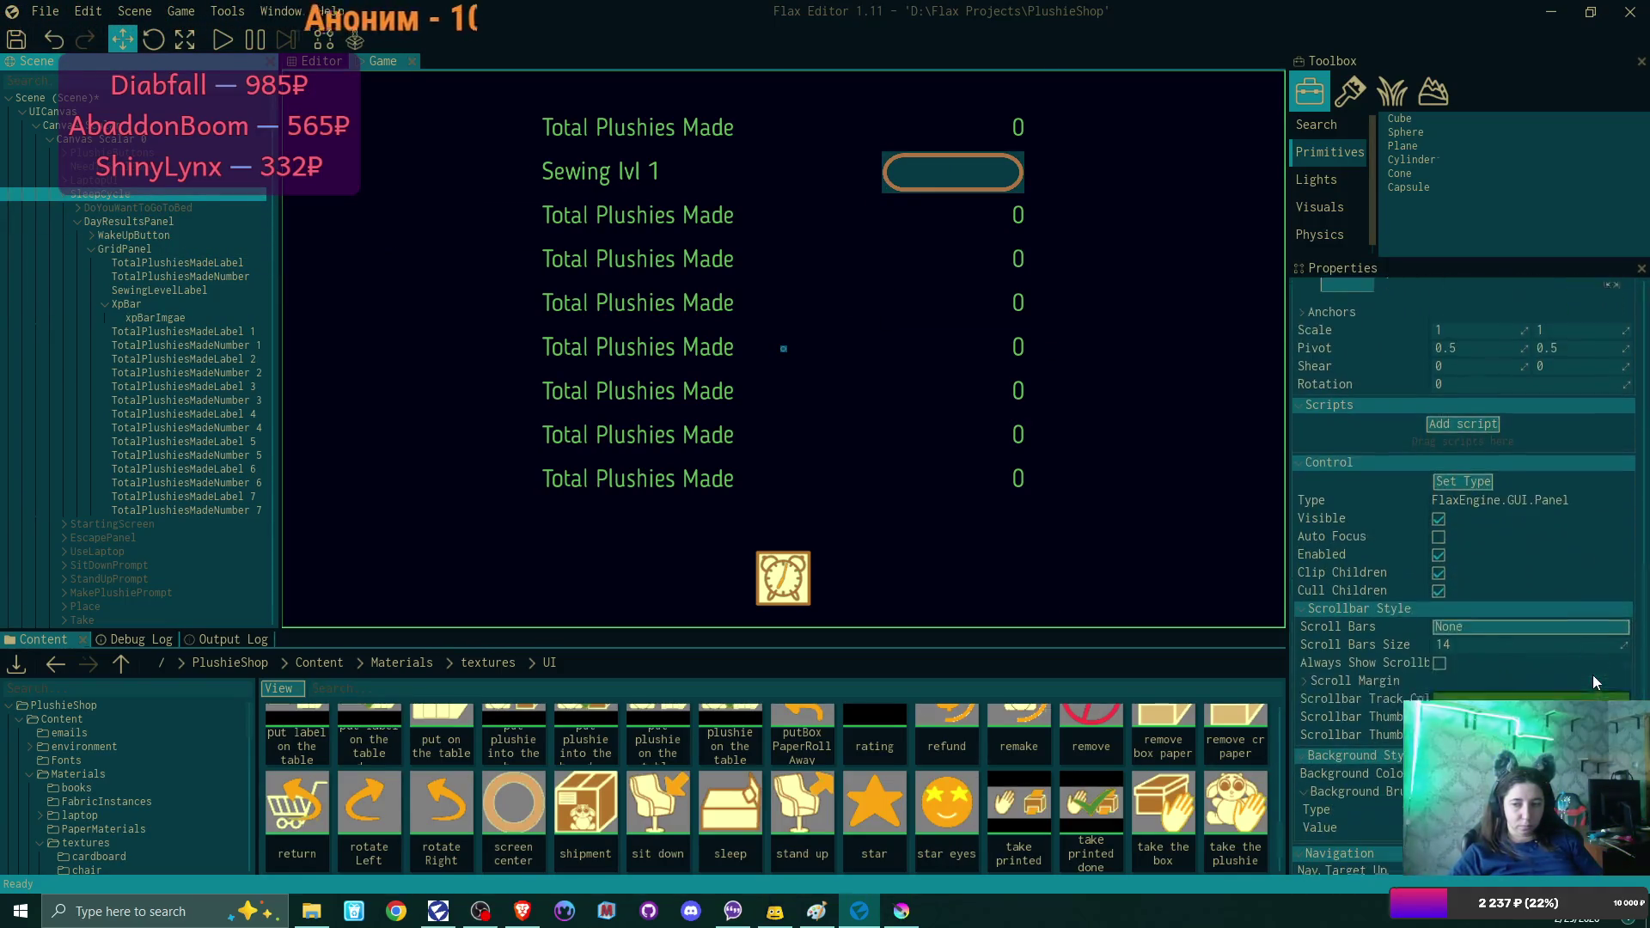
pyautogui.click(1547, 701)
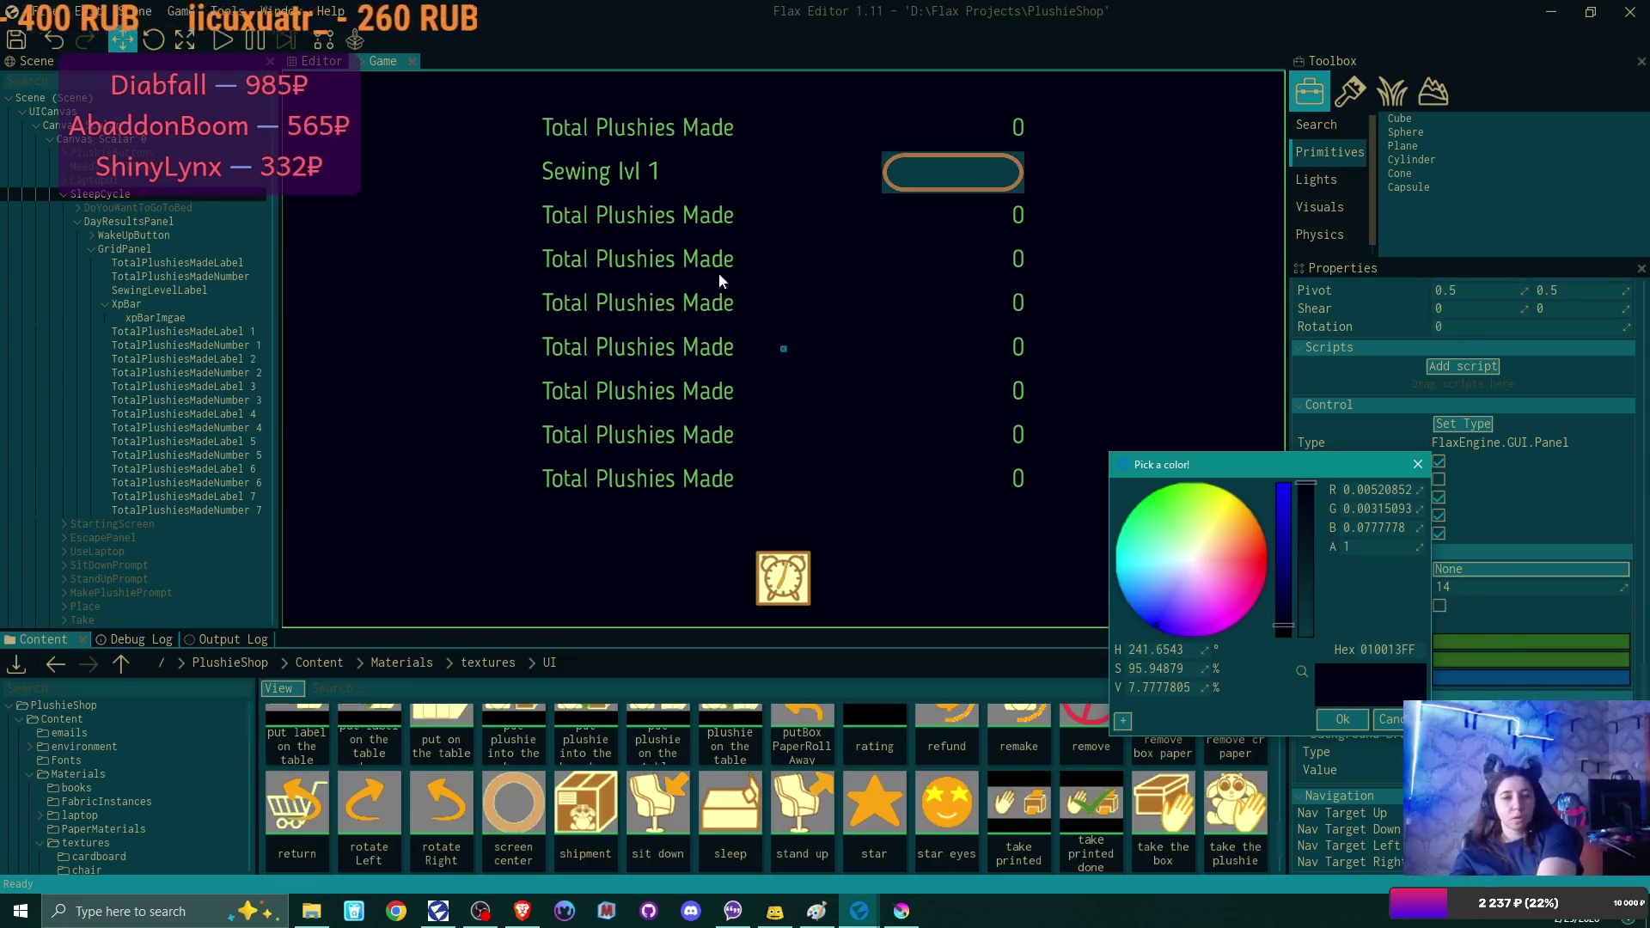
pyautogui.click(189, 319)
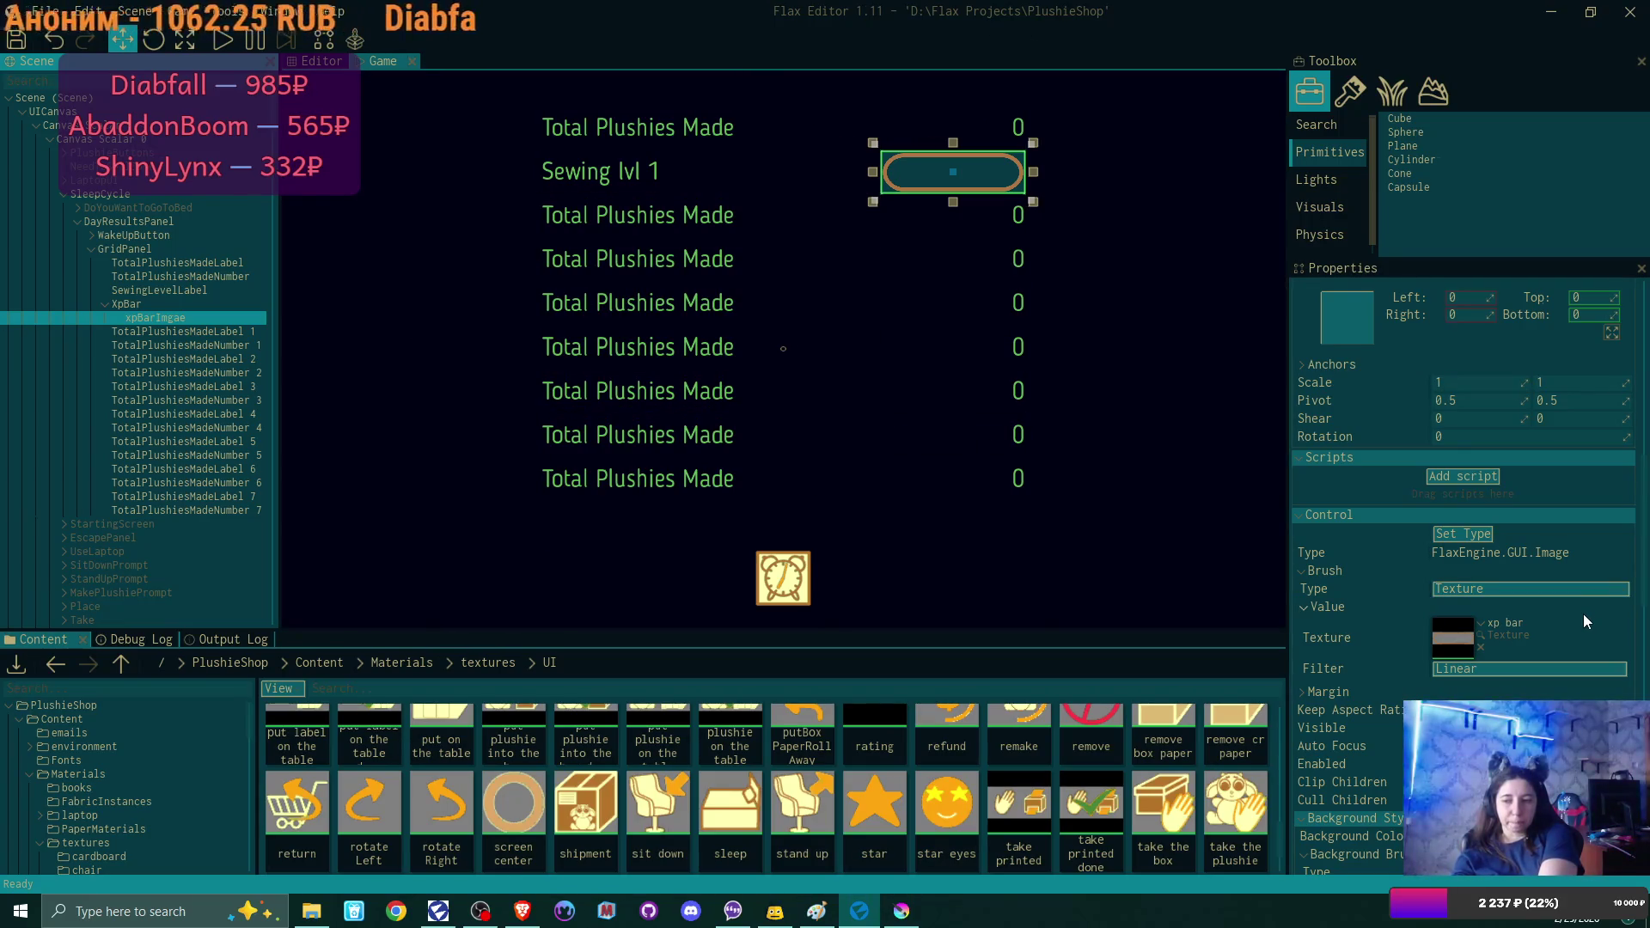
# Look through xpBarImgae's Margin and Brush Type settings, then select XpBar.
pyautogui.scroll(-1, 1580, 614)
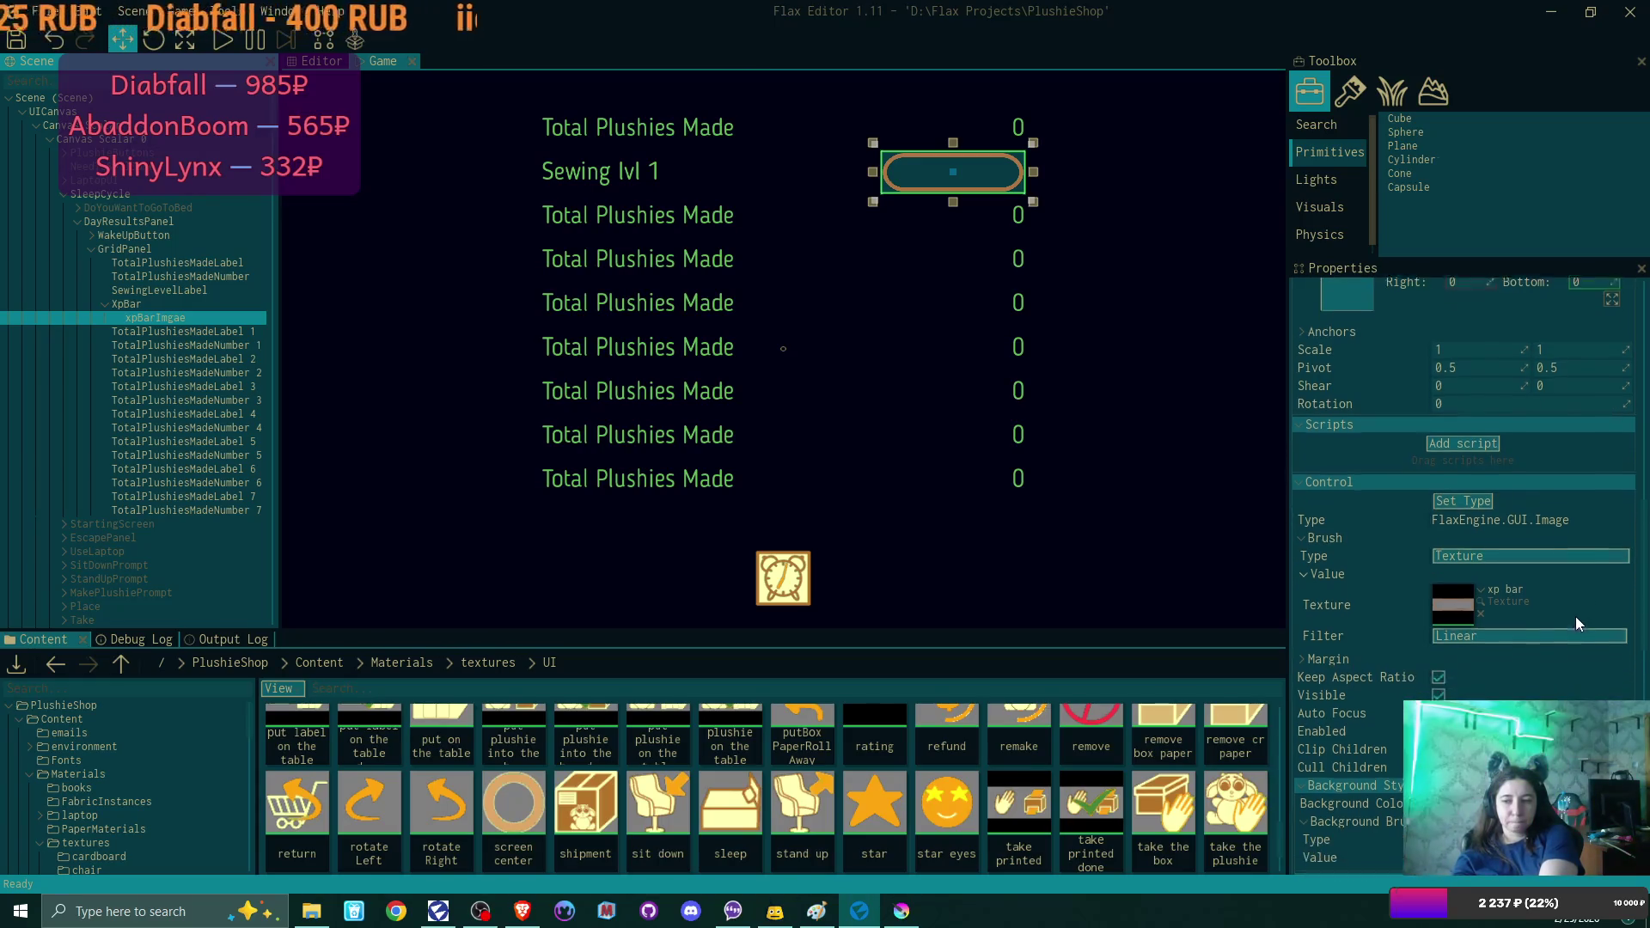
pyautogui.click(1305, 649)
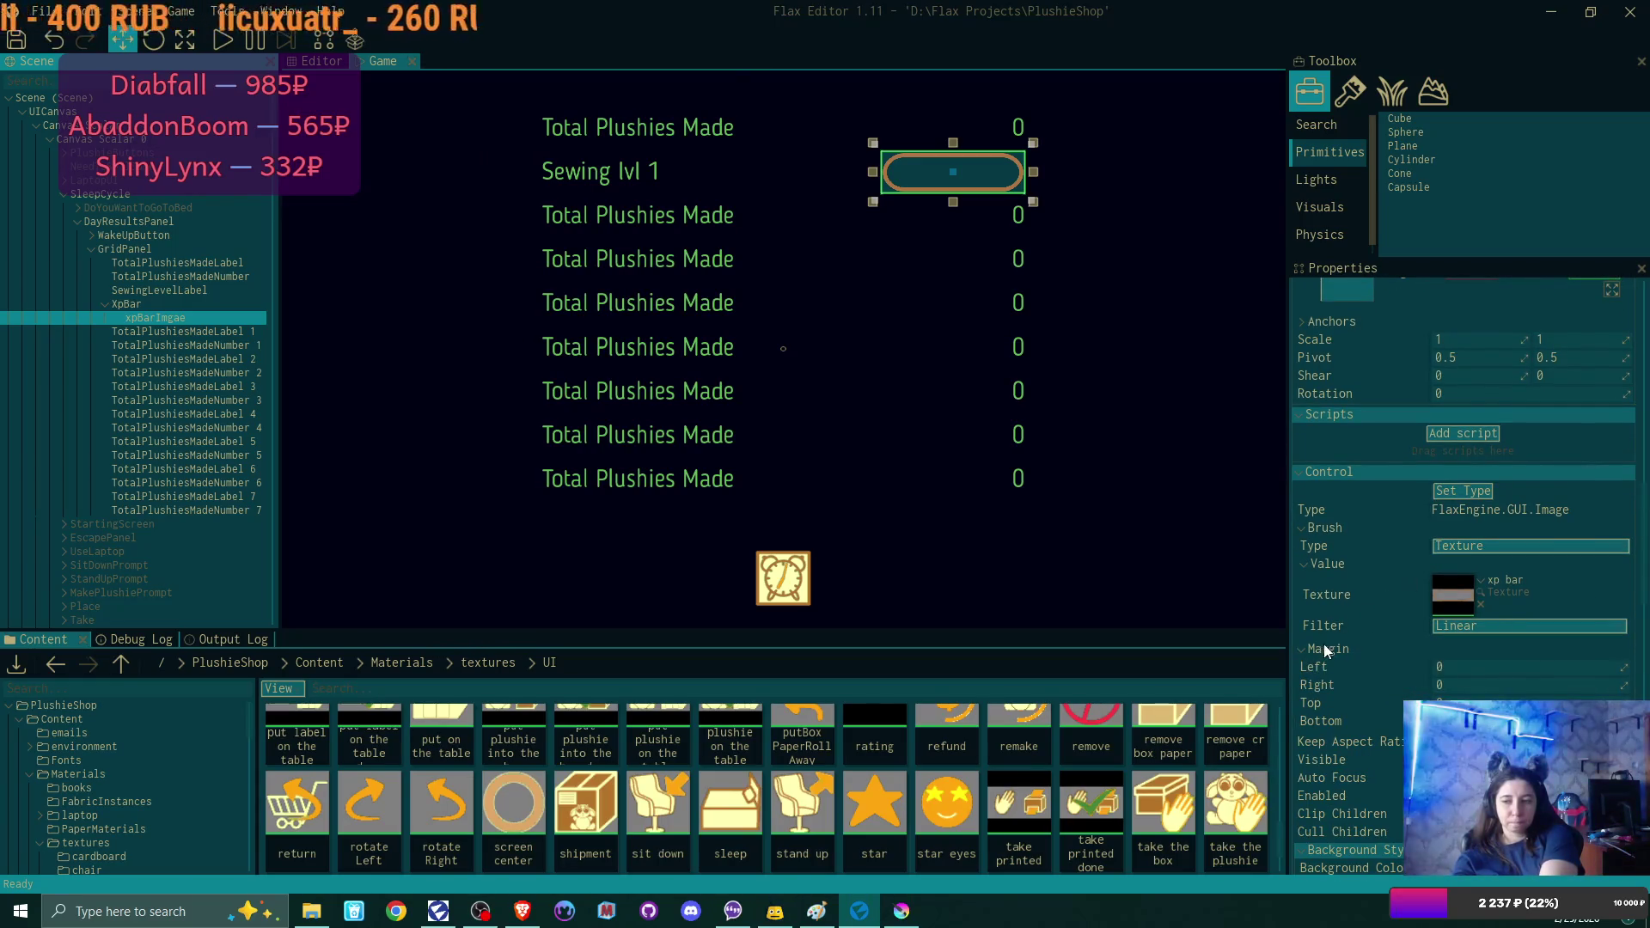
pyautogui.click(1301, 651)
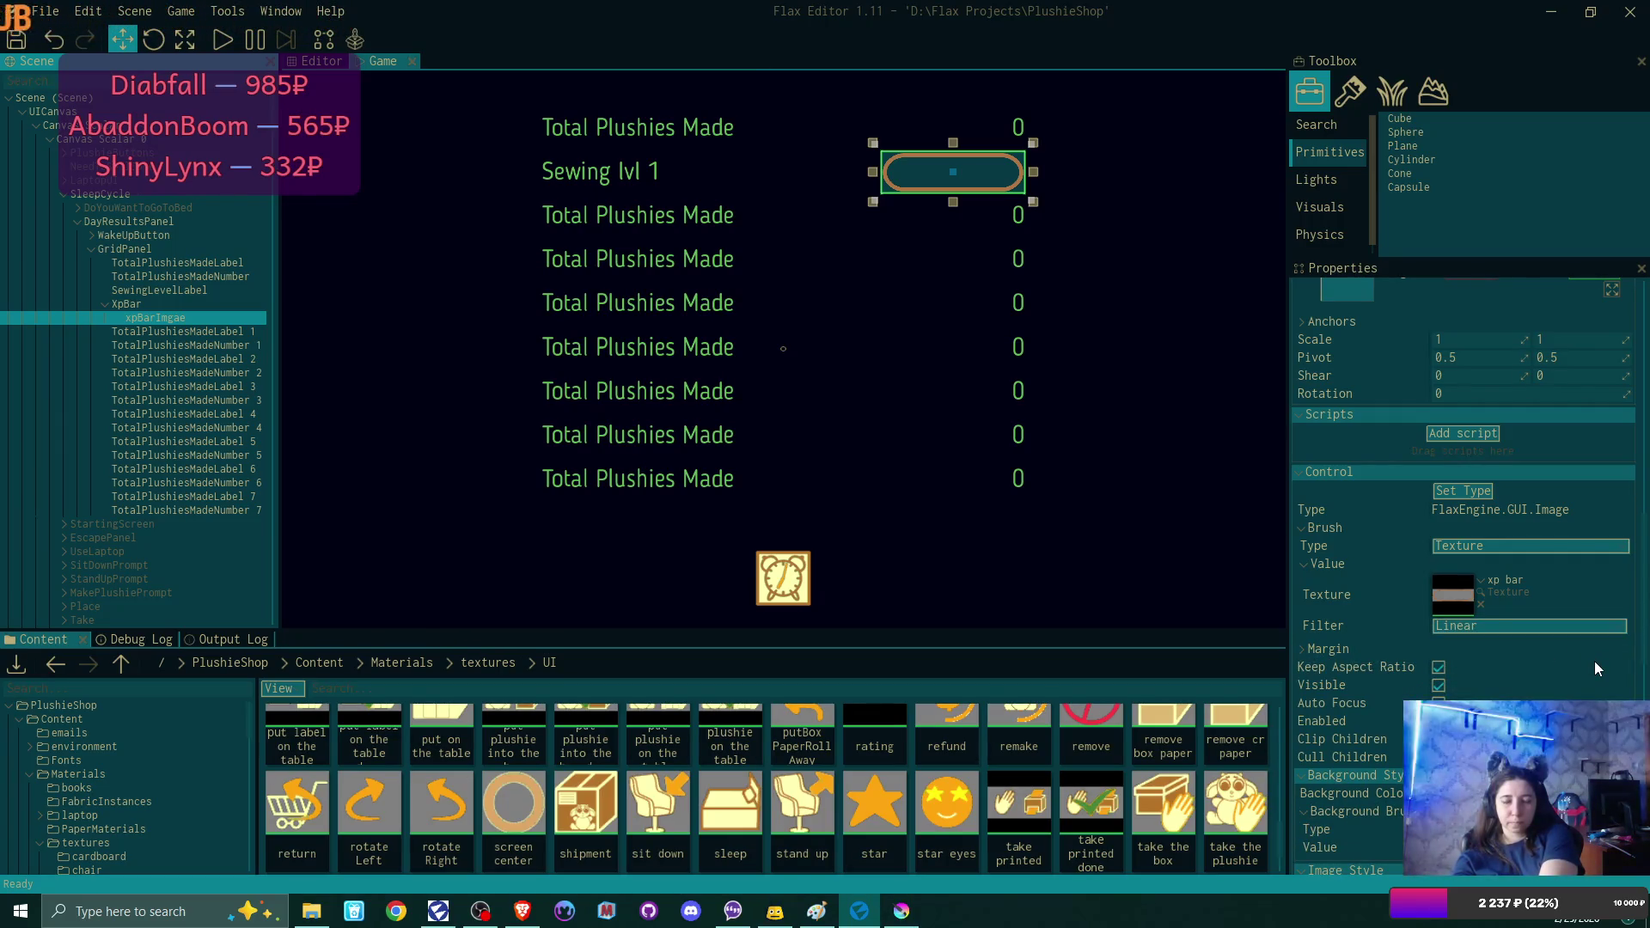
pyautogui.scroll(-3, 1596, 667)
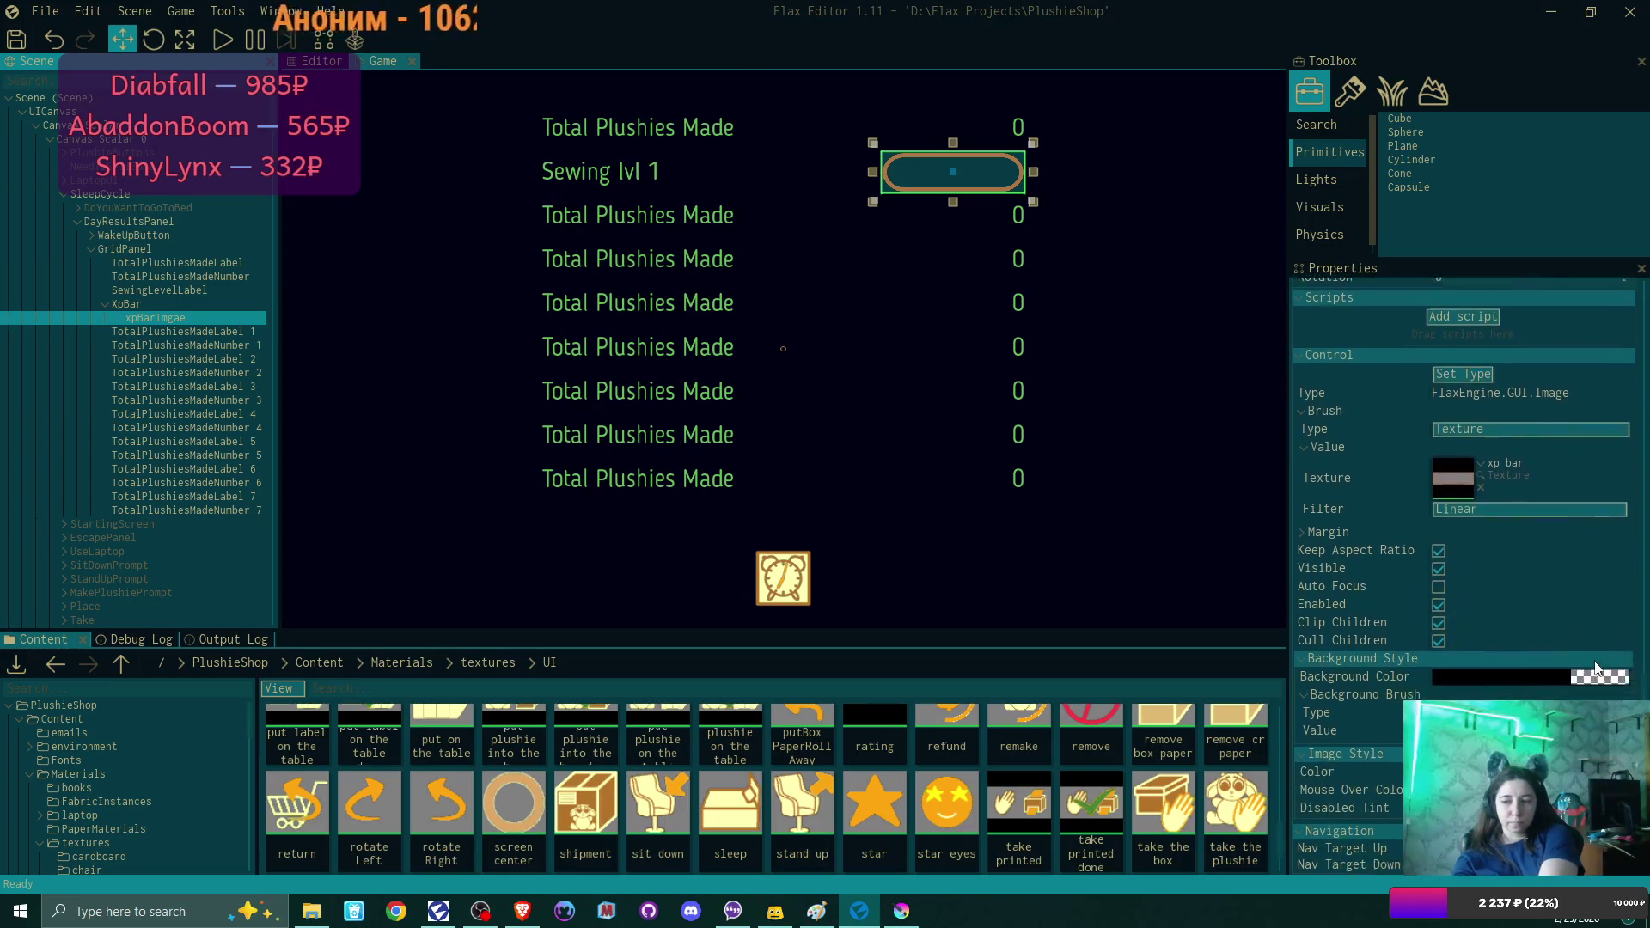
pyautogui.scroll(-1, 1595, 662)
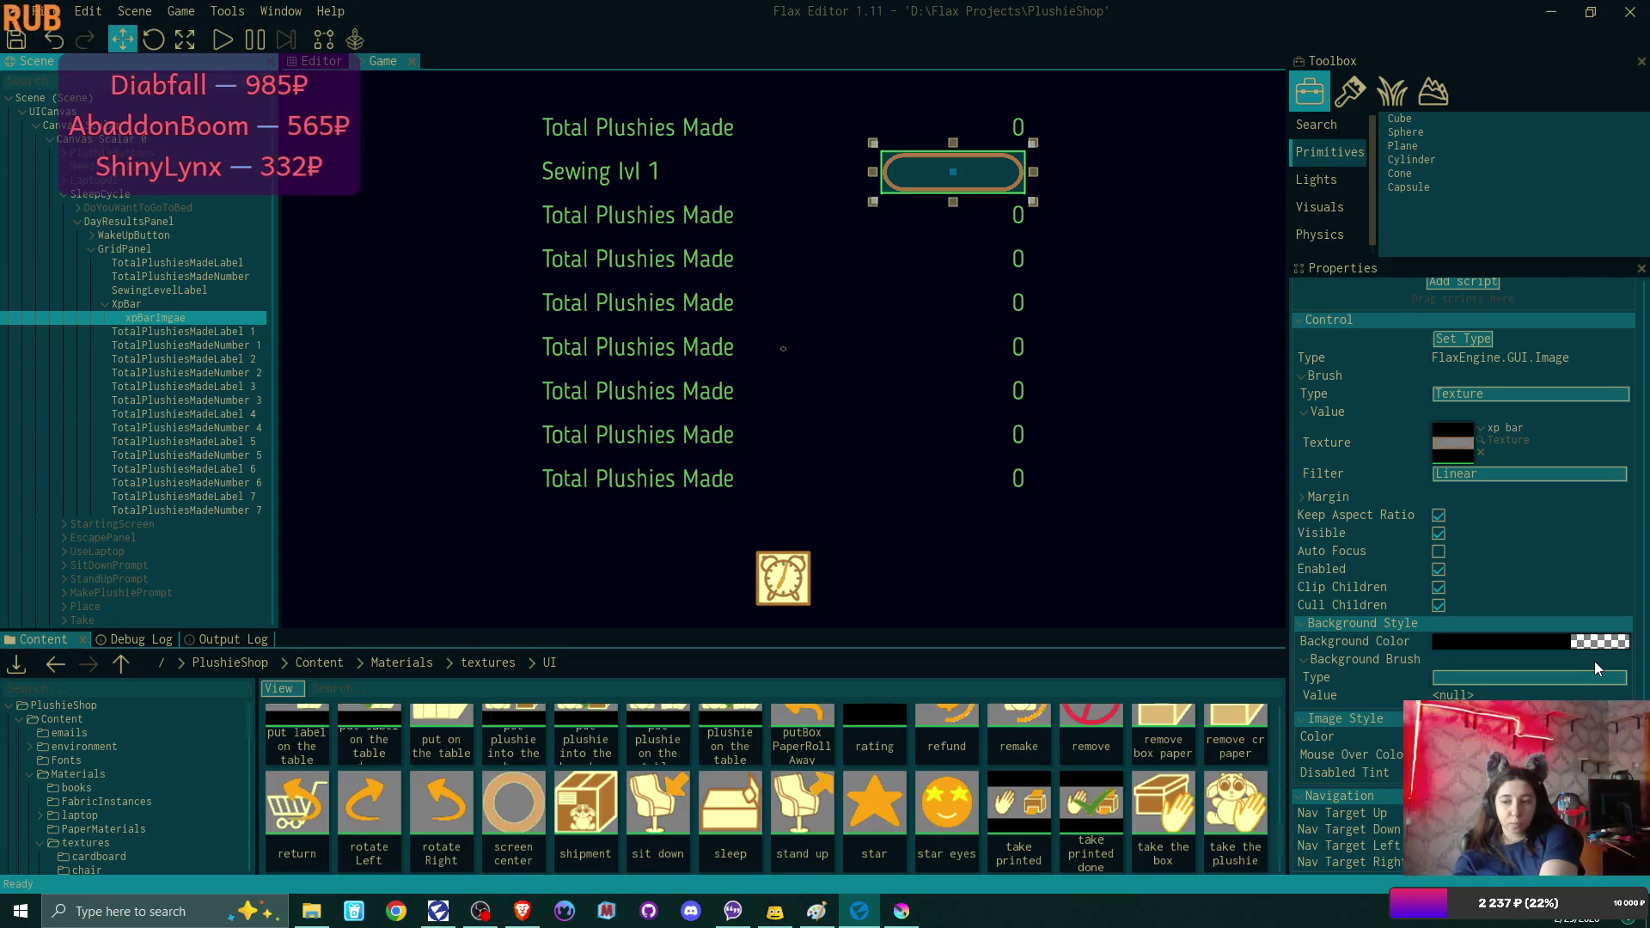
pyautogui.scroll(2, 1596, 664)
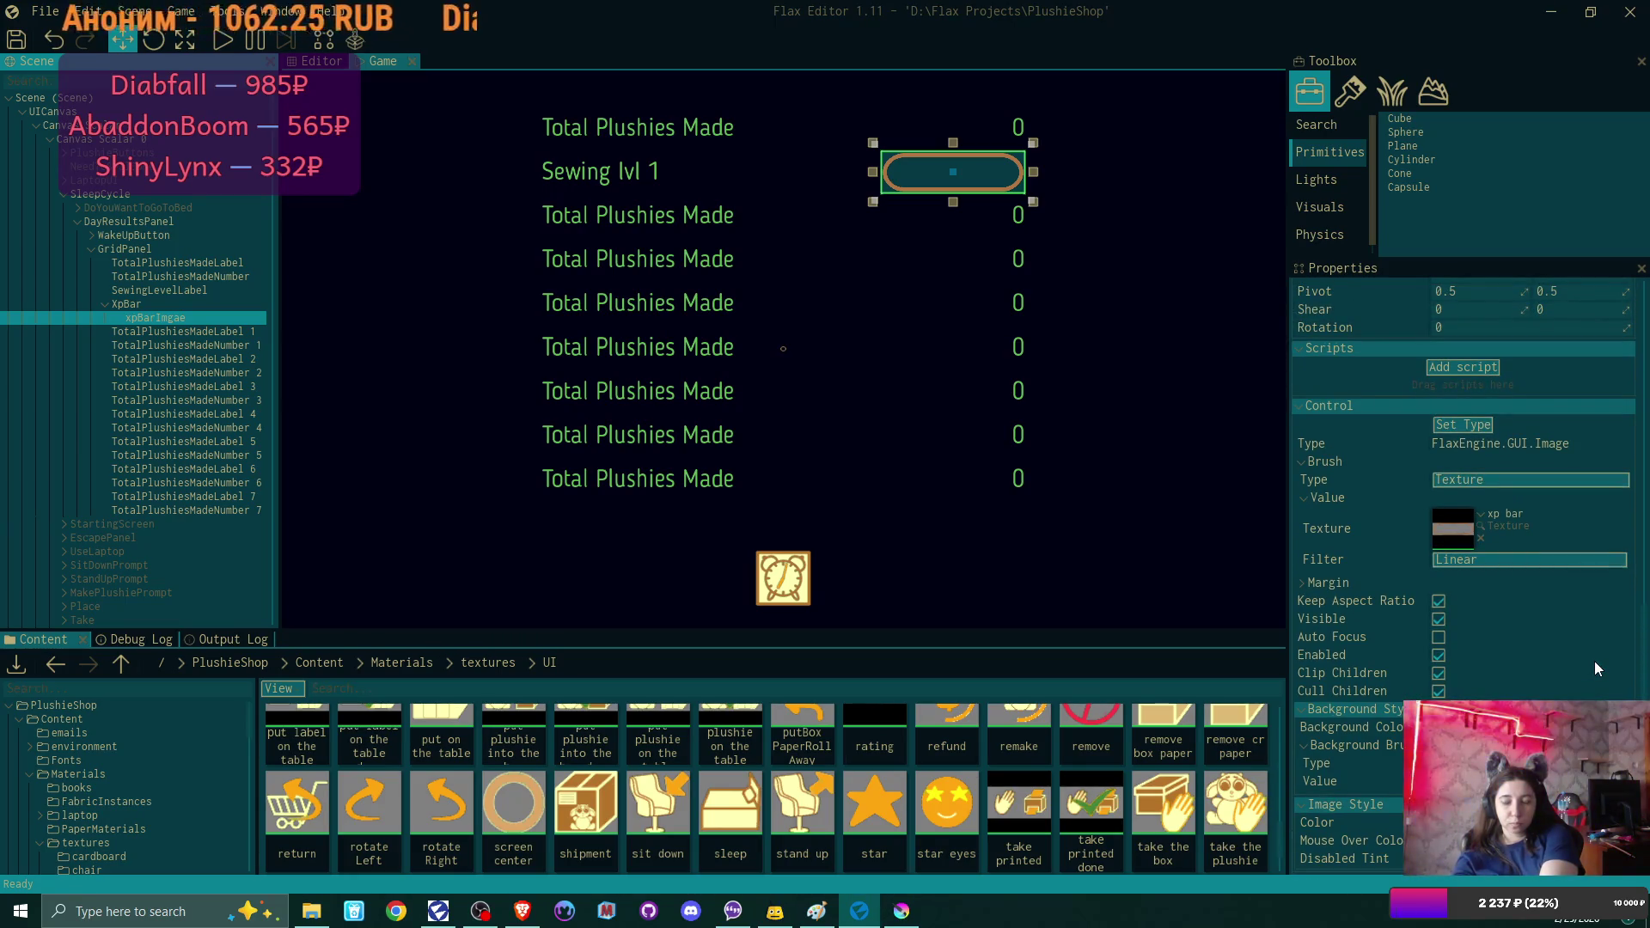
pyautogui.scroll(2, 1597, 668)
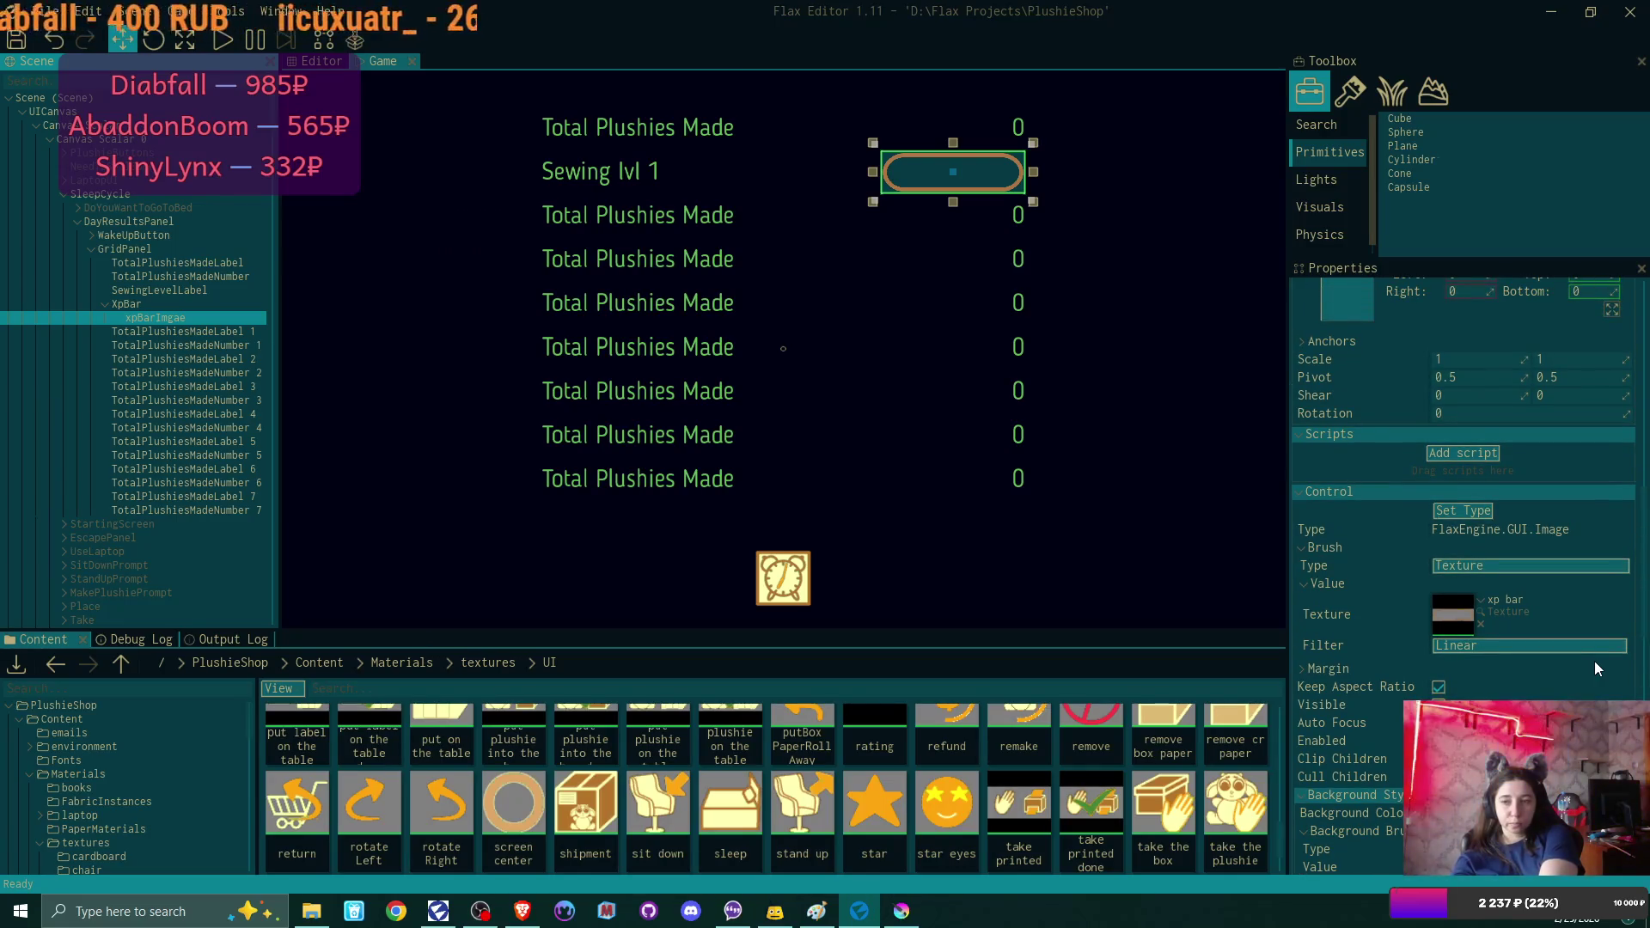
pyautogui.scroll(1, 1595, 662)
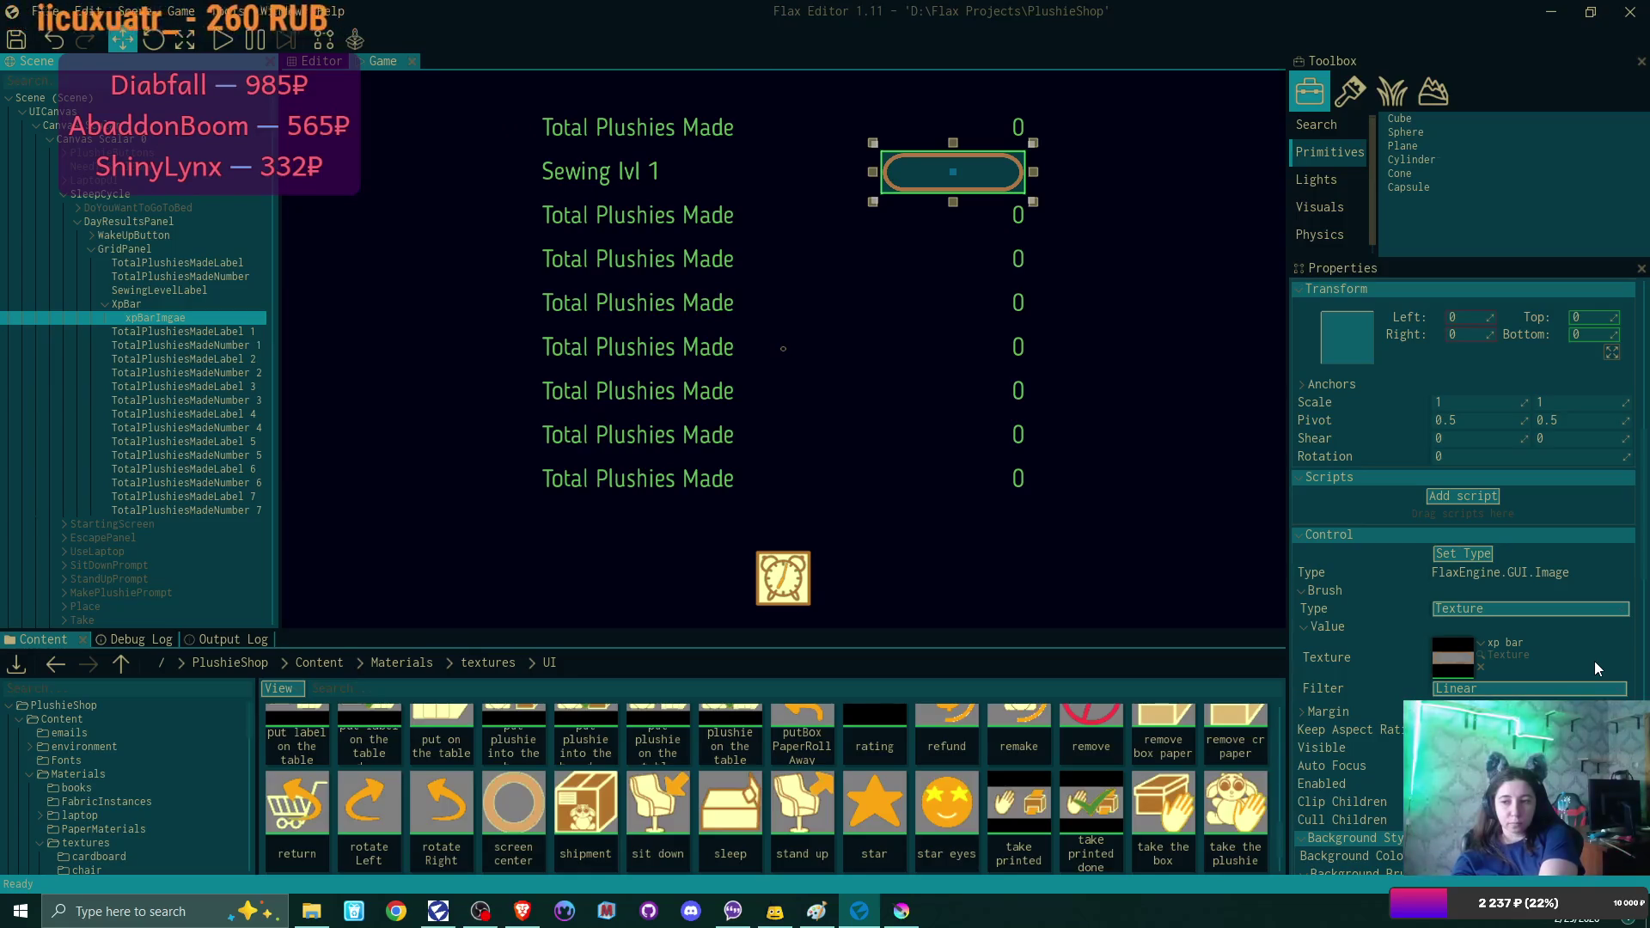
pyautogui.click(1557, 613)
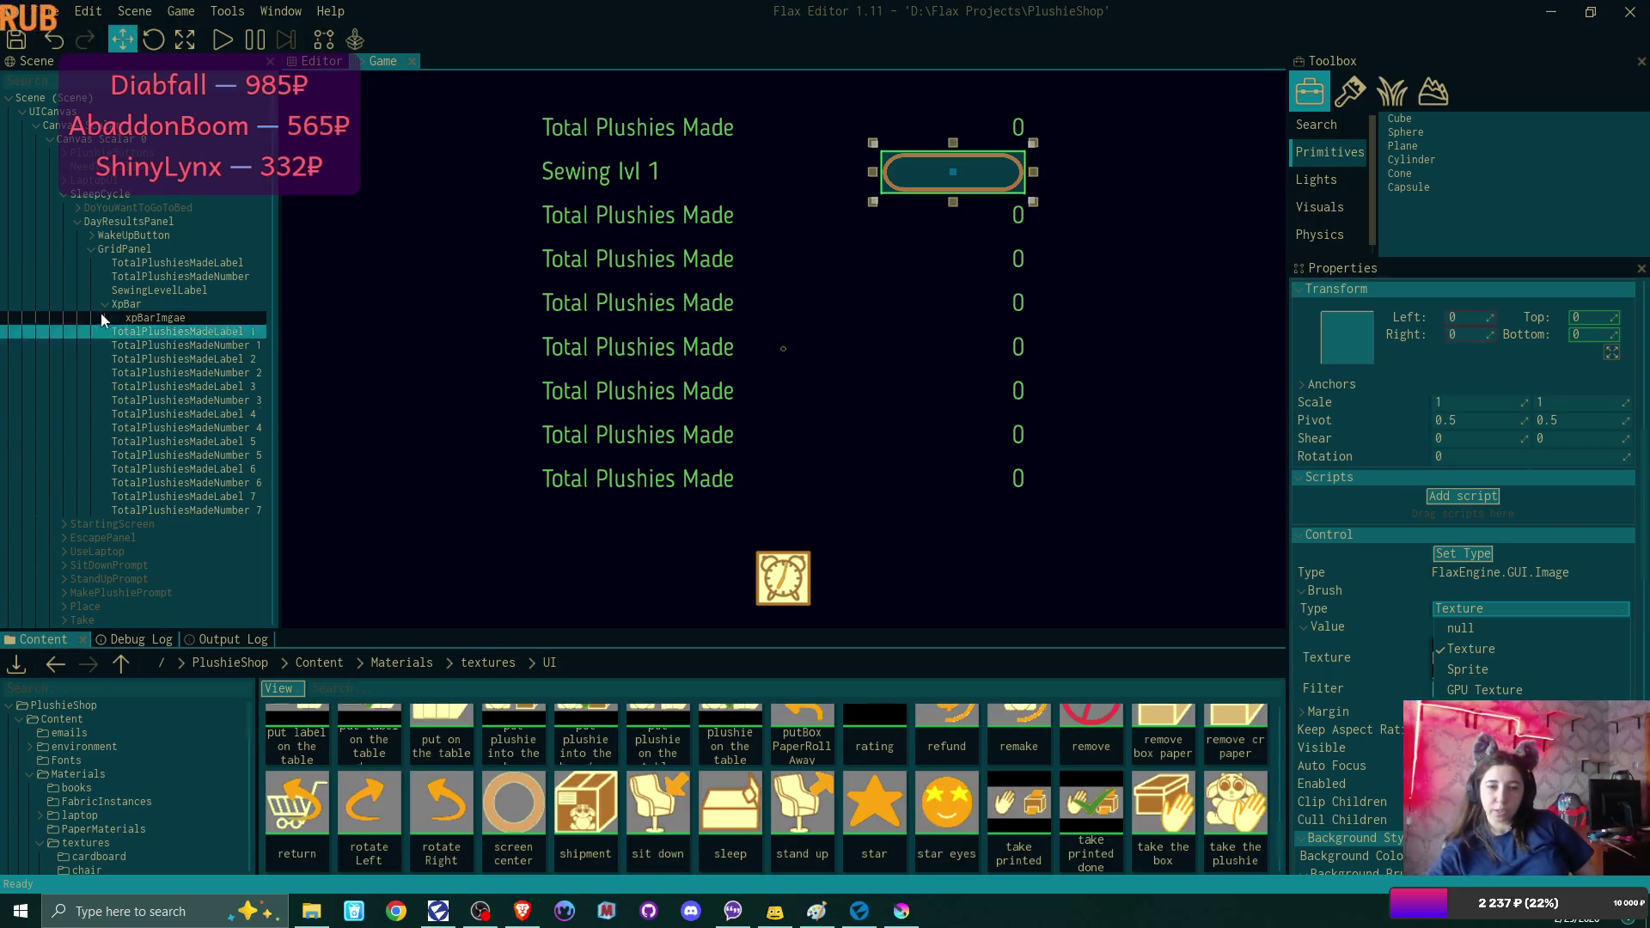
pyautogui.click(142, 306)
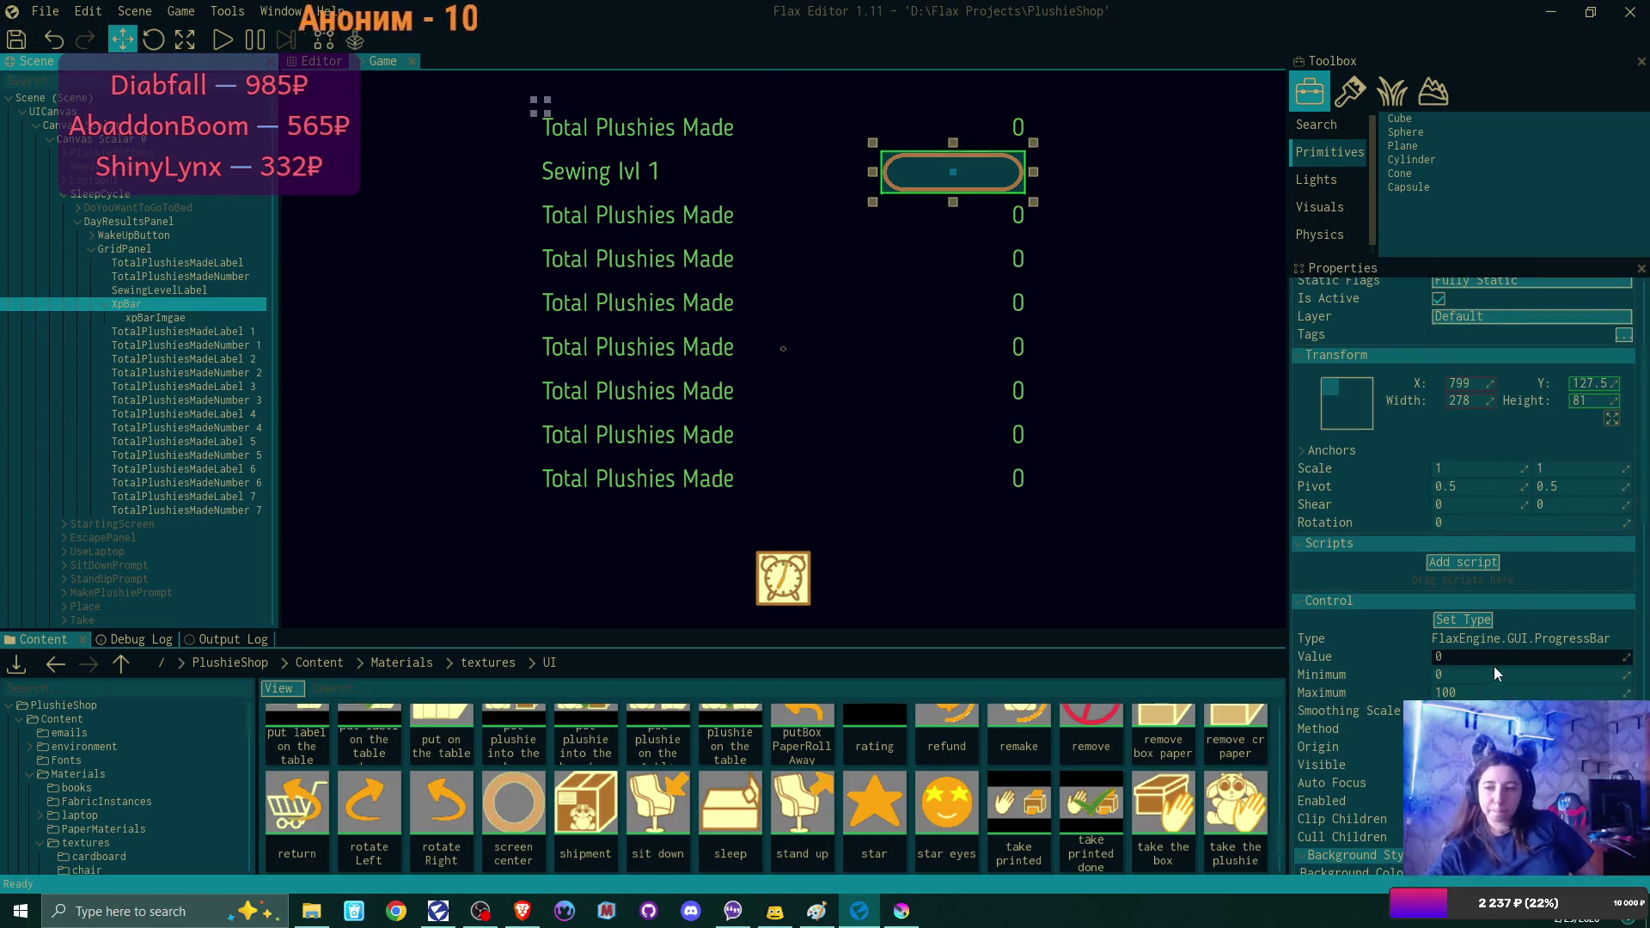
# Set XpBar's Minimum to 0, then select xpBarImgae and the TotalPlushiesMadeNumber 1 label.
pyautogui.moveTo(1601, 674)
pyautogui.mouseDown()
pyautogui.moveTo(1626, 675)
pyautogui.moveTo(1453, 674)
pyautogui.mouseUp()
pyautogui.click(1561, 670)
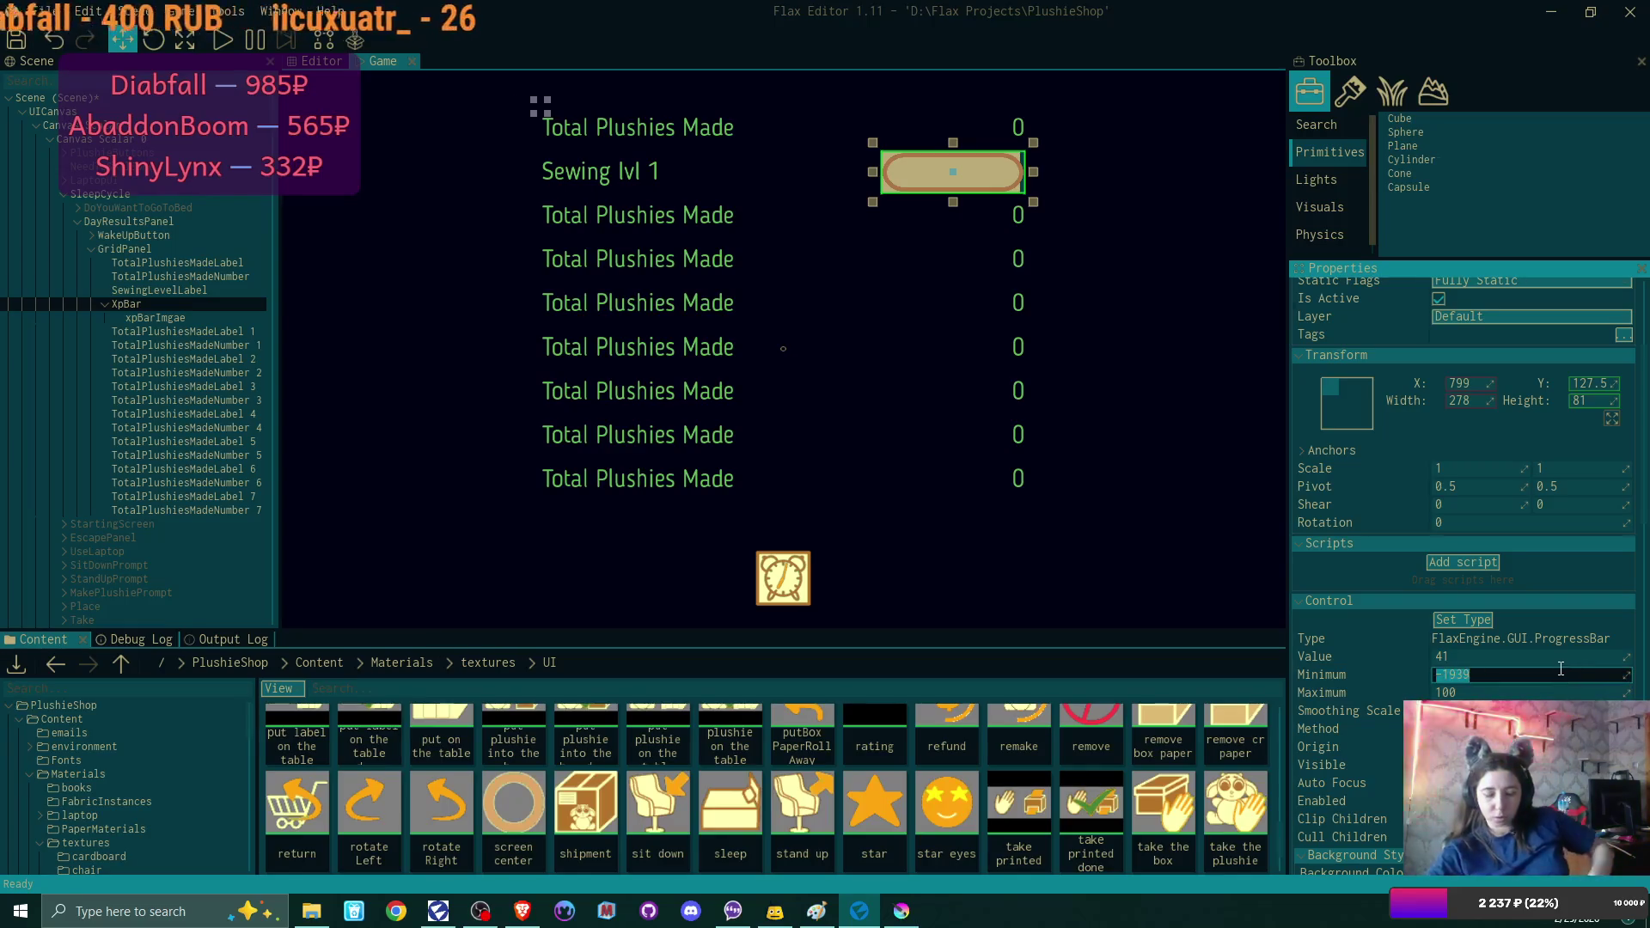
pyautogui.write('0')
pyautogui.press('Return')
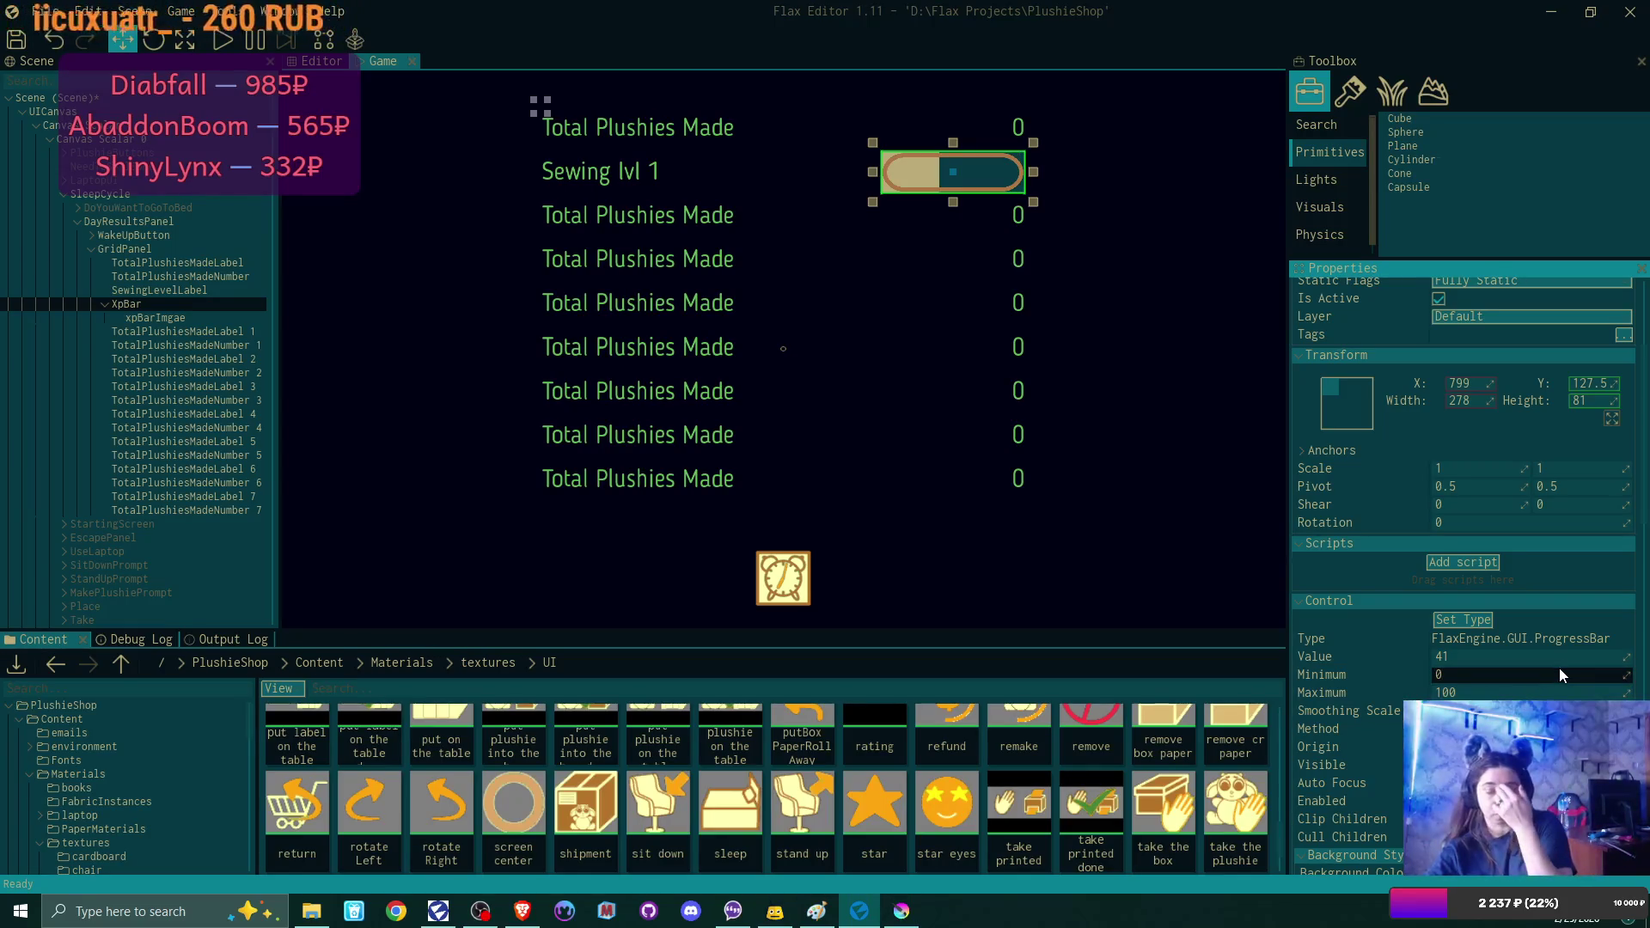
pyautogui.click(160, 317)
pyautogui.click(167, 347)
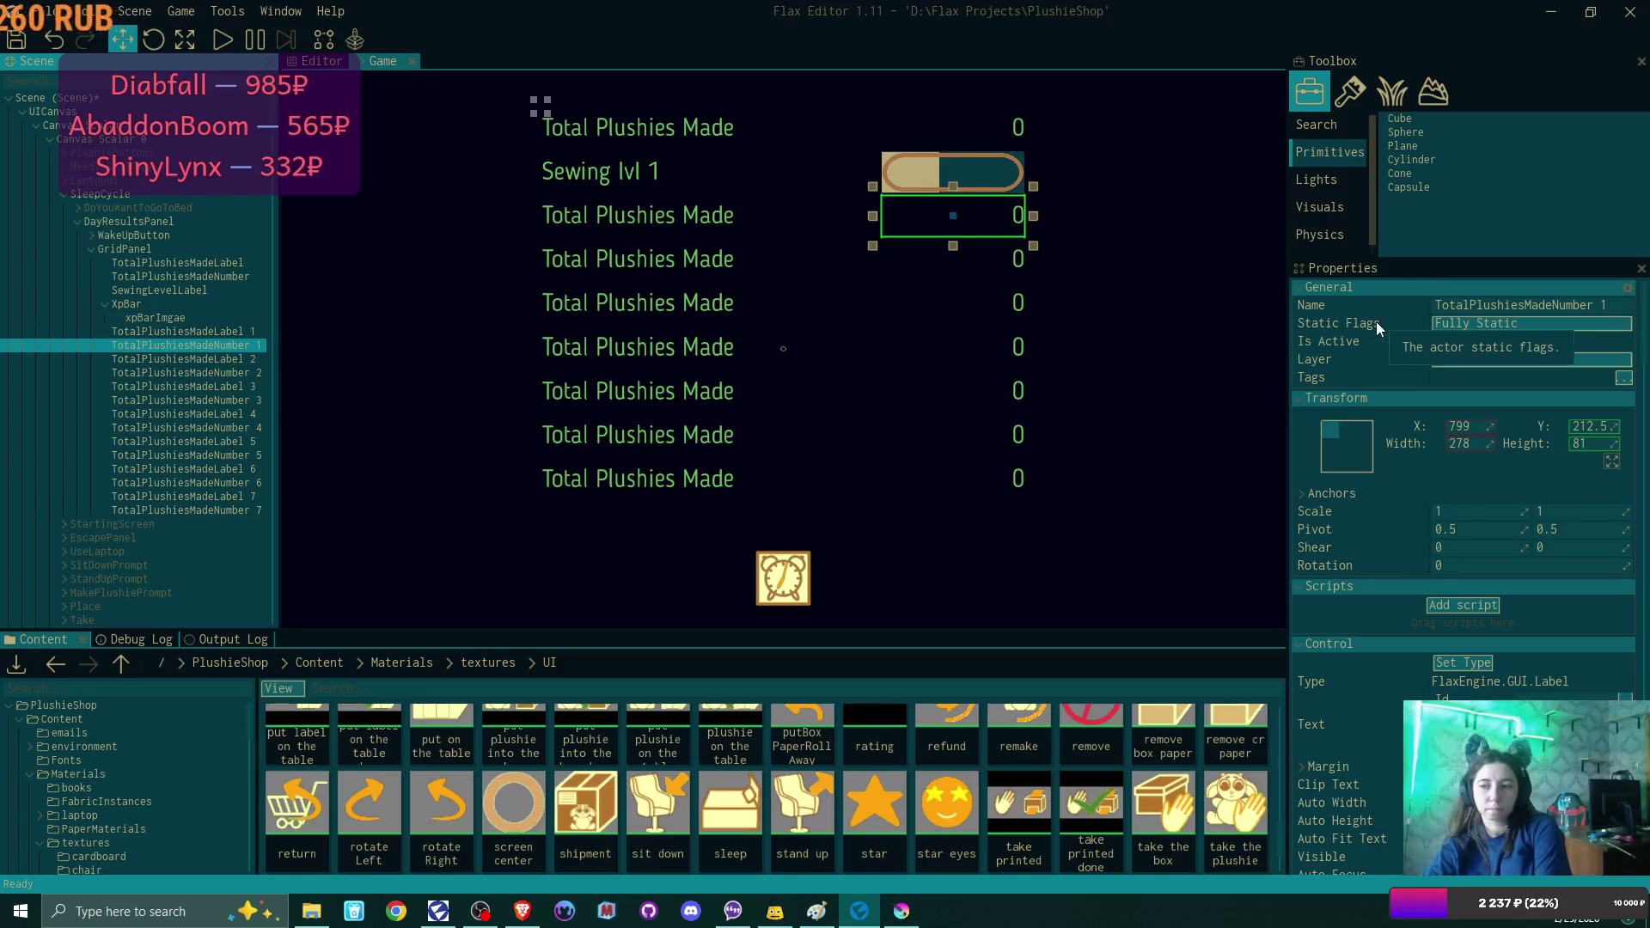
pyautogui.scroll(-1, 1375, 329)
pyautogui.scroll(-5, 1375, 323)
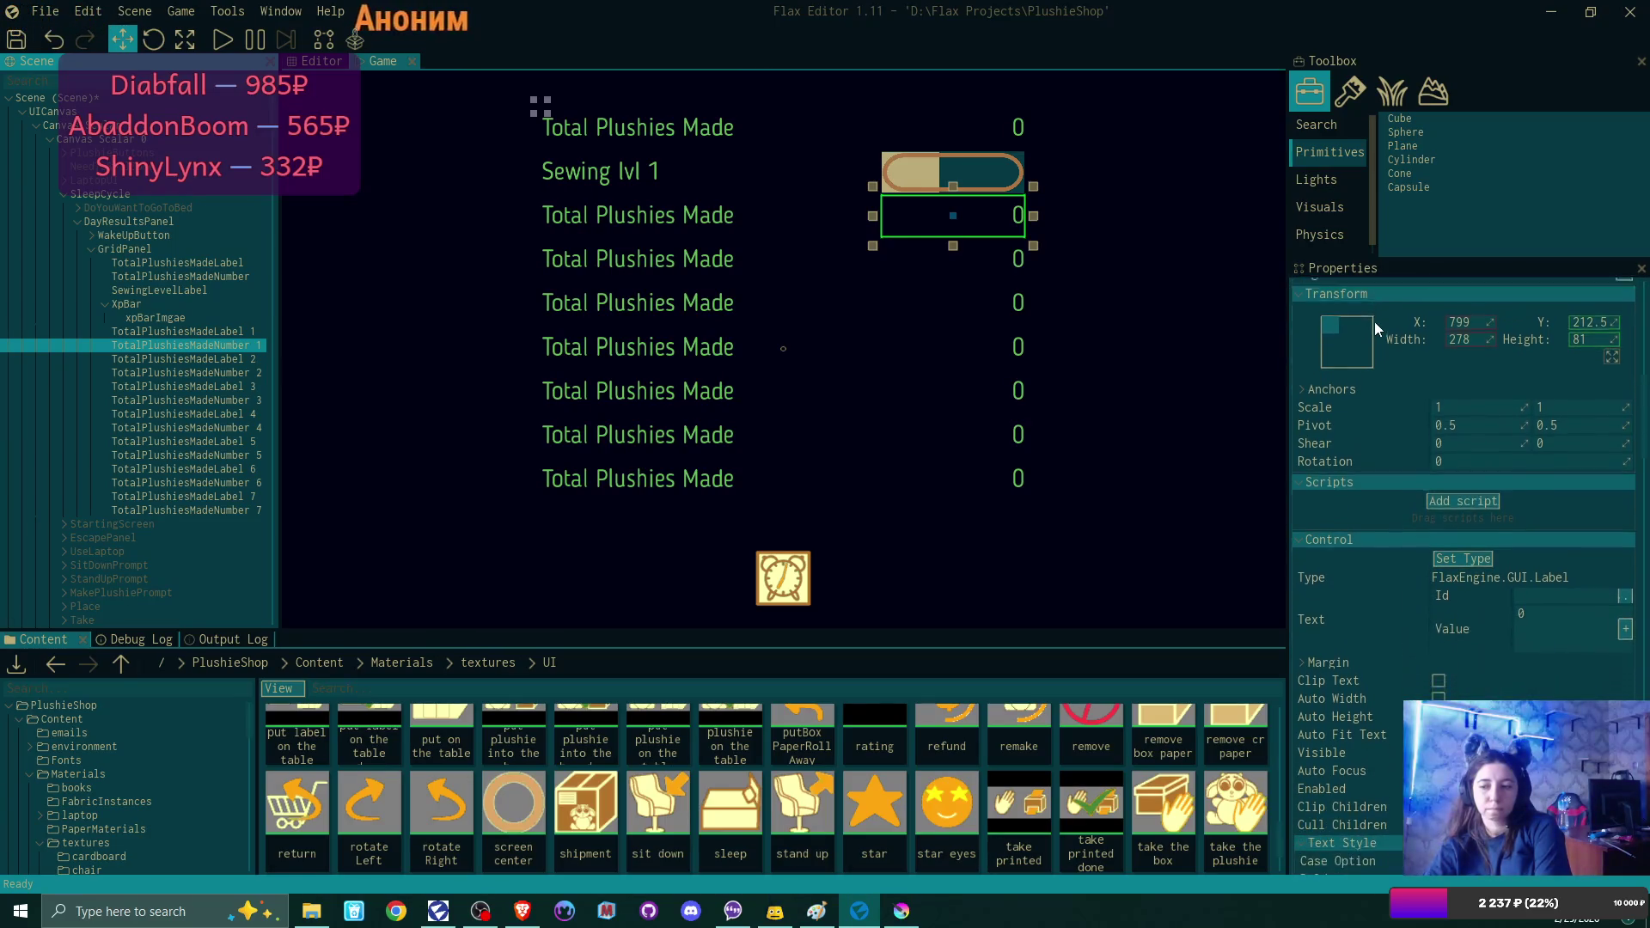
pyautogui.scroll(-1, 1375, 329)
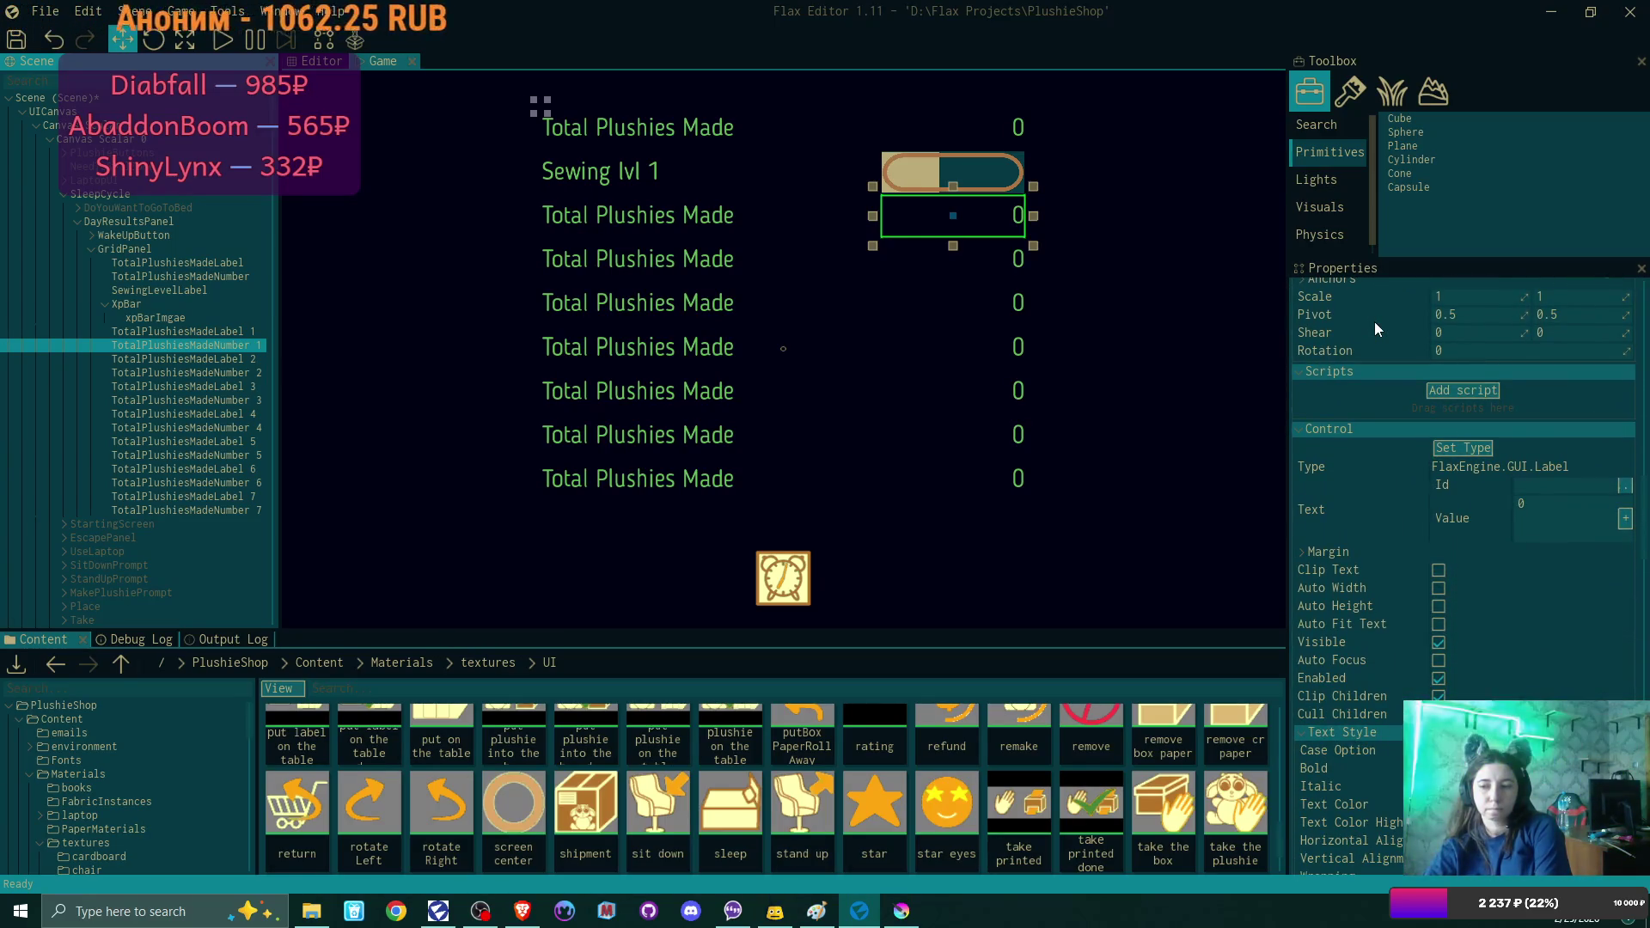
pyautogui.scroll(5, 1374, 322)
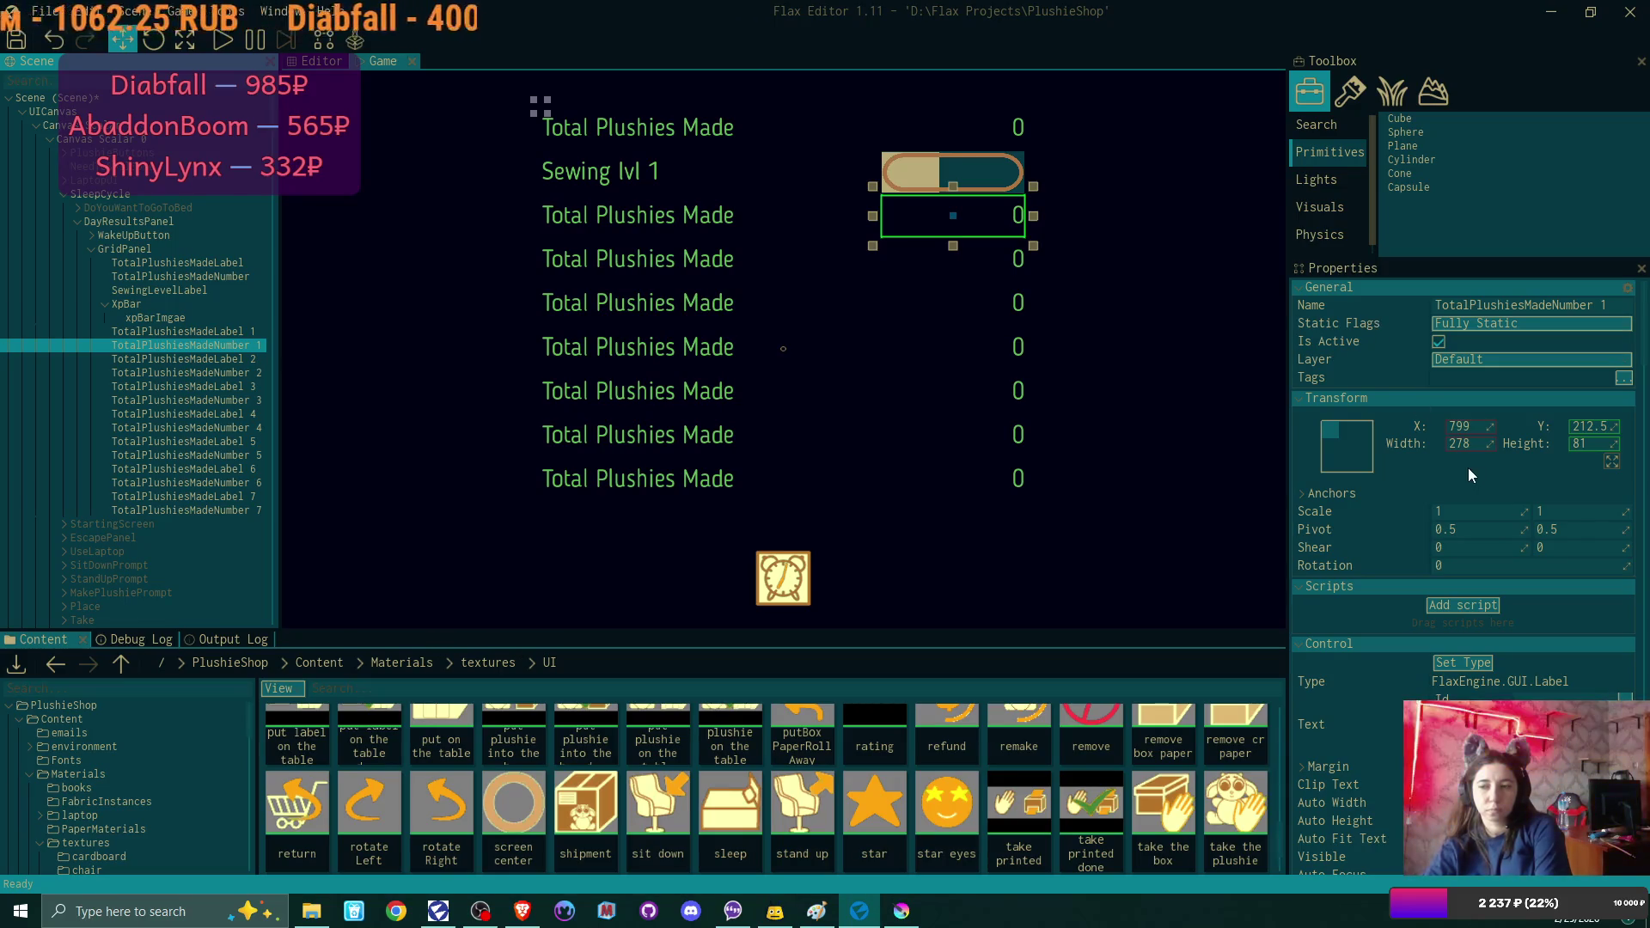
pyautogui.scroll(-1, 1525, 468)
pyautogui.scroll(-5, 1526, 469)
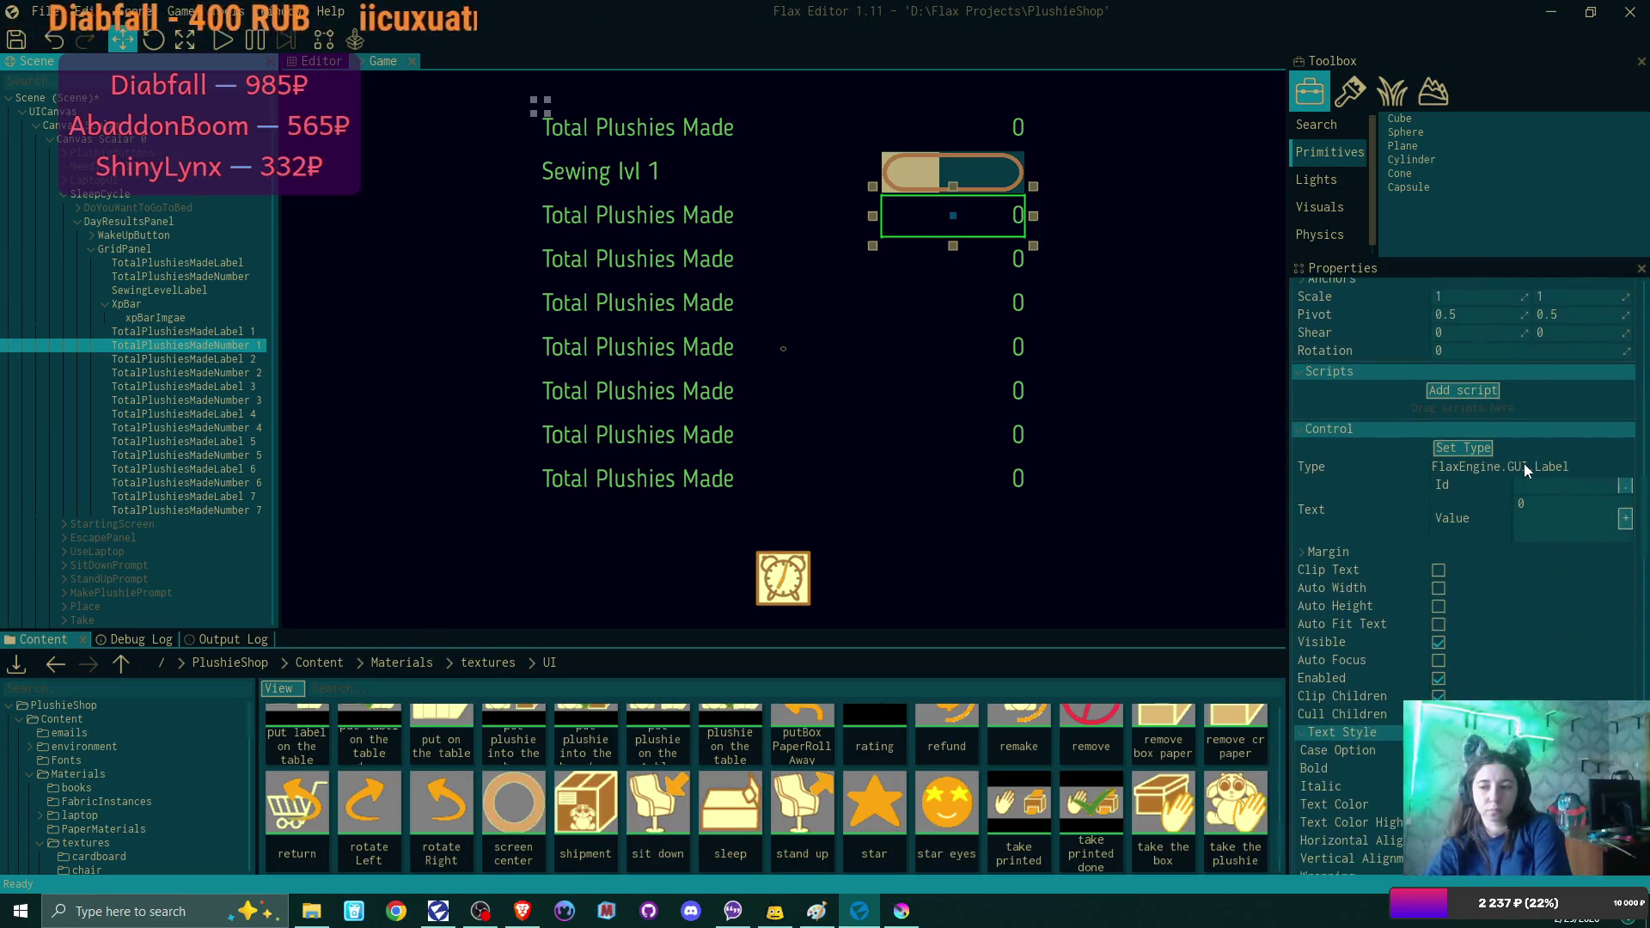
pyautogui.click(168, 308)
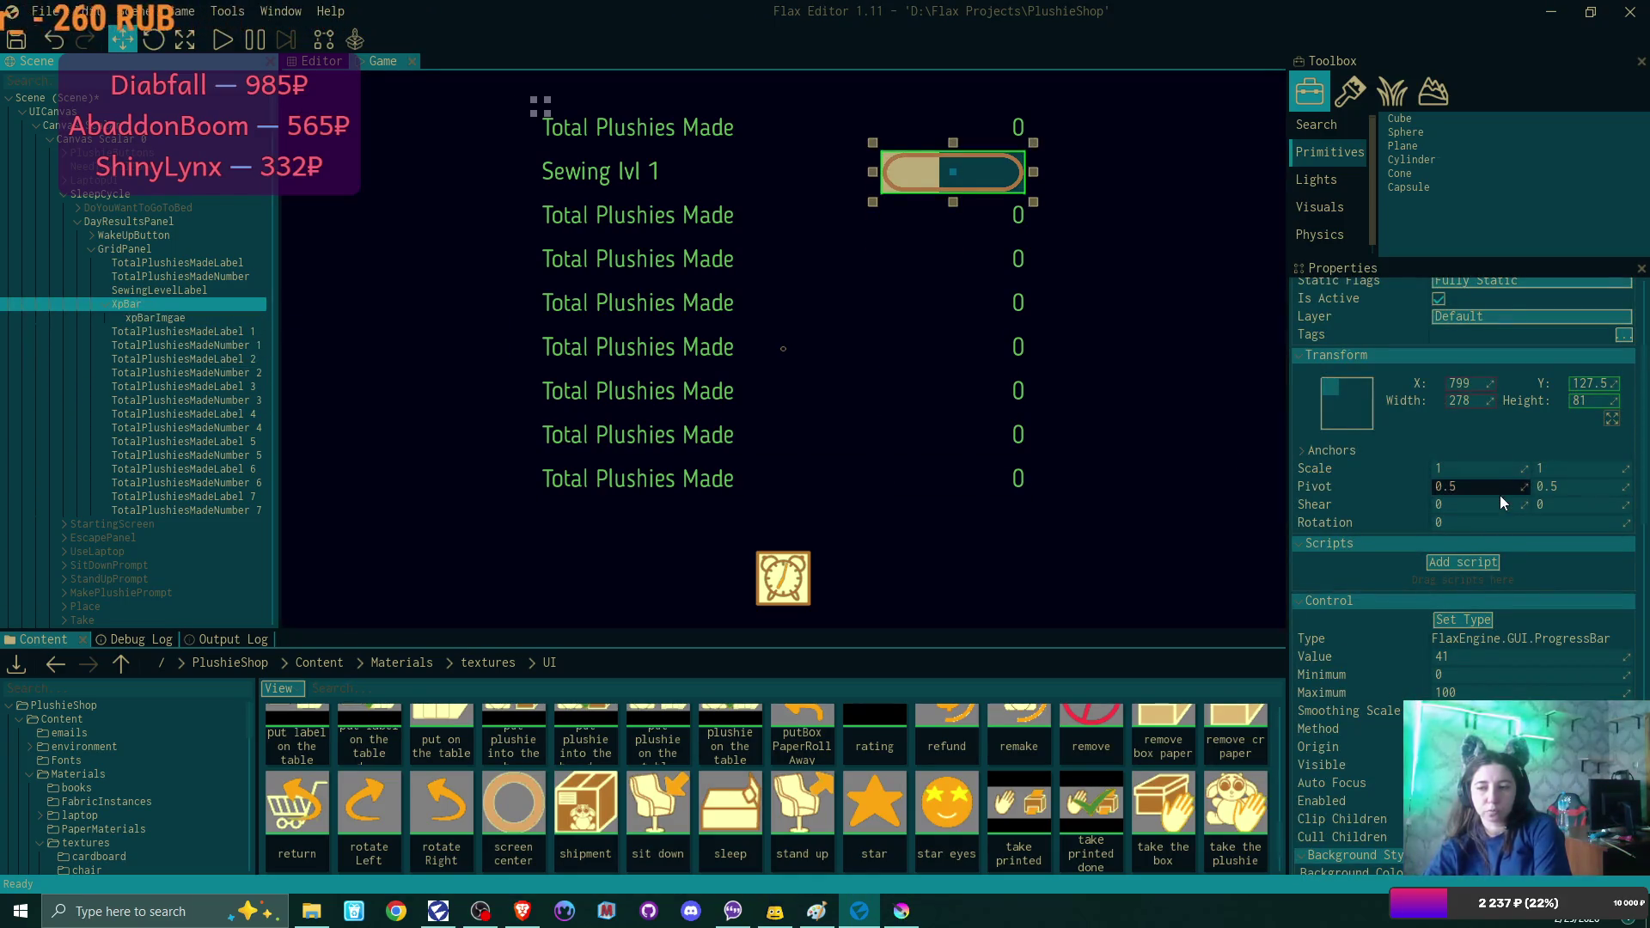
# Give XpBar a Texture background brush using xp bar, then expand Bar Brush's type choices.
pyautogui.scroll(-6, 1503, 492)
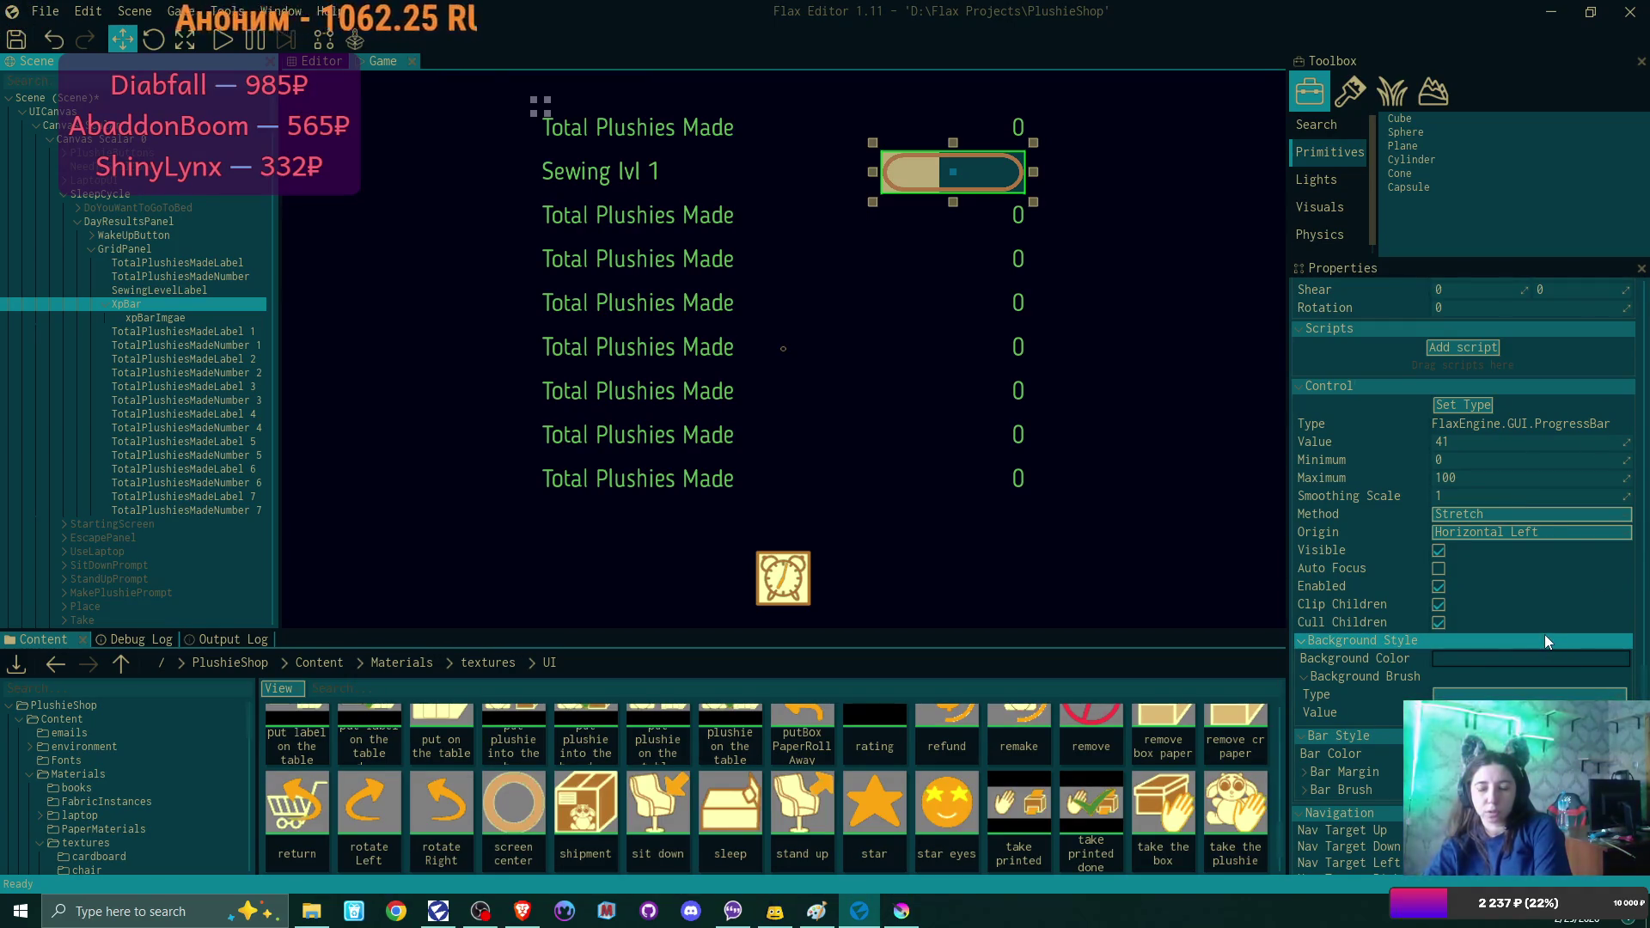
pyautogui.scroll(-1, 1544, 634)
pyautogui.click(1501, 673)
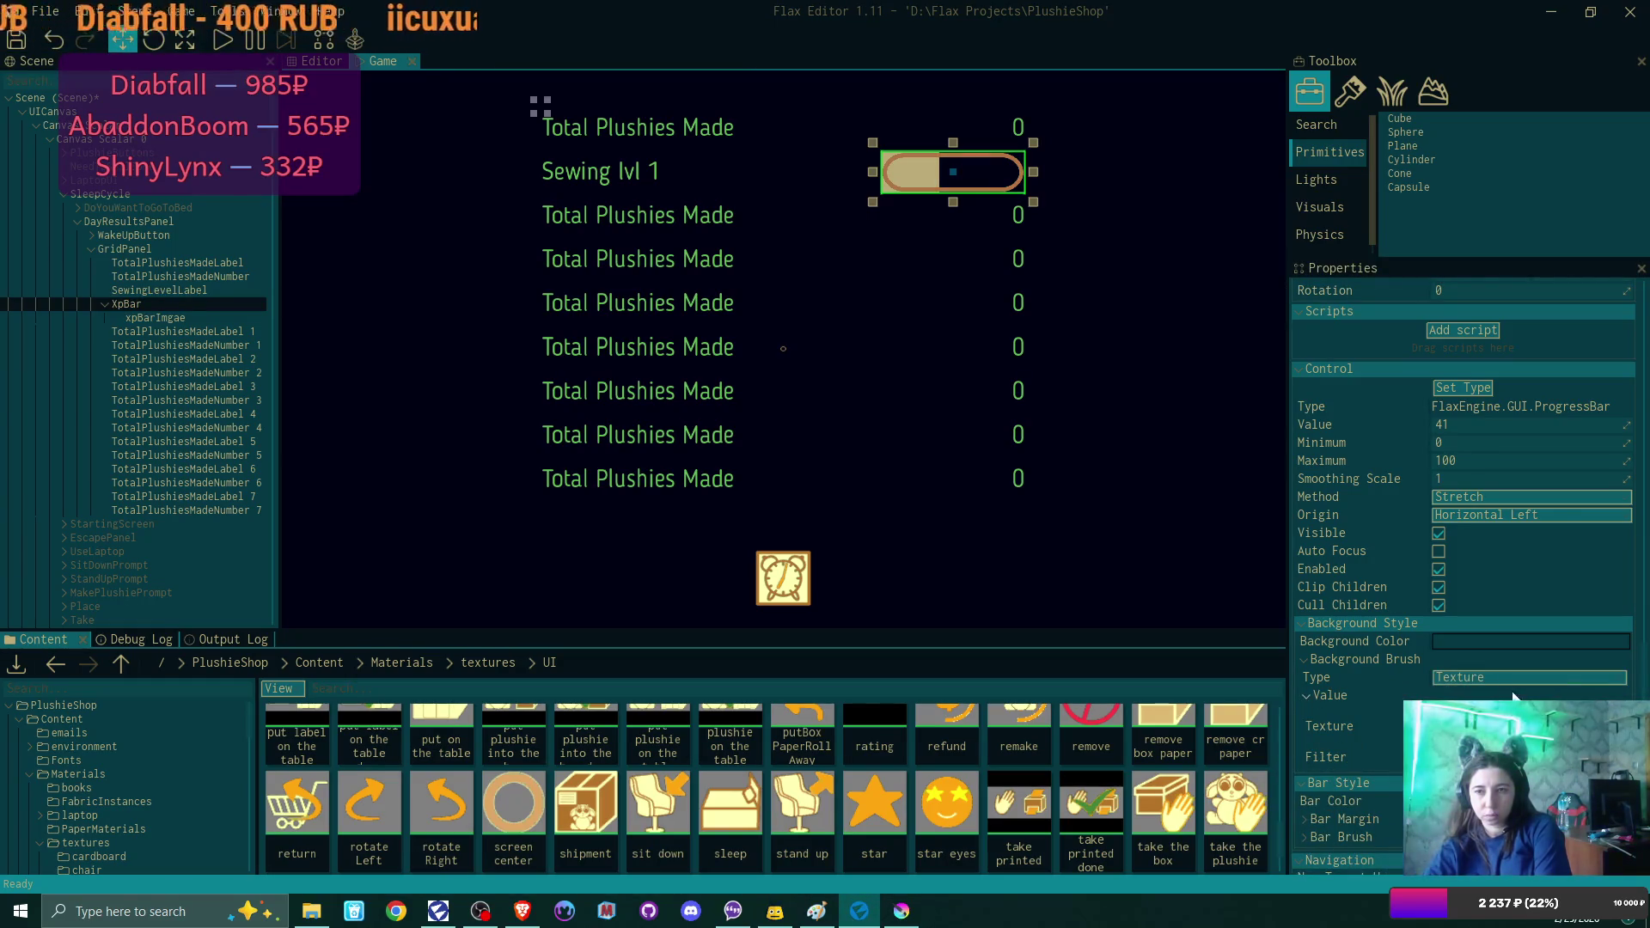
pyautogui.click(1555, 612)
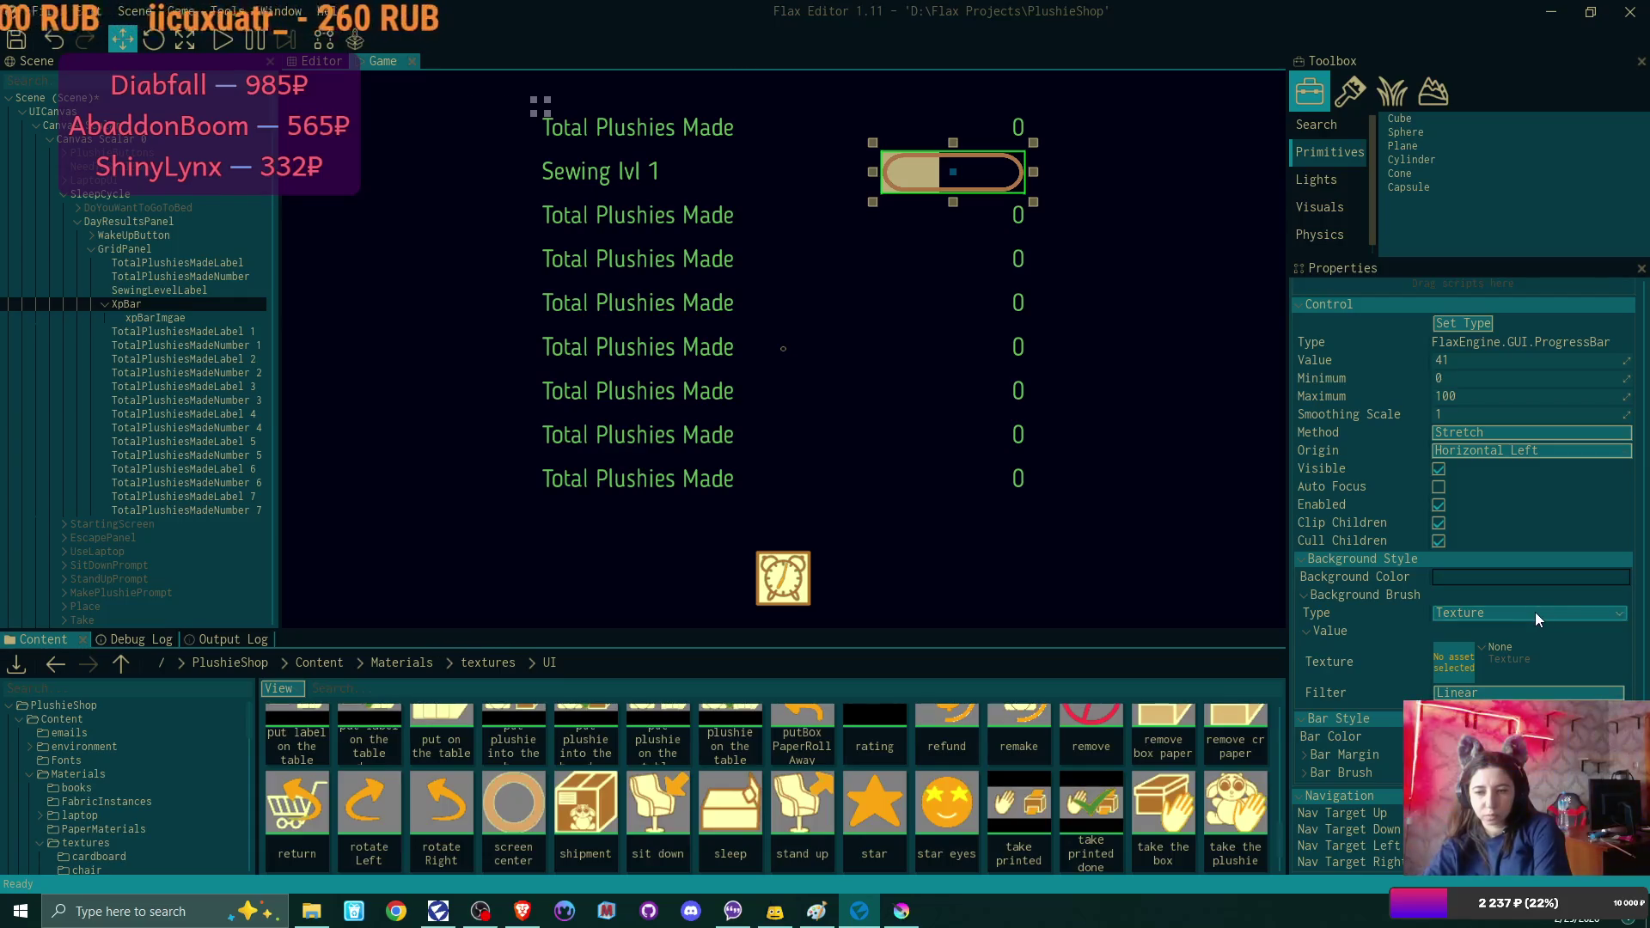
pyautogui.scroll(-1, 818, 825)
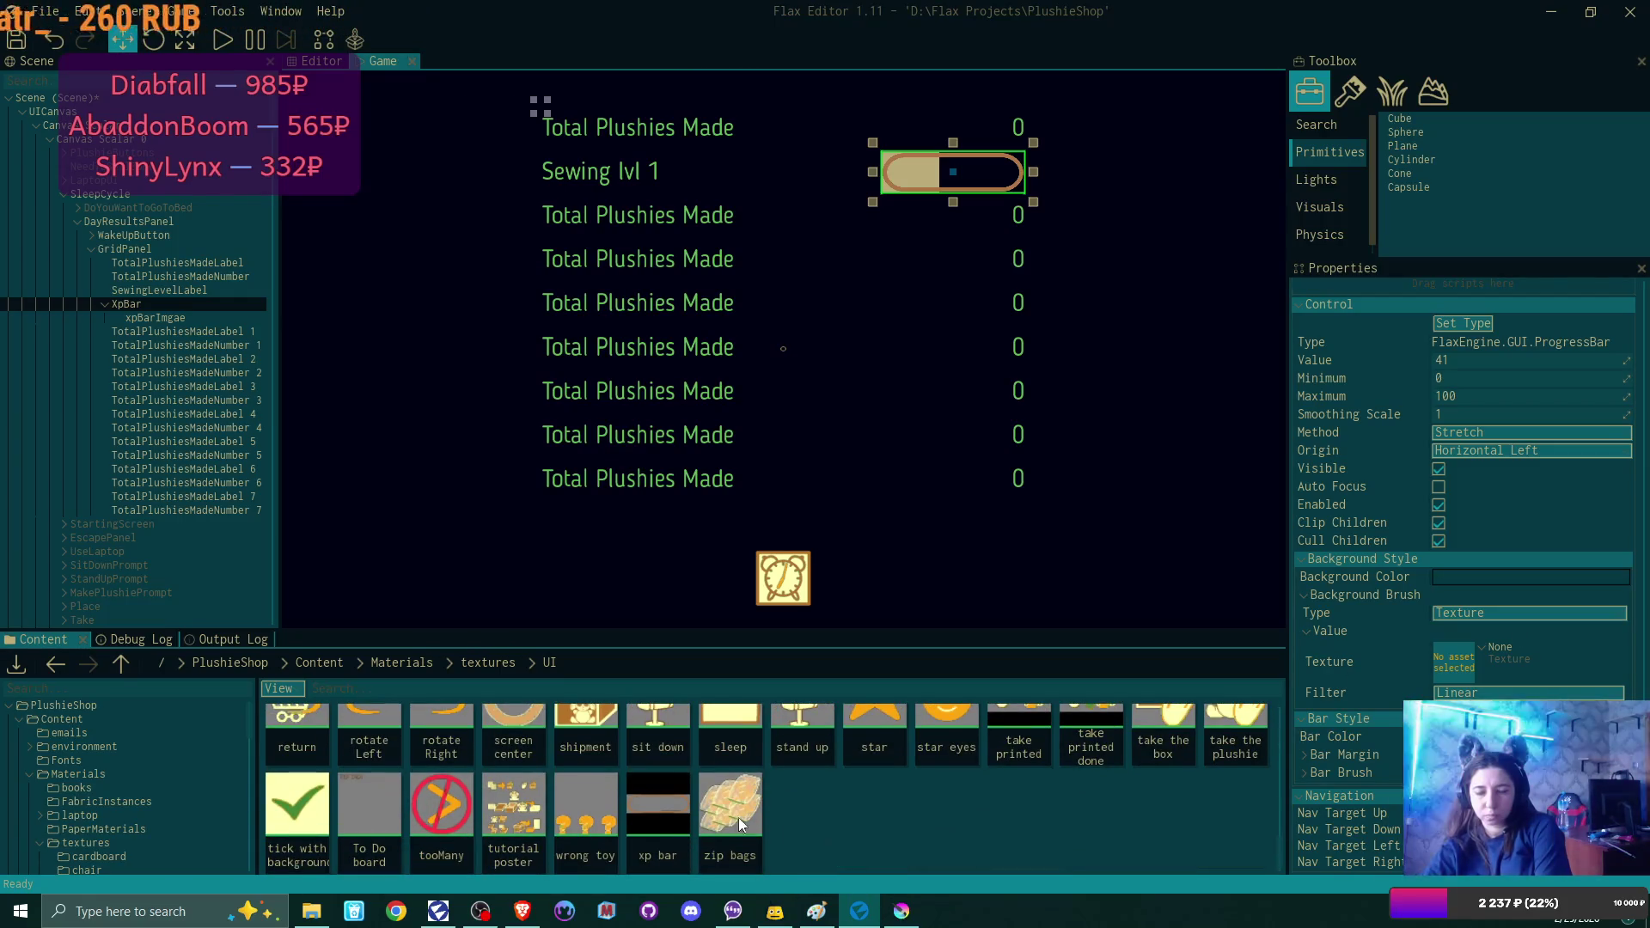
pyautogui.scroll(1, 799, 785)
pyautogui.click(1453, 653)
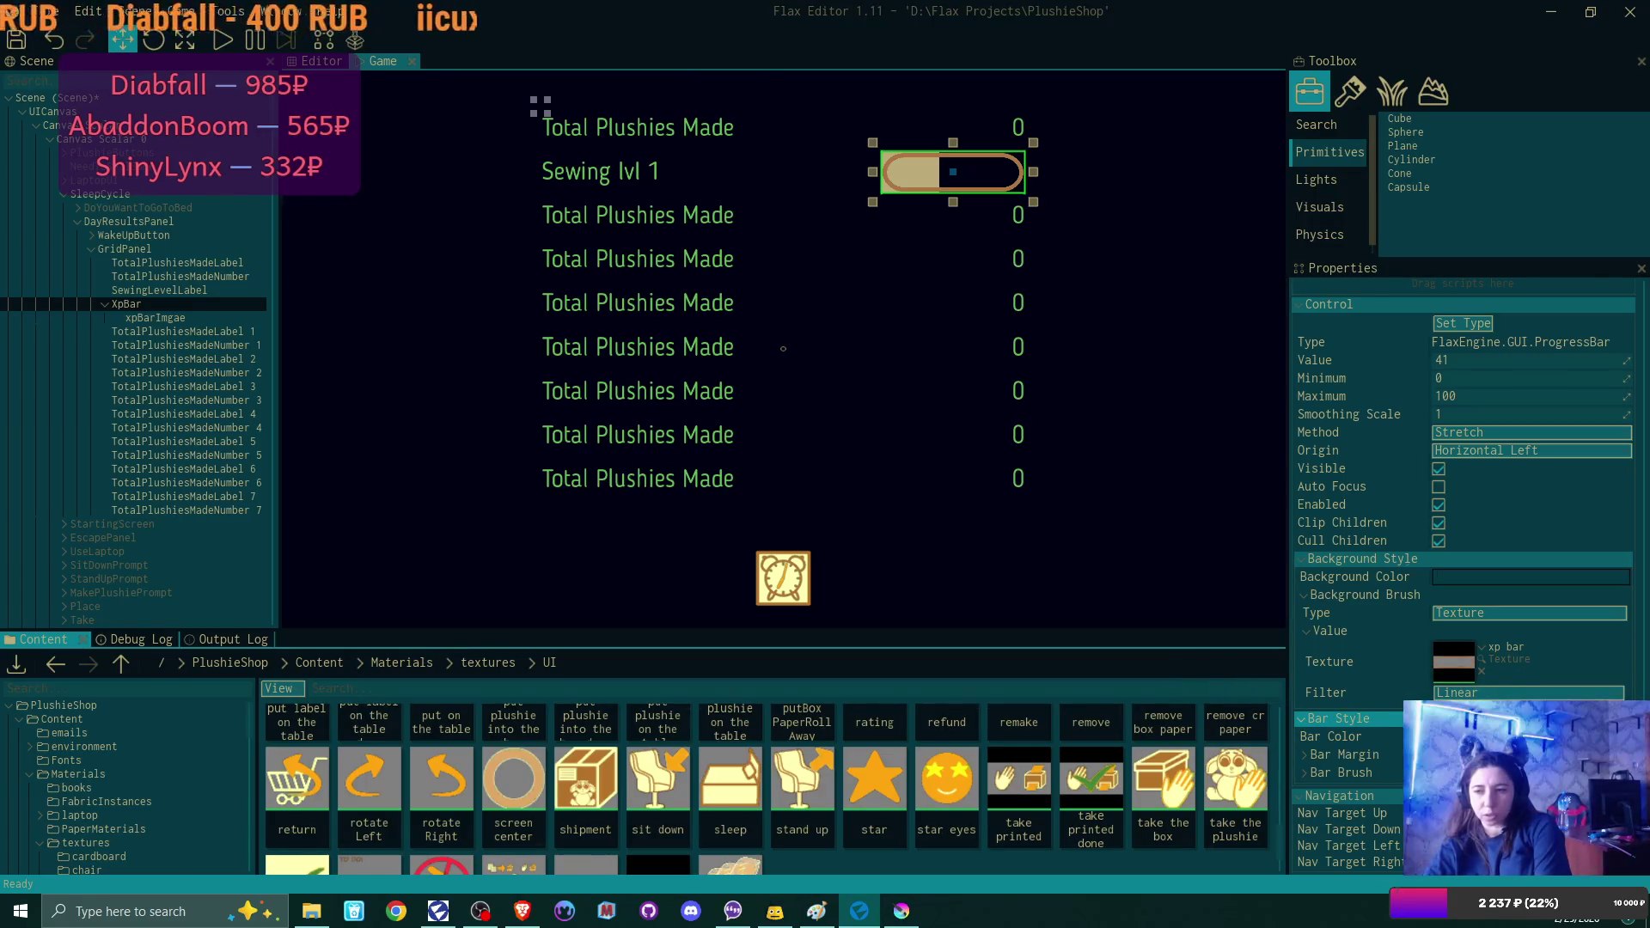
pyautogui.click(1305, 772)
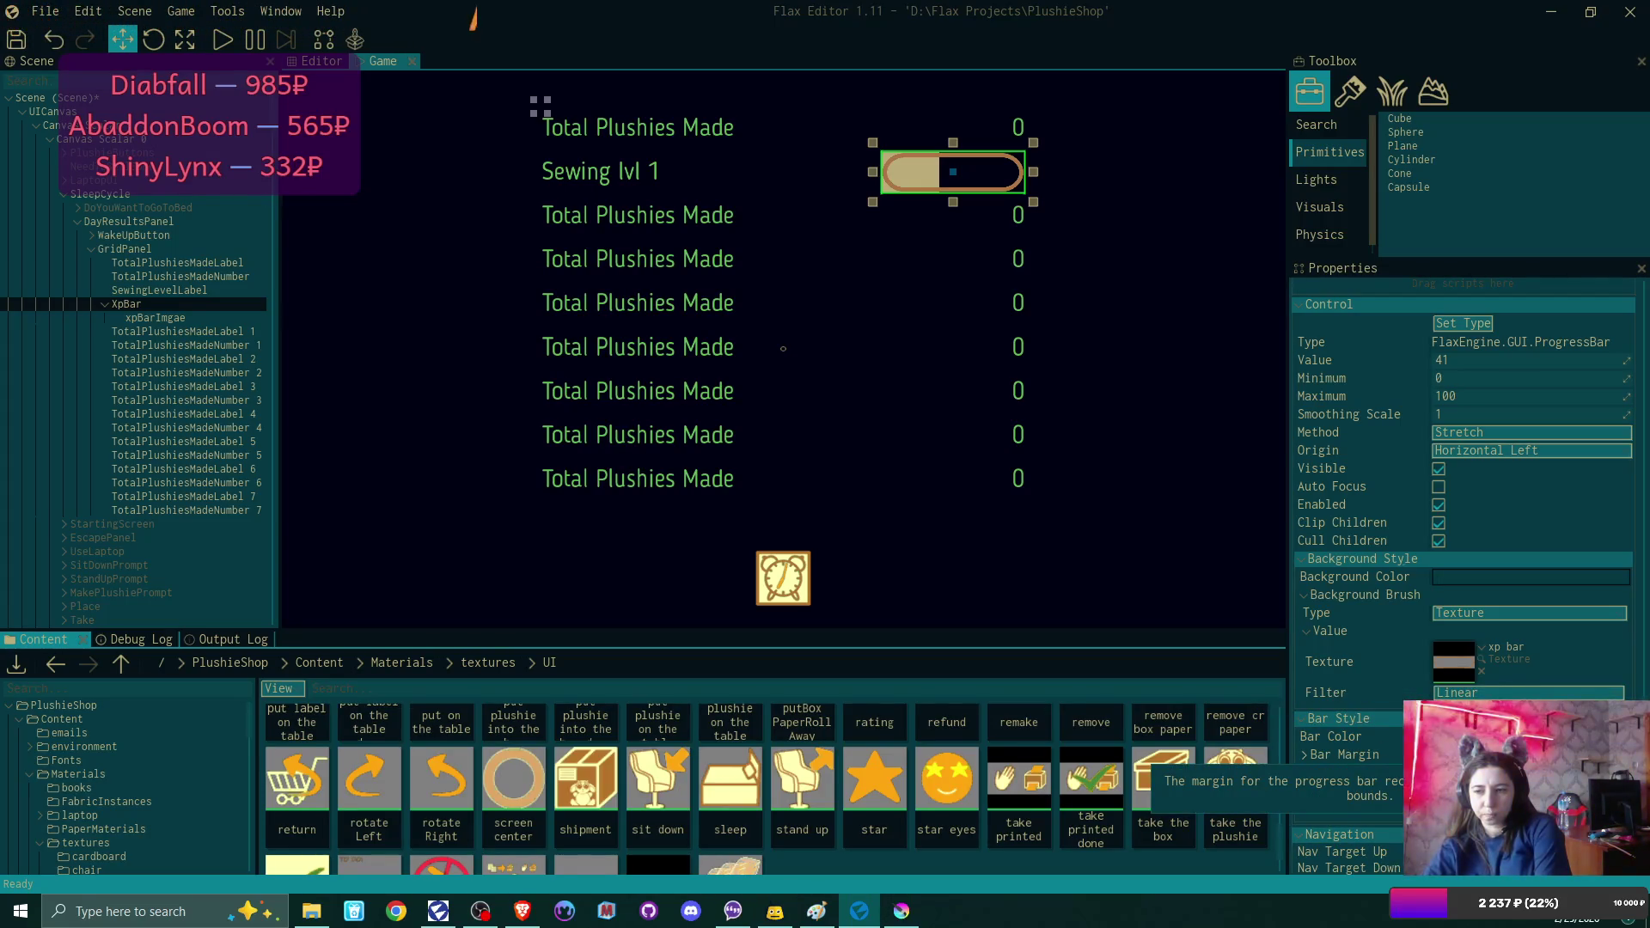
pyautogui.click(1513, 791)
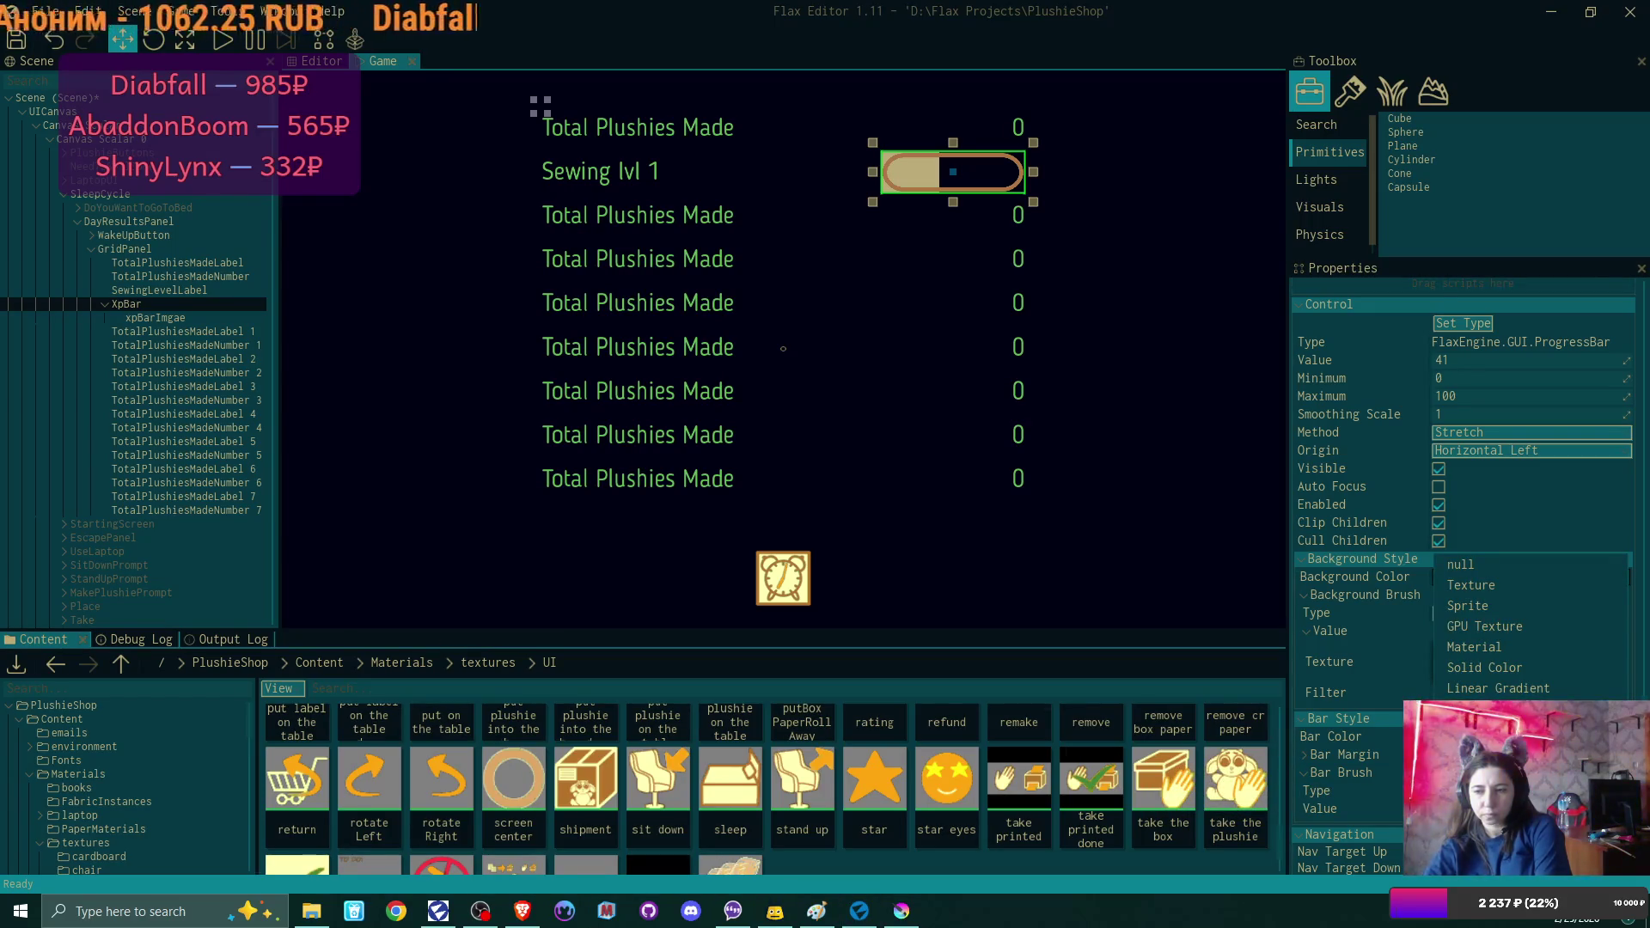
pyautogui.click(1518, 582)
pyautogui.scroll(-1, 819, 813)
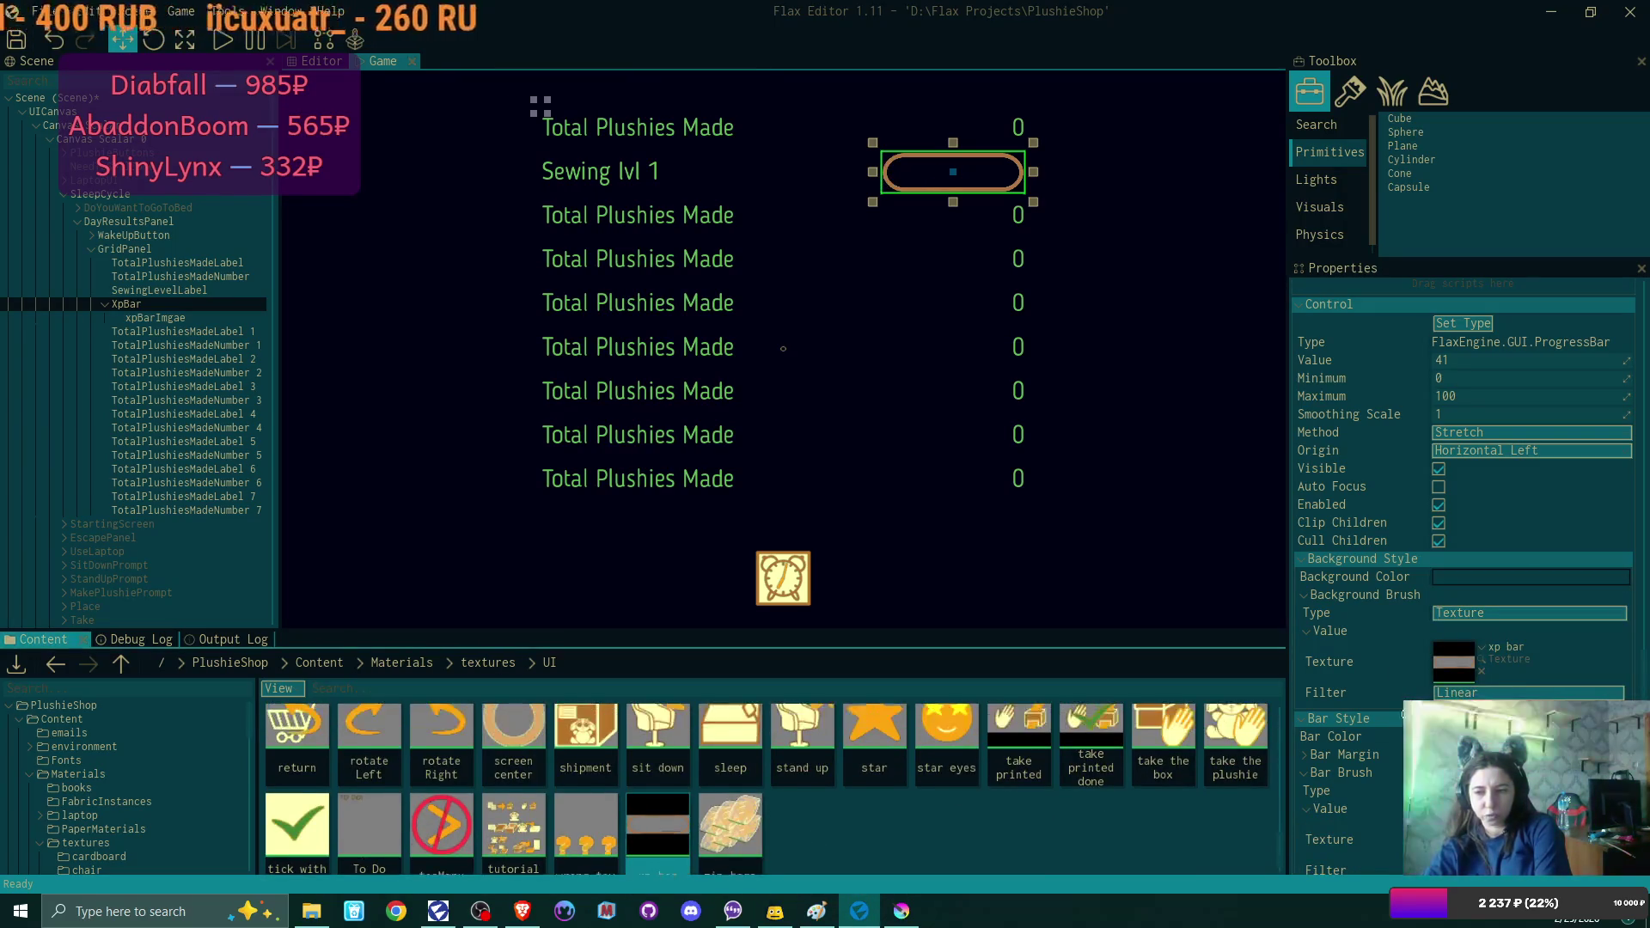
pyautogui.moveTo(657, 826)
pyautogui.mouseDown()
pyautogui.moveTo(1452, 817)
pyautogui.moveTo(1453, 736)
pyautogui.mouseUp()
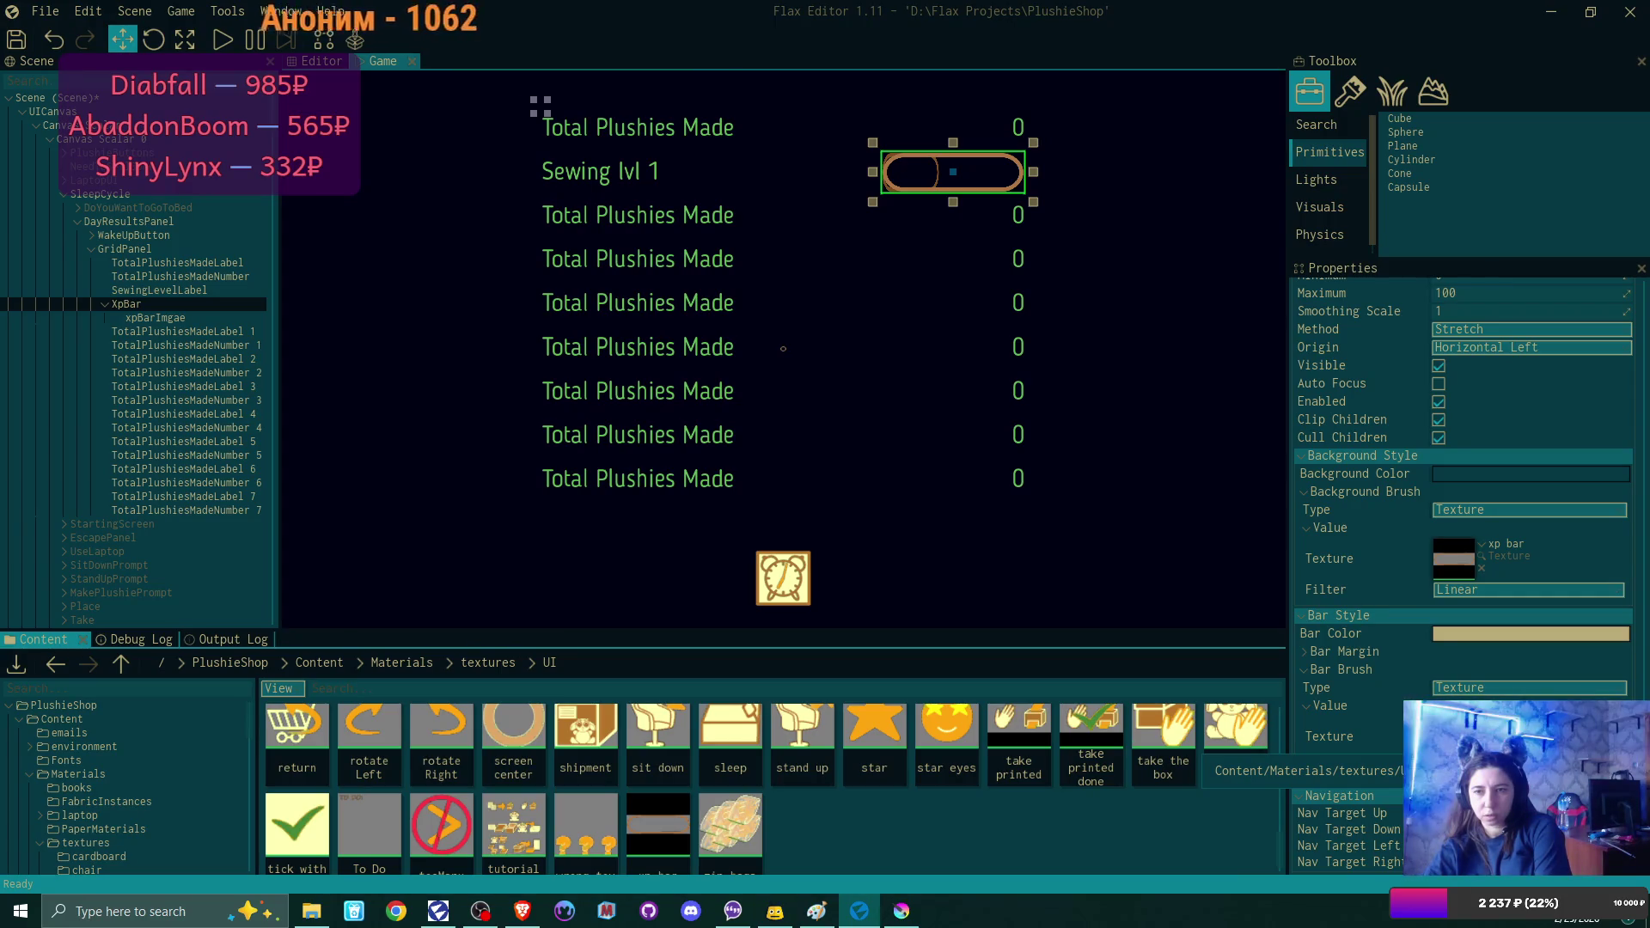
pyautogui.click(205, 318)
pyautogui.scroll(3, 1461, 404)
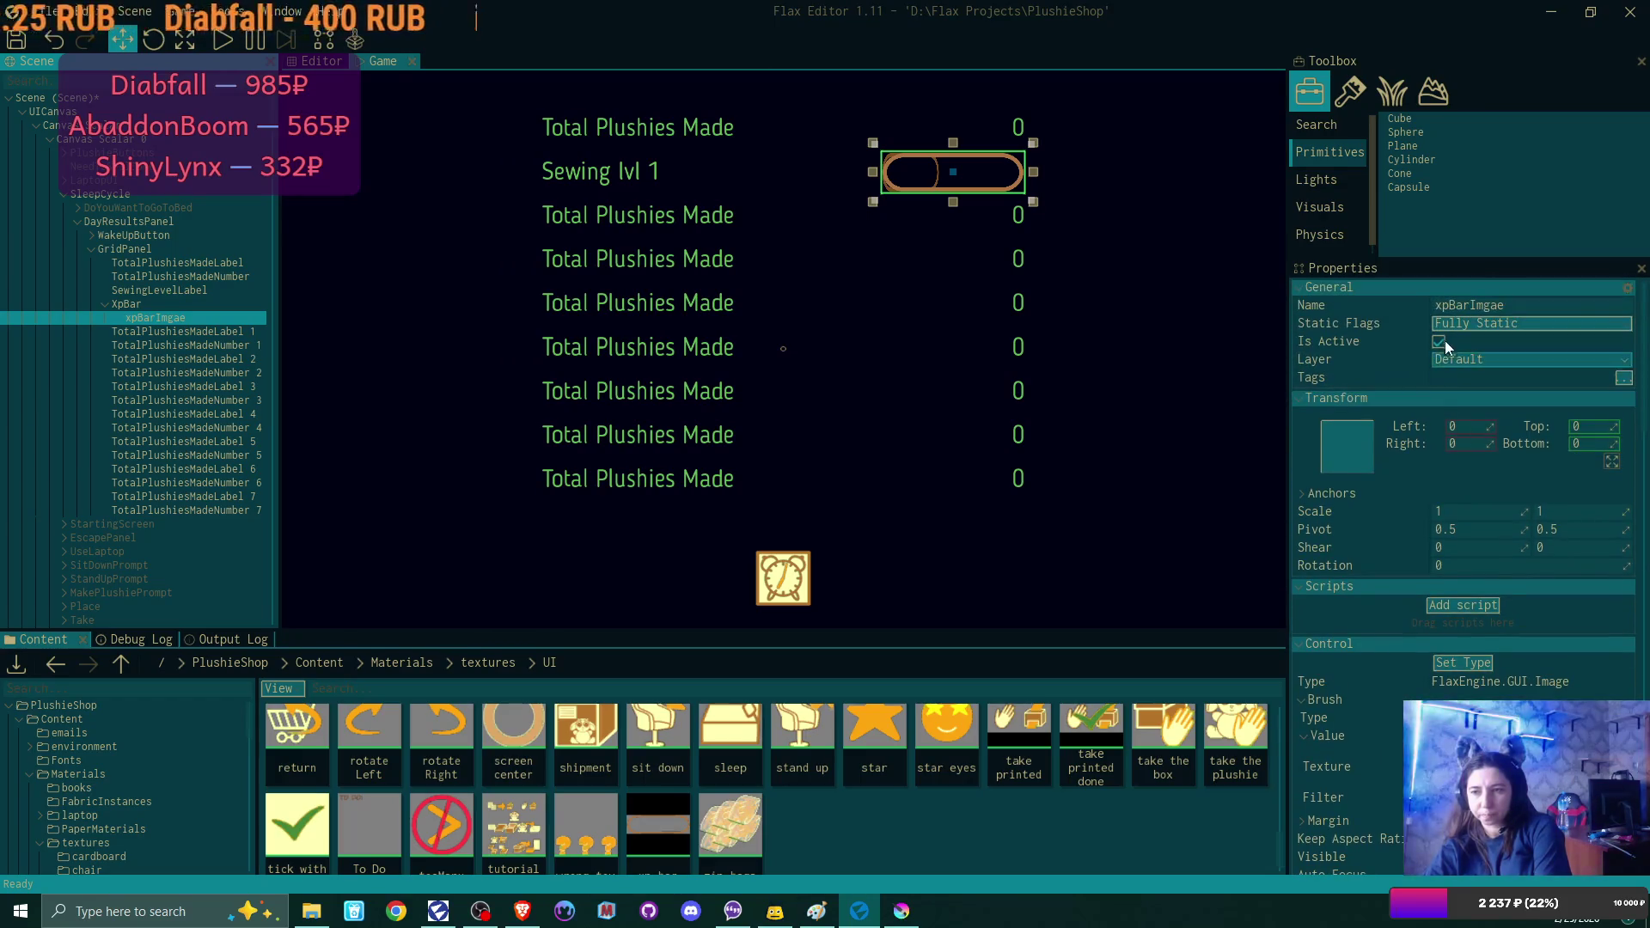
pyautogui.click(1438, 342)
pyautogui.click(126, 304)
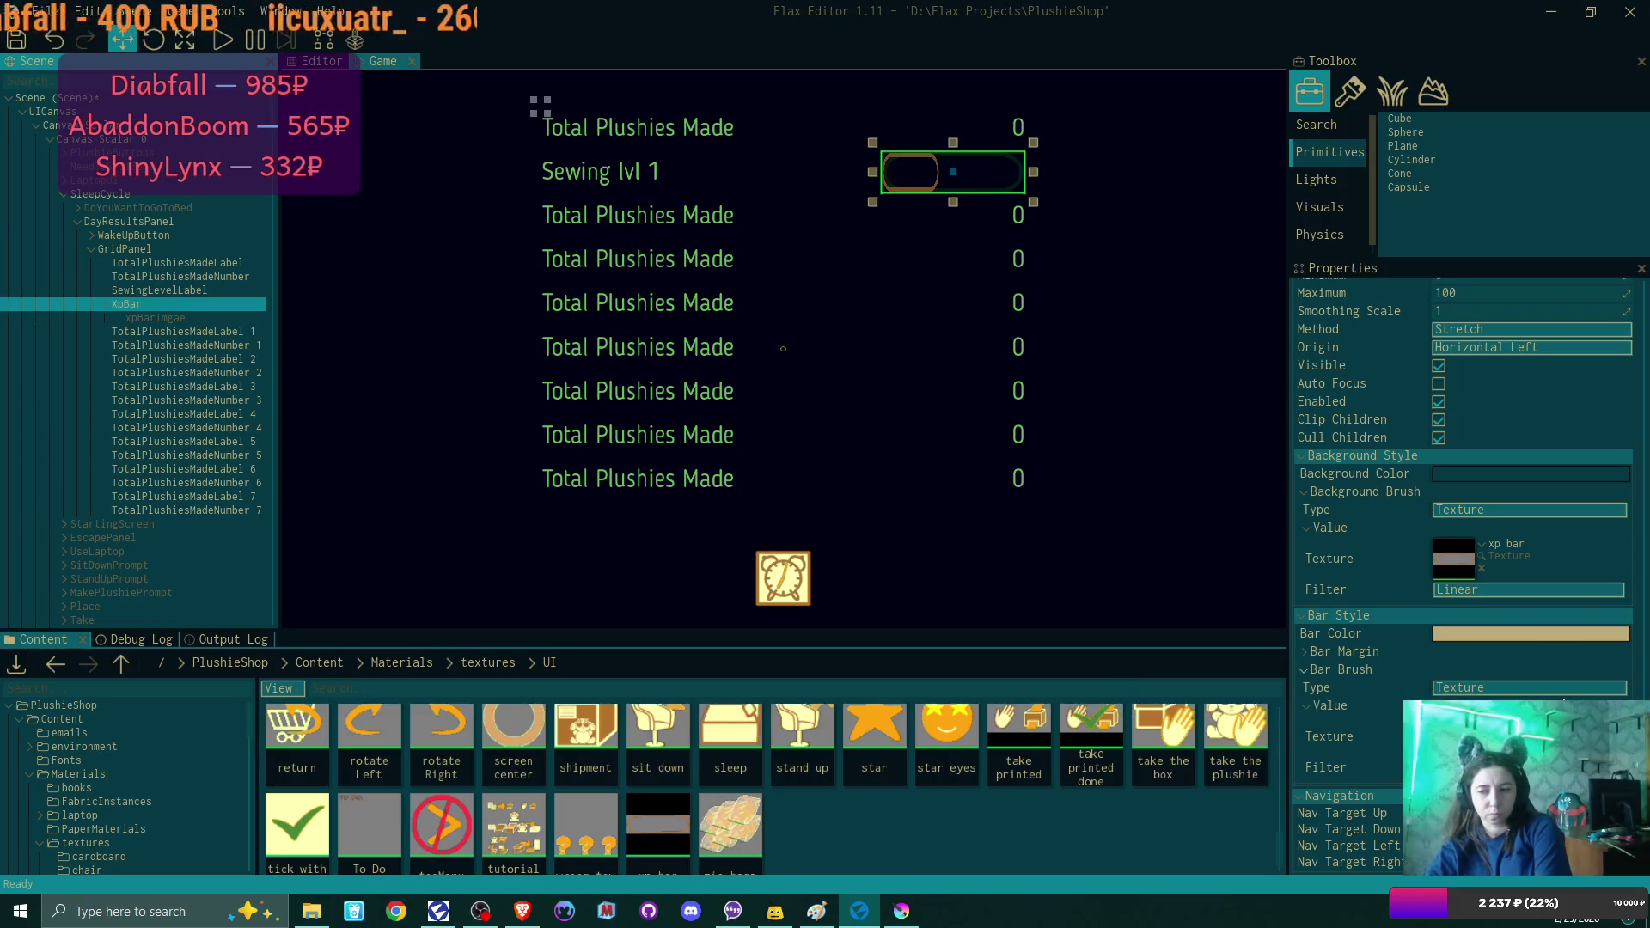
pyautogui.click(1409, 768)
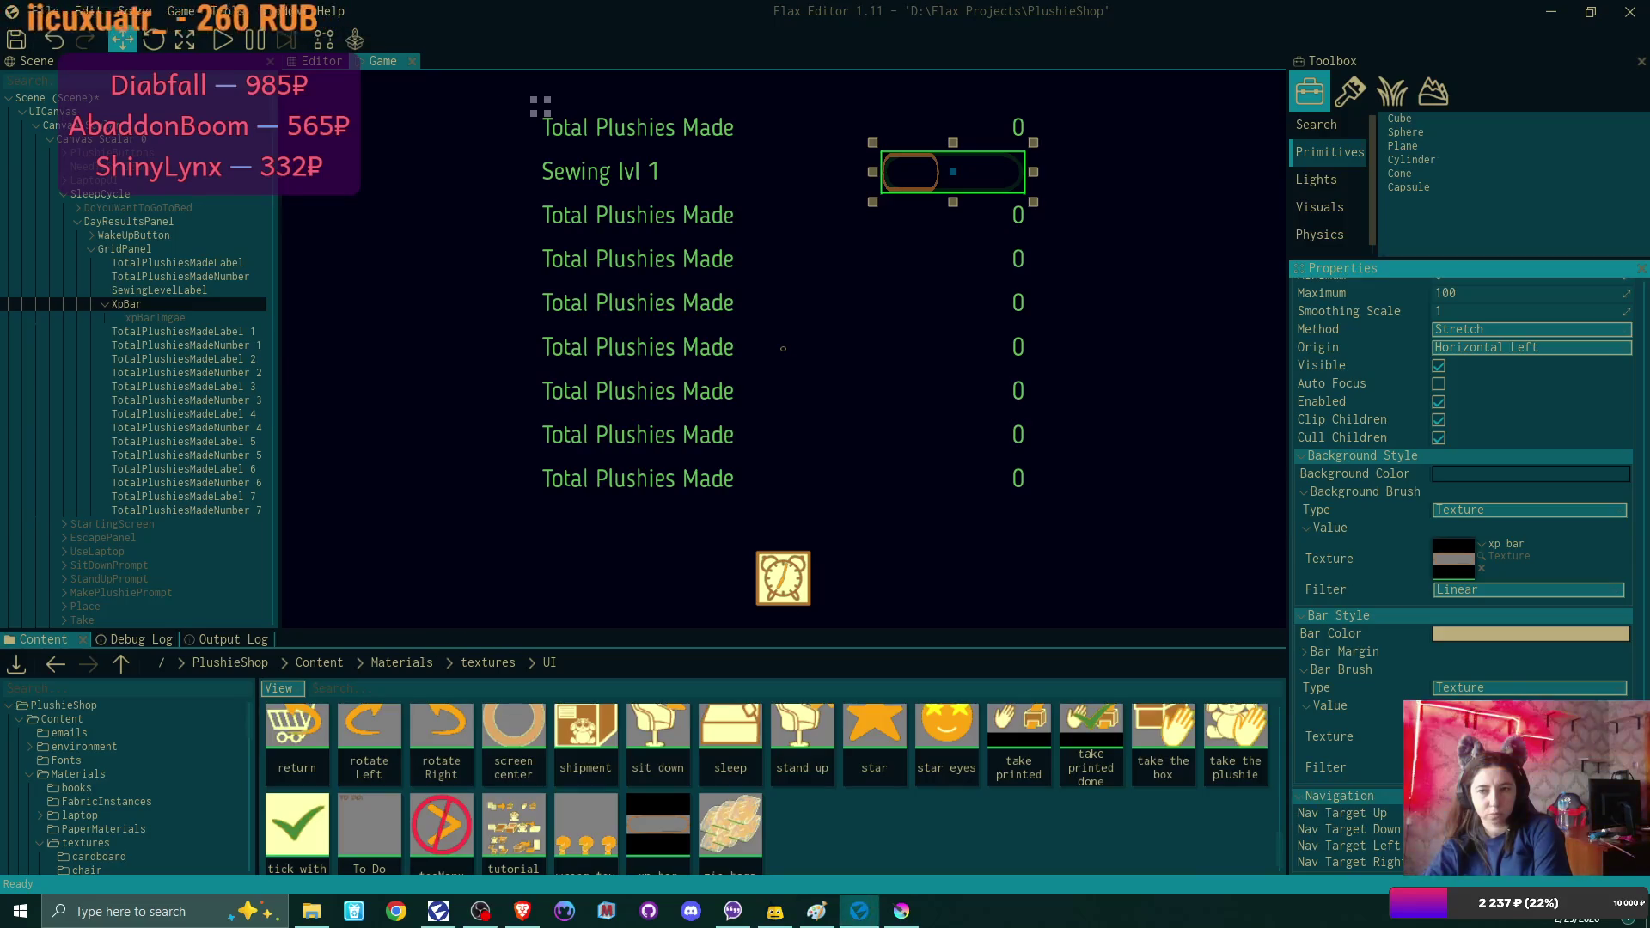
pyautogui.click(1304, 652)
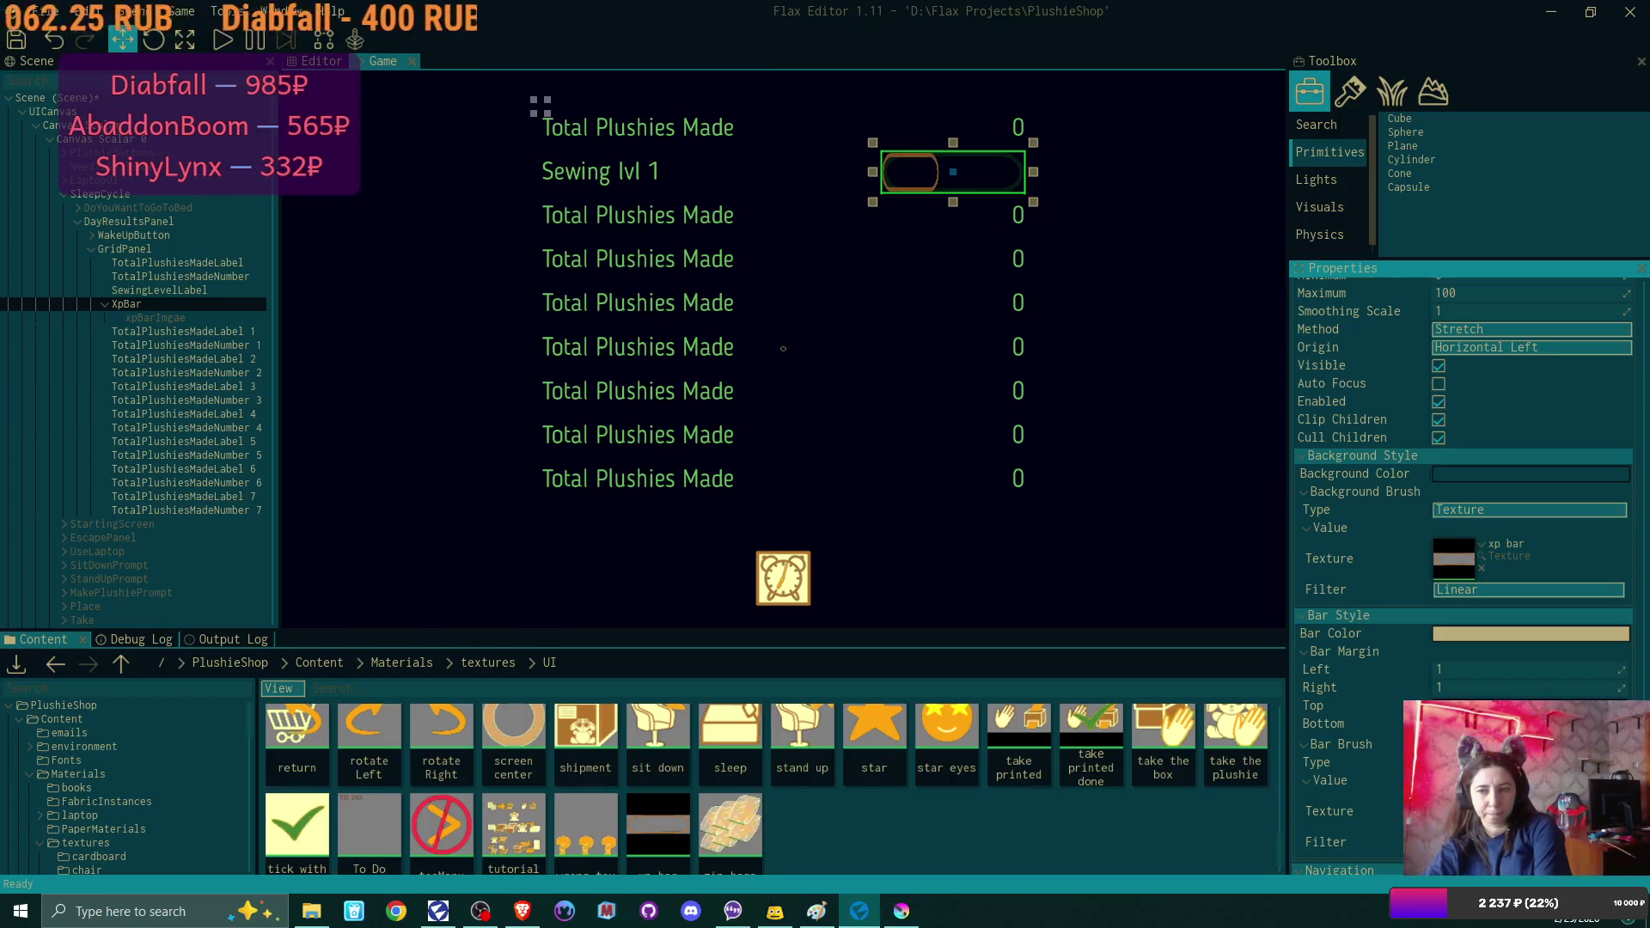
pyautogui.scroll(5, 1552, 411)
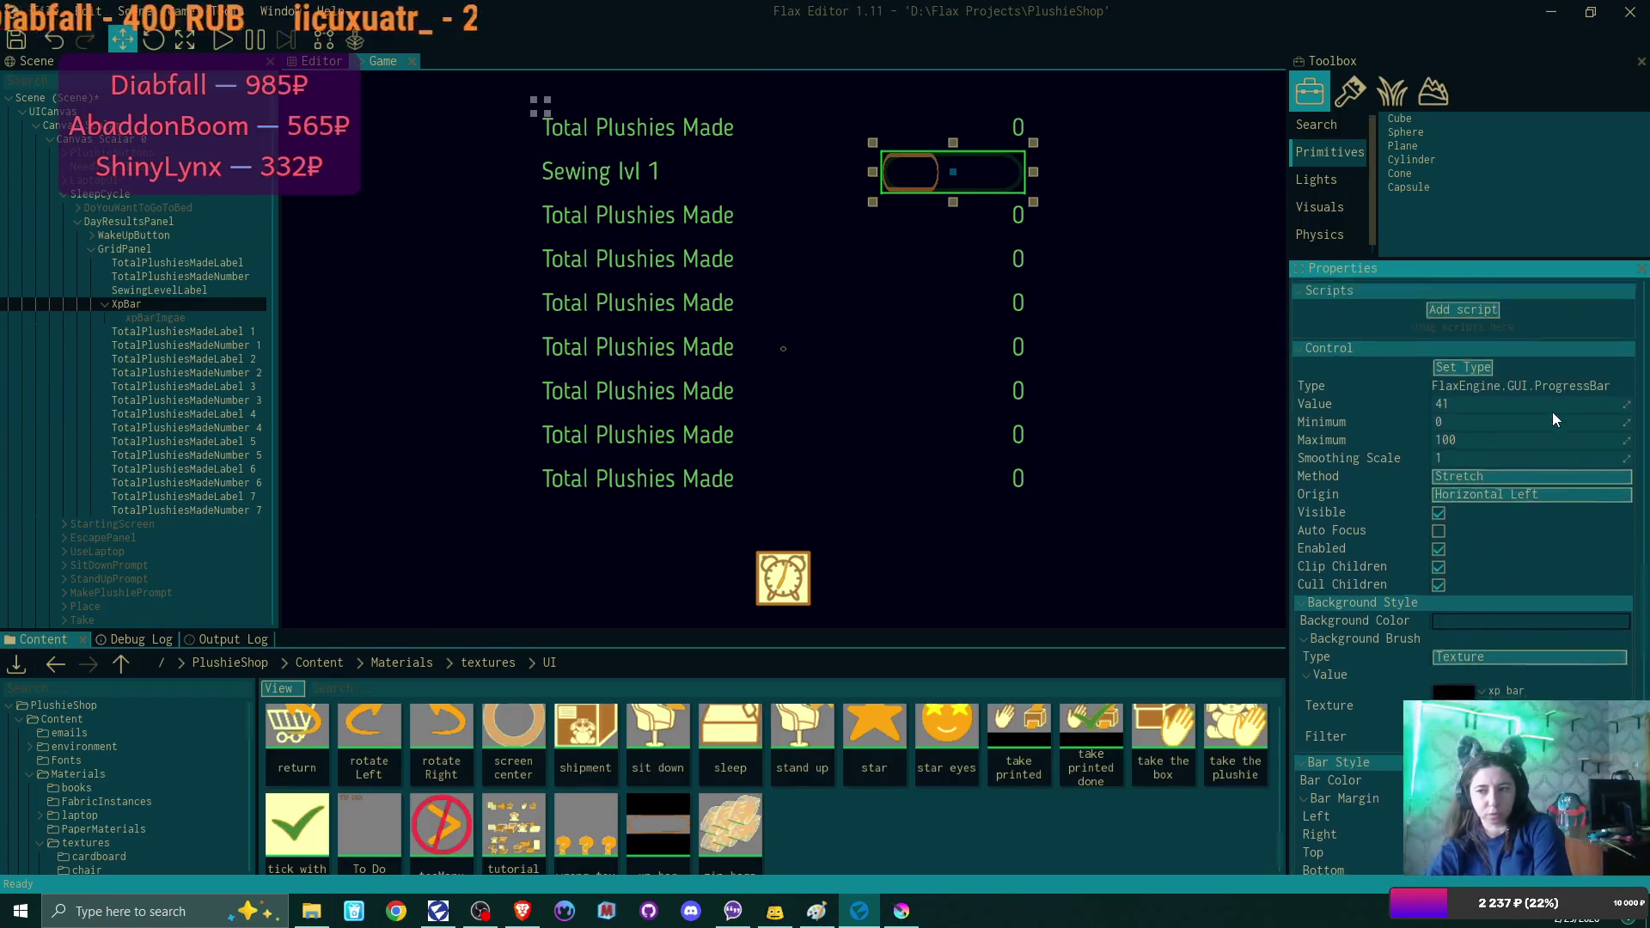
pyautogui.scroll(2, 1585, 425)
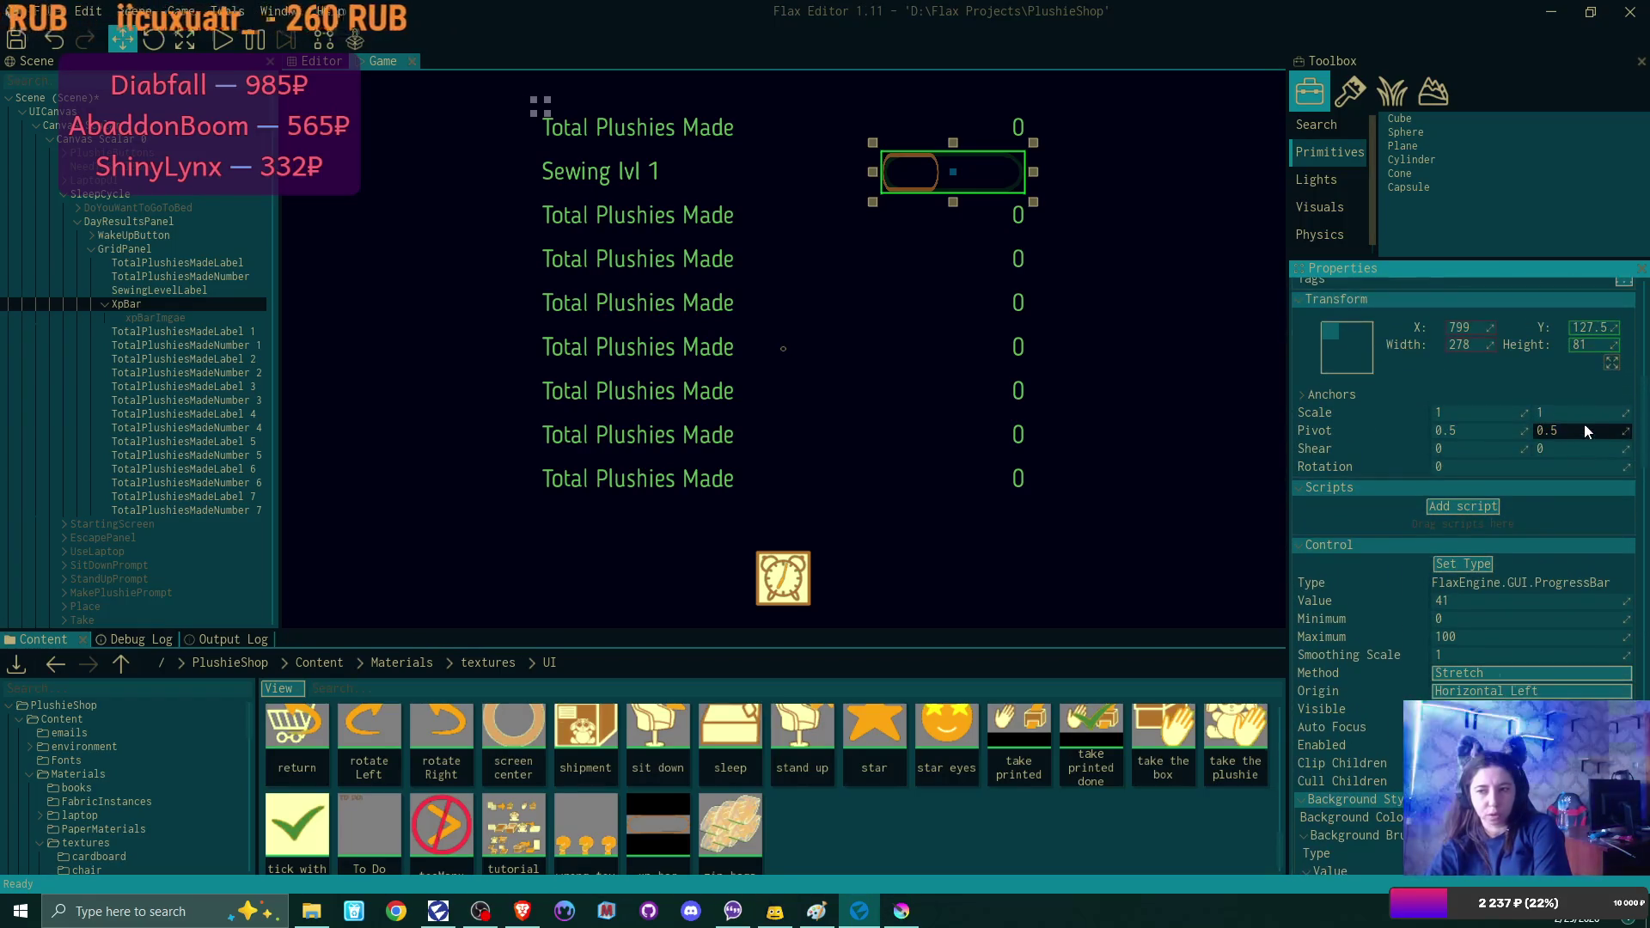
pyautogui.click(1623, 603)
# Set XpBar's Value to 100 and slide it slightly to test the fill.
pyautogui.write('100')
pyautogui.press('Return')
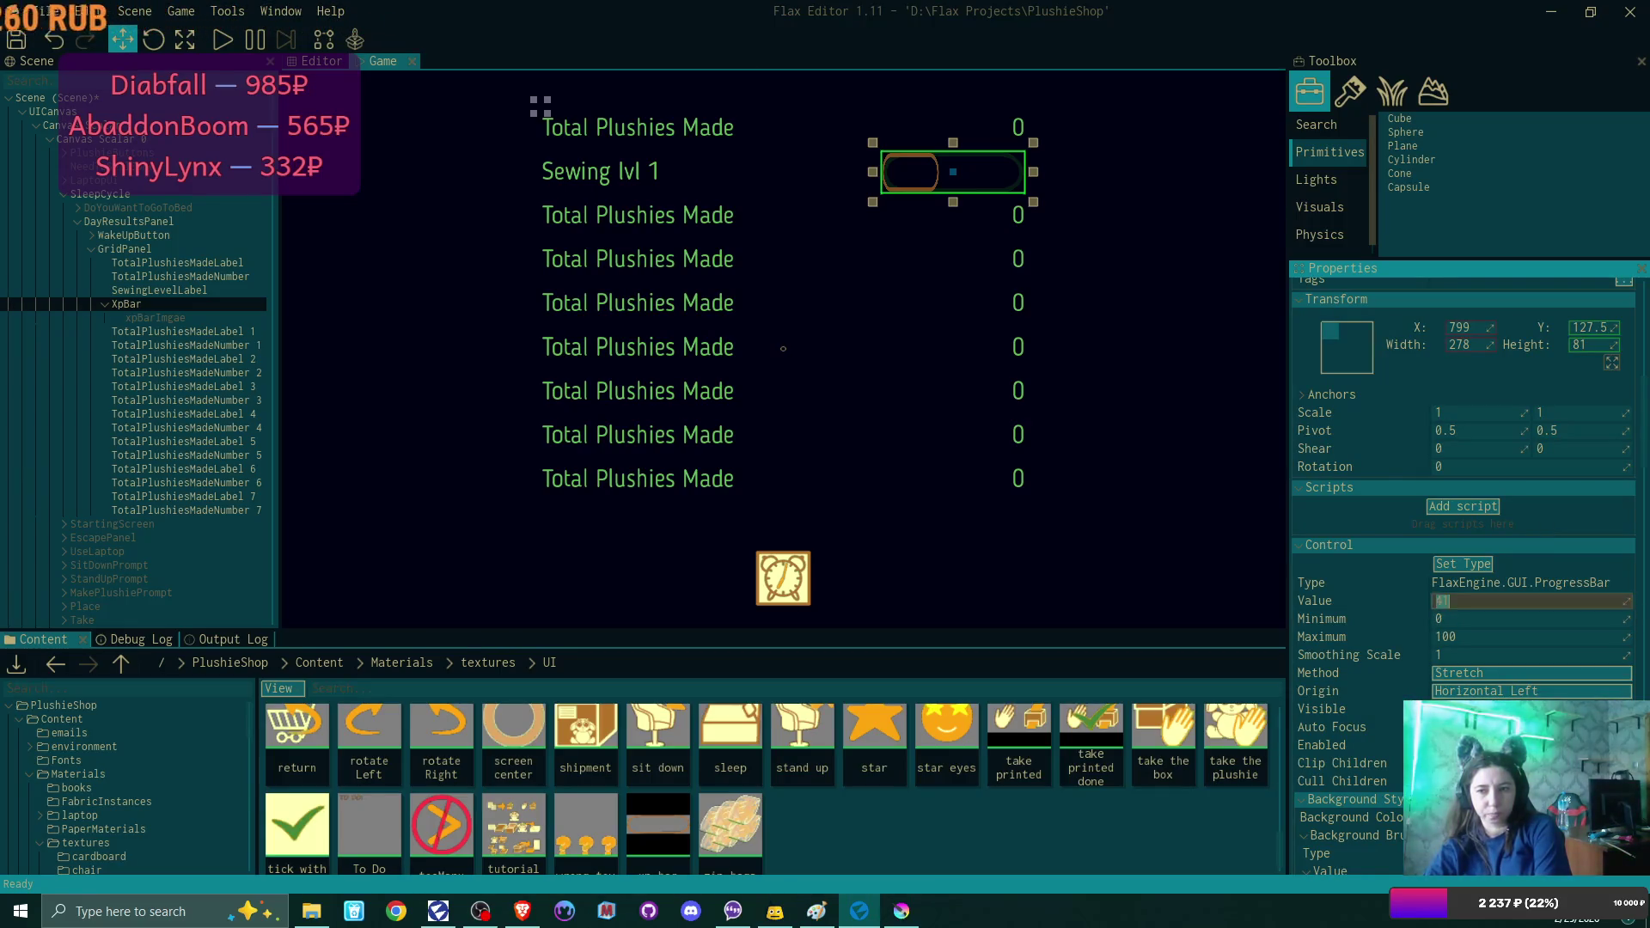
pyautogui.moveTo(1627, 601)
pyautogui.mouseDown()
pyautogui.moveTo(1608, 600)
pyautogui.moveTo(1622, 601)
pyautogui.mouseUp()
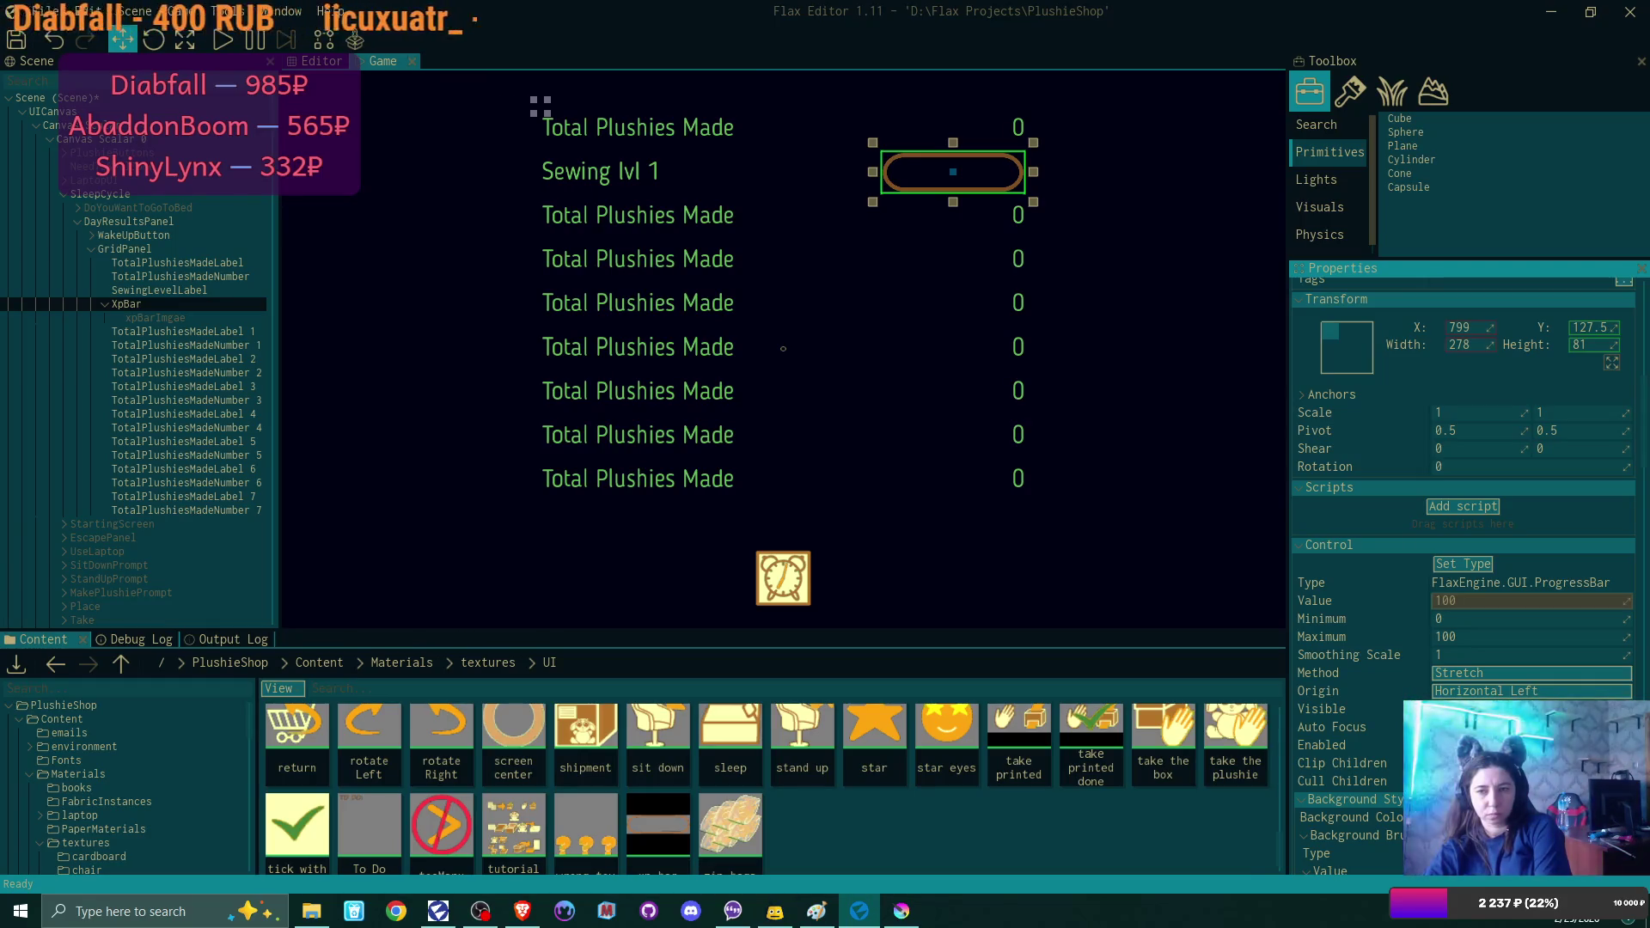
# Open and close the Bar Color picker without changes.
pyautogui.scroll(-5, 1539, 615)
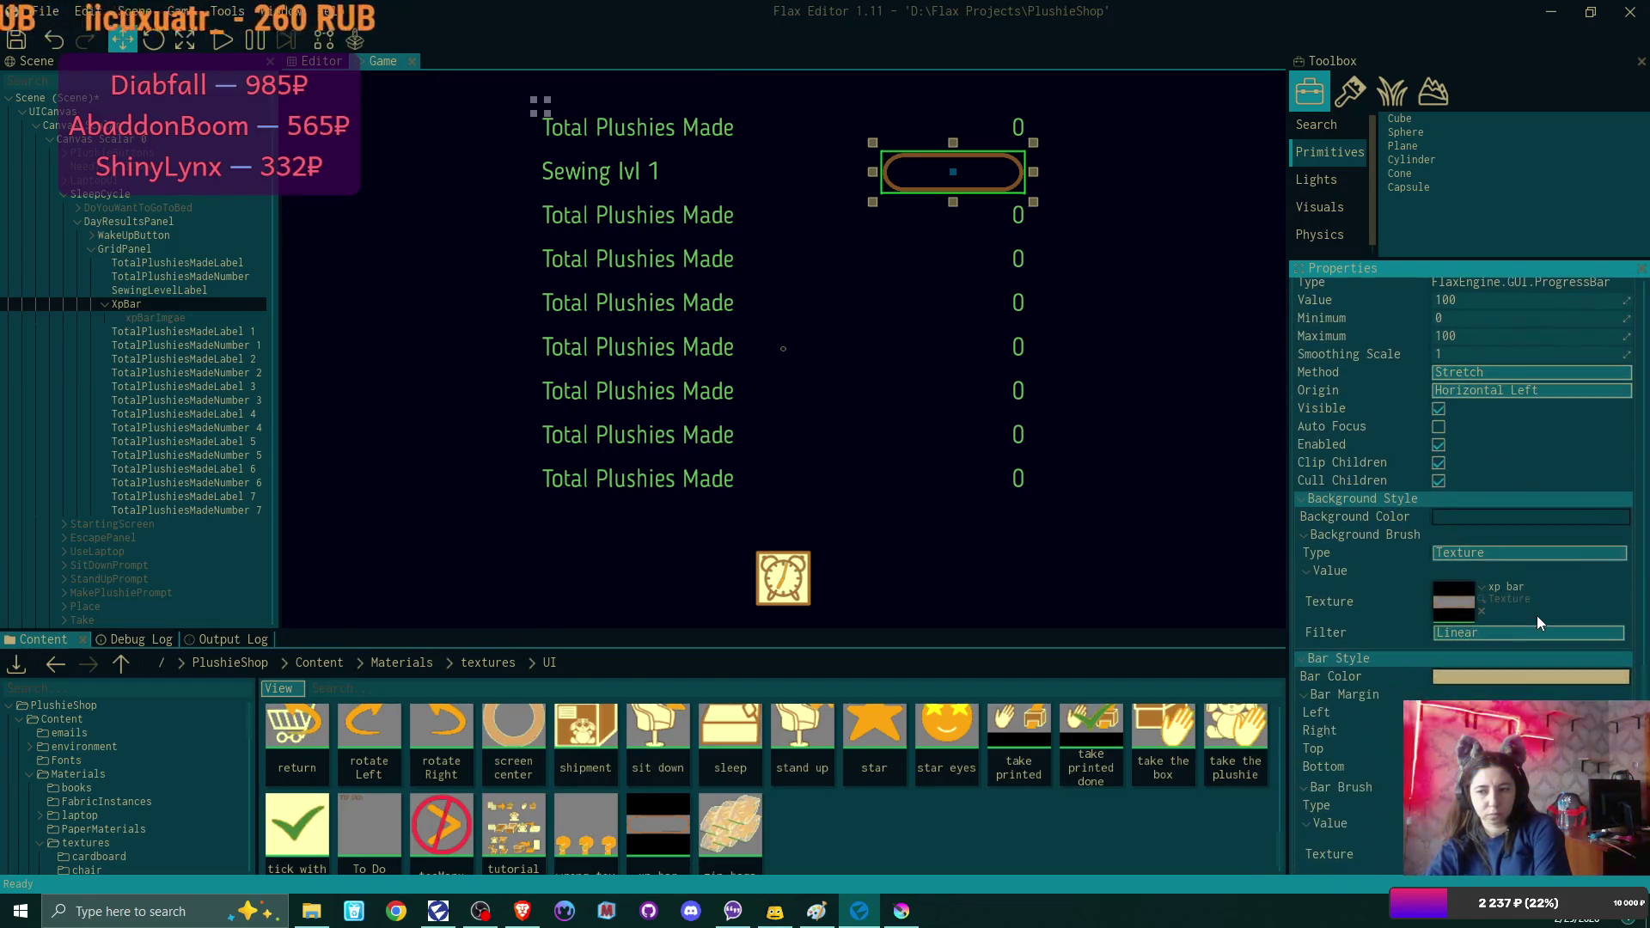
pyautogui.scroll(-4, 1537, 616)
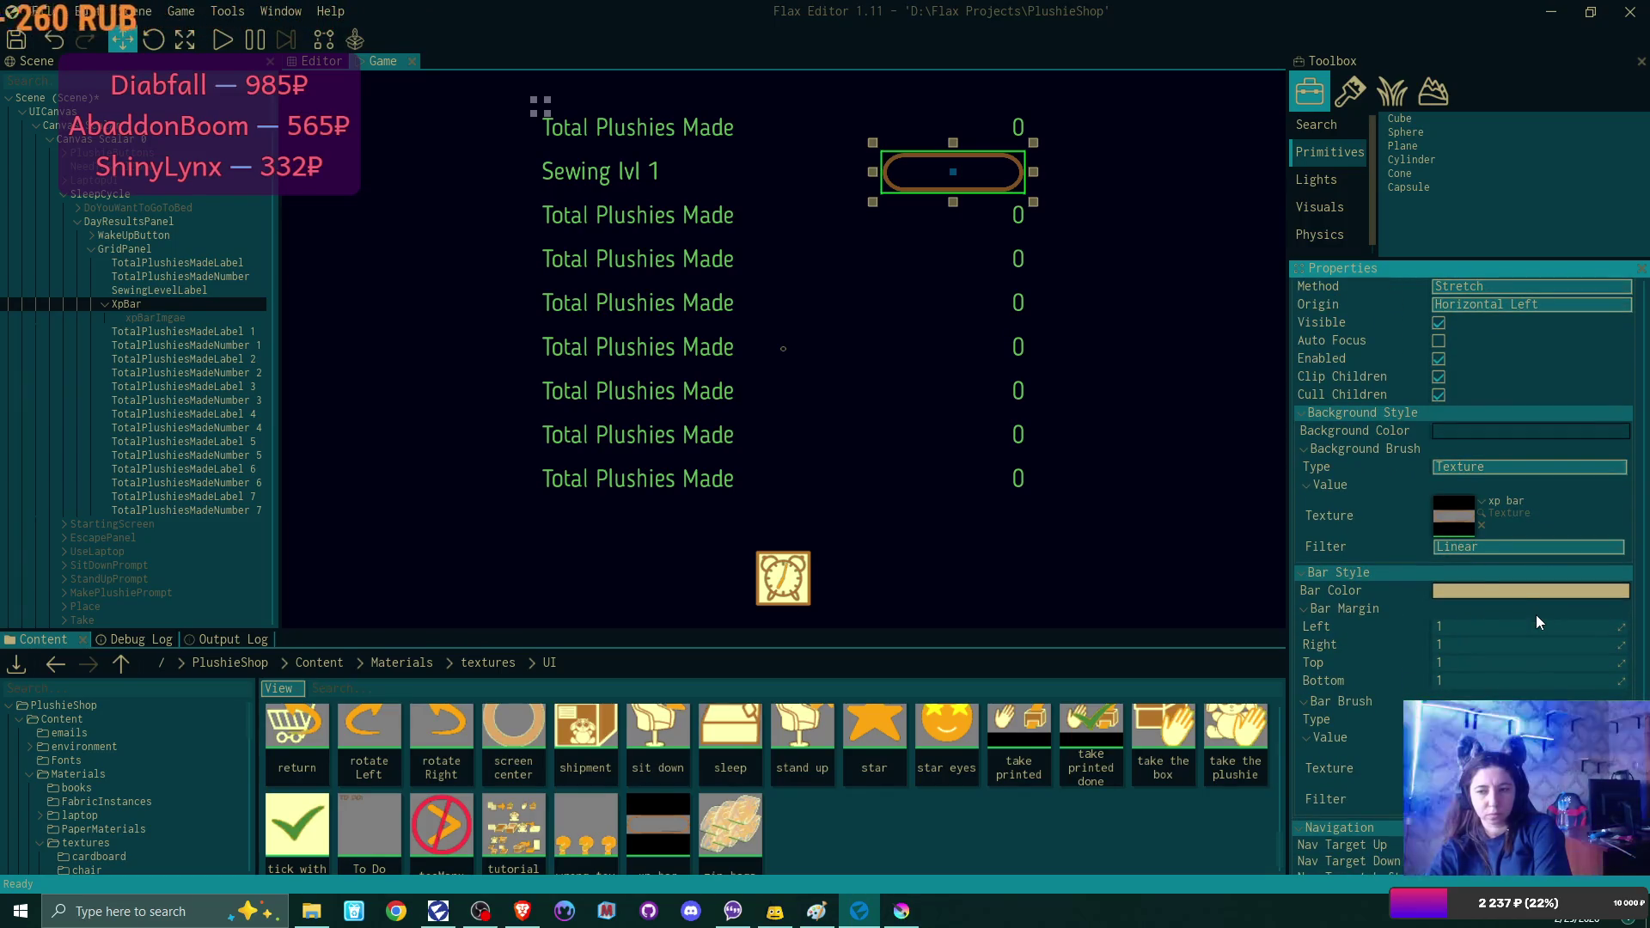
pyautogui.click(1513, 590)
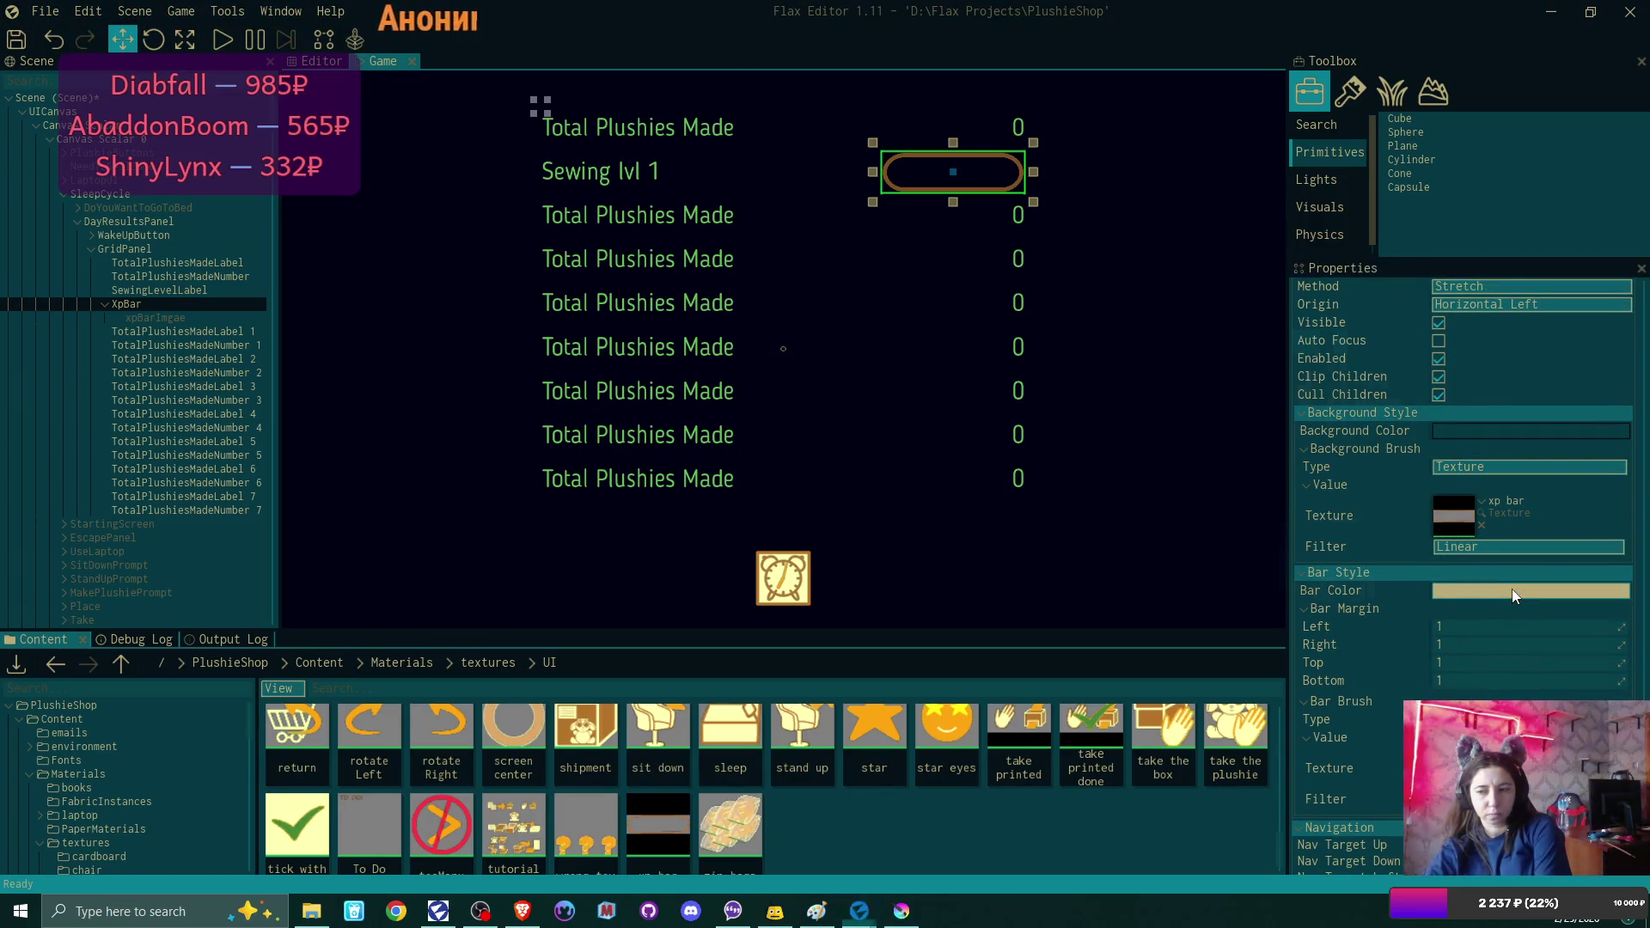
pyautogui.click(1513, 590)
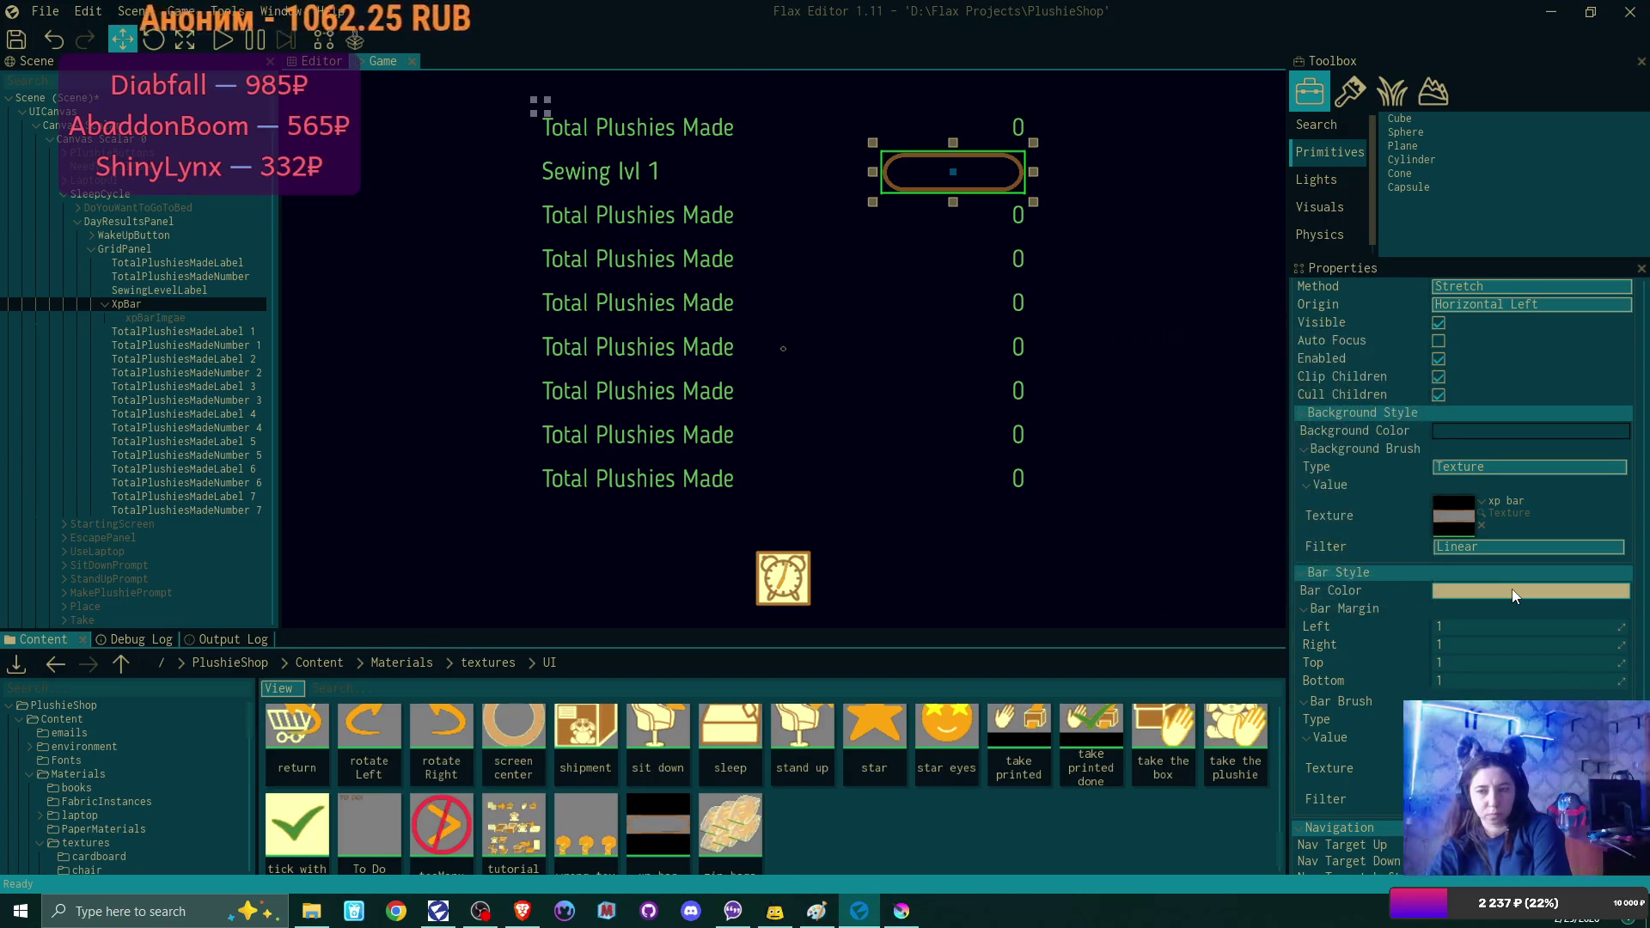
pyautogui.scroll(2, 1492, 558)
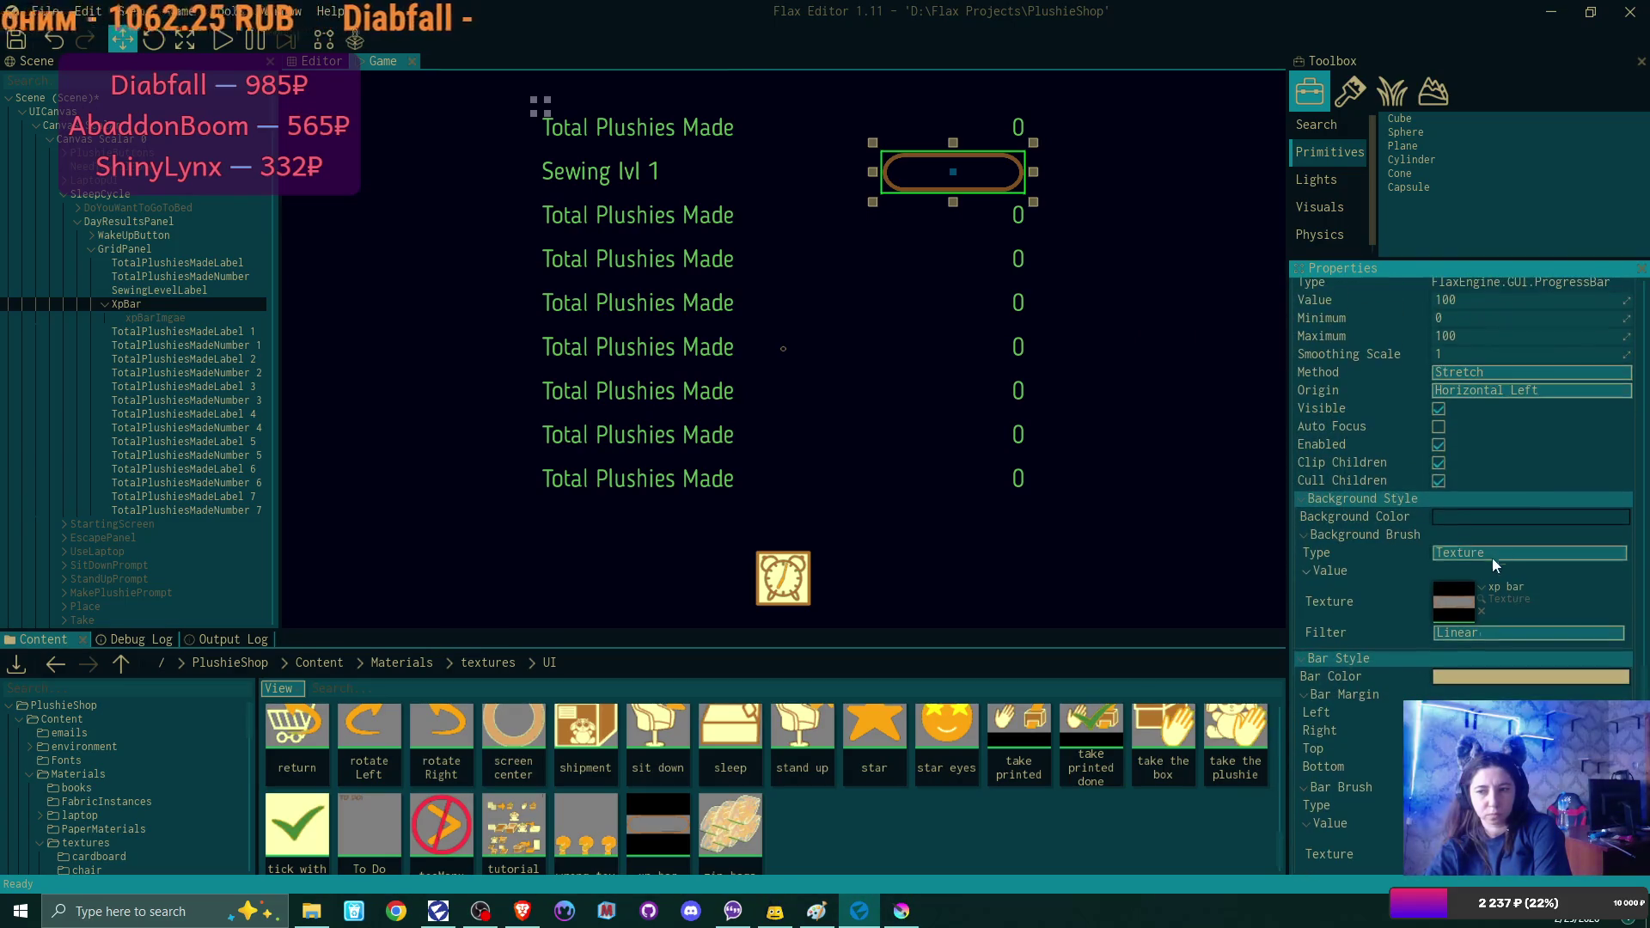
# Set the XpBar's background colour to fully transparent.
pyautogui.click(1467, 515)
pyautogui.click(1309, 437)
pyautogui.click(1344, 520)
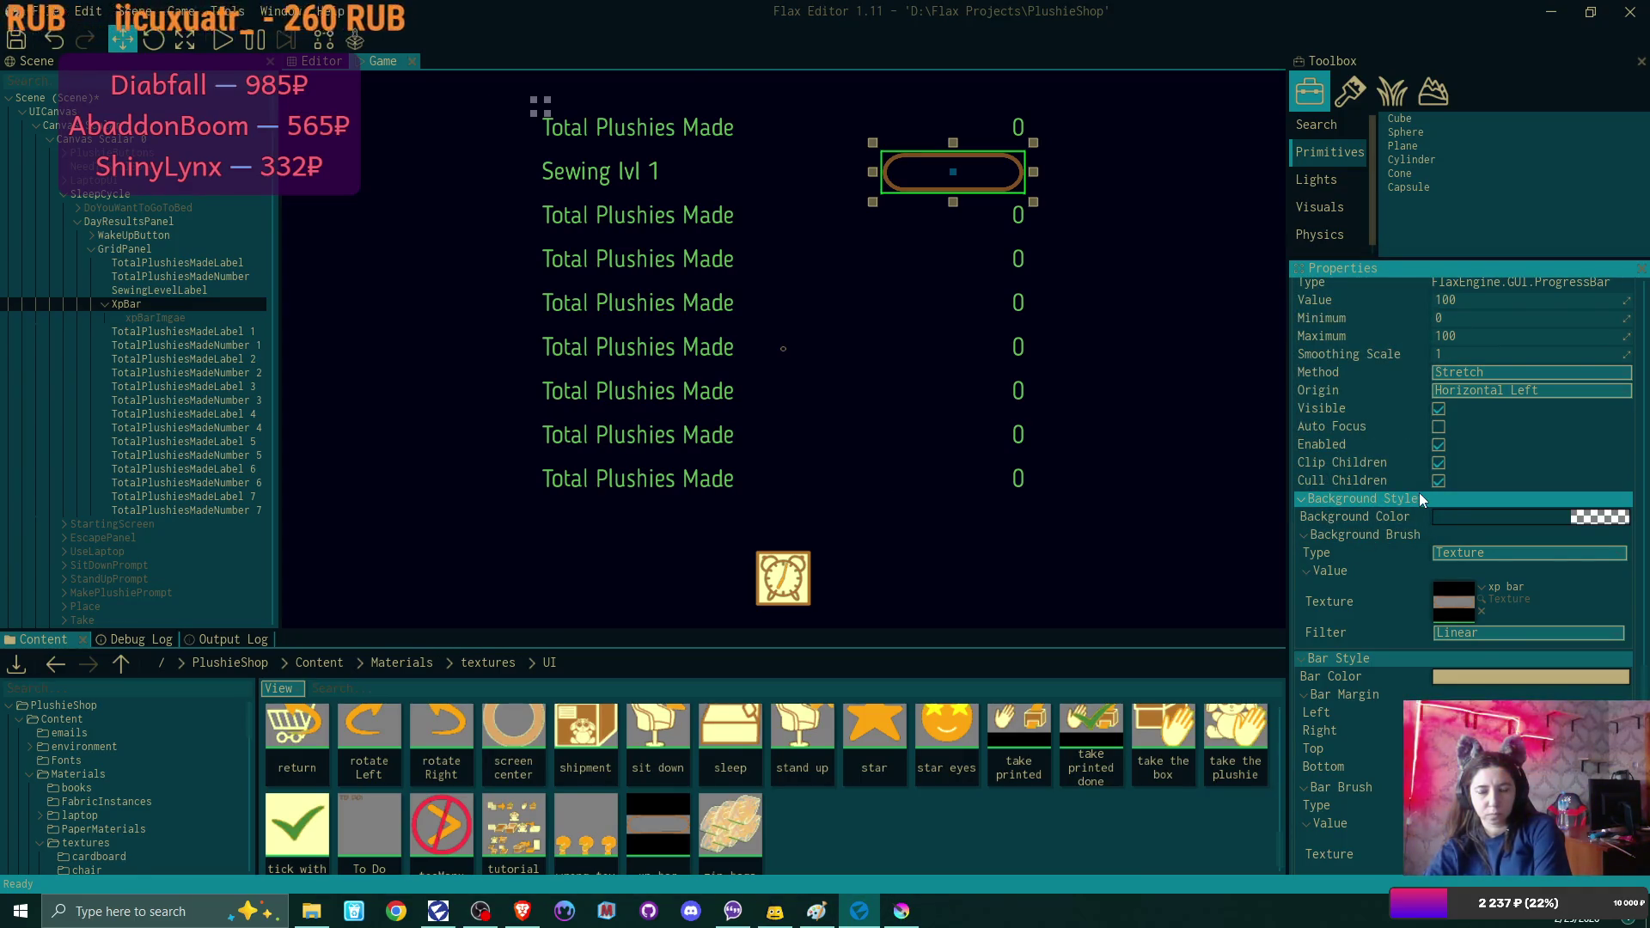
# Lower the XpBar's value to 63 to preview a partial fill.
pyautogui.scroll(5, 1470, 520)
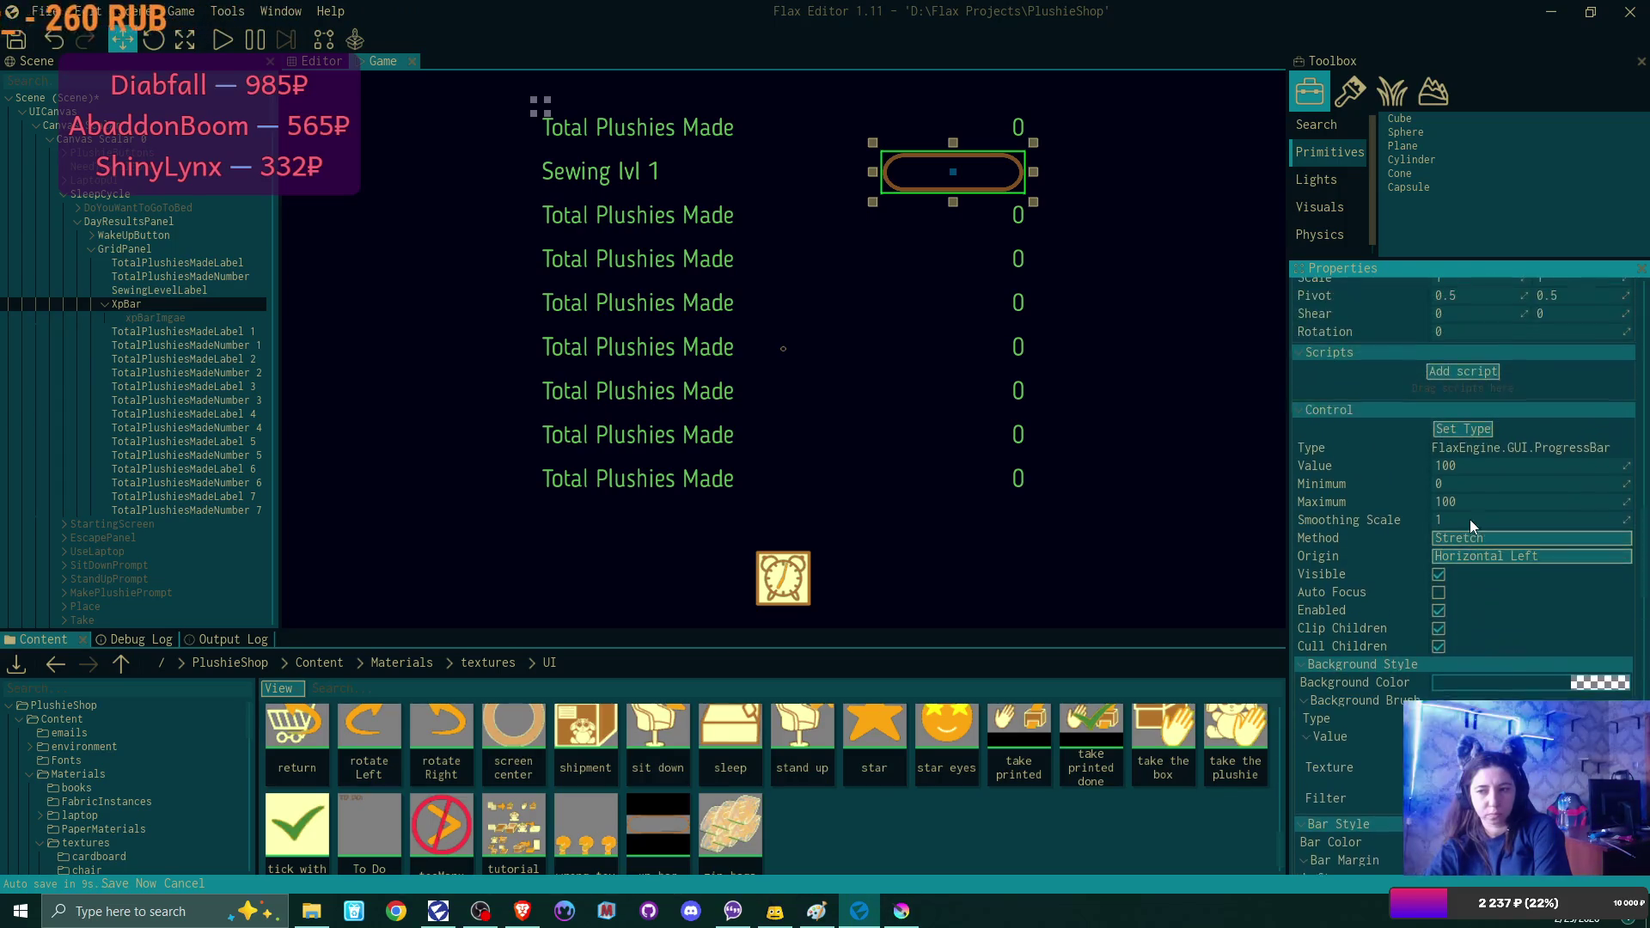
pyautogui.moveTo(1625, 557); pyautogui.dragTo(1590, 558)
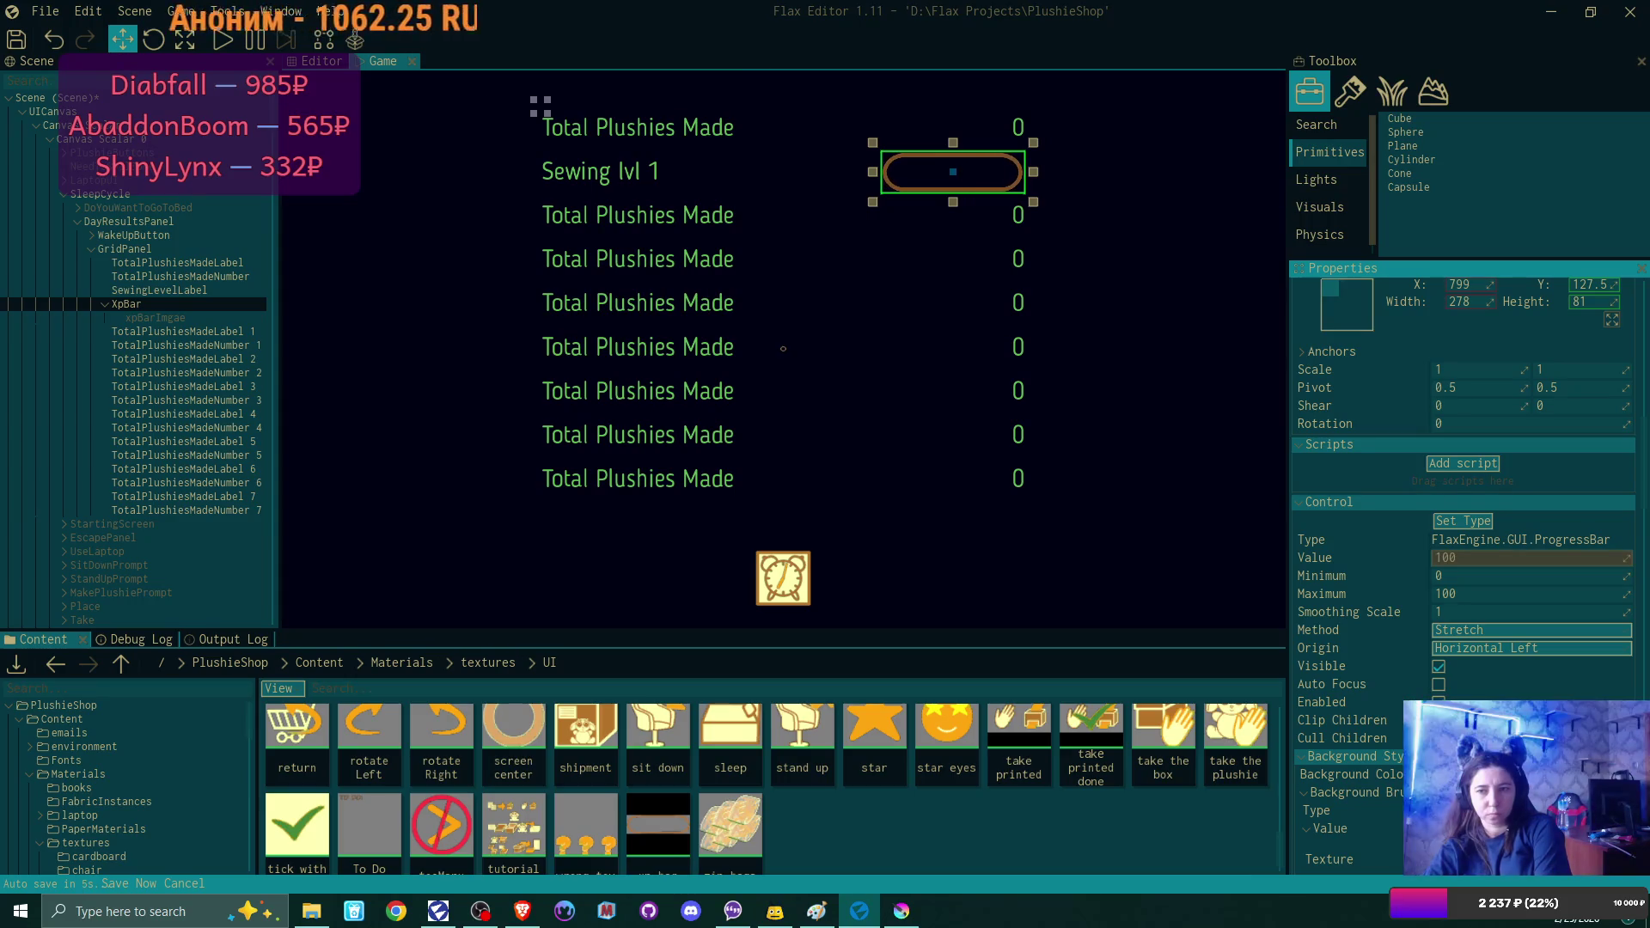
pyautogui.scroll(-3, 1515, 566)
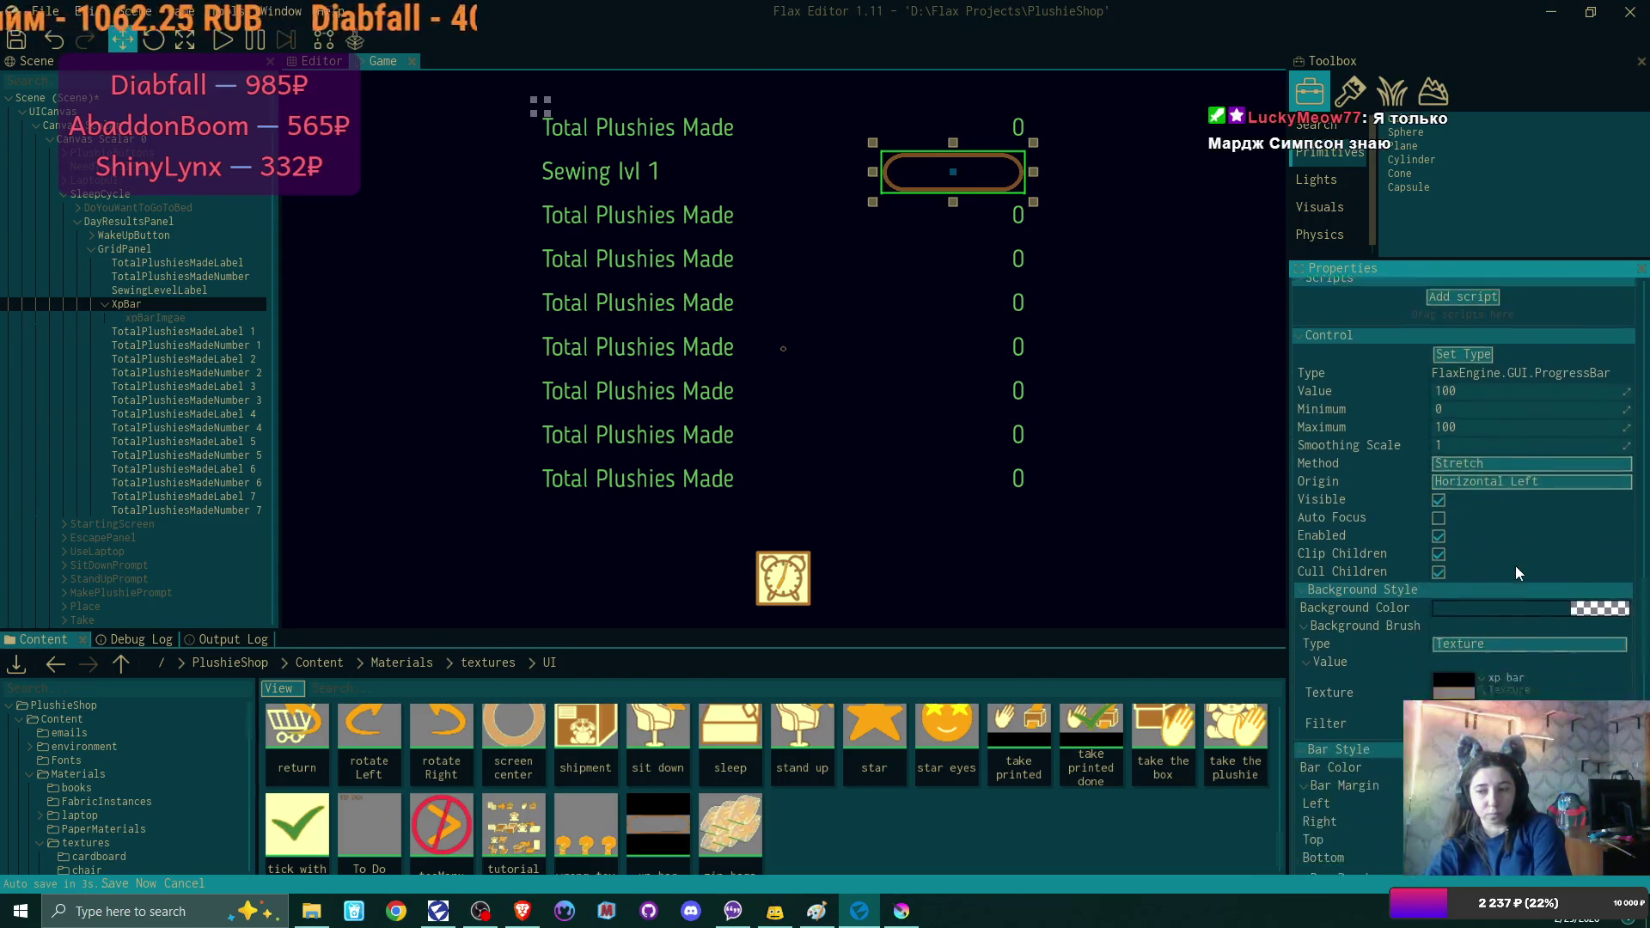
# Eyedrop the brown of the bar's border as the XpBar background colour.
pyautogui.click(1515, 561)
pyautogui.click(1302, 515)
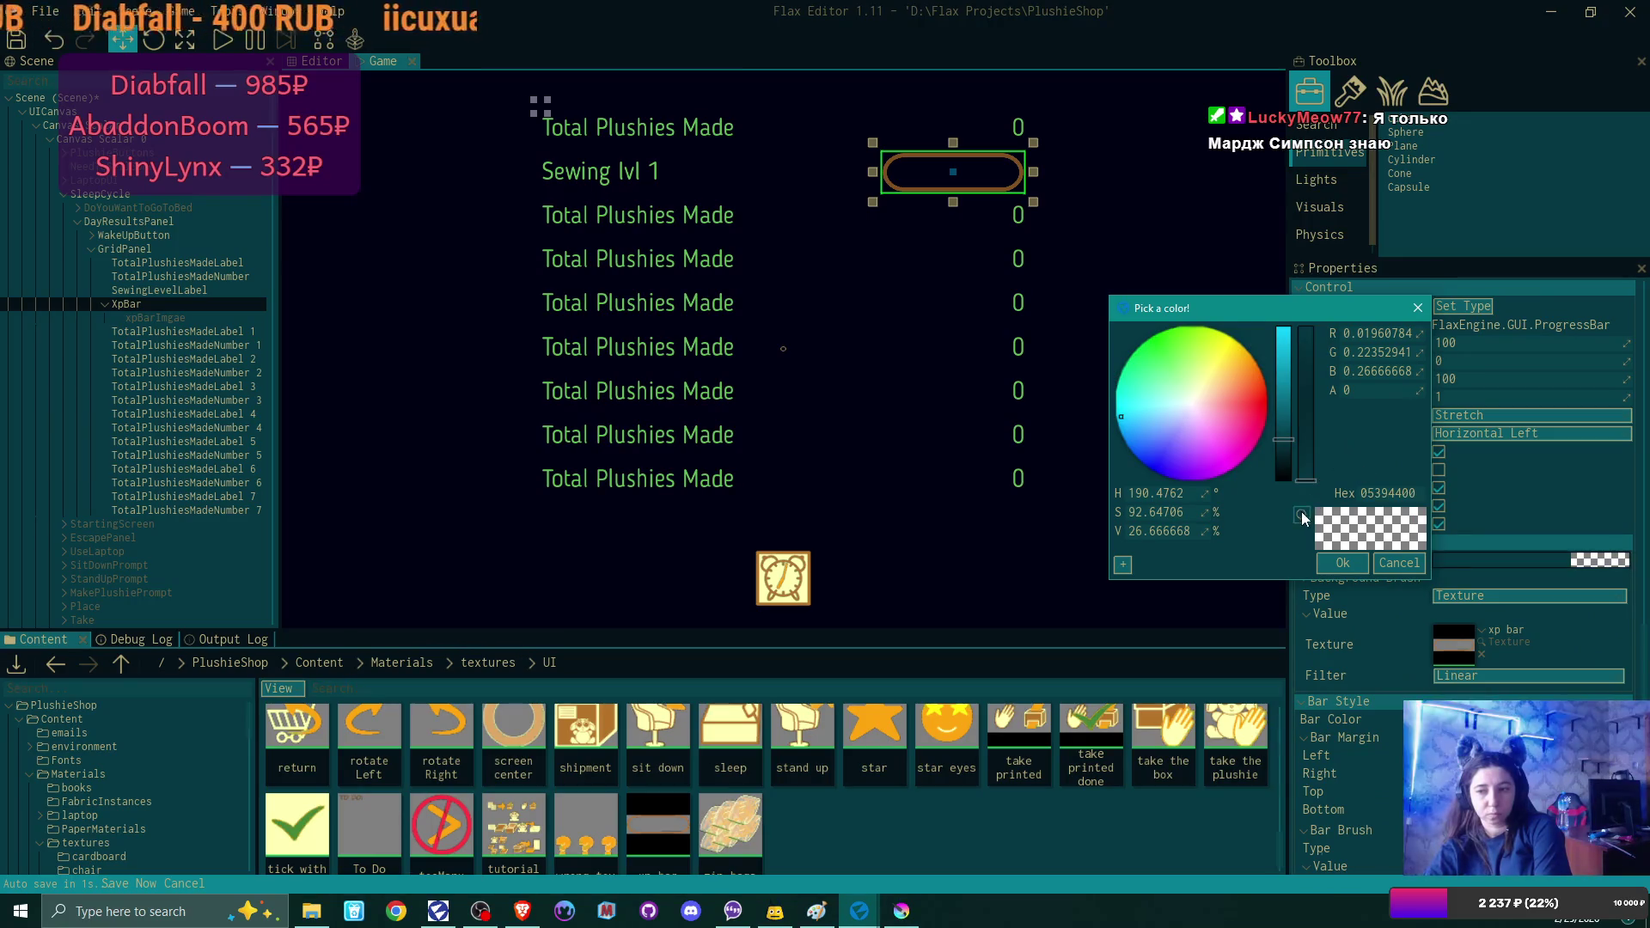
pyautogui.click(889, 182)
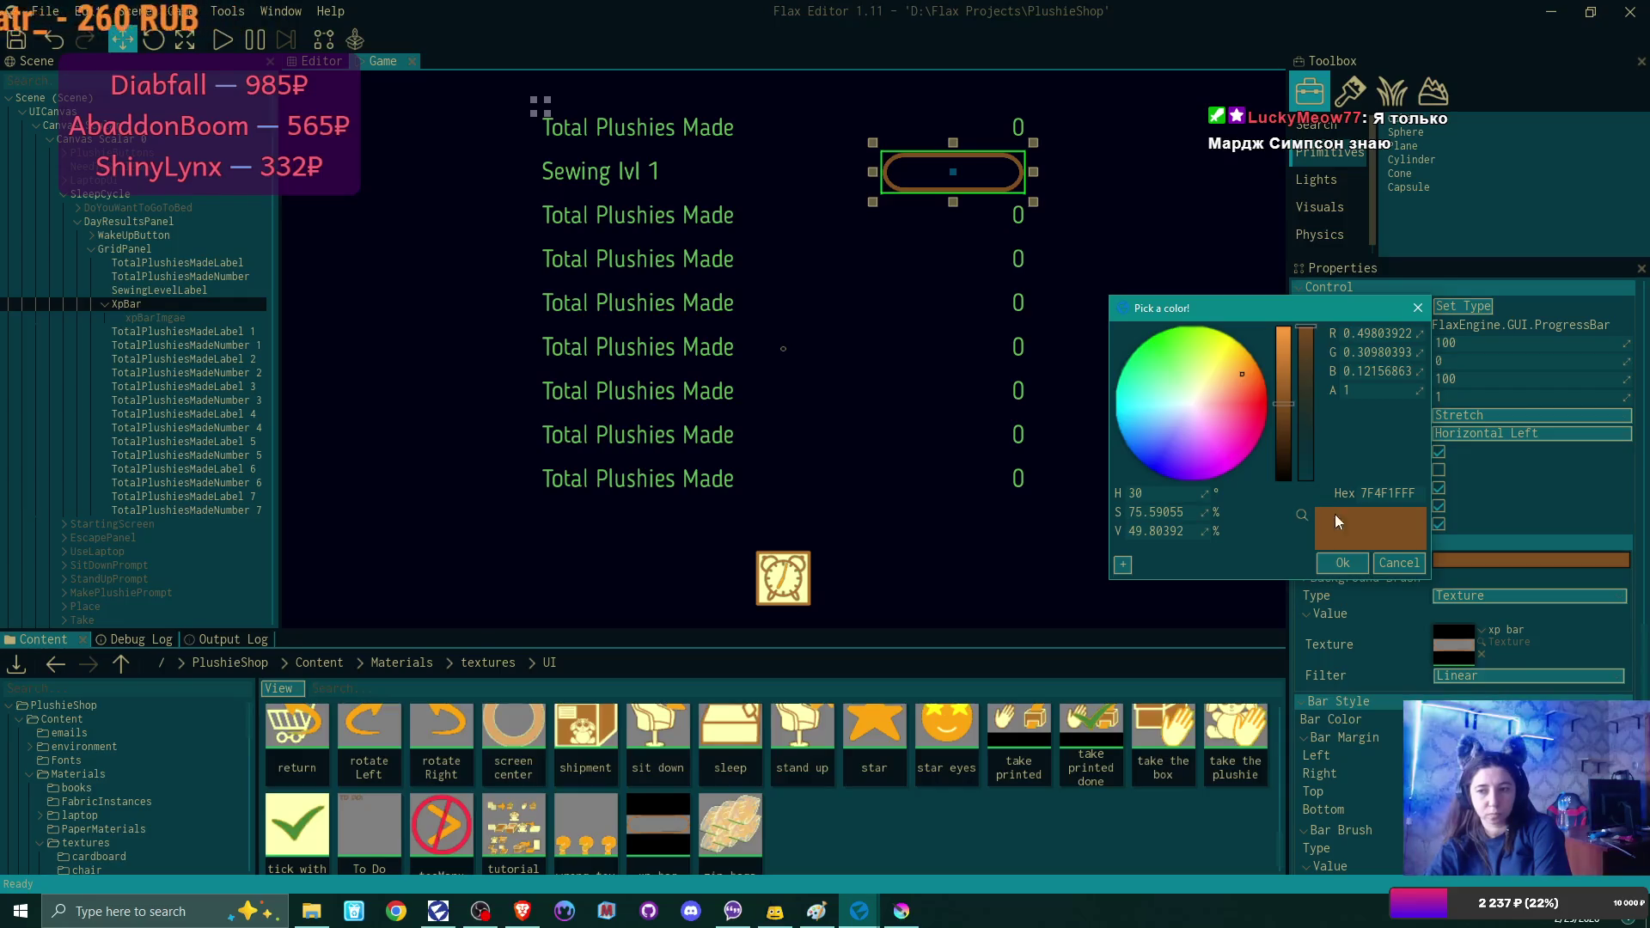
pyautogui.click(1360, 567)
pyautogui.scroll(3, 1499, 473)
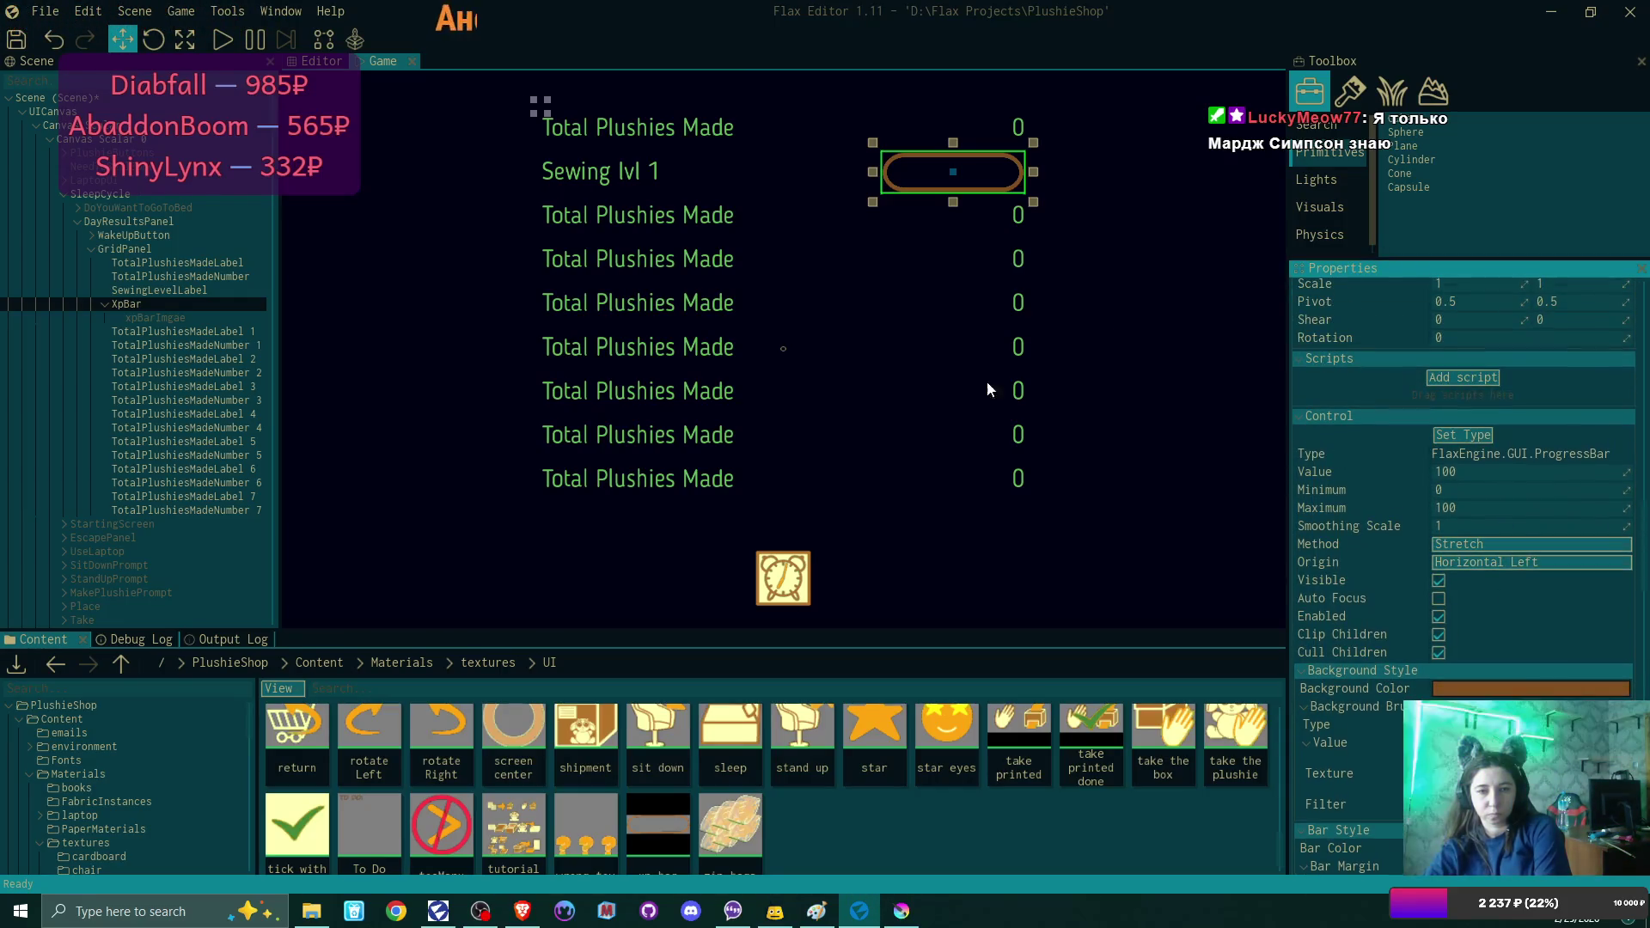
pyautogui.scroll(3, 1472, 480)
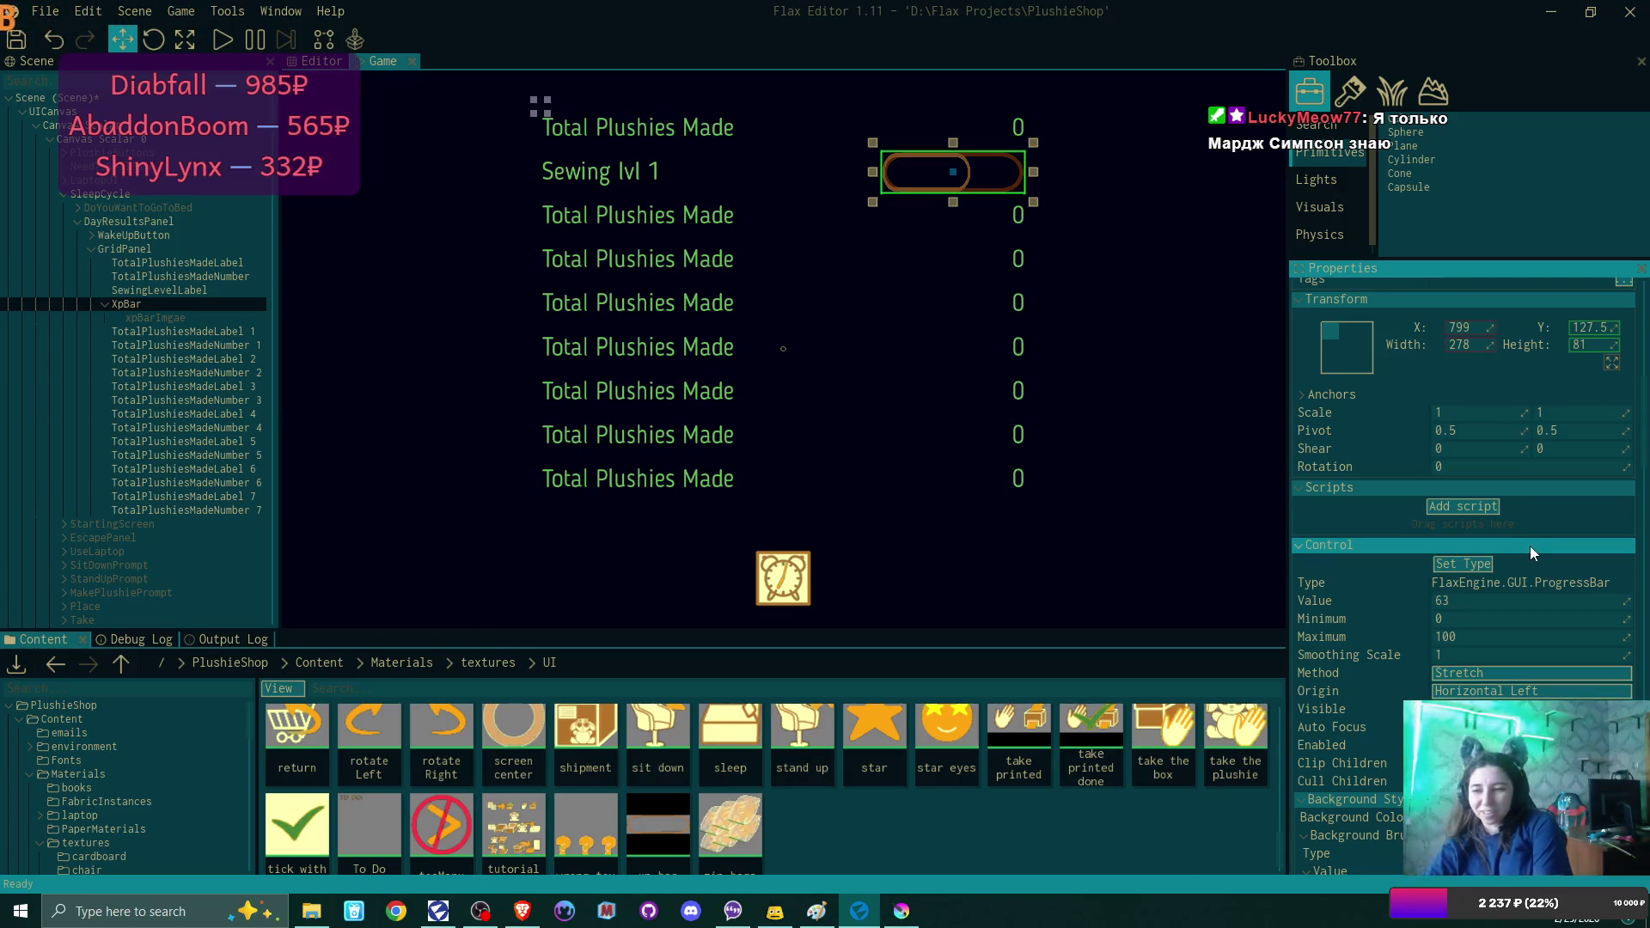
# Bring up the Bar Brush Type choices under the XpBar's Bar Style properties.
pyautogui.scroll(-8, 1525, 513)
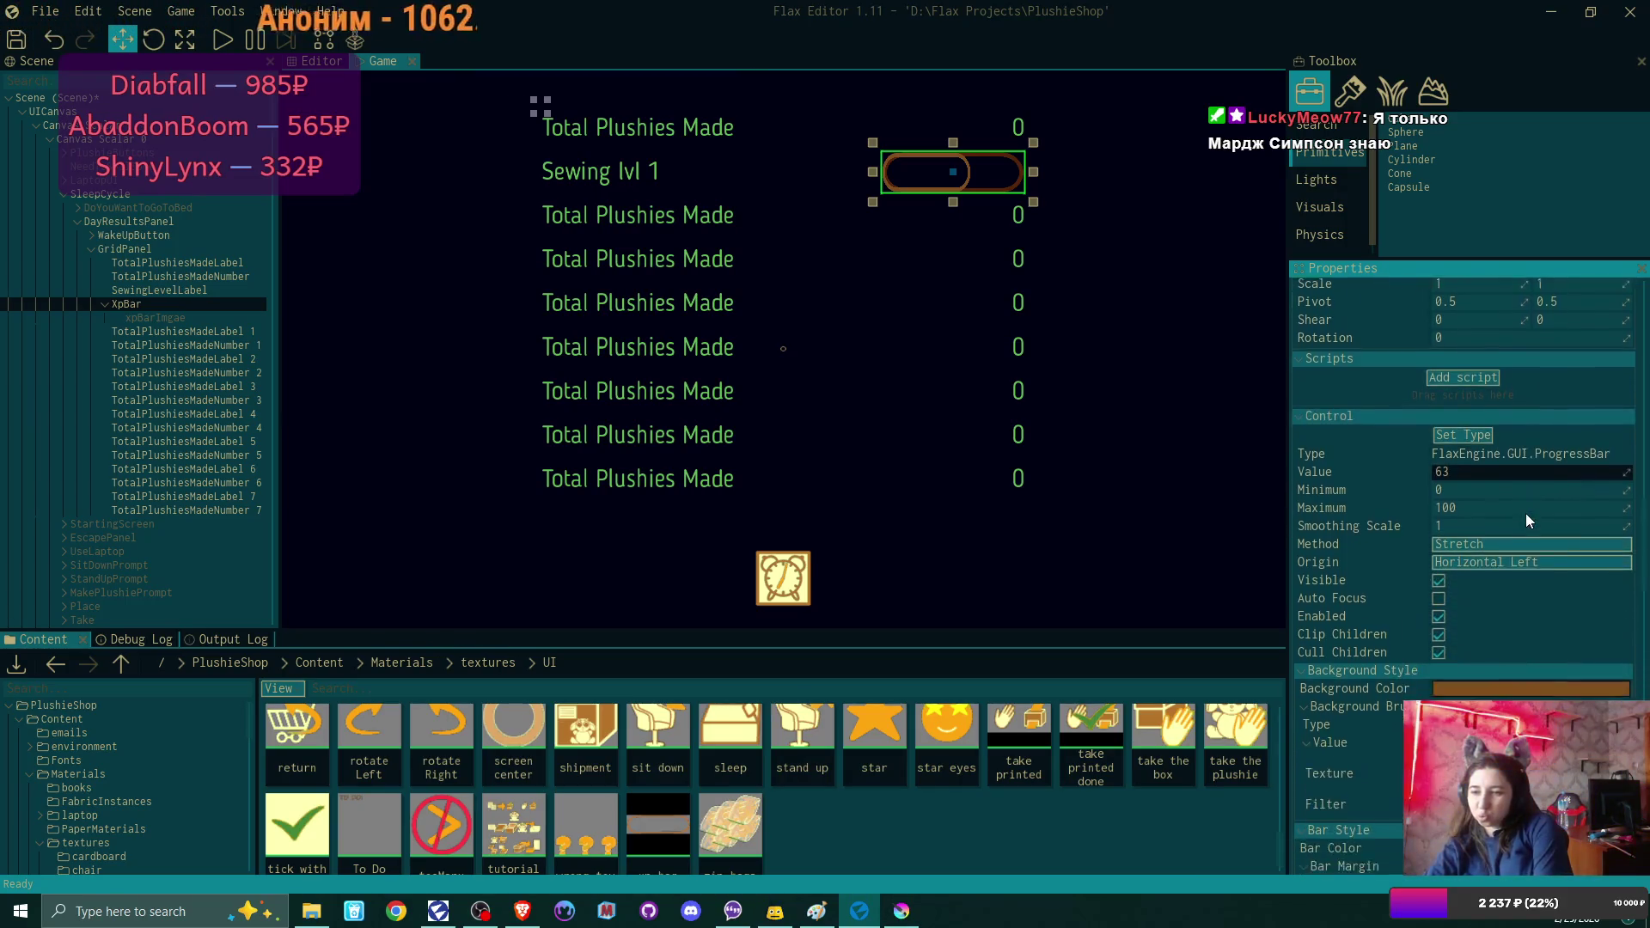
pyautogui.scroll(-2, 1525, 513)
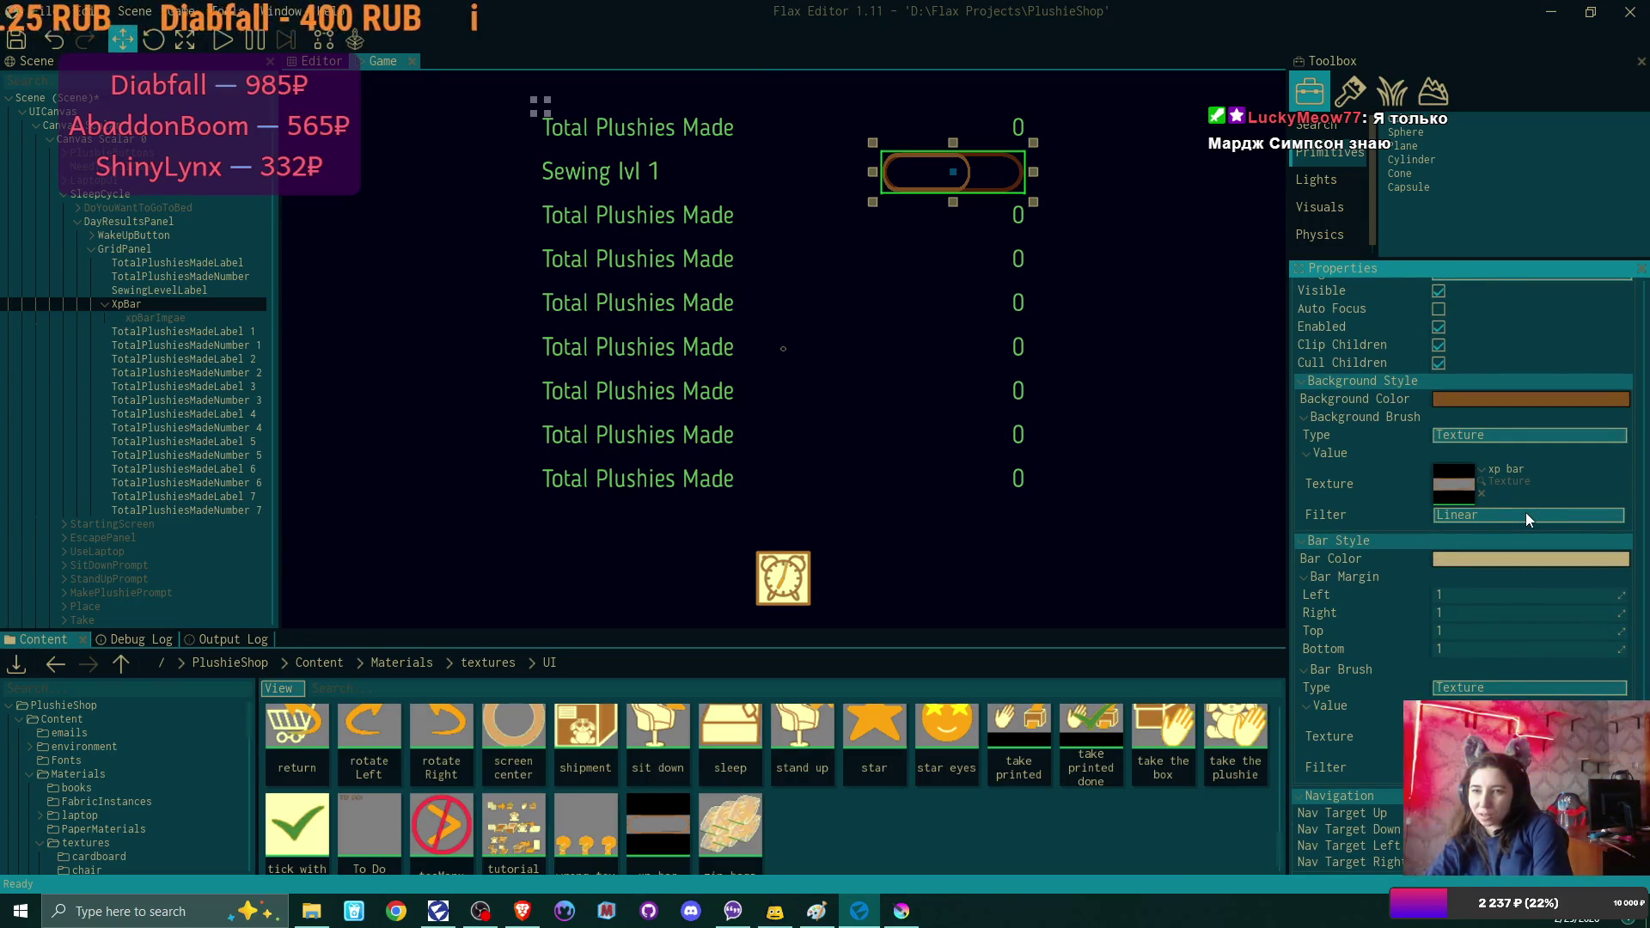
pyautogui.scroll(6, 1525, 512)
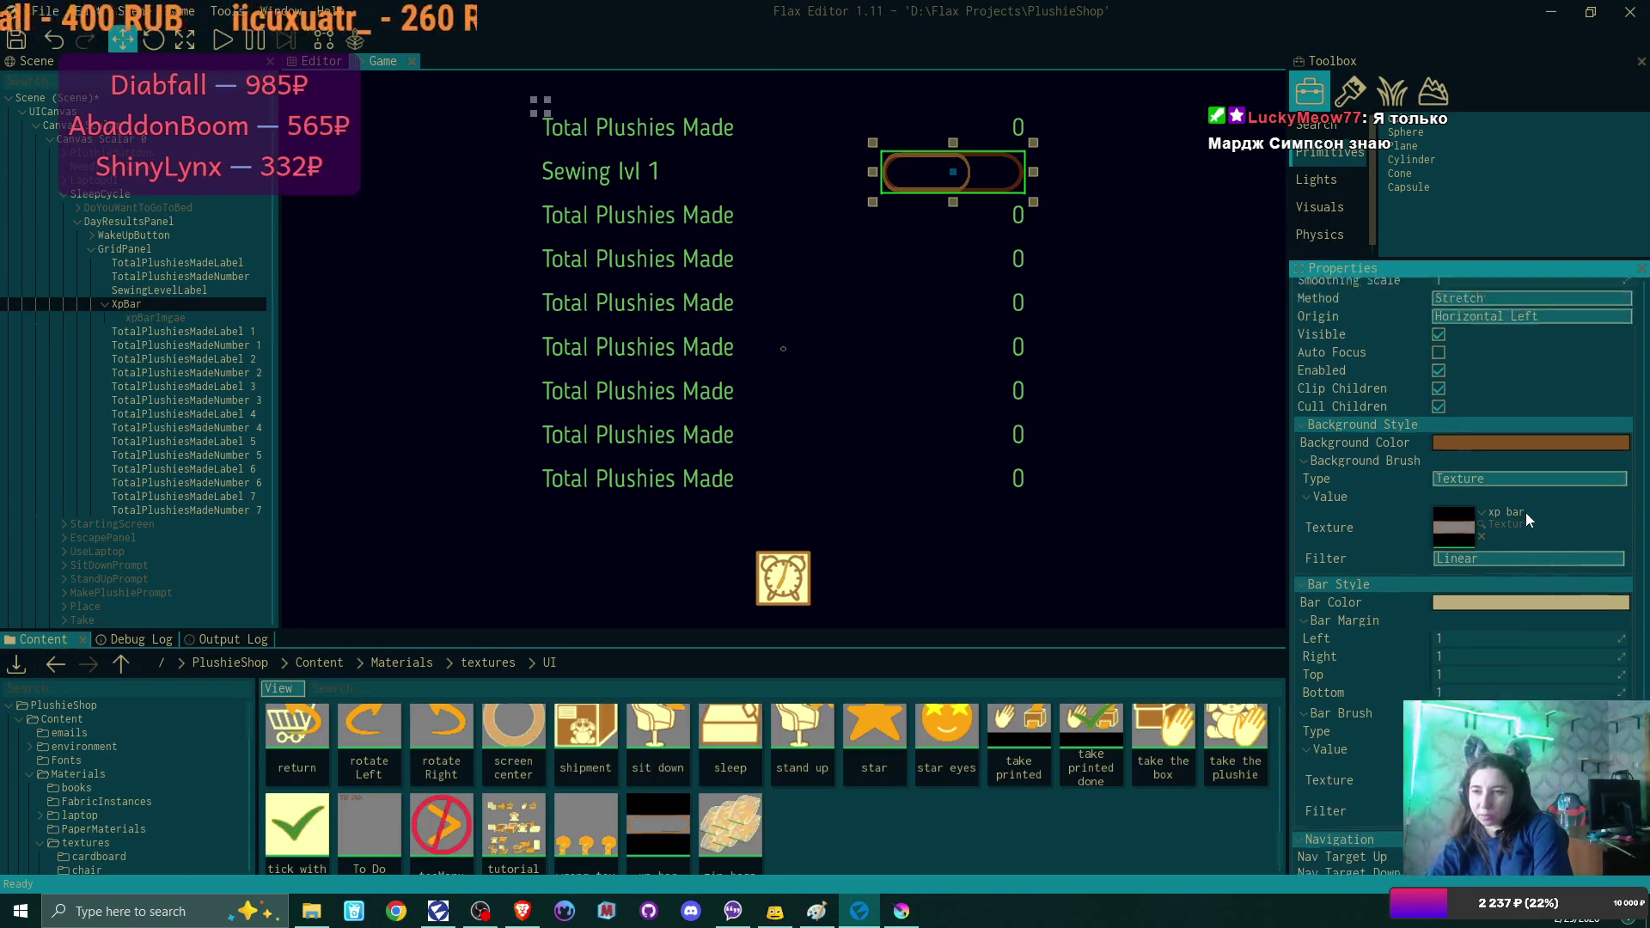
pyautogui.scroll(5, 1525, 512)
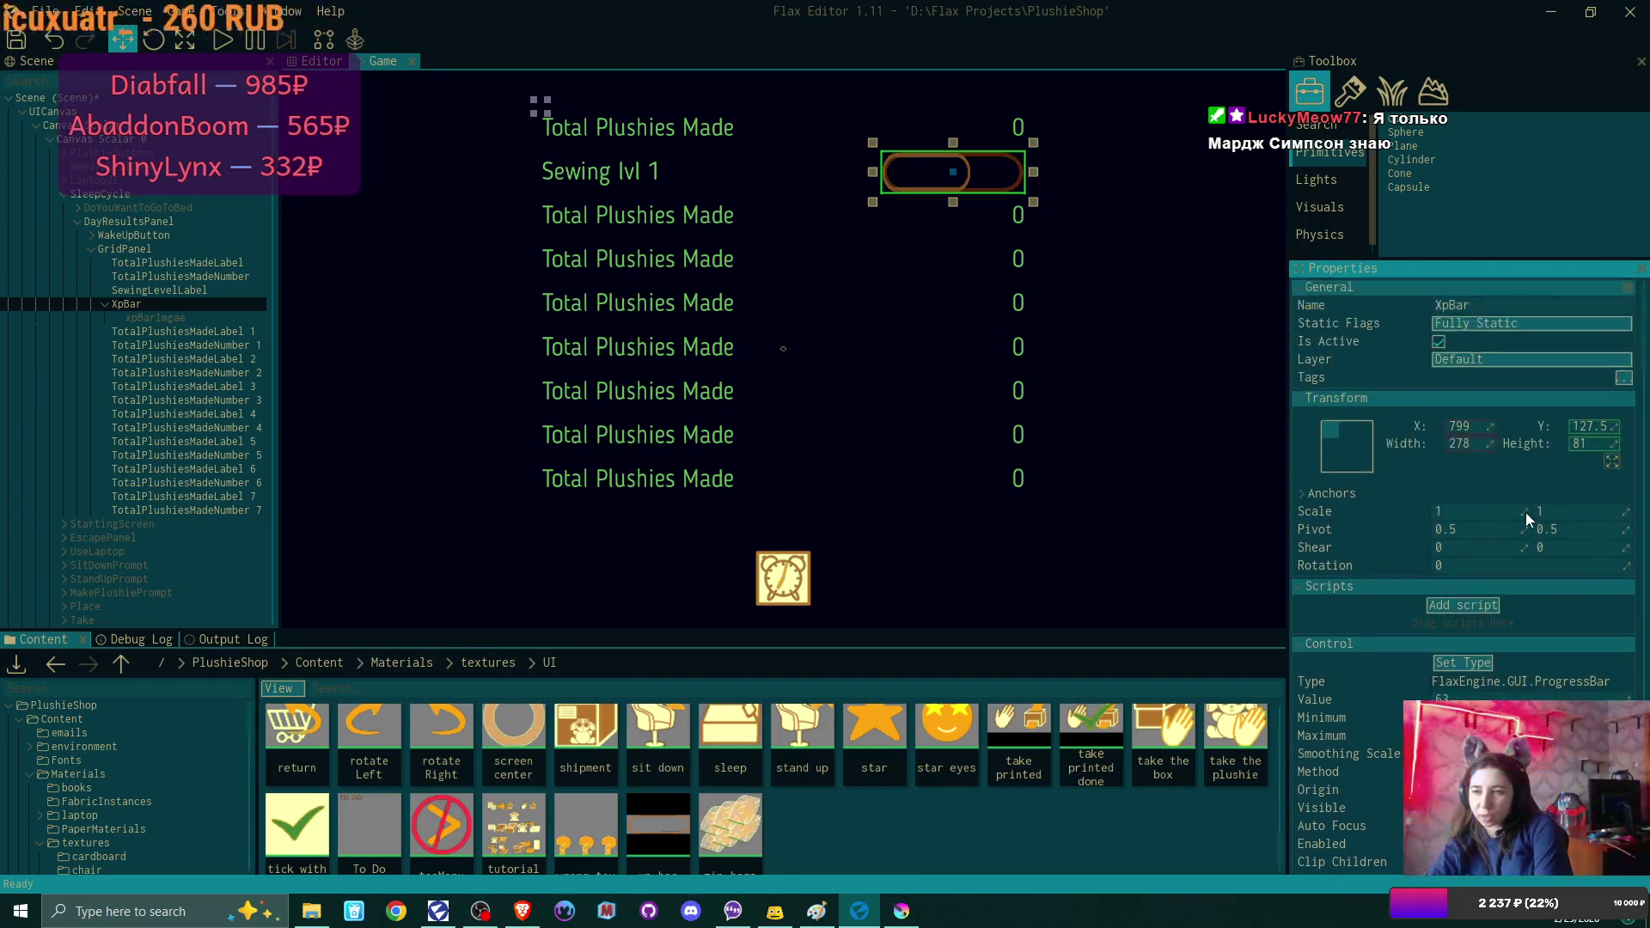
pyautogui.scroll(-2, 1525, 512)
pyautogui.scroll(-7, 1525, 512)
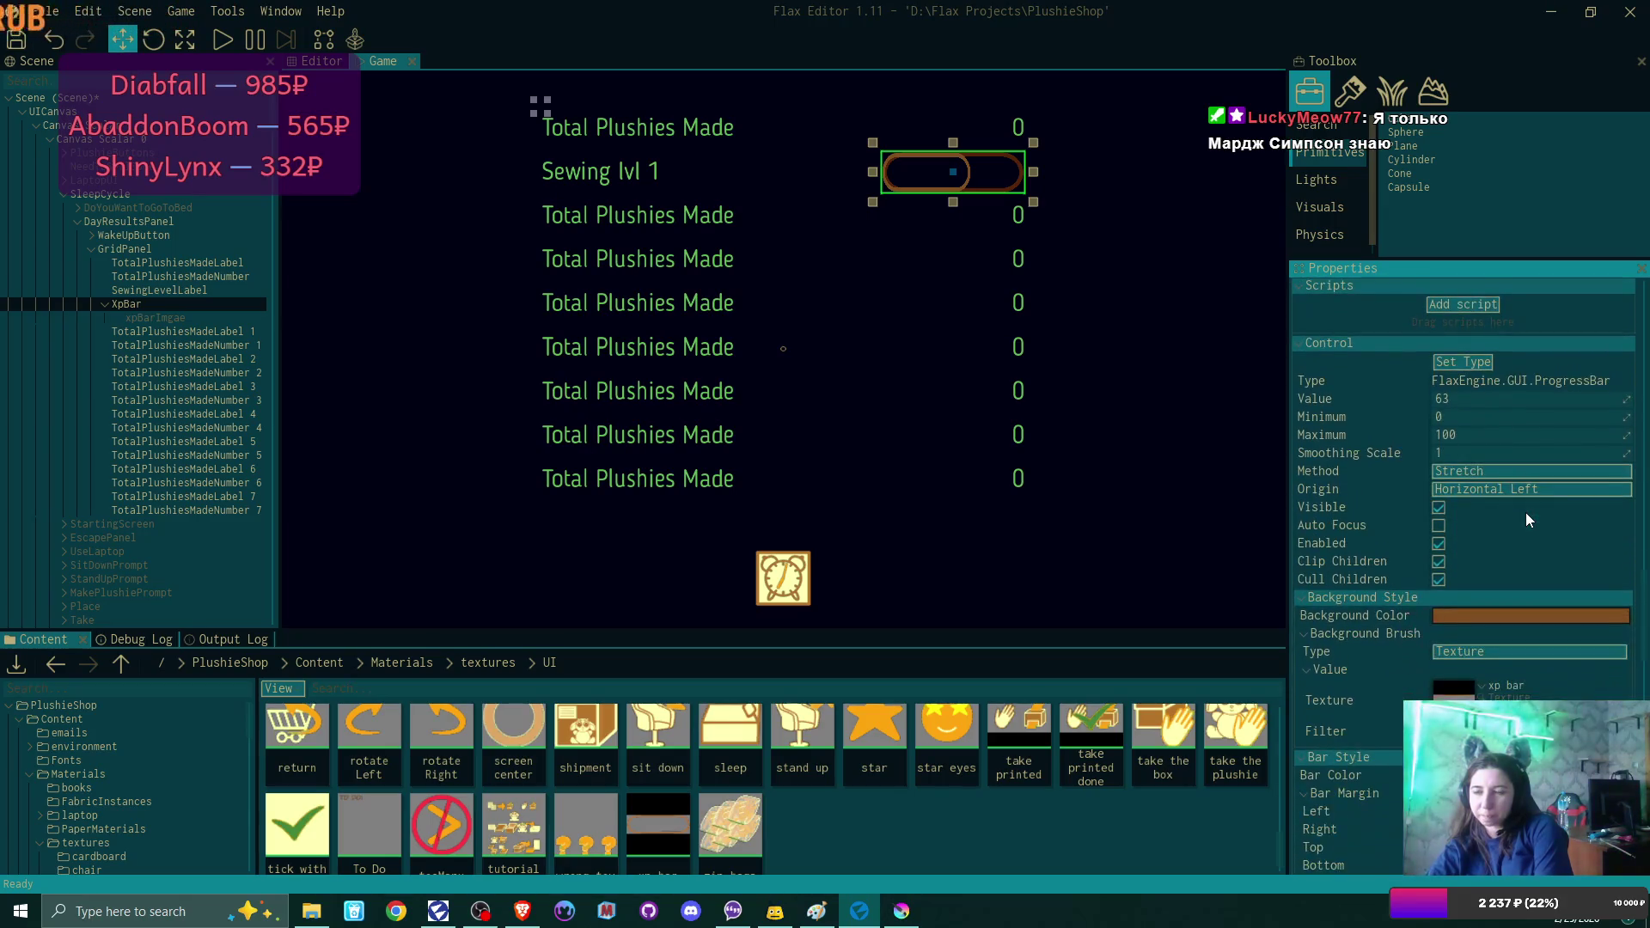
pyautogui.scroll(-1, 1525, 512)
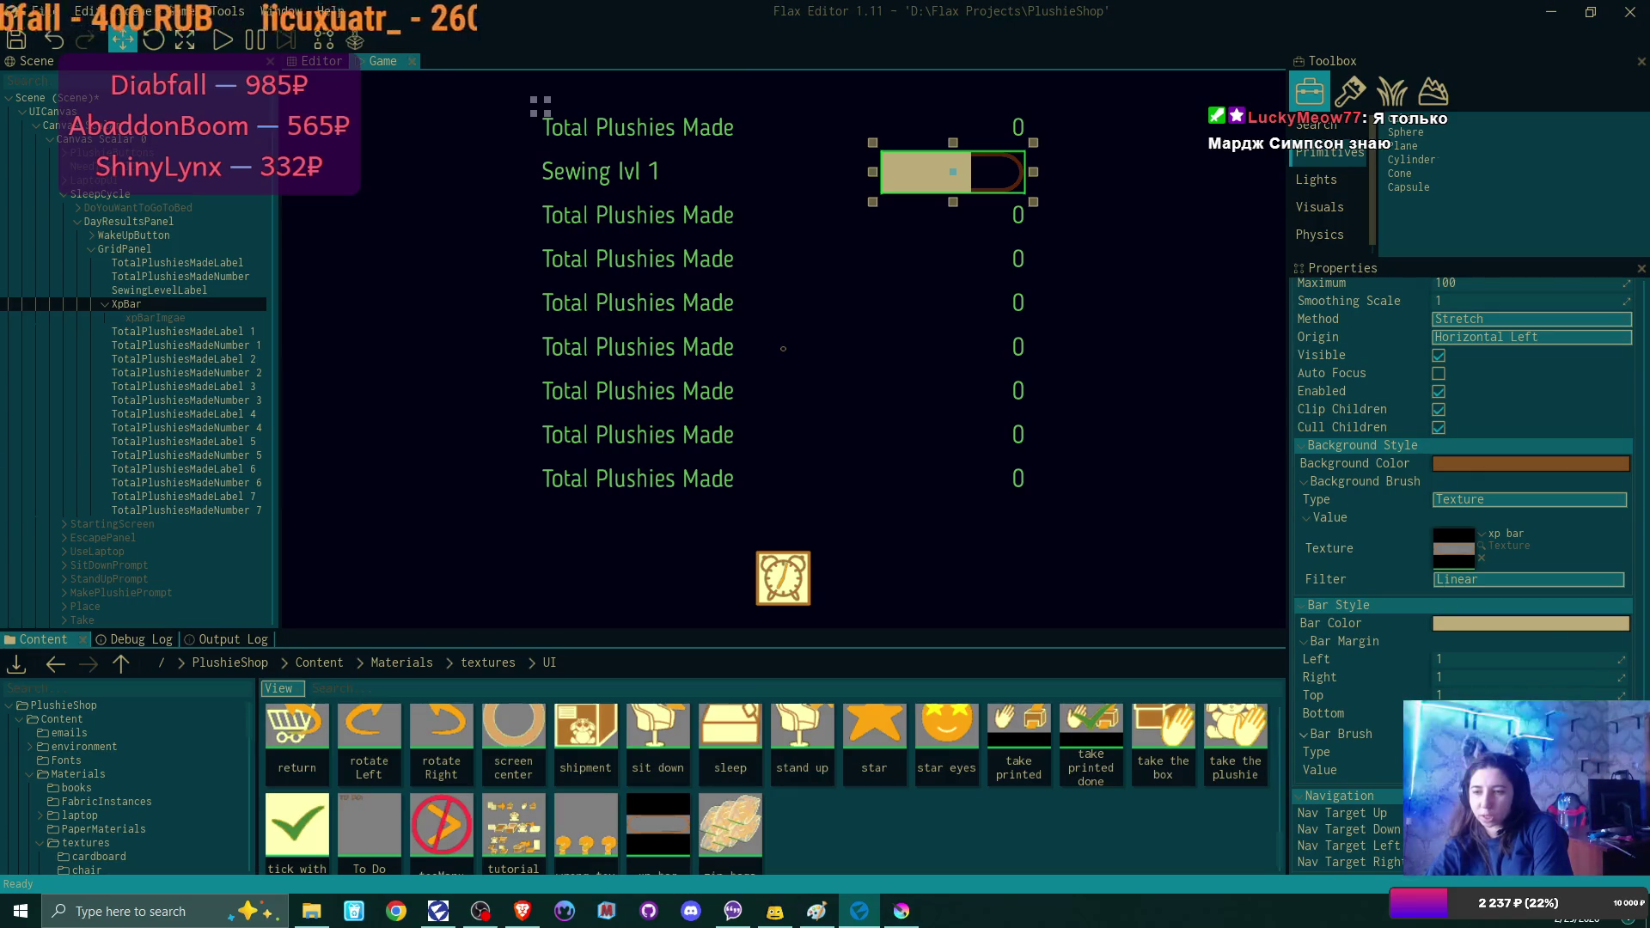
pyautogui.click(1517, 752)
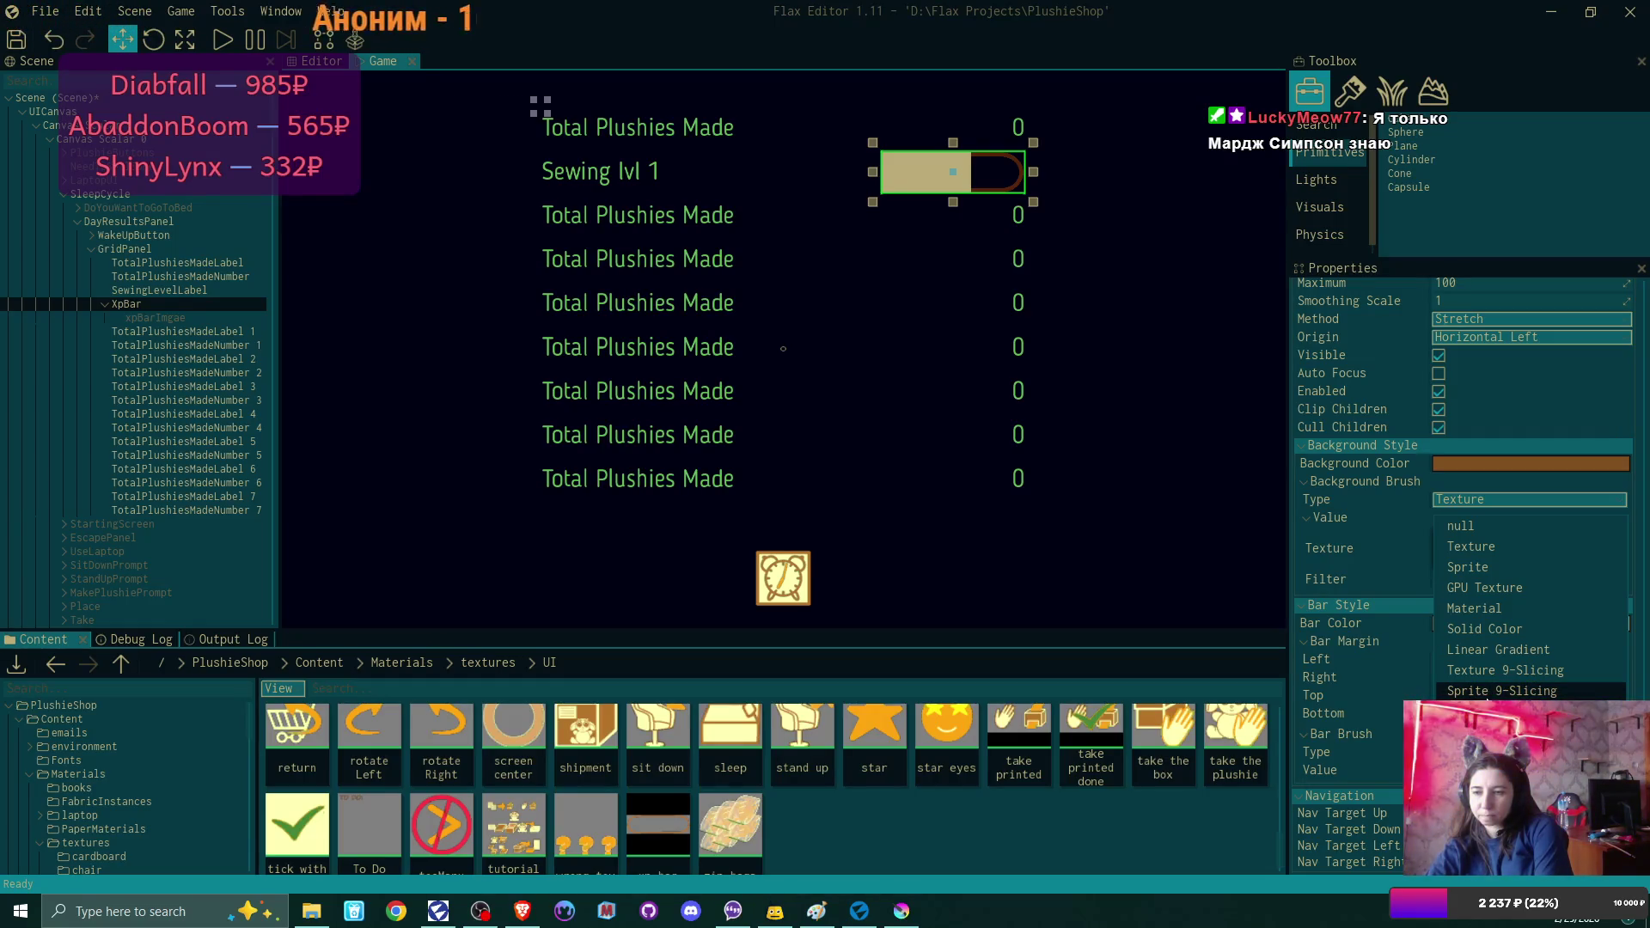
# Switch the bar fill brush to Linear Gradient and drag the Value to test the fill.
pyautogui.click(1487, 652)
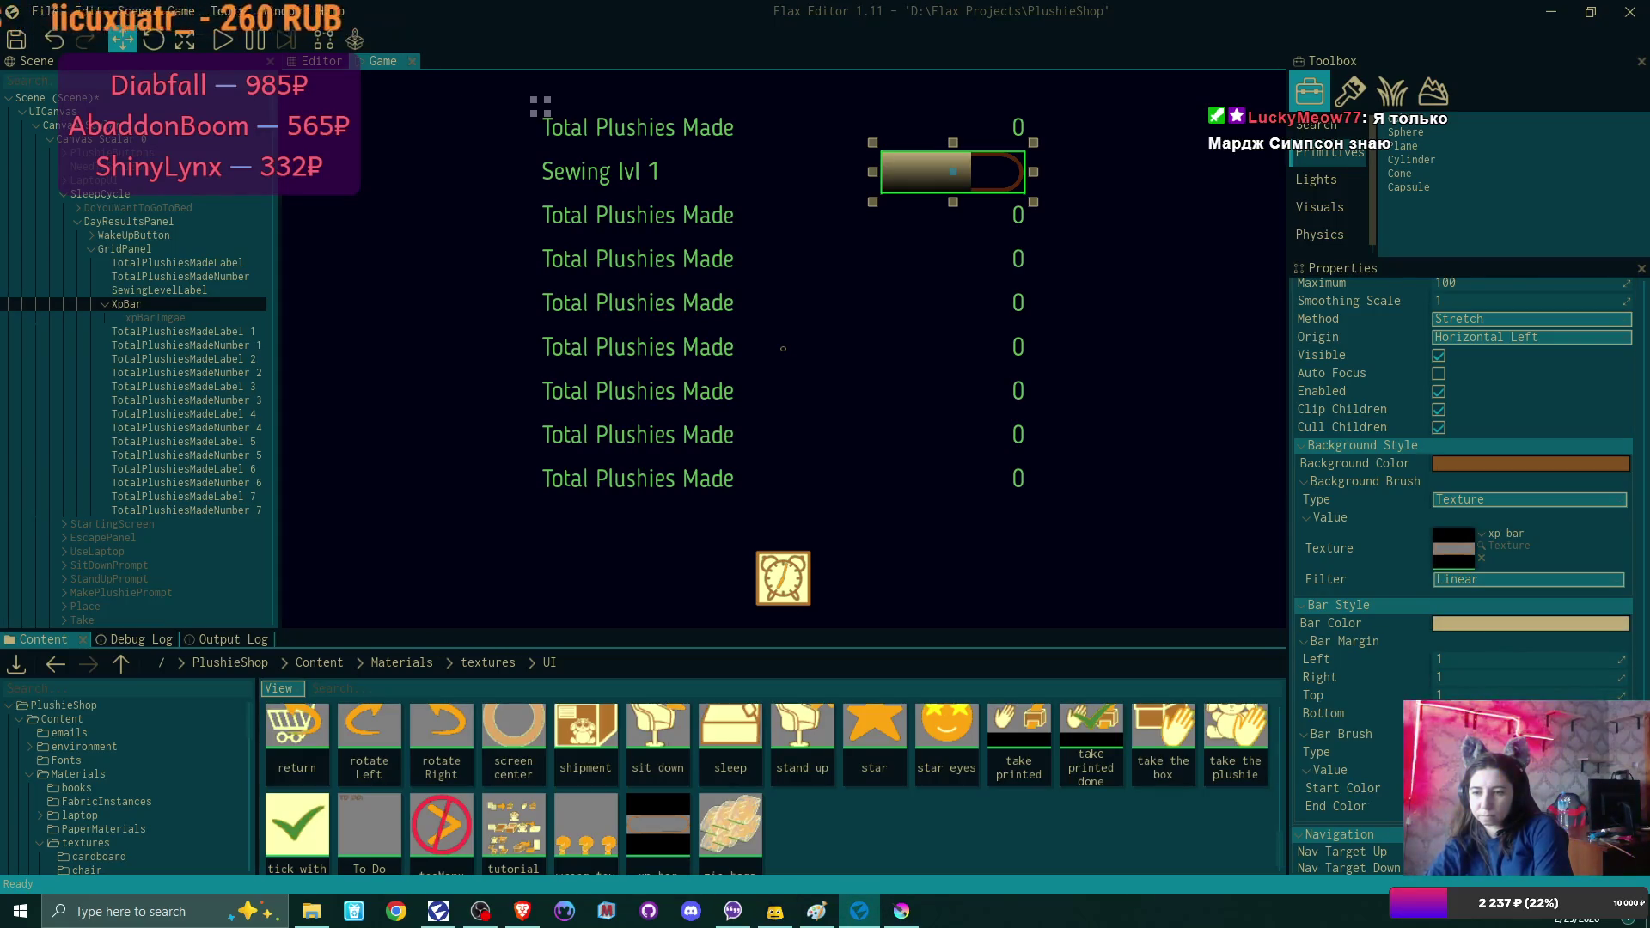
pyautogui.scroll(3, 1537, 477)
pyautogui.scroll(7, 1534, 472)
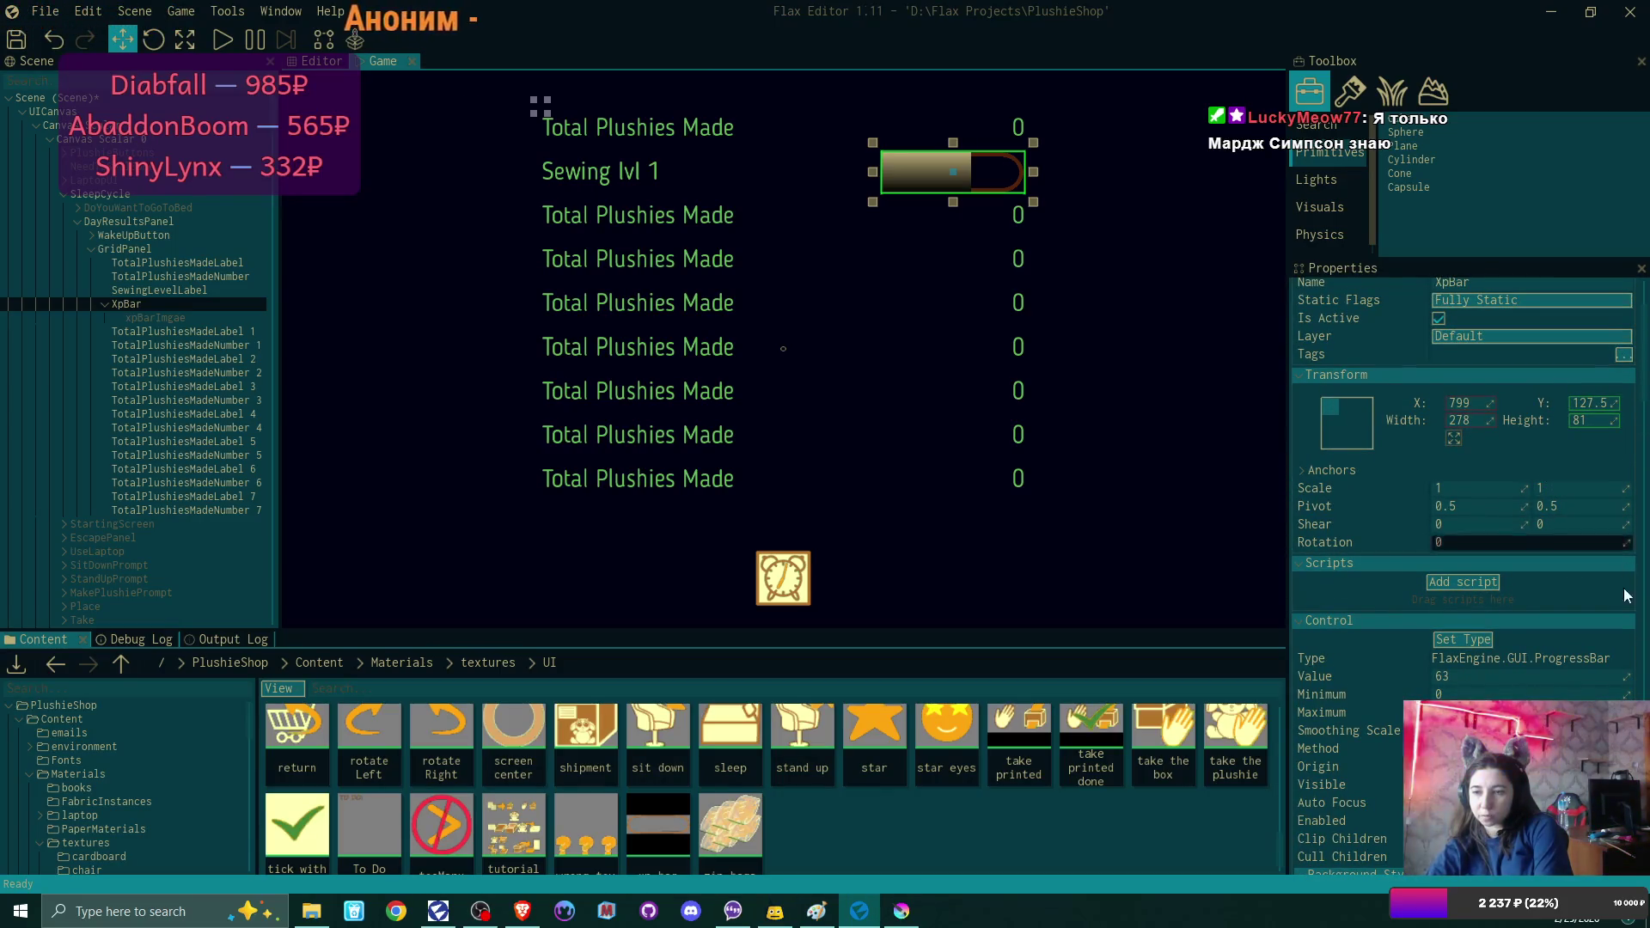
pyautogui.moveTo(1624, 676); pyautogui.dragTo(1577, 662)
pyautogui.scroll(-10, 1577, 661)
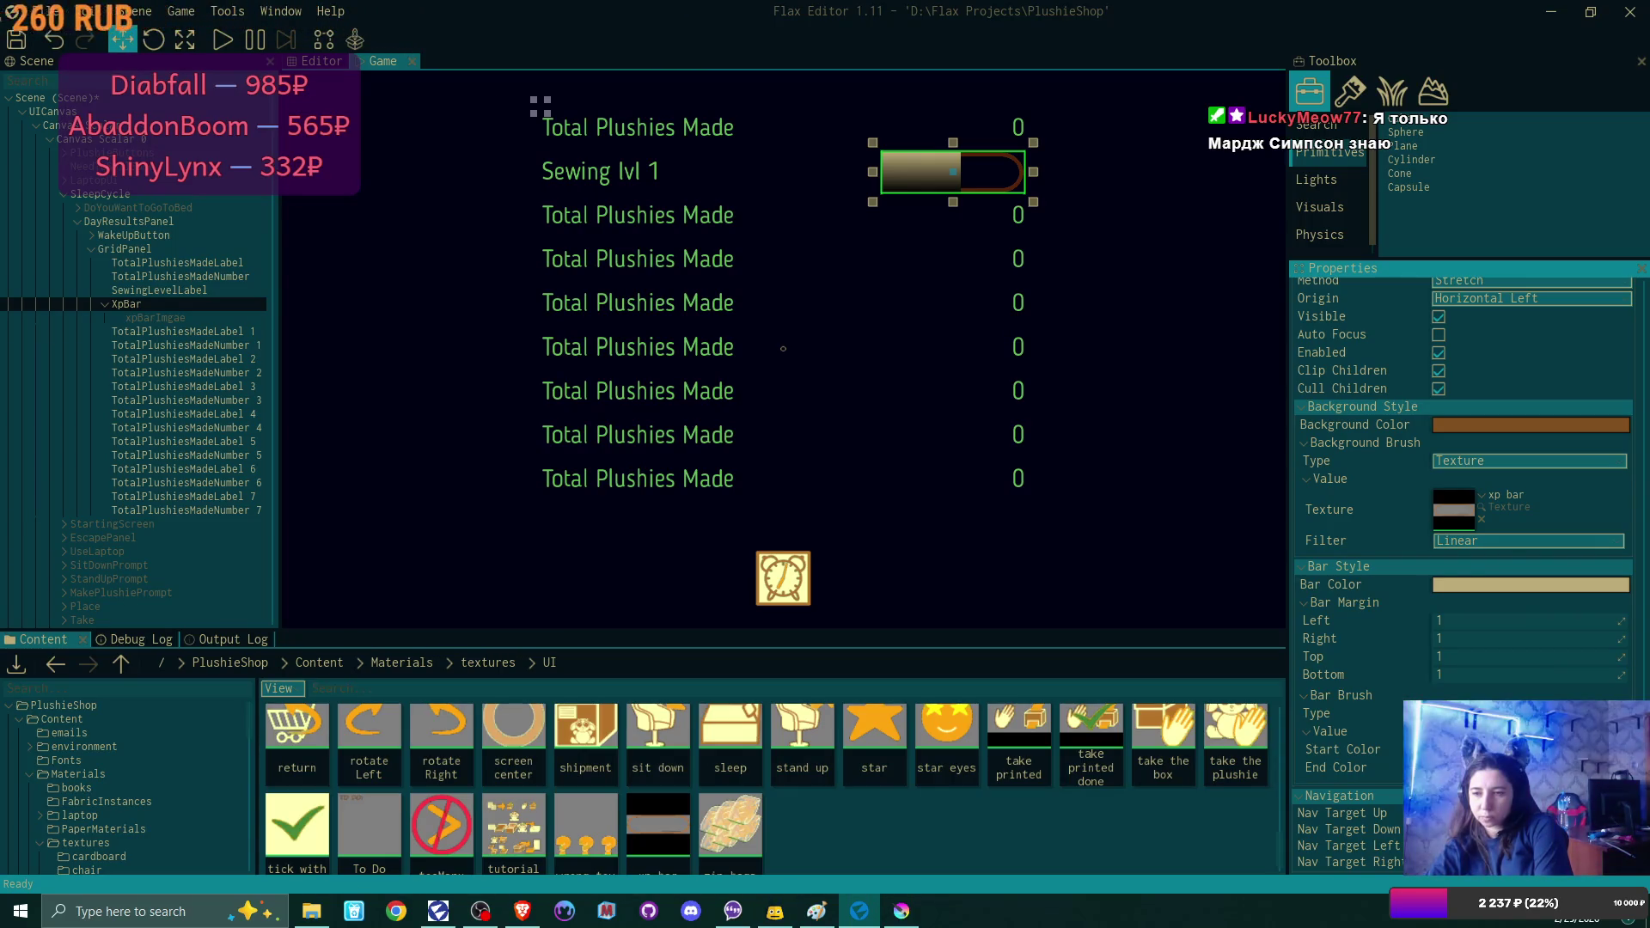
pyautogui.click(1530, 714)
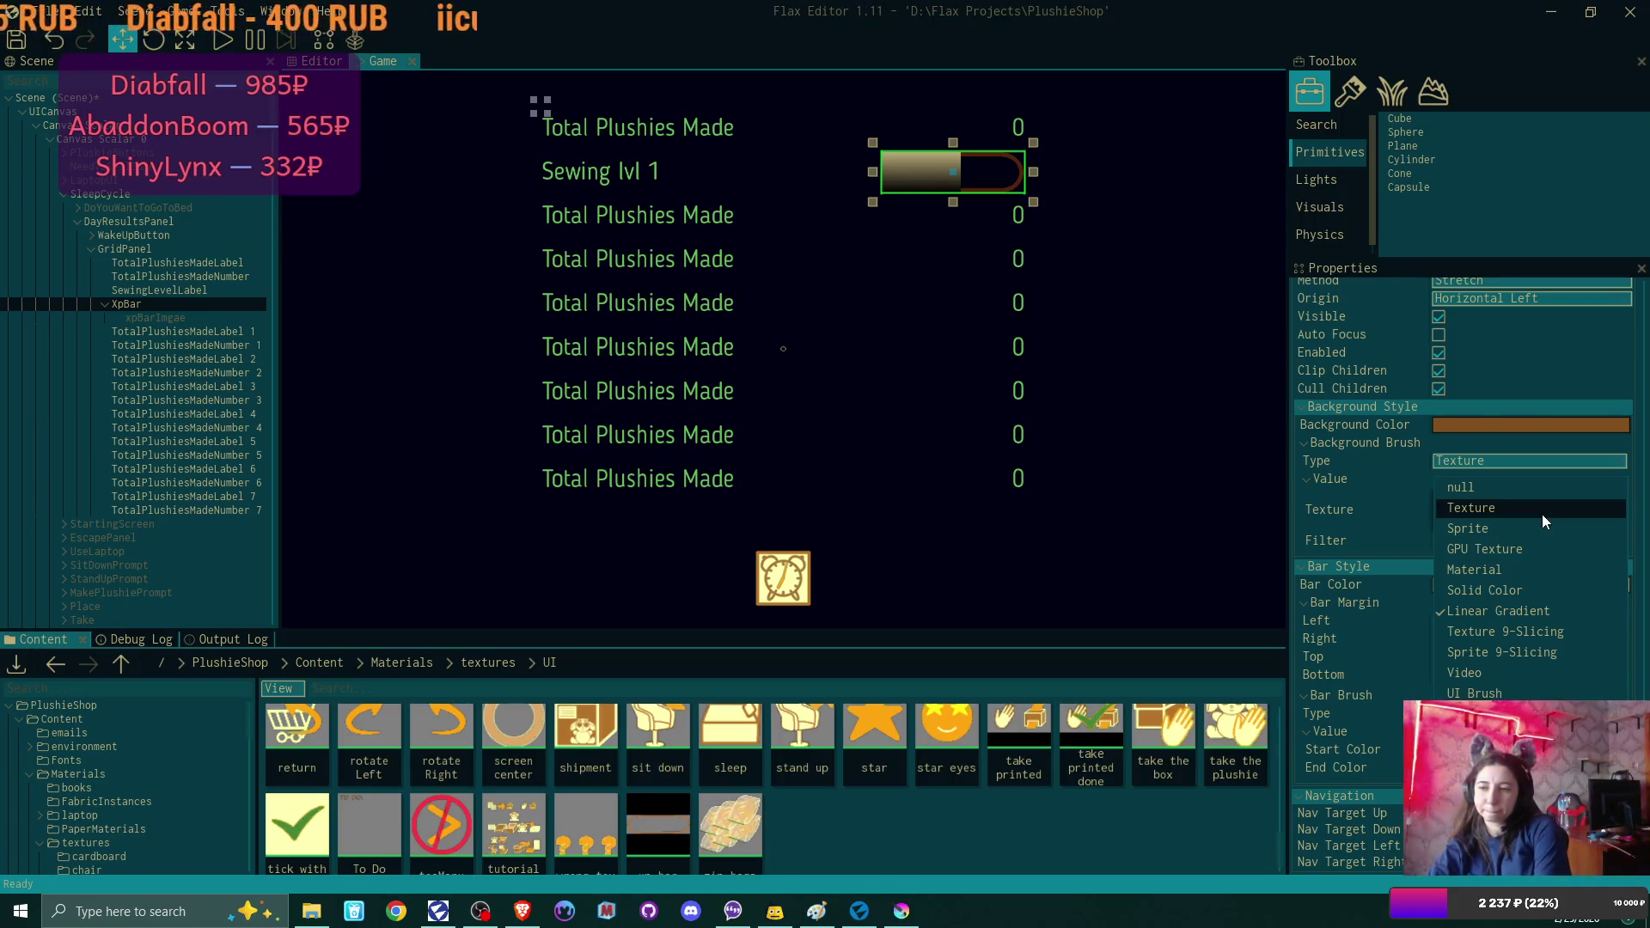
pyautogui.click(1518, 612)
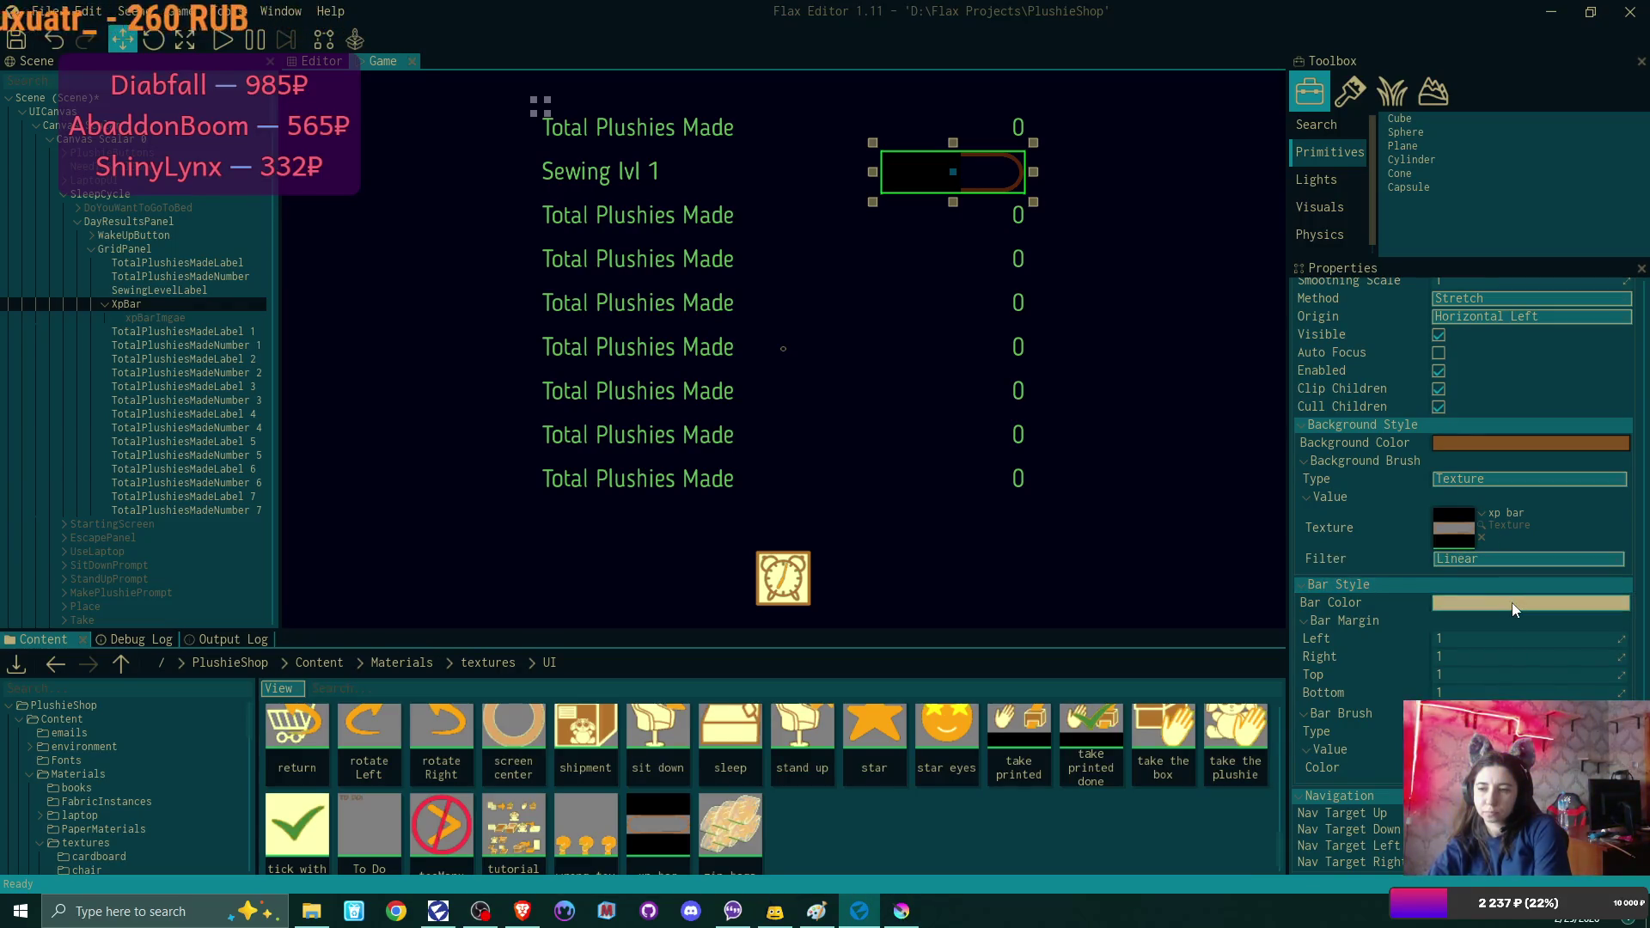
pyautogui.click(1513, 731)
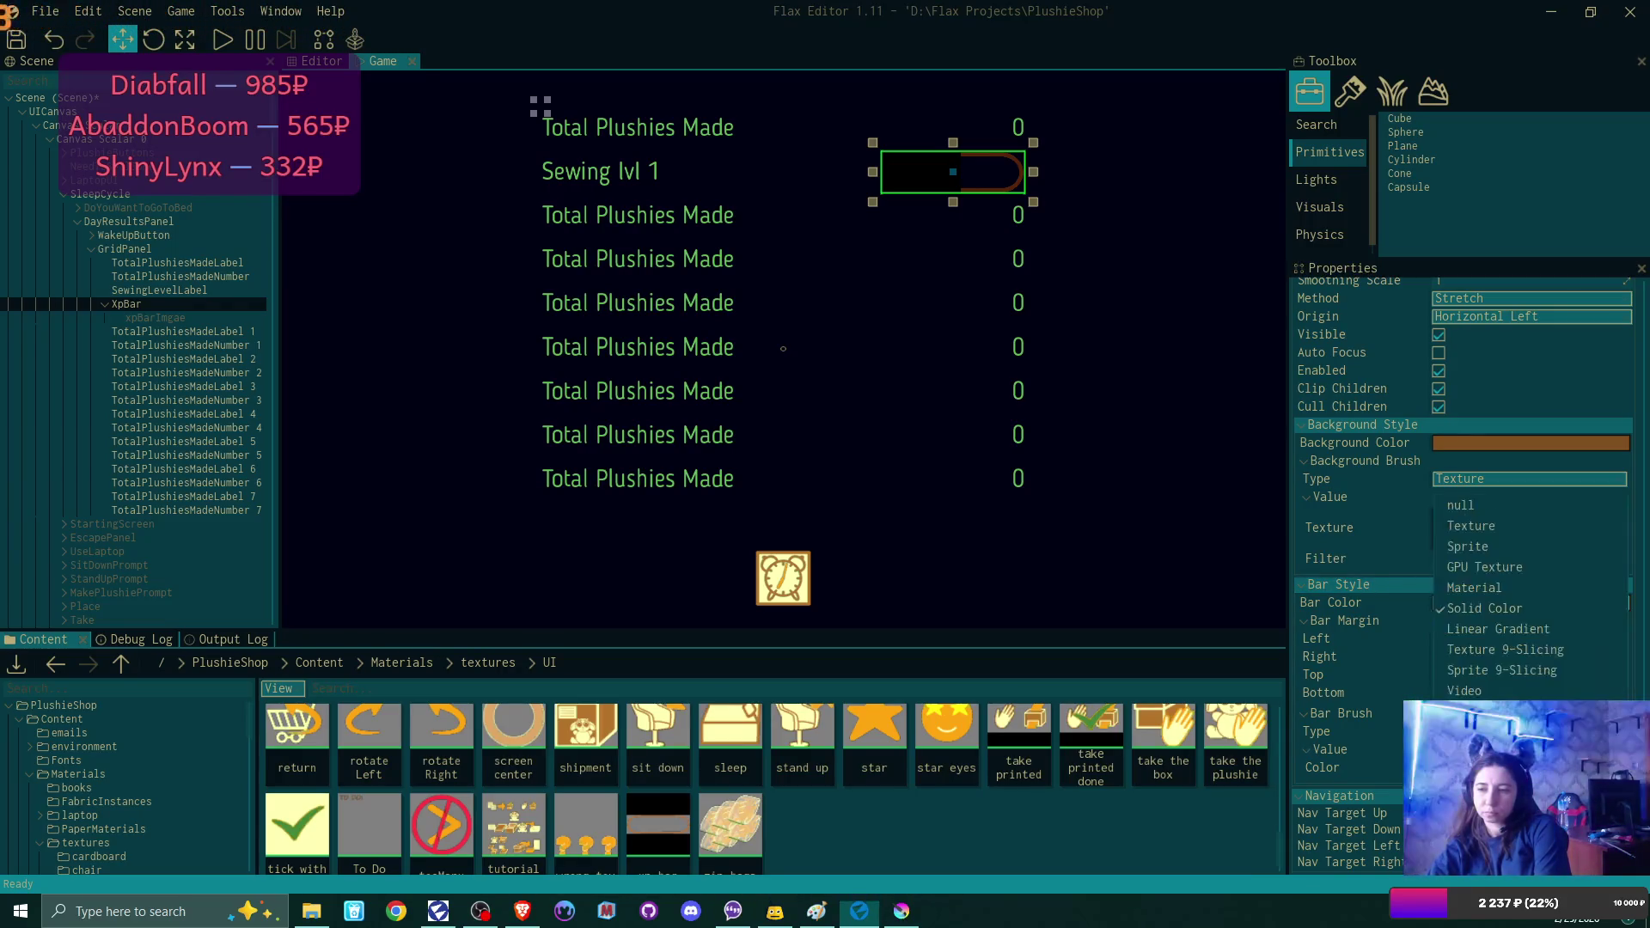
pyautogui.click(1510, 590)
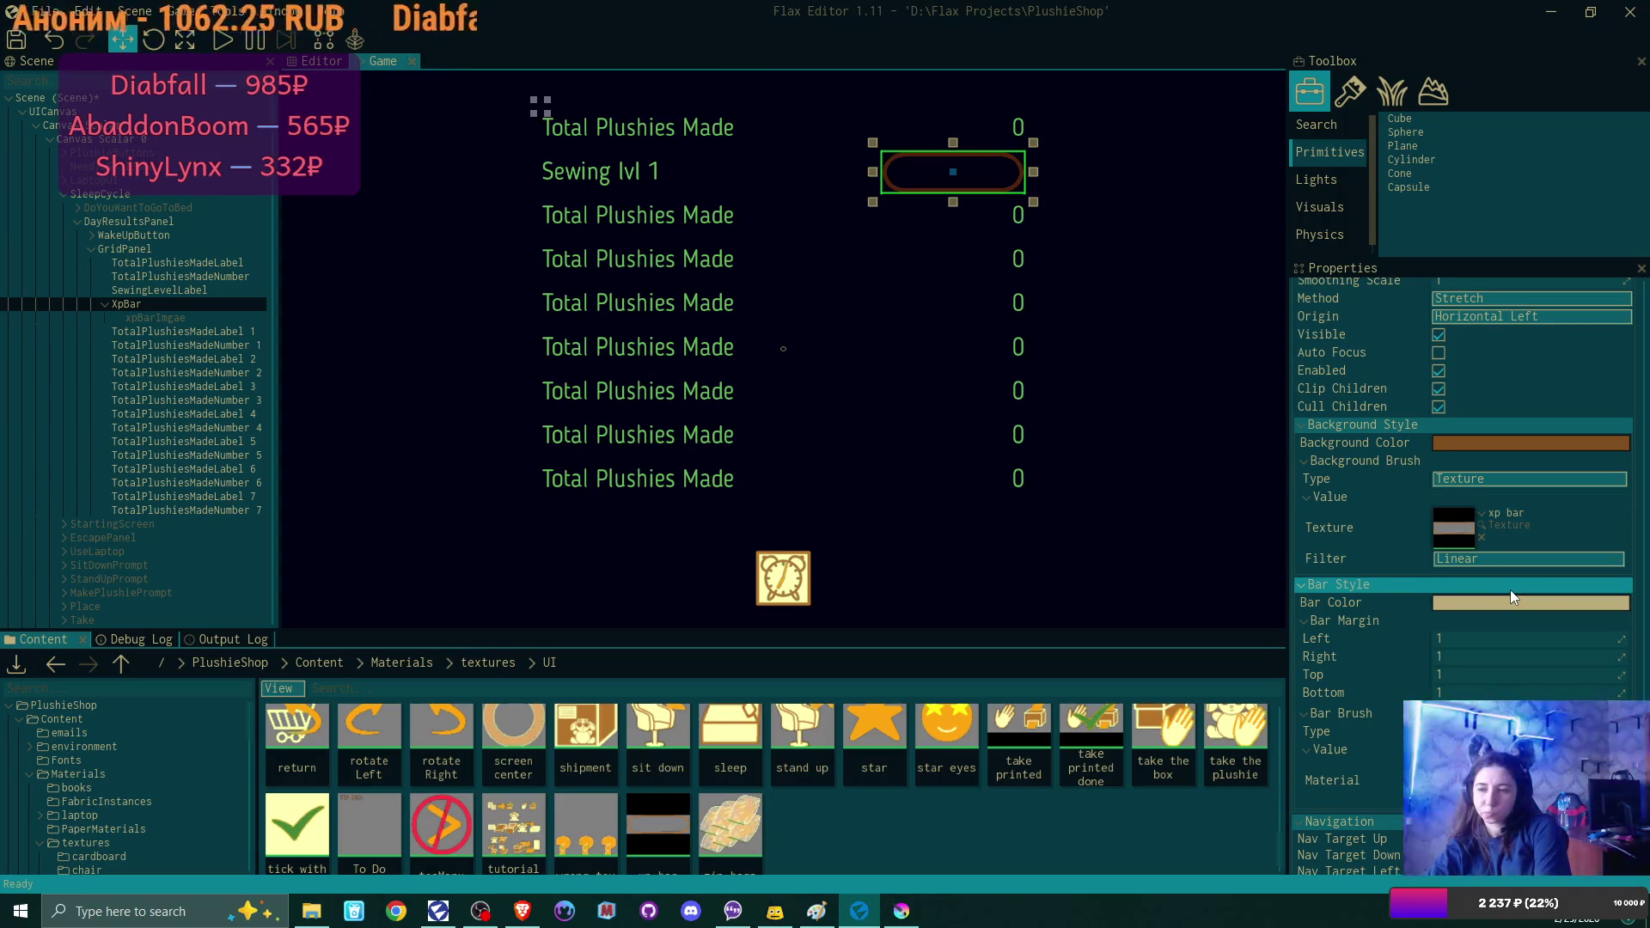
pyautogui.scroll(-1, 1511, 591)
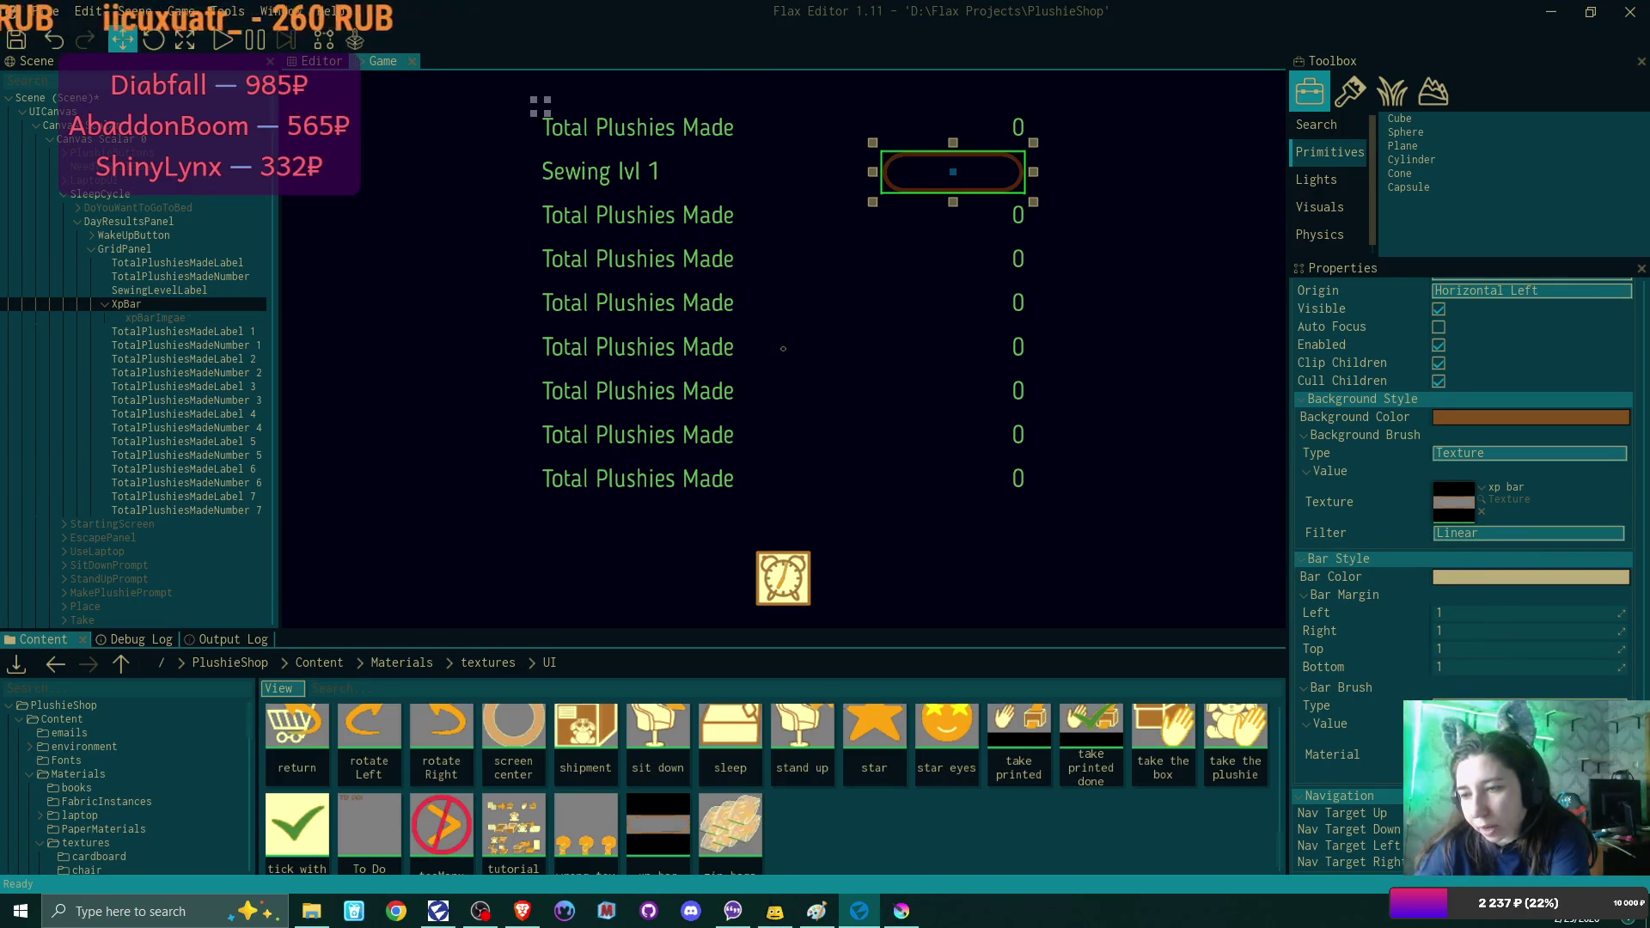
# Duplicate GUISlider Value in Materials > PaperMaterials as GUIXpSlider and open it.
pyautogui.click(402, 663)
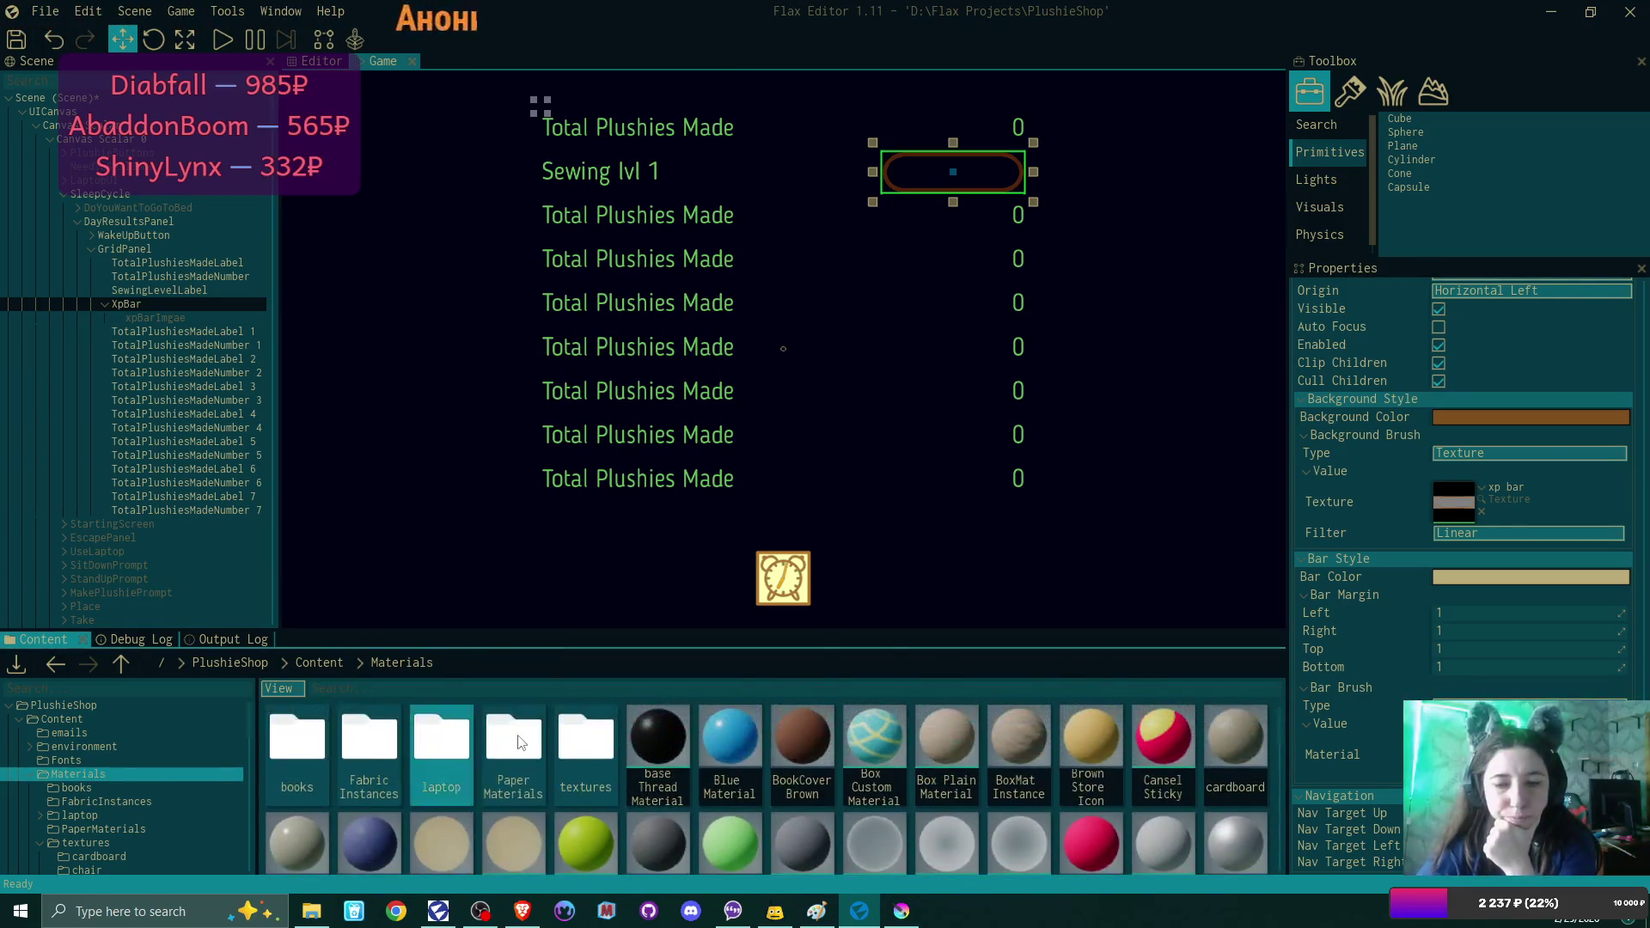
pyautogui.doubleClick(529, 752)
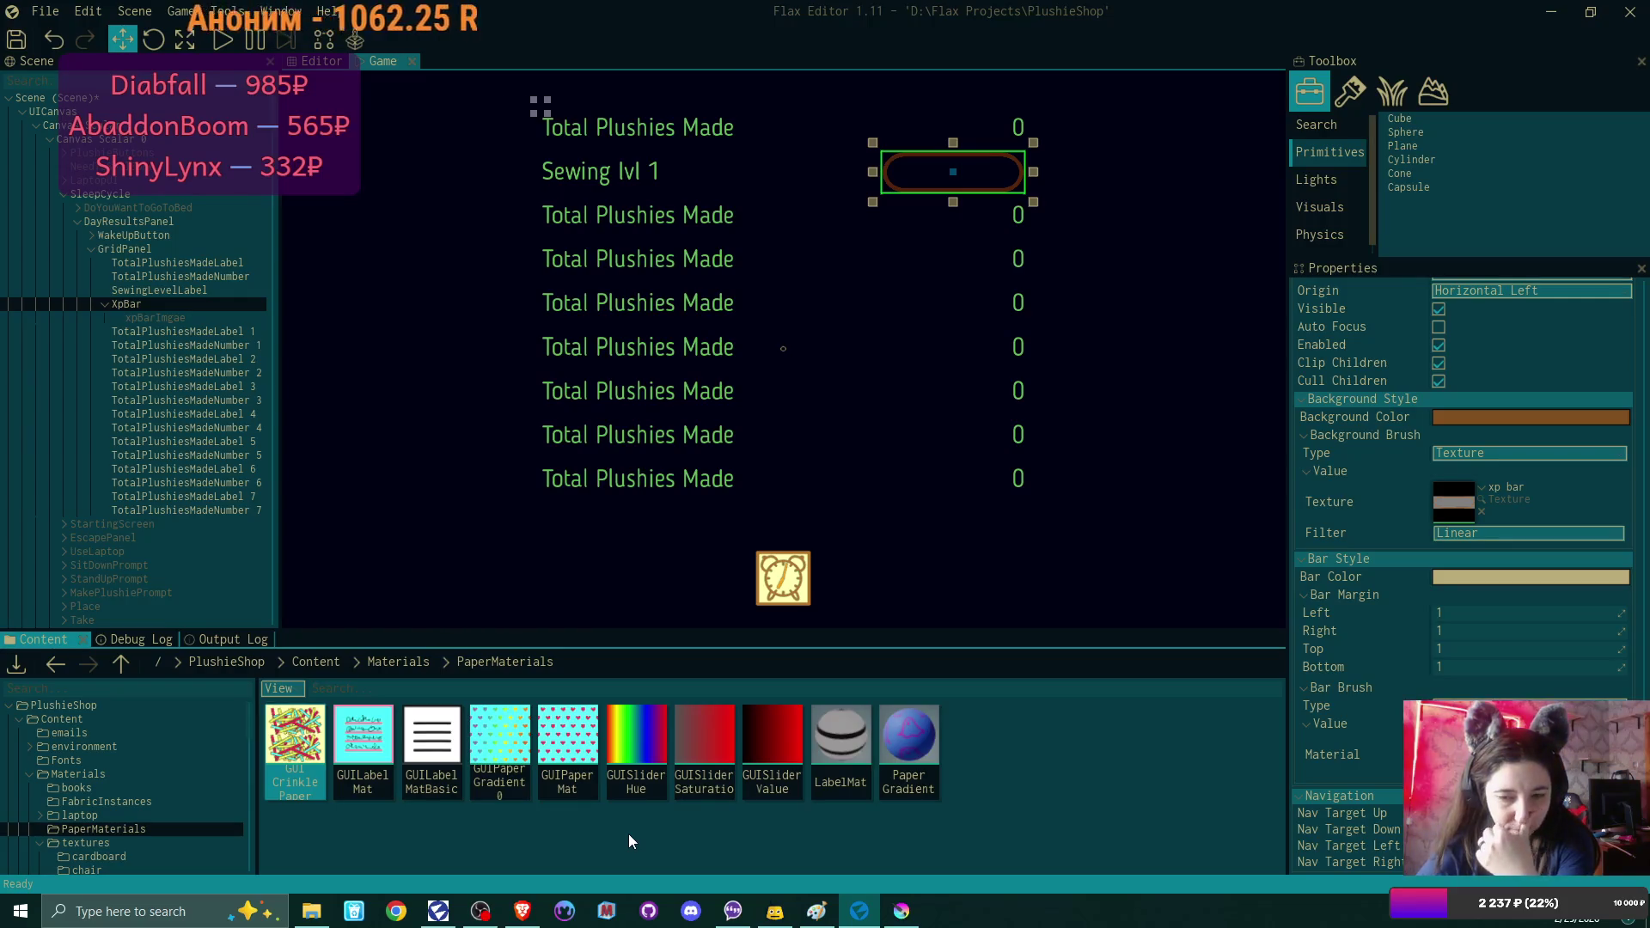
pyautogui.click(784, 735)
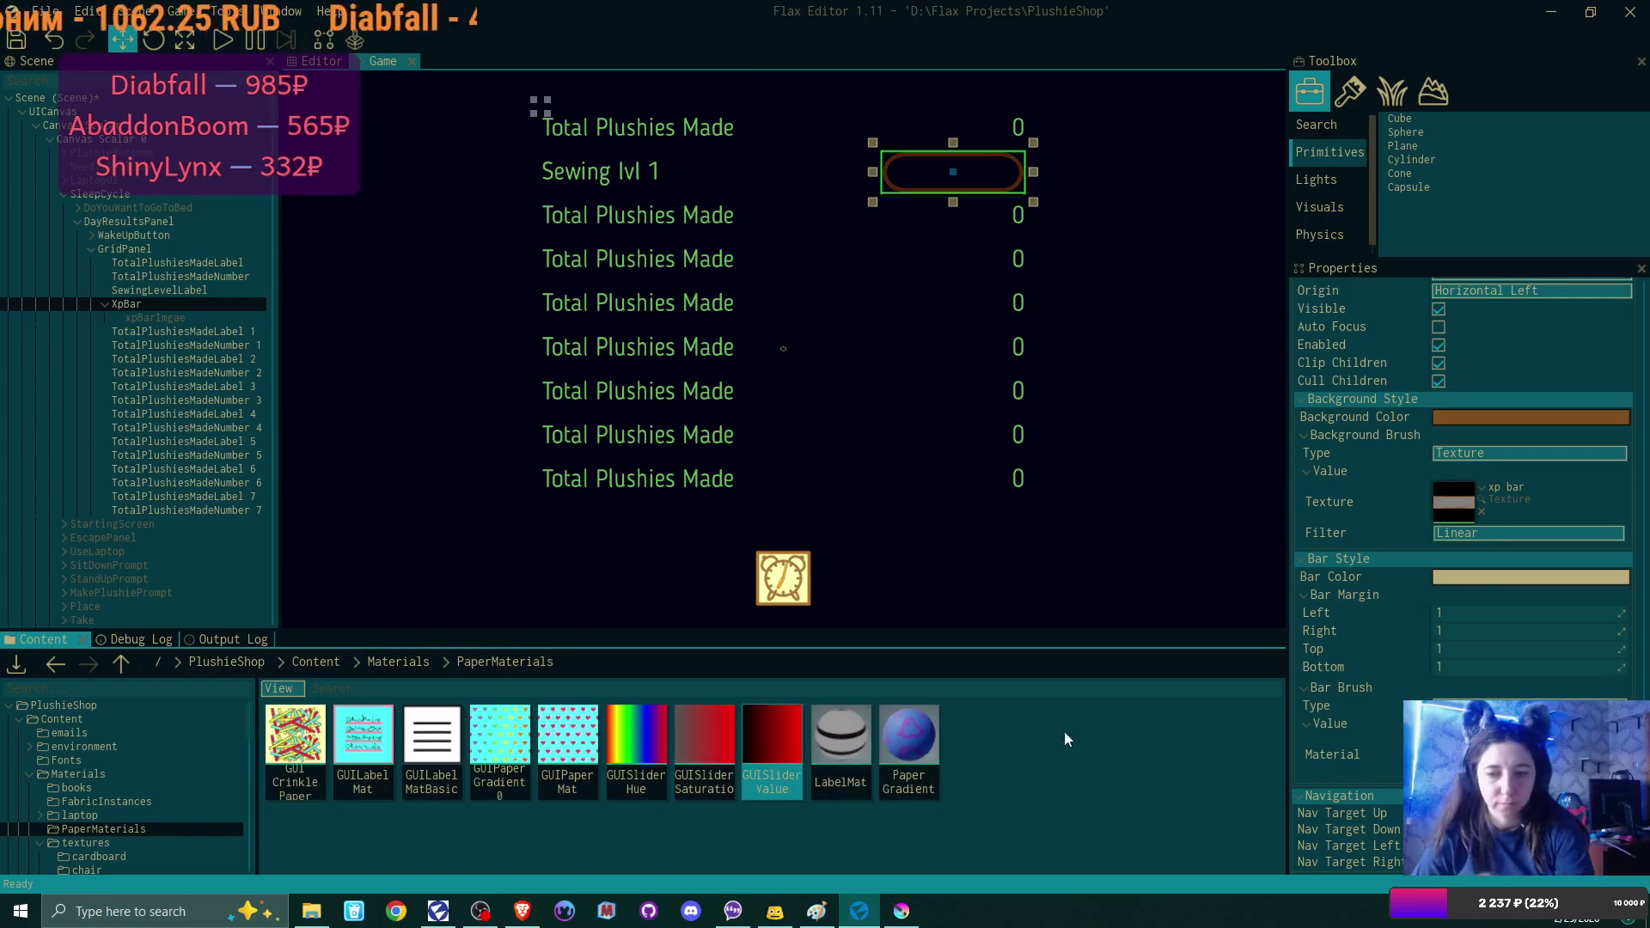
pyautogui.hotkey('ctrl', 'd')
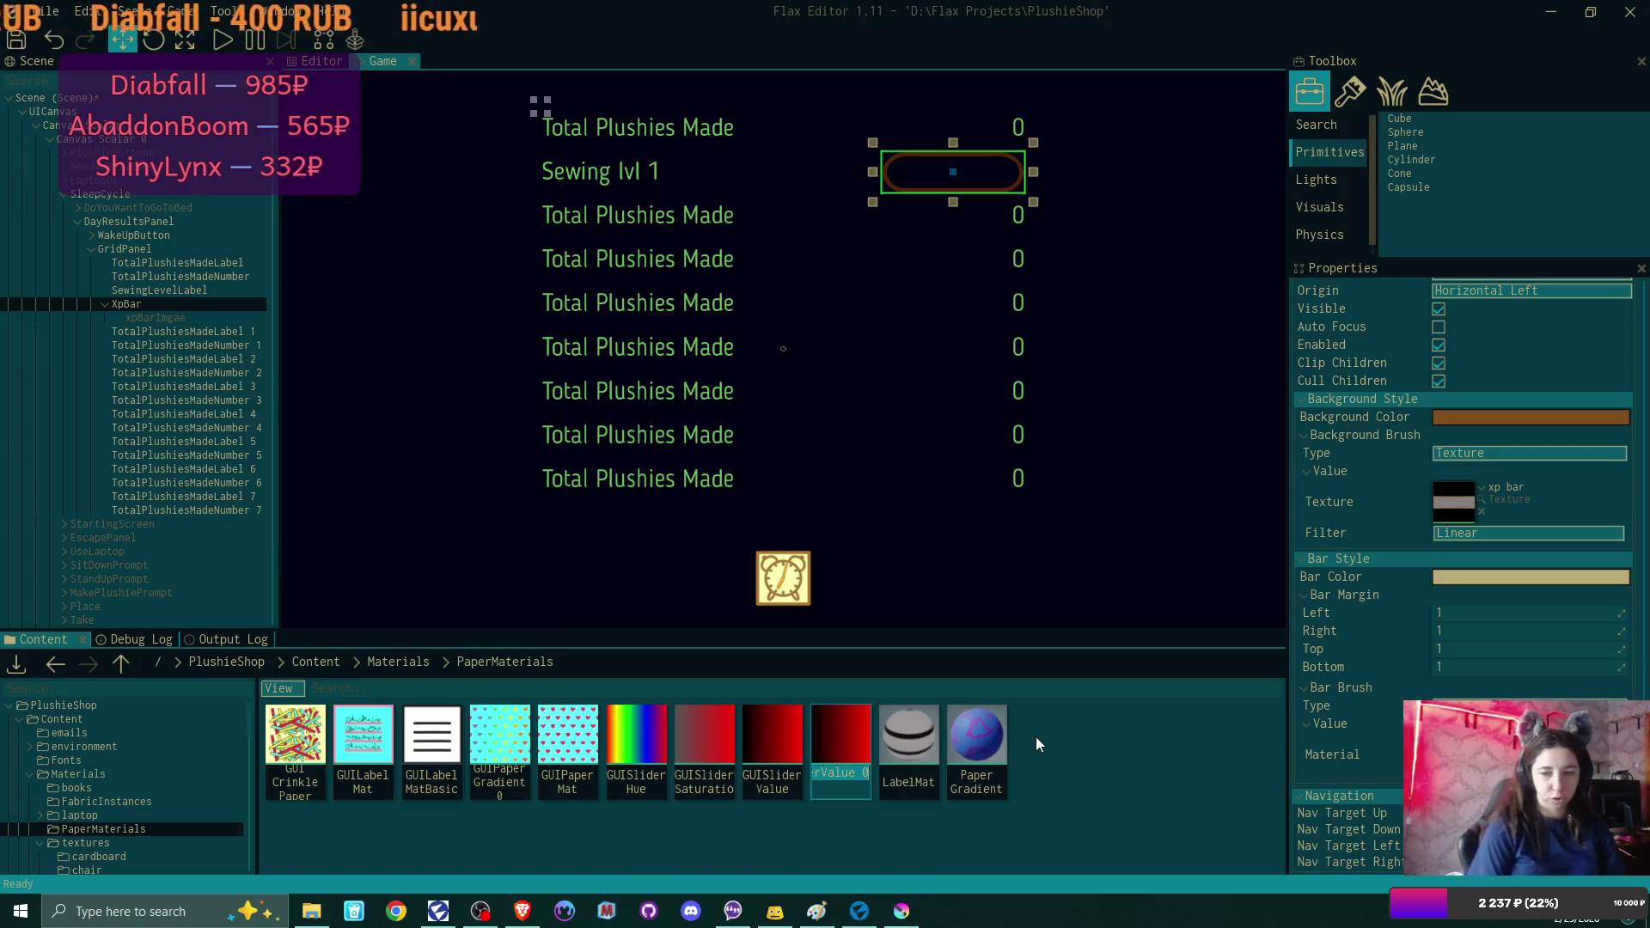
pyautogui.write('GUISlide')
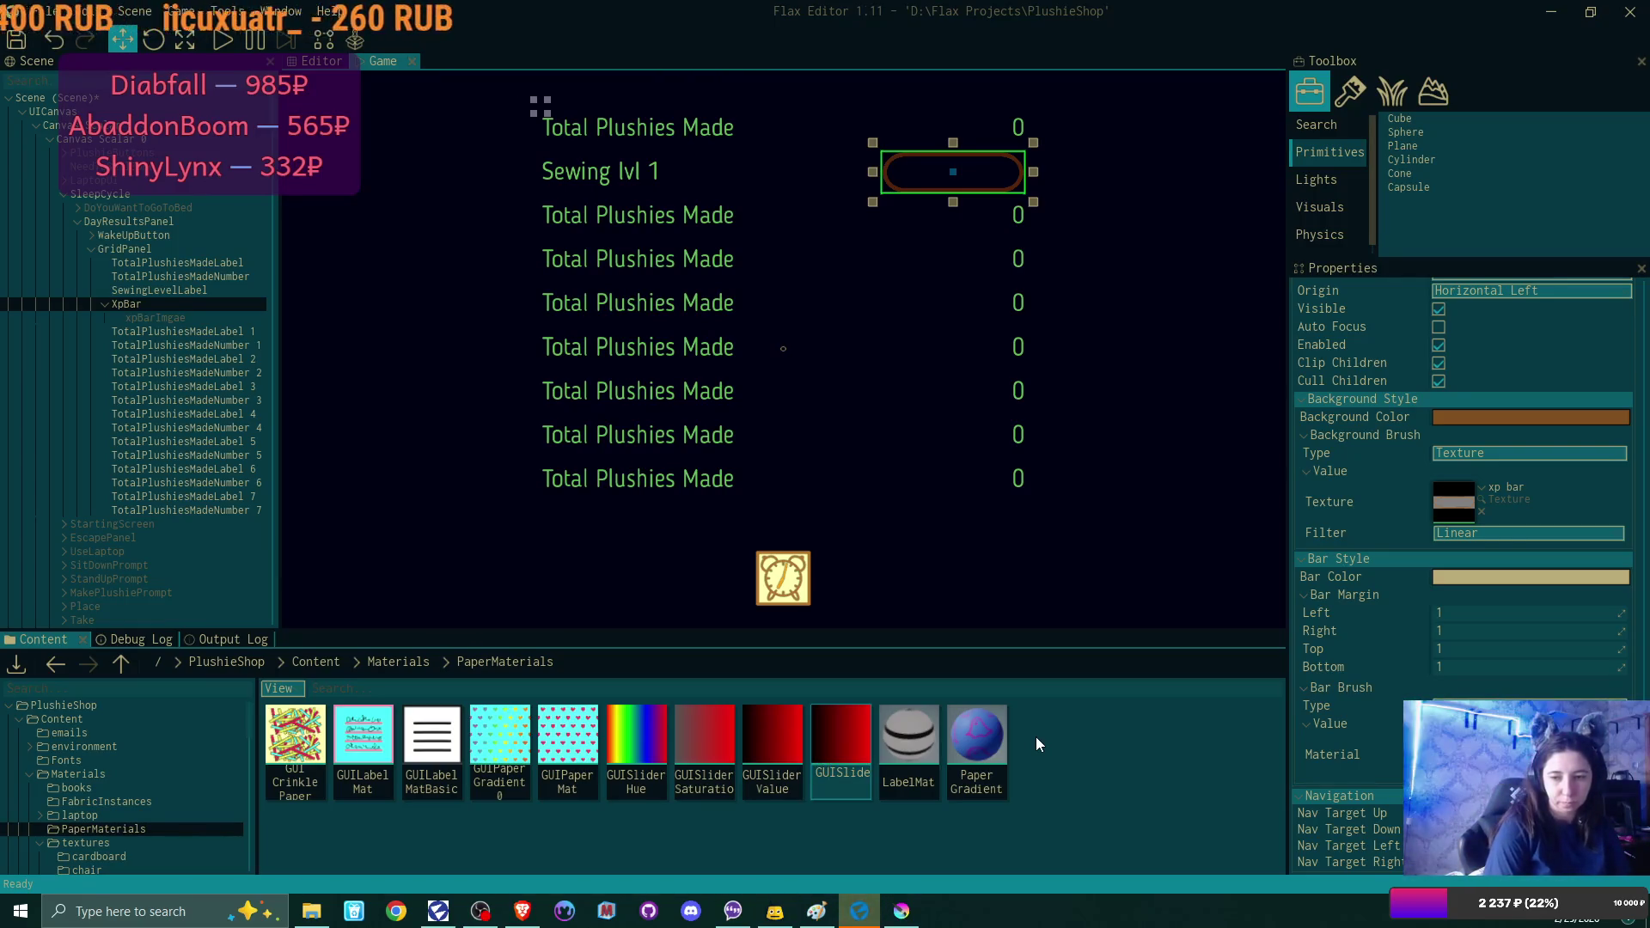
pyautogui.write('Xp')
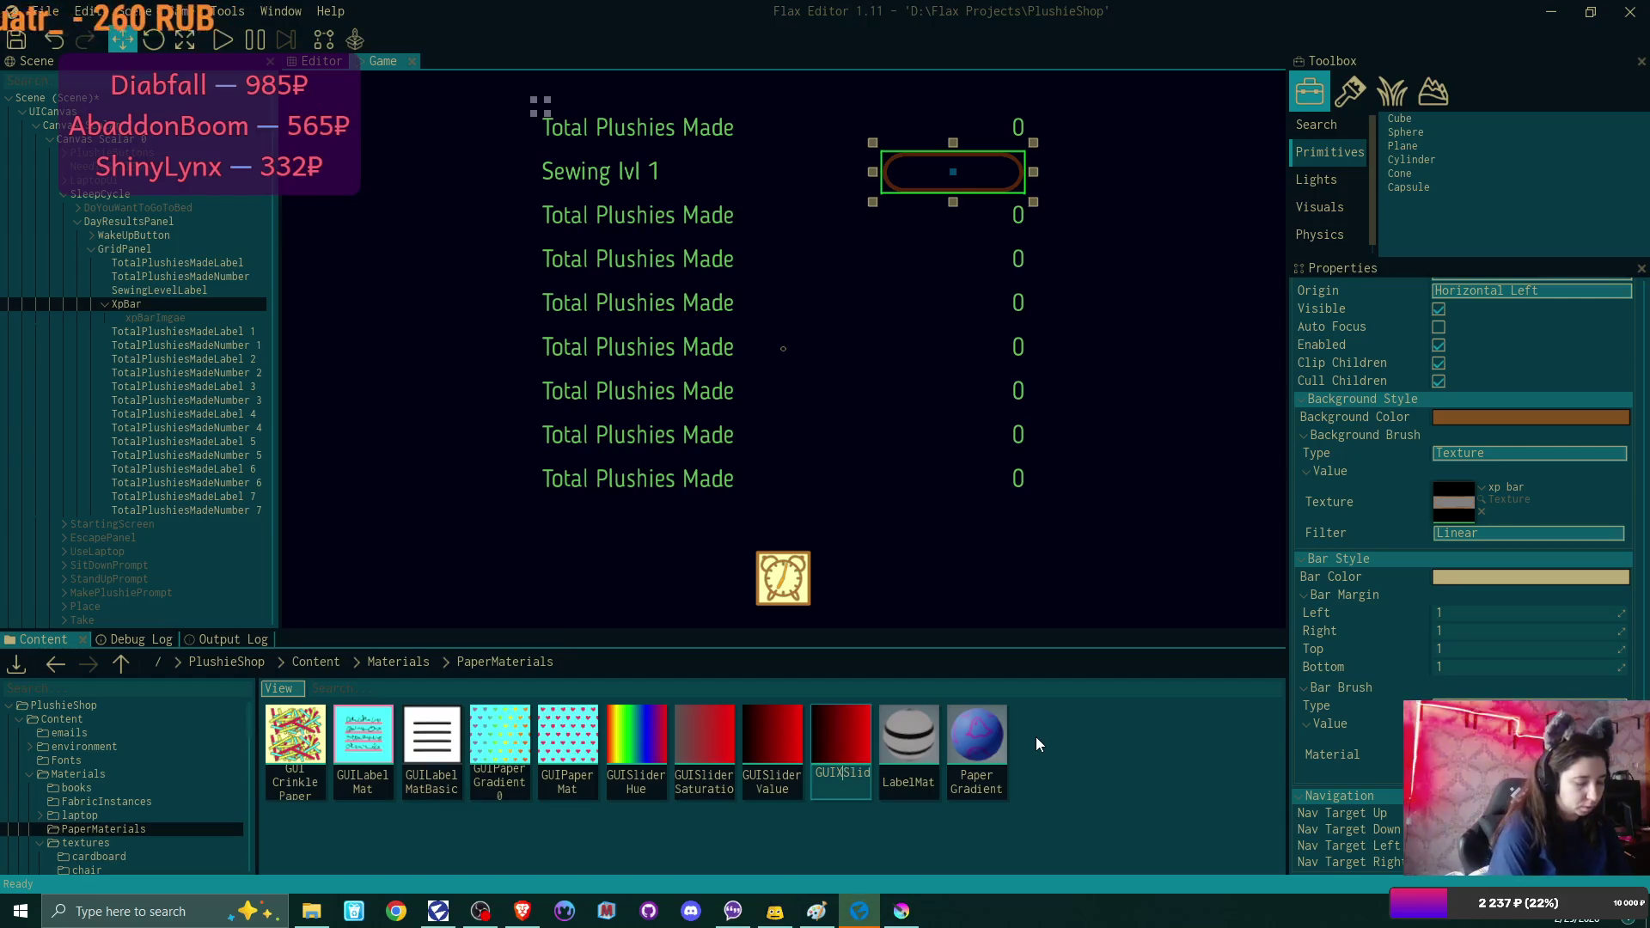
pyautogui.press('End')
pyautogui.write('rValu')
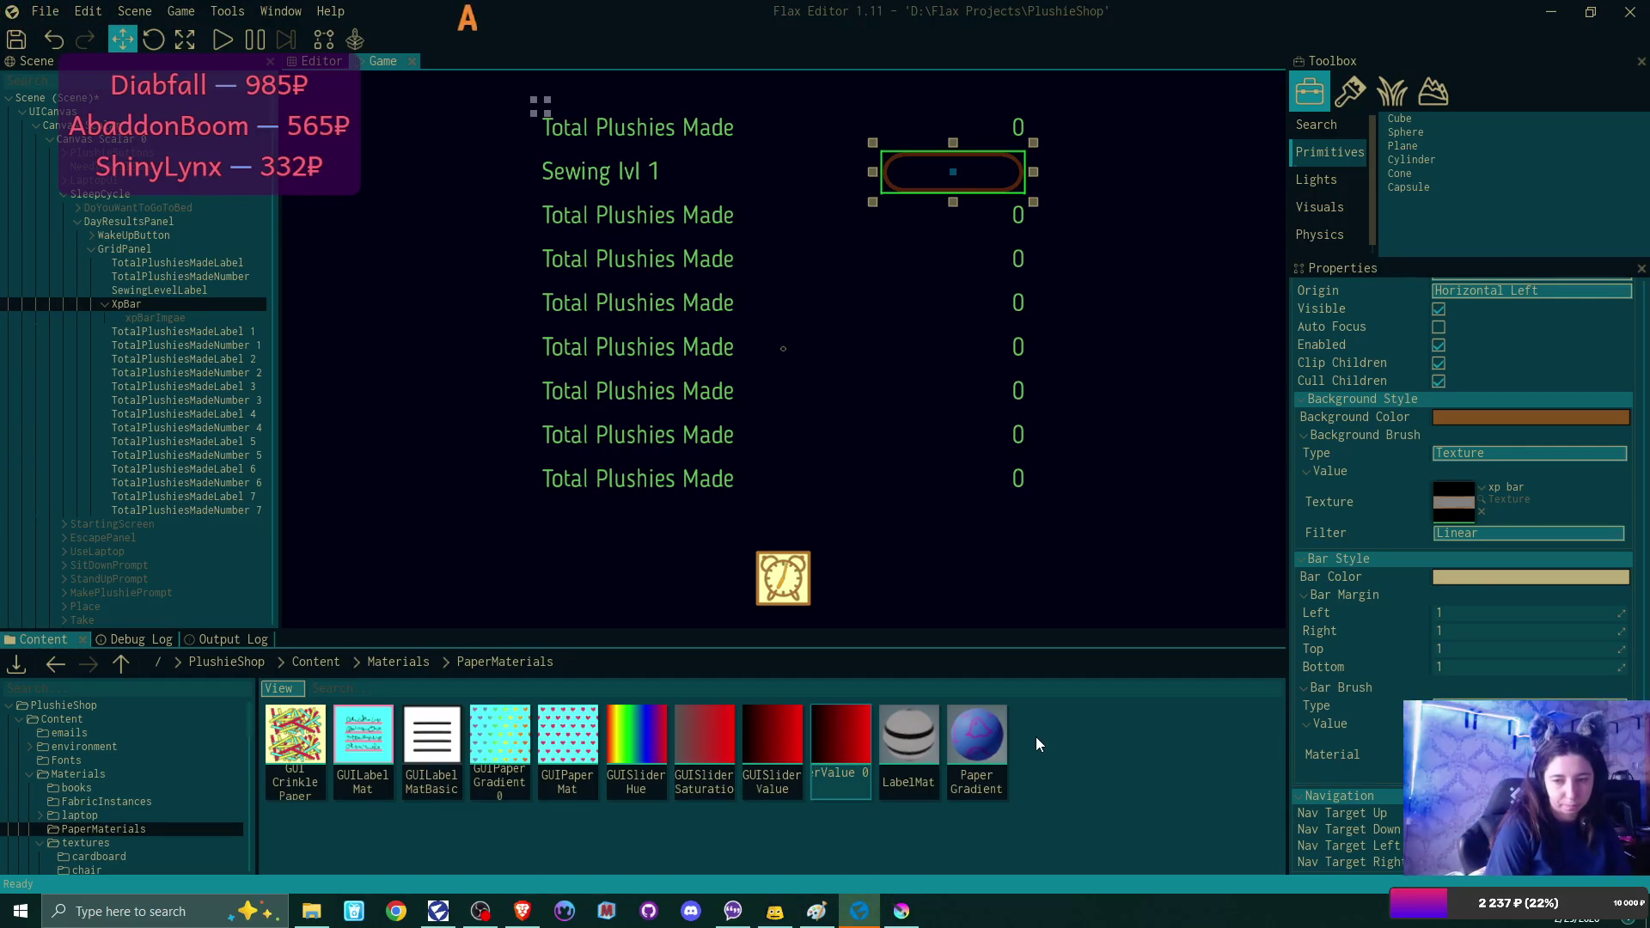
pyautogui.press('BackSpace')
pyautogui.press('BackSpace')
pyautogui.press('BackSpace')
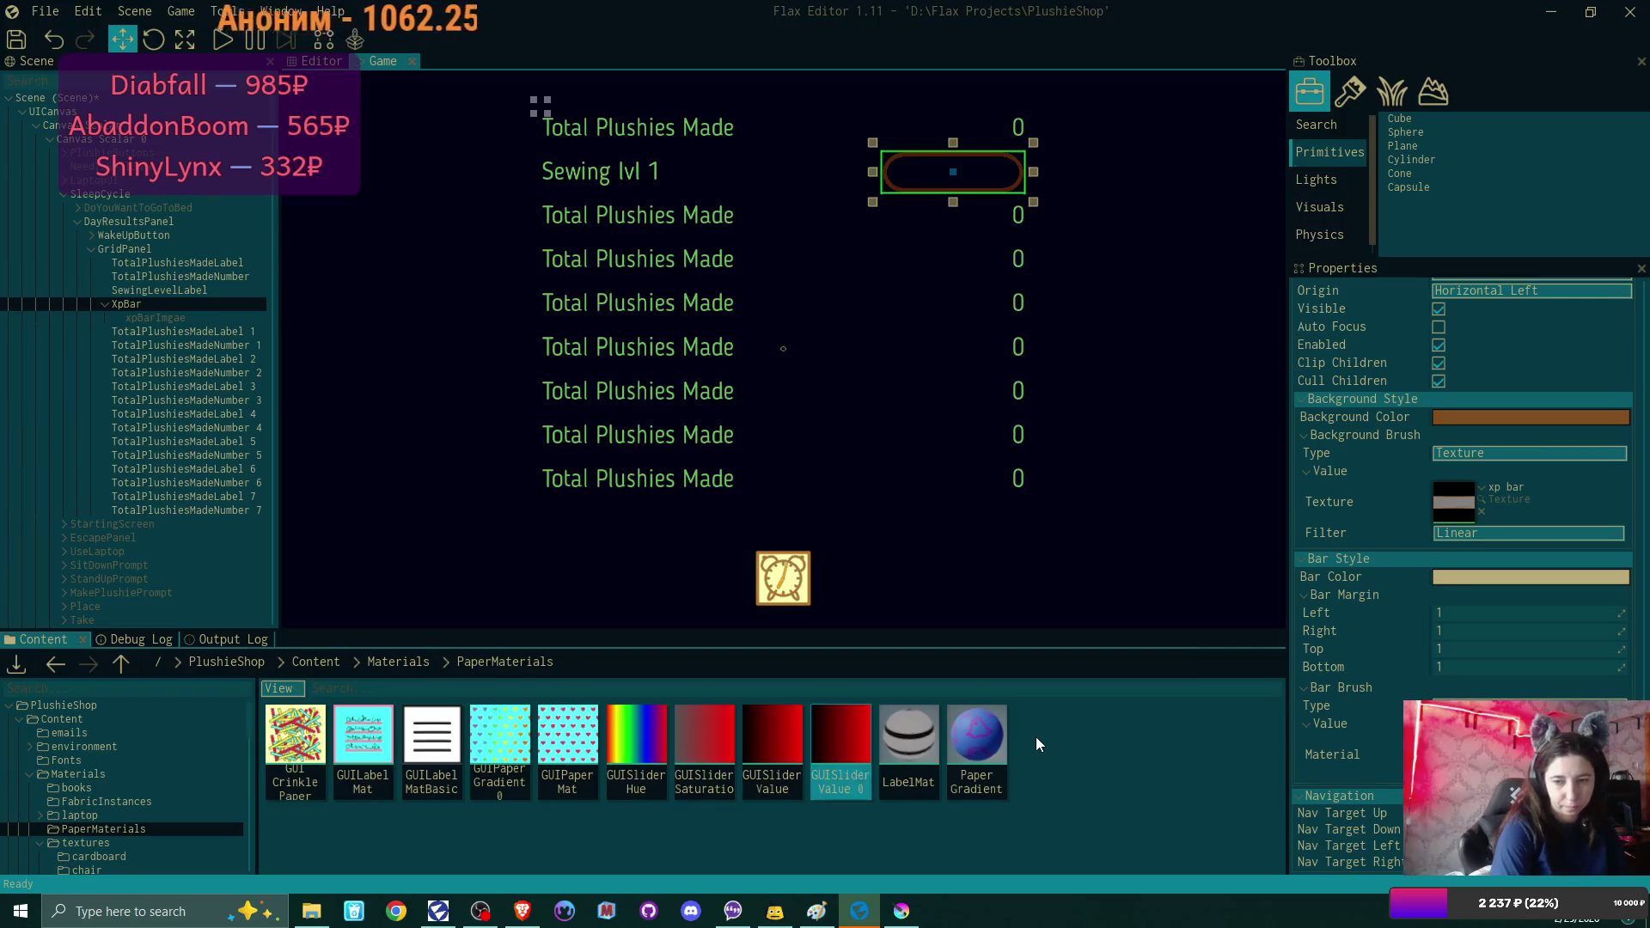
pyautogui.press('Return')
pyautogui.press('Return')
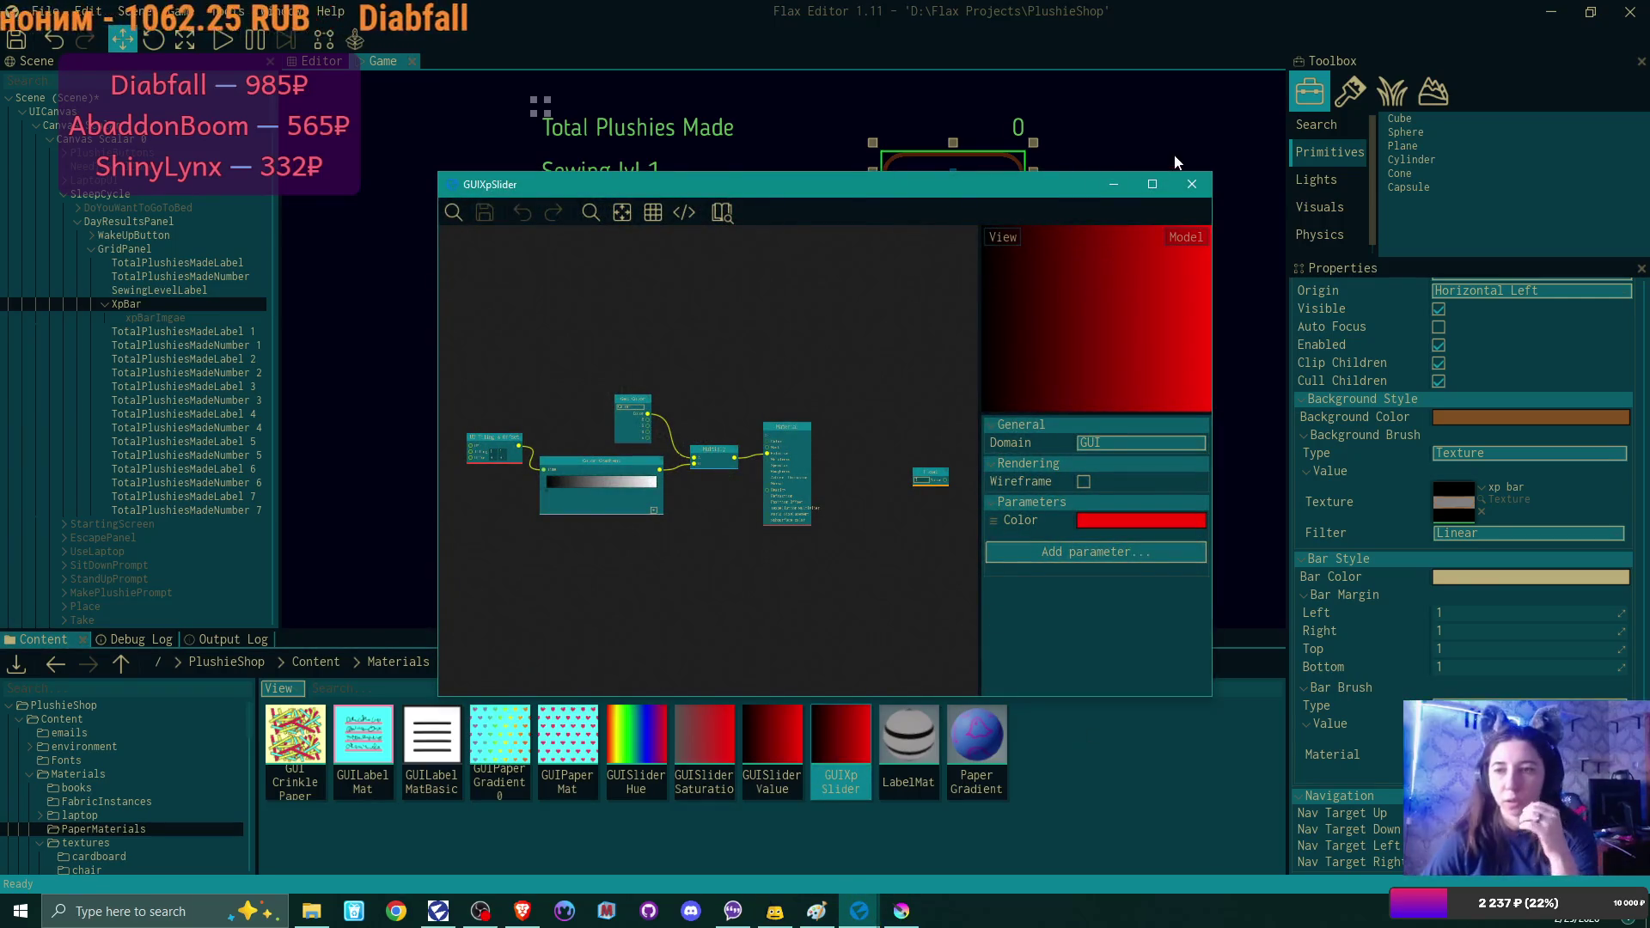
# Delete the Color Gradient node from the GUIXpSlider graph.
pyautogui.scroll(3, 804, 513)
pyautogui.scroll(3, 755, 542)
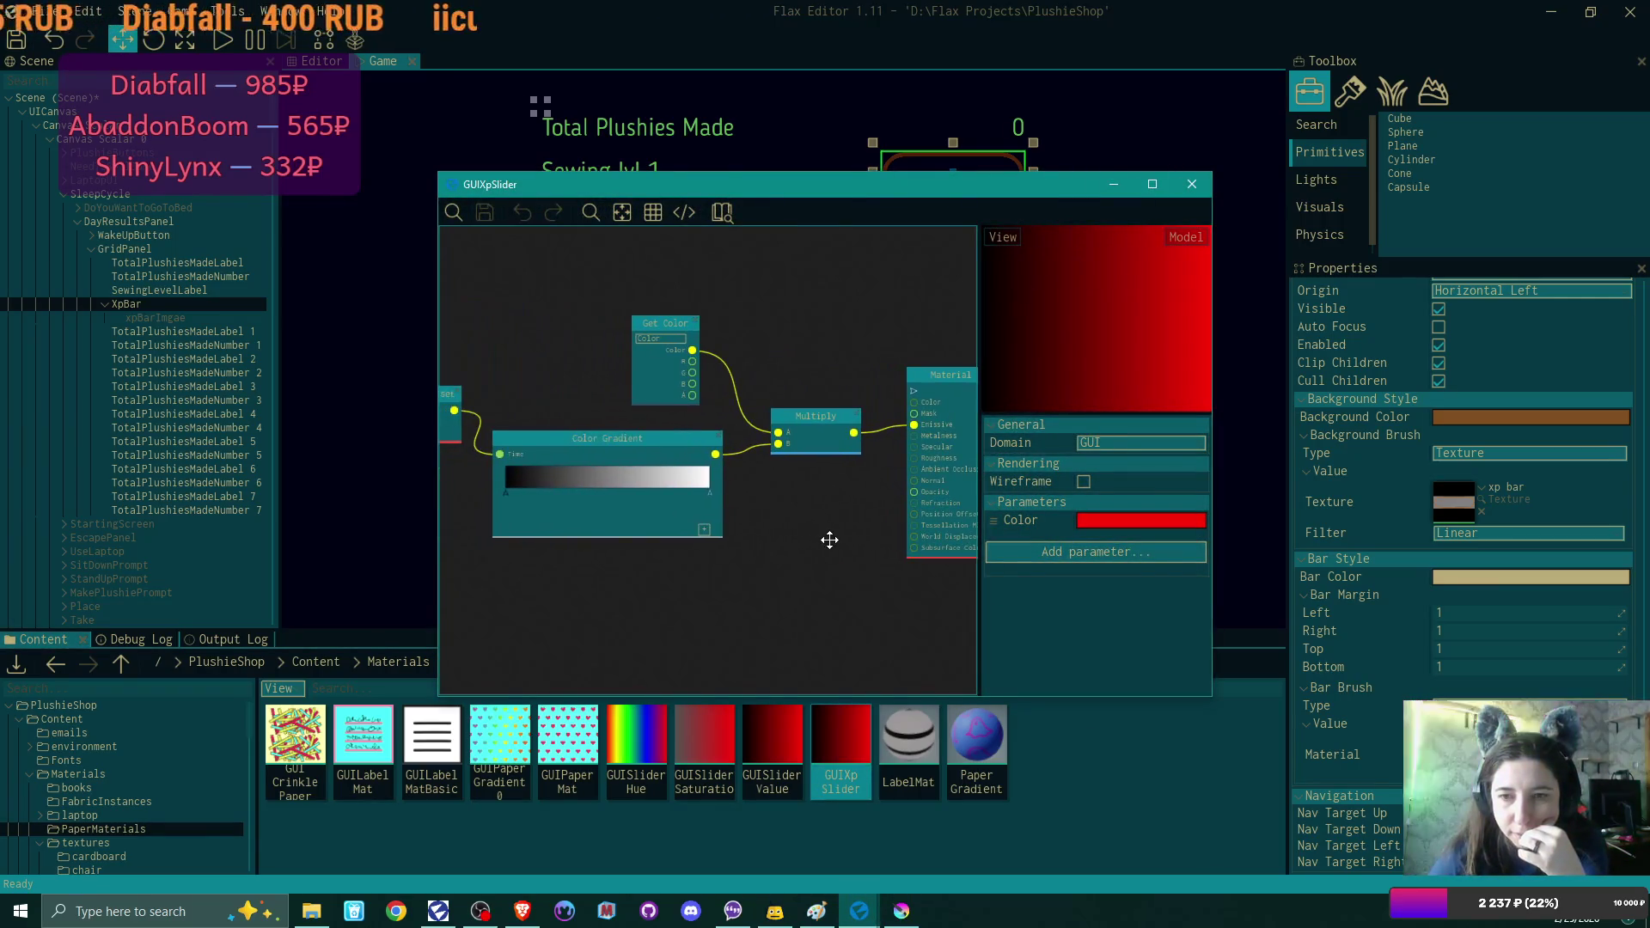
pyautogui.moveTo(688, 572); pyautogui.dragTo(785, 578)
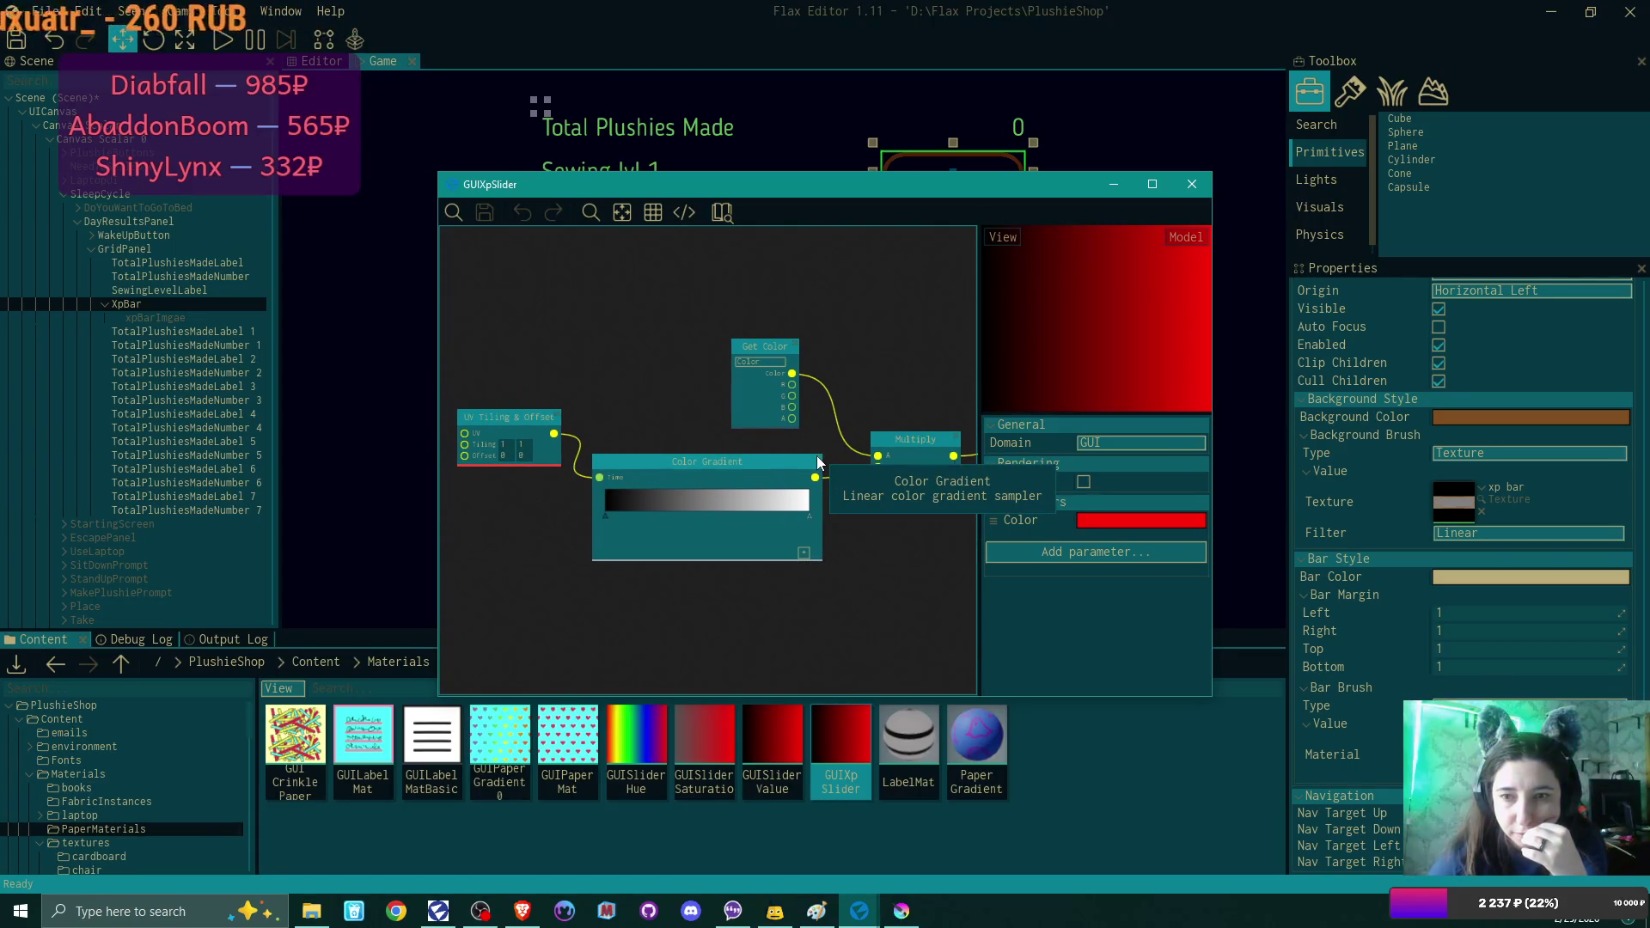
pyautogui.press('Delete')
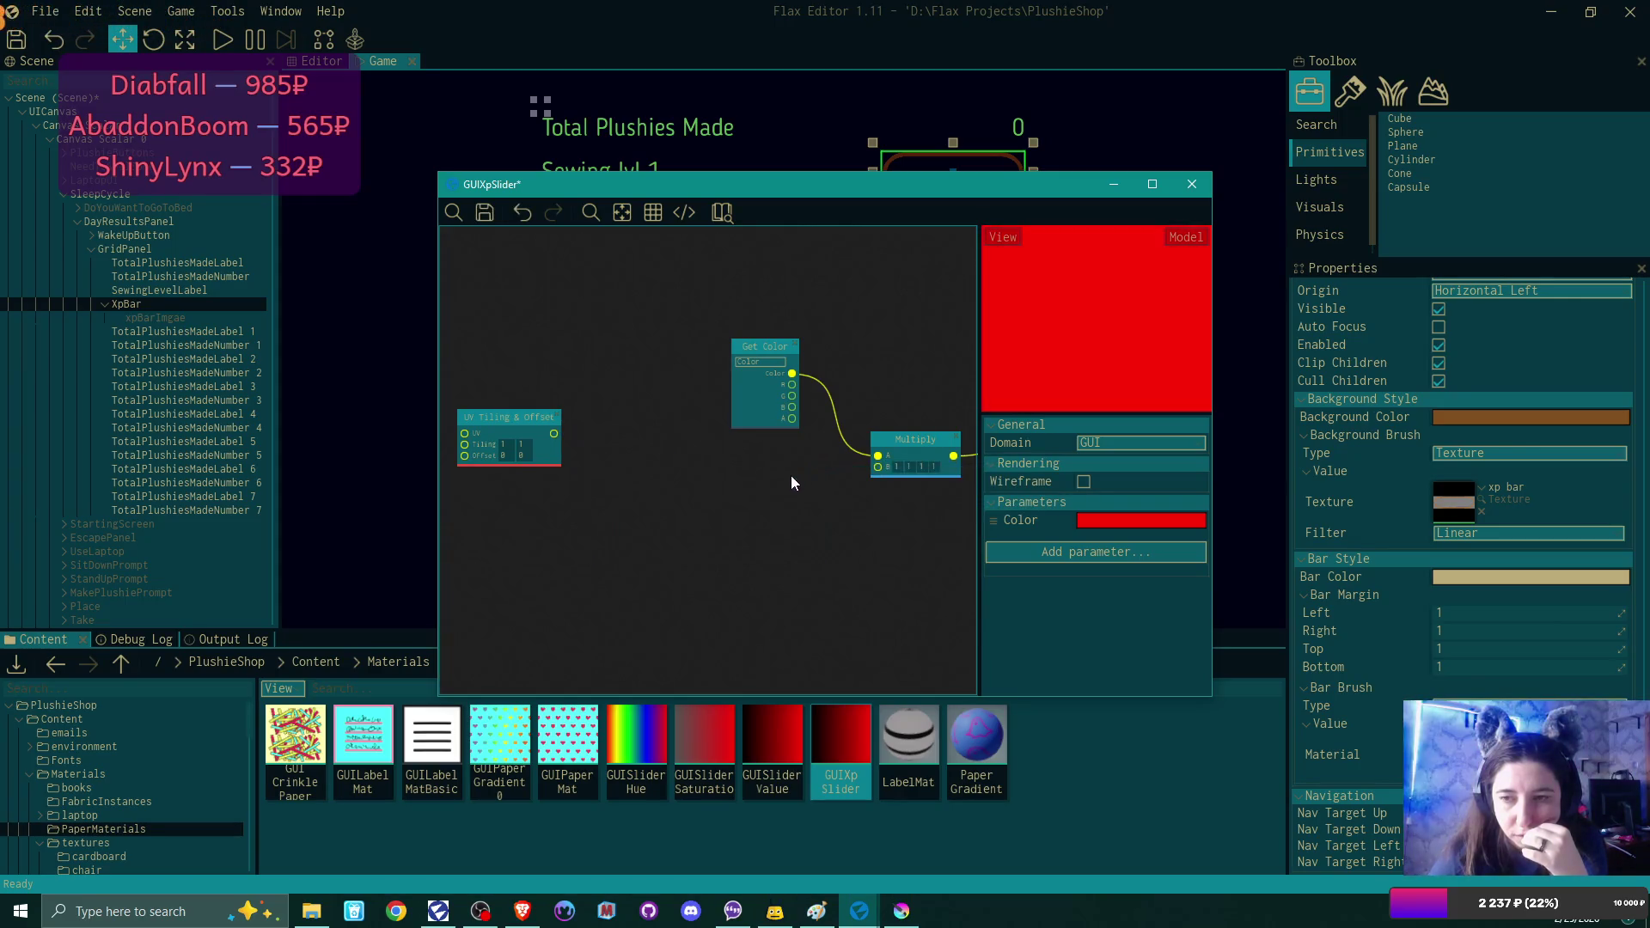
# Rearrange the Get Color and UV Tiling & Offset nodes near the Material node.
pyautogui.moveTo(555, 434)
pyautogui.mouseDown()
pyautogui.moveTo(619, 473)
pyautogui.moveTo(615, 520)
pyautogui.mouseUp()
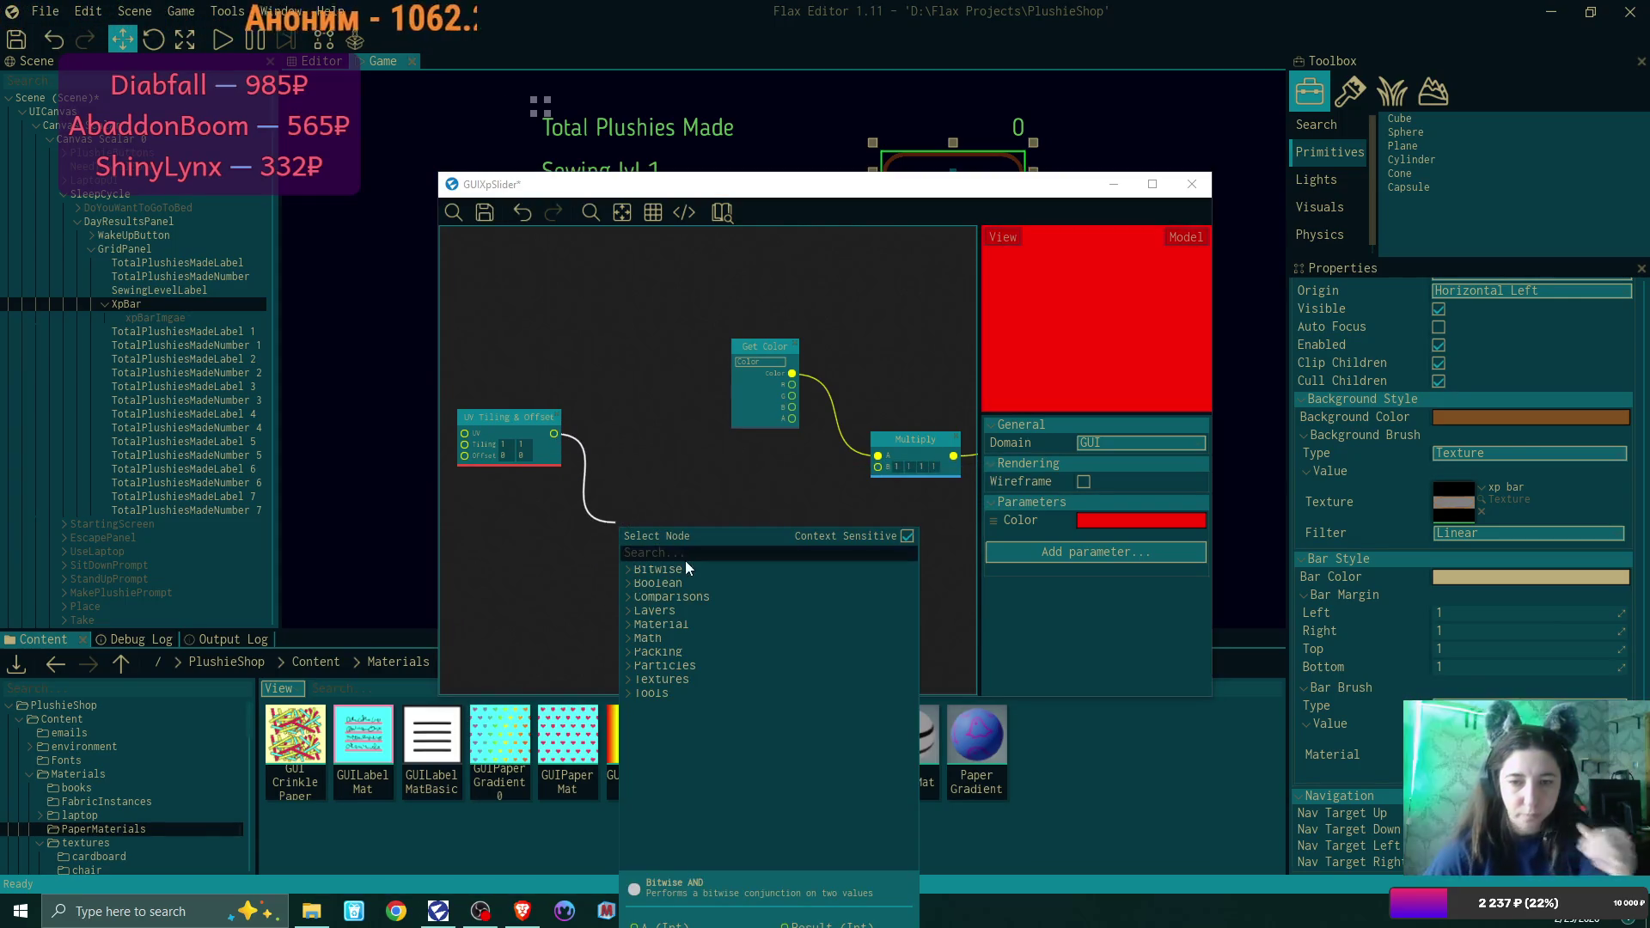
pyautogui.write('color')
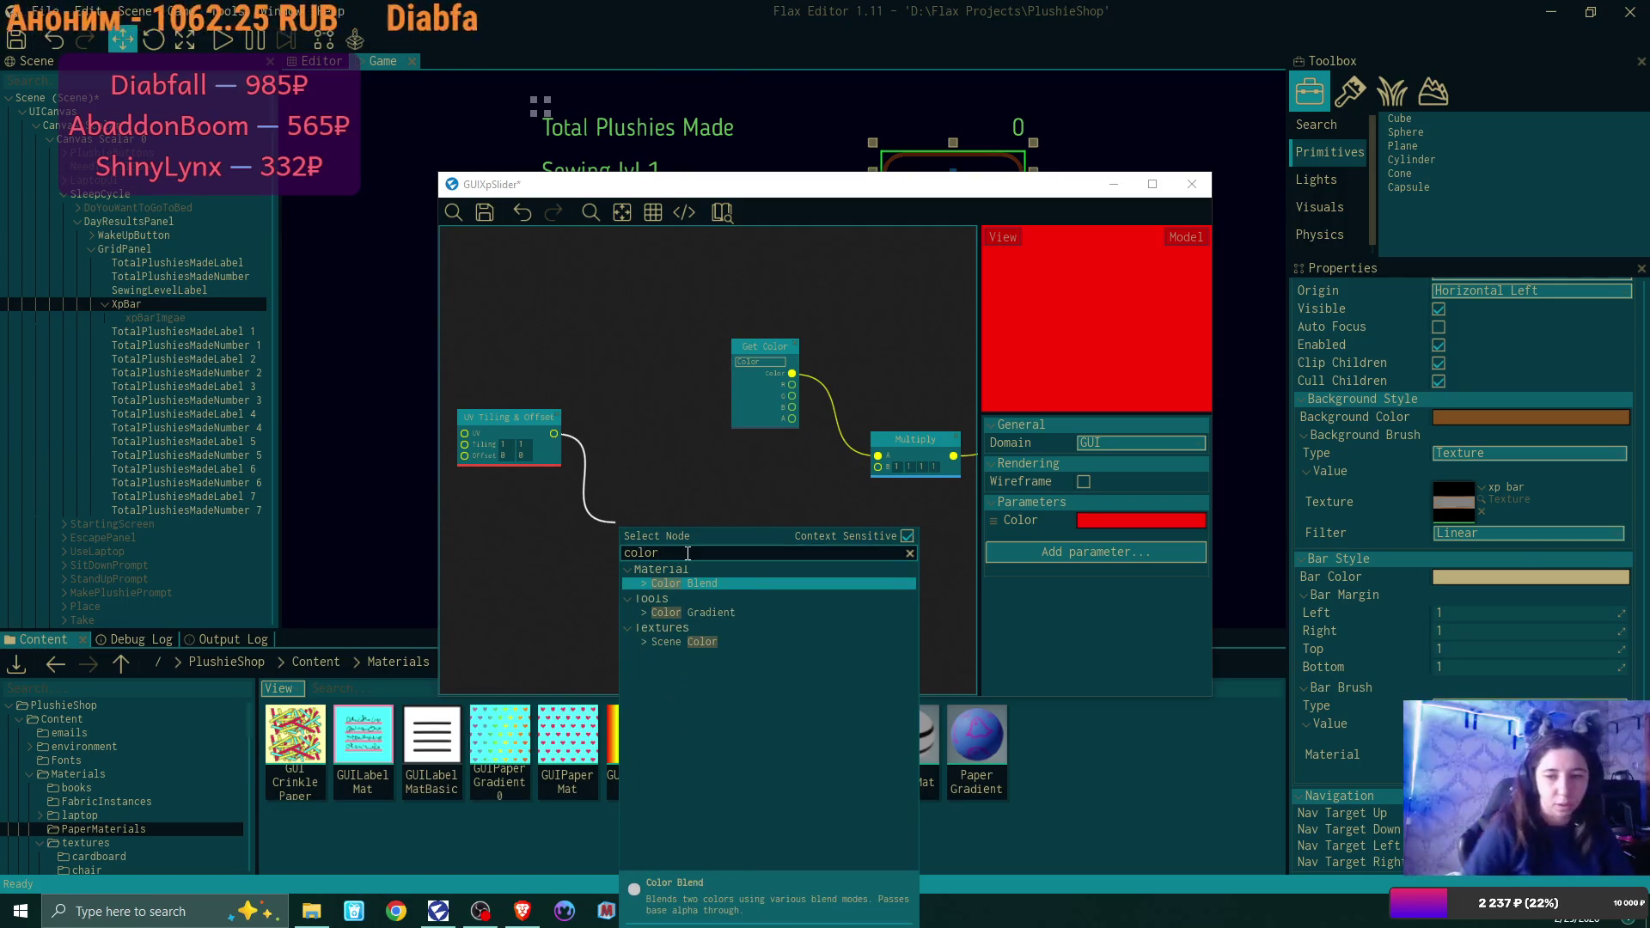
pyautogui.click(777, 464)
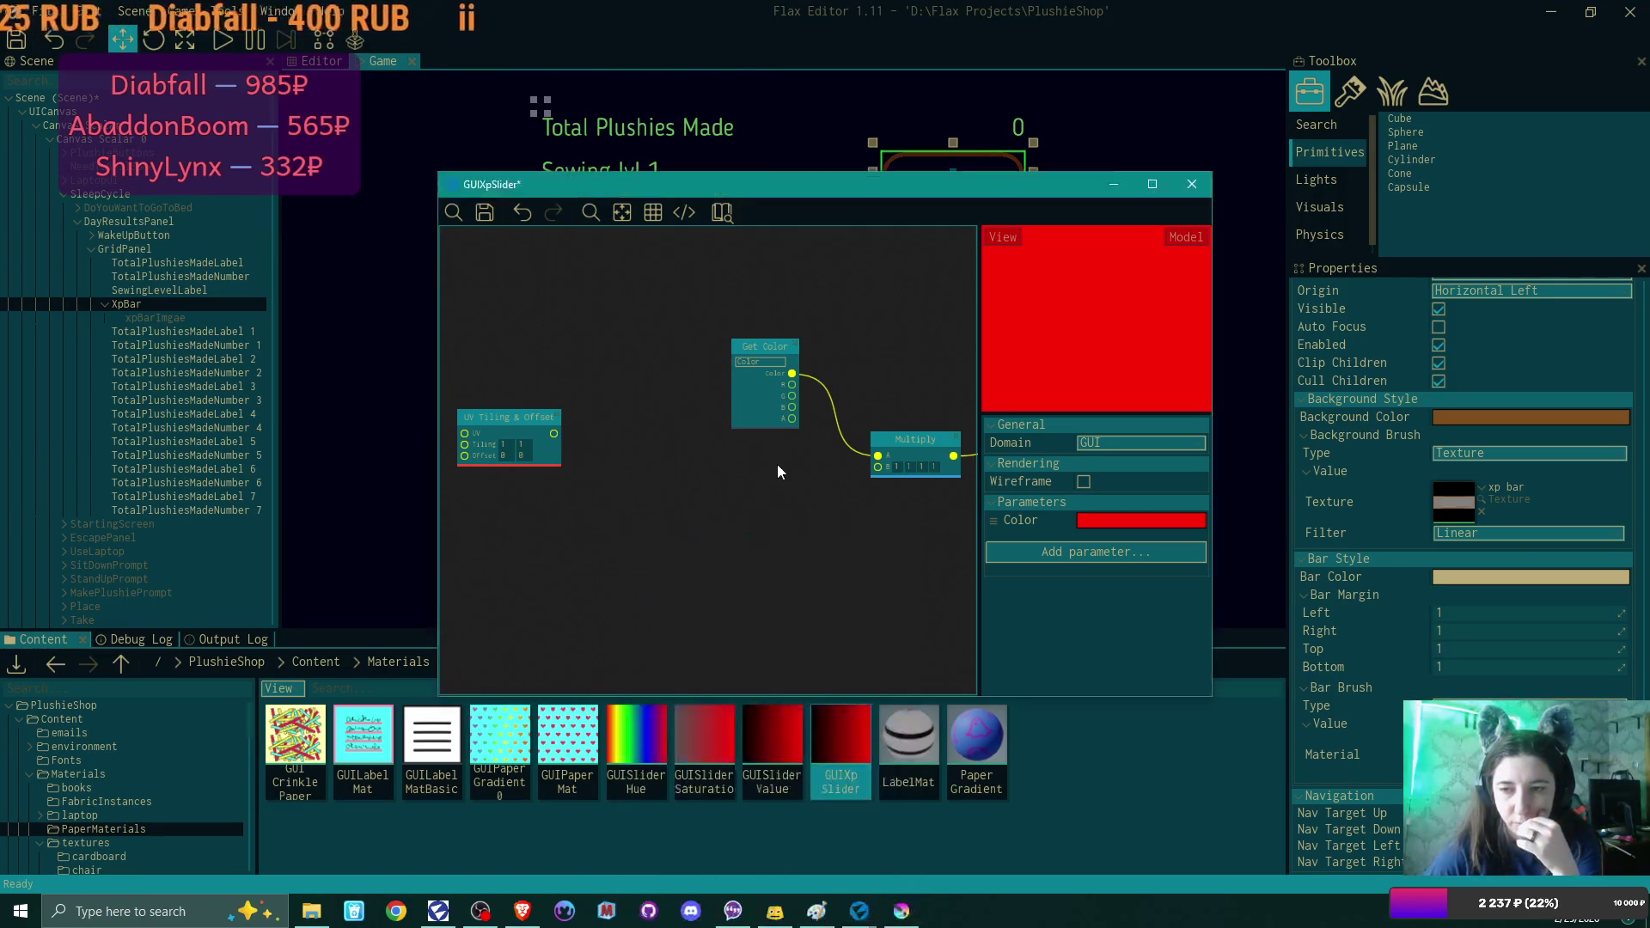
pyautogui.moveTo(1023, 520); pyautogui.dragTo(662, 514)
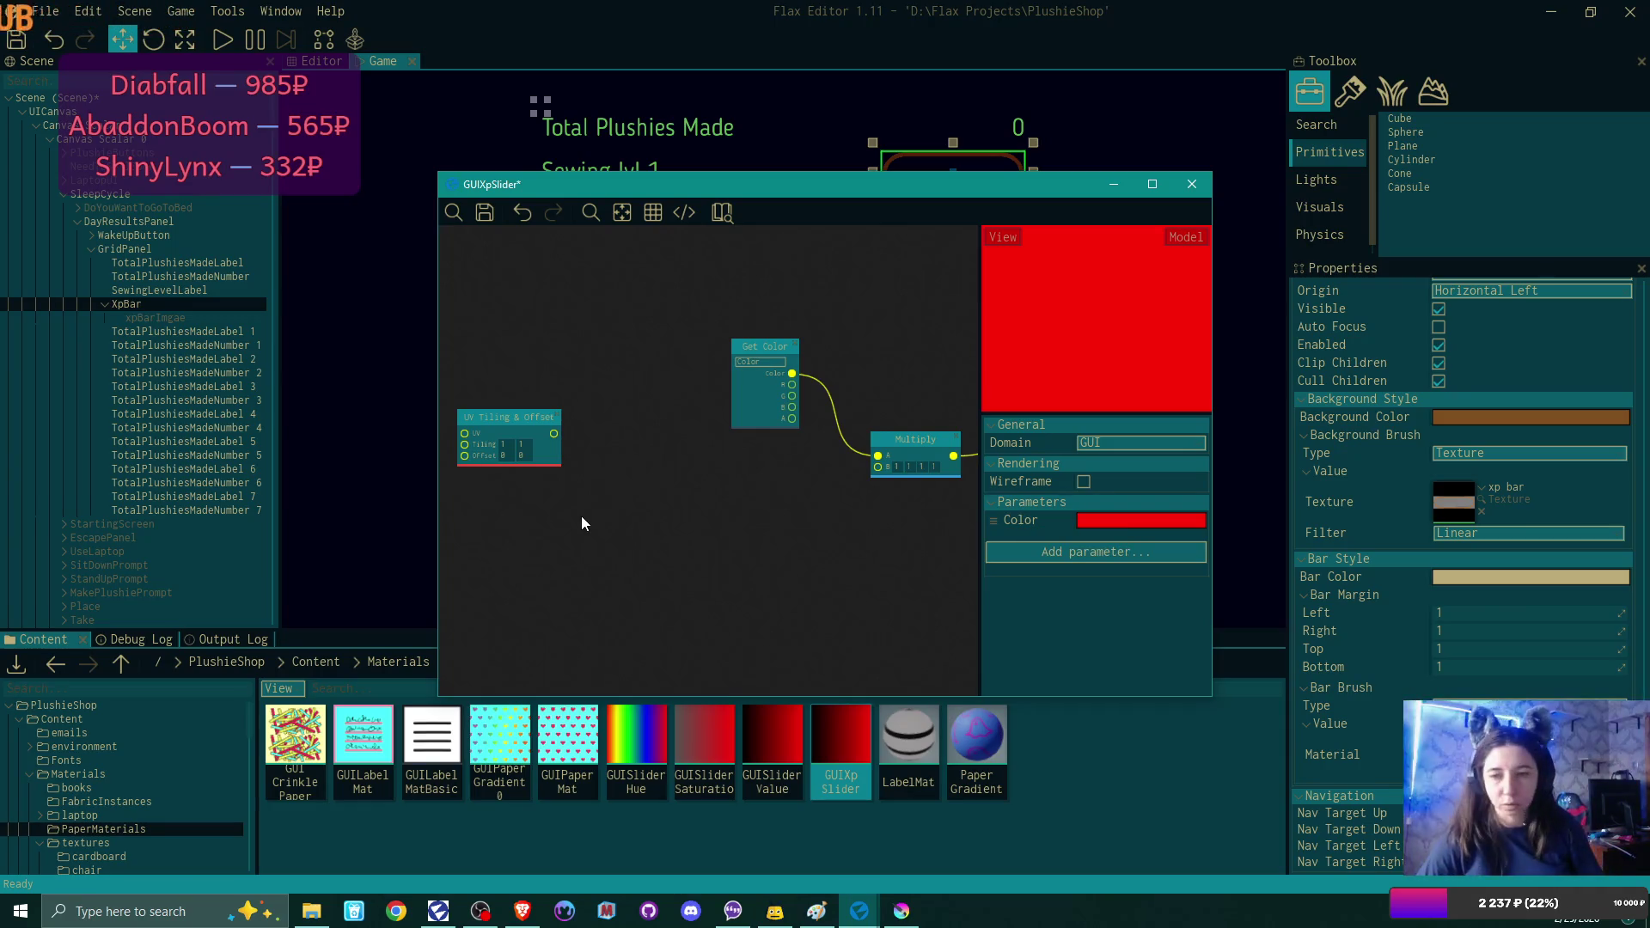
pyautogui.moveTo(889, 557)
pyautogui.mouseDown()
pyautogui.moveTo(700, 583)
pyautogui.moveTo(815, 635)
pyautogui.mouseUp()
pyautogui.moveTo(686, 431)
pyautogui.mouseDown()
pyautogui.moveTo(636, 365)
pyautogui.moveTo(660, 365)
pyautogui.moveTo(674, 388)
pyautogui.moveTo(611, 376)
pyautogui.mouseUp()
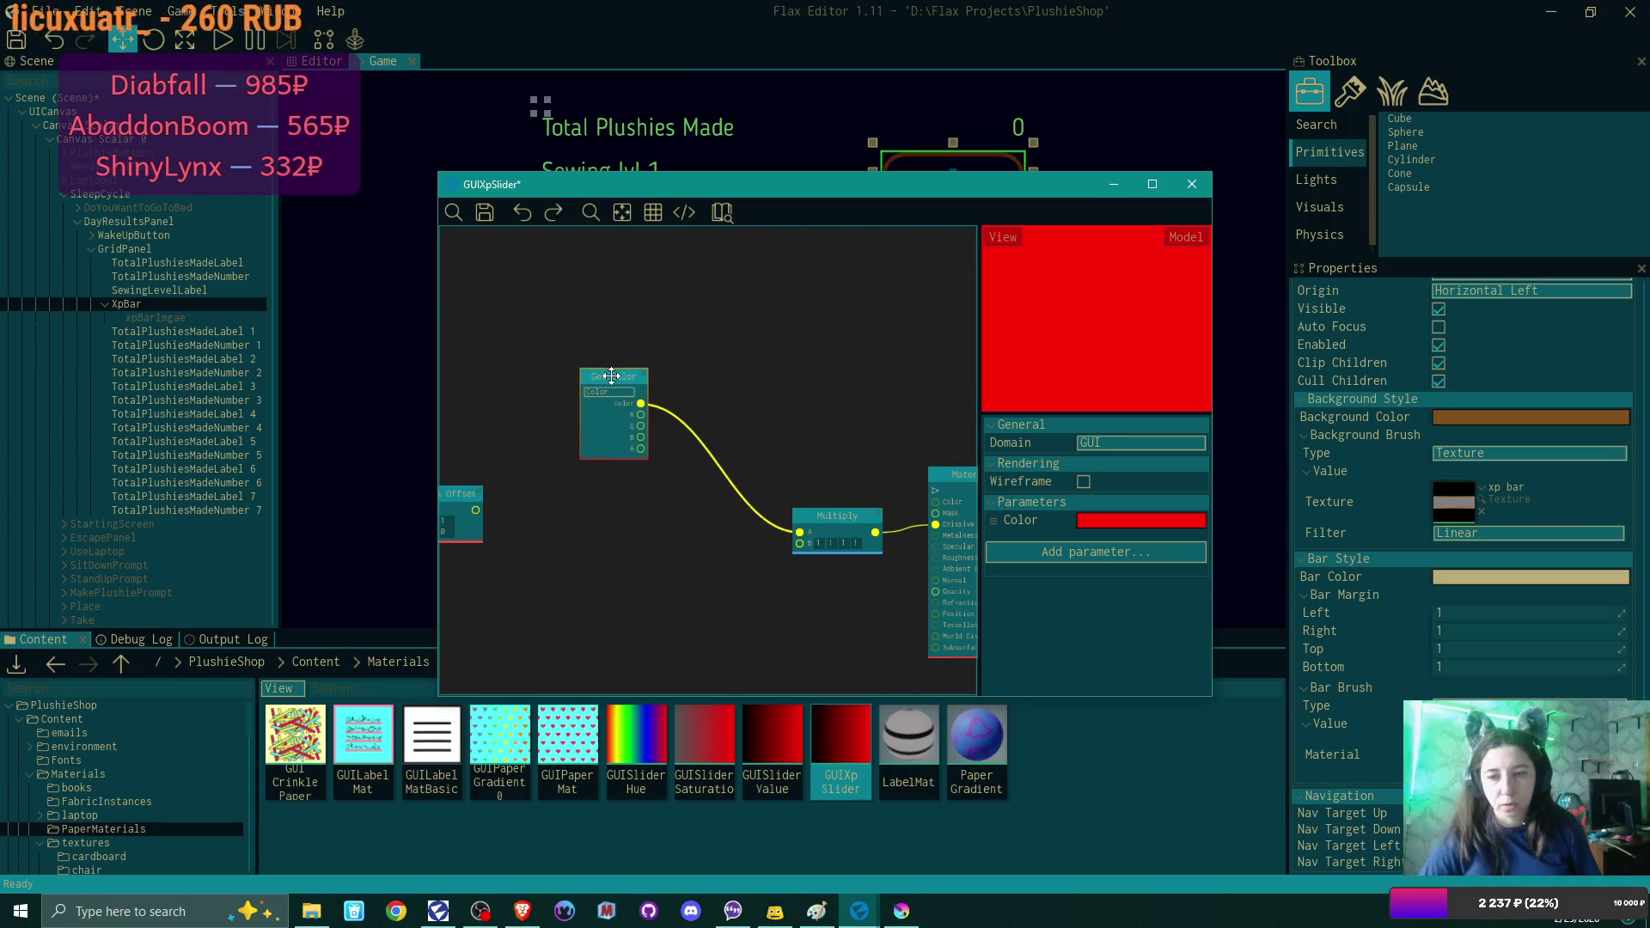
pyautogui.moveTo(746, 544)
pyautogui.mouseDown()
pyautogui.moveTo(744, 461)
pyautogui.moveTo(717, 464)
pyautogui.mouseUp()
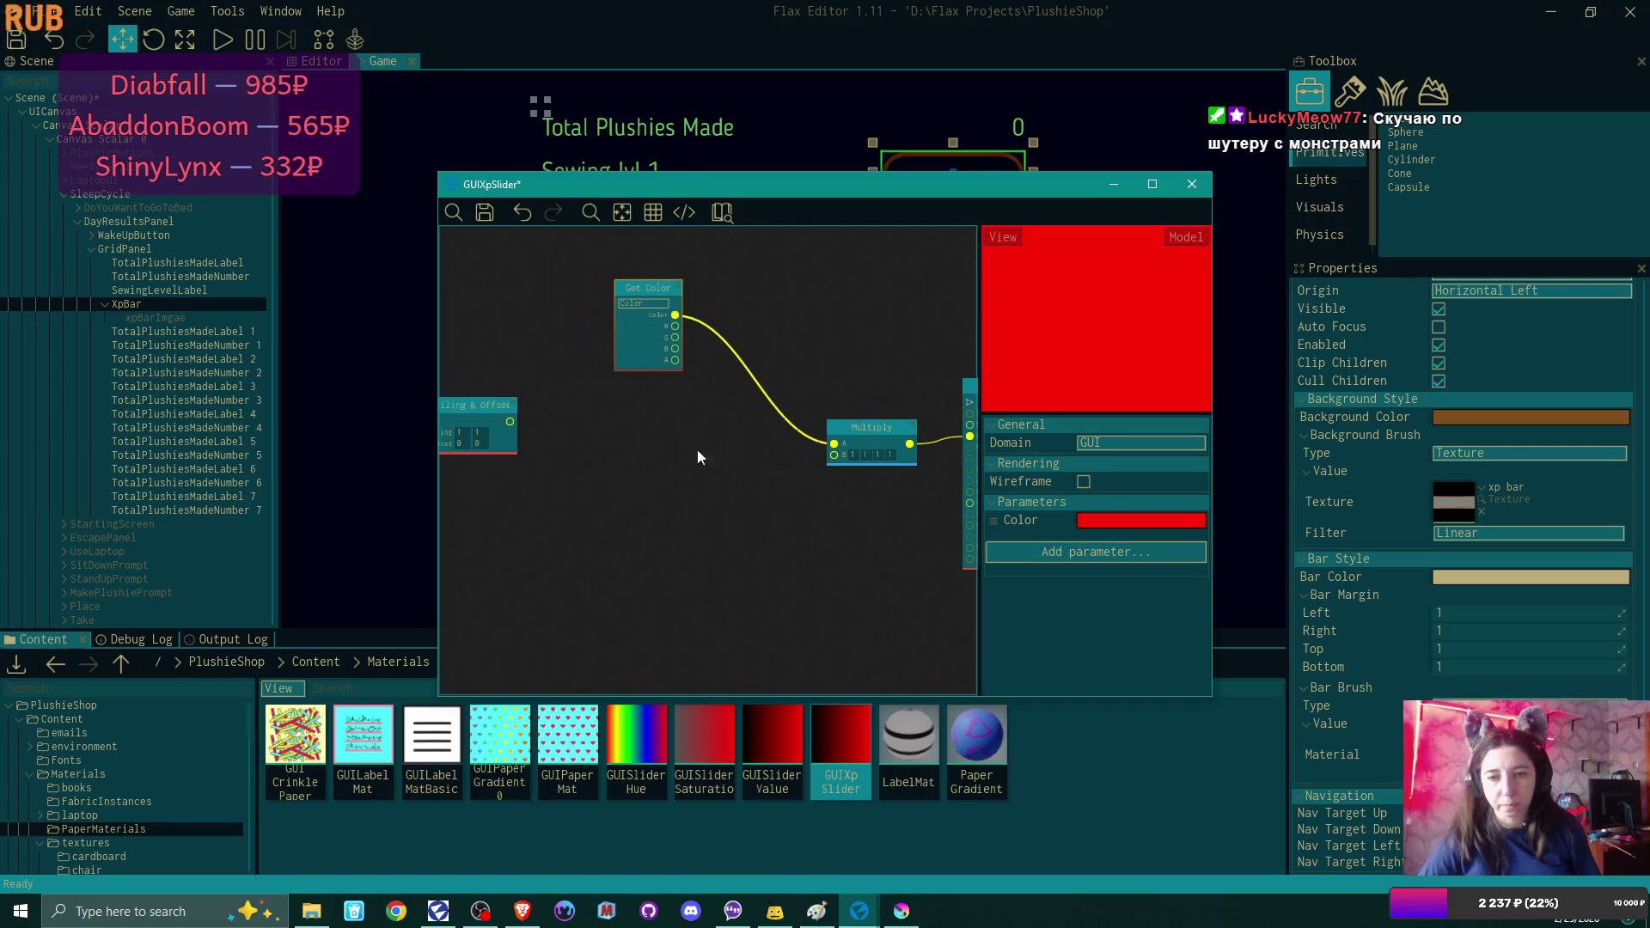
pyautogui.moveTo(496, 411)
pyautogui.mouseDown()
pyautogui.moveTo(594, 453)
pyautogui.moveTo(570, 455)
pyautogui.mouseUp()
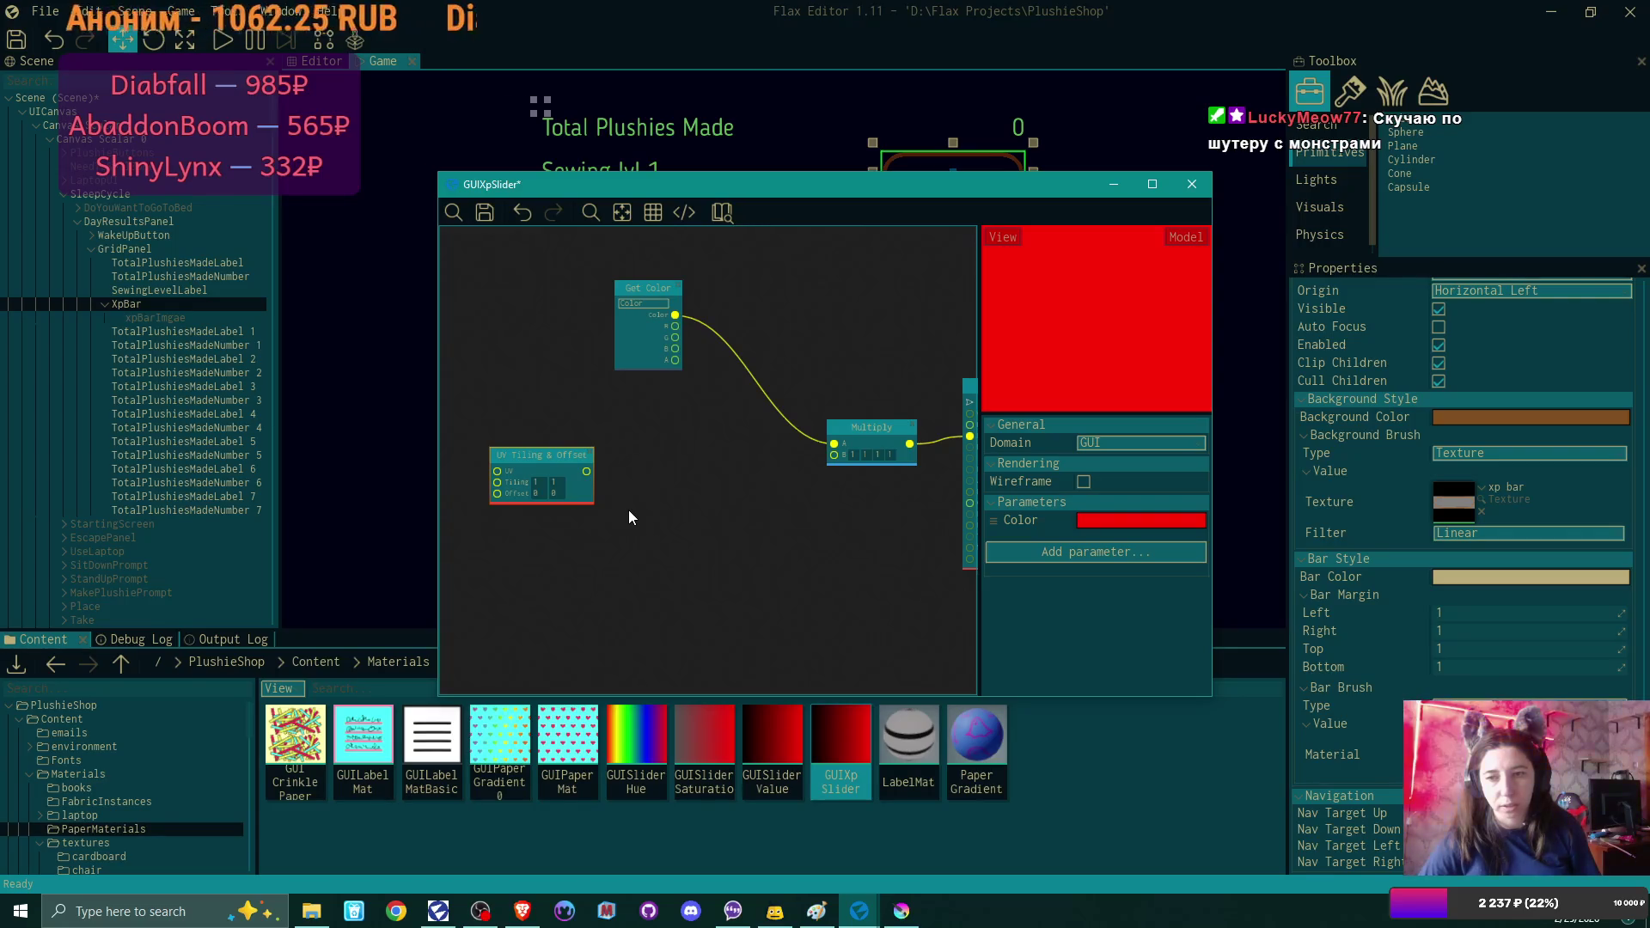
# Restore the Color Gradient node with undo and change its black left stop to white.
pyautogui.hotkey('ctrl', 'z')
pyautogui.hotkey('ctrl', 'z')
pyautogui.hotkey('ctrl', 'z')
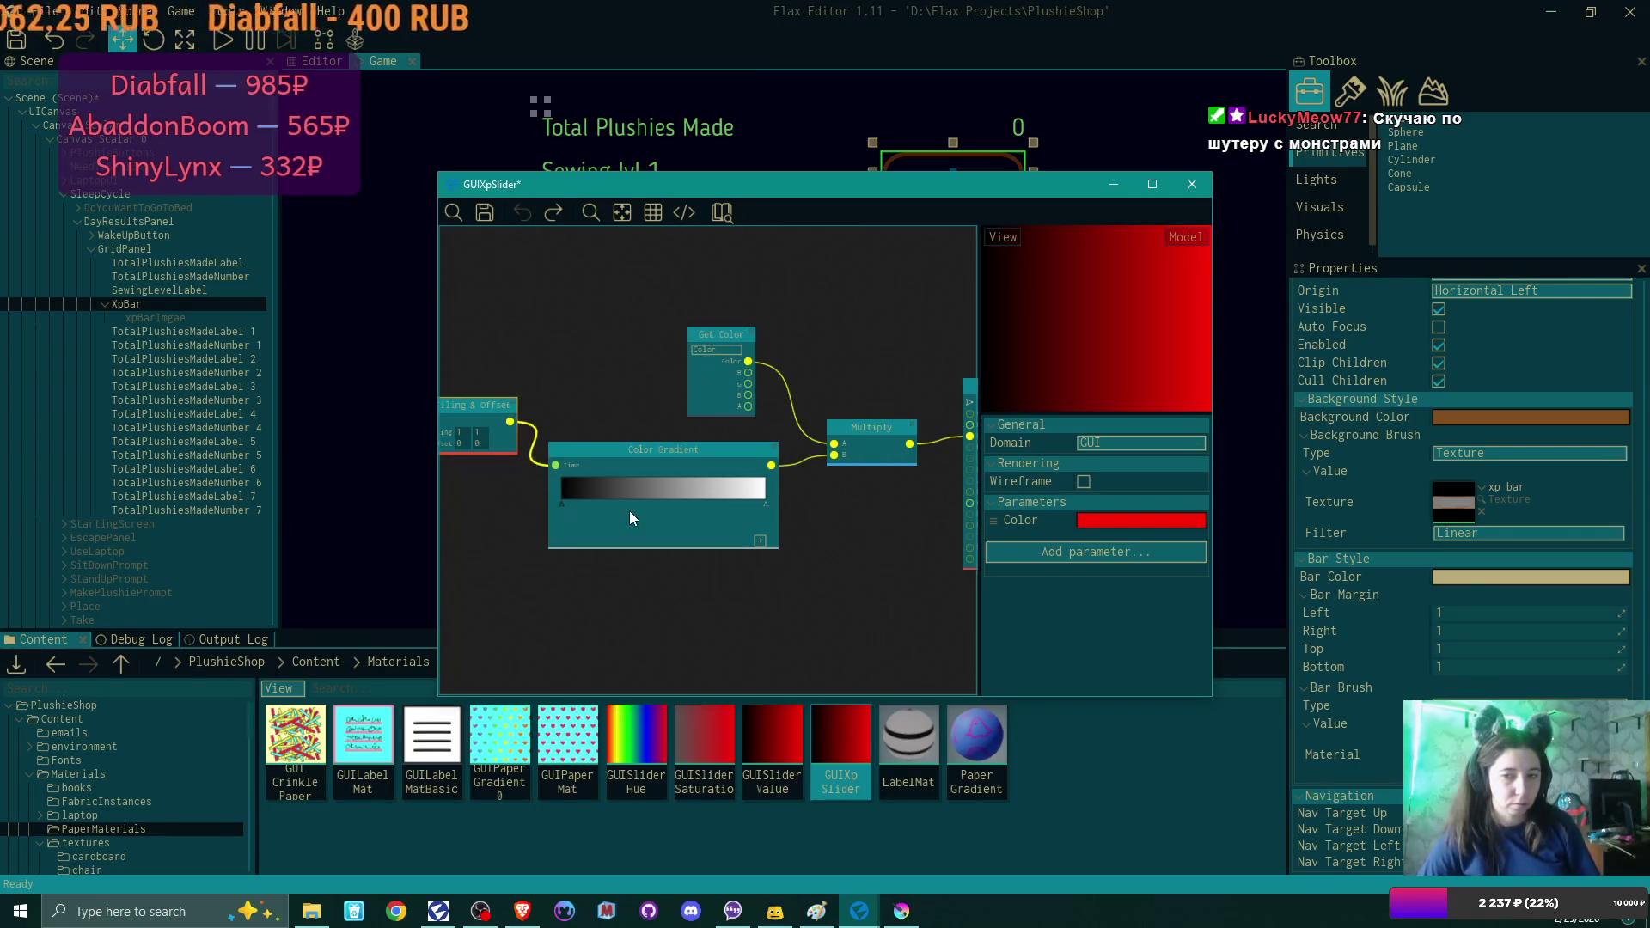
pyautogui.moveTo(536, 513)
pyautogui.mouseDown()
pyautogui.moveTo(542, 545)
pyautogui.moveTo(647, 581)
pyautogui.mouseUp()
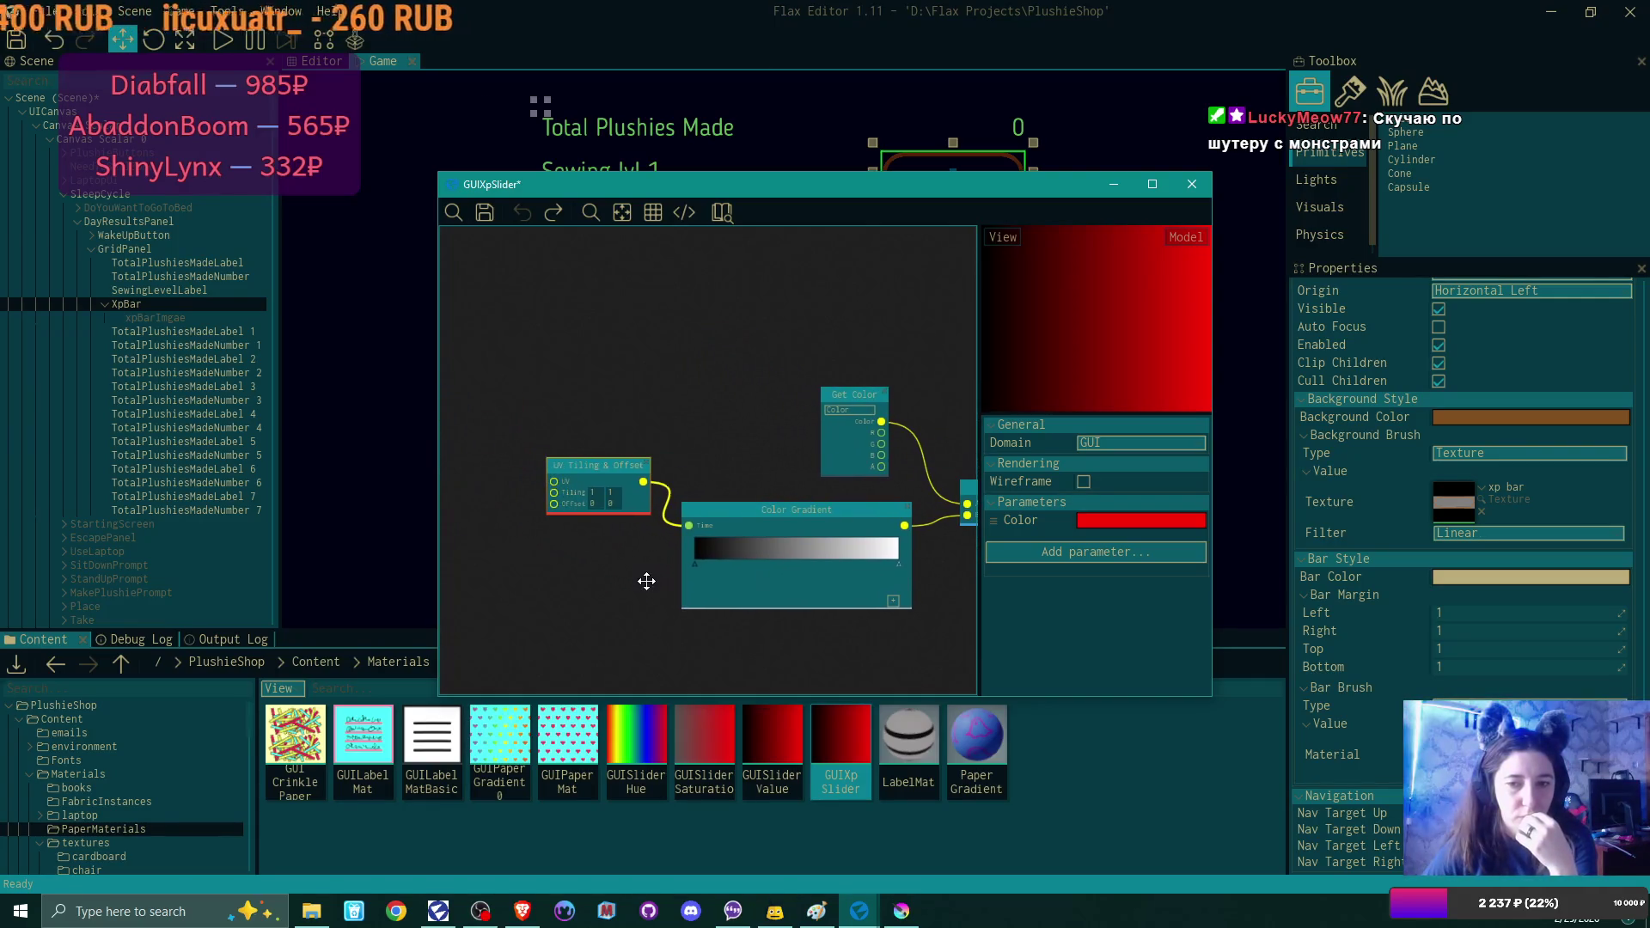
pyautogui.click(695, 565)
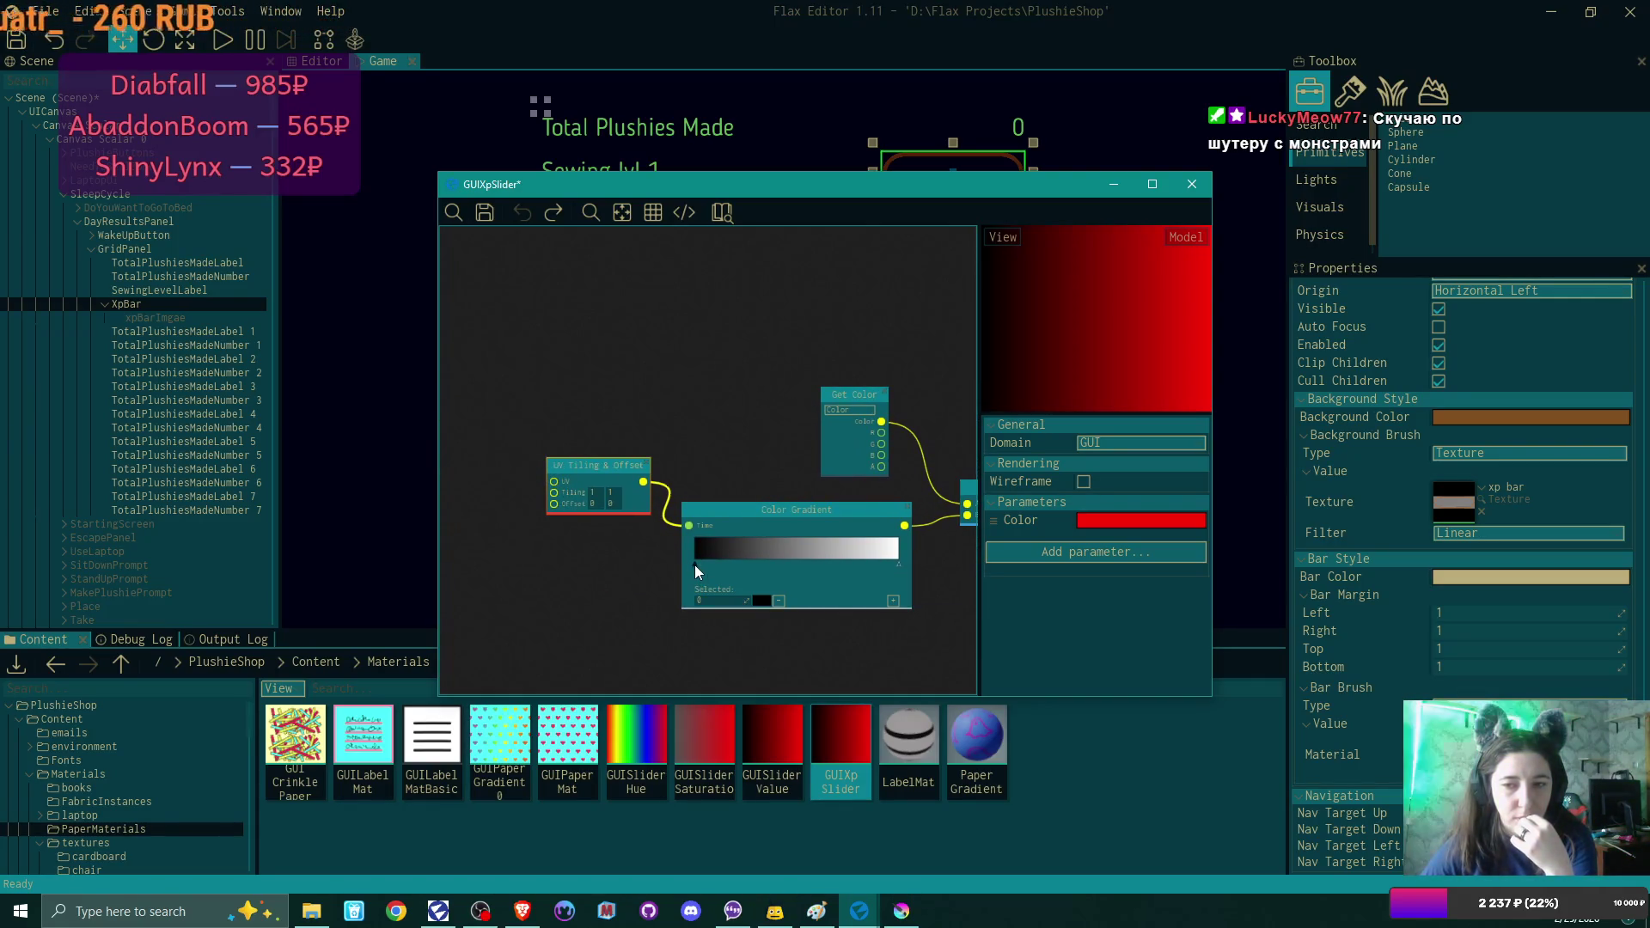
pyautogui.click(763, 601)
pyautogui.moveTo(951, 601); pyautogui.dragTo(954, 504)
pyautogui.click(1010, 740)
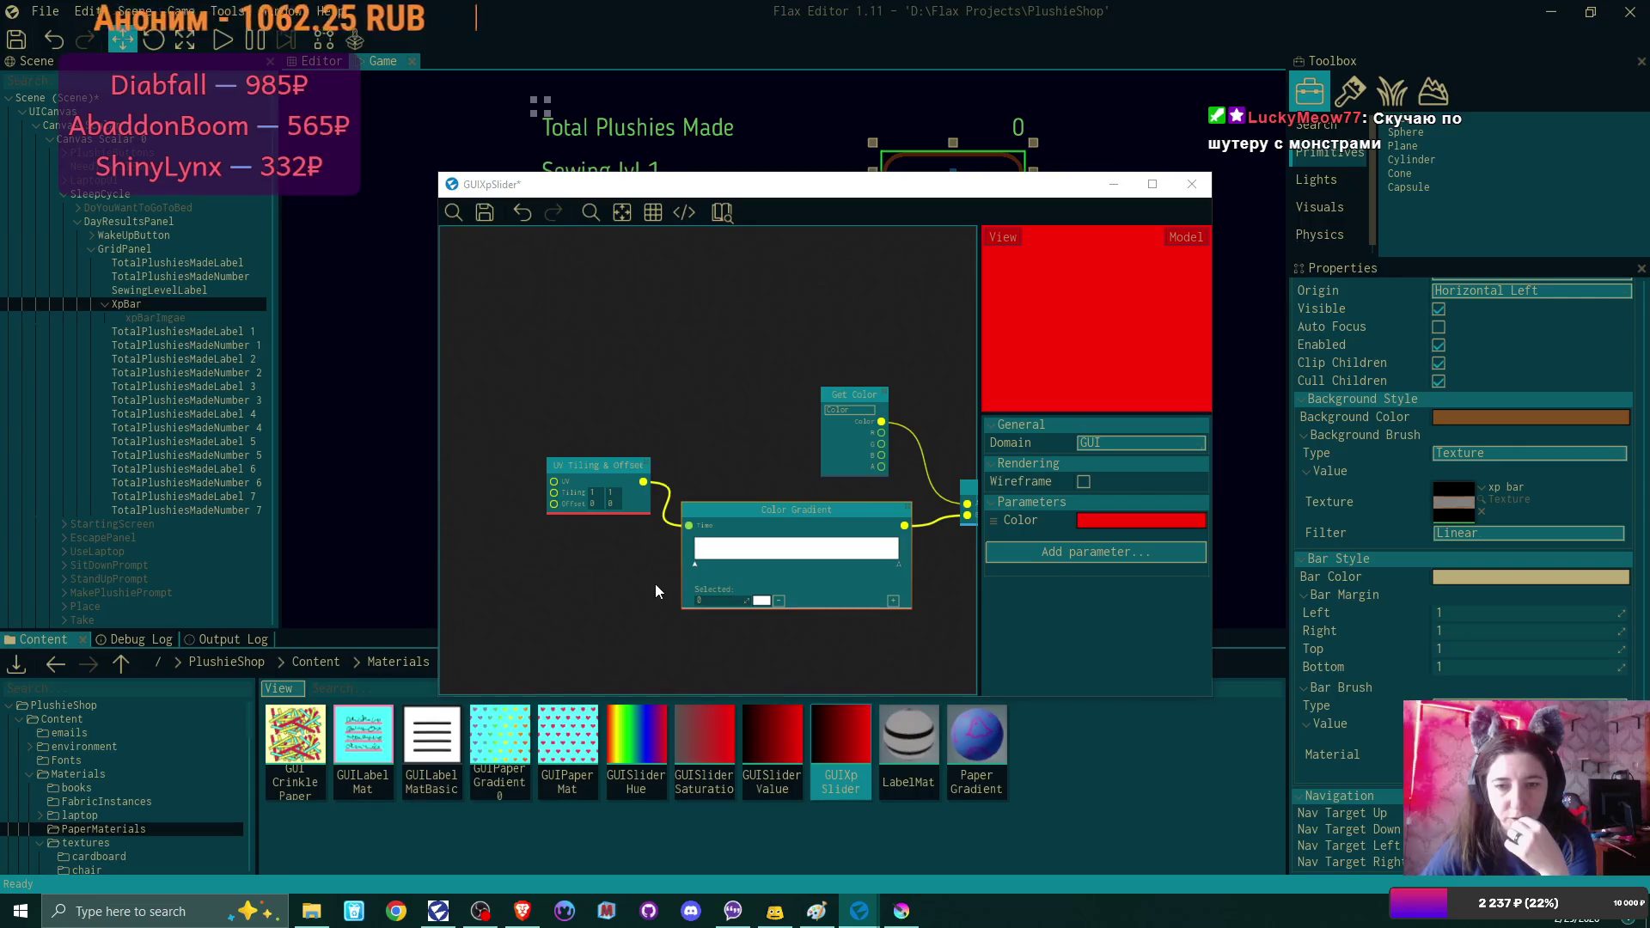
pyautogui.moveTo(656, 597); pyautogui.dragTo(586, 571)
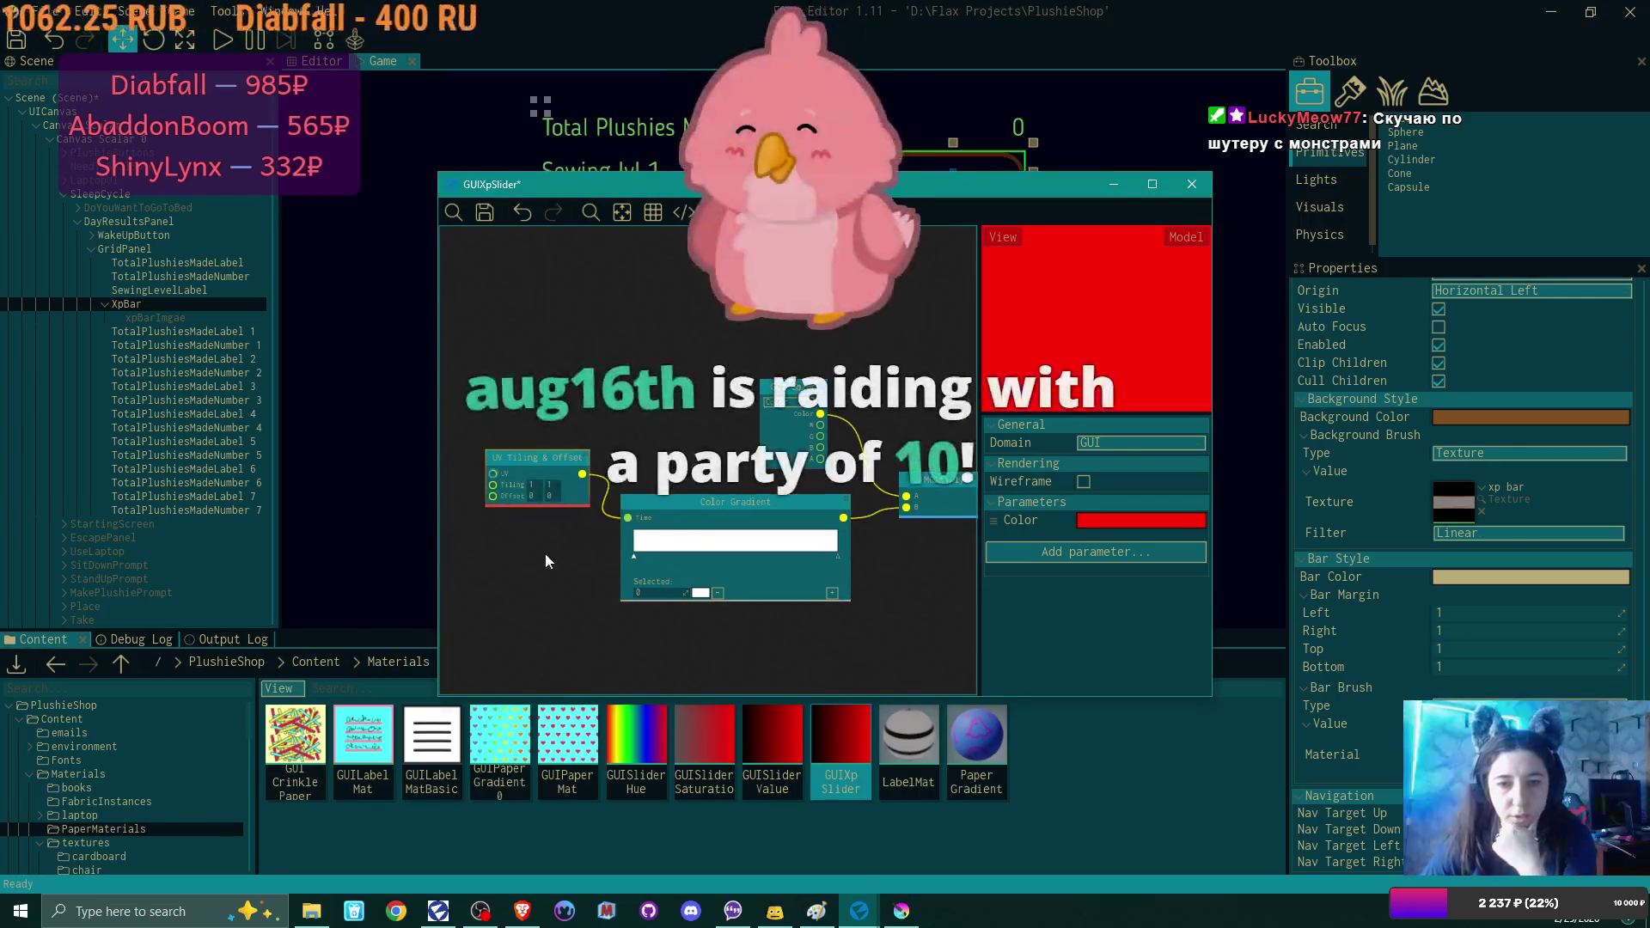
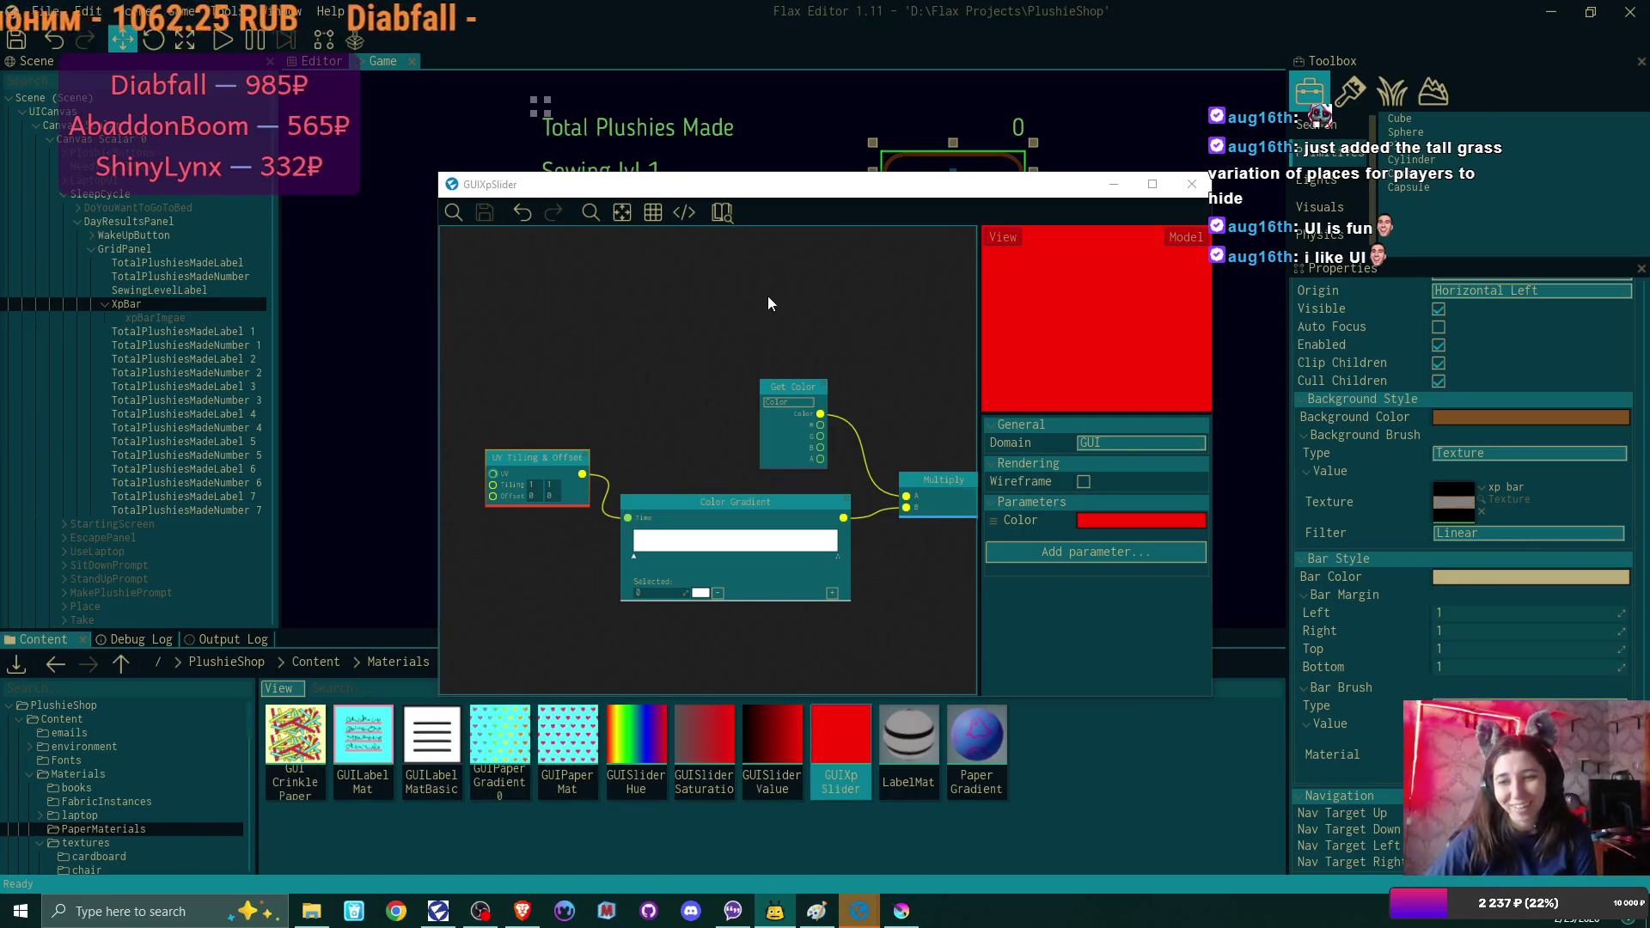
# Navigate the Content browser from Materials into the textures/UI folder and scroll through its contents.
pyautogui.moveTo(679, 424)
pyautogui.mouseDown()
pyautogui.moveTo(607, 369)
pyautogui.moveTo(536, 385)
pyautogui.mouseUp()
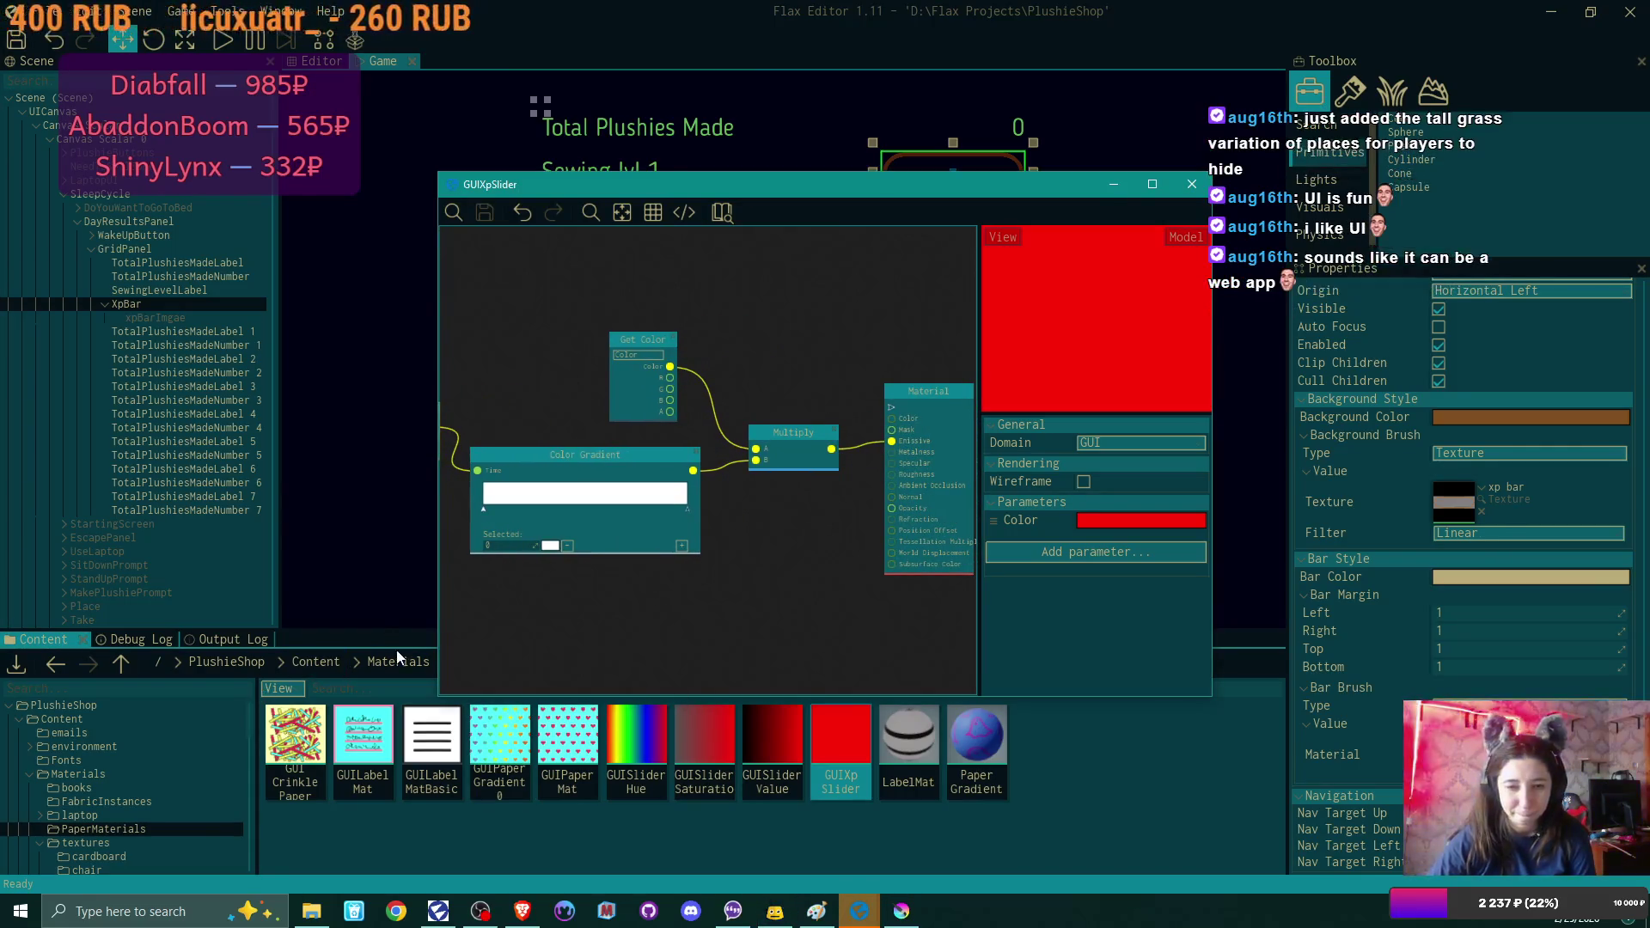
pyautogui.moveTo(756, 184); pyautogui.dragTo(761, 120)
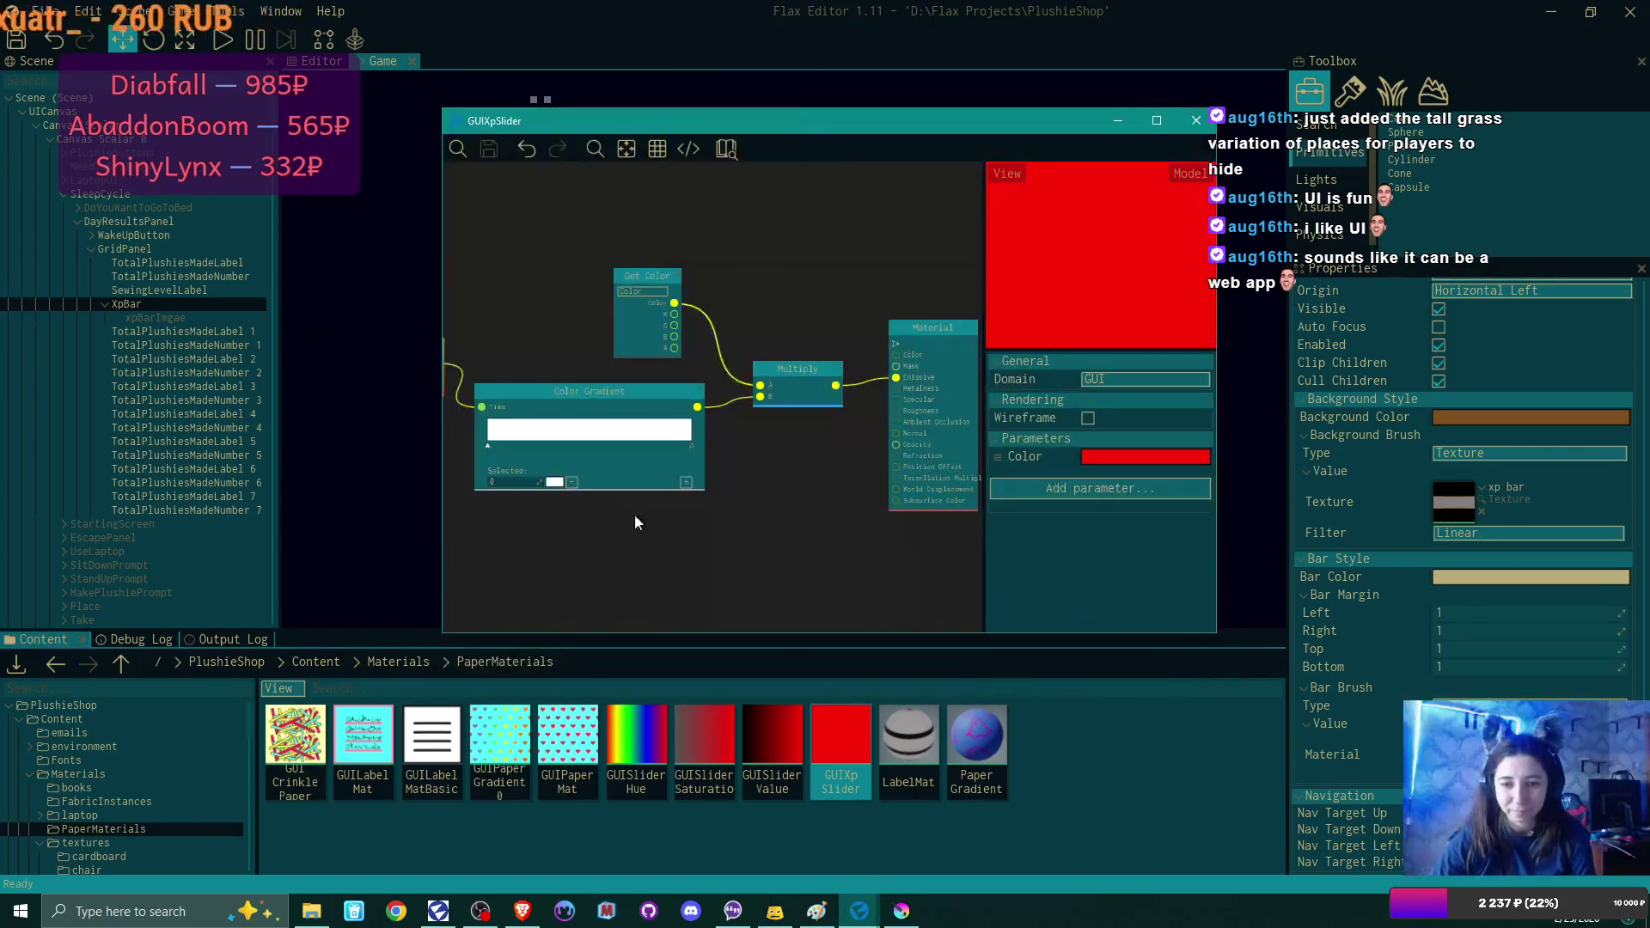
pyautogui.click(401, 662)
pyautogui.doubleClick(593, 746)
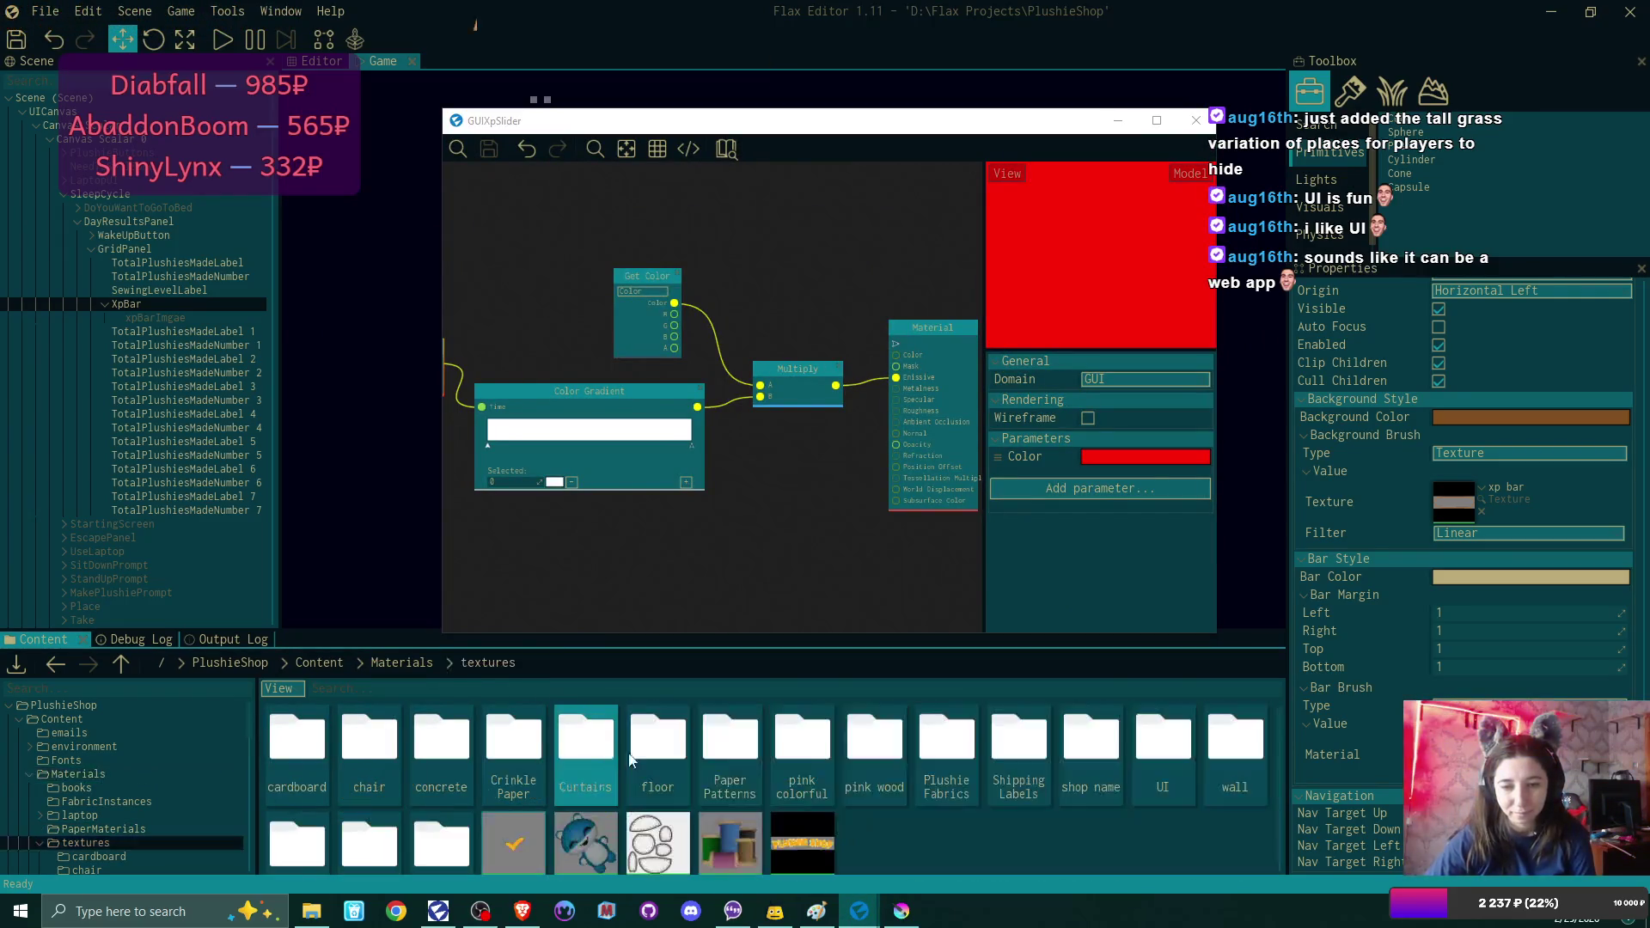
pyautogui.doubleClick(1162, 743)
pyautogui.scroll(-5, 920, 798)
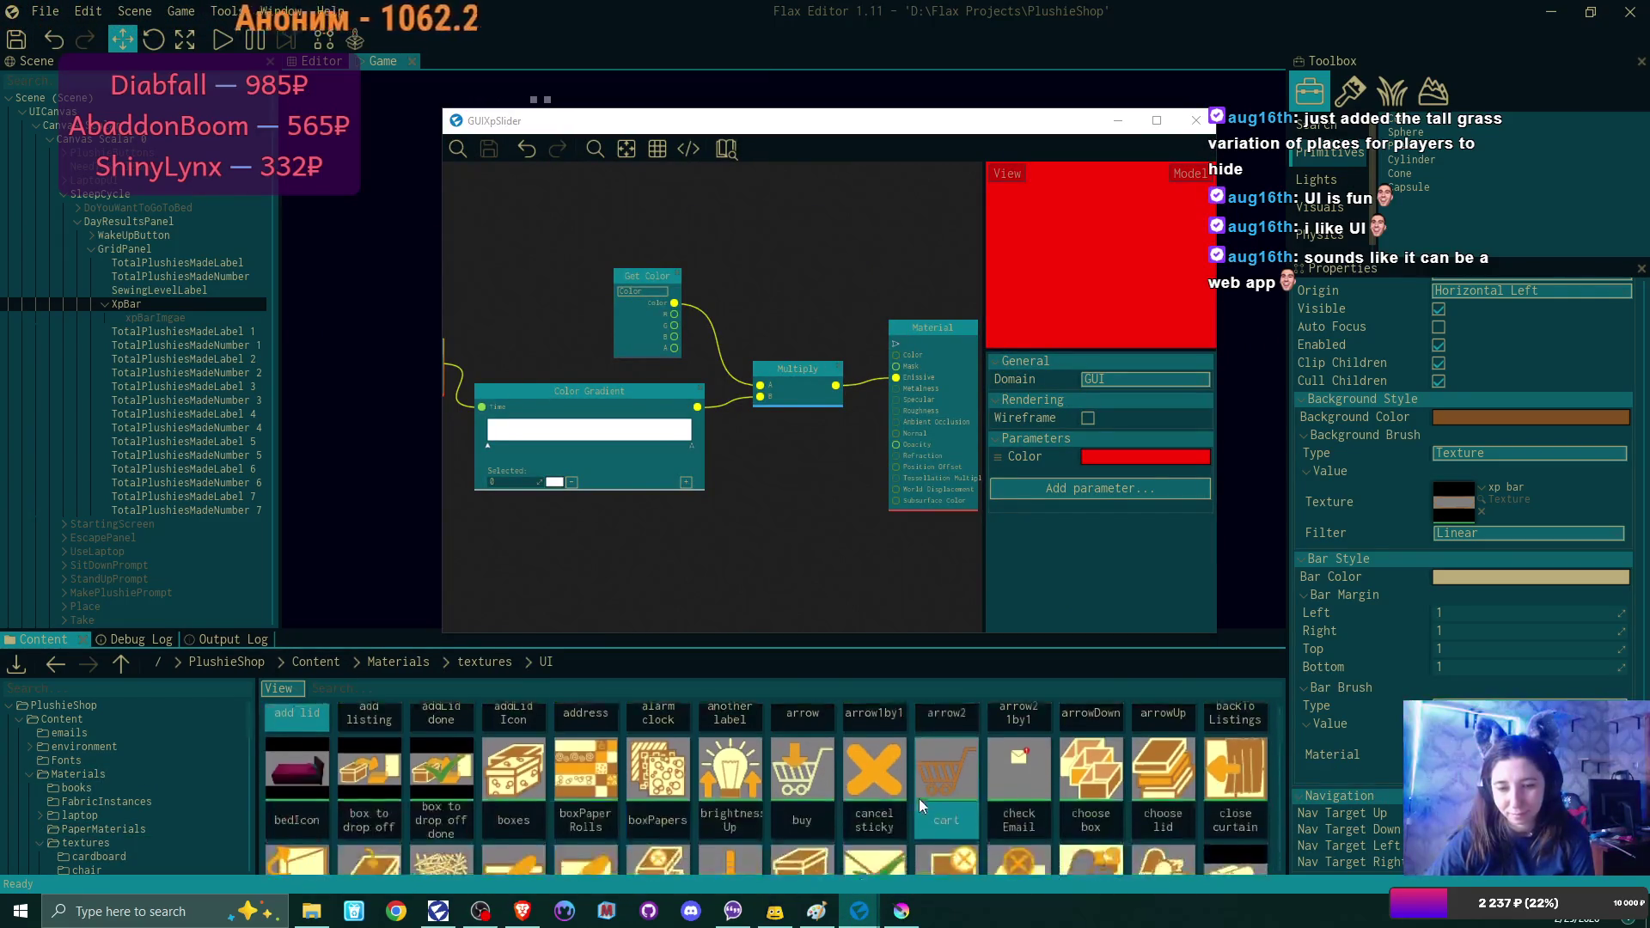
pyautogui.scroll(-5, 931, 801)
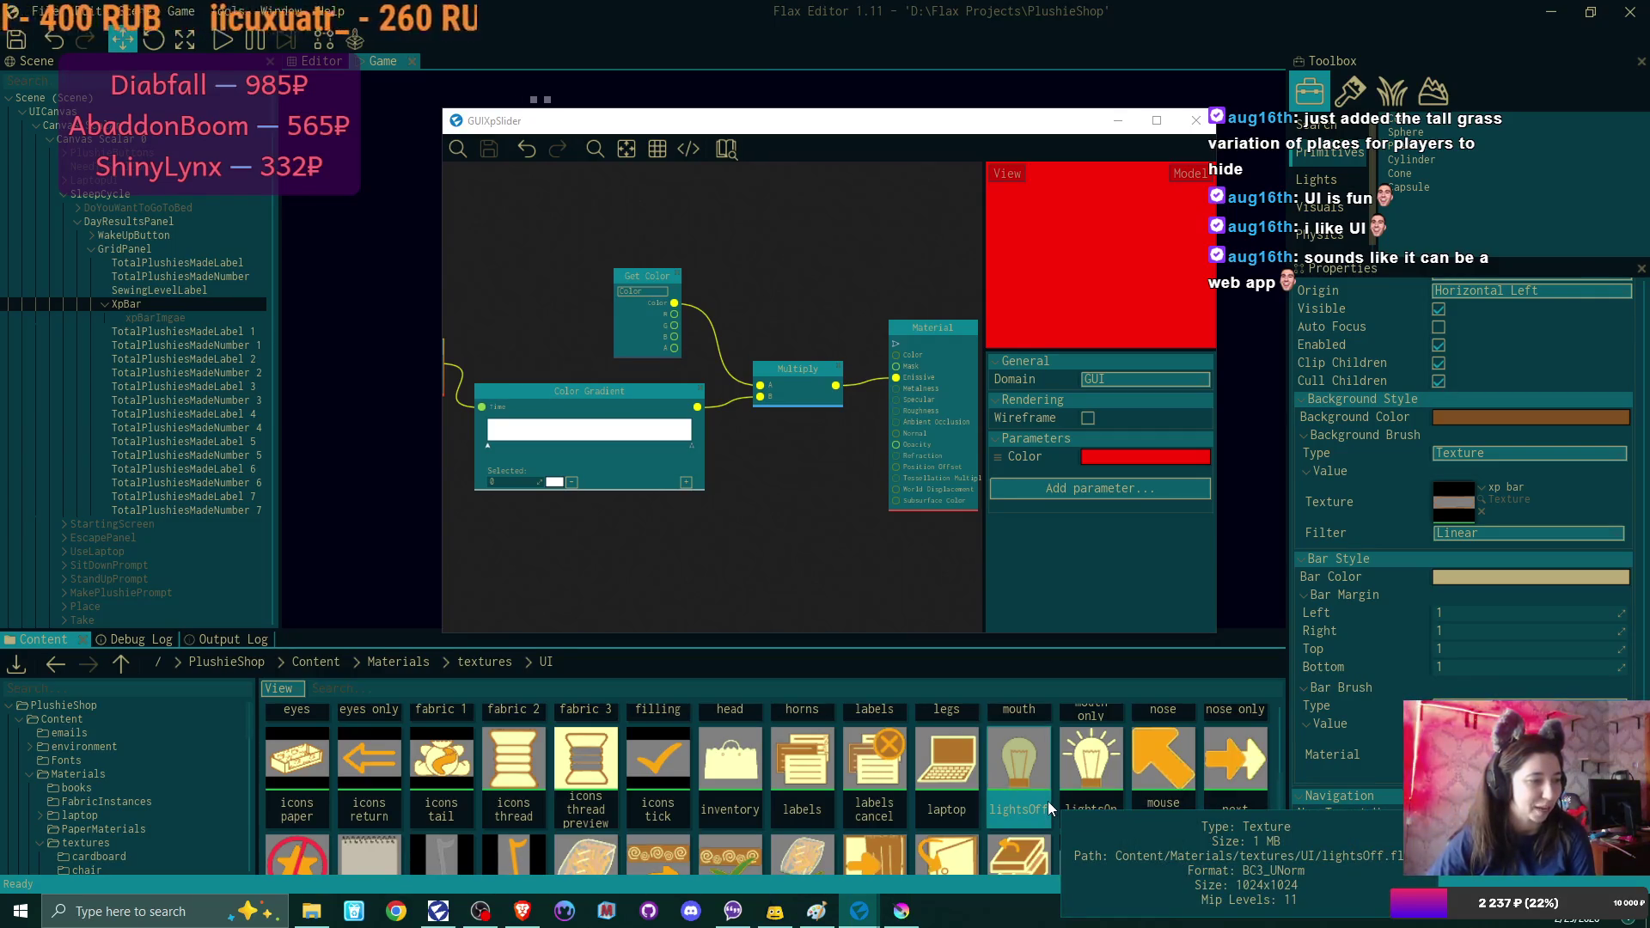
pyautogui.scroll(-3, 1112, 822)
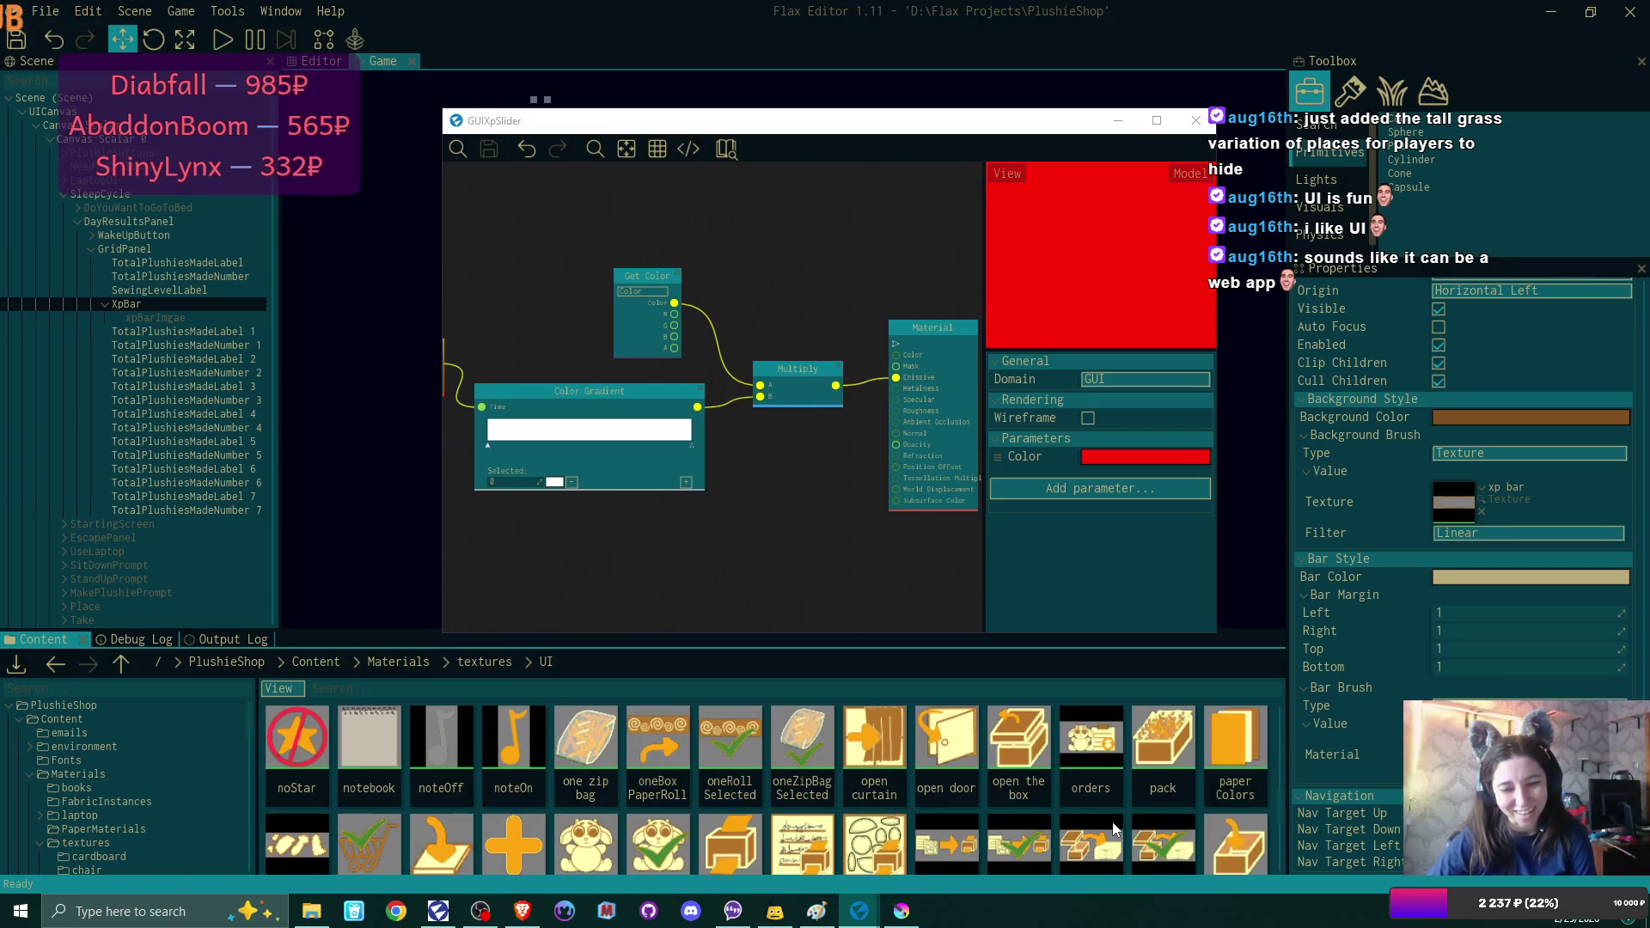
pyautogui.scroll(-3, 1113, 828)
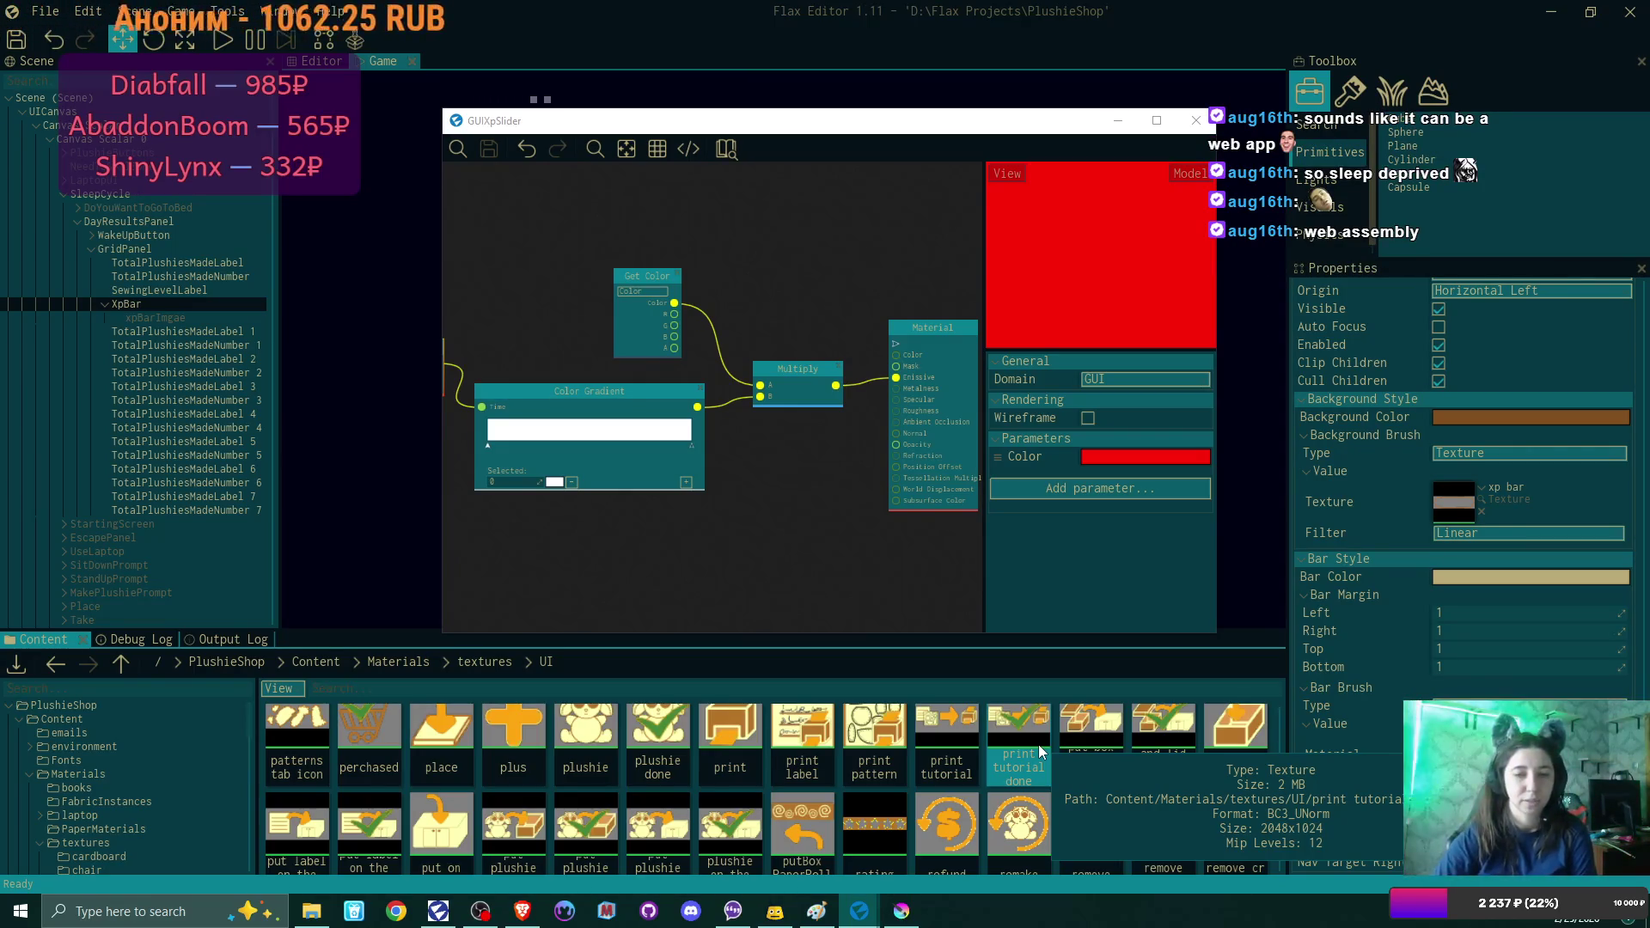
# Nudge the Color Gradient node slightly down and to the right.
pyautogui.moveTo(617, 390); pyautogui.dragTo(630, 407)
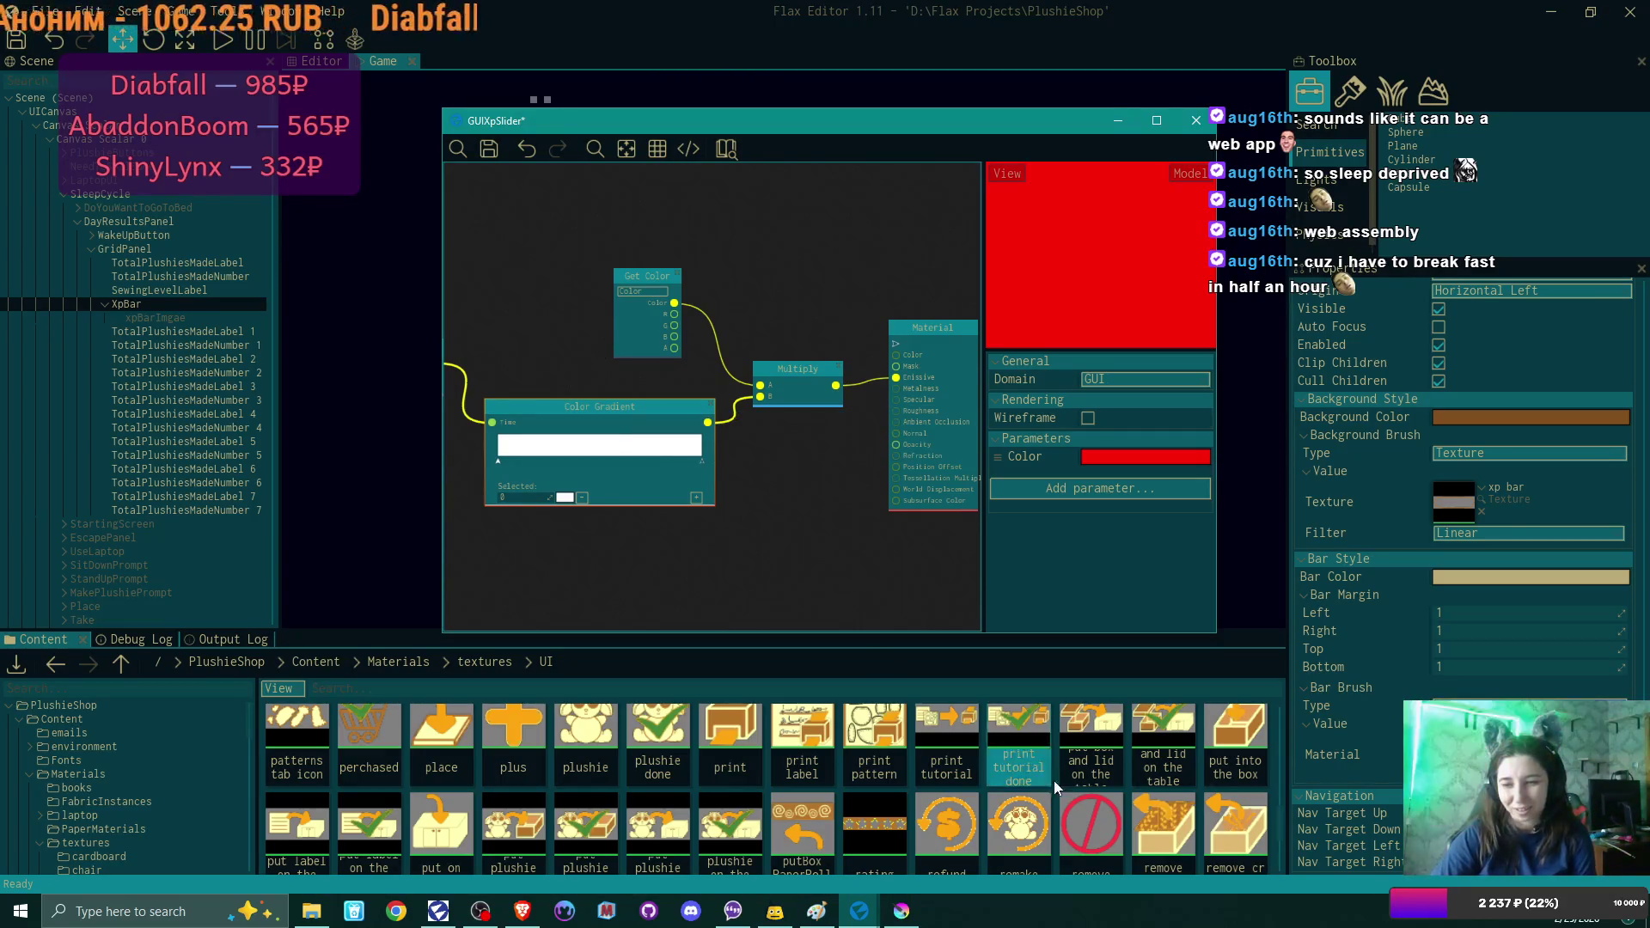
# Find the xp bar texture in textures/UI and drop it into the graph as a Texture node.
pyautogui.scroll(-3, 1000, 830)
pyautogui.scroll(-1, 998, 827)
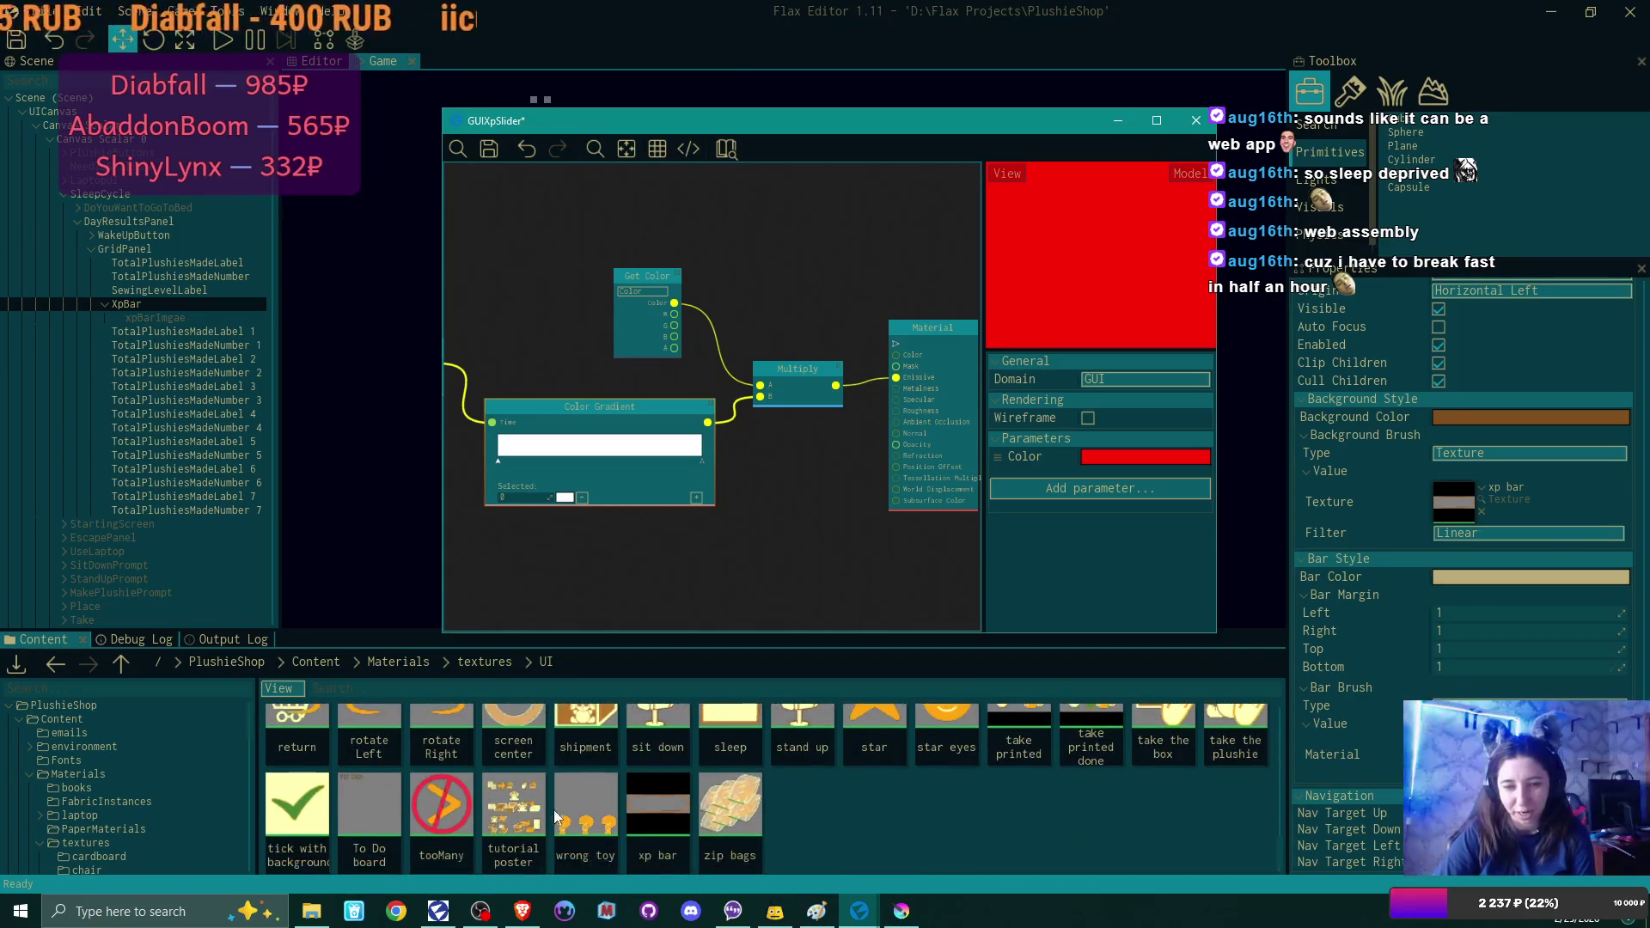
pyautogui.scroll(2, 848, 829)
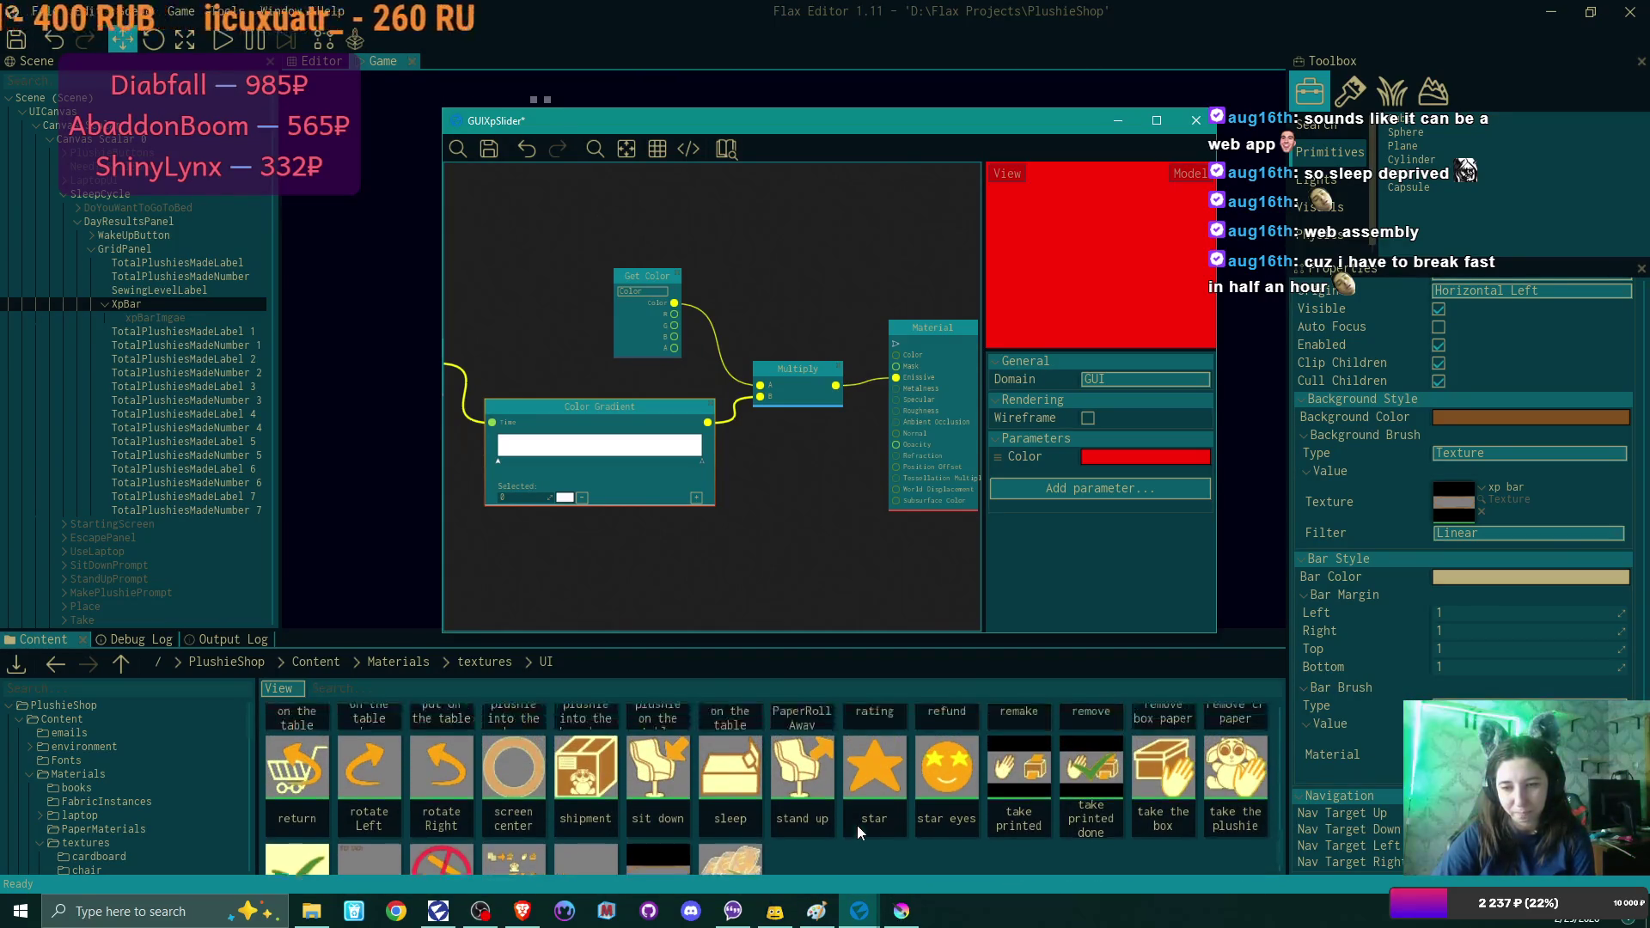
pyautogui.scroll(3, 858, 830)
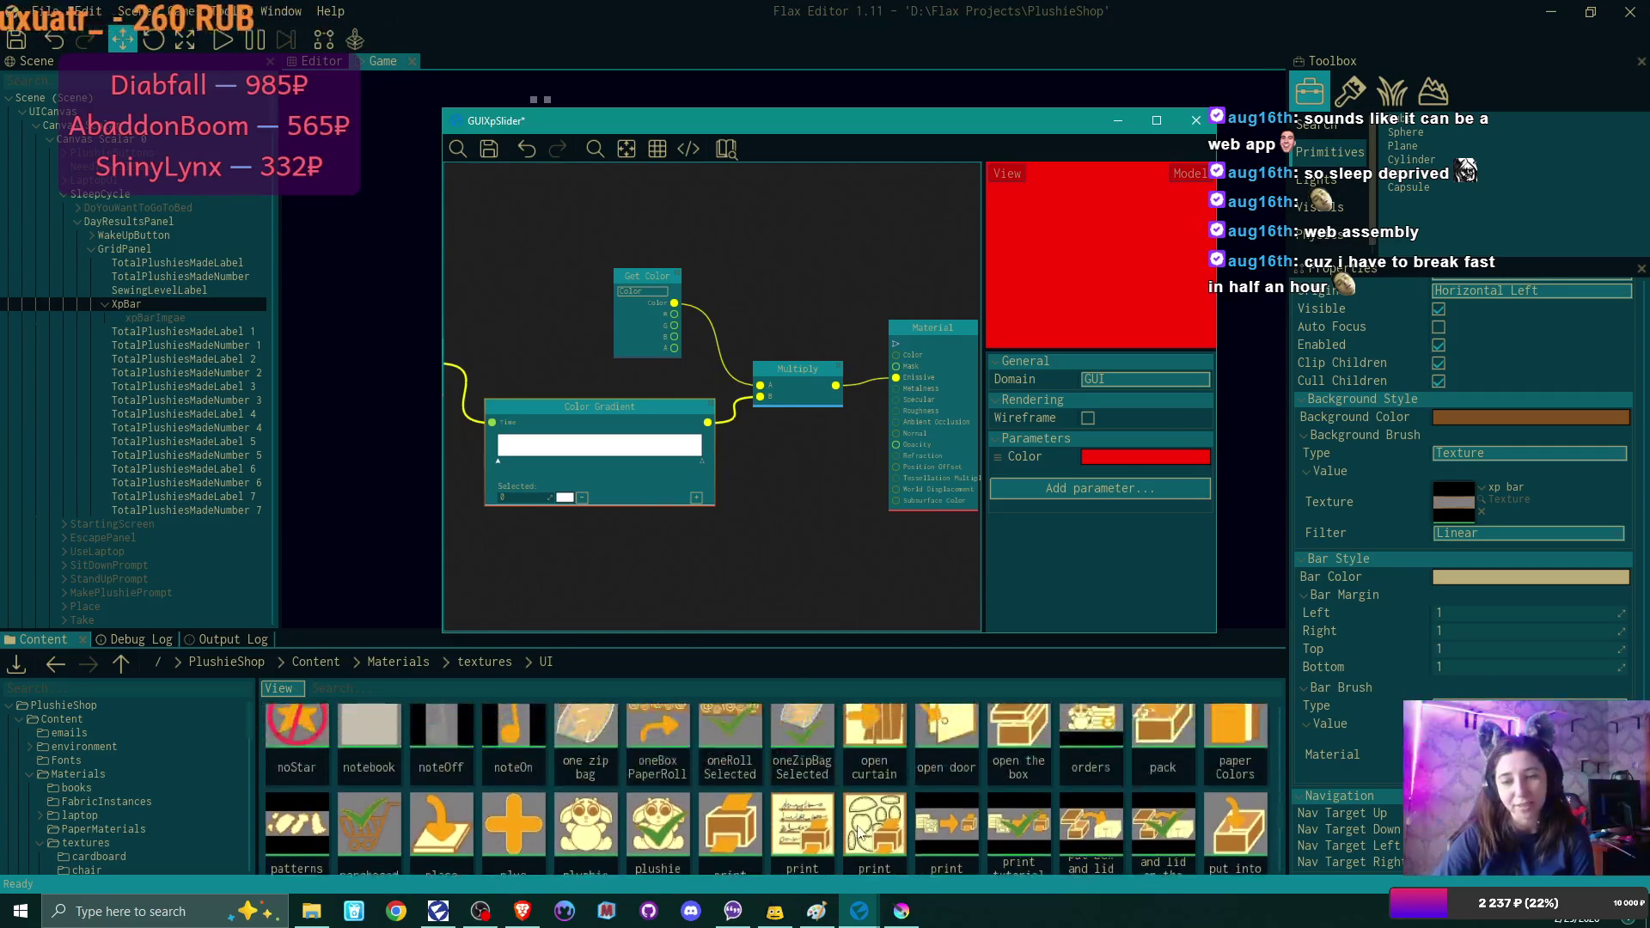
pyautogui.scroll(1, 857, 829)
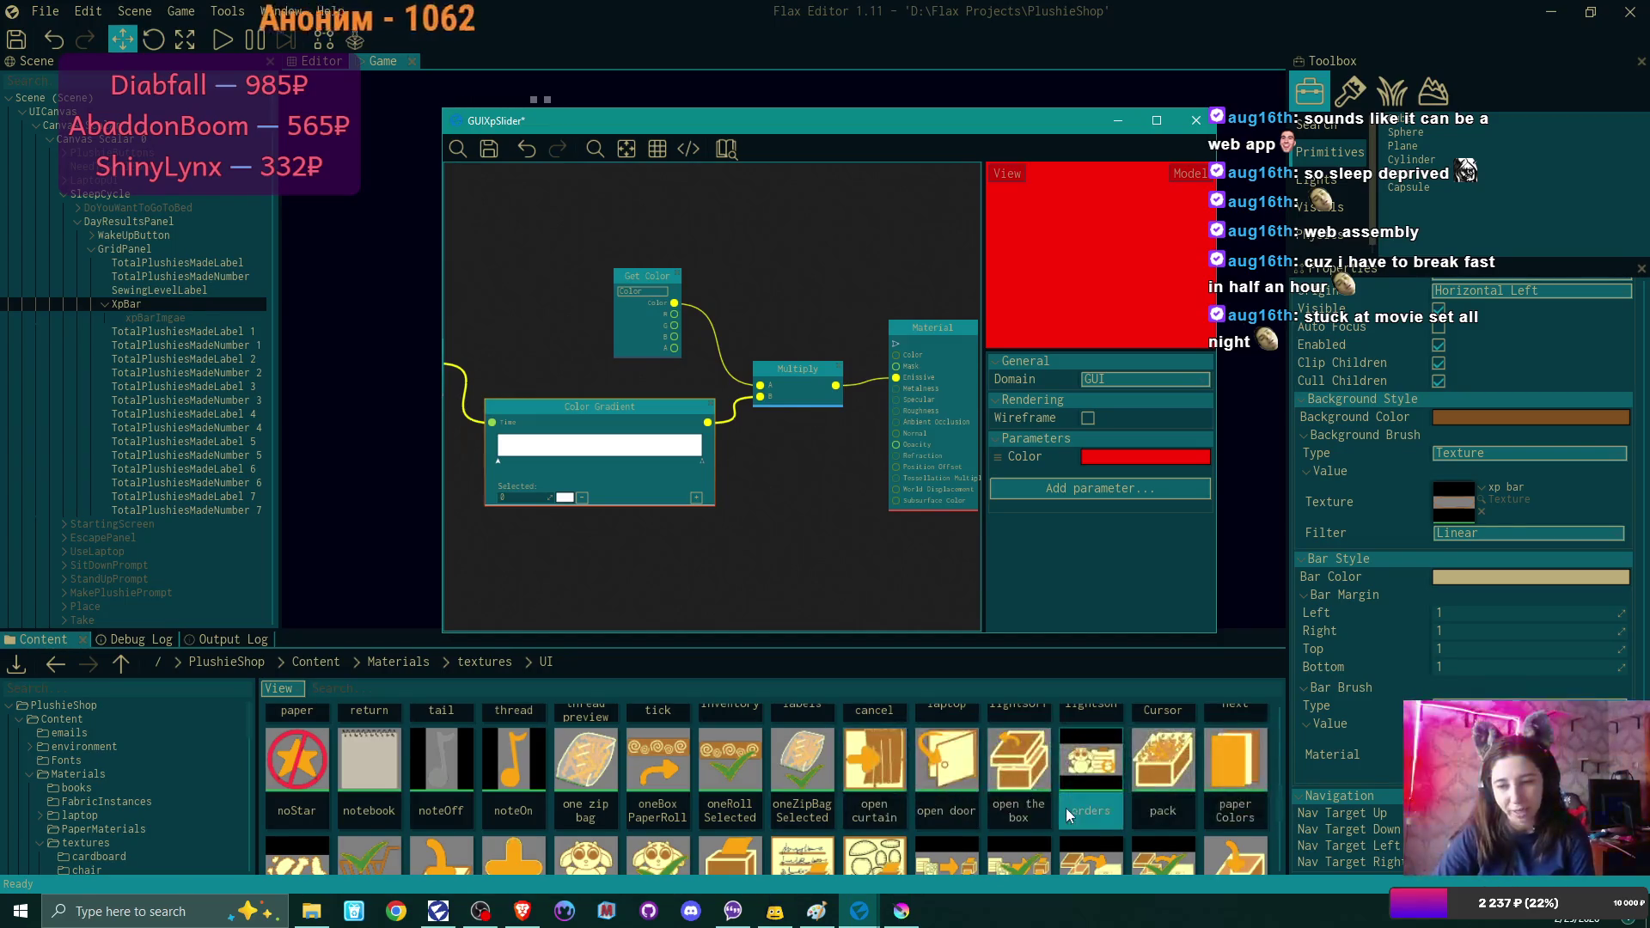
pyautogui.scroll(2, 1066, 815)
pyautogui.scroll(3, 1066, 808)
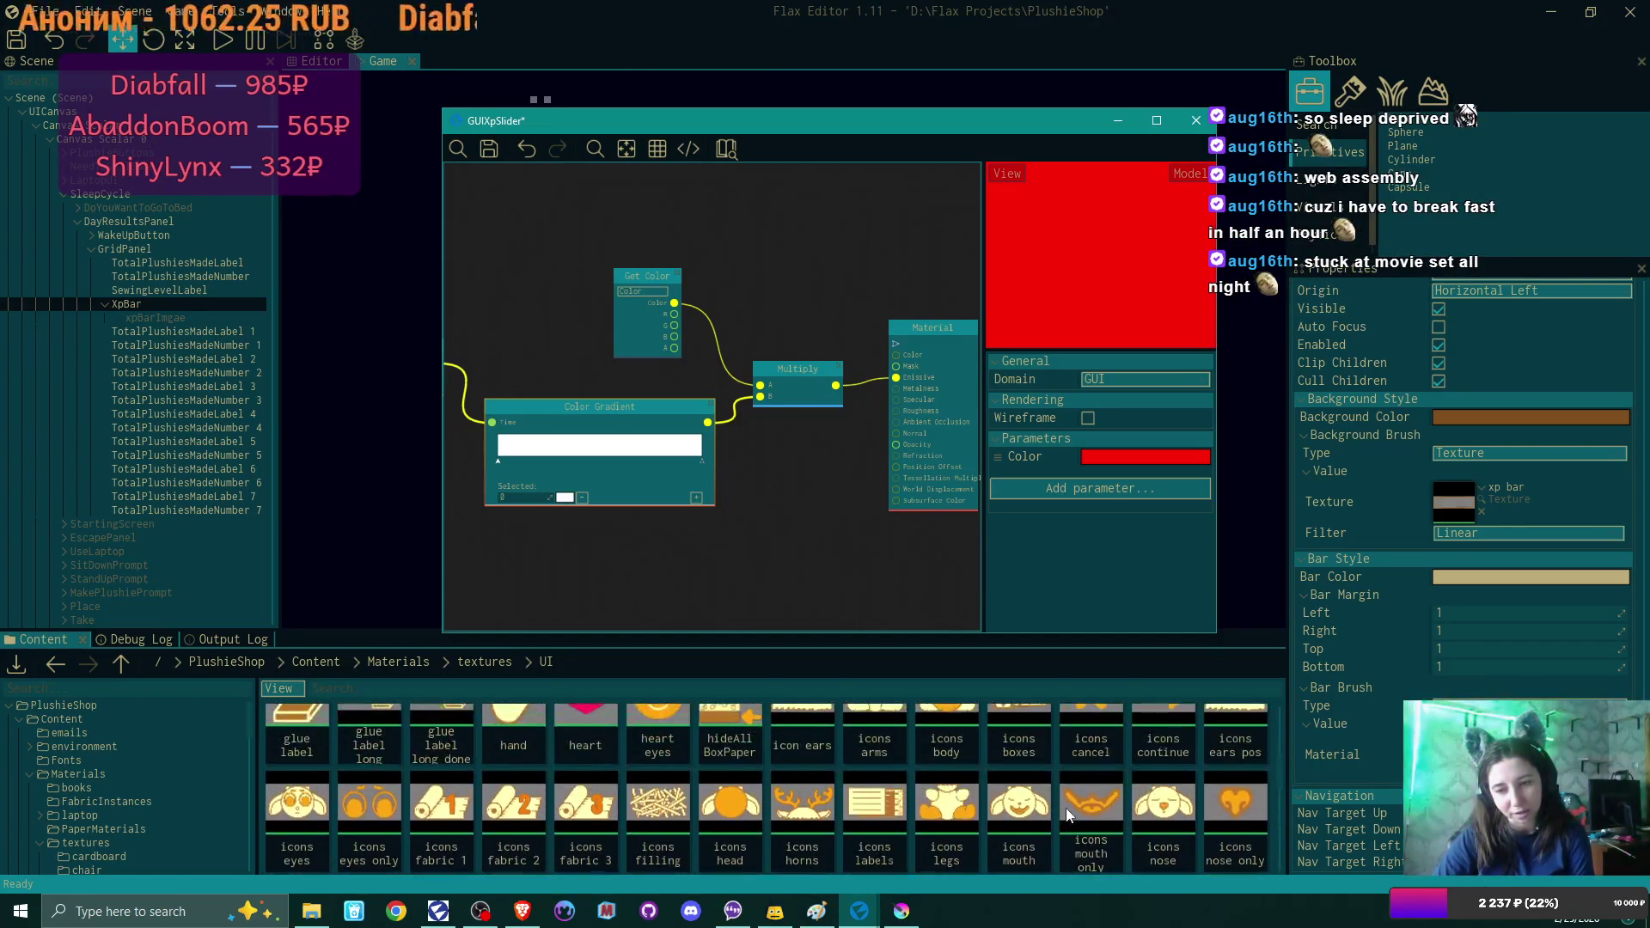
pyautogui.scroll(-15, 1066, 808)
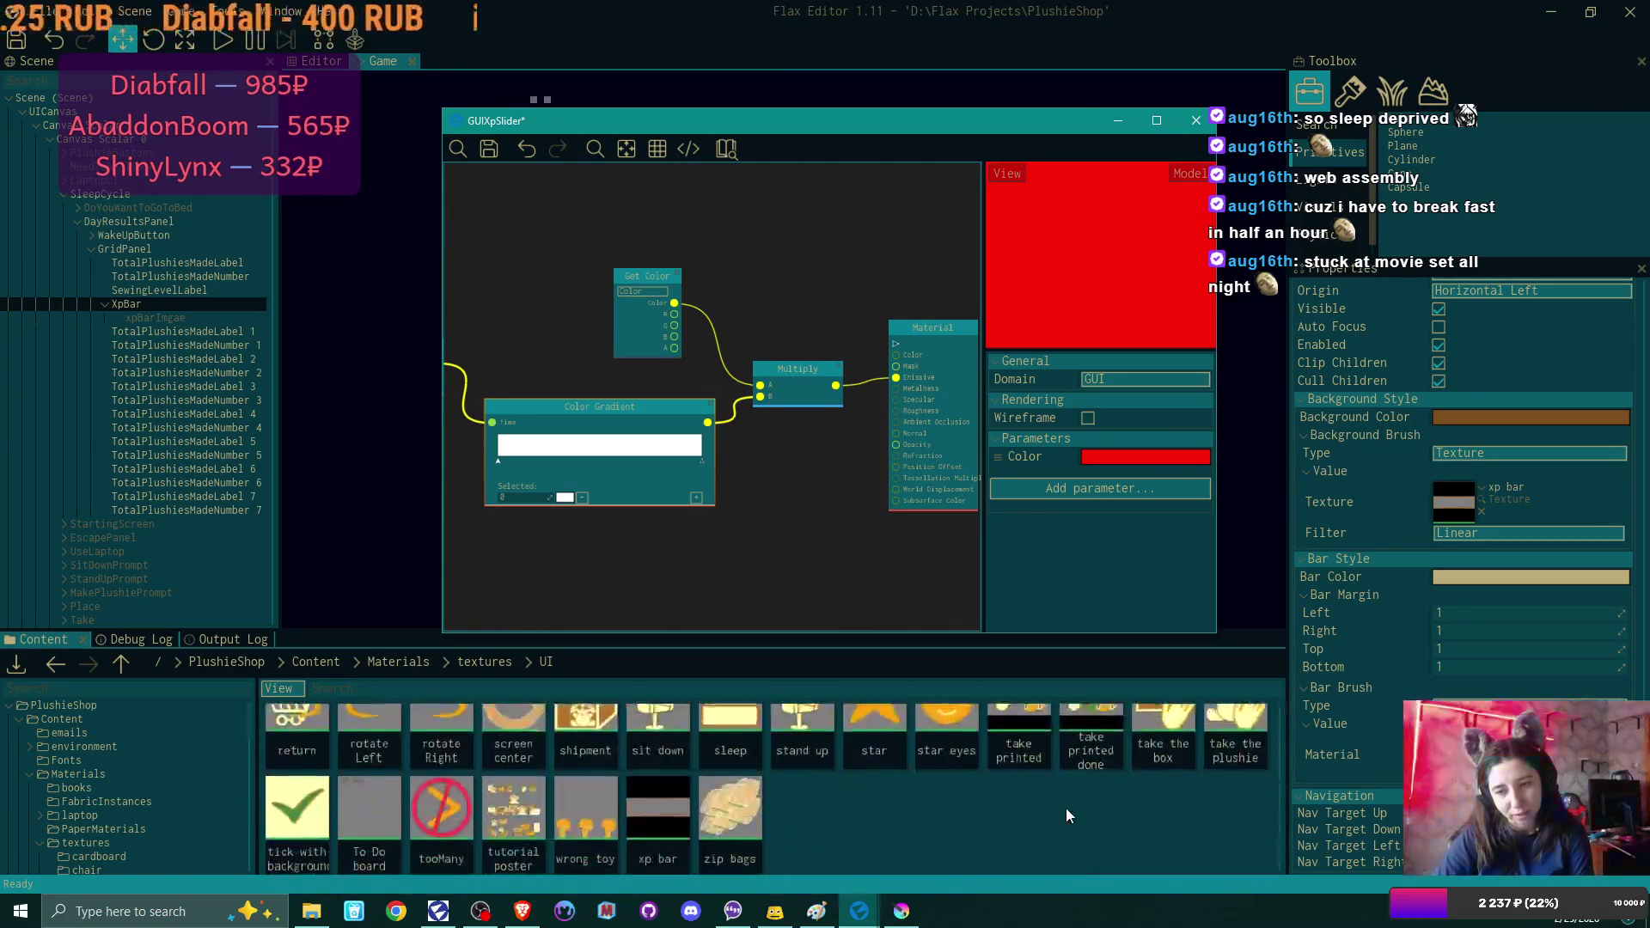
pyautogui.scroll(1, 1066, 814)
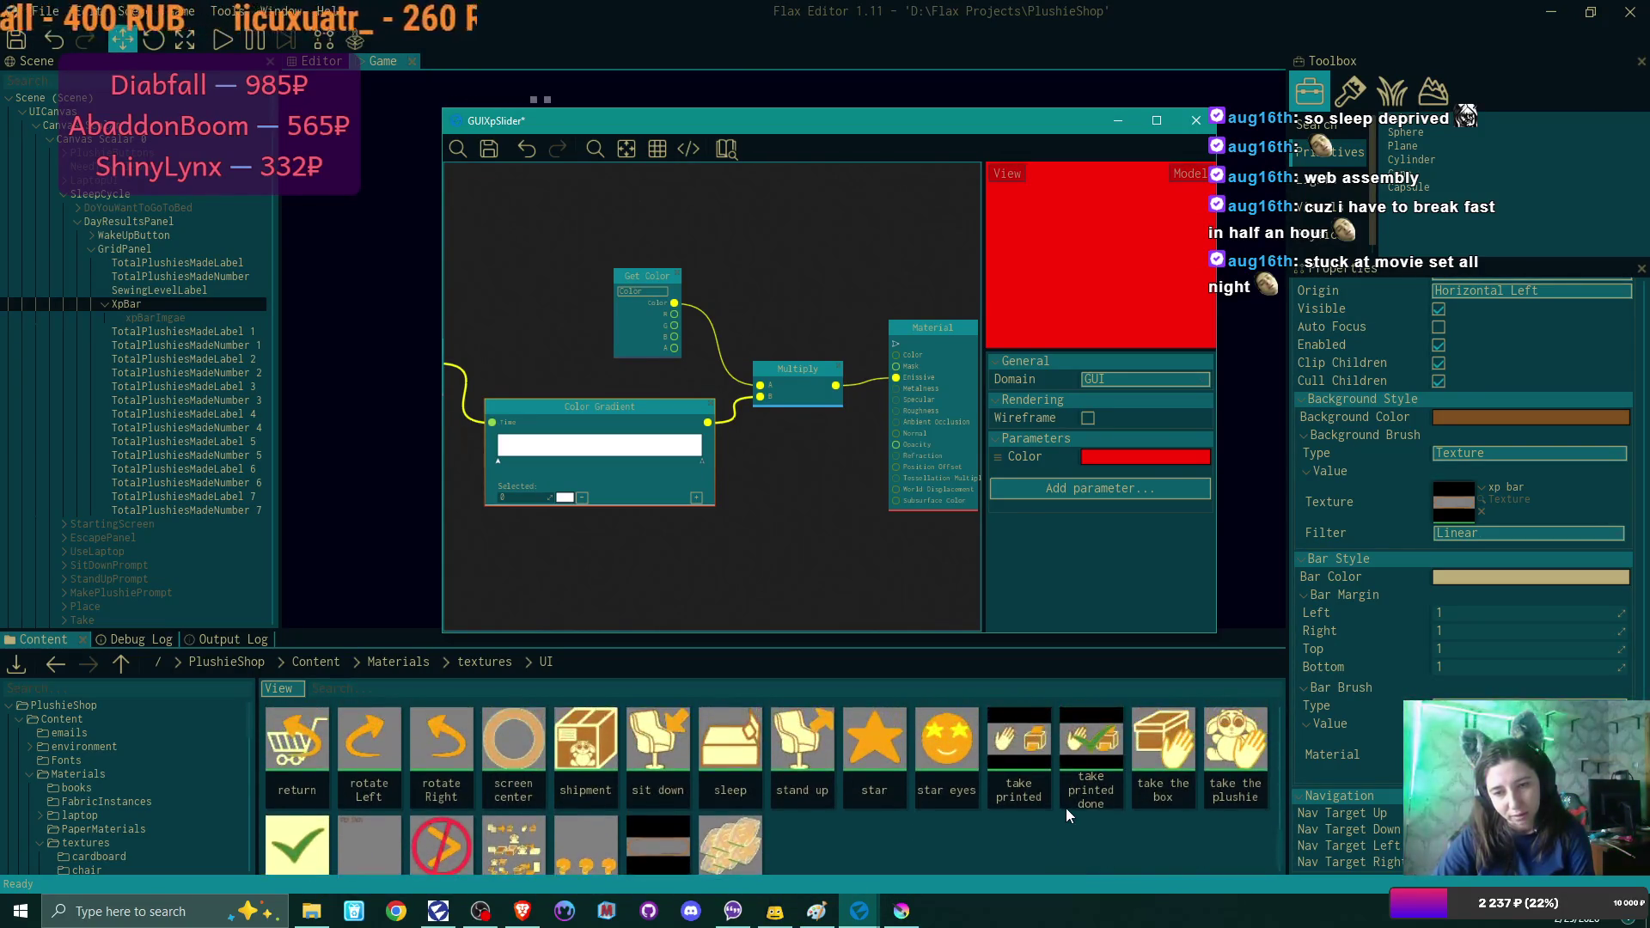
pyautogui.moveTo(648, 849)
pyautogui.mouseDown()
pyautogui.moveTo(688, 535)
pyautogui.moveTo(577, 539)
pyautogui.mouseUp()
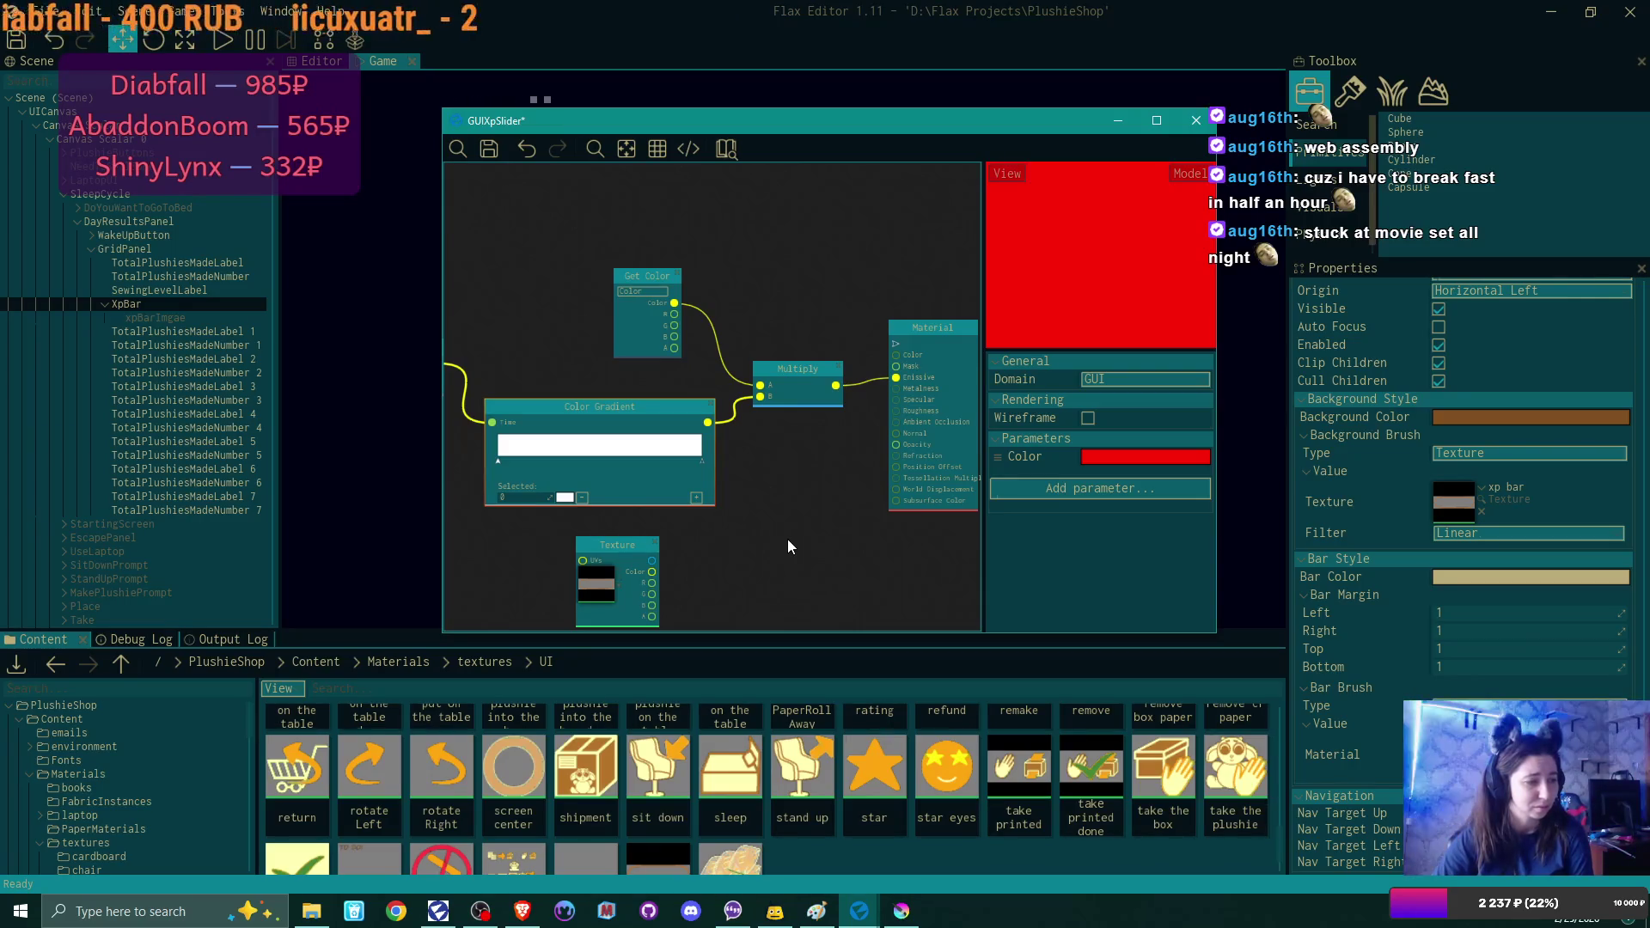
# Wire the xp bar Texture node's Color output into the Material node's Mask, then switch to Krita.
pyautogui.click(789, 532)
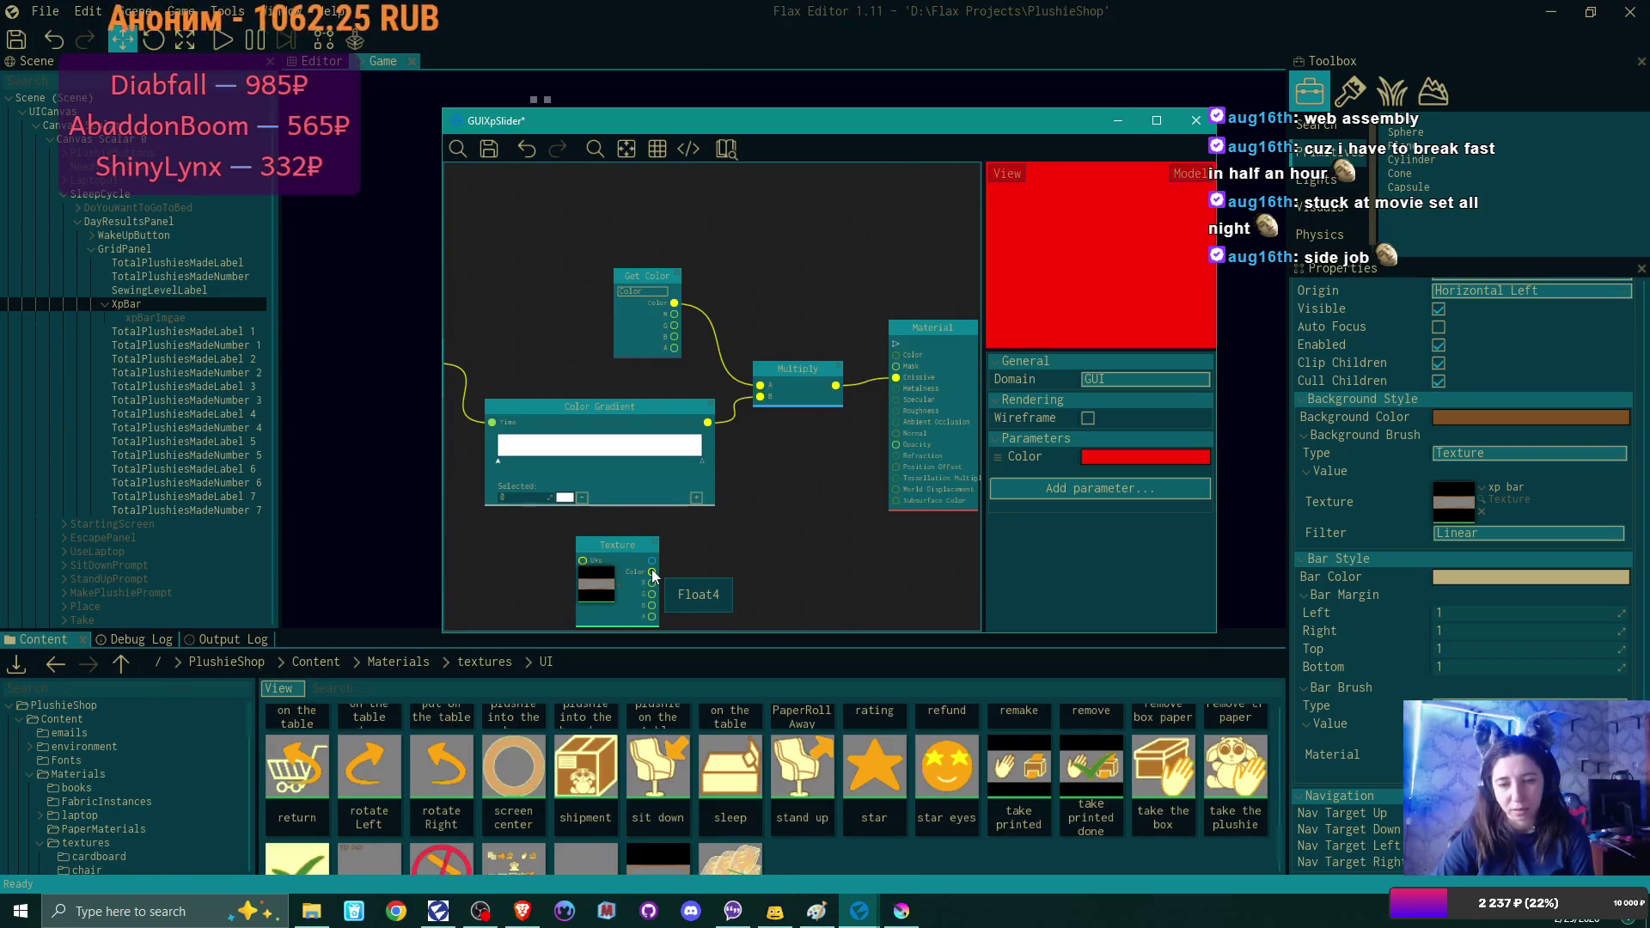
pyautogui.moveTo(653, 574)
pyautogui.mouseDown()
pyautogui.moveTo(873, 445)
pyautogui.moveTo(901, 366)
pyautogui.mouseUp()
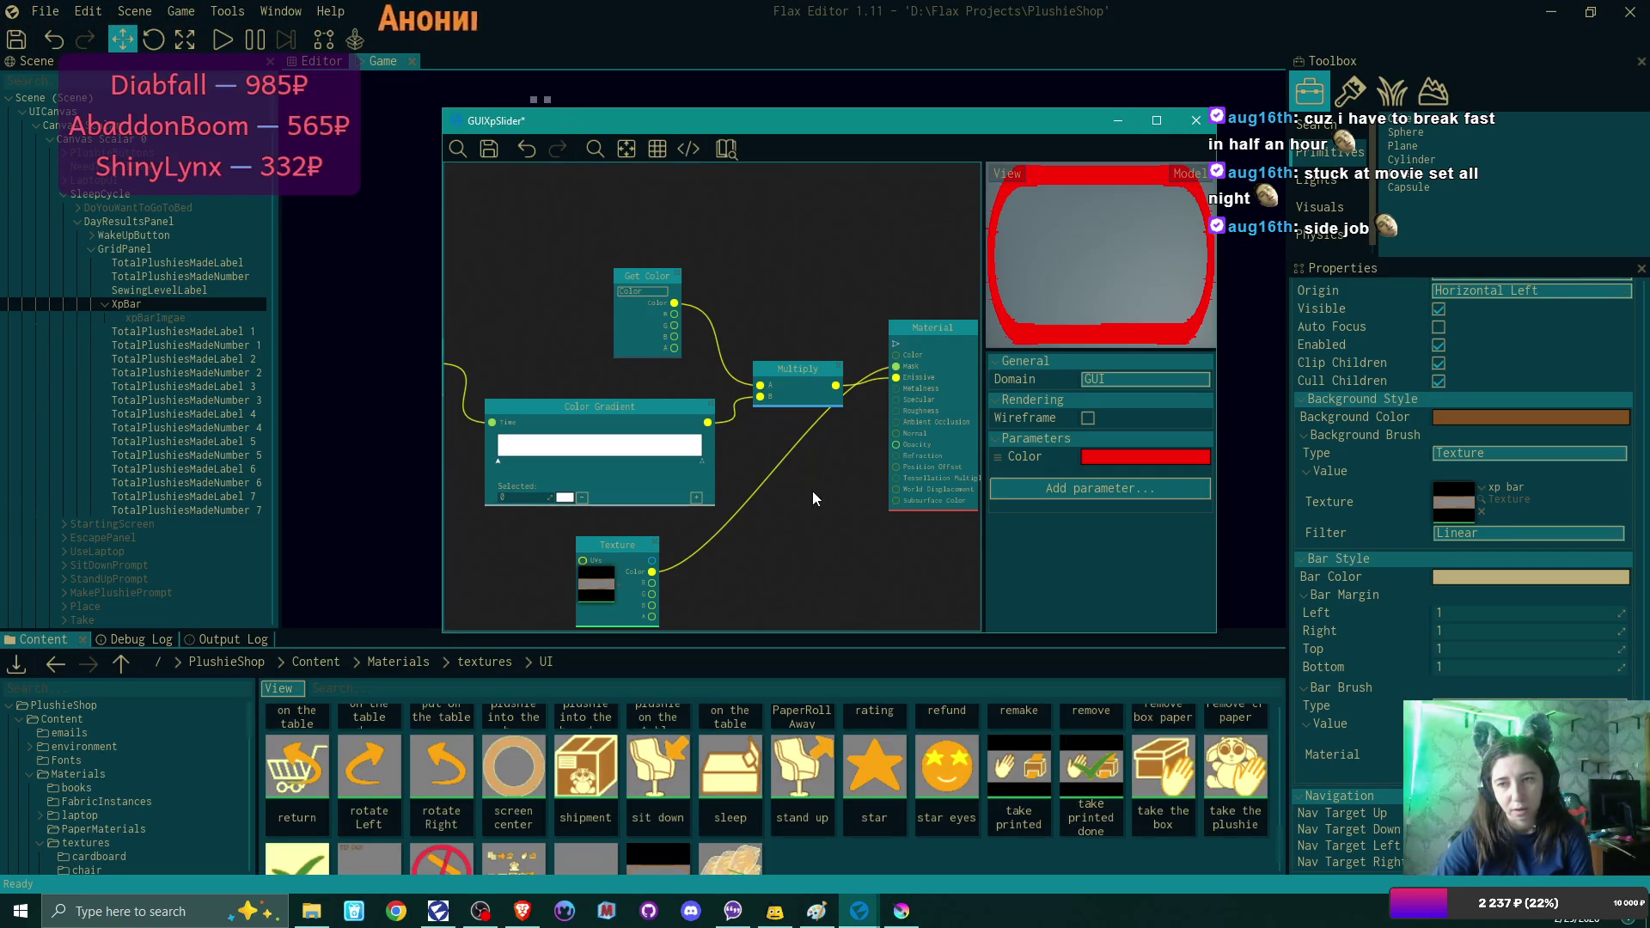
pyautogui.click(903, 914)
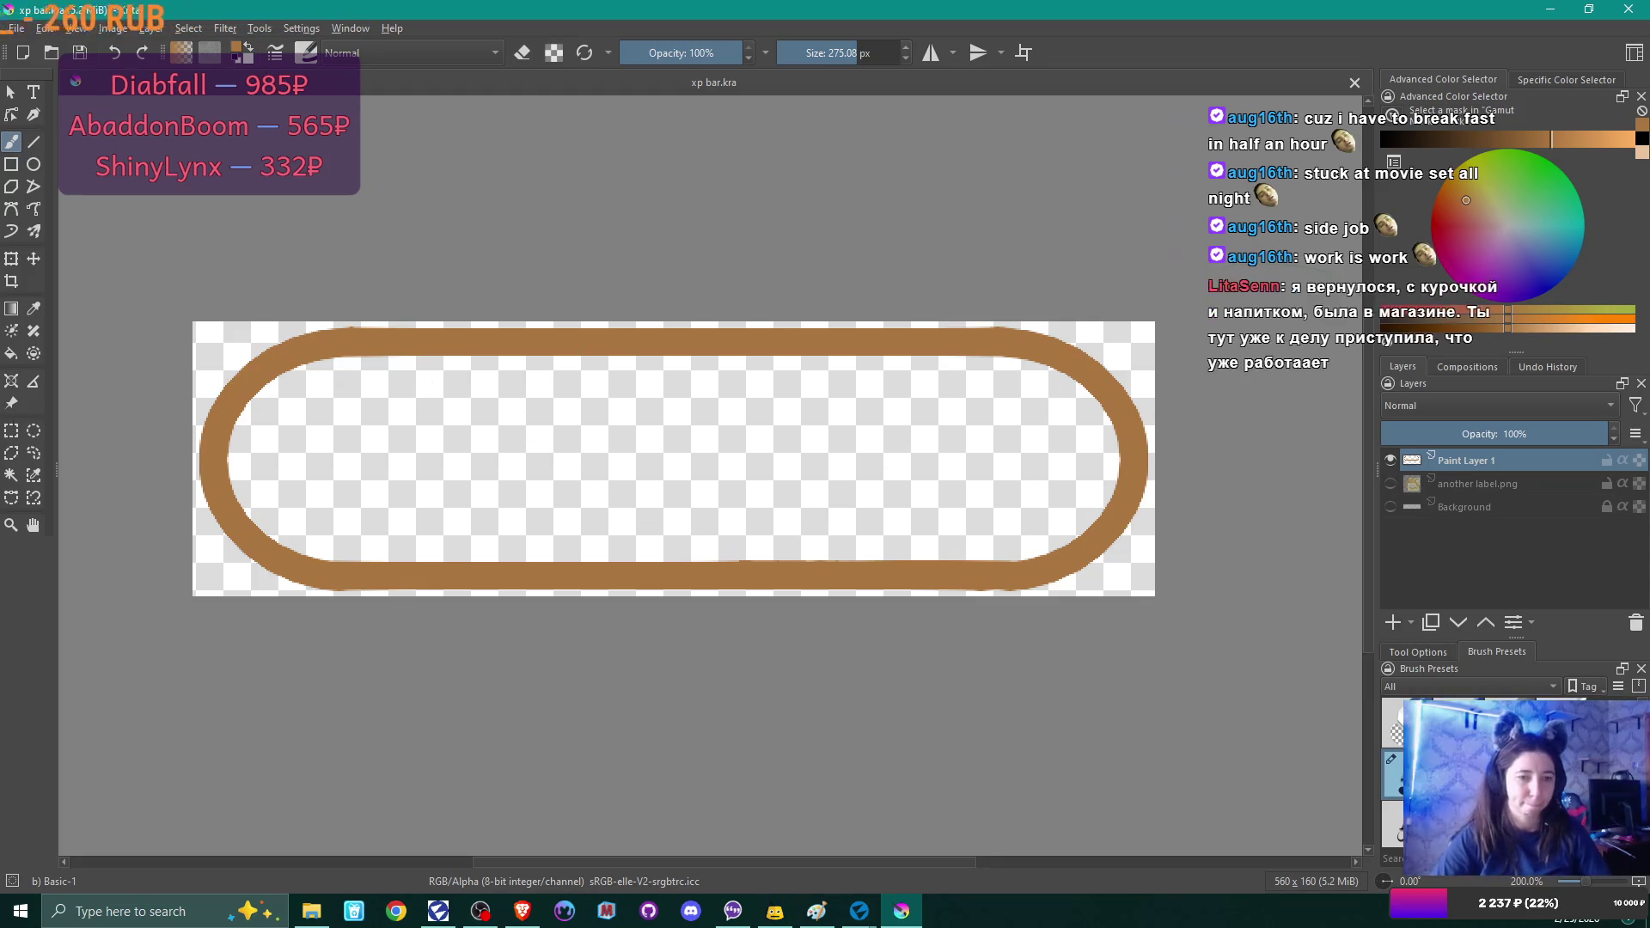
# Magic-wand select the empty inside of the ring and add a new paint layer.
pyautogui.click(11, 475)
pyautogui.click(473, 447)
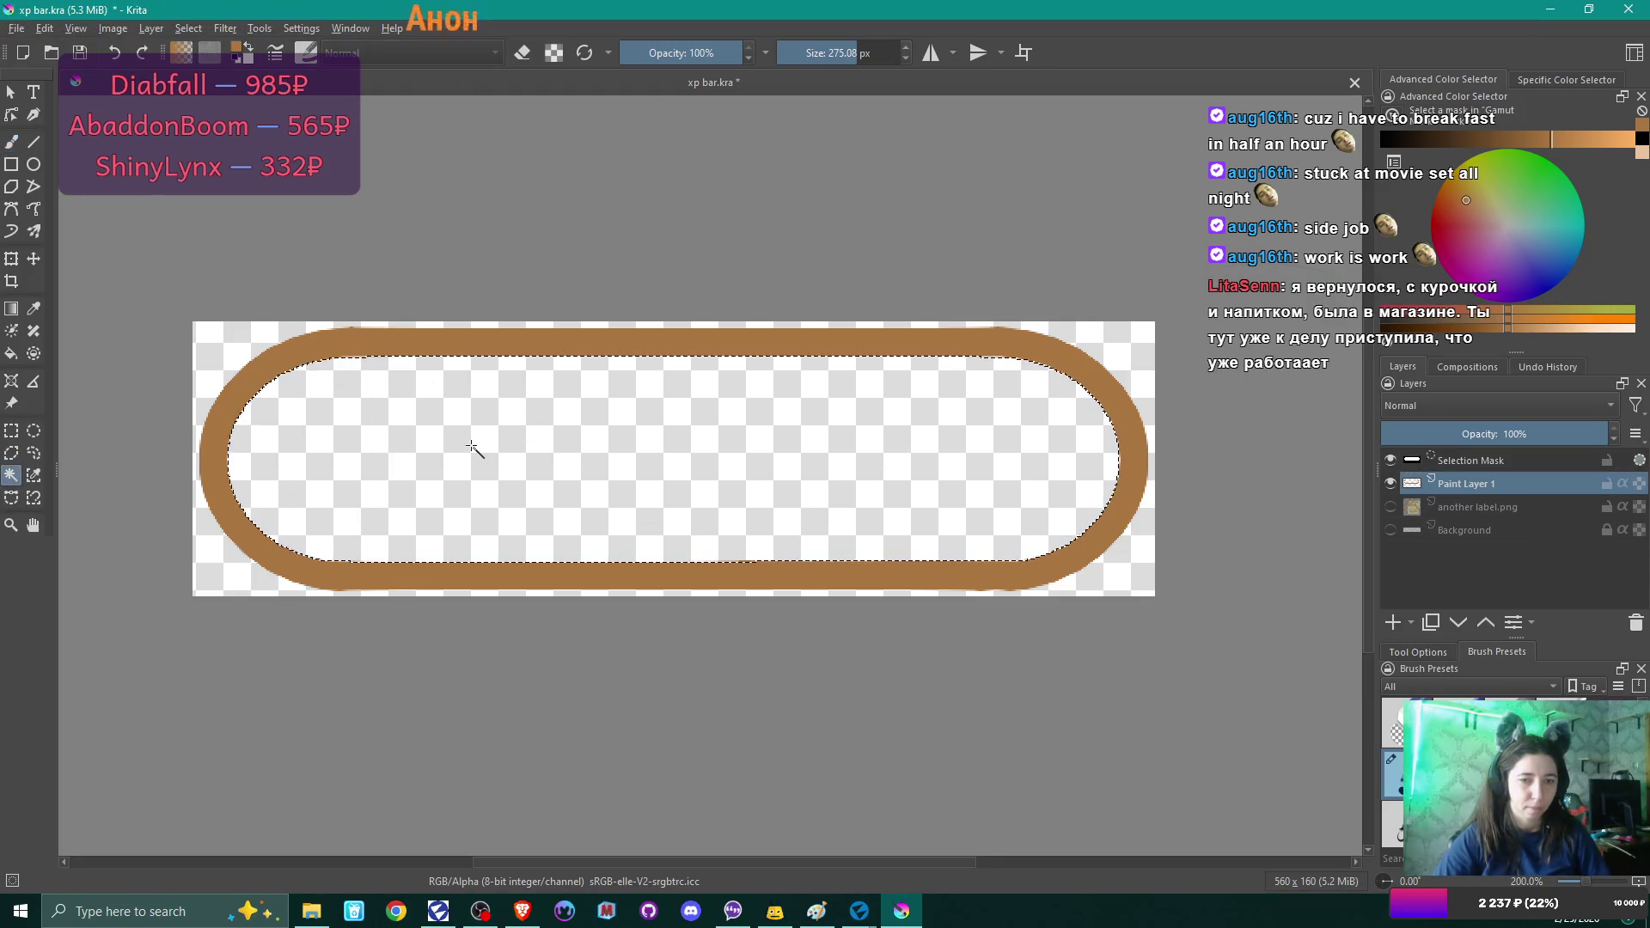
pyautogui.click(1393, 624)
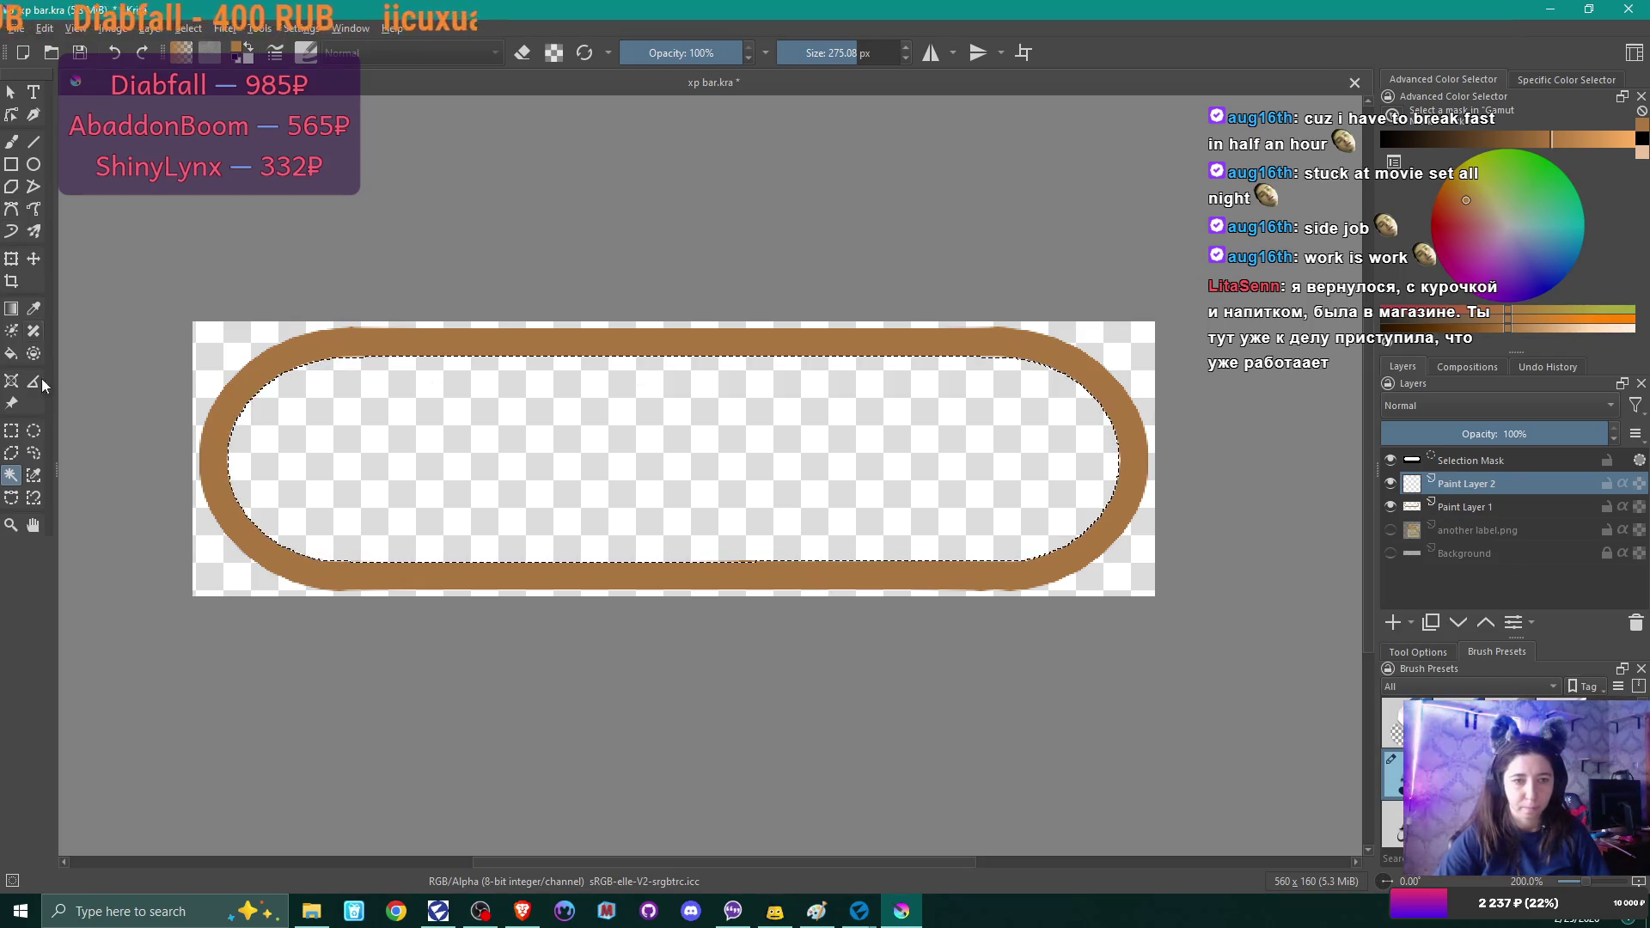
# Grow the selection by 1, fill it black on Paint Layer 2, deselect, and hide that layer.
pyautogui.click(12, 353)
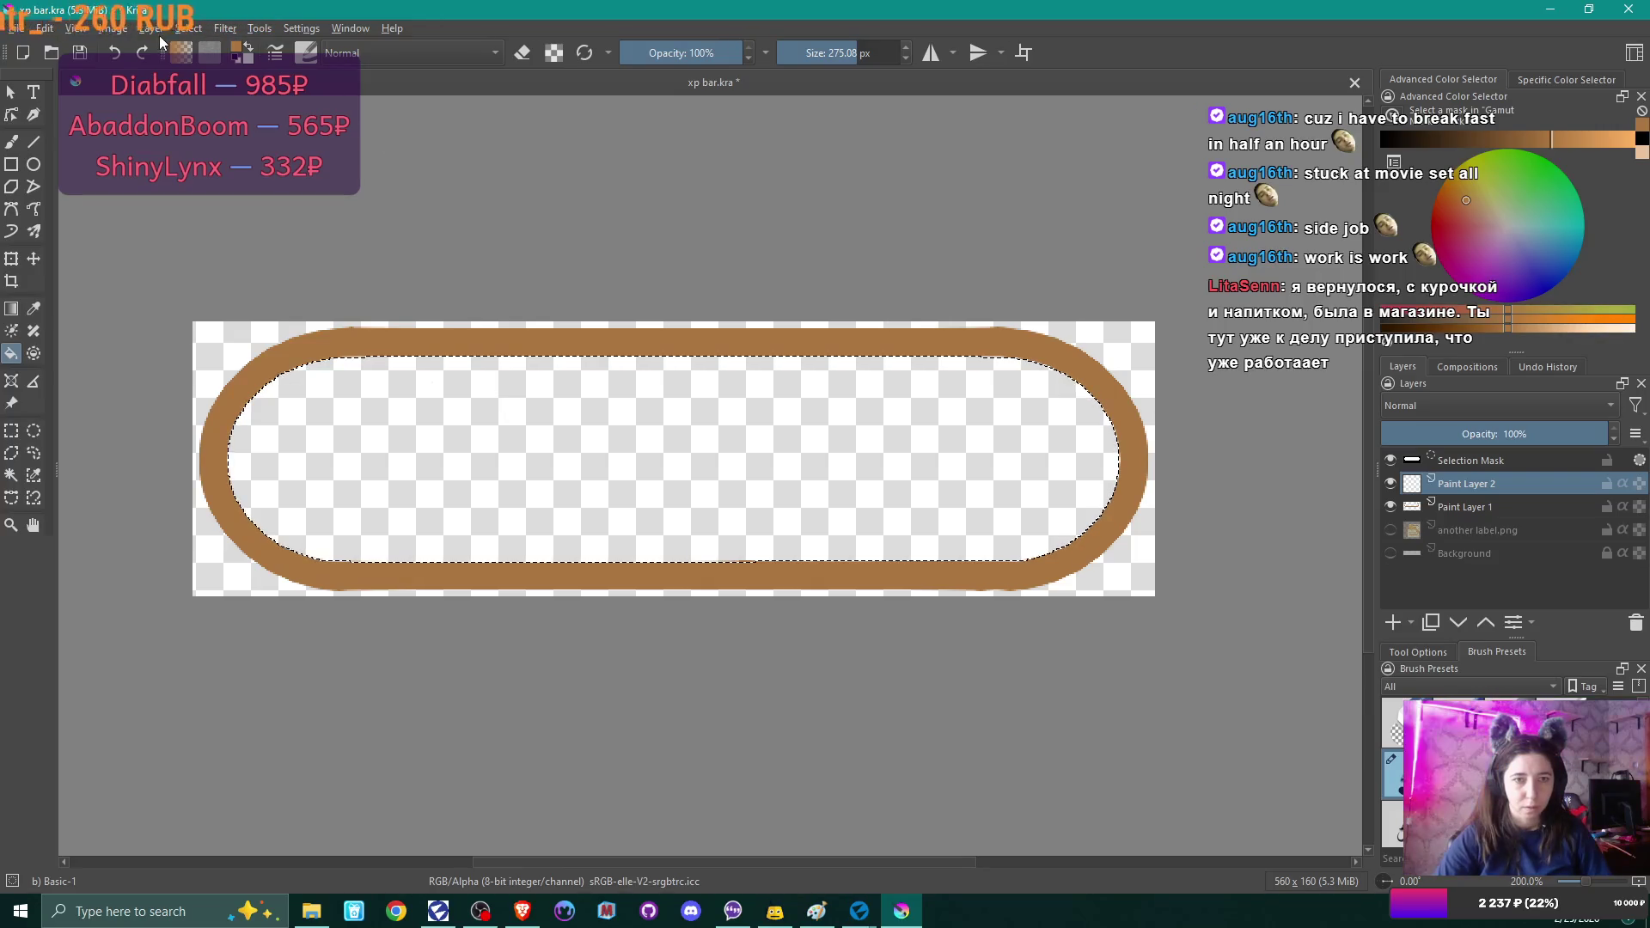
pyautogui.click(187, 28)
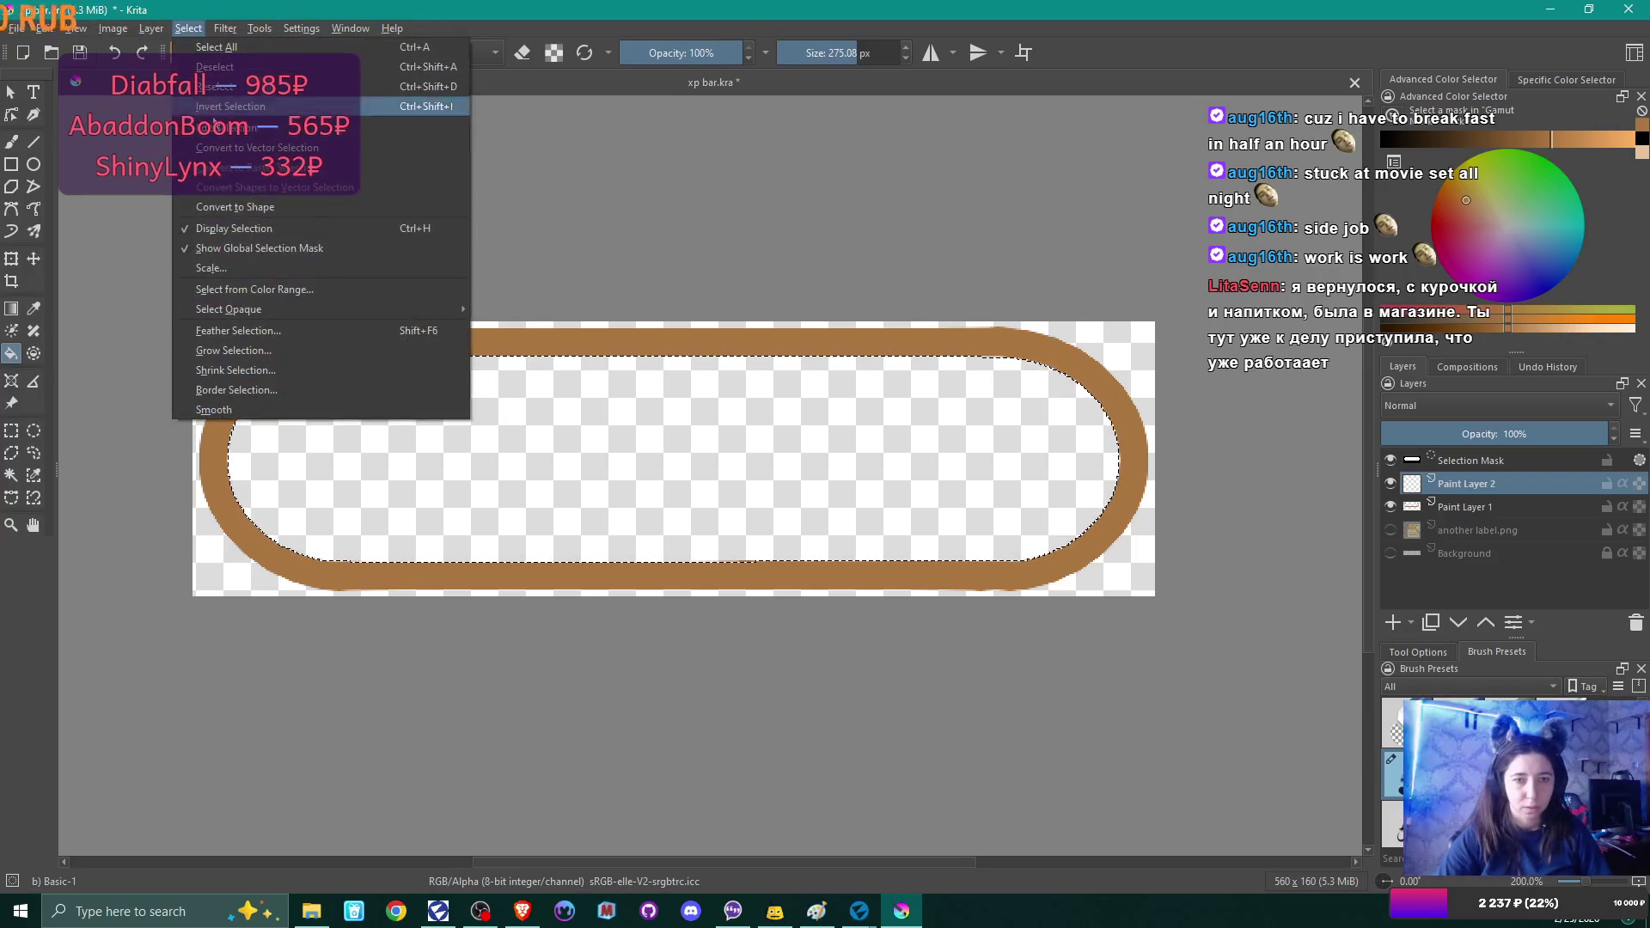
pyautogui.click(266, 357)
pyautogui.write('1')
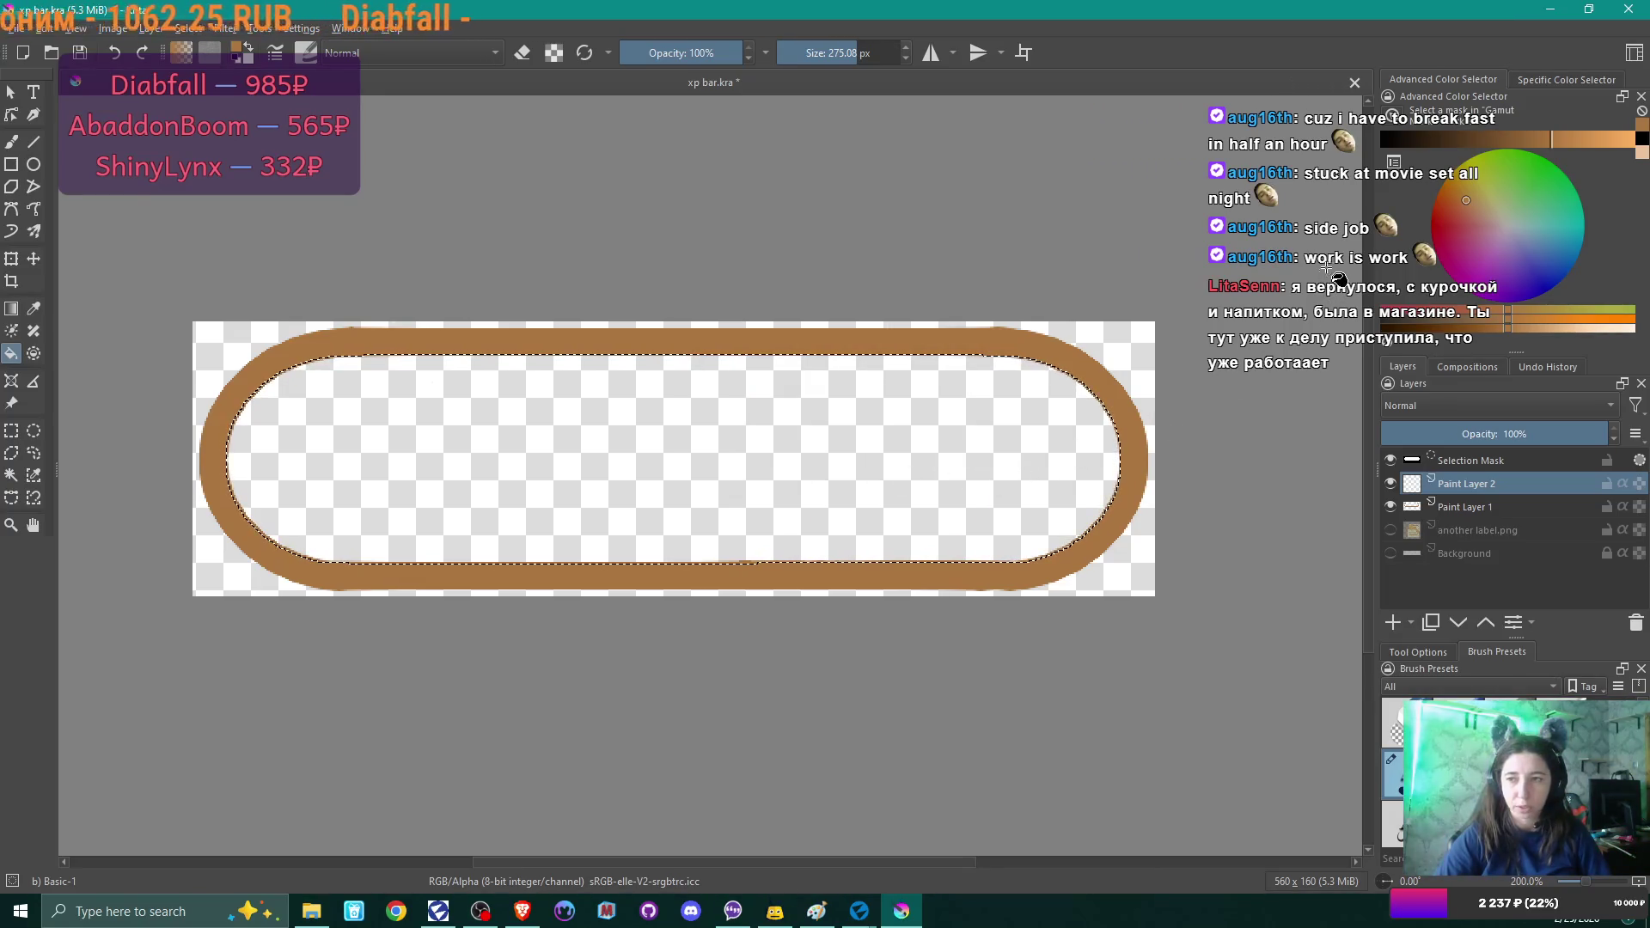
pyautogui.click(1460, 140)
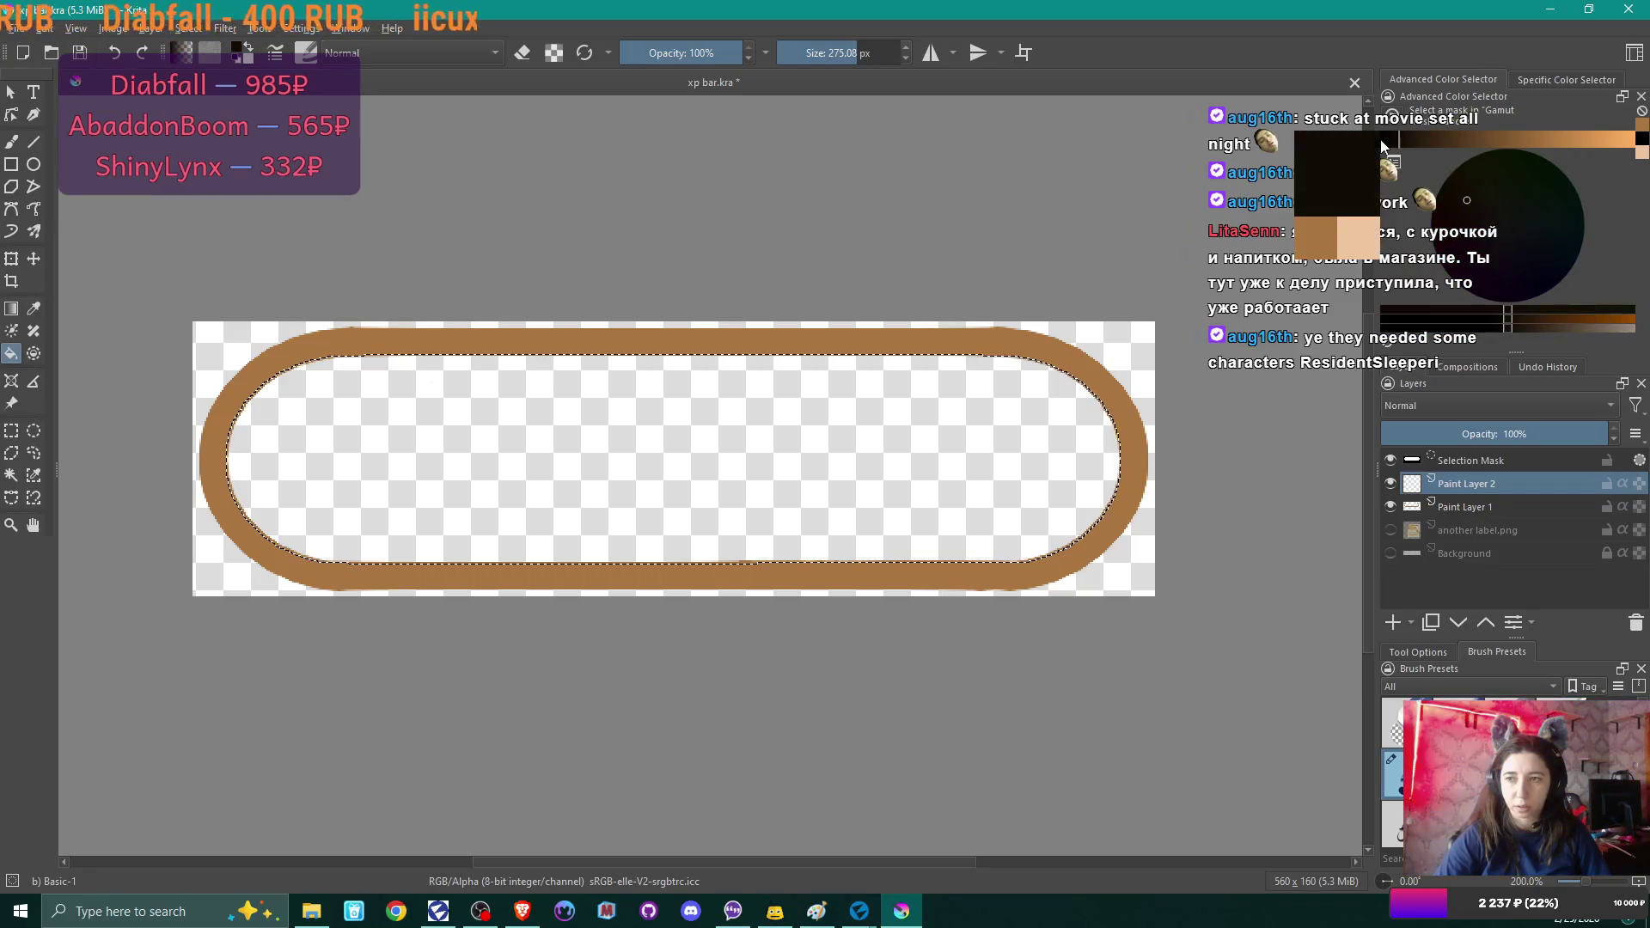
pyautogui.click(909, 442)
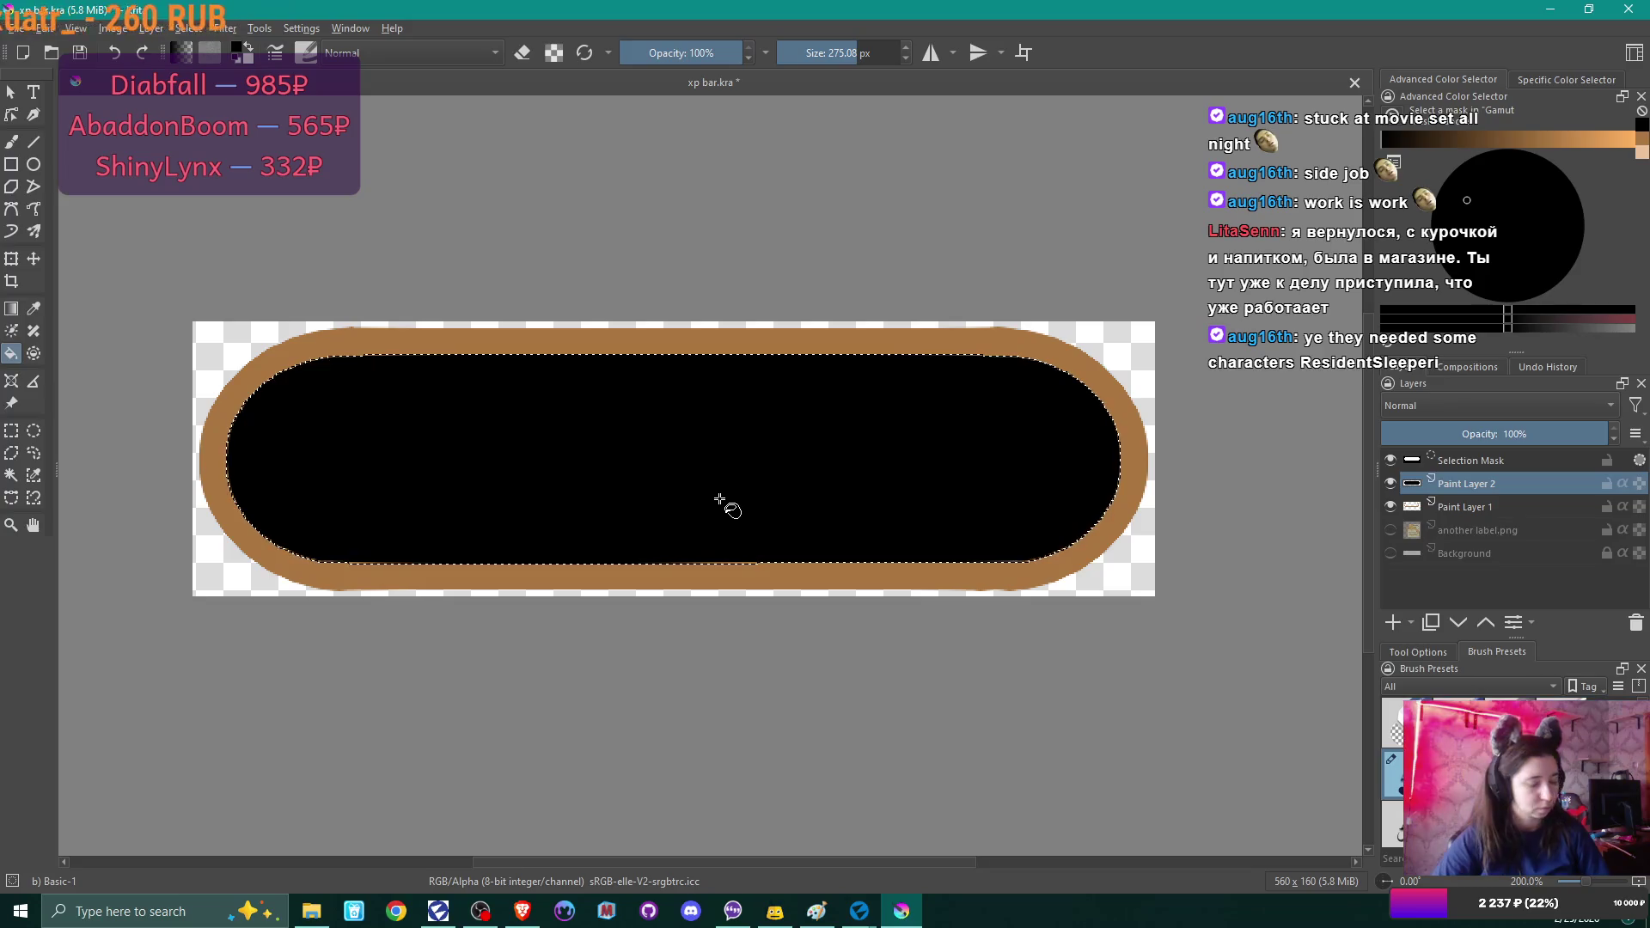
pyautogui.hotkey('ctrl', 'shift', 'a')
pyautogui.click(1390, 460)
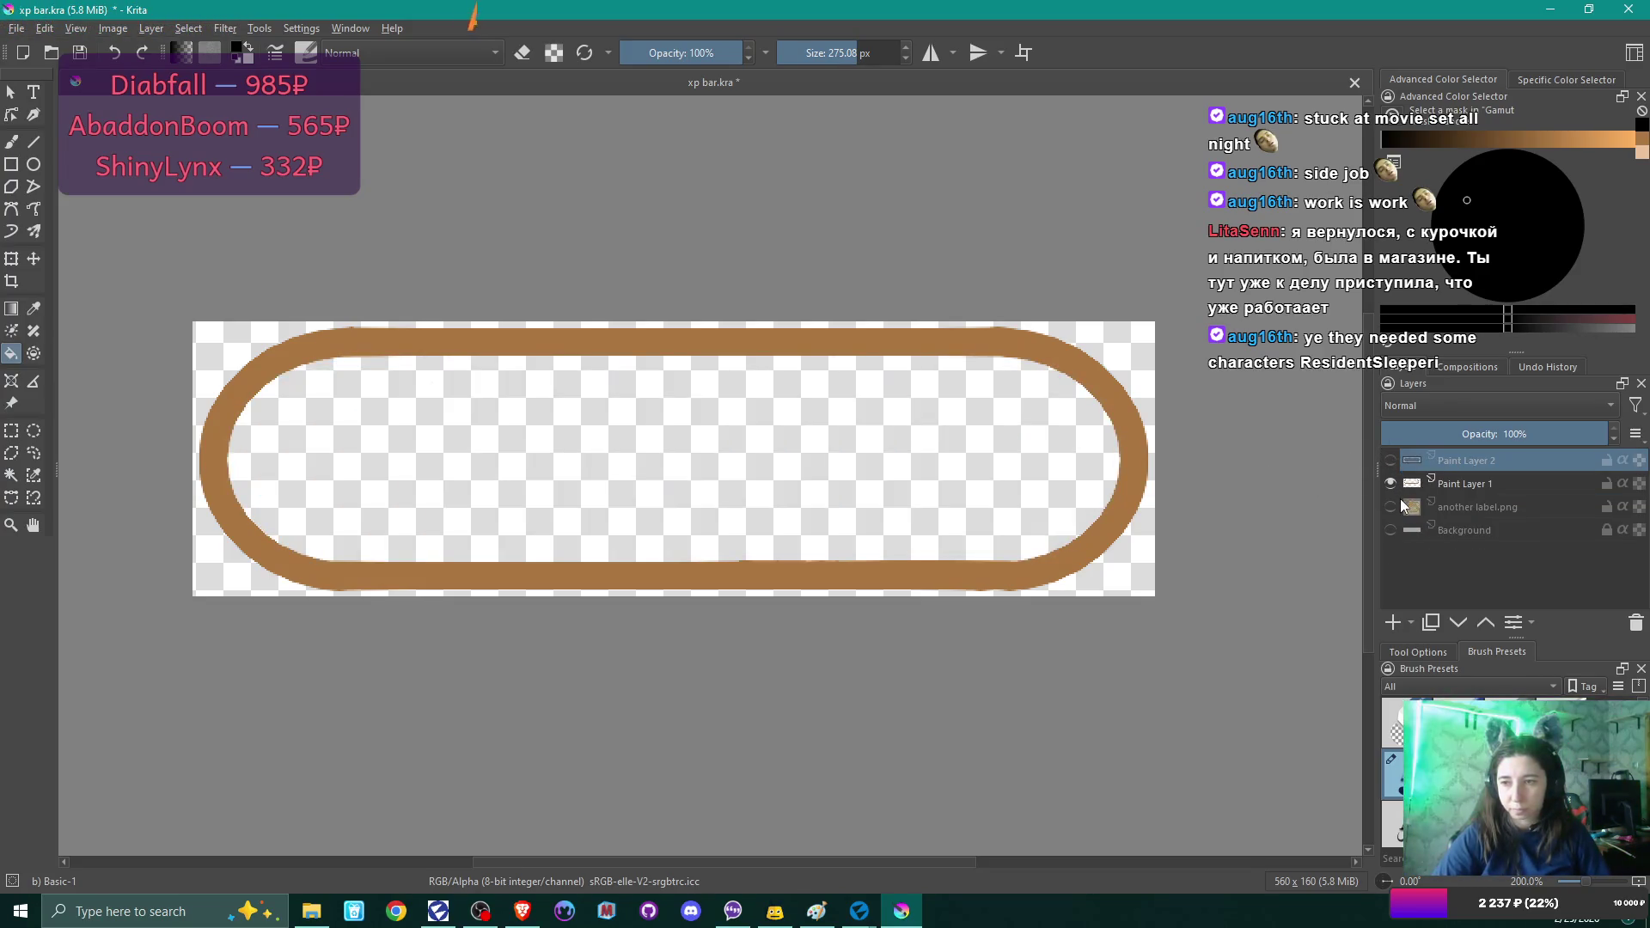
# Hide the ring outline on Paint Layer 1 and show the black-filled Paint Layer 2.
pyautogui.moveTo(1402, 506)
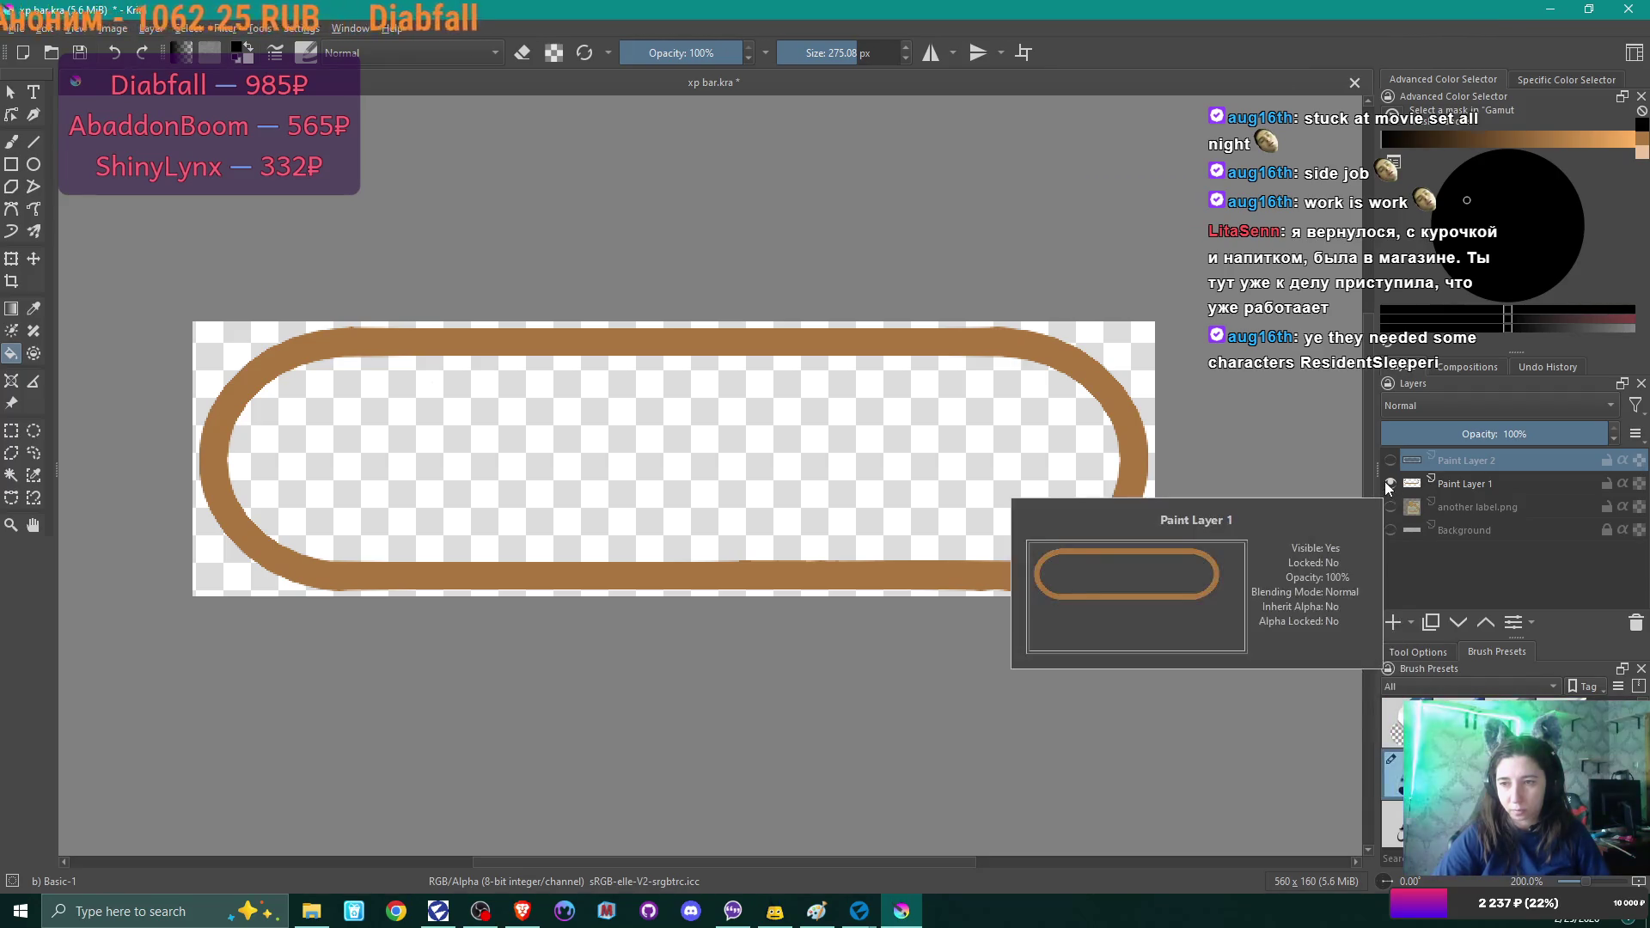
pyautogui.click(1390, 484)
pyautogui.click(1391, 462)
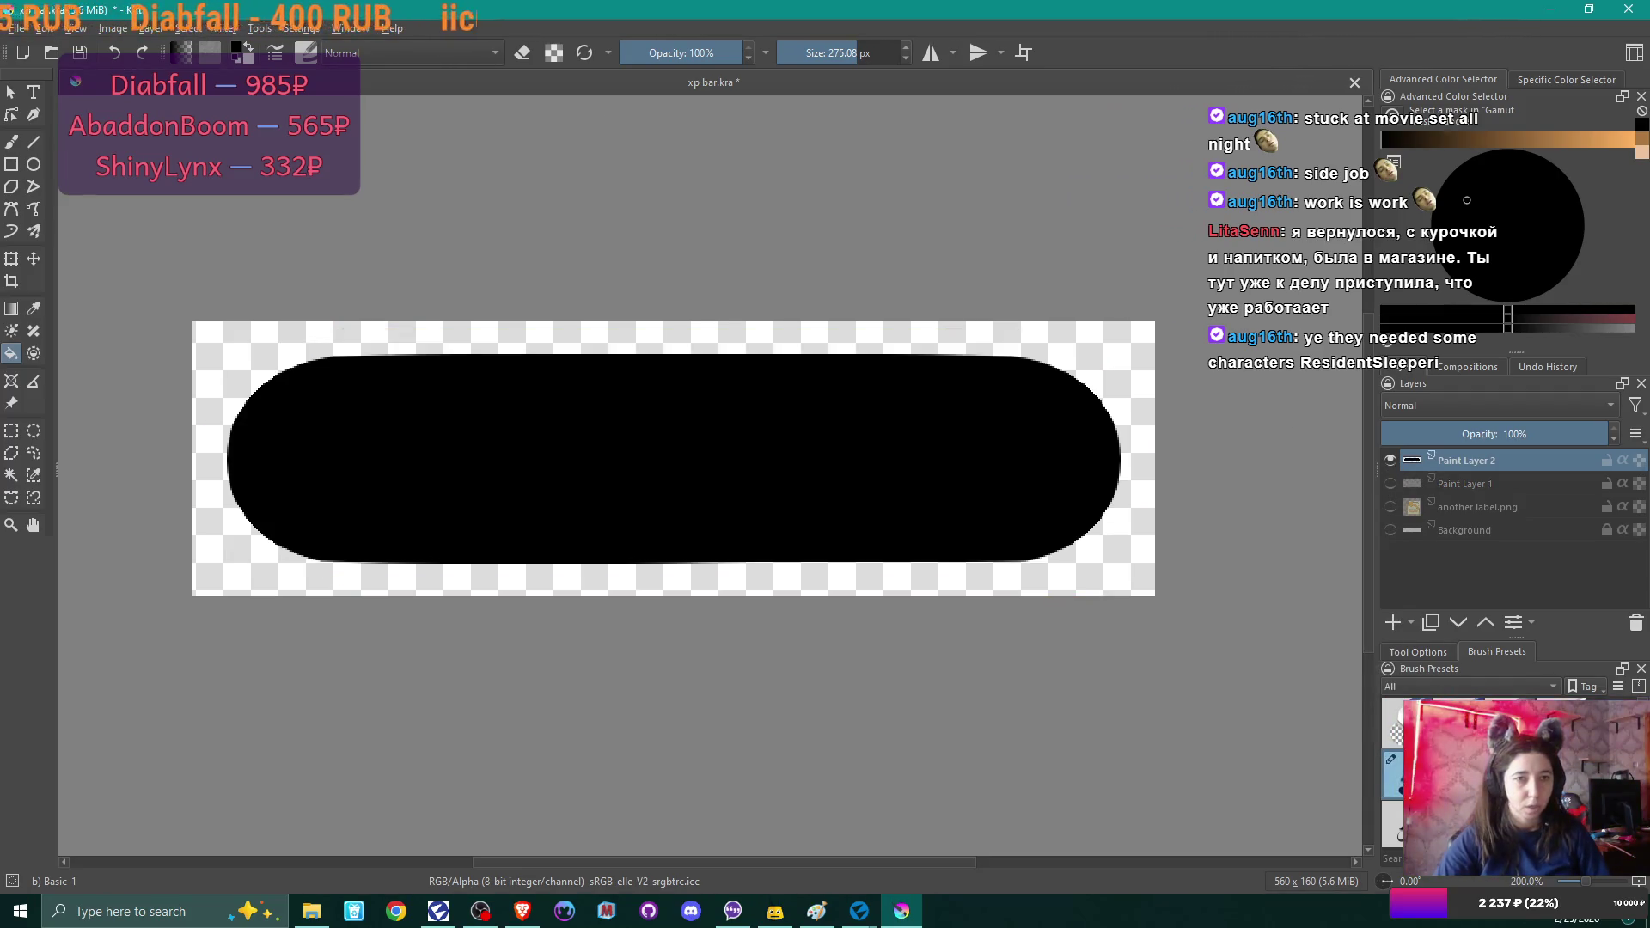
# Export the image as a PNG named 'xp bar progress', accepting the default PNG options.
pyautogui.click(16, 31)
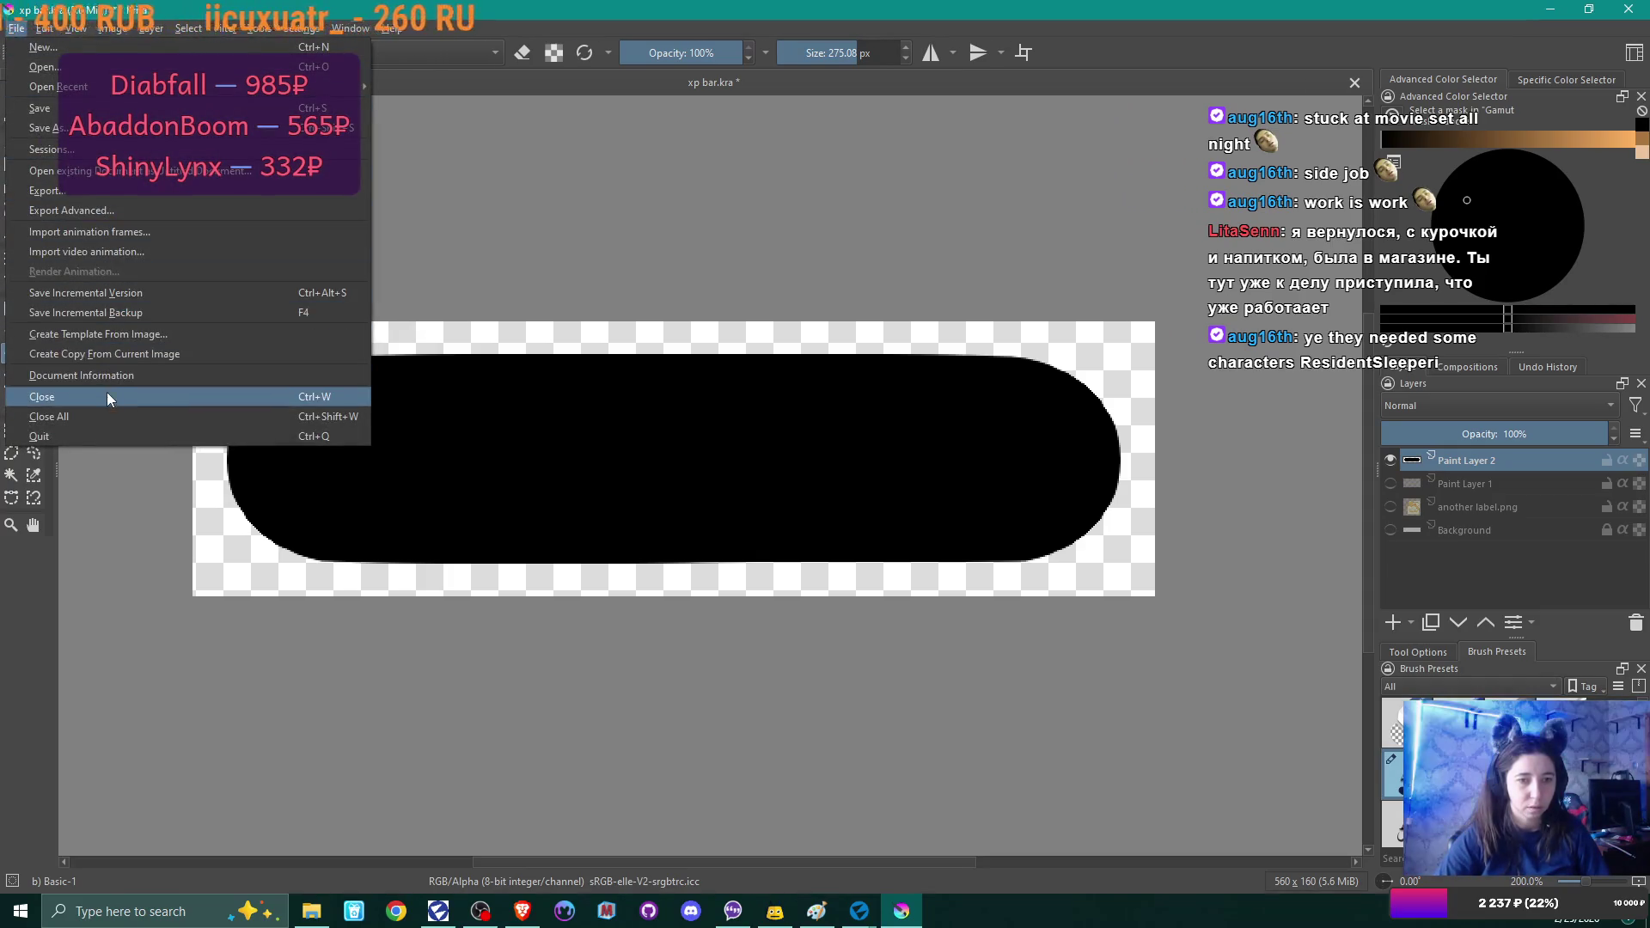
pyautogui.click(48, 190)
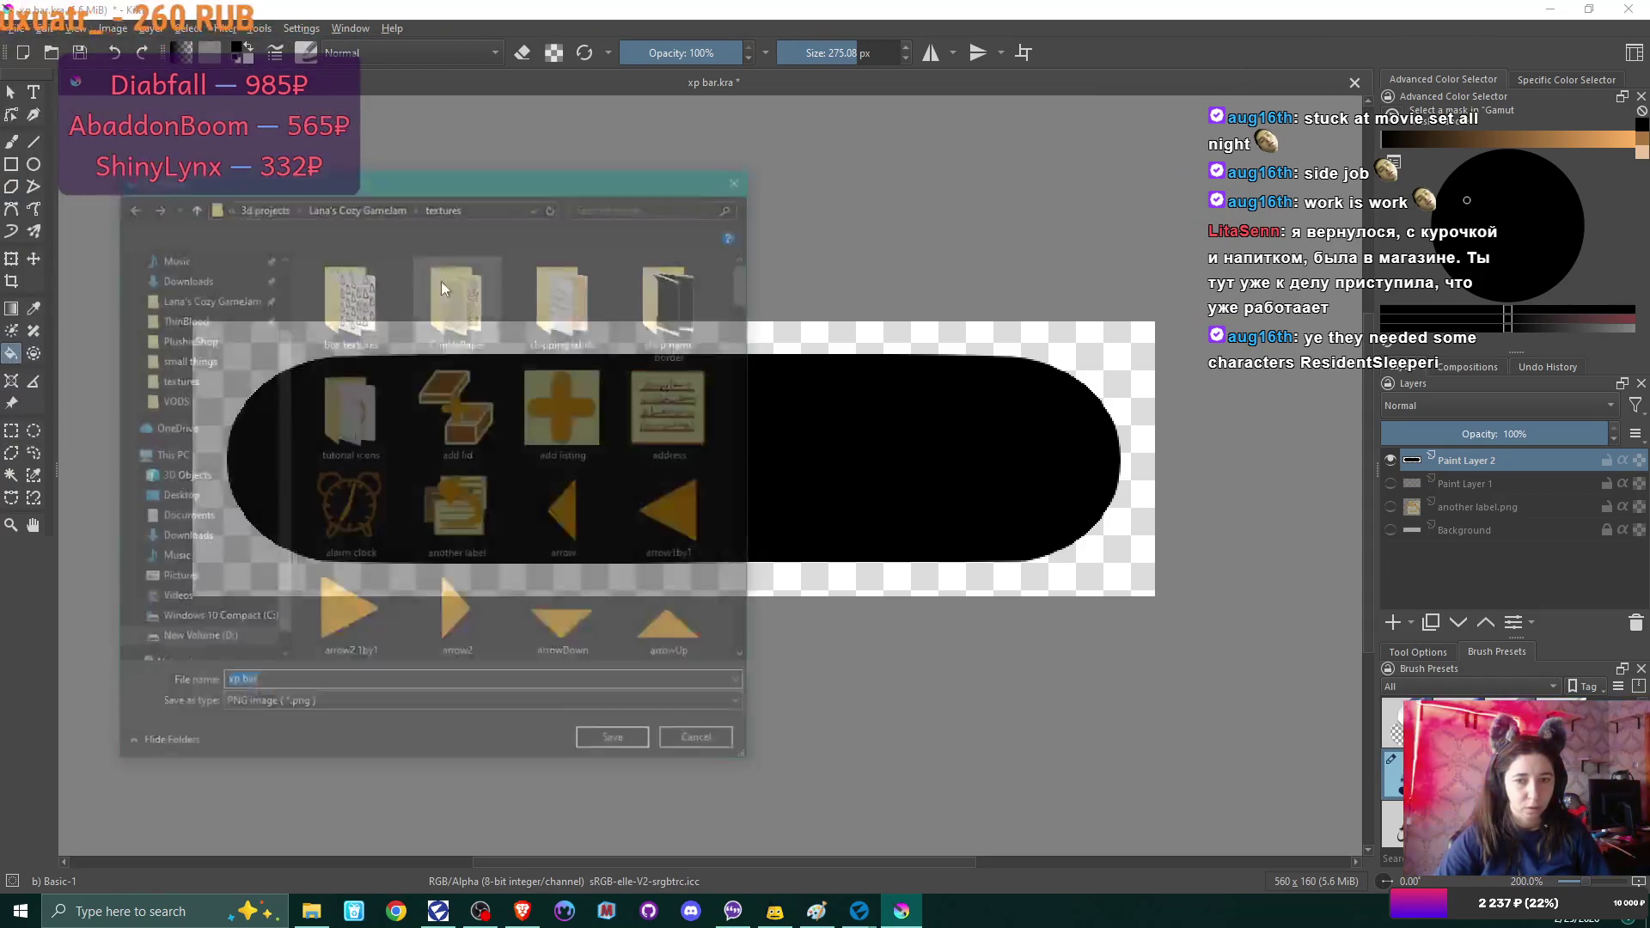
pyautogui.click(238, 685)
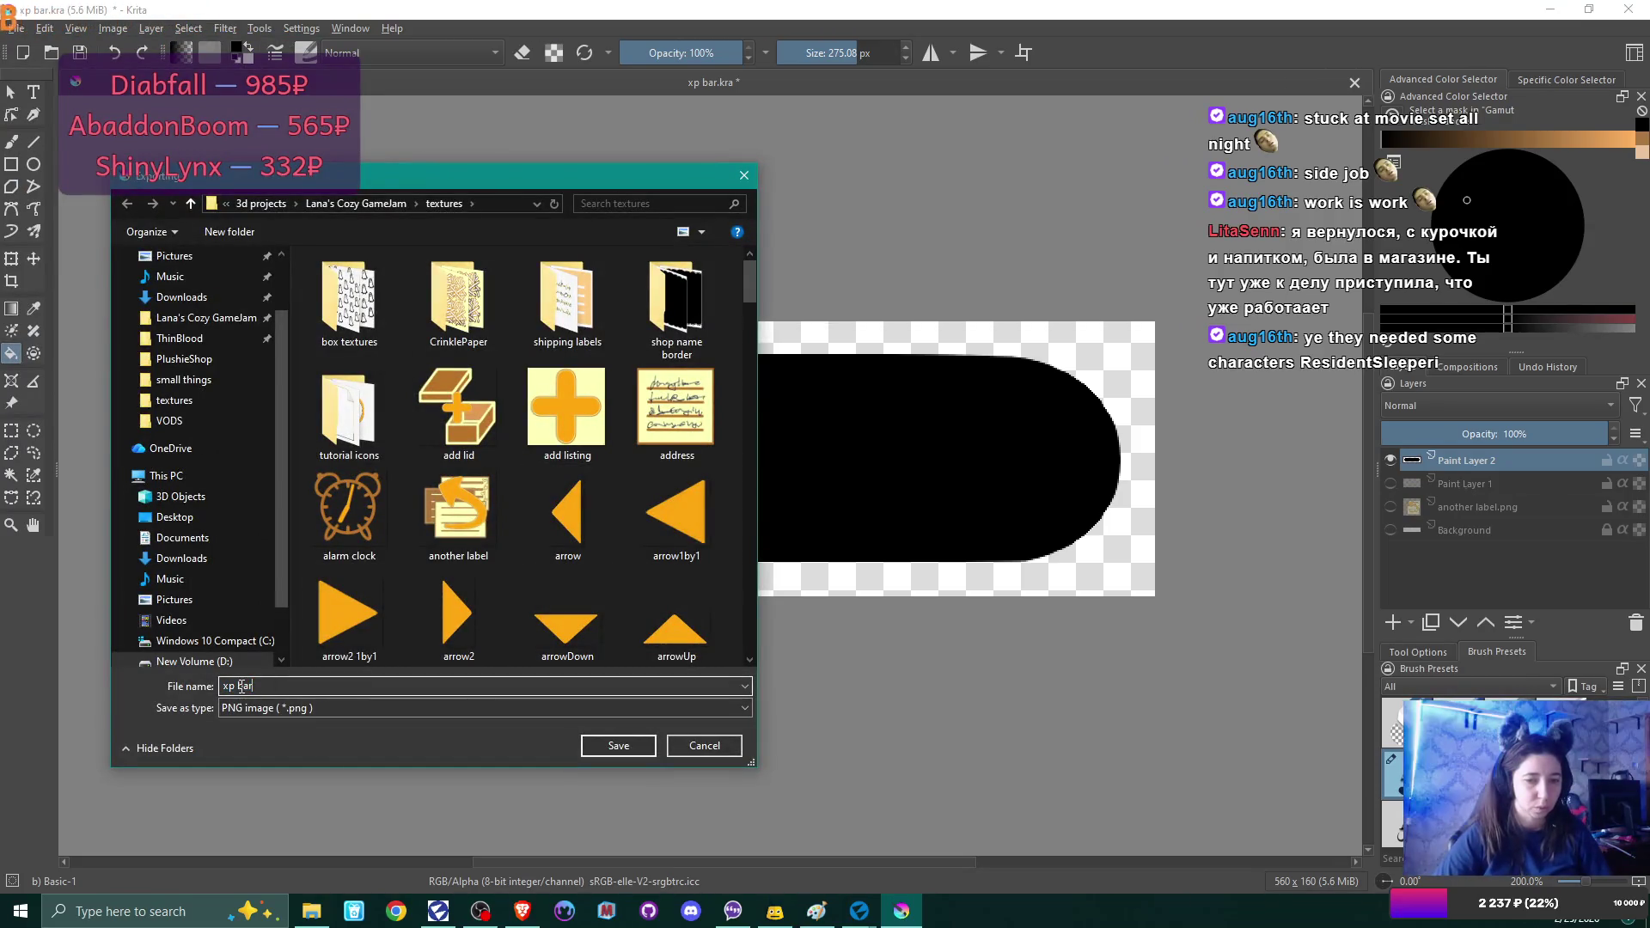
pyautogui.click(284, 687)
pyautogui.write('progress')
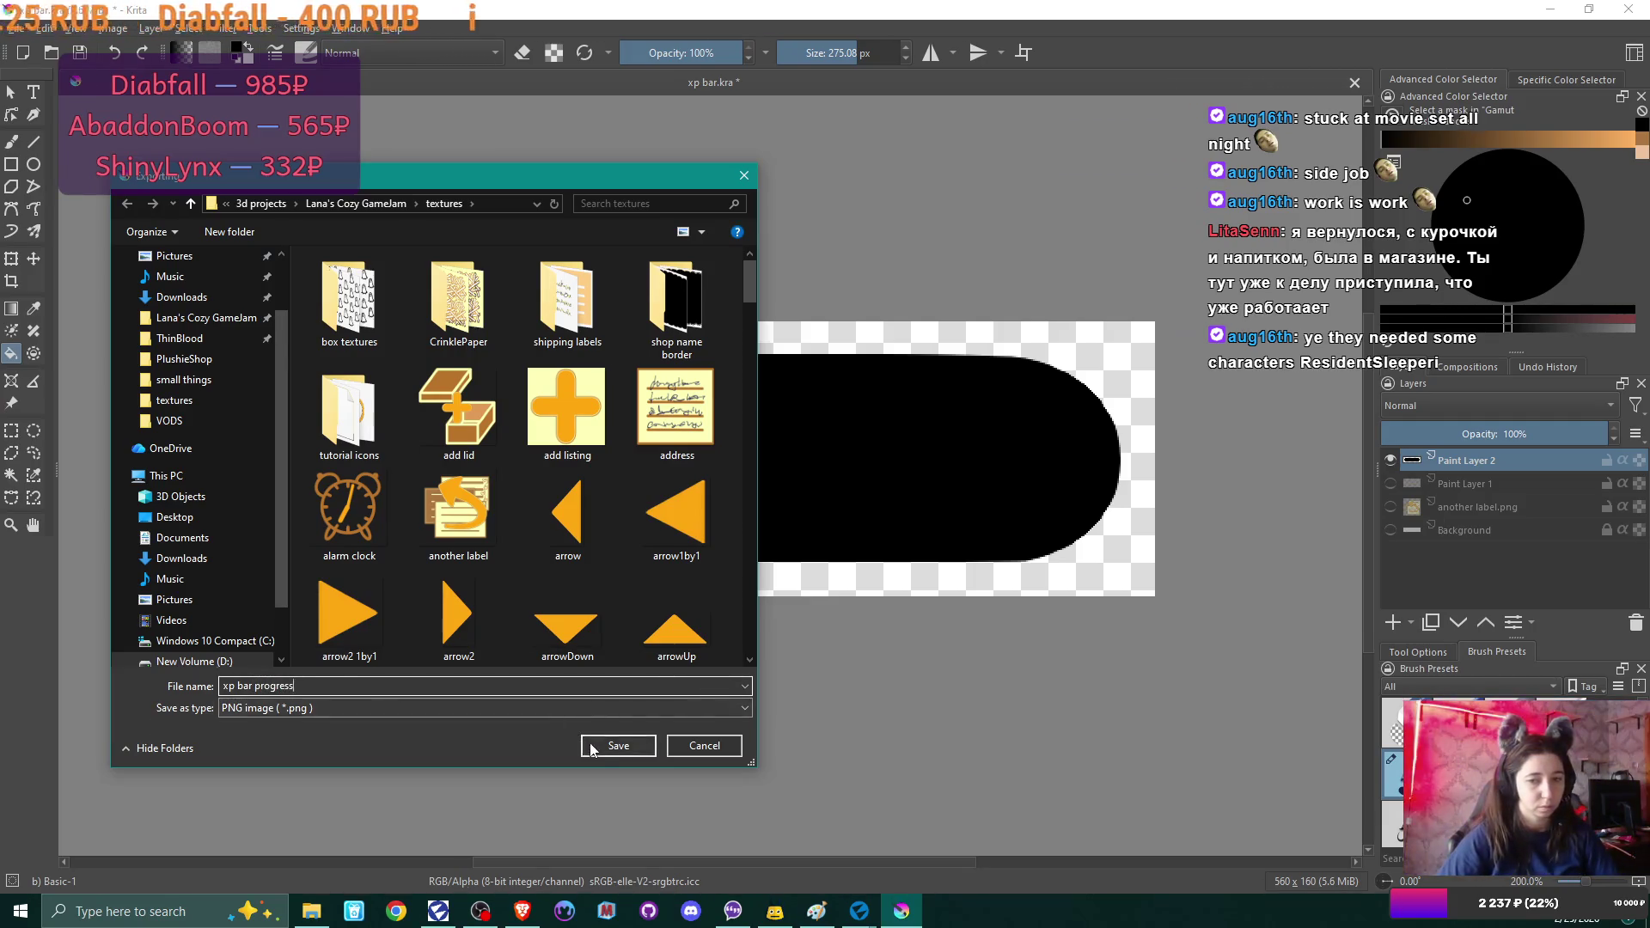
pyautogui.click(591, 747)
pyautogui.click(890, 571)
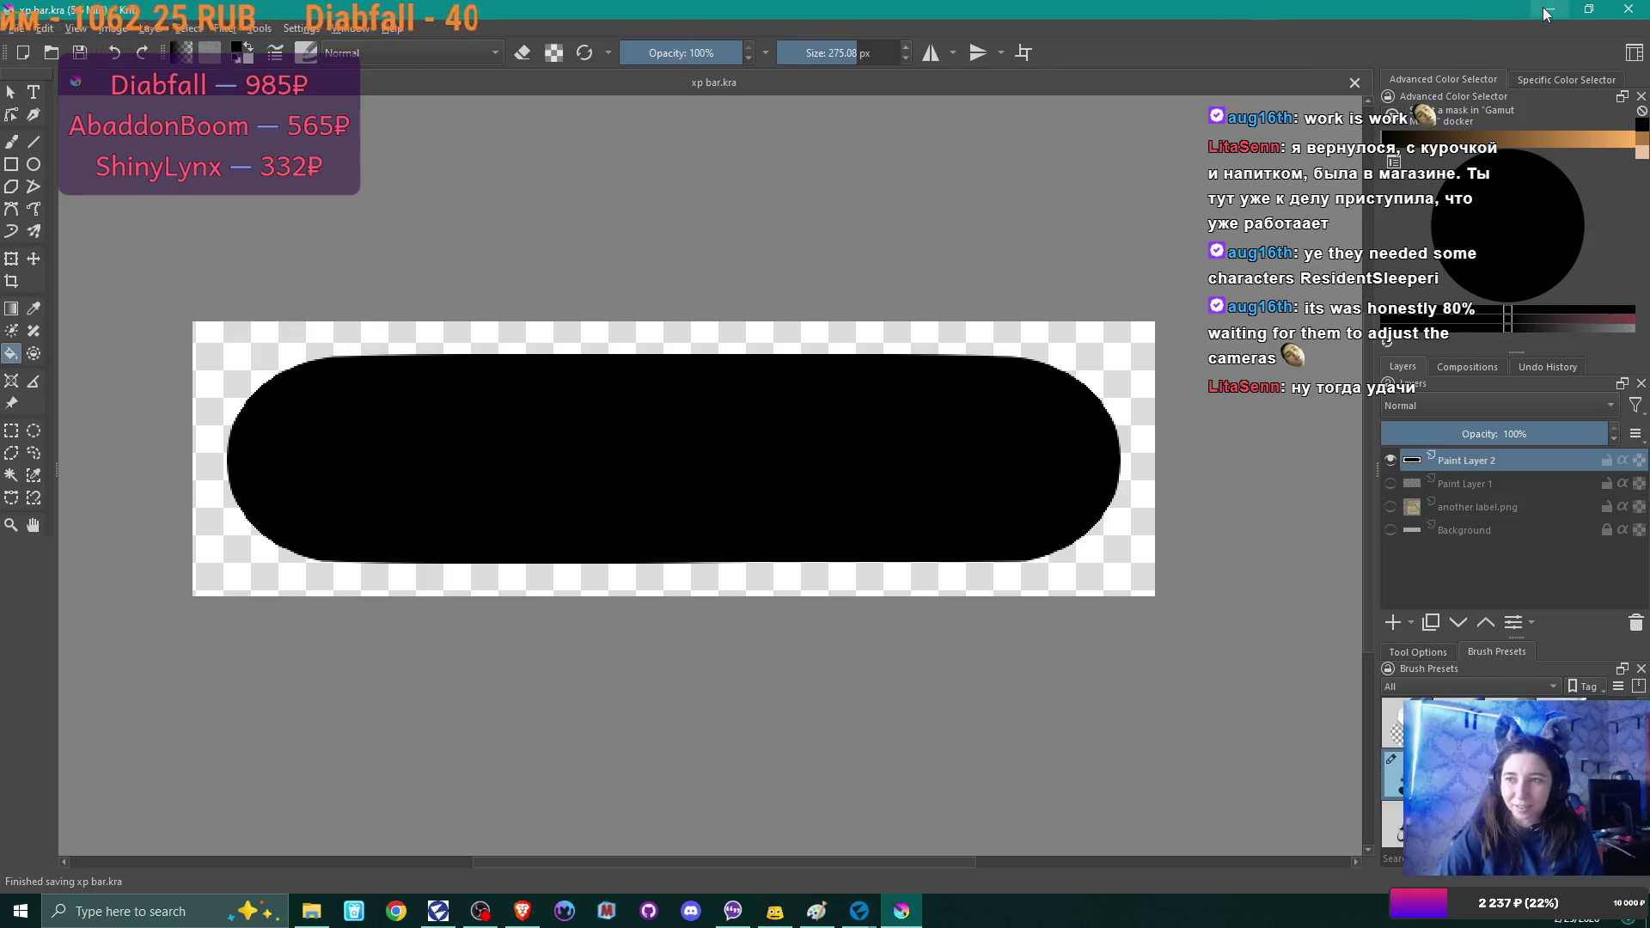
# Import xp bar progress.png into textures/UI as a Color RGBA texture.
pyautogui.click(860, 911)
pyautogui.scroll(-1, 755, 770)
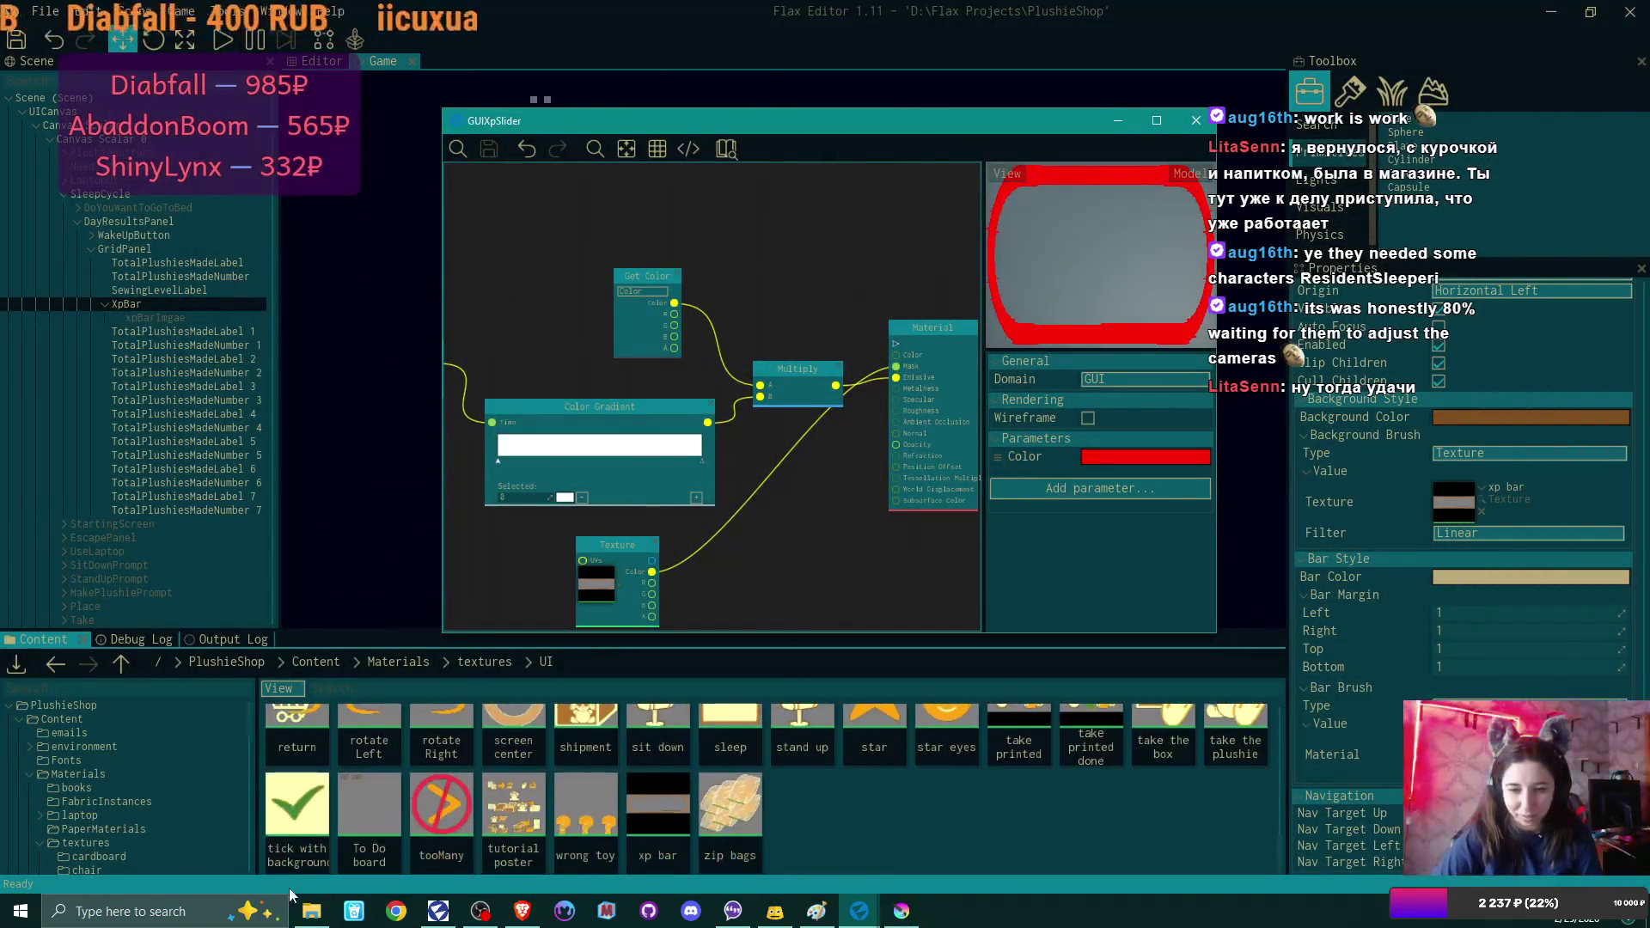
pyautogui.click(311, 911)
pyautogui.moveTo(812, 507)
pyautogui.mouseDown()
pyautogui.moveTo(932, 793)
pyautogui.moveTo(813, 378)
pyautogui.moveTo(900, 808)
pyautogui.mouseUp()
pyautogui.click(1078, 299)
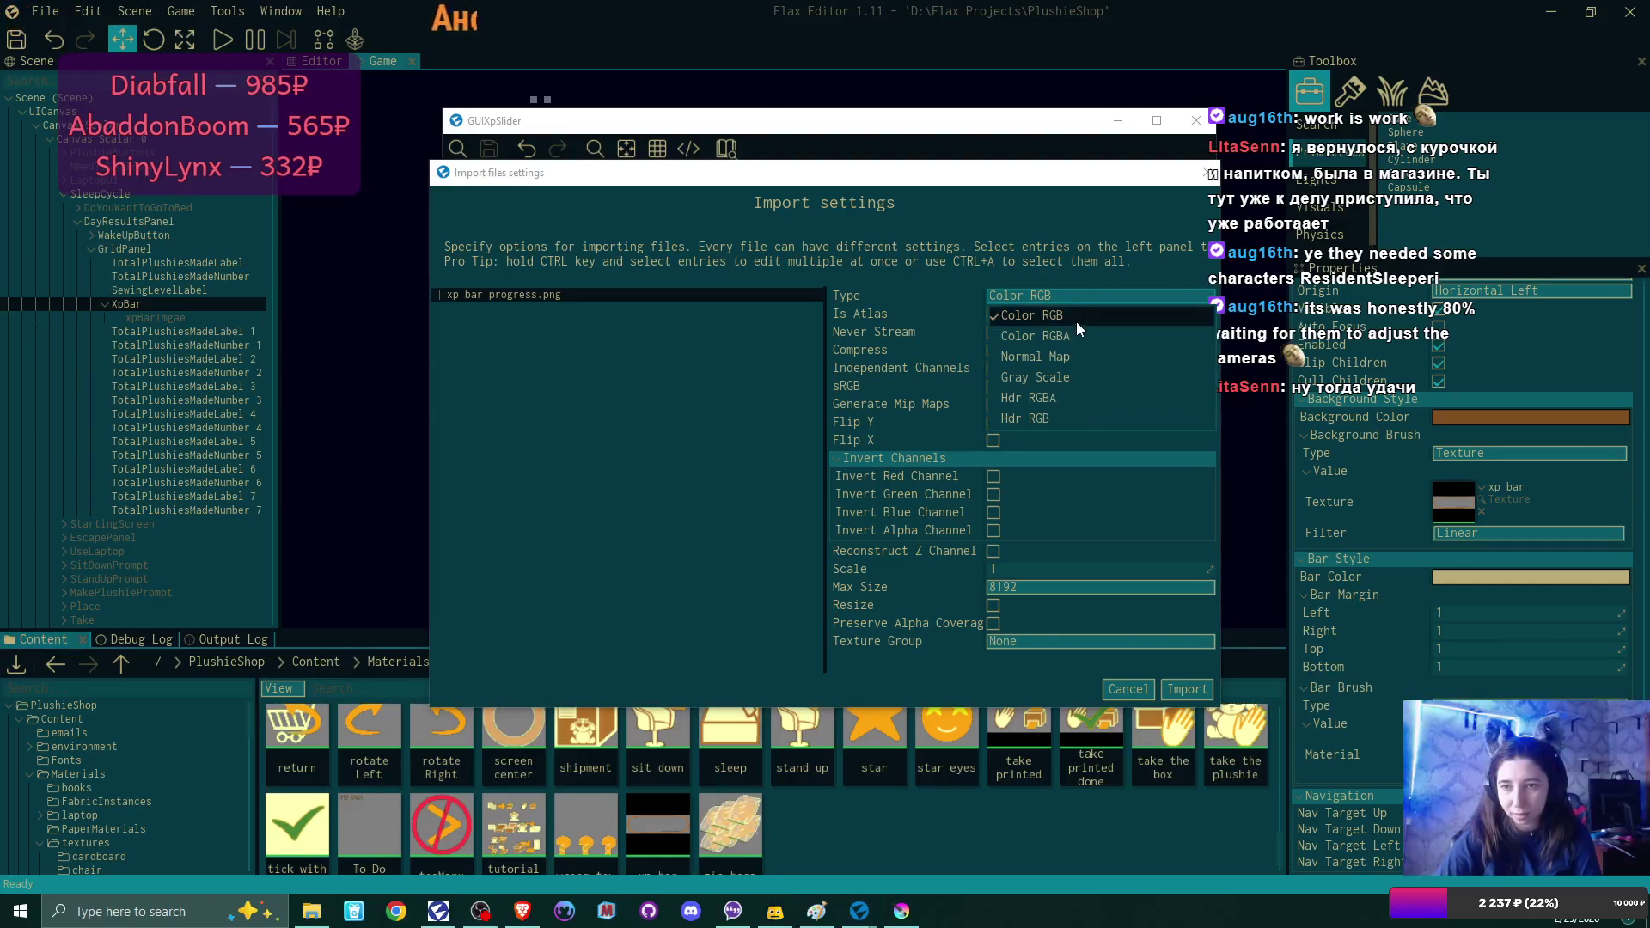
pyautogui.click(1076, 333)
pyautogui.click(1189, 686)
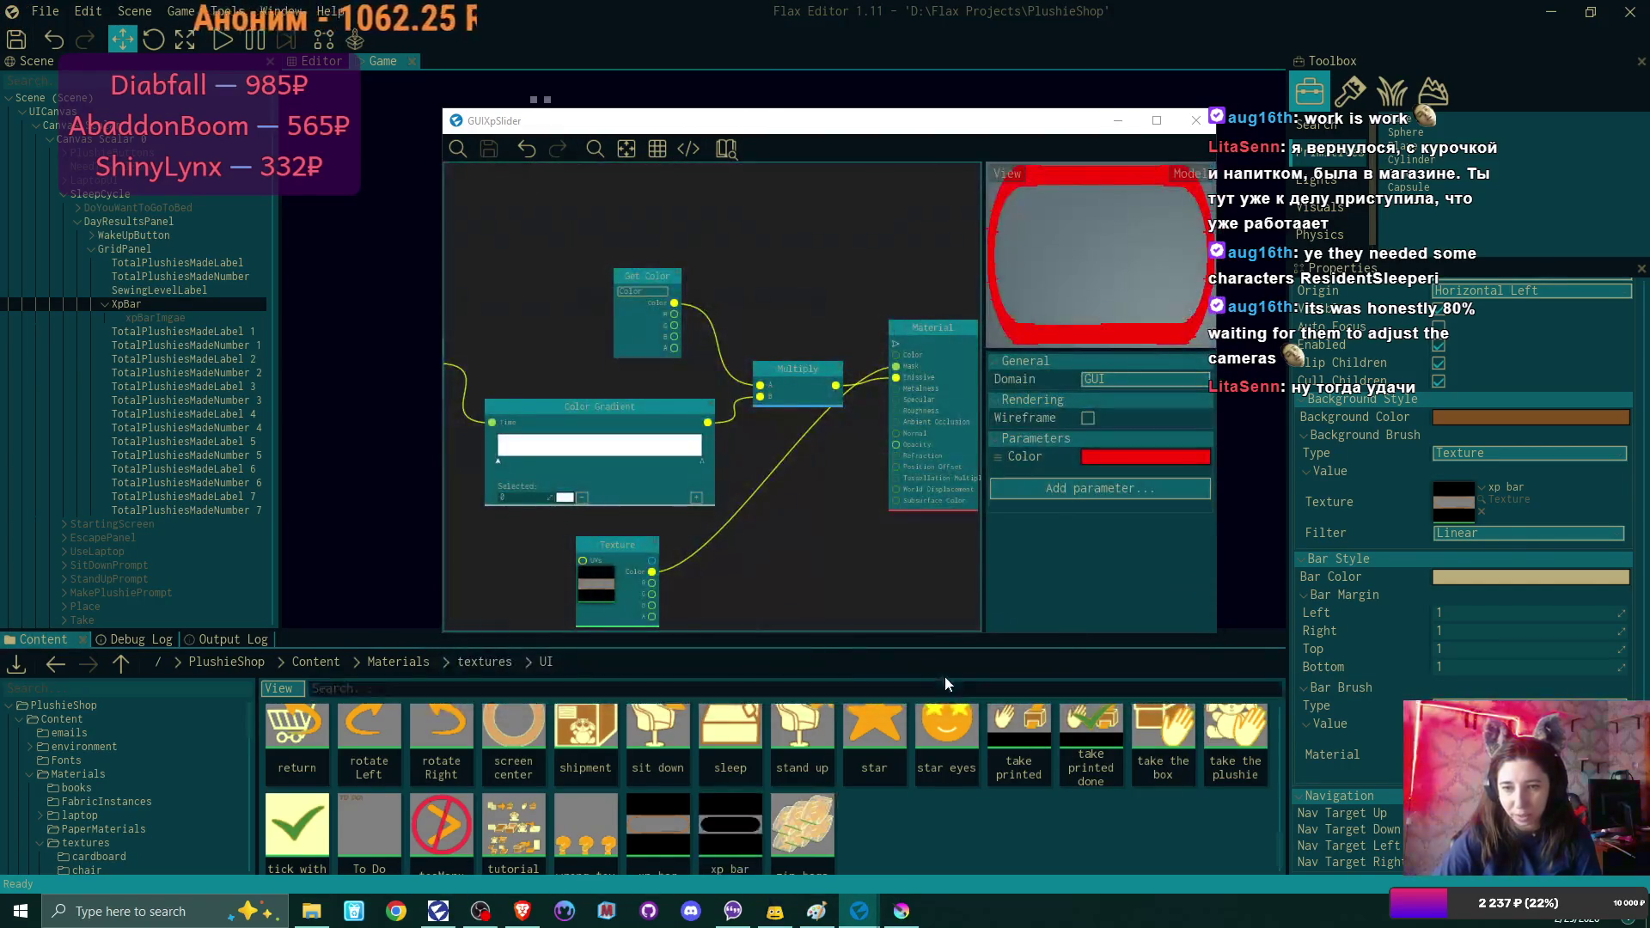
# Place the new xp bar progress texture in the graph, replacing the old Texture node.
pyautogui.click(659, 542)
pyautogui.press('Delete')
pyautogui.moveTo(657, 546); pyautogui.dragTo(896, 370)
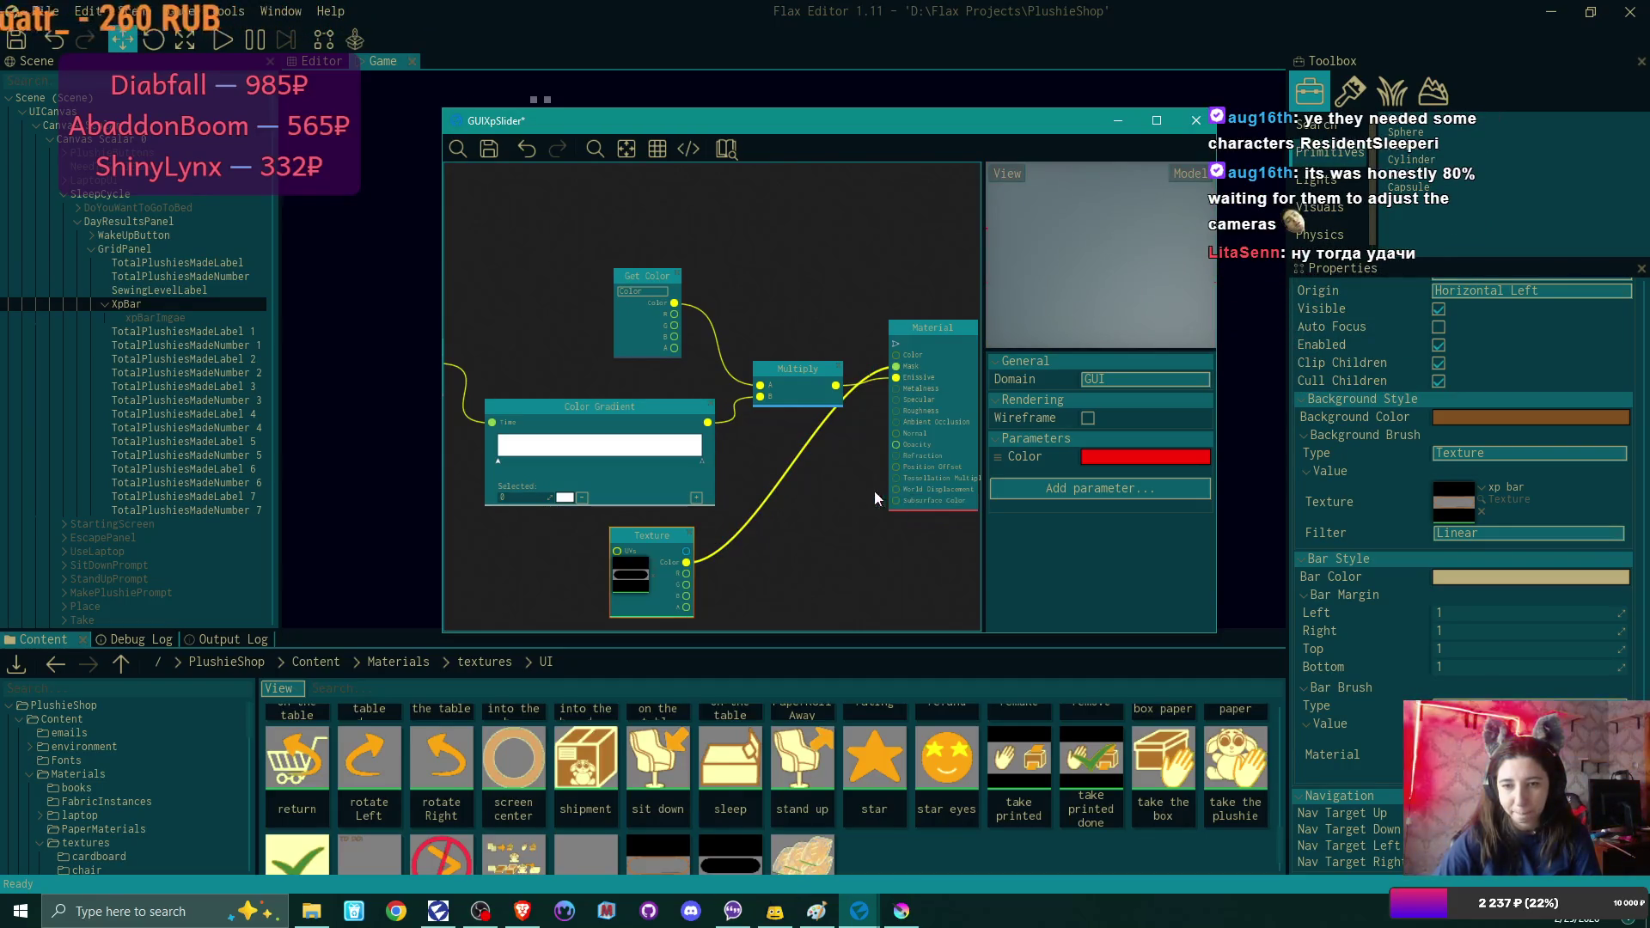
# Pan the graph to reveal the whole Material node, then return to the xp bar image in Krita.
pyautogui.scroll(-1, 945, 361)
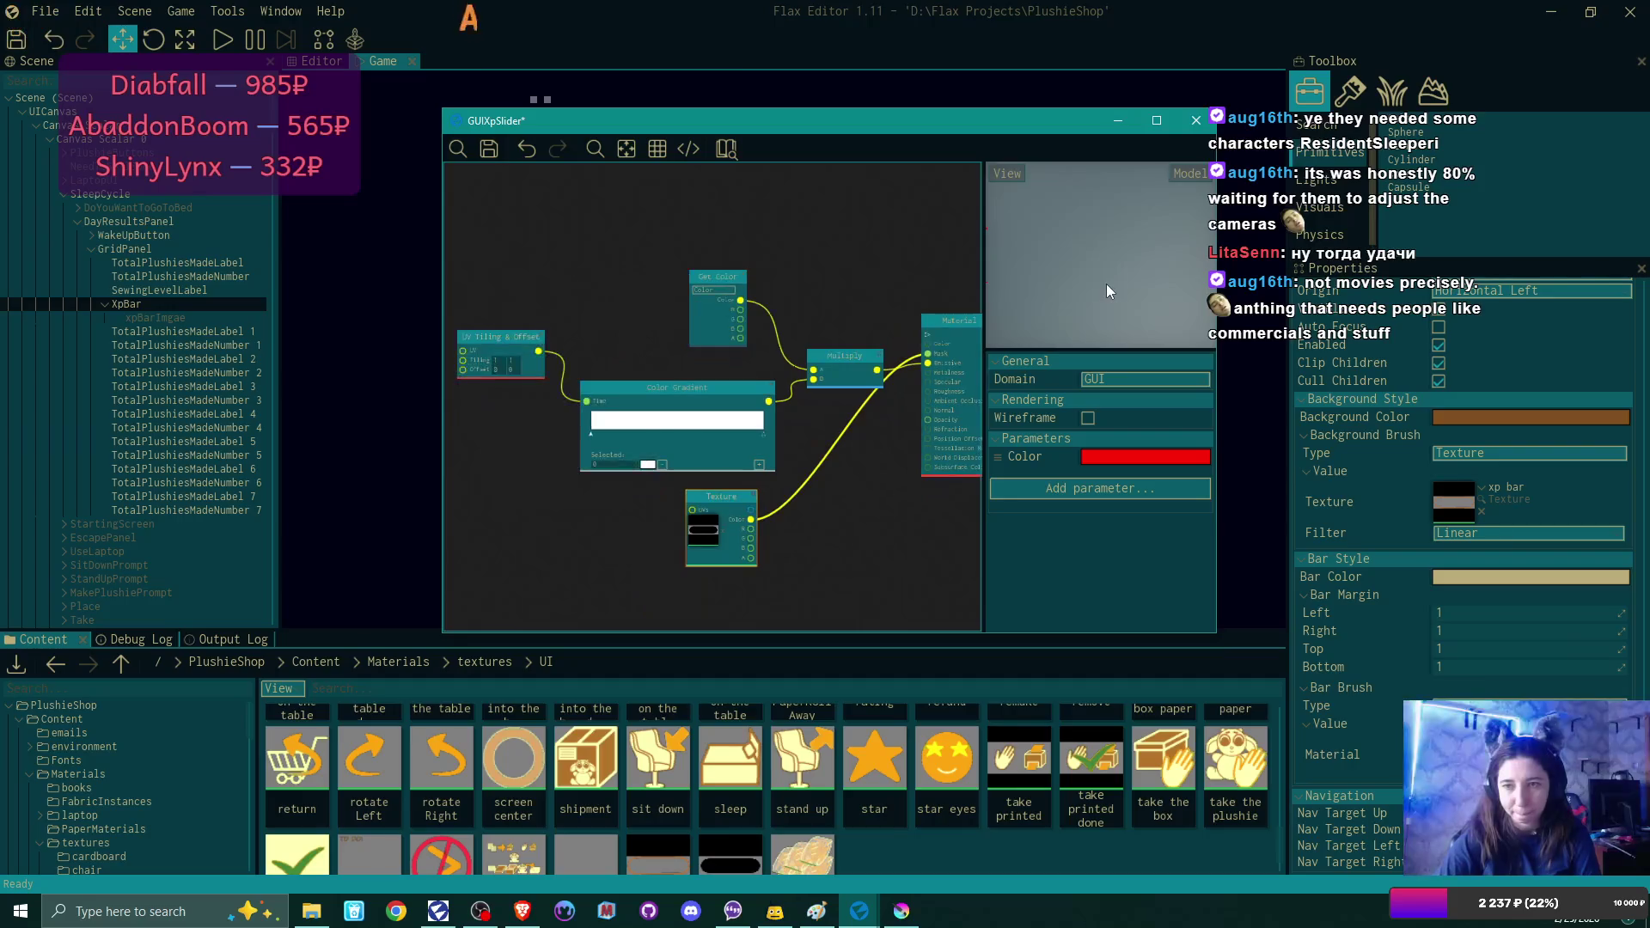
pyautogui.scroll(1, 815, 499)
pyautogui.moveTo(885, 482)
pyautogui.mouseDown()
pyautogui.moveTo(710, 528)
pyautogui.moveTo(723, 509)
pyautogui.mouseUp()
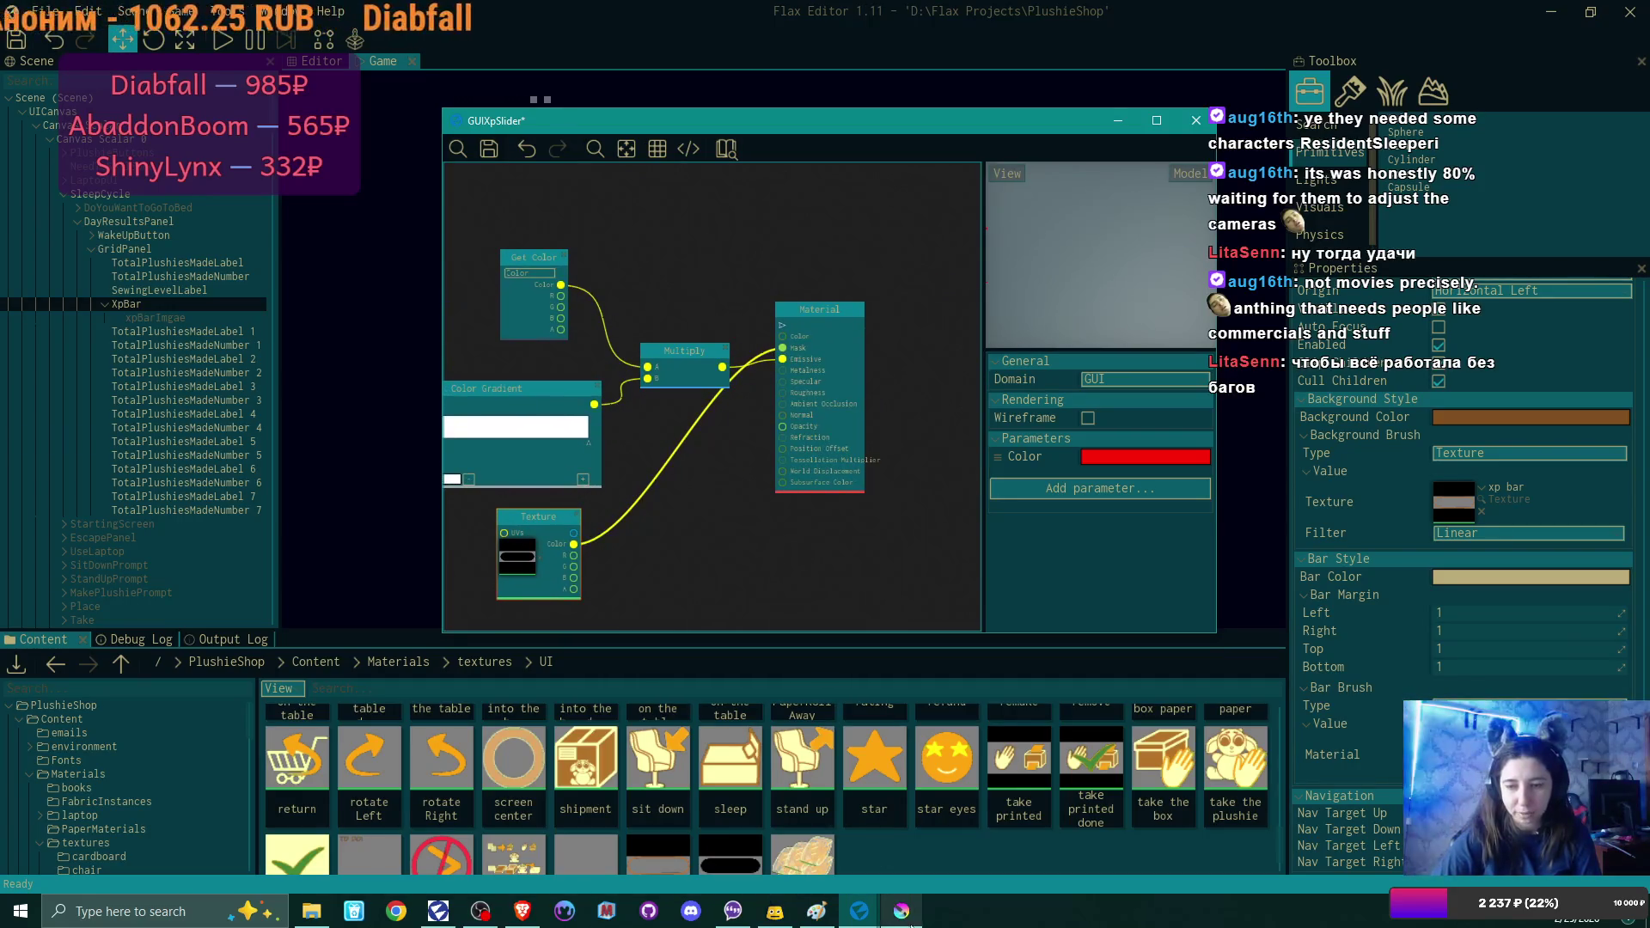
pyautogui.click(902, 911)
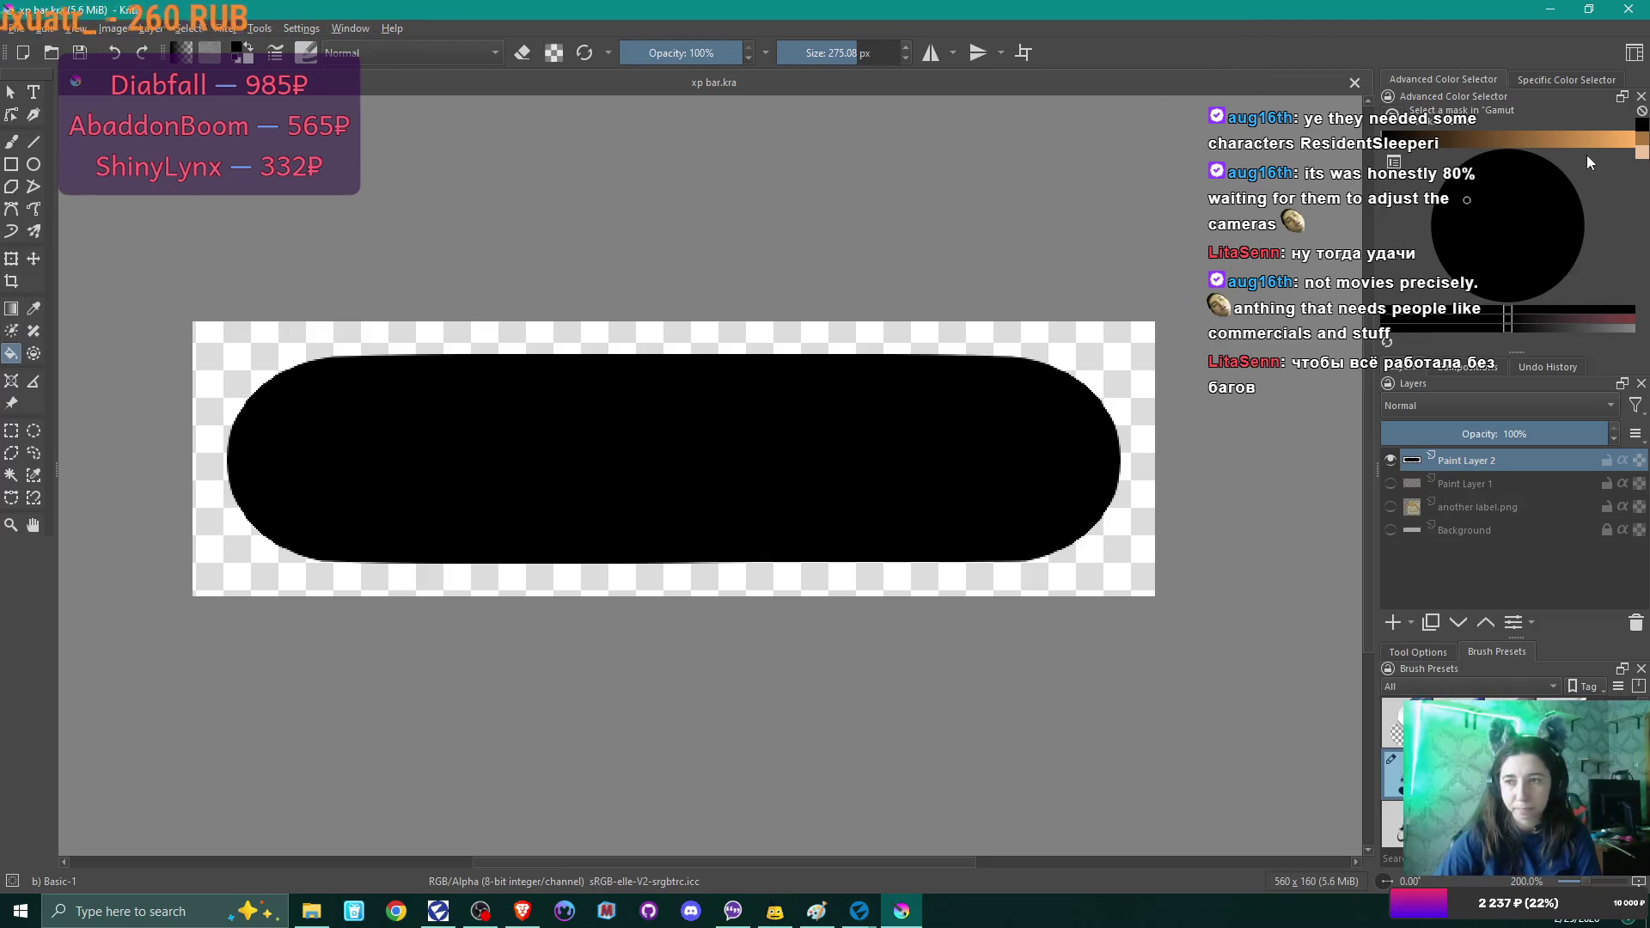
# Fill the capsule with a warm brown picked in the Advanced Color Selector.
pyautogui.click(1494, 138)
pyautogui.moveTo(1494, 136)
pyautogui.mouseDown()
pyautogui.moveTo(1602, 135)
pyautogui.moveTo(1578, 135)
pyautogui.mouseUp()
pyautogui.click(837, 475)
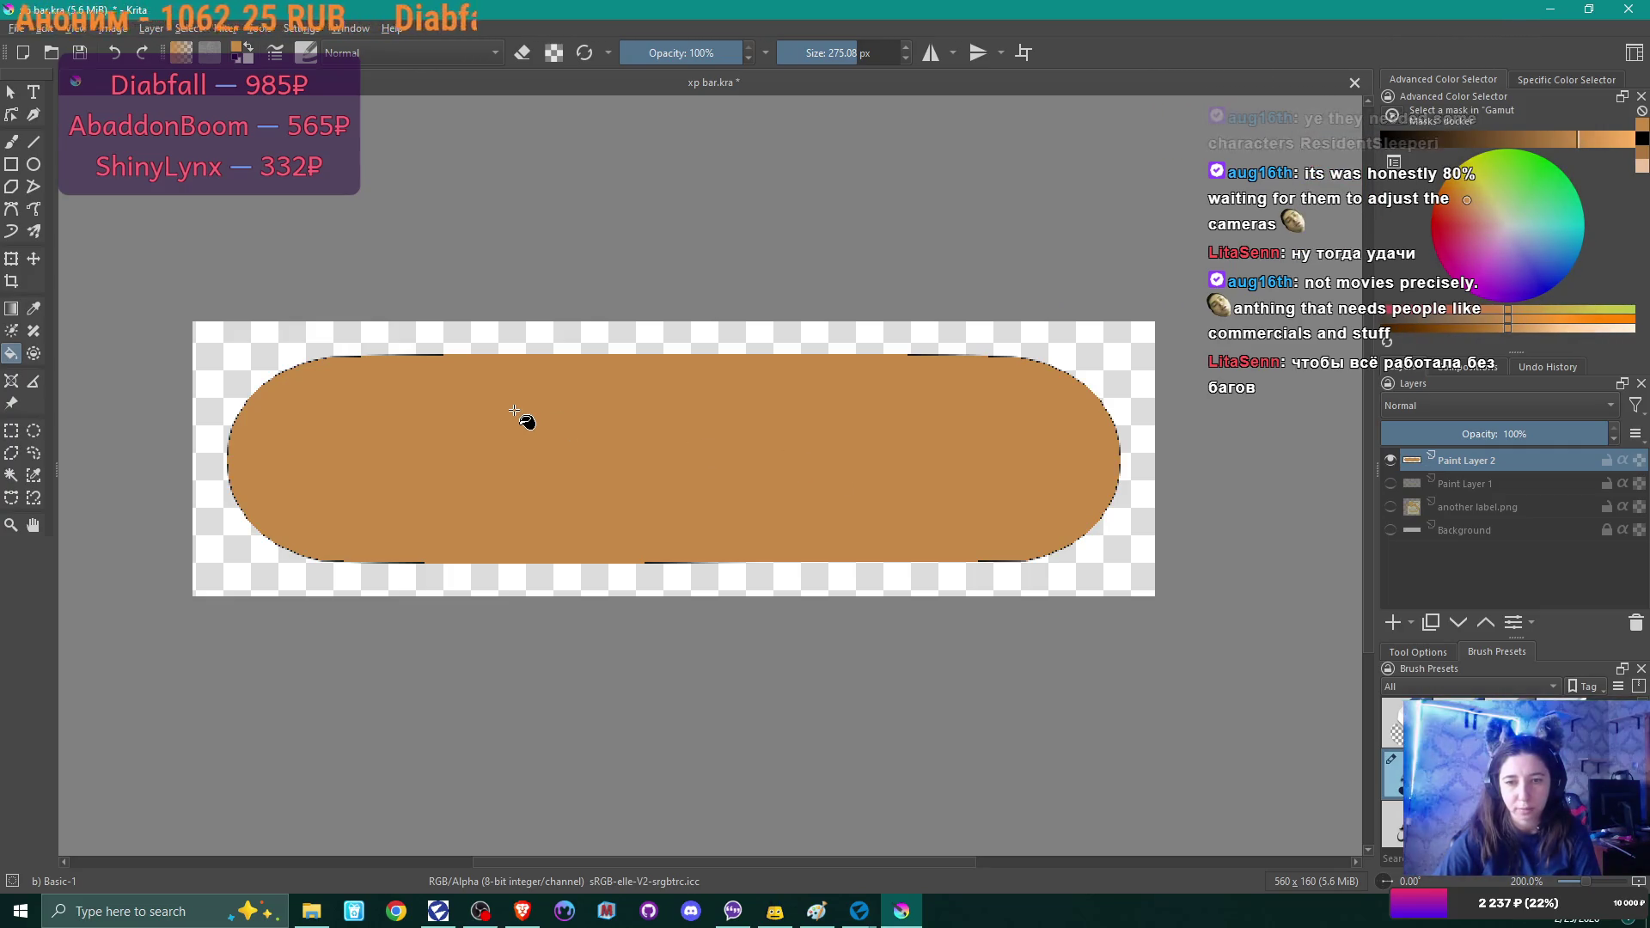
# Start an export under the suggested name, then cancel it as the wrong file.
pyautogui.click(15, 28)
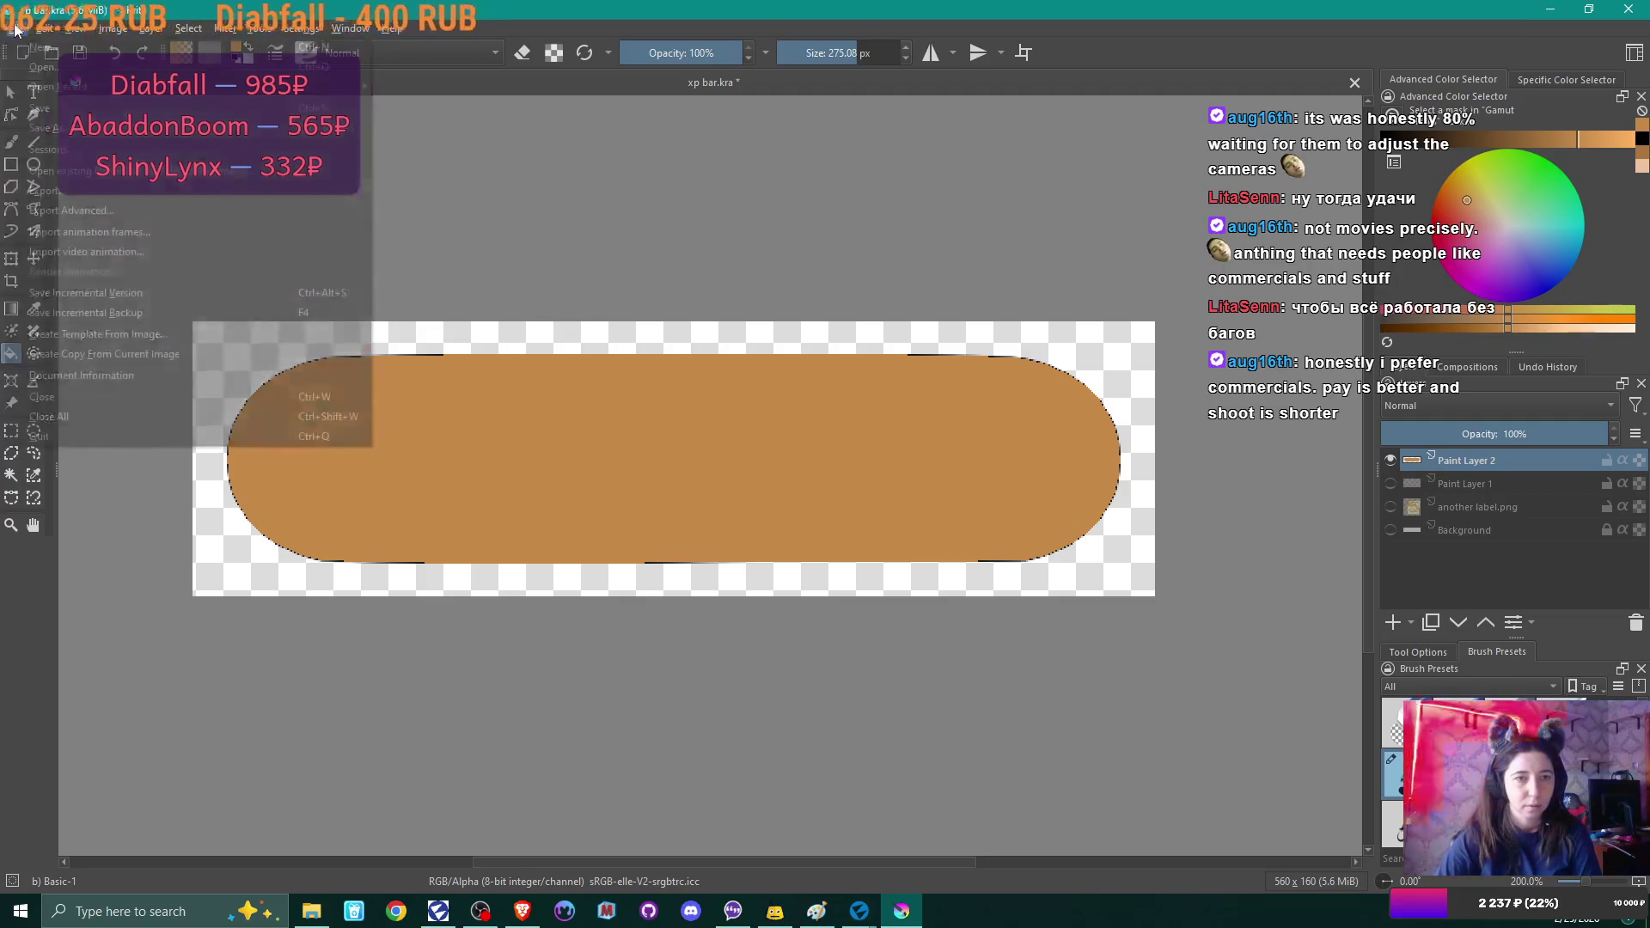
pyautogui.click(81, 193)
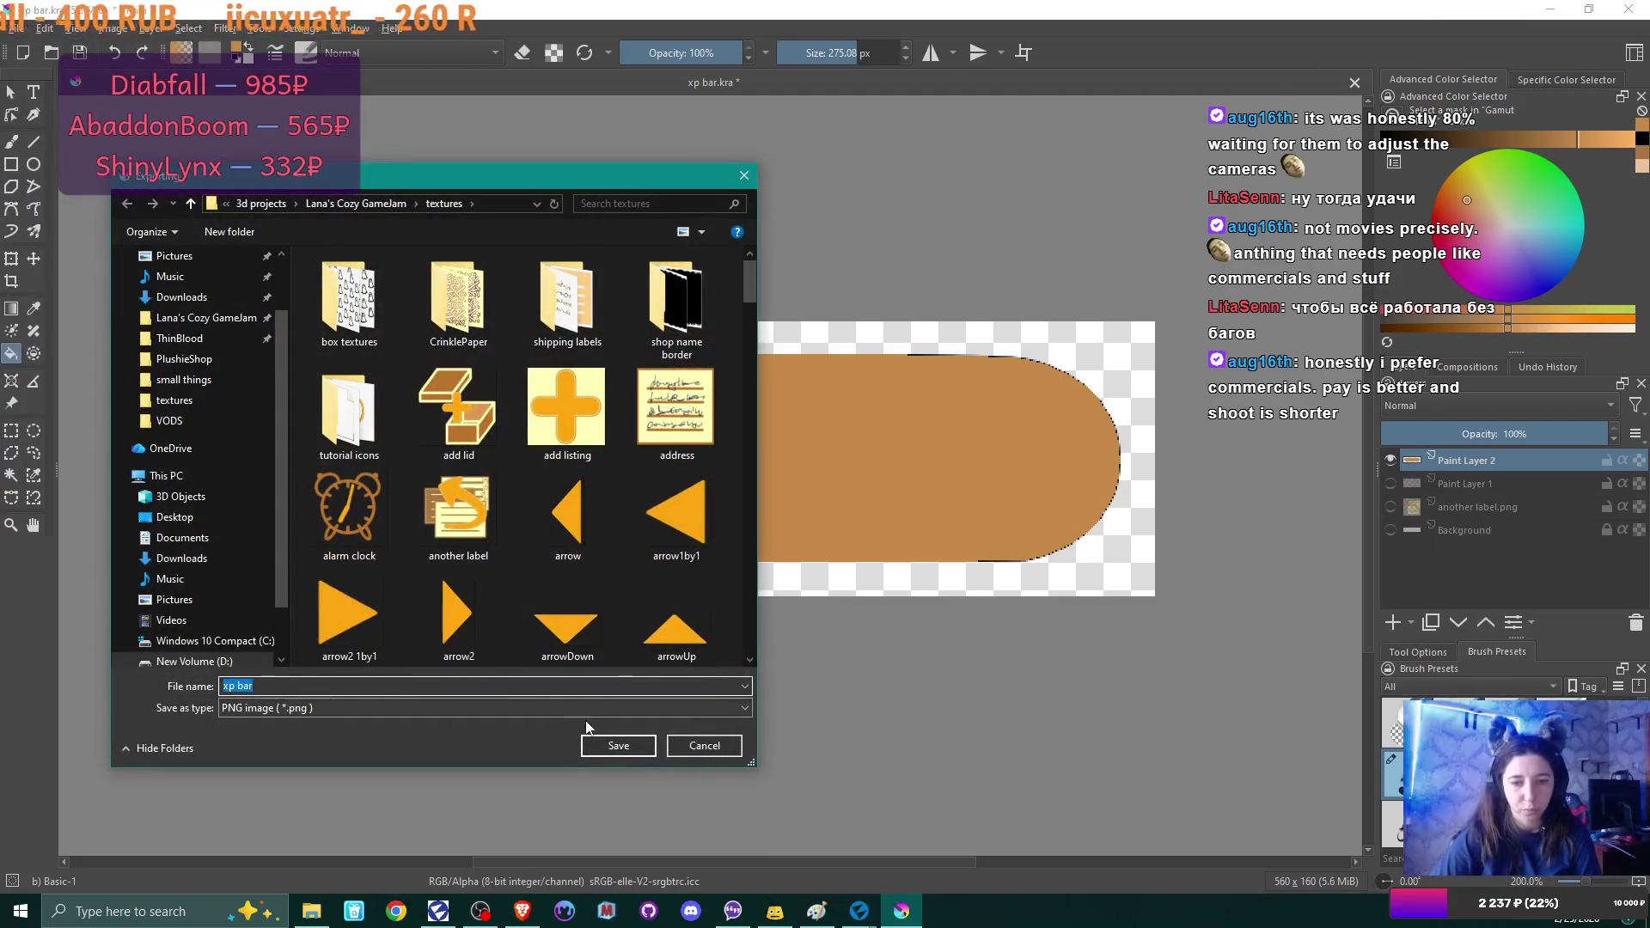
pyautogui.click(643, 746)
pyautogui.click(867, 456)
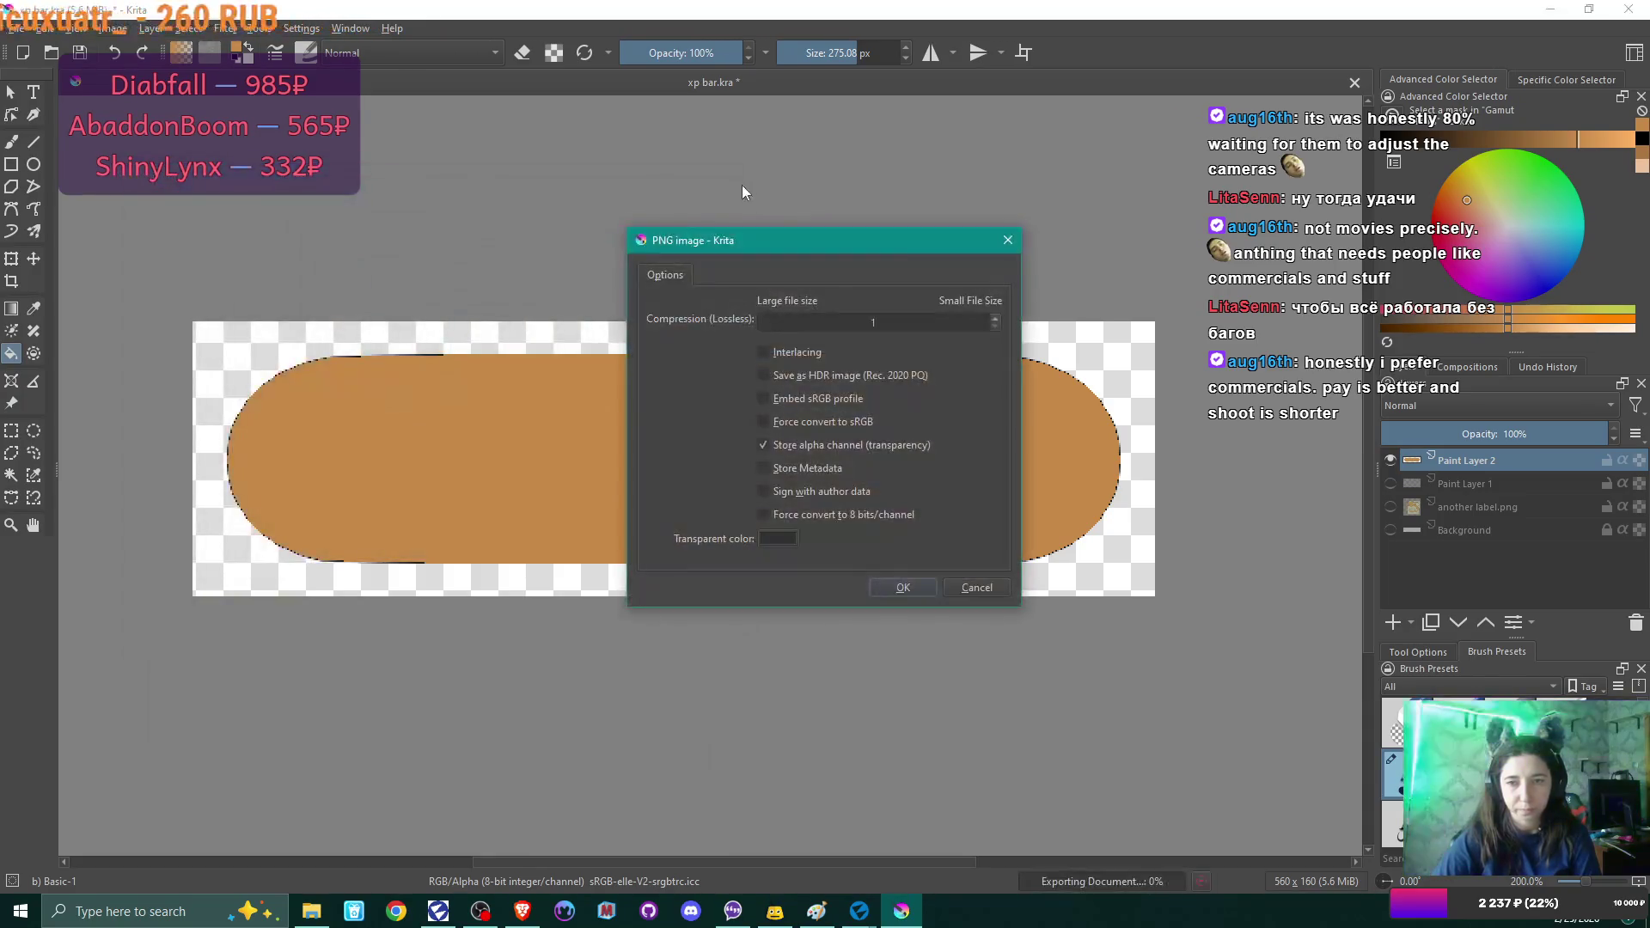
pyautogui.click(992, 588)
# Re-export the image over xp bar progress.png, confirm the replacement, and switch to Flax Editor.
pyautogui.click(16, 27)
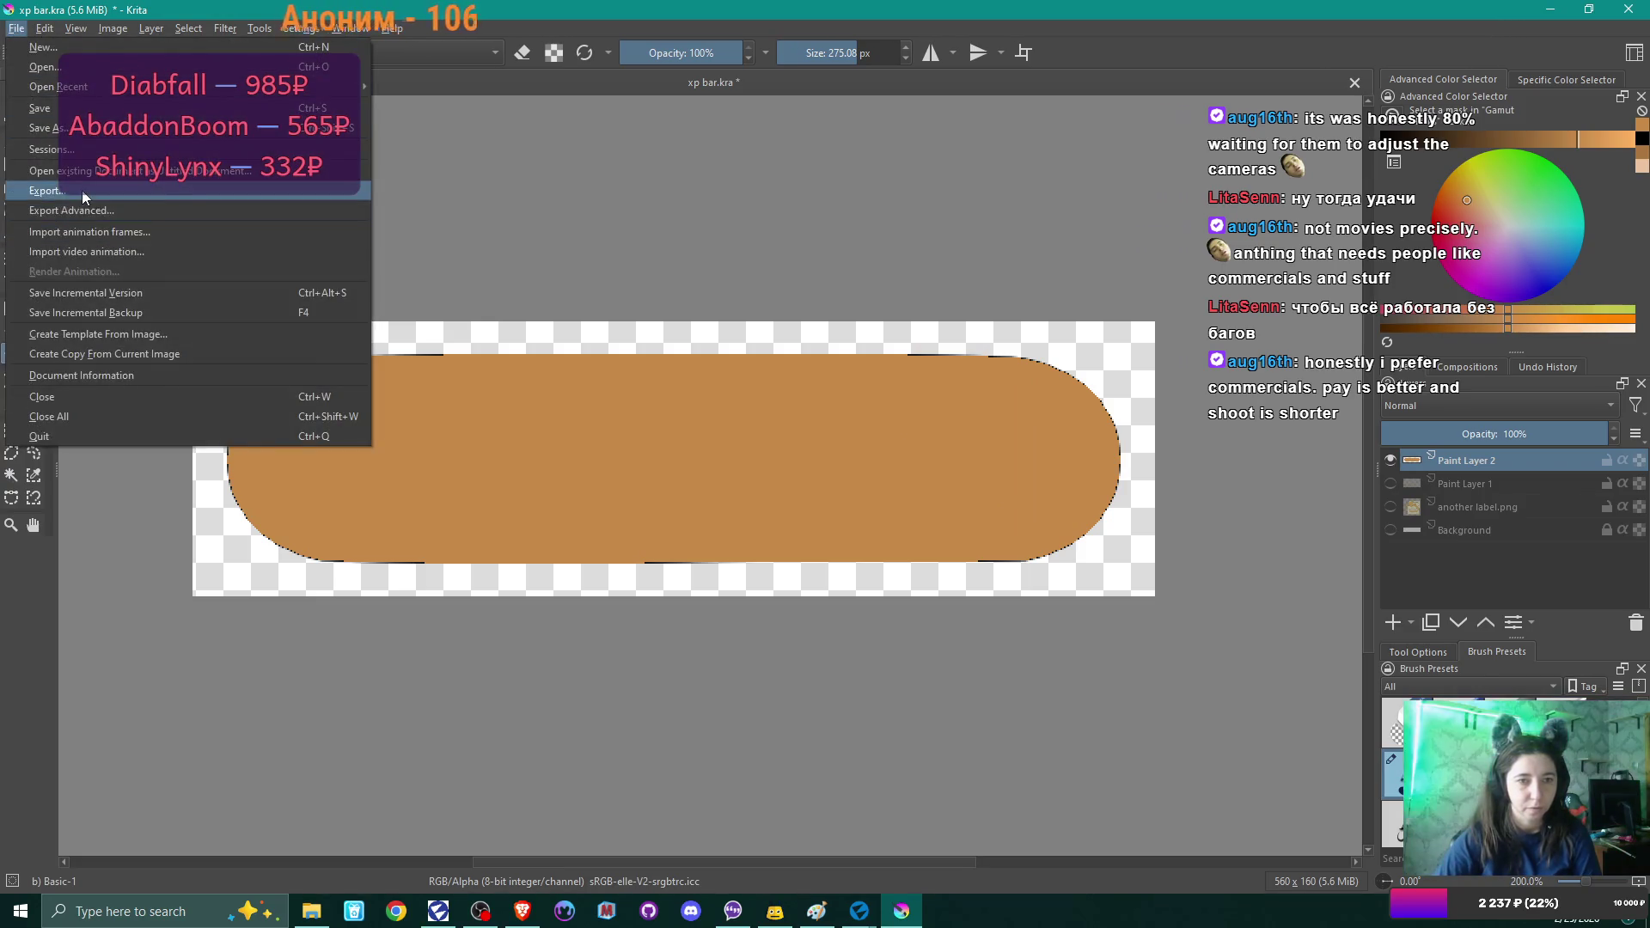
pyautogui.click(84, 195)
pyautogui.scroll(-15, 740, 490)
pyautogui.click(481, 636)
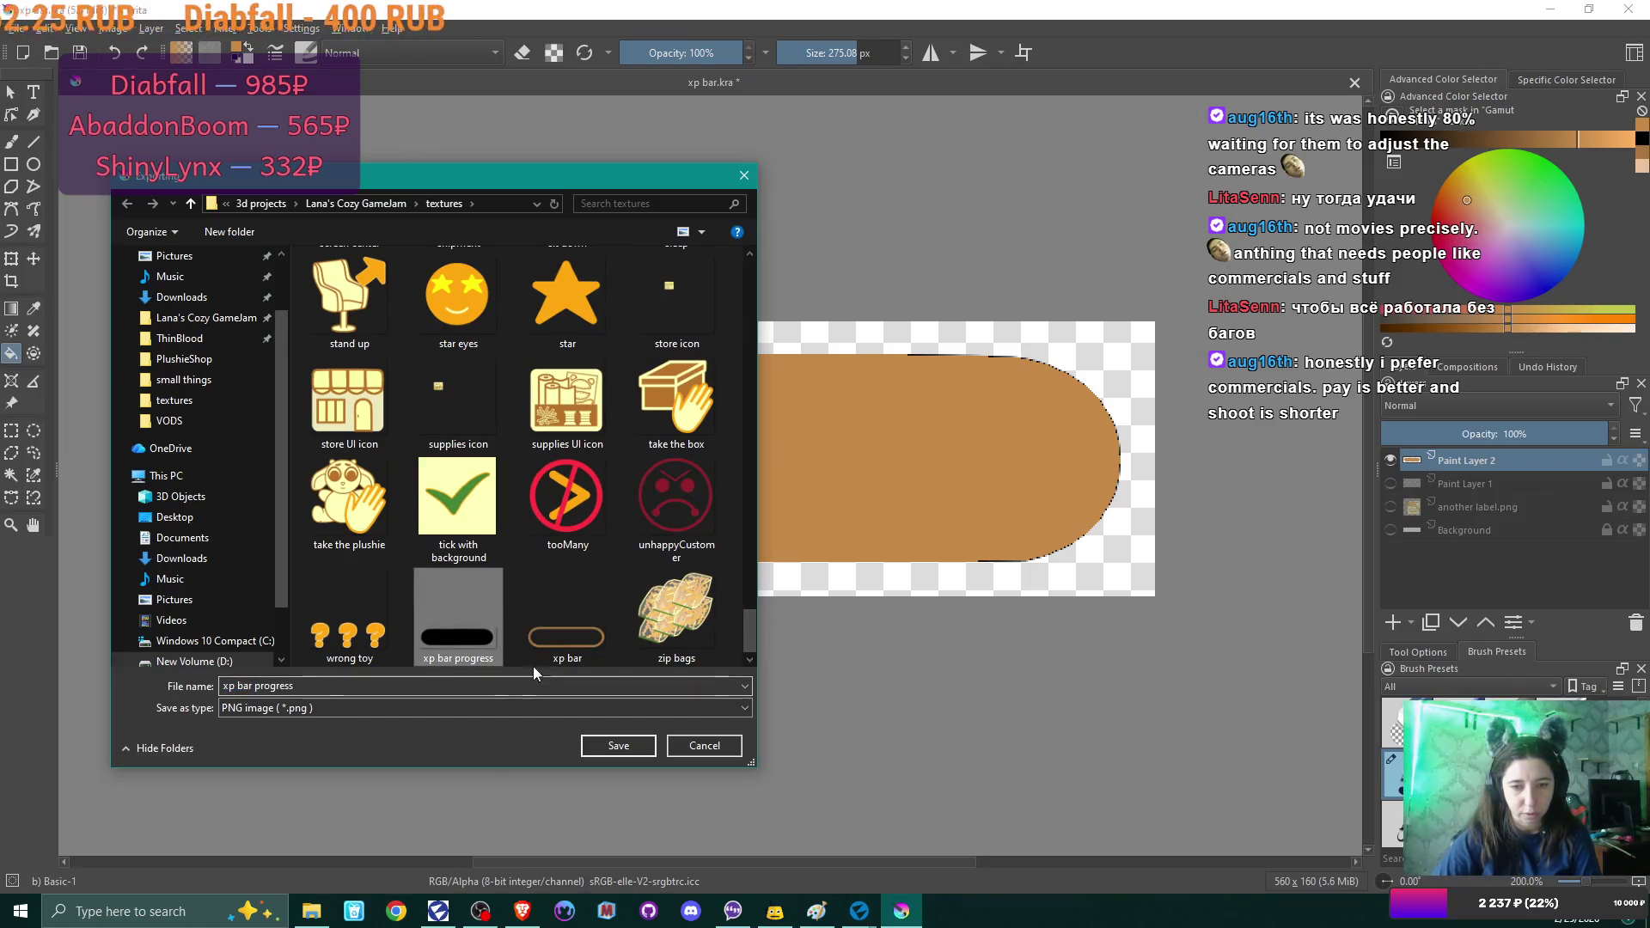
pyautogui.click(618, 745)
pyautogui.click(856, 457)
pyautogui.hotkey('alt', 'Tab')
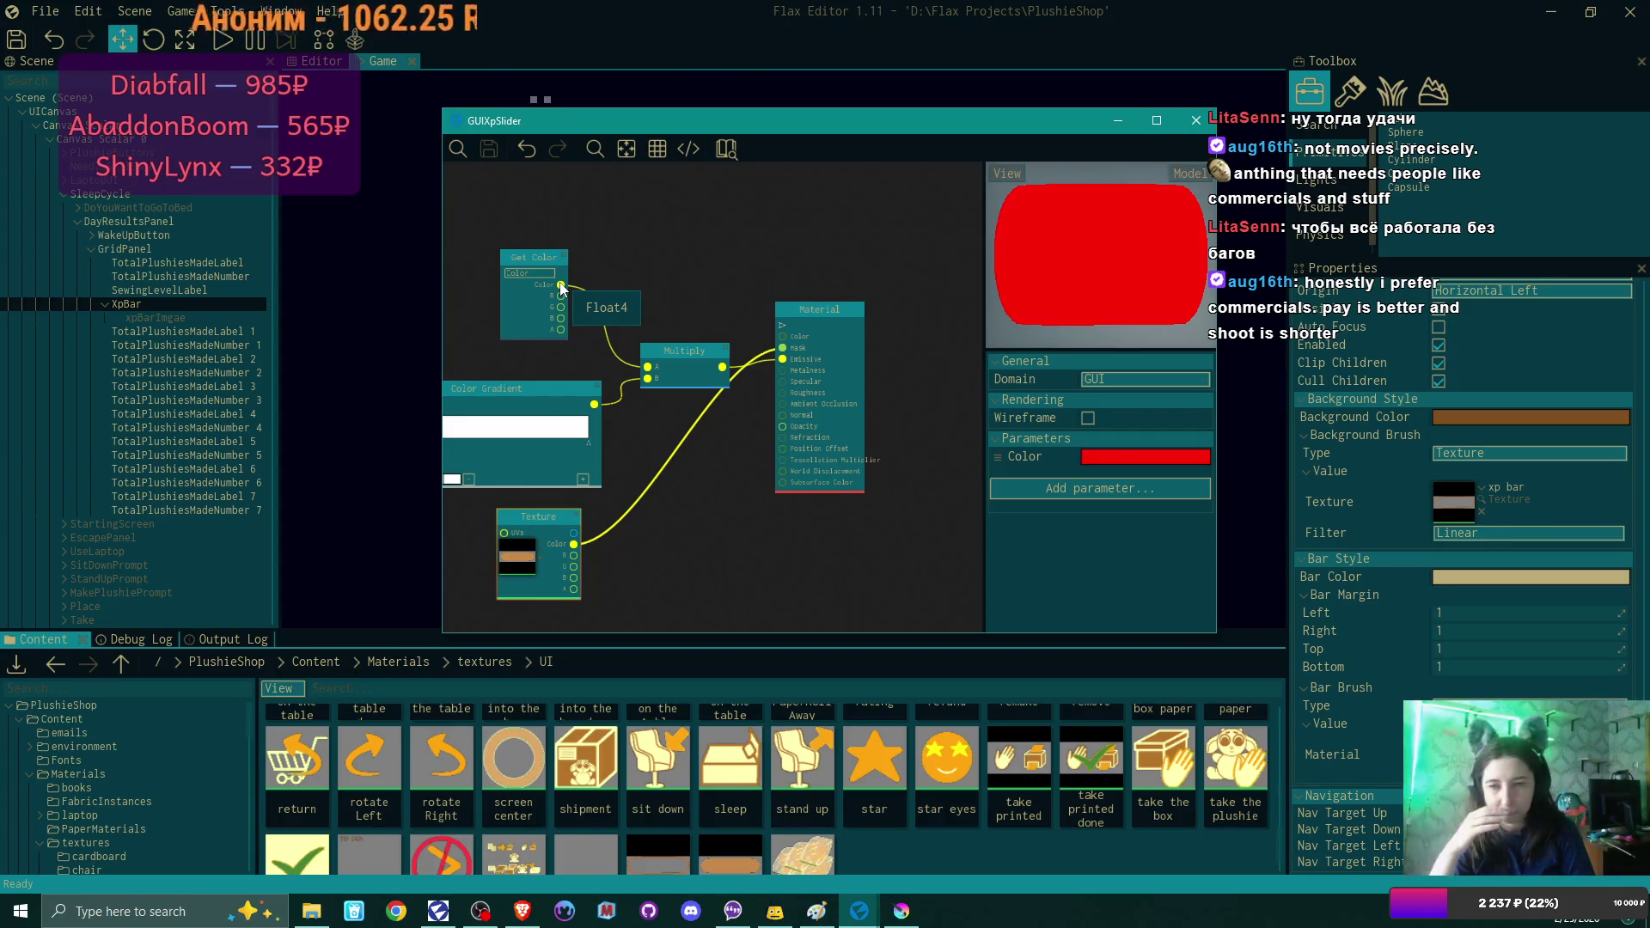
# Move the Multiply node up, check the Color parameter's colour, and delete the Get Color node.
pyautogui.moveTo(673, 348); pyautogui.dragTo(675, 324)
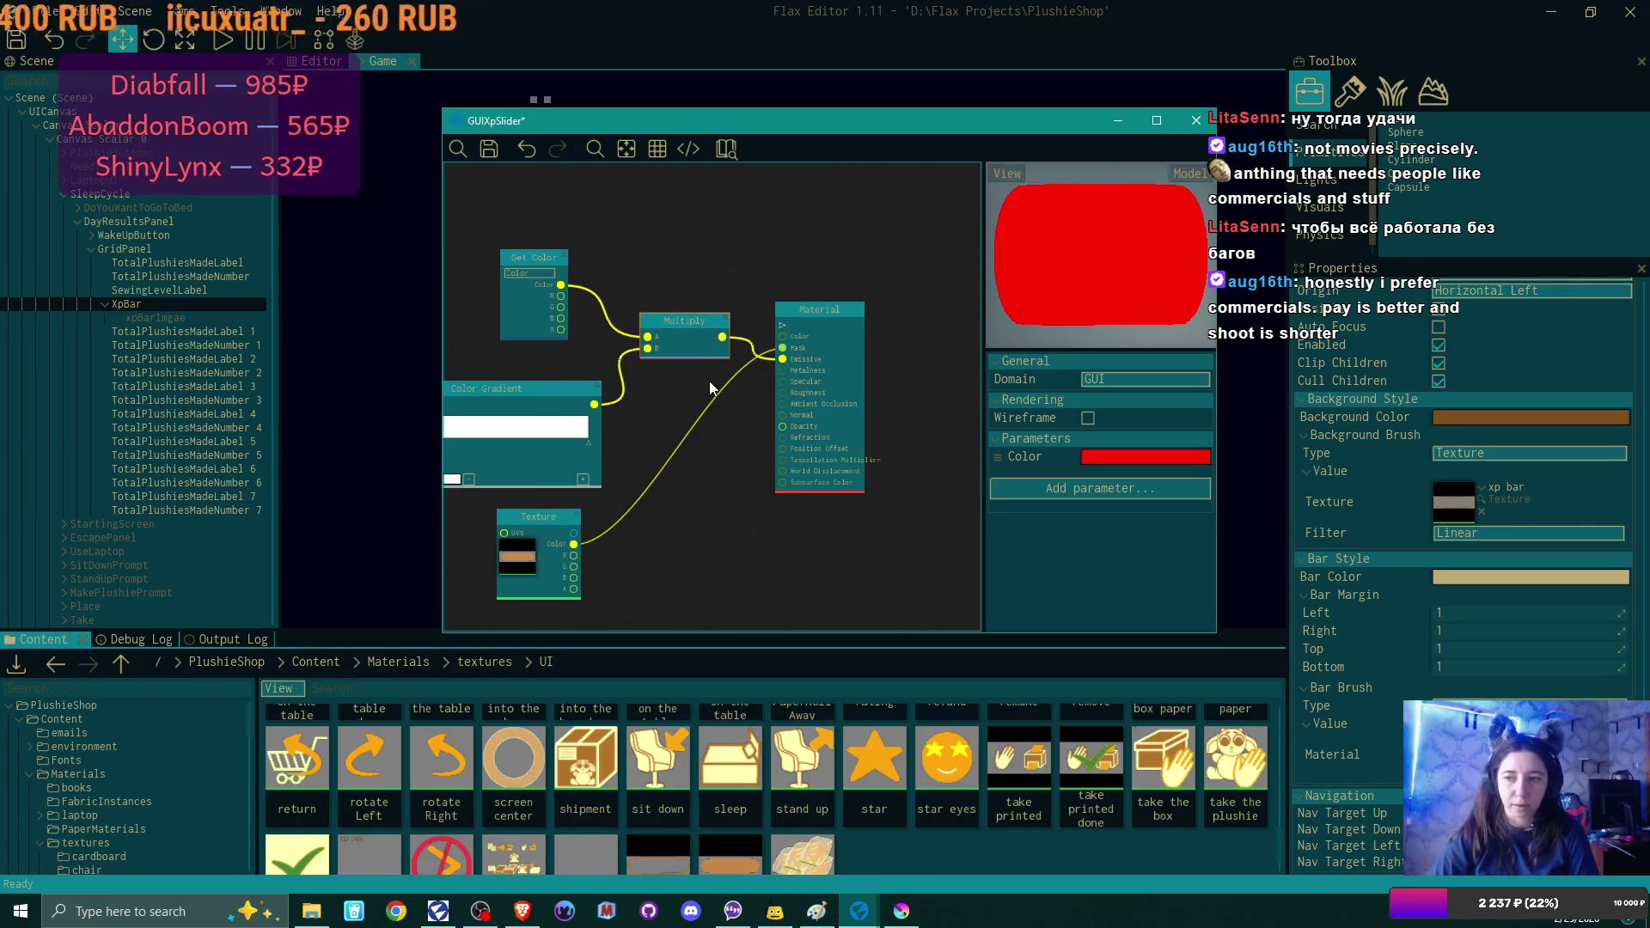
pyautogui.click(1128, 458)
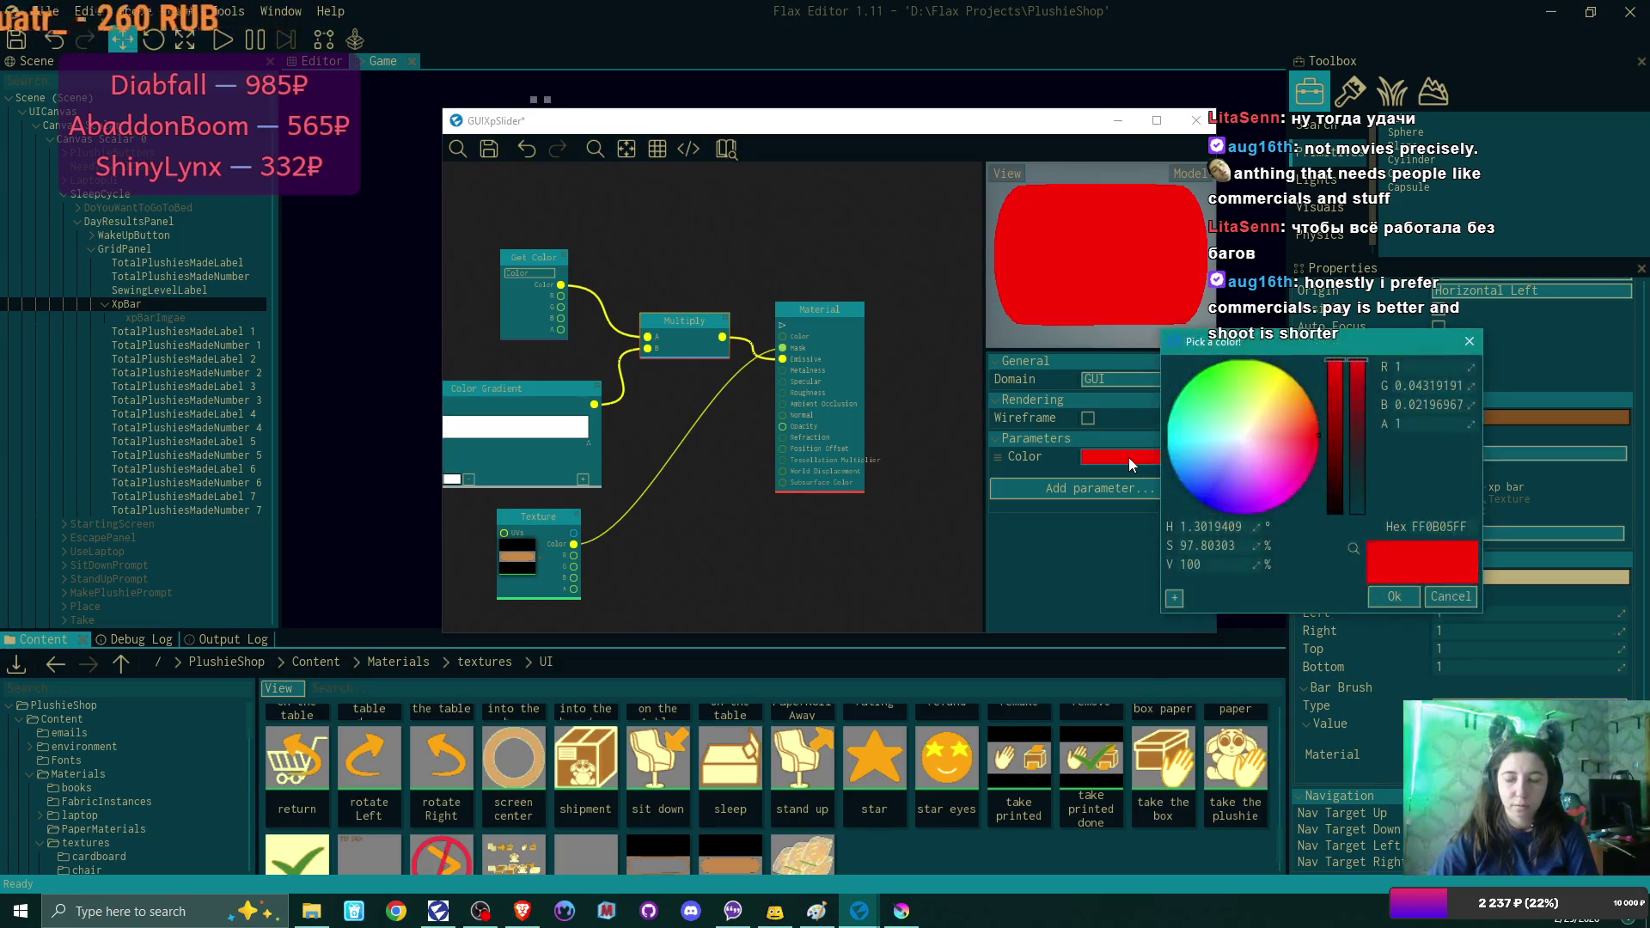
pyautogui.press('Escape')
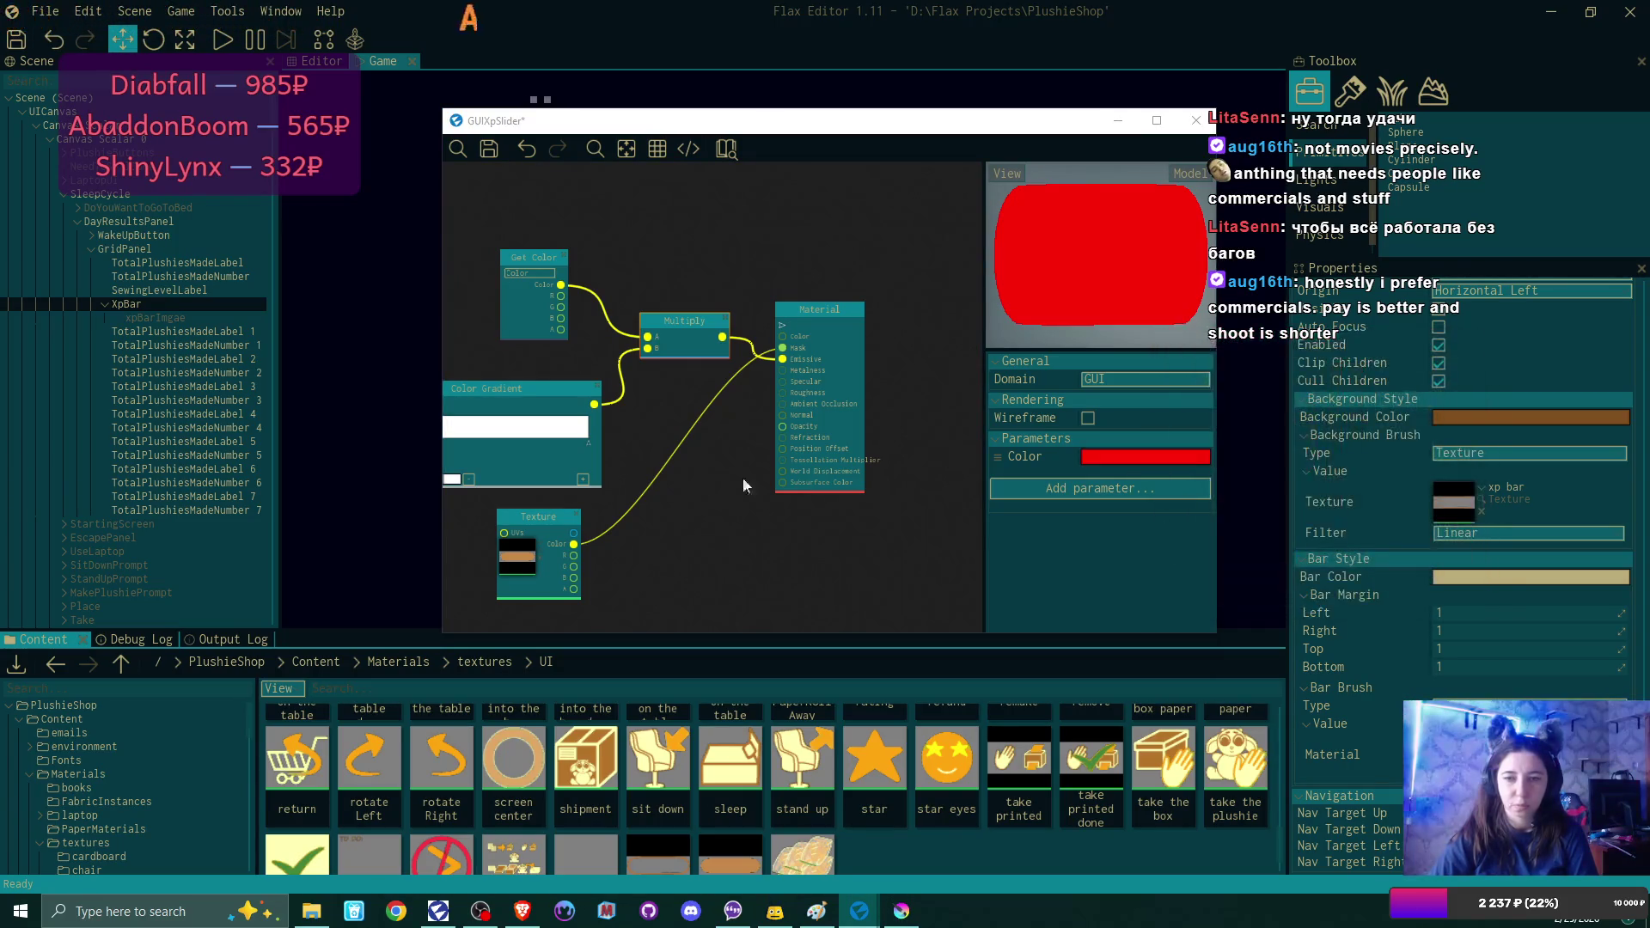
pyautogui.moveTo(696, 272); pyautogui.dragTo(842, 277)
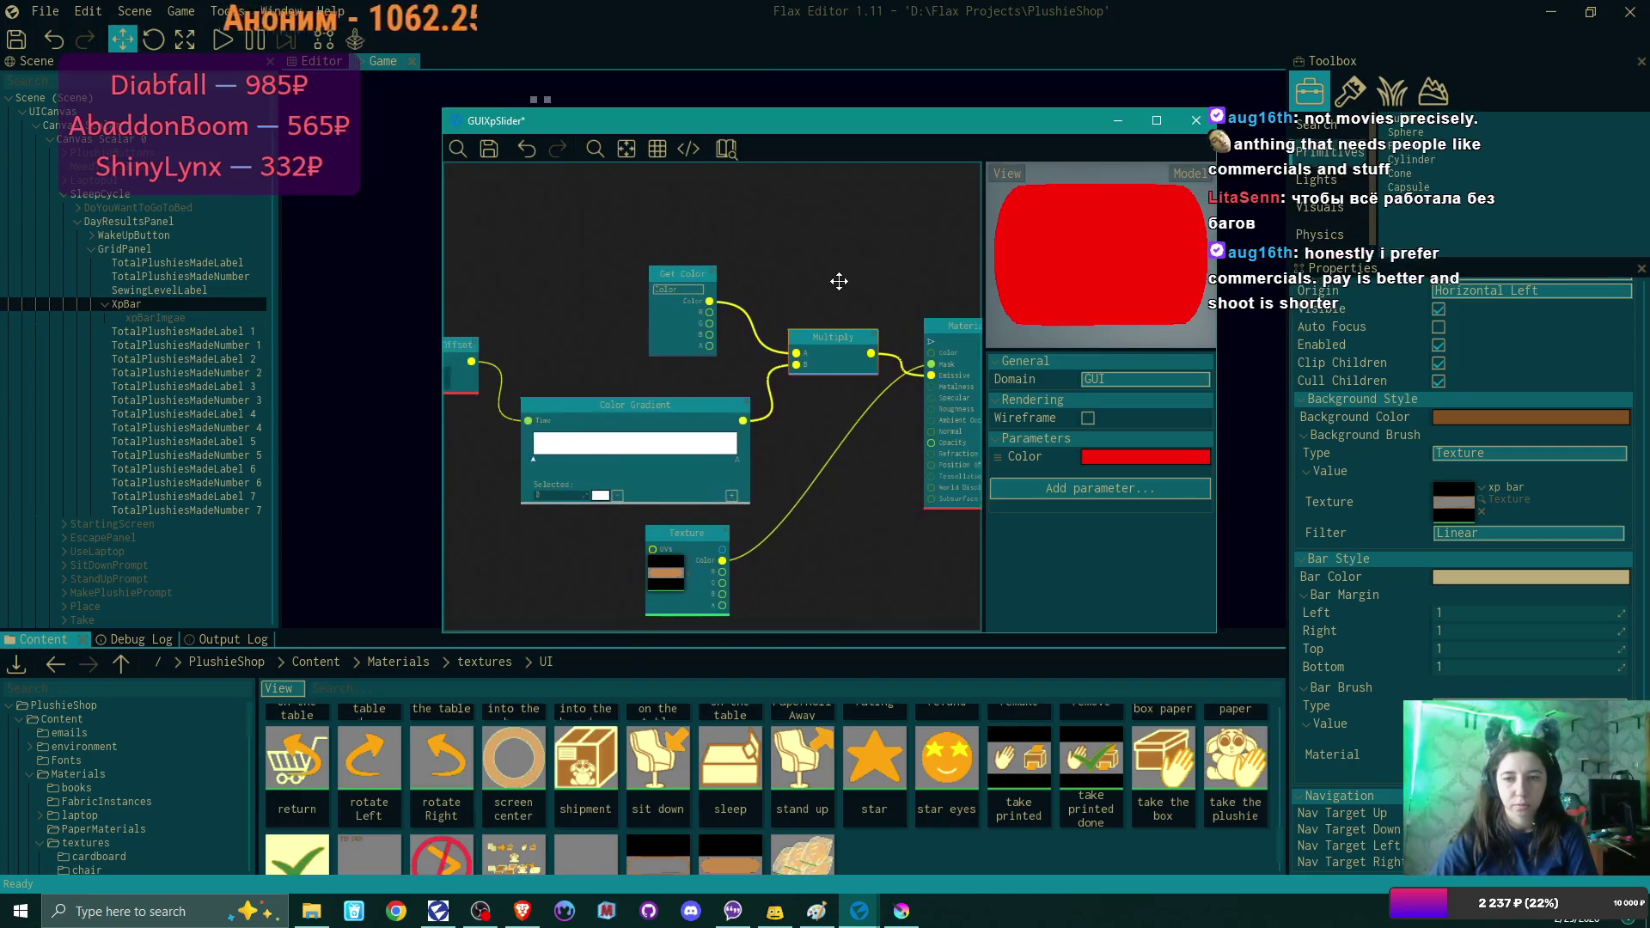
pyautogui.press('Delete')
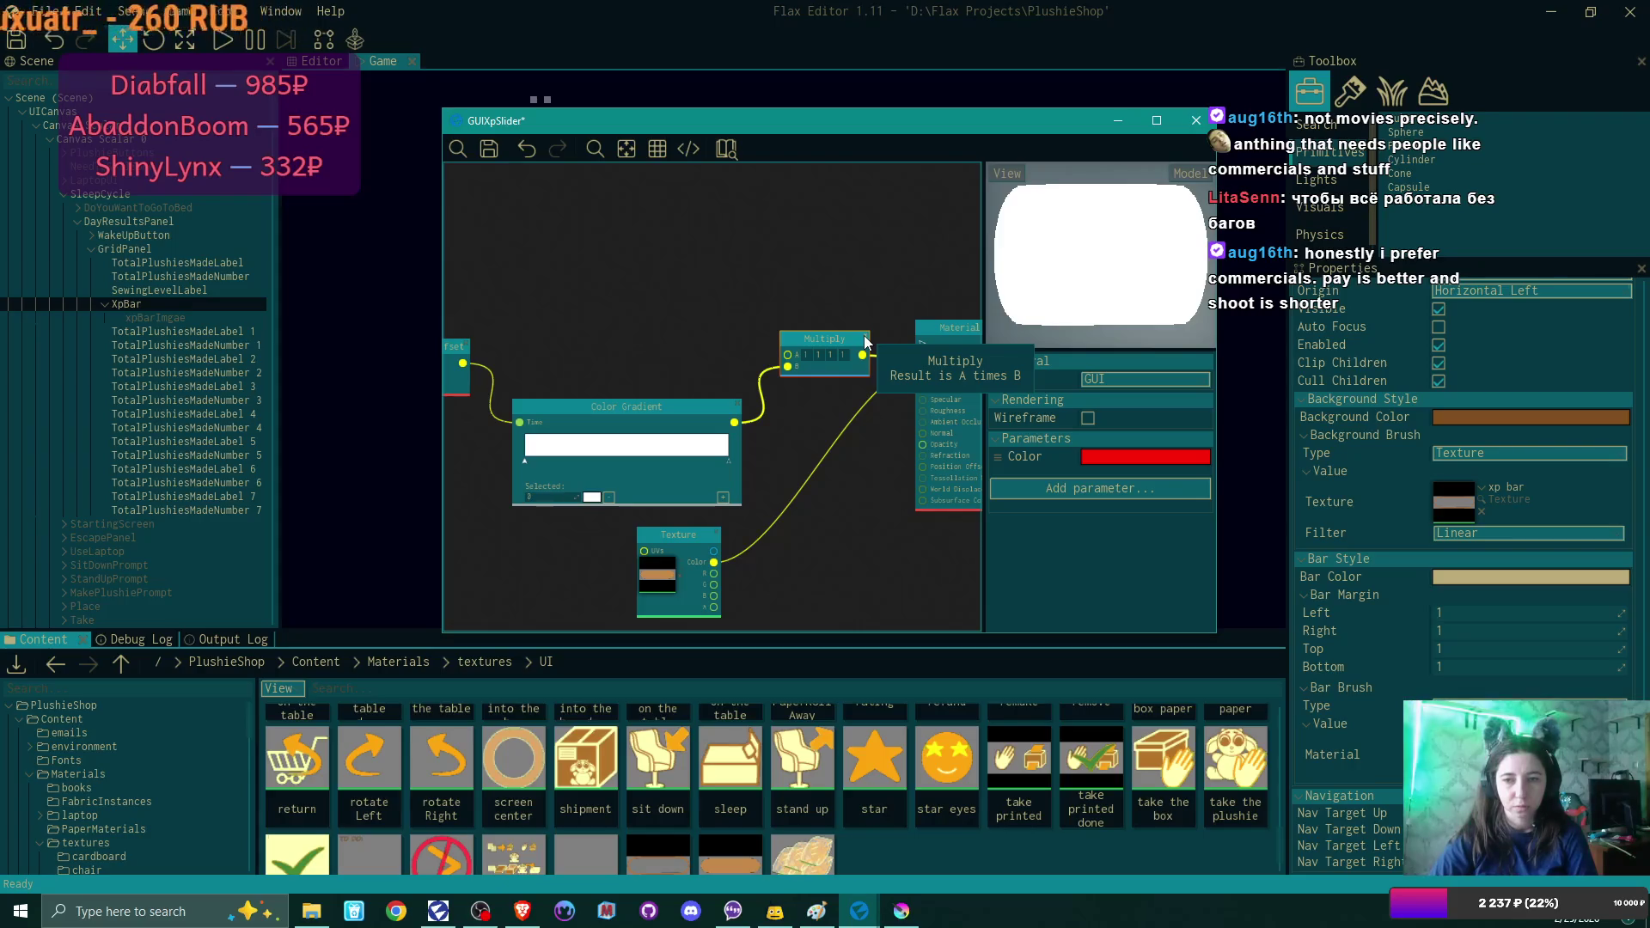
# Shift the Material, Multiply and Color Gradient nodes left and wire UV Tiling & Offset into Multiply A.
pyautogui.moveTo(847, 451)
pyautogui.mouseDown()
pyautogui.moveTo(797, 478)
pyautogui.moveTo(885, 504)
pyautogui.moveTo(920, 442)
pyautogui.moveTo(832, 436)
pyautogui.mouseUp()
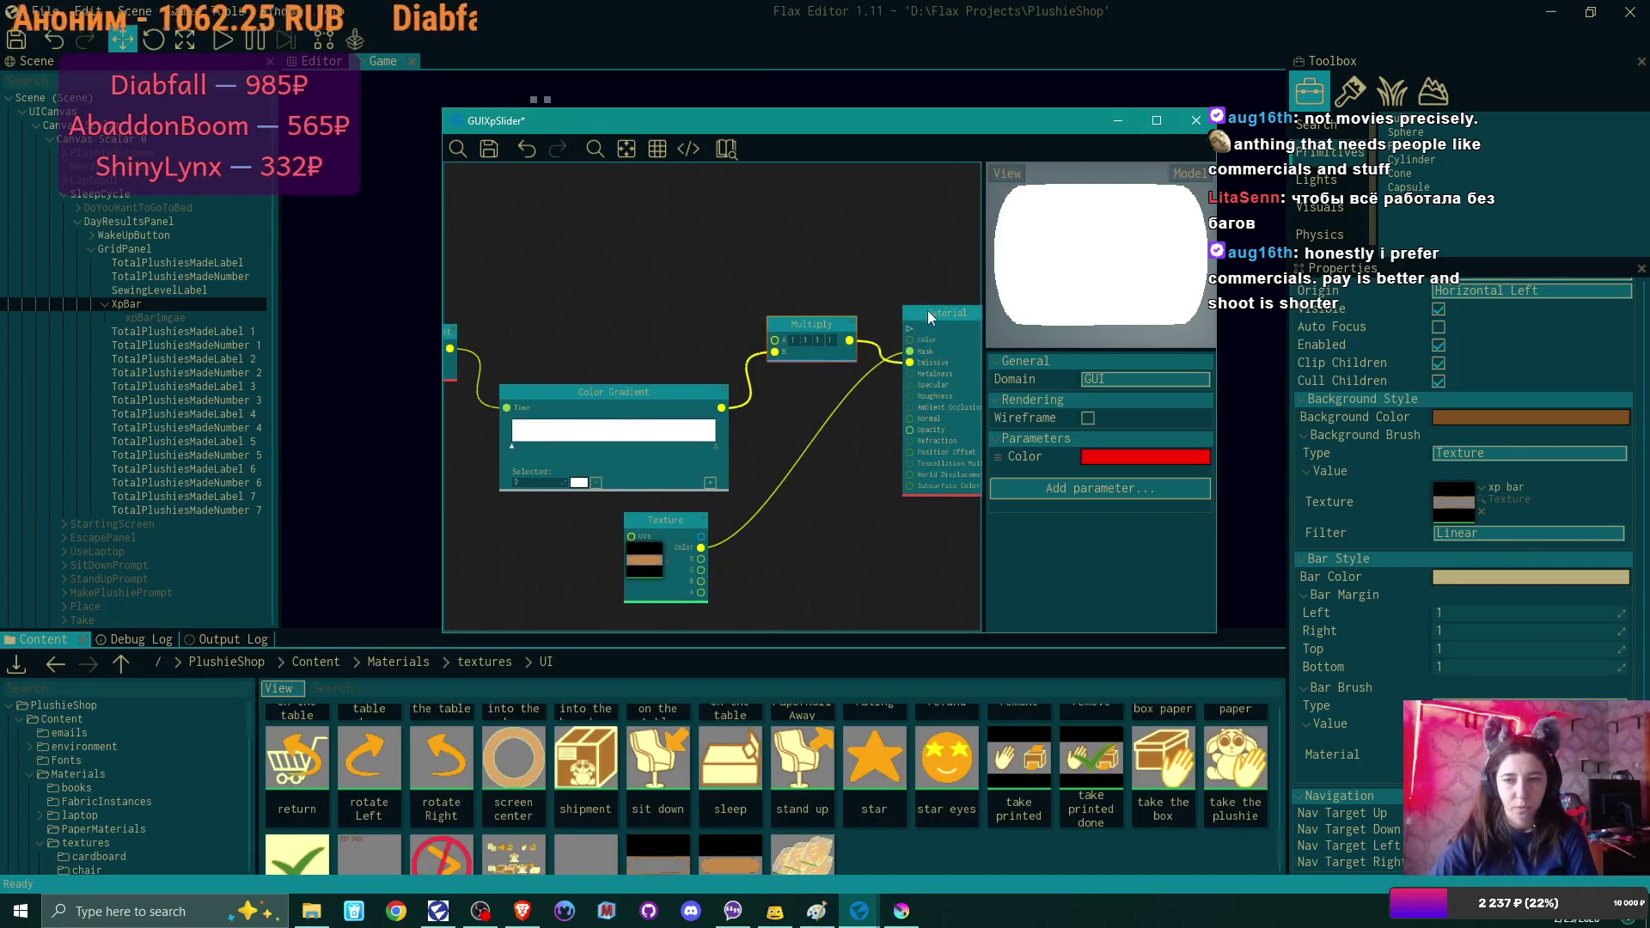
pyautogui.moveTo(927, 312); pyautogui.dragTo(905, 322)
pyautogui.moveTo(802, 326)
pyautogui.mouseDown()
pyautogui.moveTo(761, 335)
pyautogui.moveTo(778, 336)
pyautogui.mouseUp()
pyautogui.moveTo(653, 388); pyautogui.dragTo(627, 402)
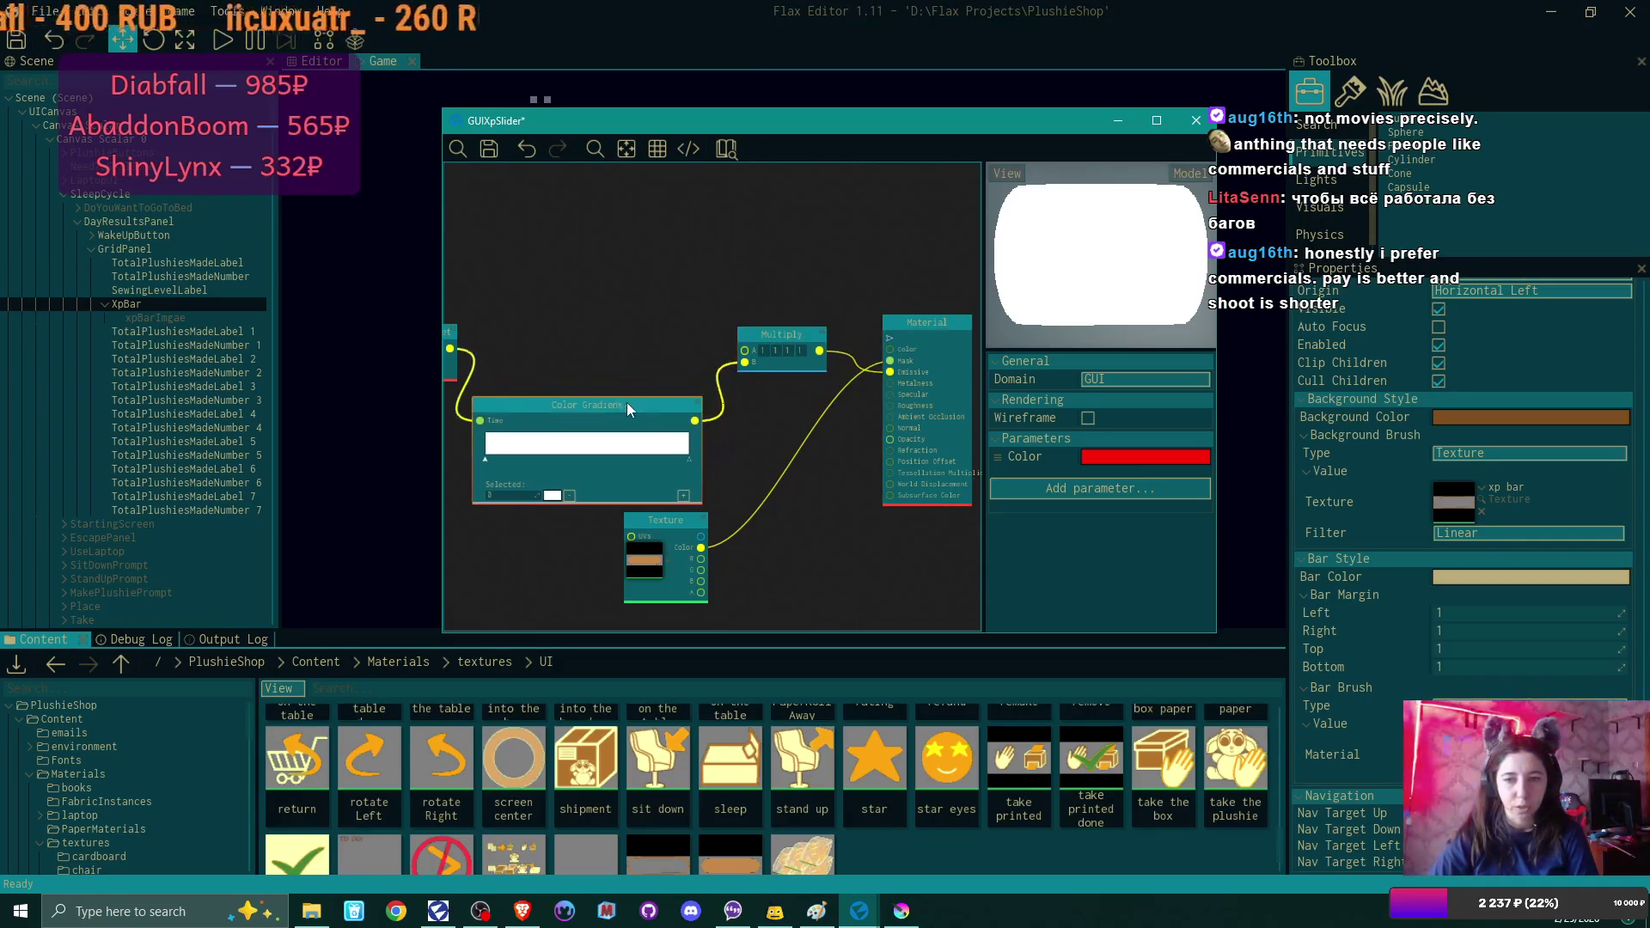
pyautogui.moveTo(450, 348)
pyautogui.mouseDown()
pyautogui.moveTo(684, 378)
pyautogui.moveTo(737, 368)
pyautogui.mouseUp()
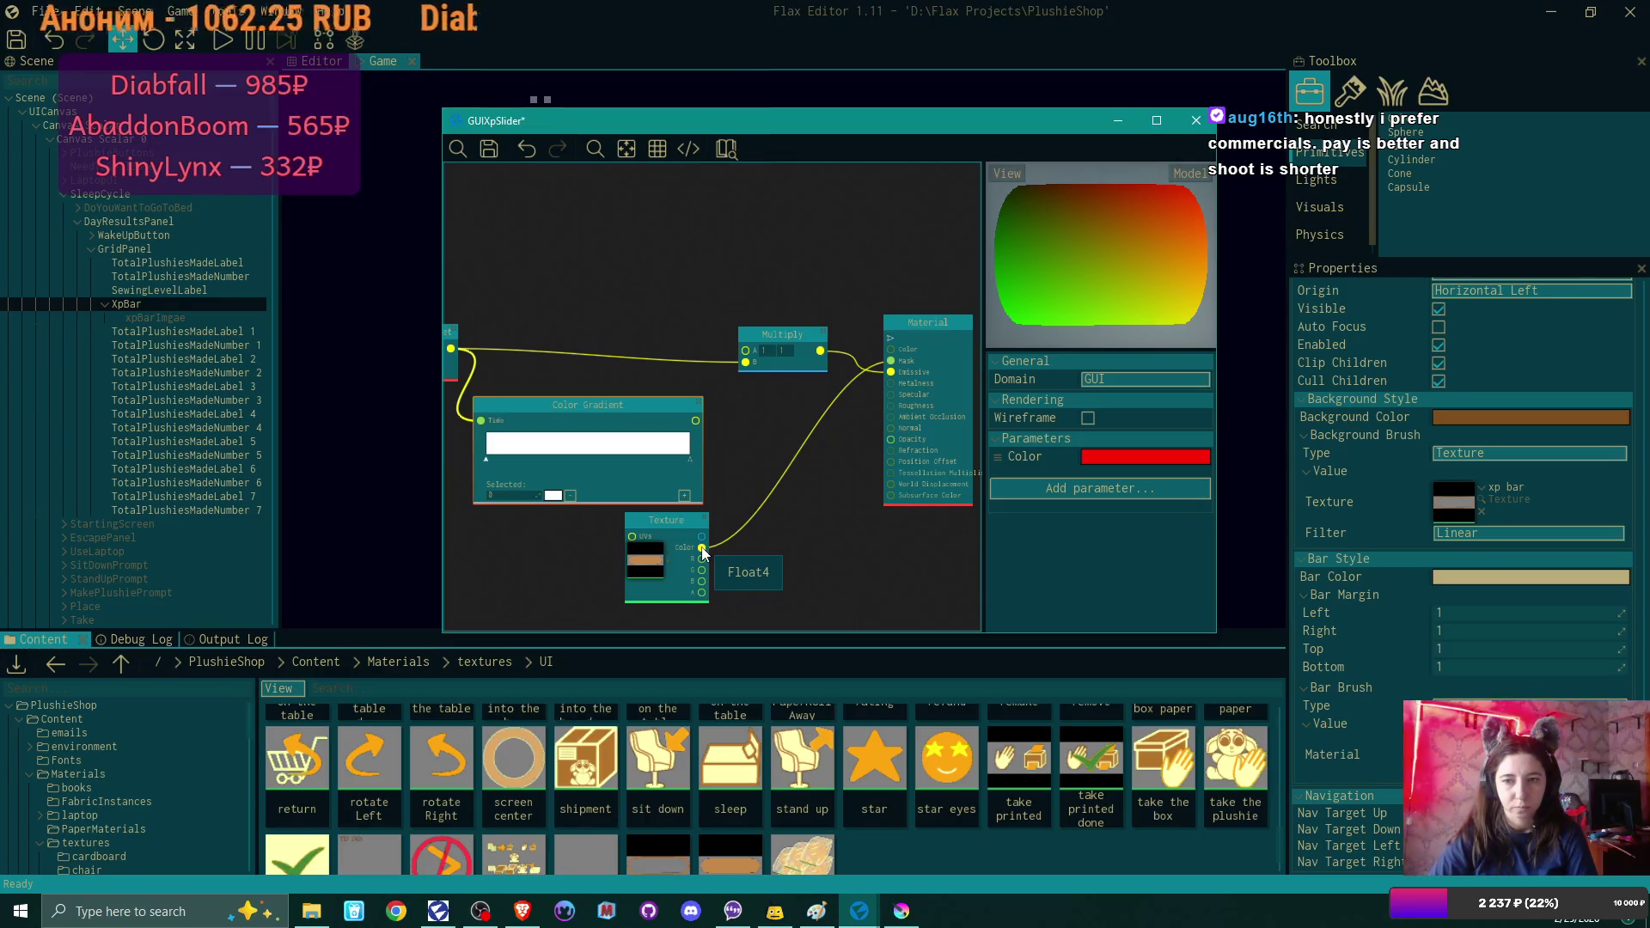
pyautogui.moveTo(615, 246)
pyautogui.mouseDown()
pyautogui.moveTo(748, 240)
pyautogui.moveTo(719, 239)
pyautogui.mouseUp()
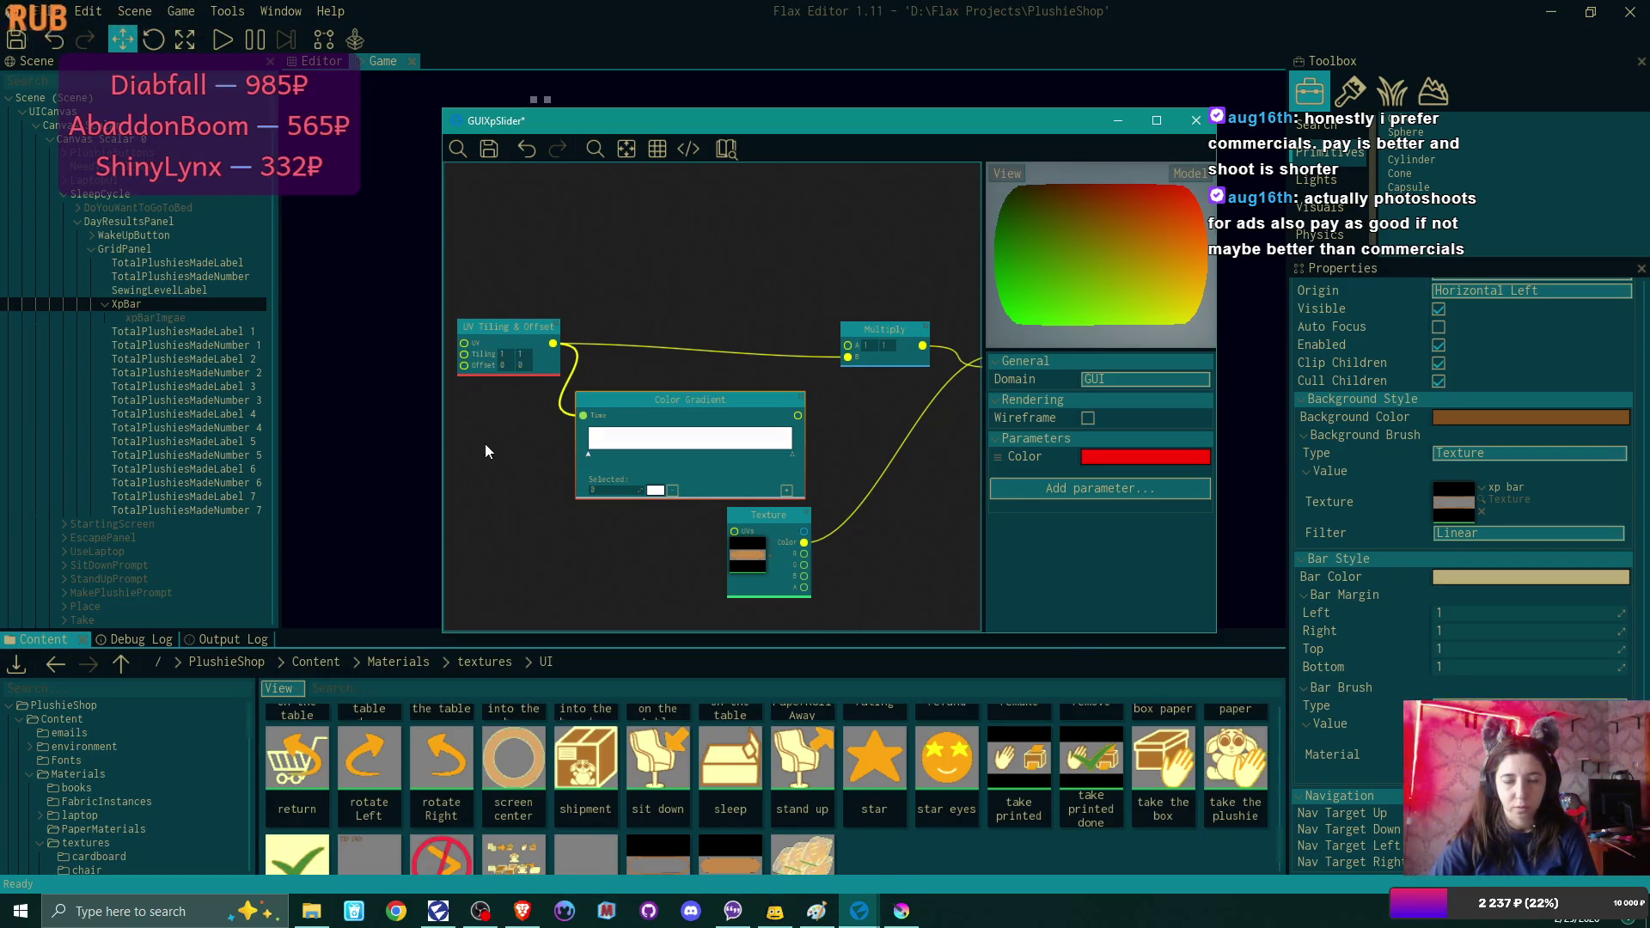
# Add a Texcoords node feeding UV Tiling & Offset's UV input and place it alongside.
pyautogui.moveTo(483, 435); pyautogui.dragTo(756, 449)
pyautogui.moveTo(730, 338); pyautogui.dragTo(674, 379)
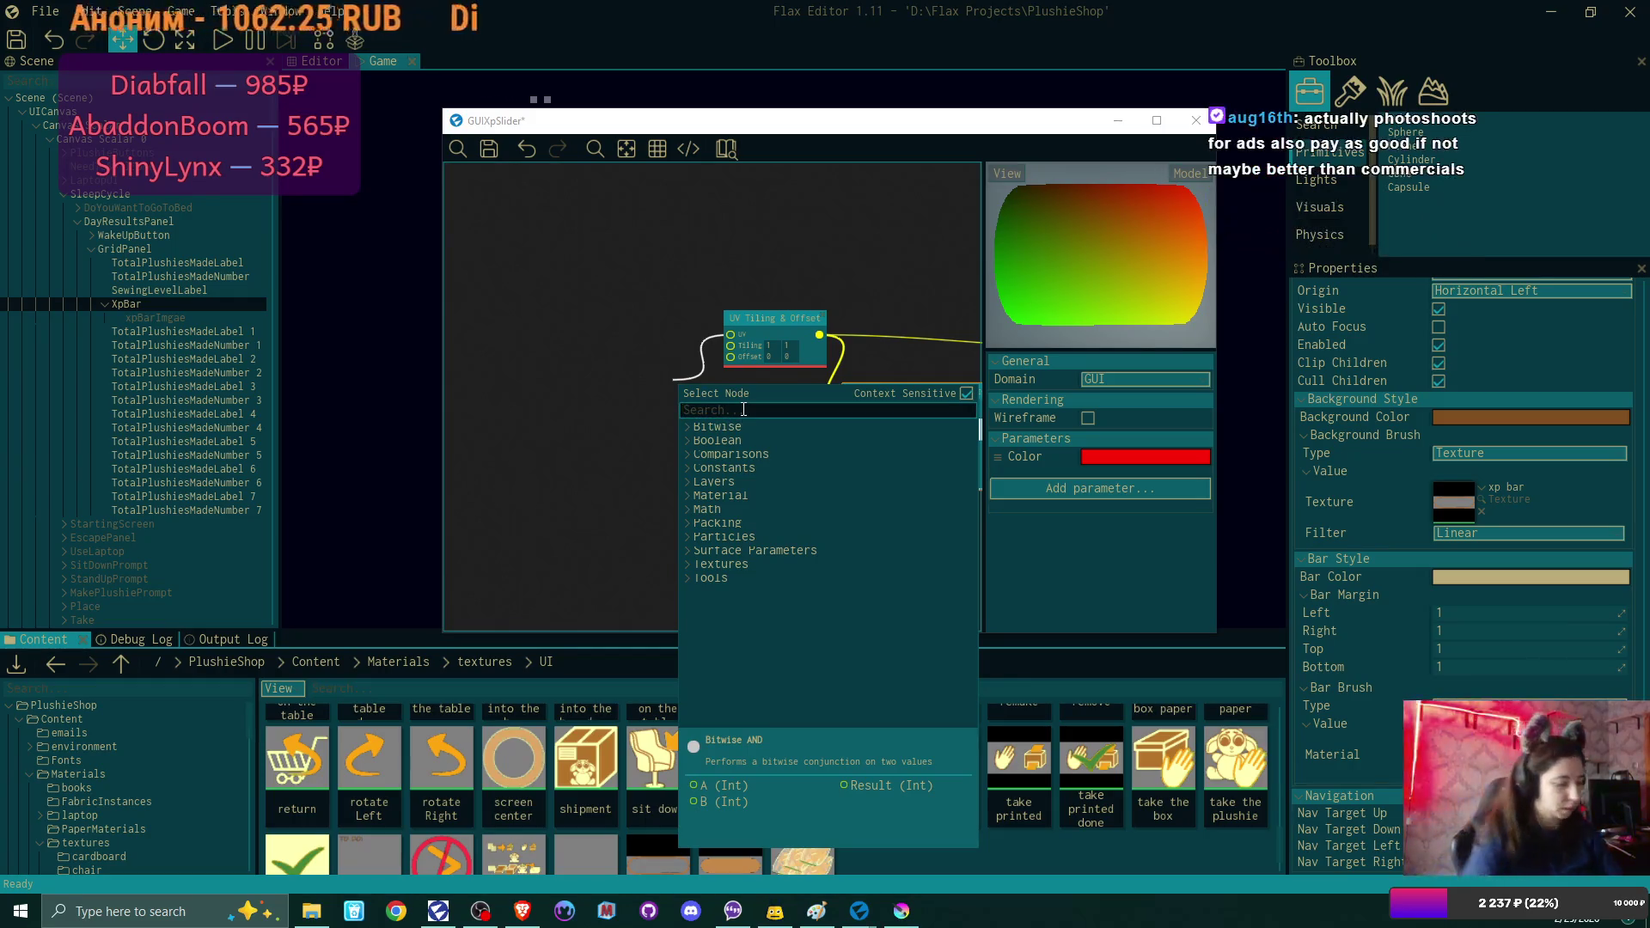
pyautogui.write('uv')
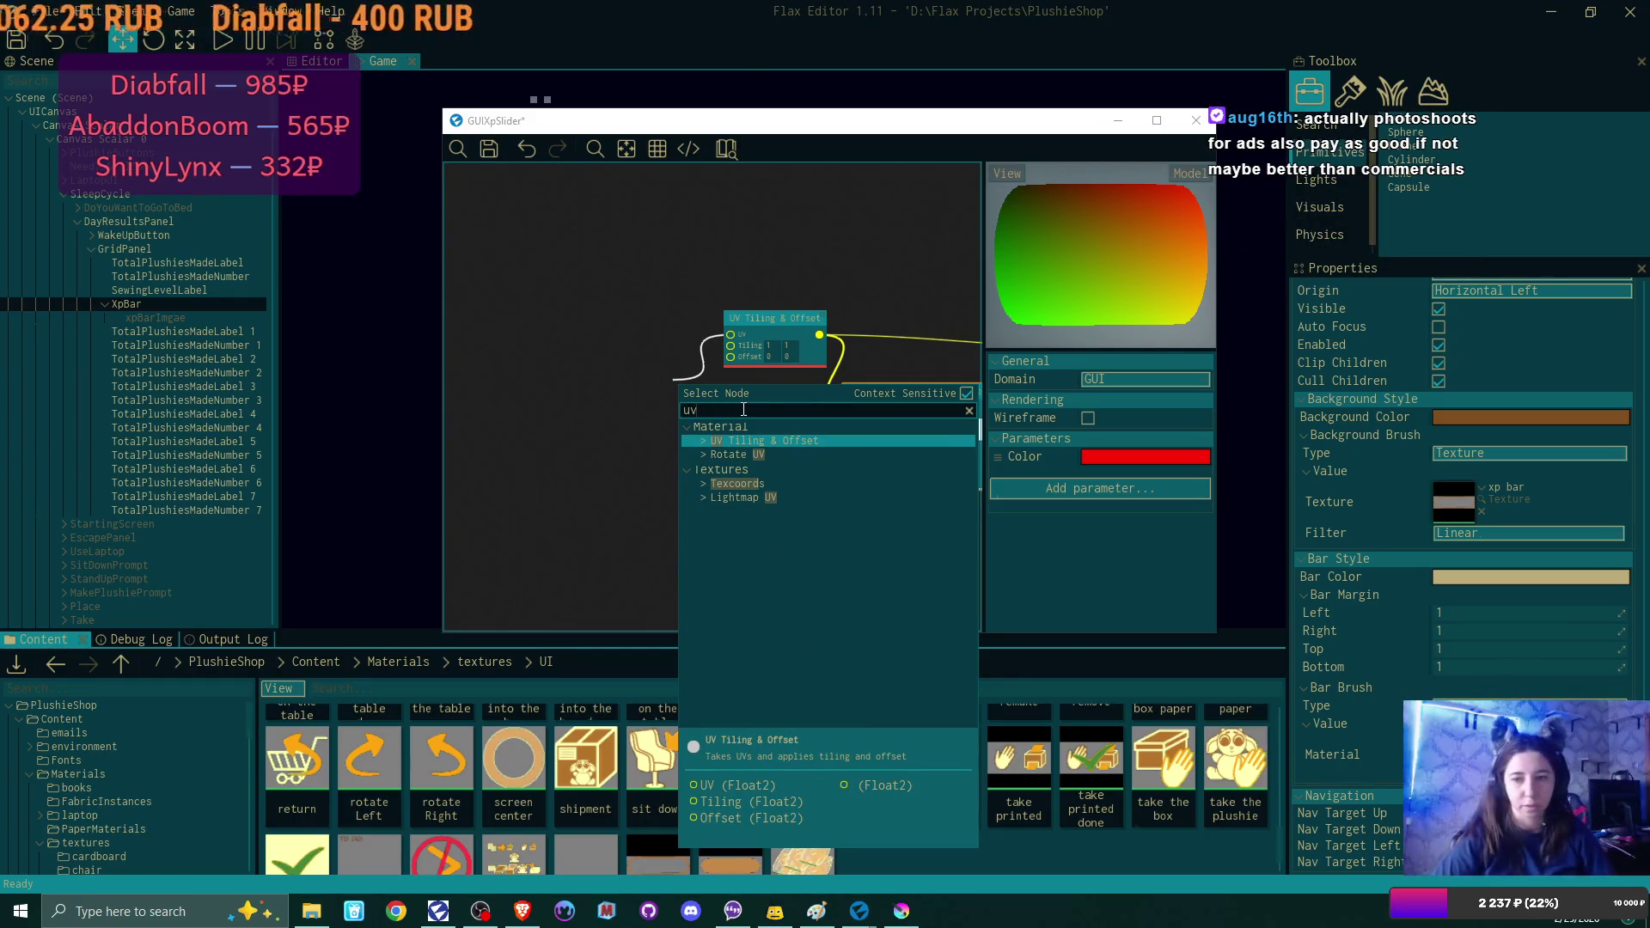
pyautogui.click(776, 484)
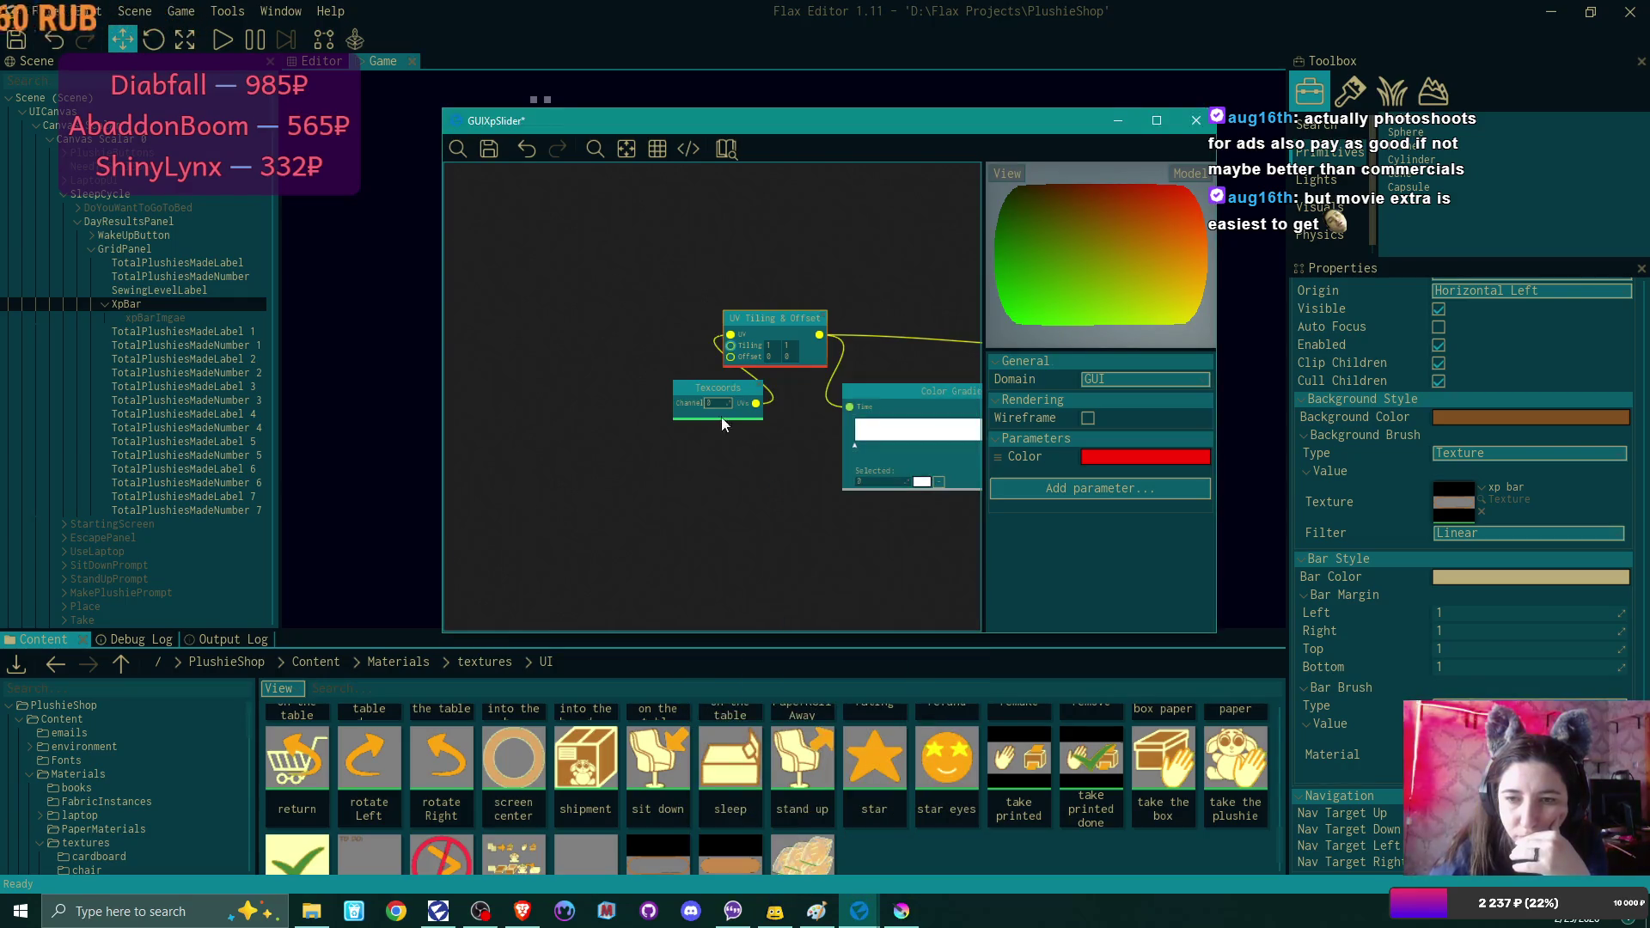
pyautogui.moveTo(706, 393); pyautogui.dragTo(613, 342)
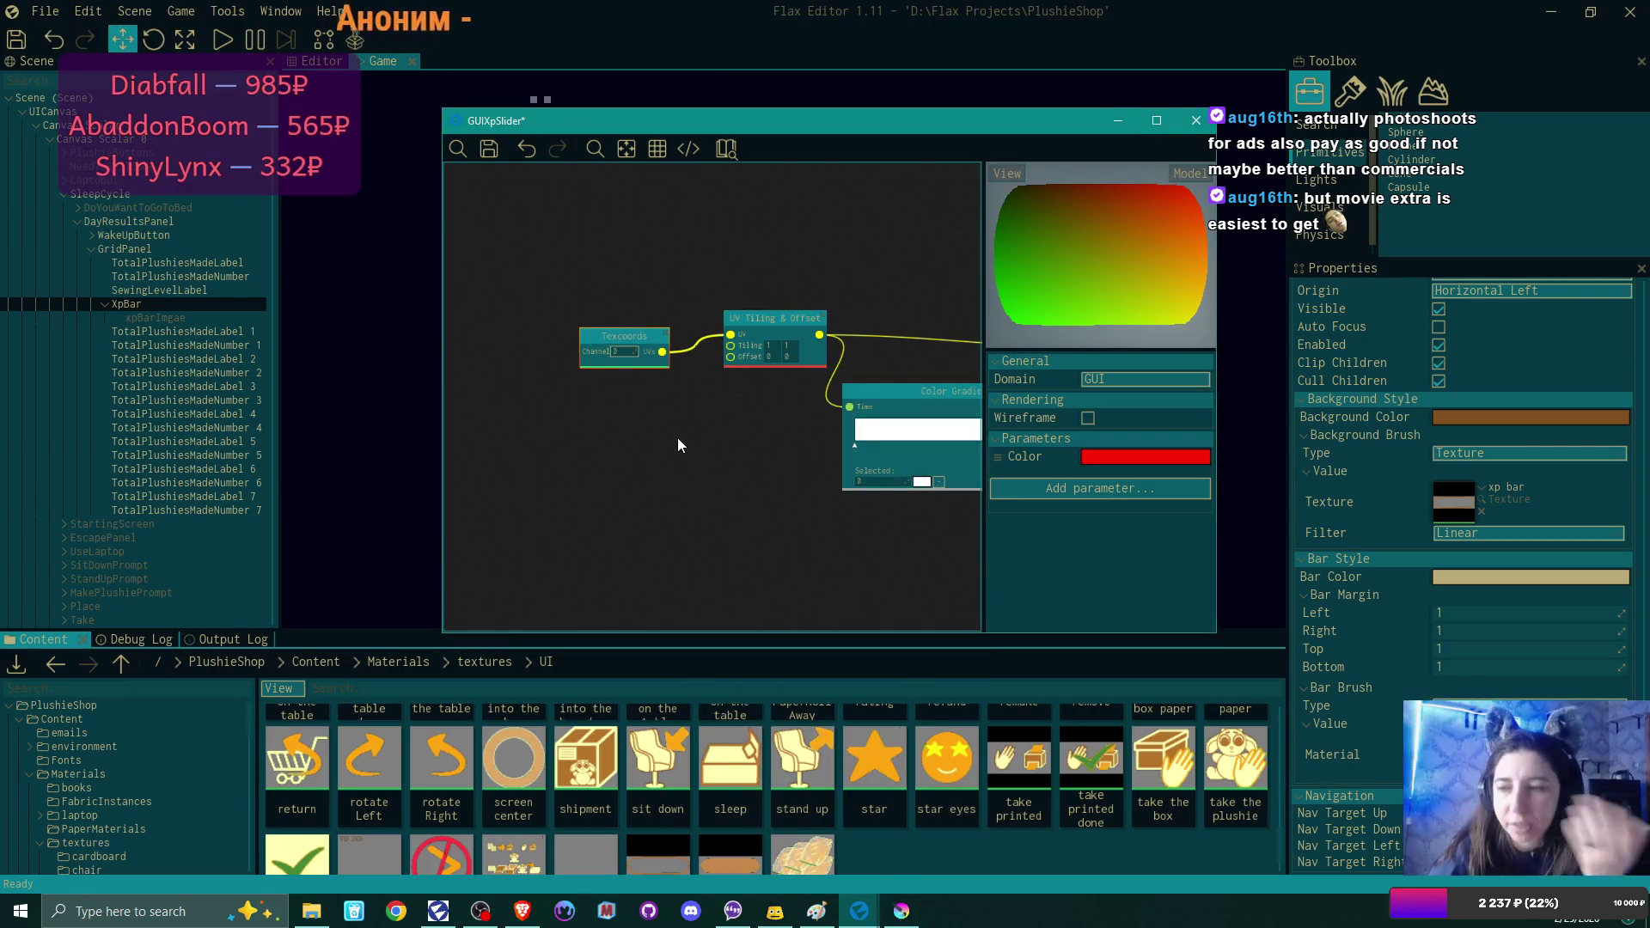
pyautogui.moveTo(678, 444); pyautogui.dragTo(560, 434)
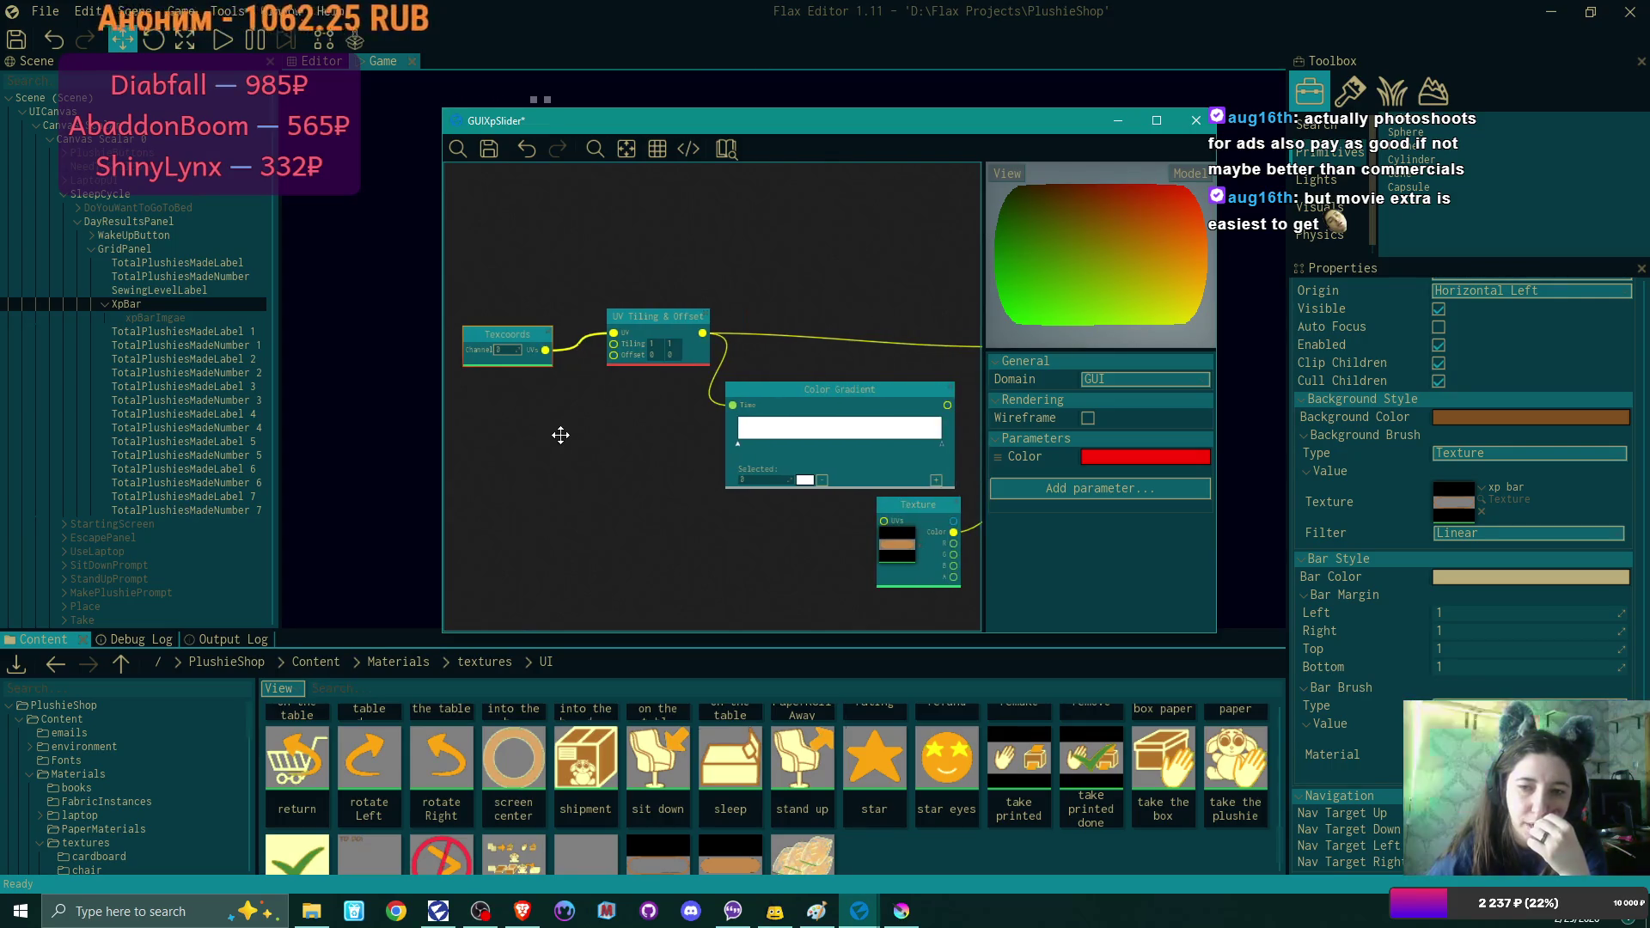
pyautogui.moveTo(526, 334); pyautogui.dragTo(558, 320)
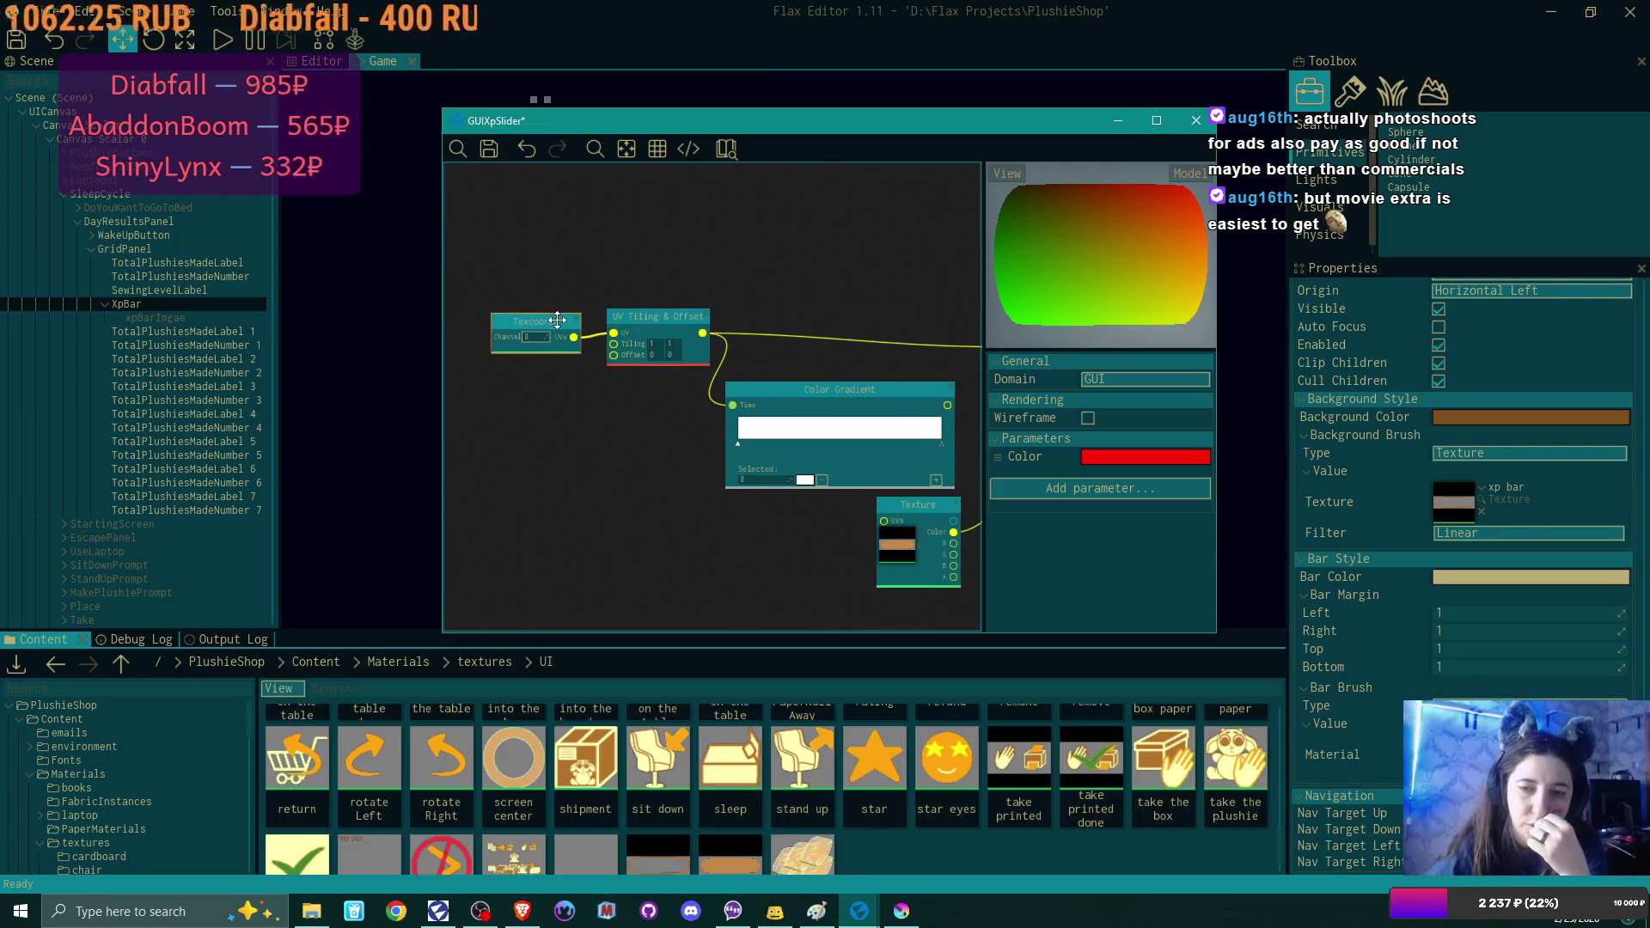
# Delete the Color Gradient node and line up Multiply, UV Tiling & Offset and Texcoords.
pyautogui.moveTo(636, 454)
pyautogui.mouseDown()
pyautogui.moveTo(482, 446)
pyautogui.moveTo(622, 477)
pyautogui.mouseUp()
pyautogui.scroll(-2, 456, 452)
pyautogui.scroll(-1, 540, 463)
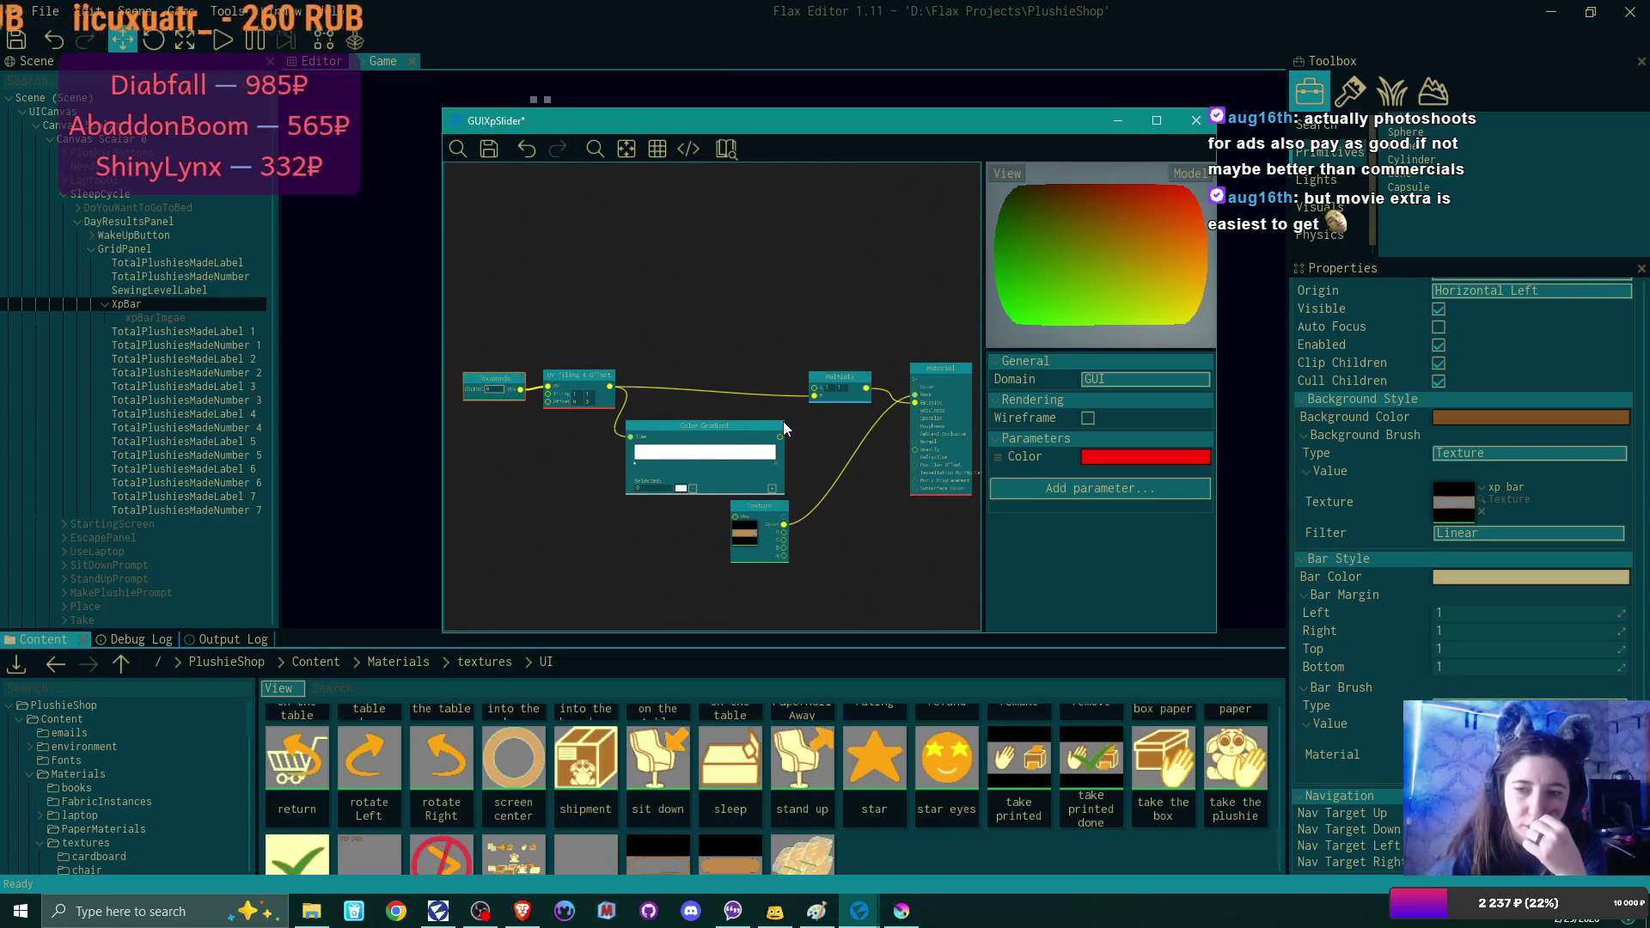
pyautogui.press('Delete')
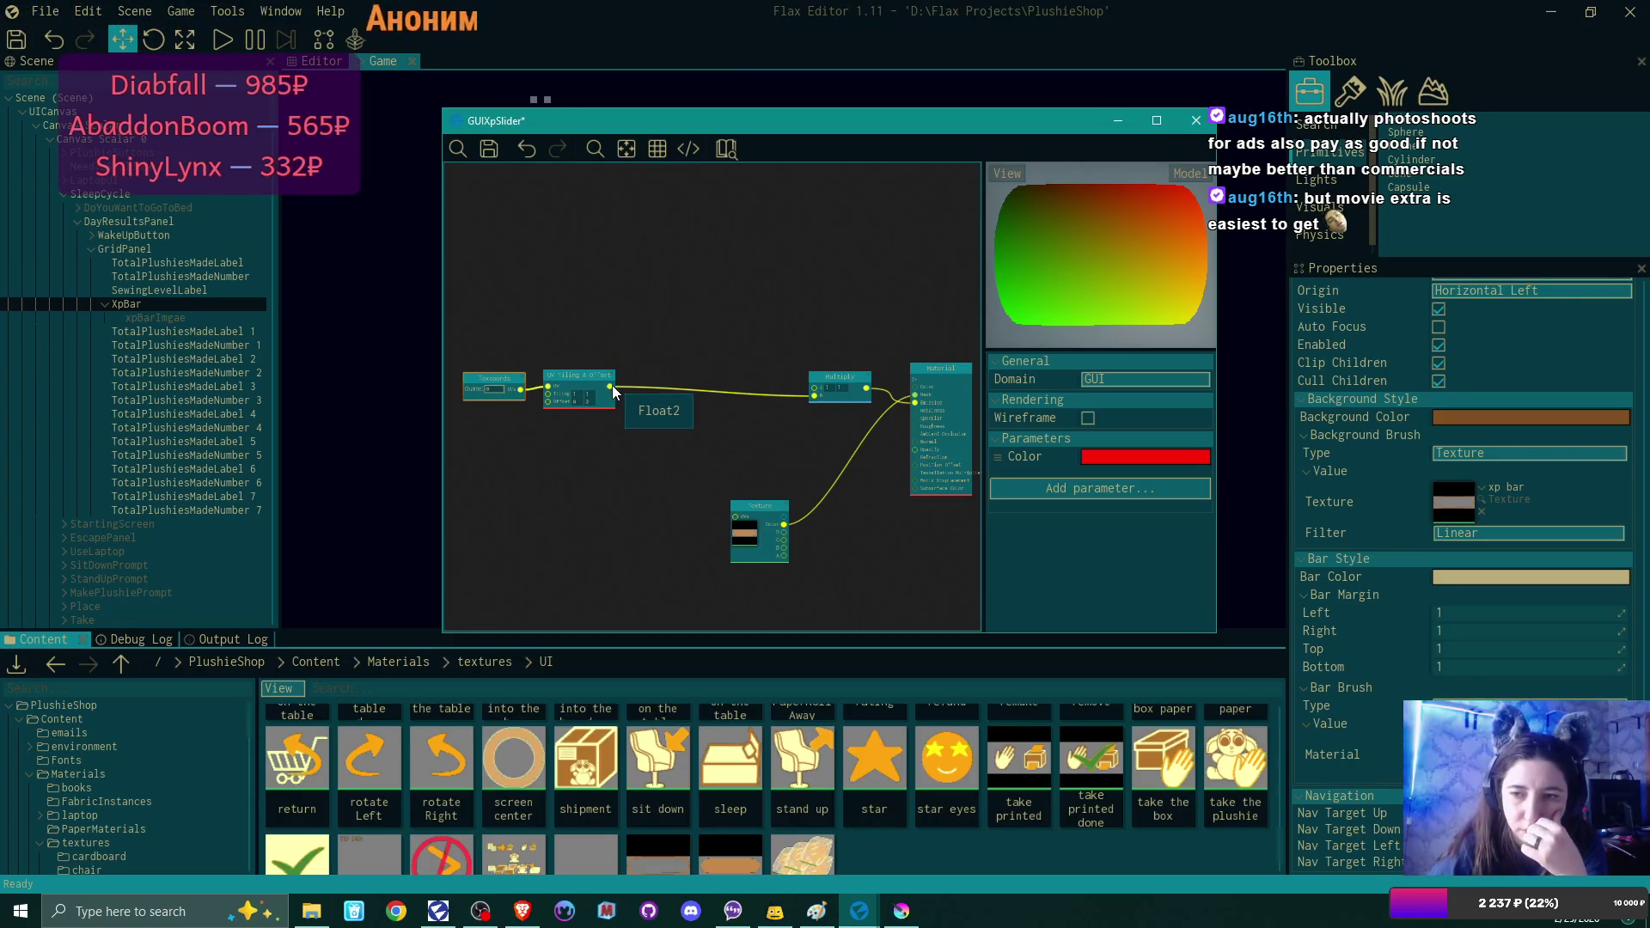
pyautogui.moveTo(851, 381); pyautogui.dragTo(780, 404)
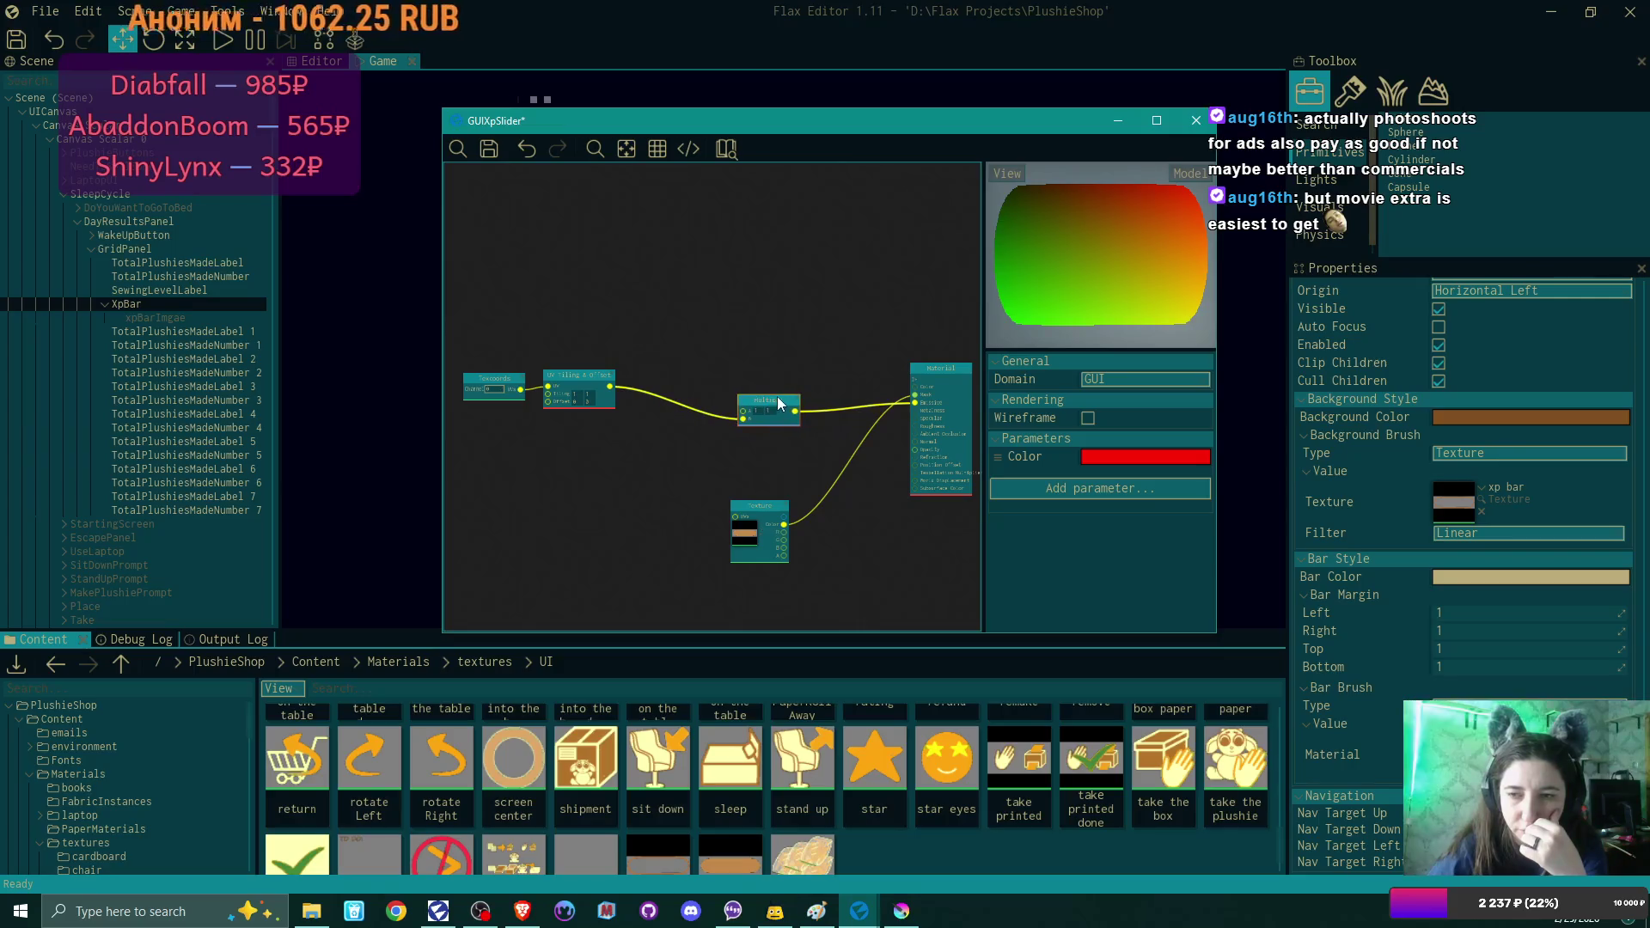
pyautogui.scroll(2, 807, 466)
pyautogui.moveTo(545, 354); pyautogui.dragTo(646, 382)
pyautogui.moveTo(454, 361); pyautogui.dragTo(528, 400)
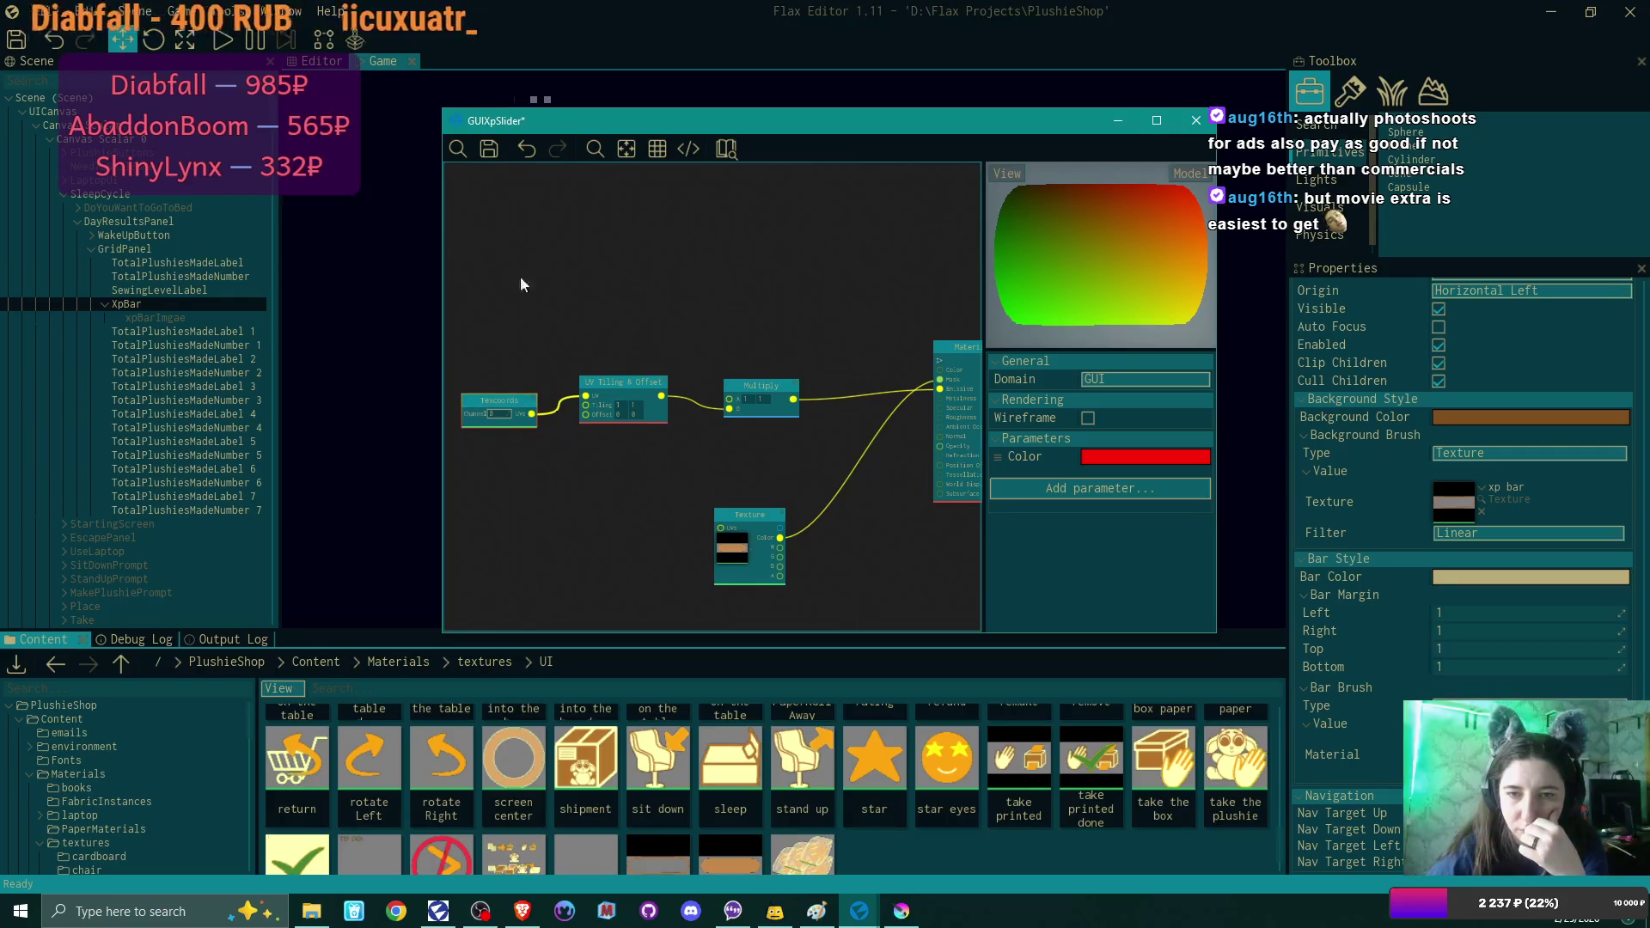
# Save the GUIXpSlider material and browse up to the Materials folder.
pyautogui.click(490, 150)
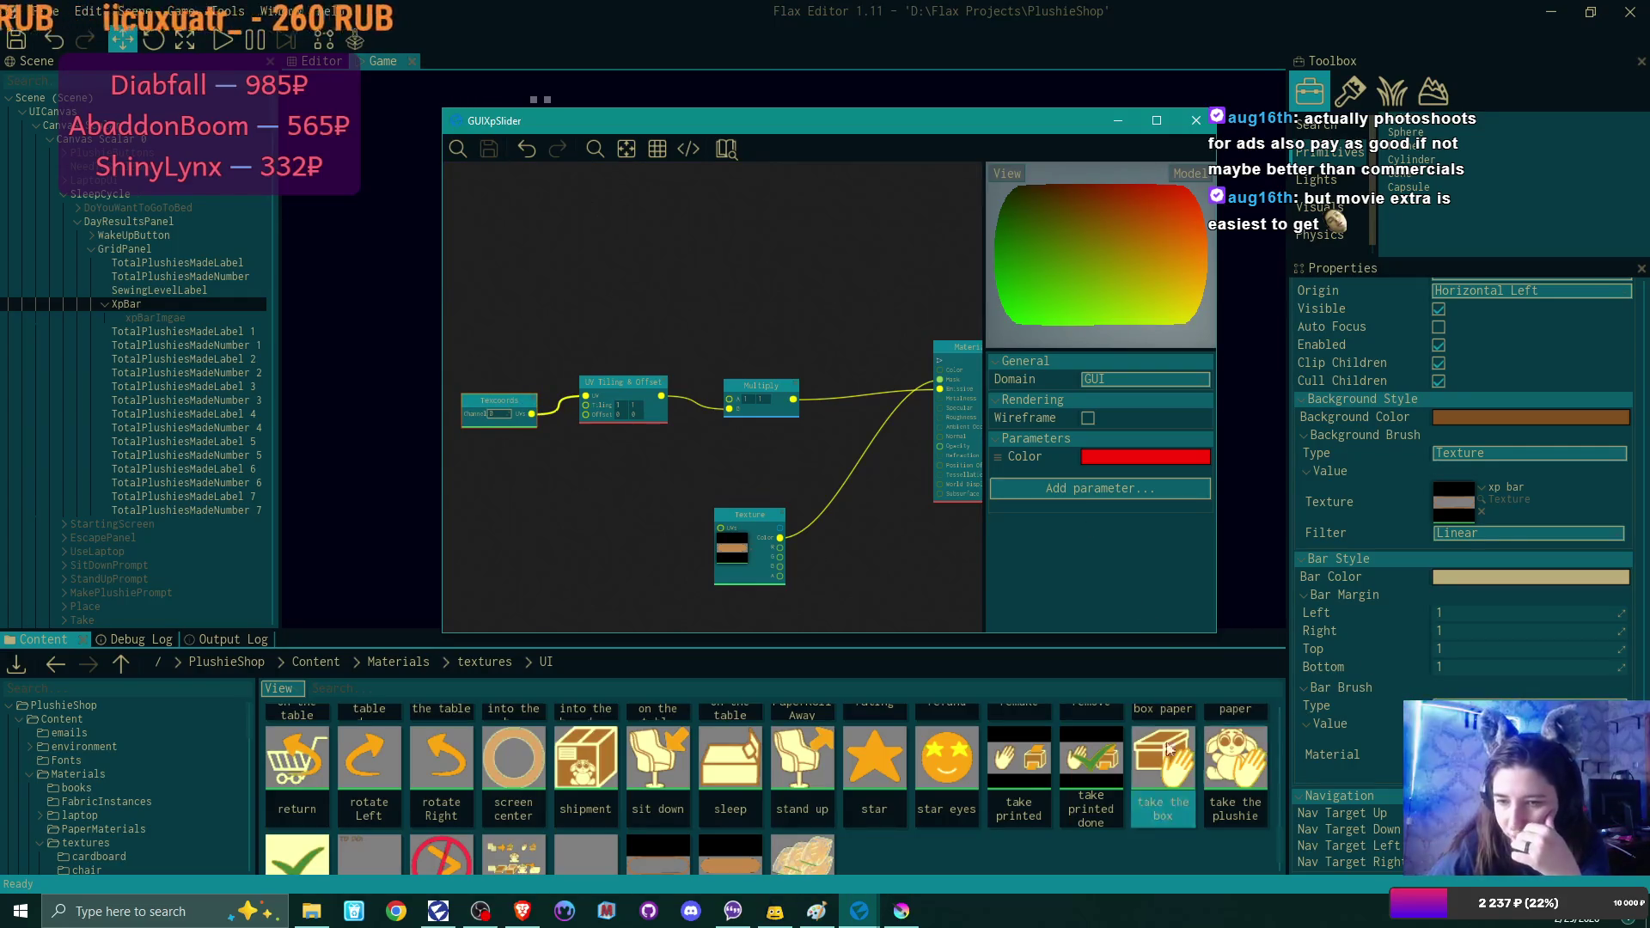
pyautogui.click(400, 662)
pyautogui.scroll(5, 817, 756)
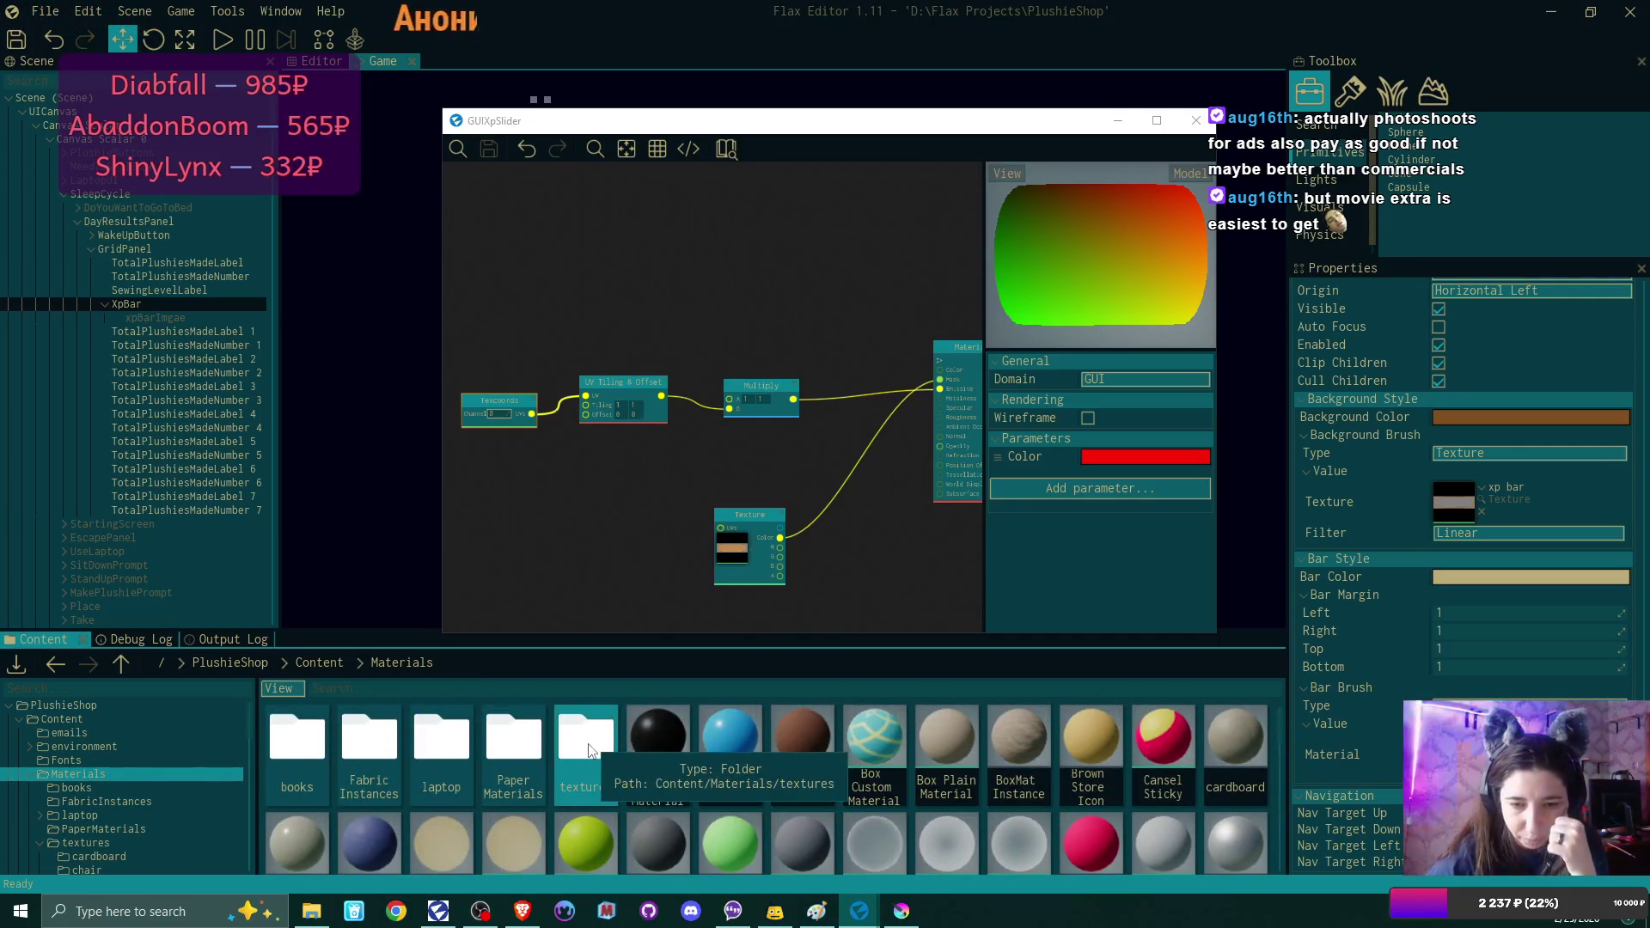
# Open the PaperMaterials folder and move the material editor aside to reveal the game view.
pyautogui.scroll(-1, 929, 748)
pyautogui.scroll(1, 929, 748)
pyautogui.doubleClick(494, 725)
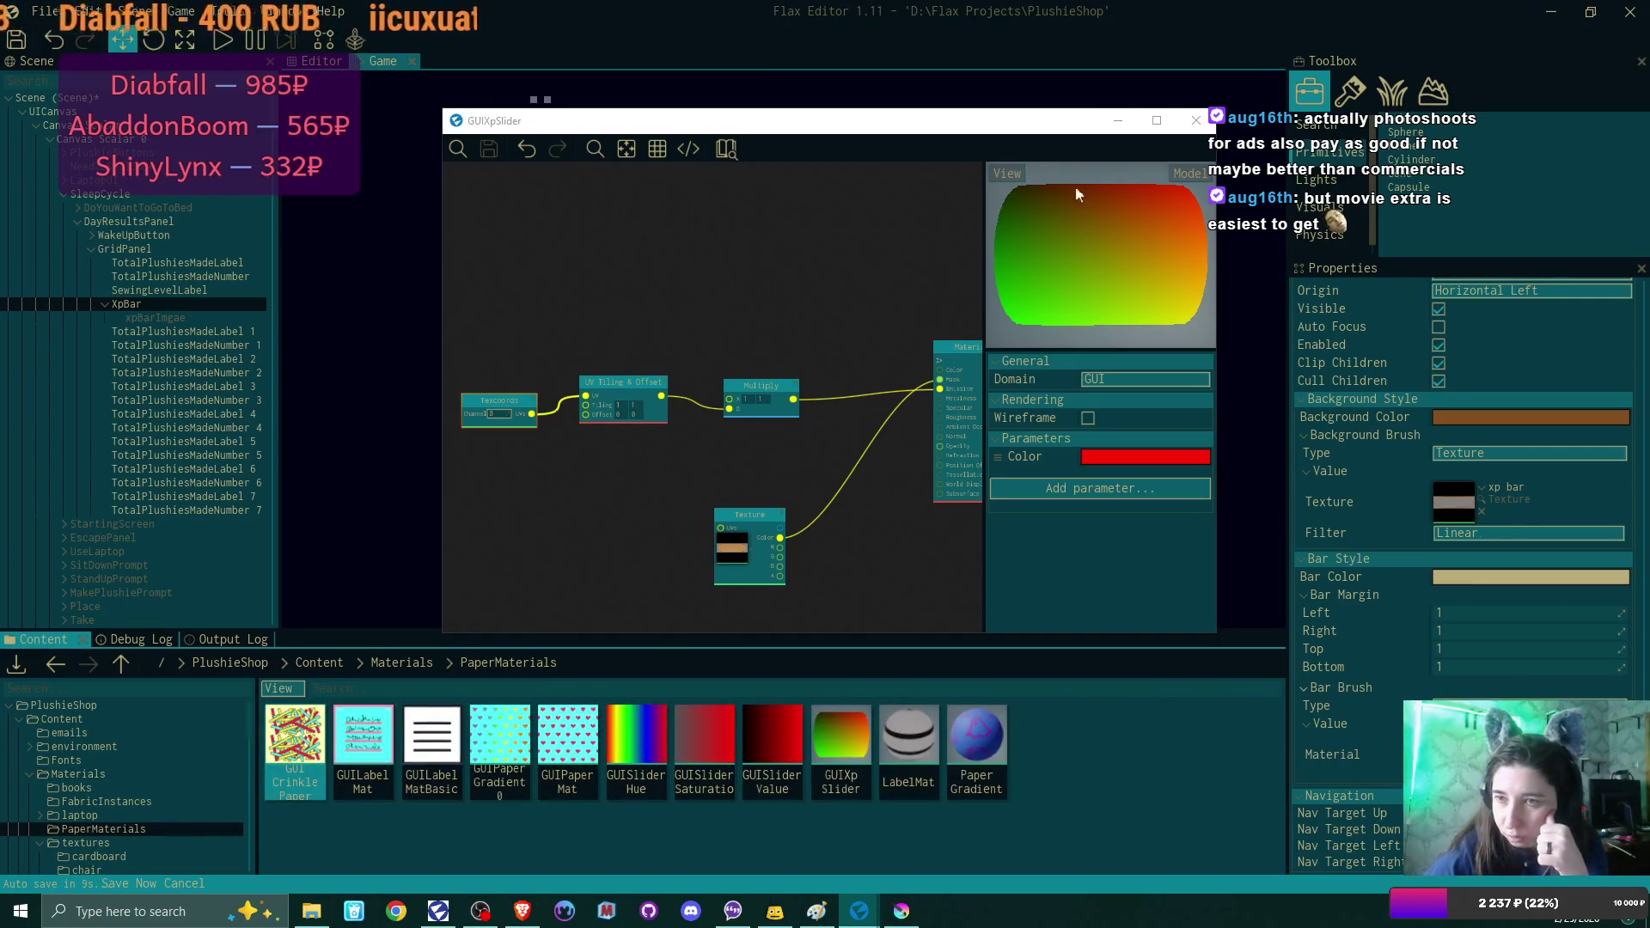
pyautogui.moveTo(1056, 133)
pyautogui.mouseDown()
pyautogui.moveTo(643, 291)
pyautogui.moveTo(645, 316)
pyautogui.mouseUp()
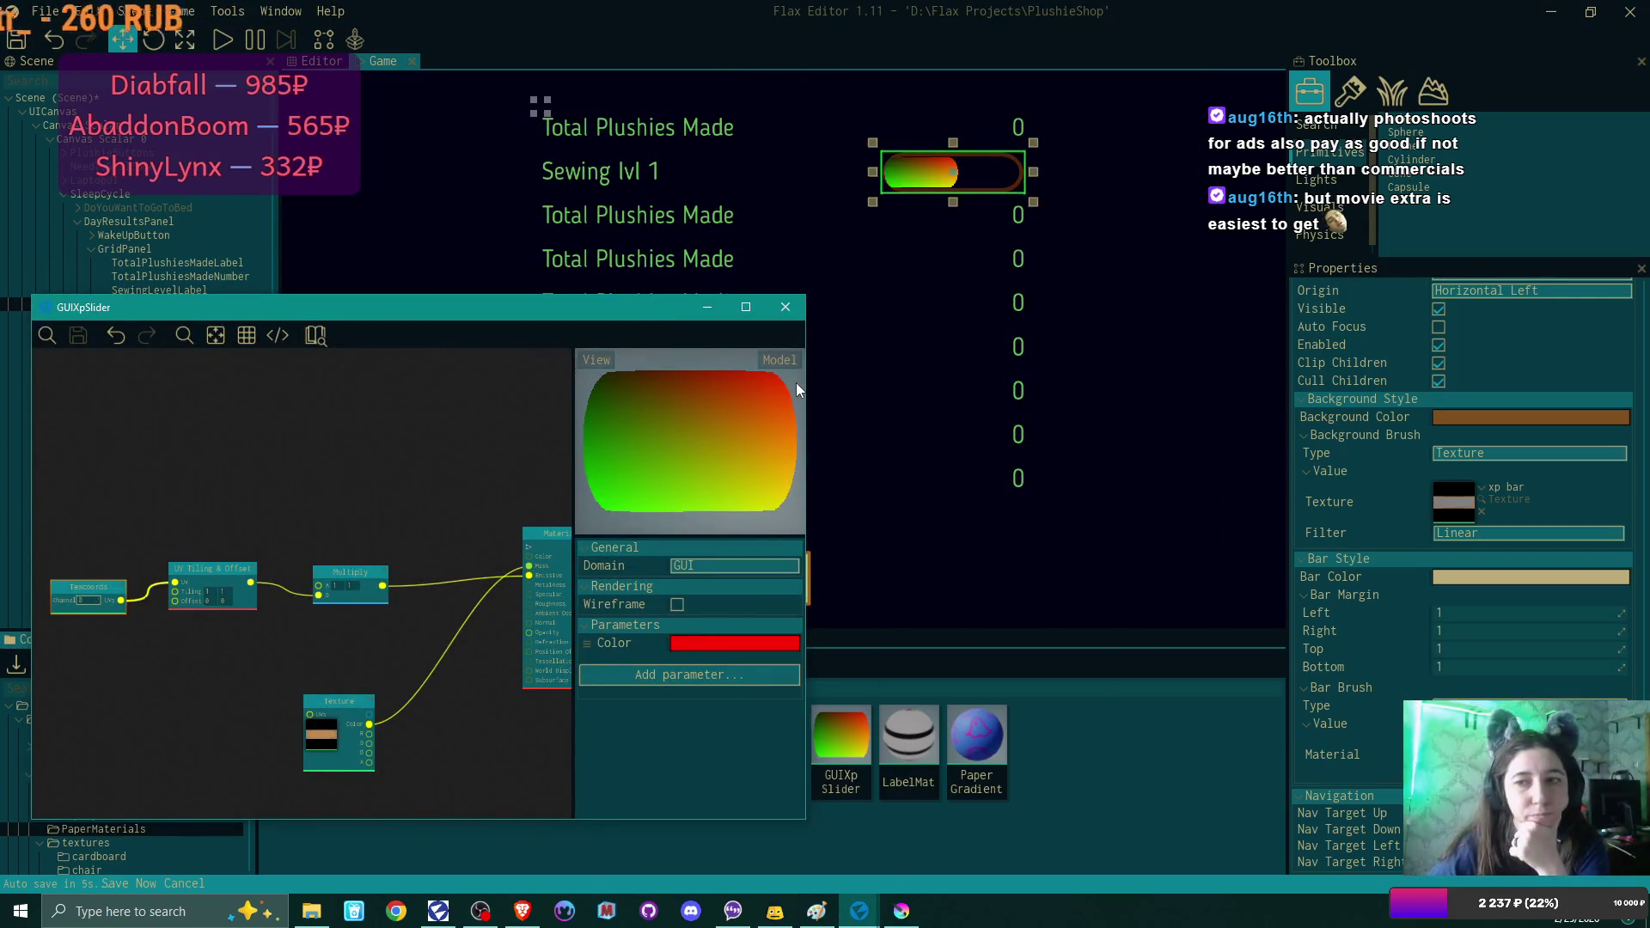
pyautogui.scroll(10, 1530, 476)
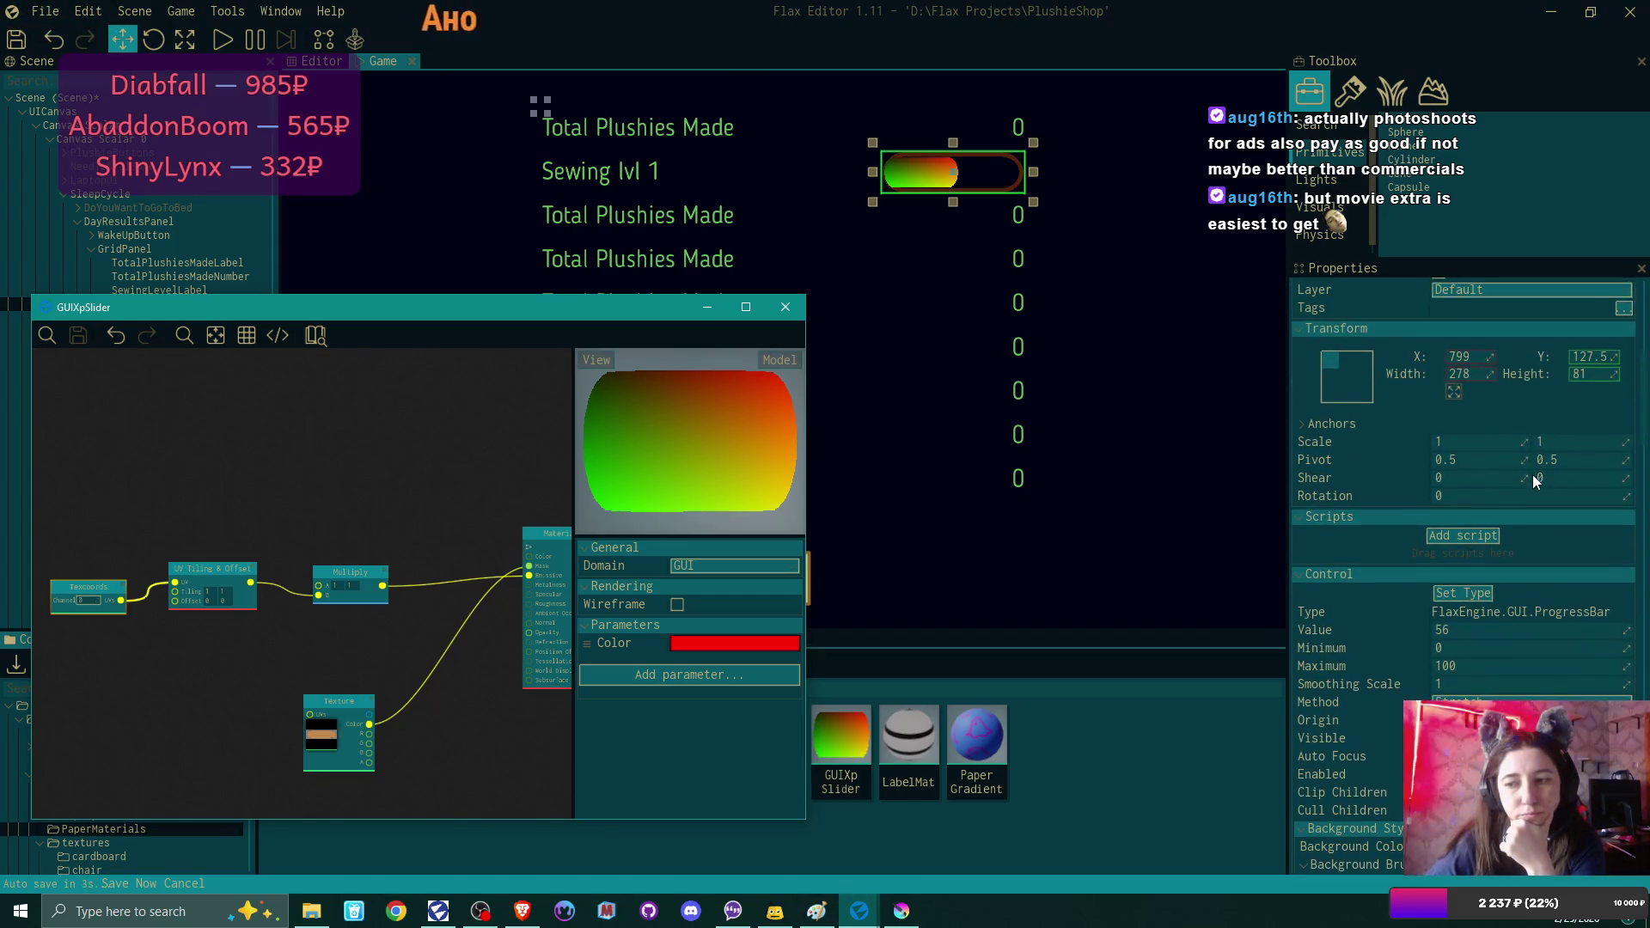
pyautogui.scroll(-10, 1595, 550)
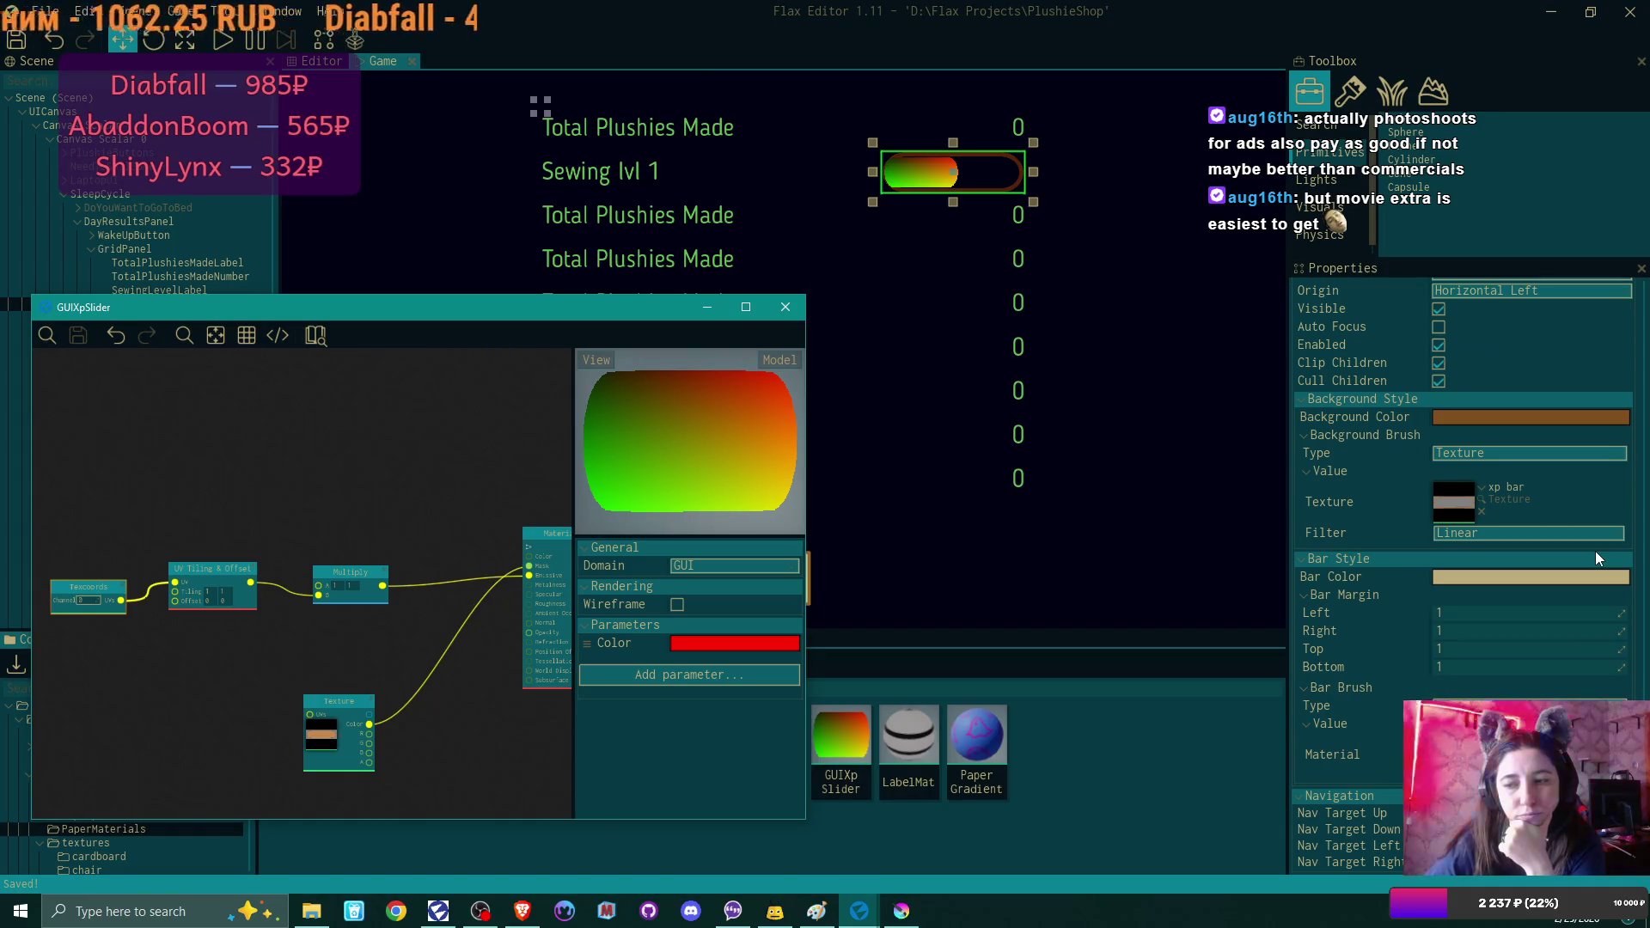
pyautogui.moveTo(255, 662)
pyautogui.mouseDown()
pyautogui.moveTo(296, 657)
pyautogui.moveTo(263, 658)
pyautogui.mouseUp()
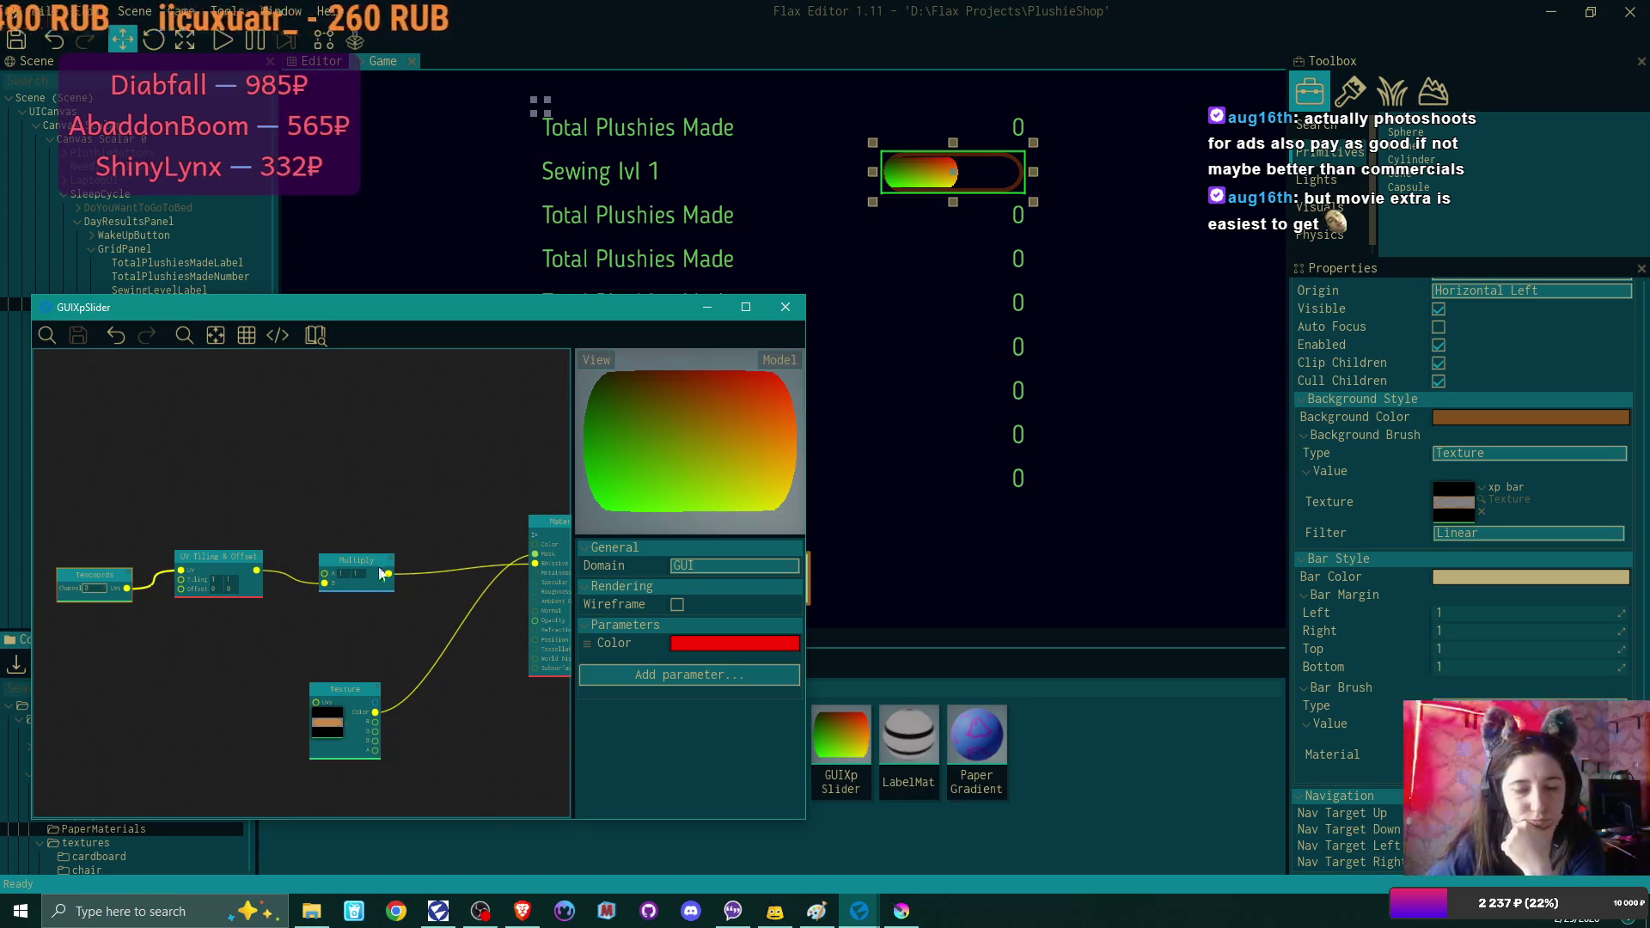
# Raise the XpBar progress bar's Value to 100 in Properties.
pyautogui.scroll(5, 1472, 430)
pyautogui.moveTo(1628, 458)
pyautogui.mouseDown()
pyautogui.moveTo(1644, 458)
pyautogui.moveTo(1569, 459)
pyautogui.moveTo(1644, 458)
pyautogui.mouseUp()
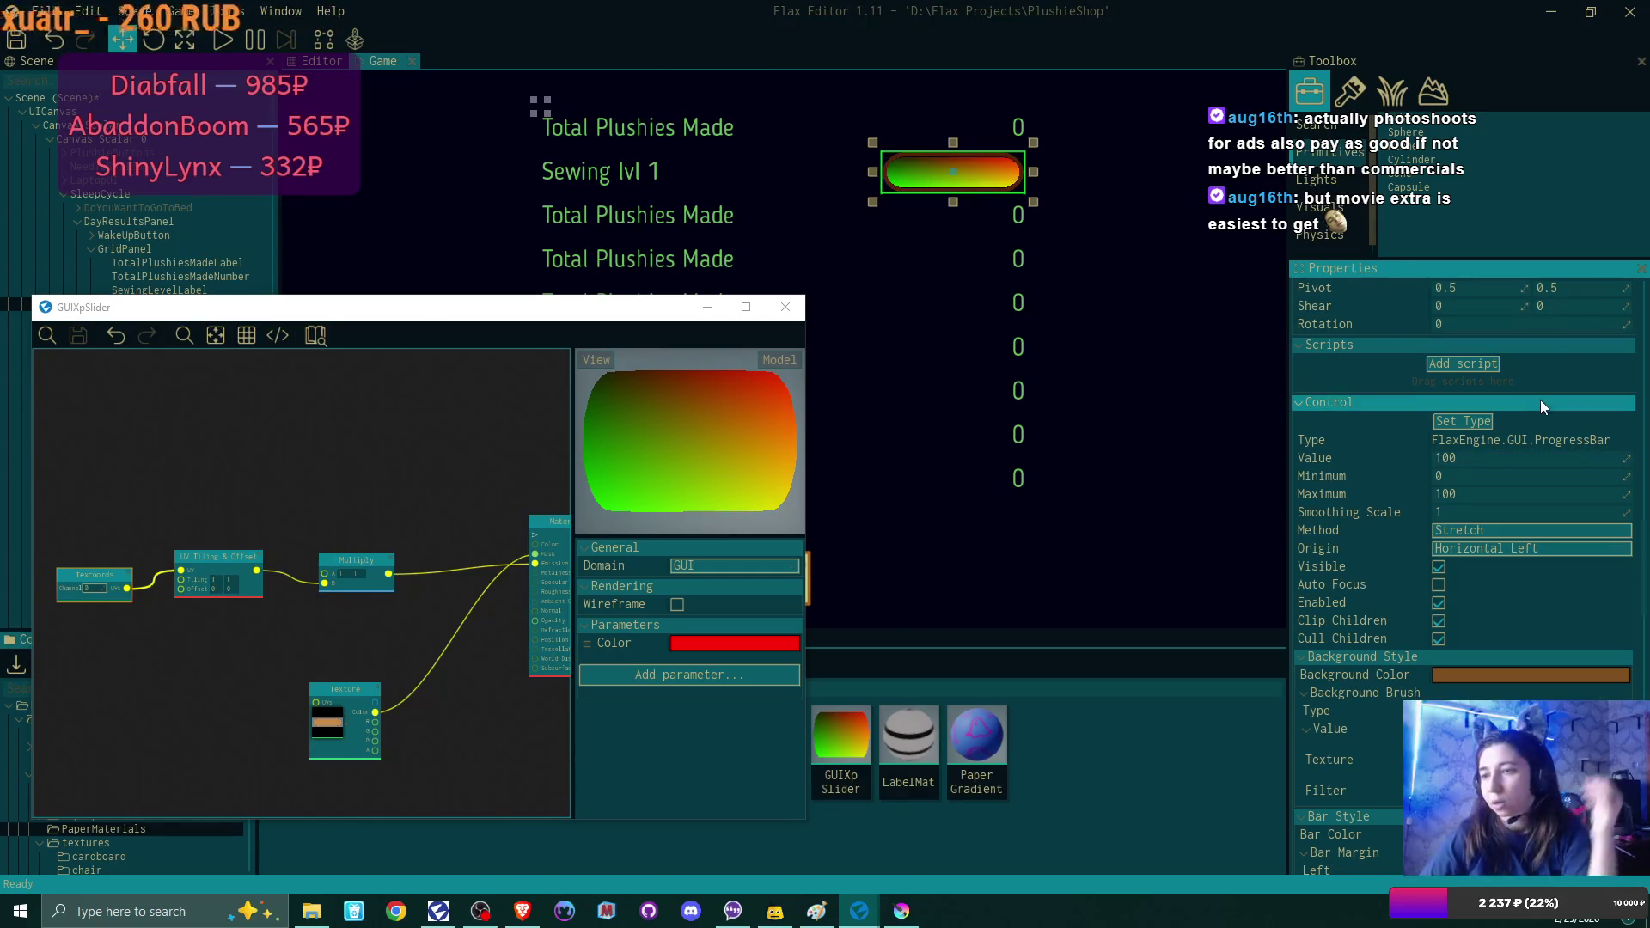
pyautogui.click(1488, 426)
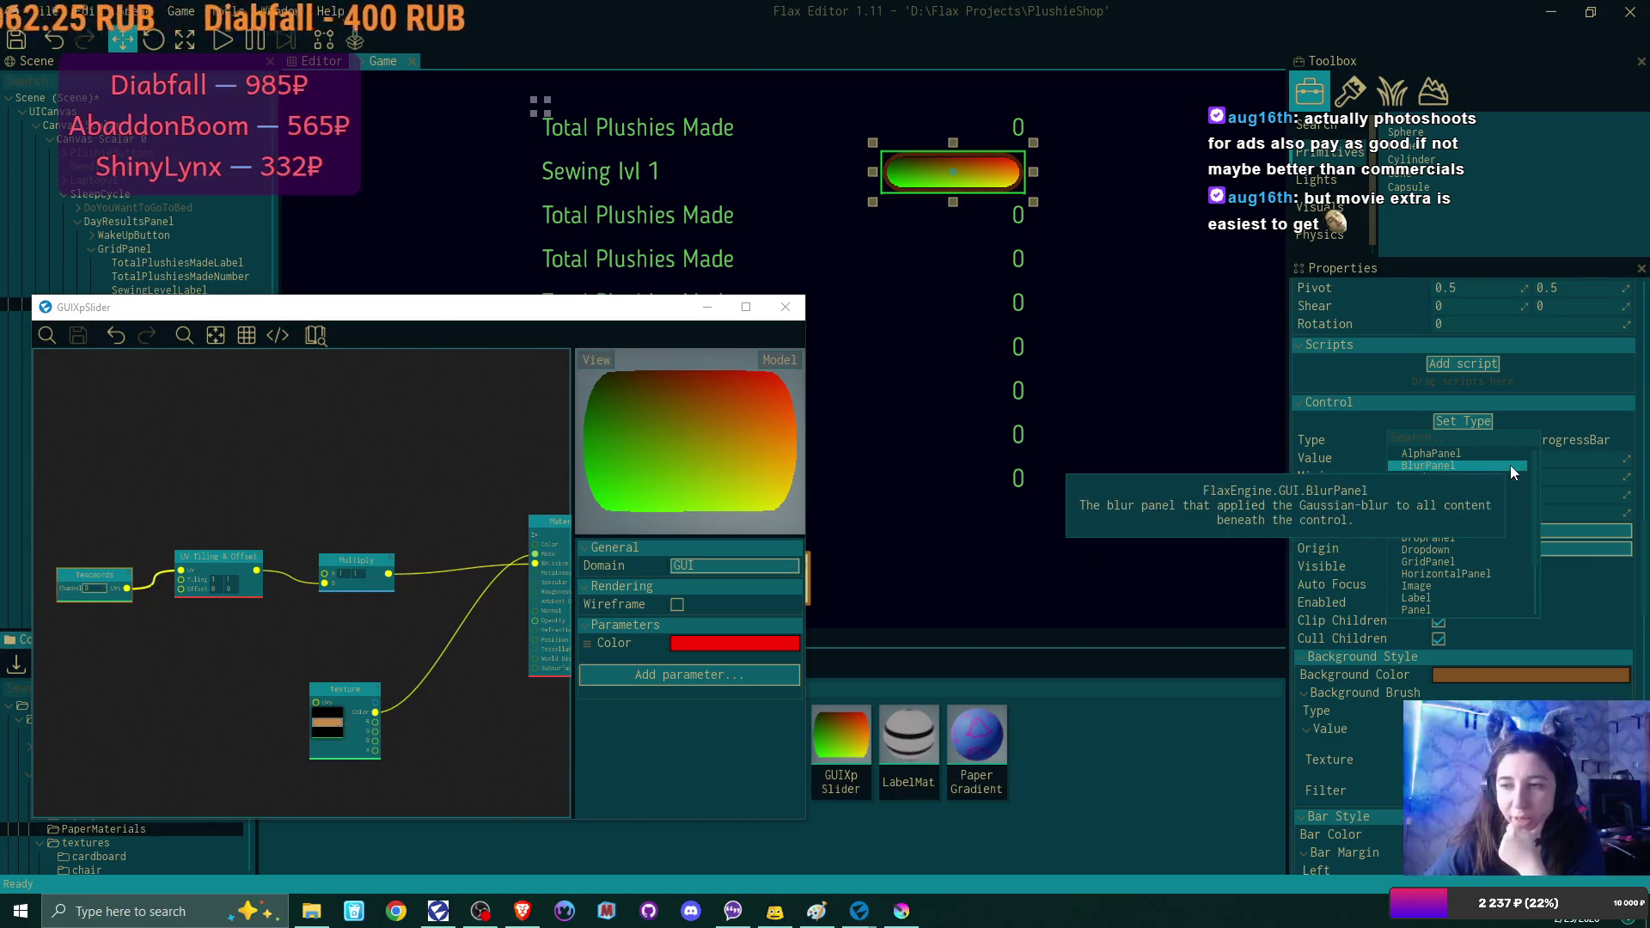
pyautogui.scroll(-2, 1506, 481)
pyautogui.scroll(-2, 1504, 487)
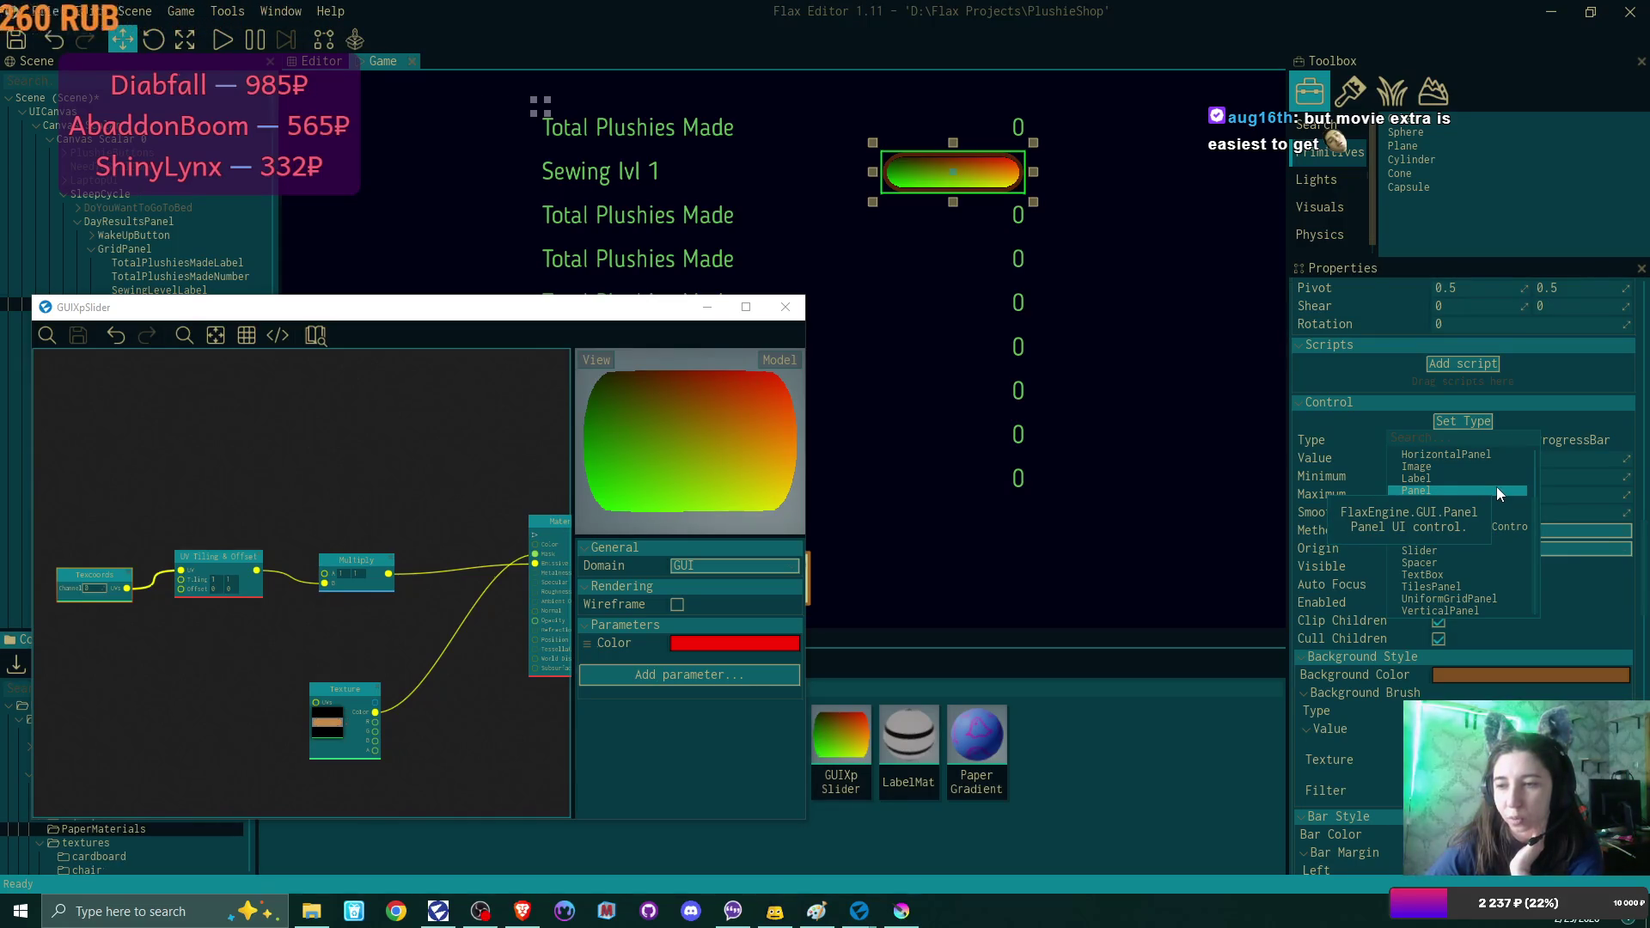
pyautogui.scroll(2, 1498, 498)
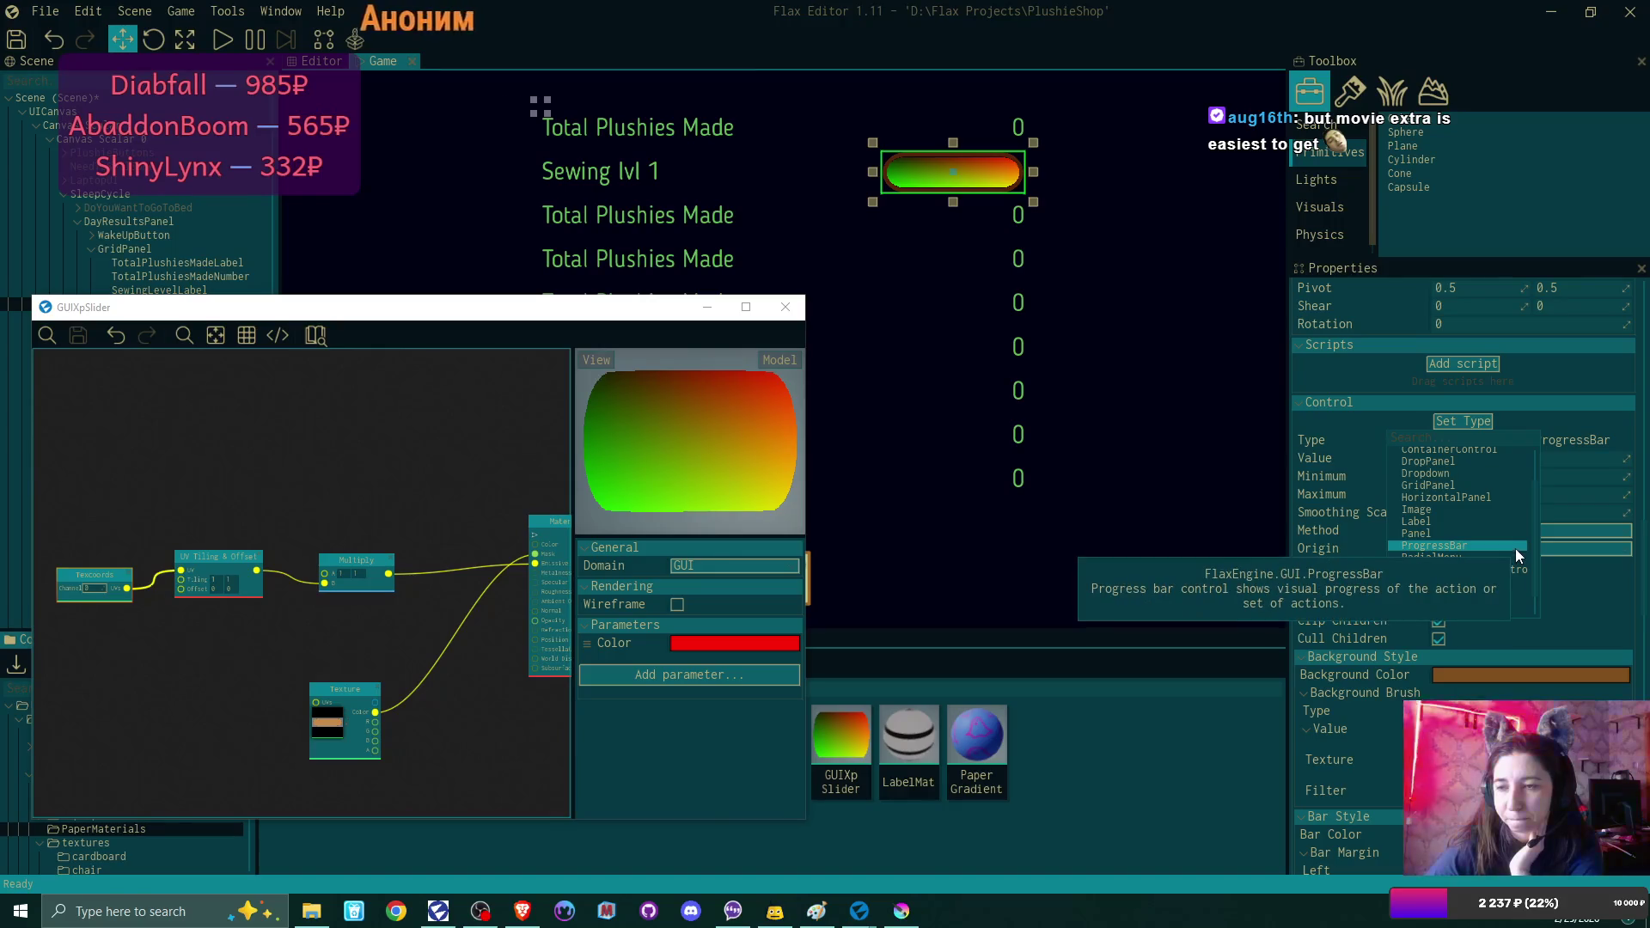
pyautogui.scroll(2, 1517, 552)
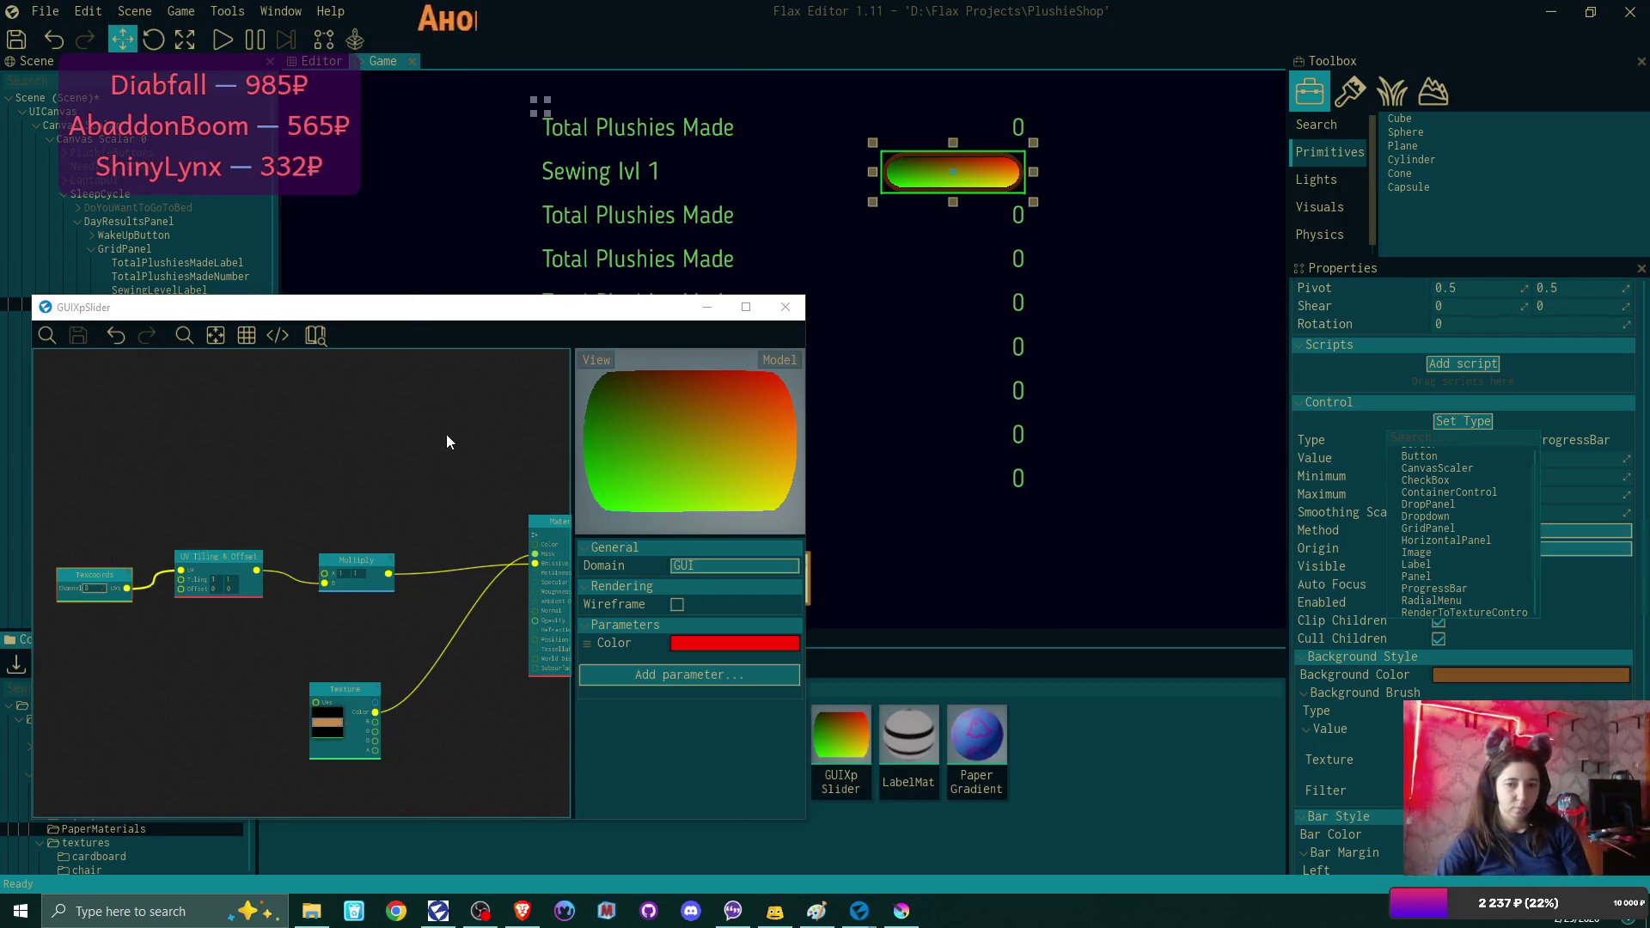
pyautogui.click(392, 565)
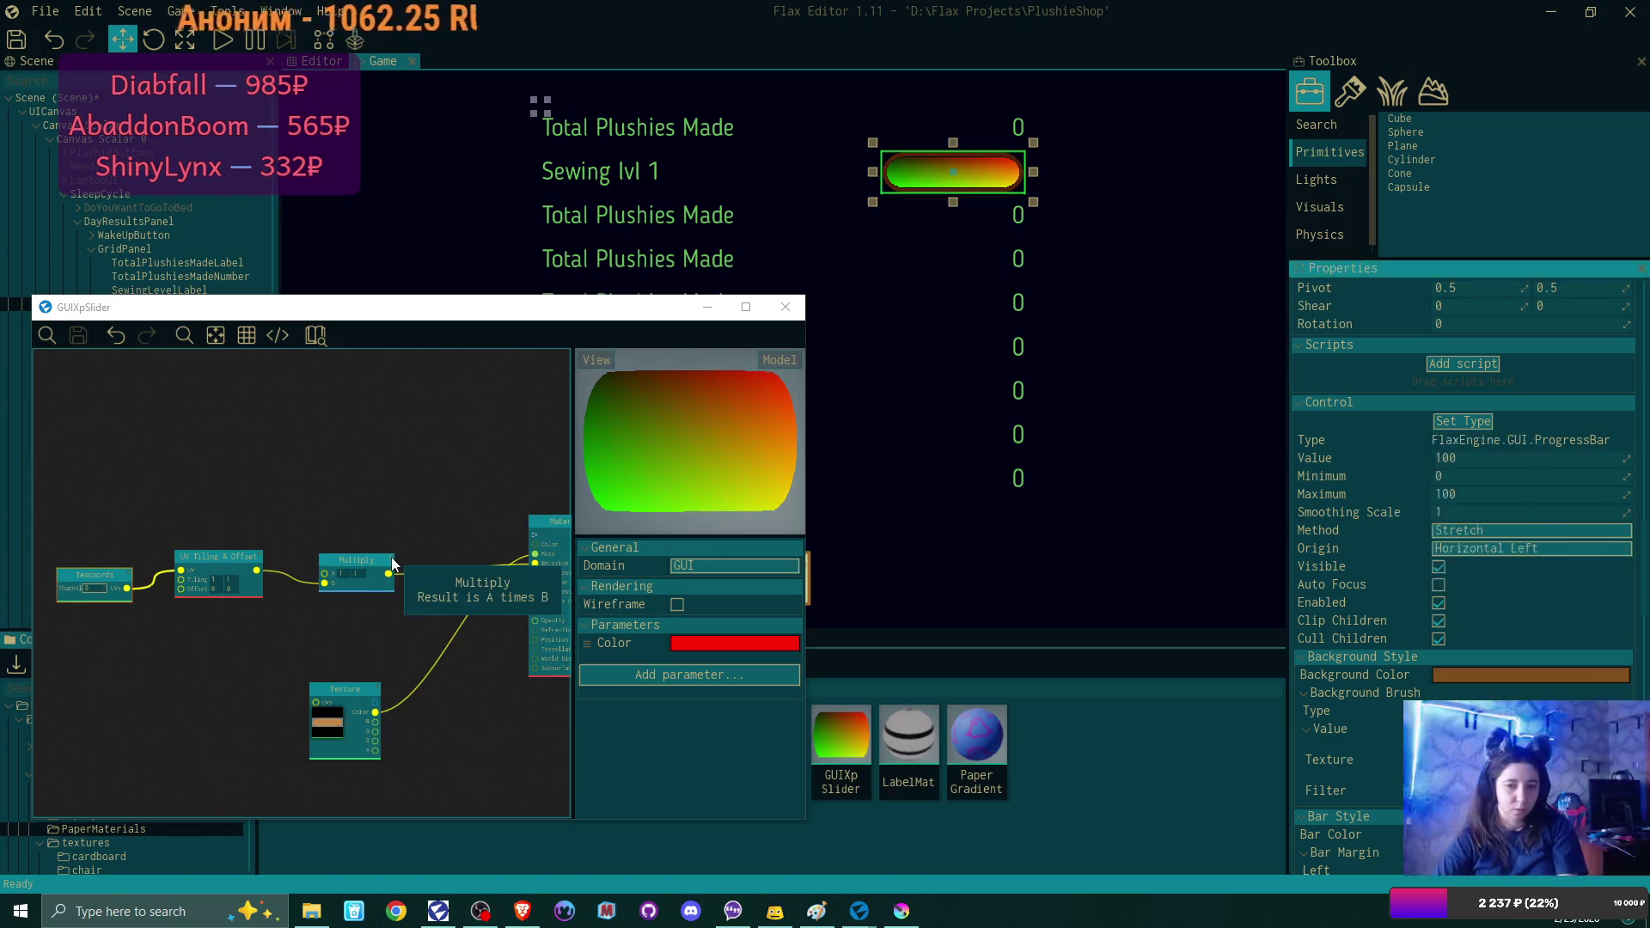
# Delete the Multiply, UV Tiling & Offset and Texcoords nodes and save the material.
pyautogui.press('Delete')
pyautogui.click(260, 559)
pyautogui.press('Delete')
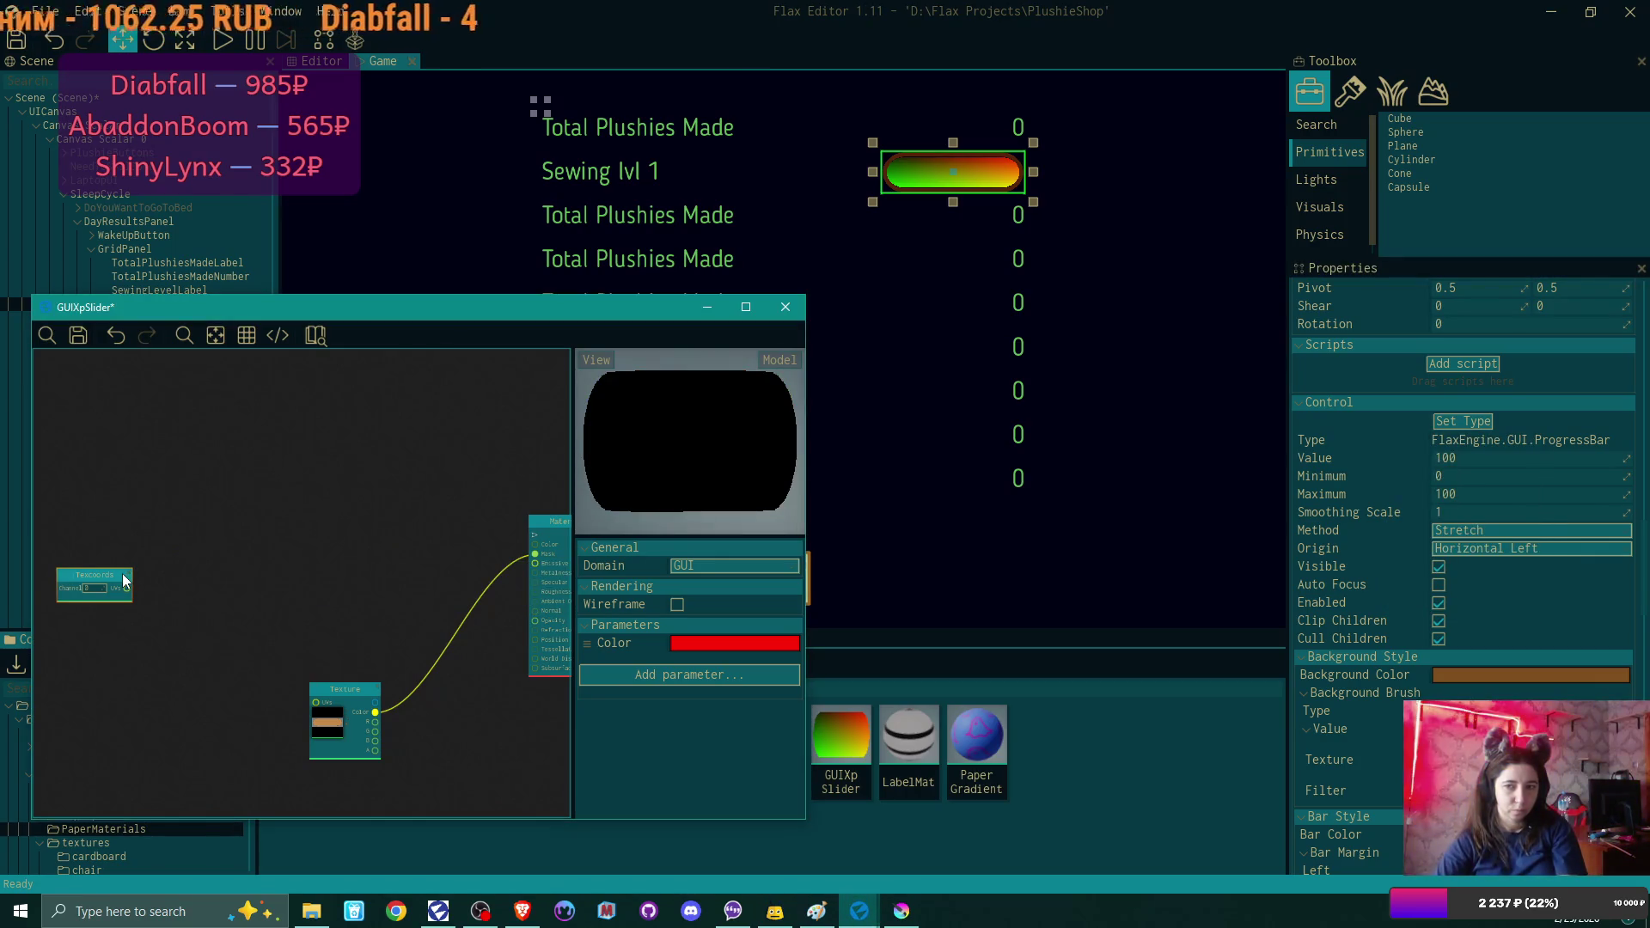
pyautogui.click(132, 578)
pyautogui.press('Delete')
pyautogui.click(78, 335)
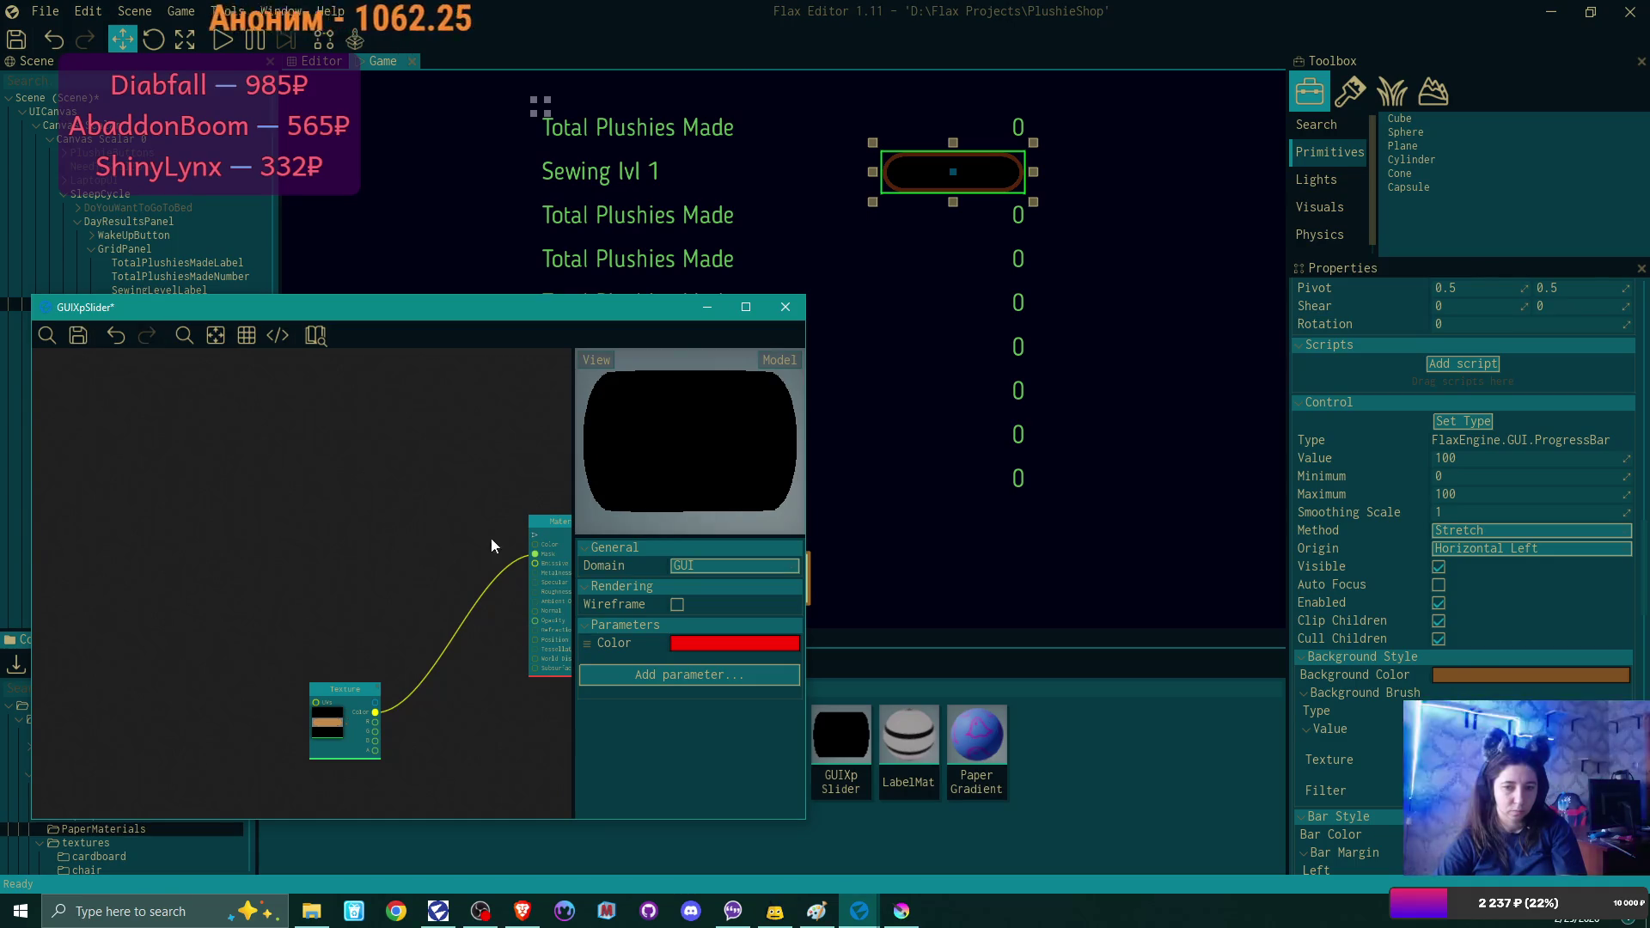
# Add the red Color parameter node to the graph and save, turning XpBar red.
pyautogui.moveTo(467, 581); pyautogui.dragTo(410, 583)
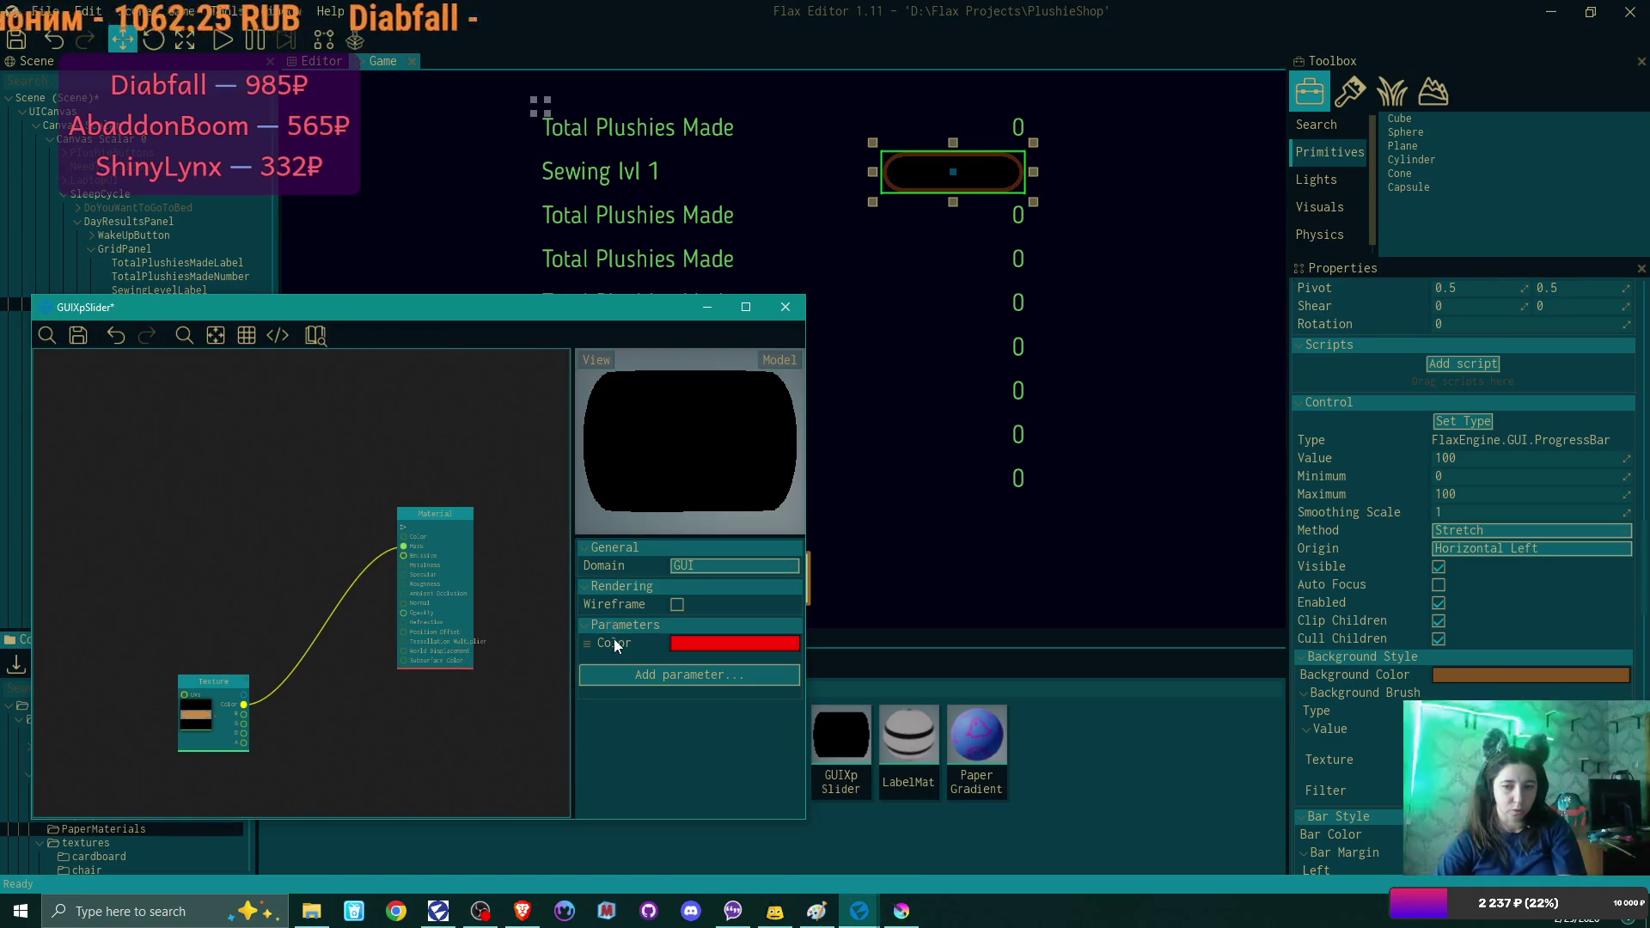
pyautogui.moveTo(616, 646)
pyautogui.mouseDown()
pyautogui.moveTo(208, 550)
pyautogui.moveTo(265, 497)
pyautogui.moveTo(404, 556)
pyautogui.mouseUp()
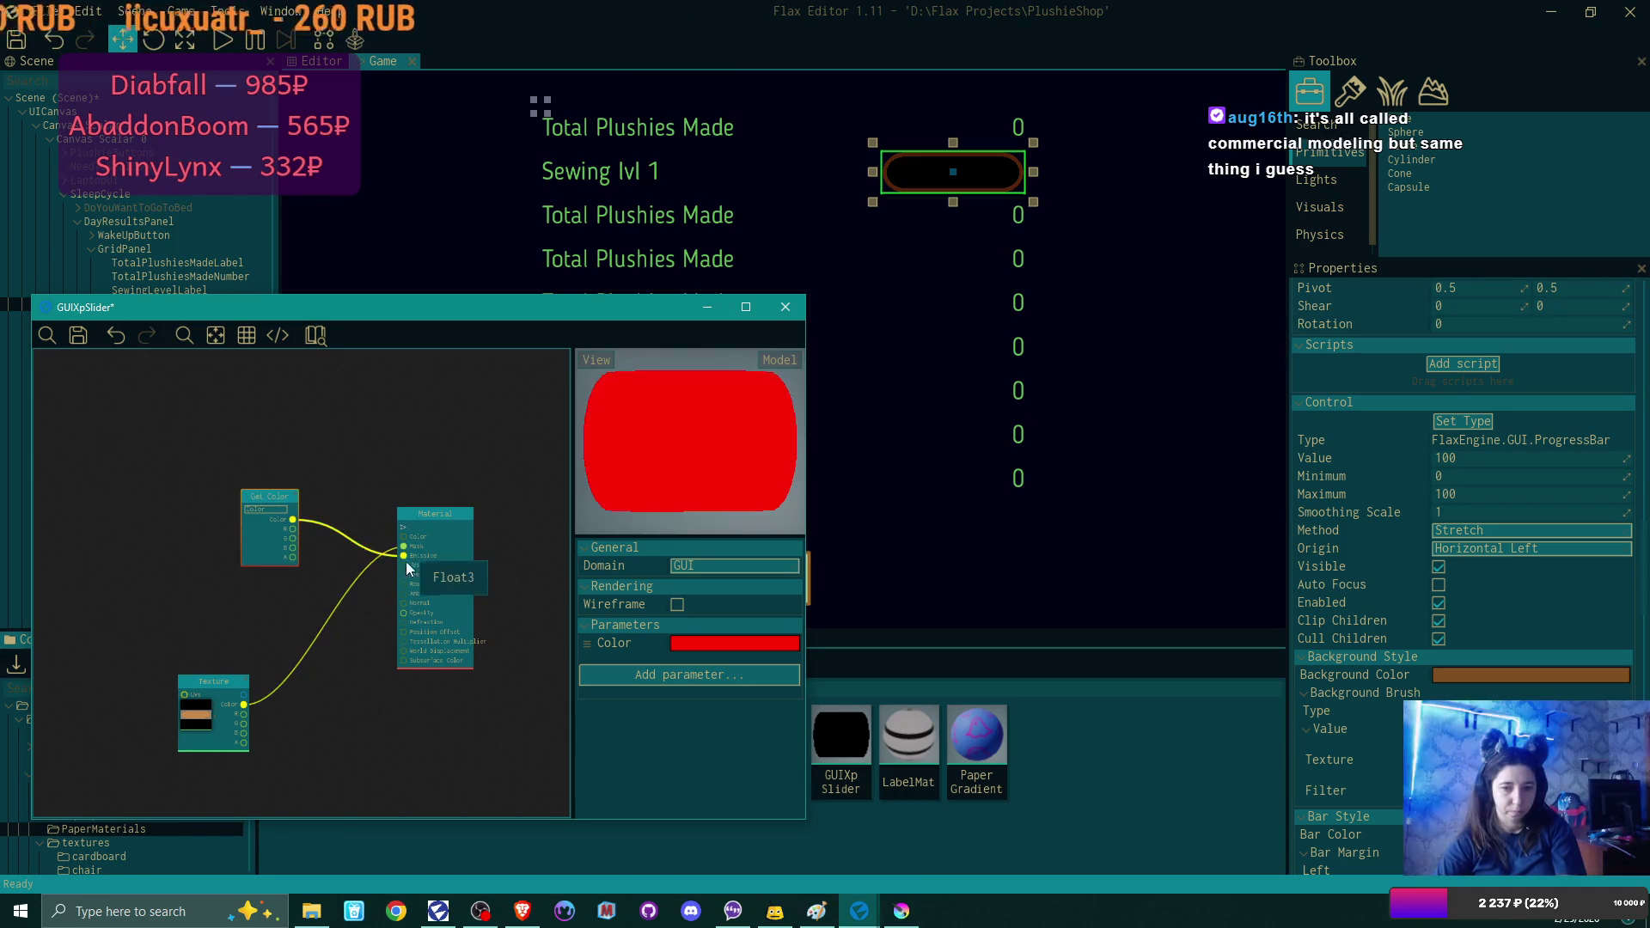
pyautogui.click(79, 336)
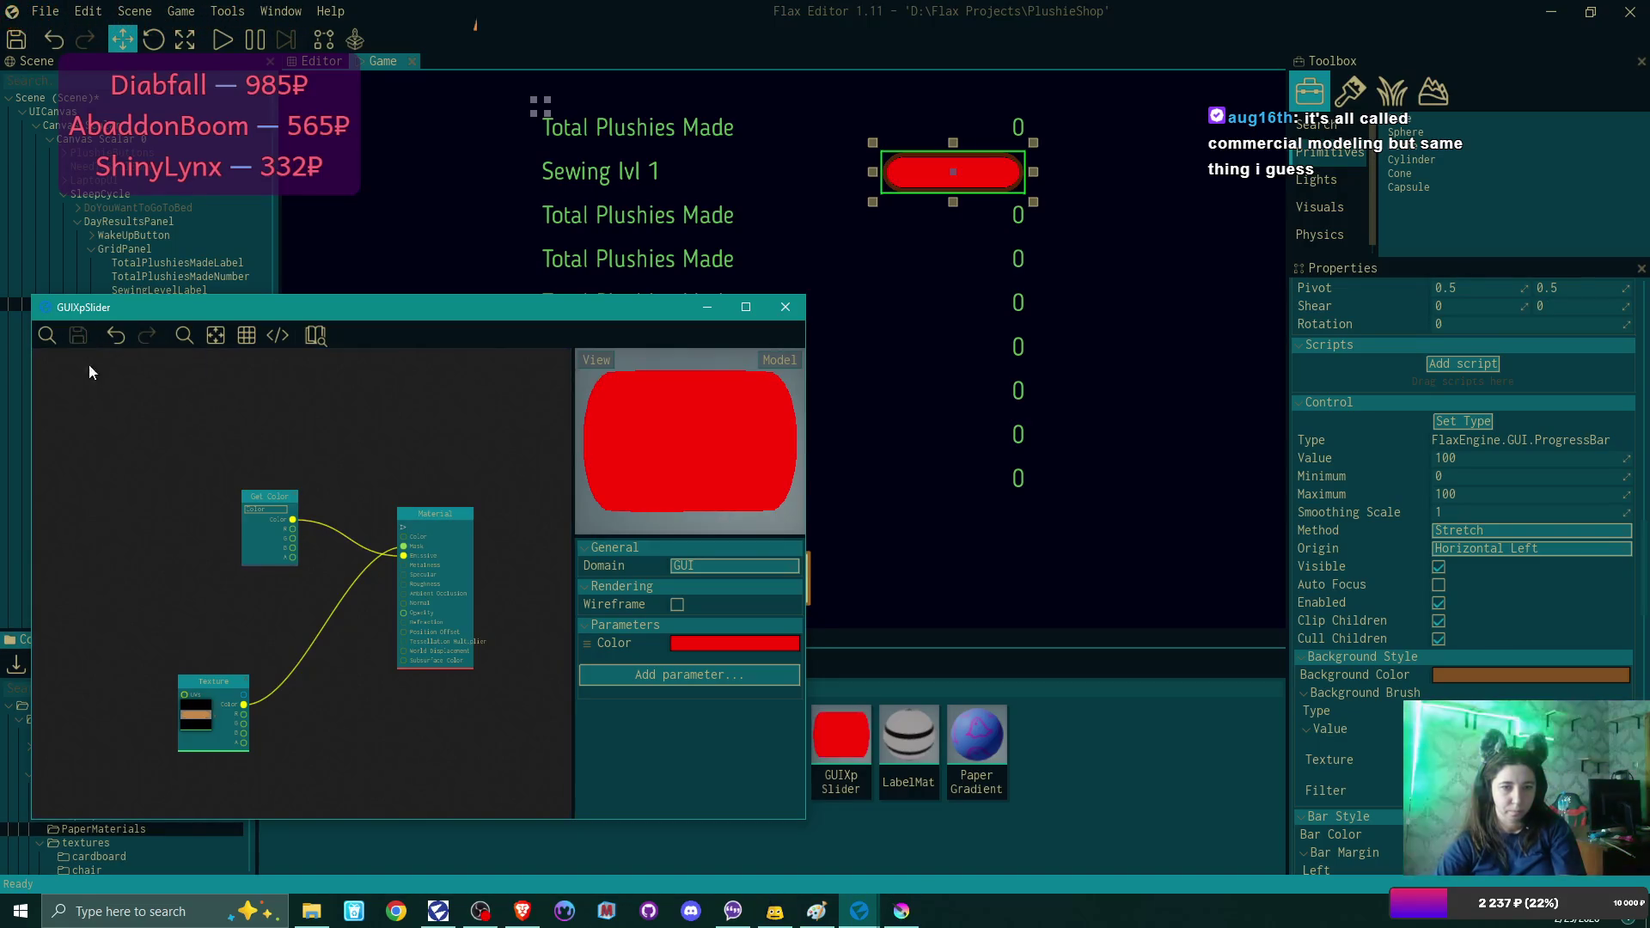
pyautogui.scroll(5, 1537, 428)
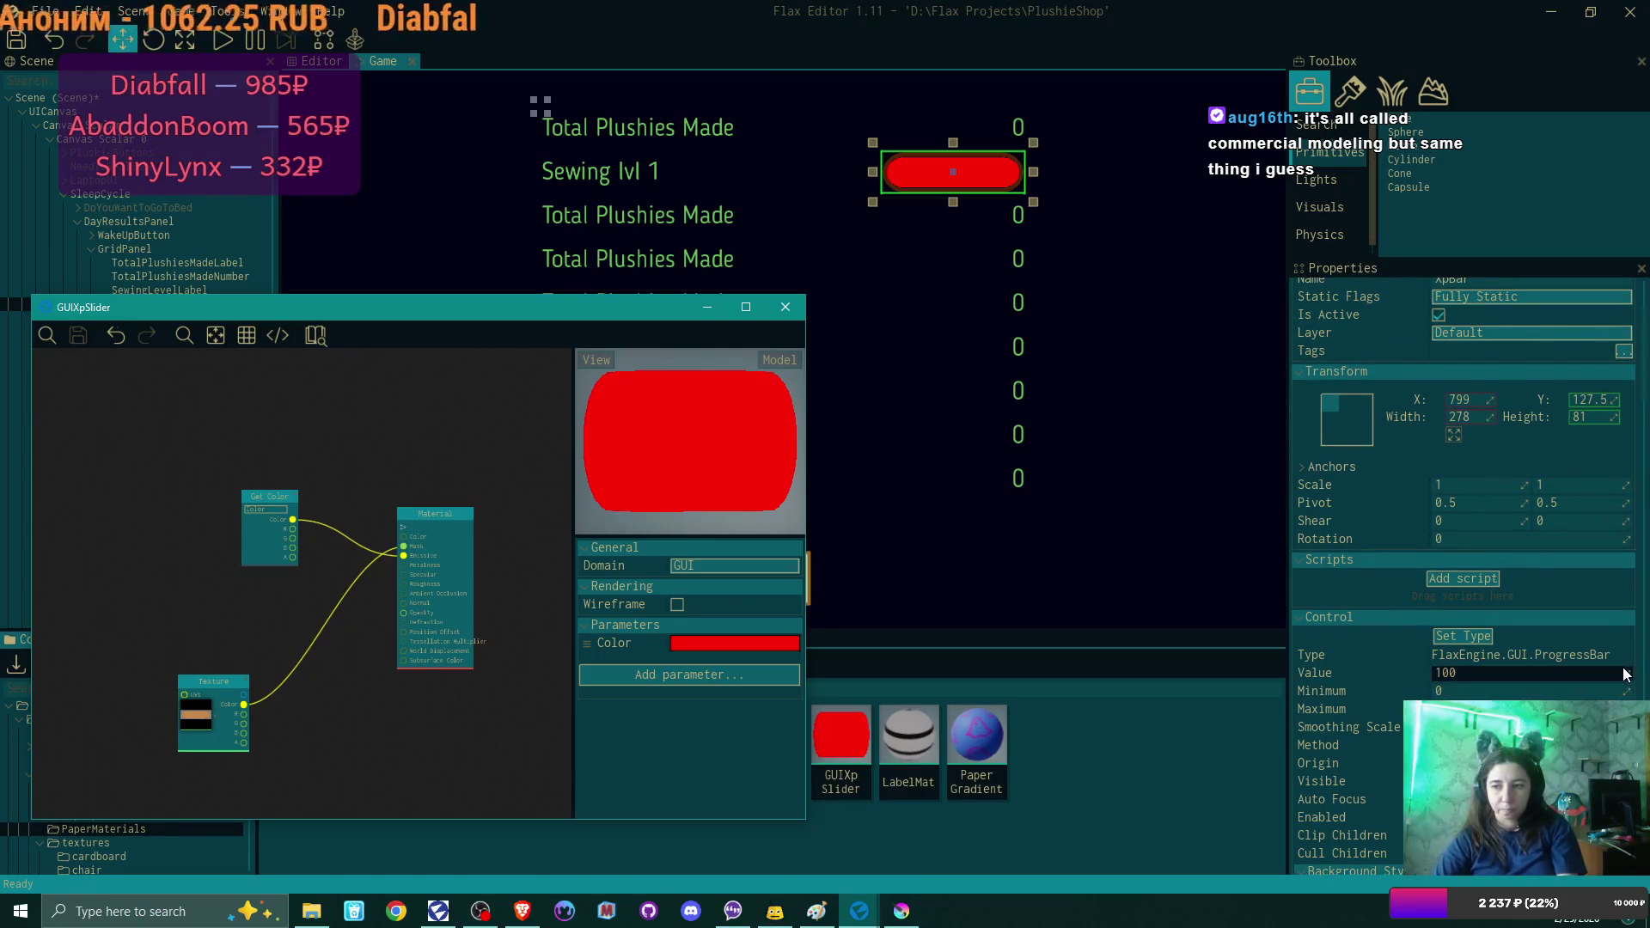
pyautogui.click(1513, 673)
pyautogui.write('58')
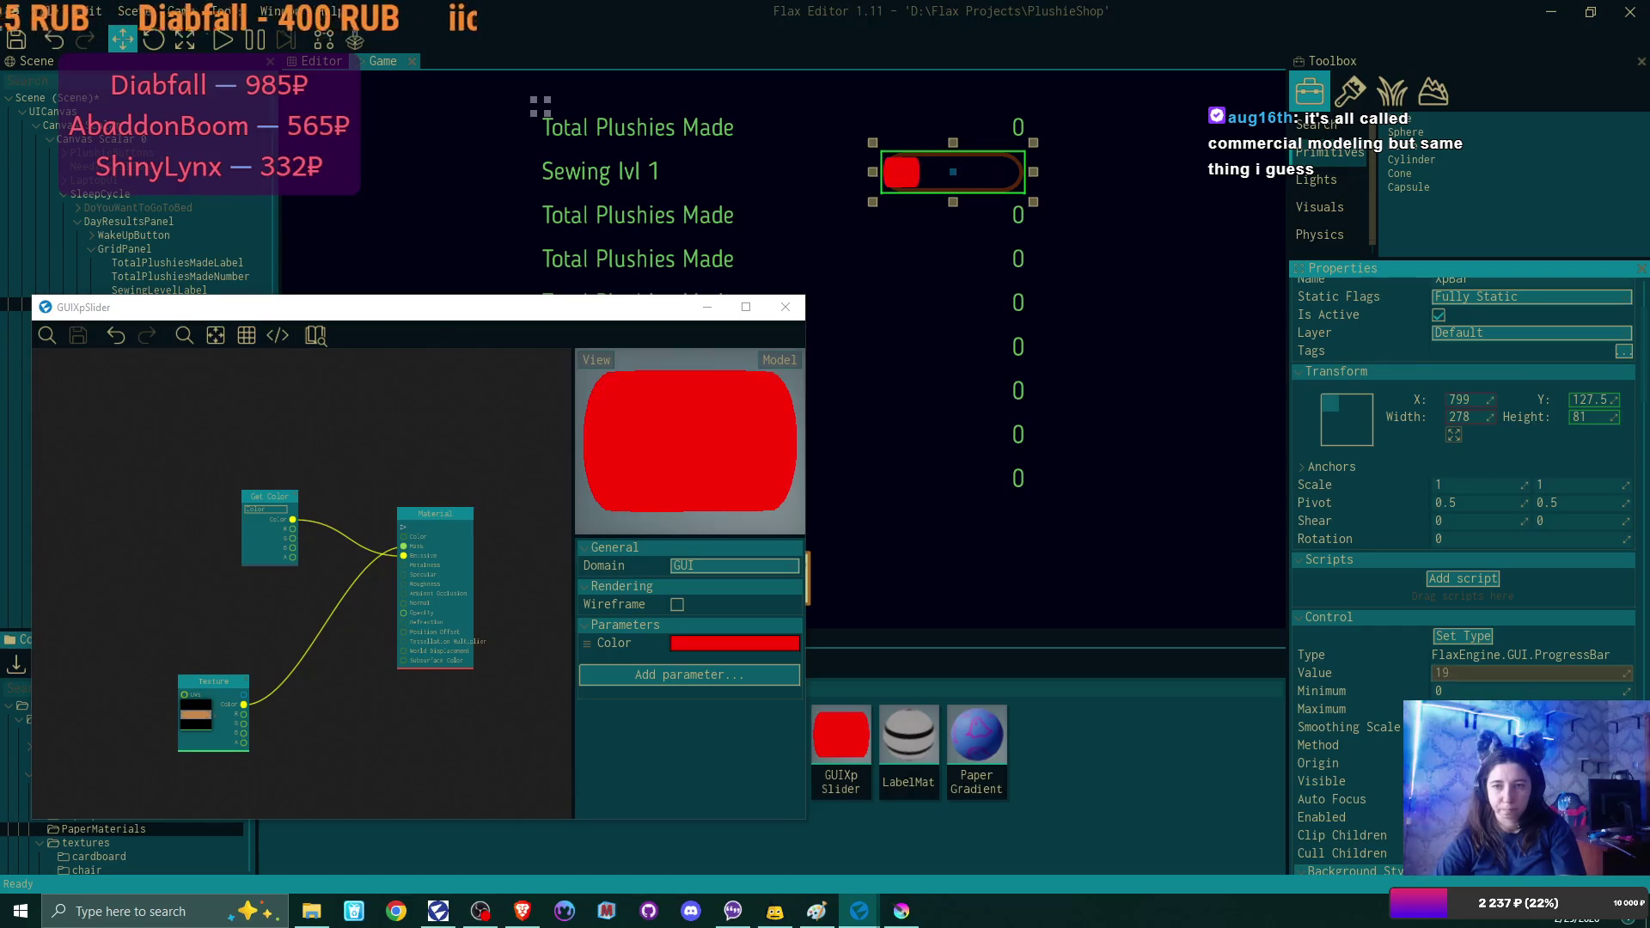
pyautogui.press('BackSpace')
pyautogui.press('BackSpace')
pyautogui.write('83')
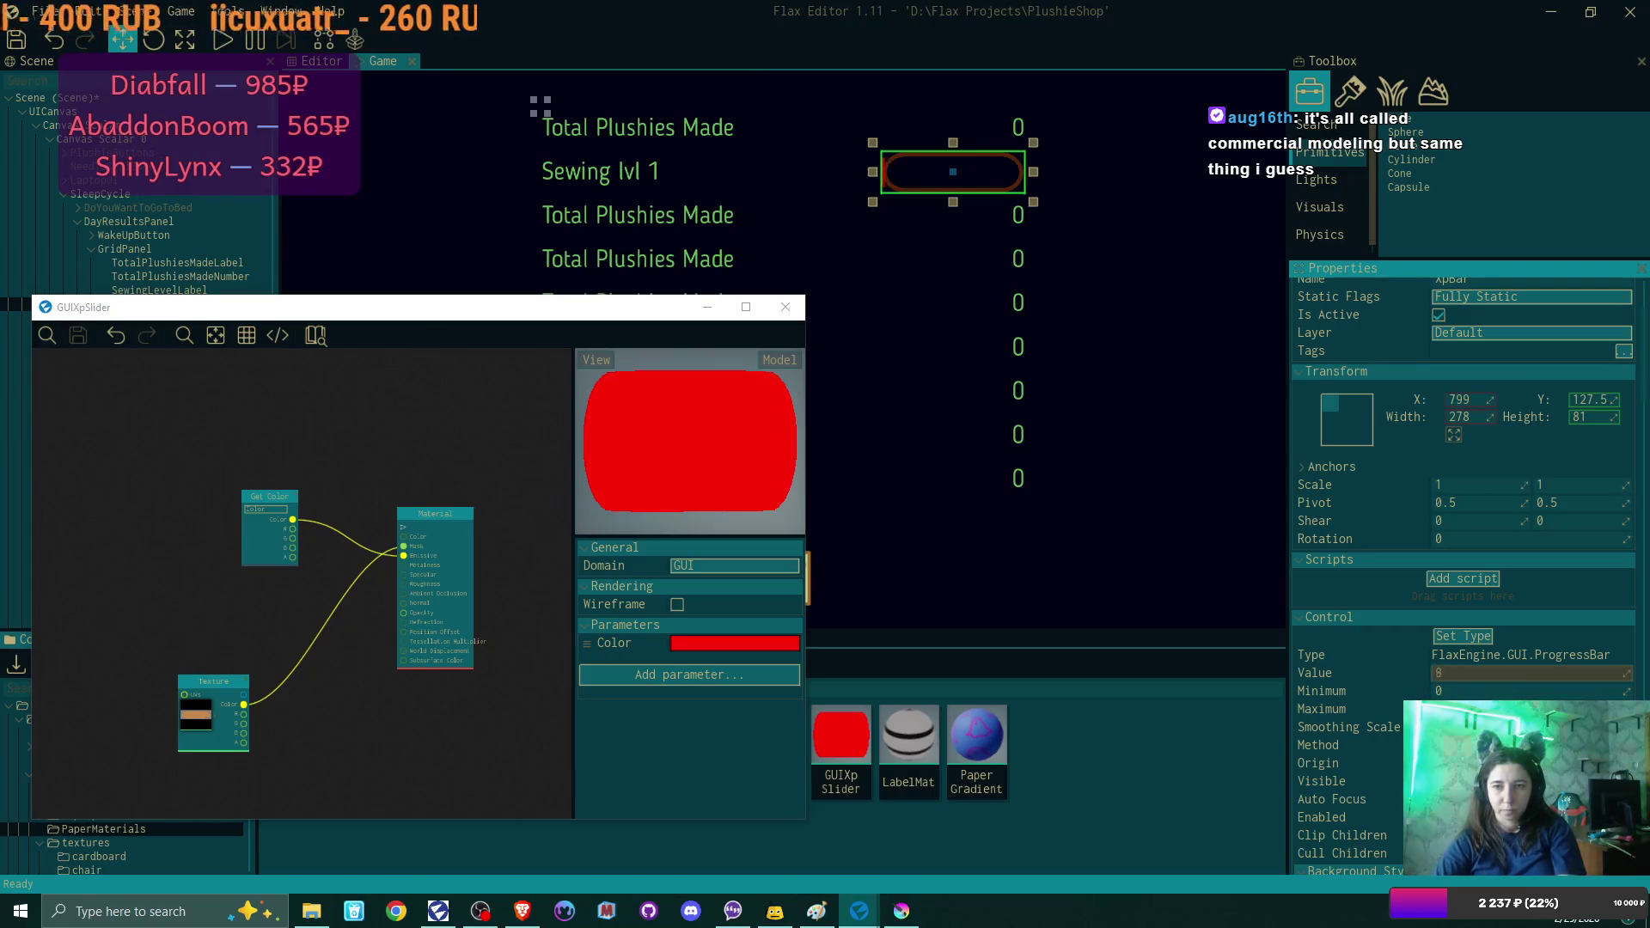
pyautogui.press('BackSpace')
pyautogui.press('BackSpace')
pyautogui.write('28')
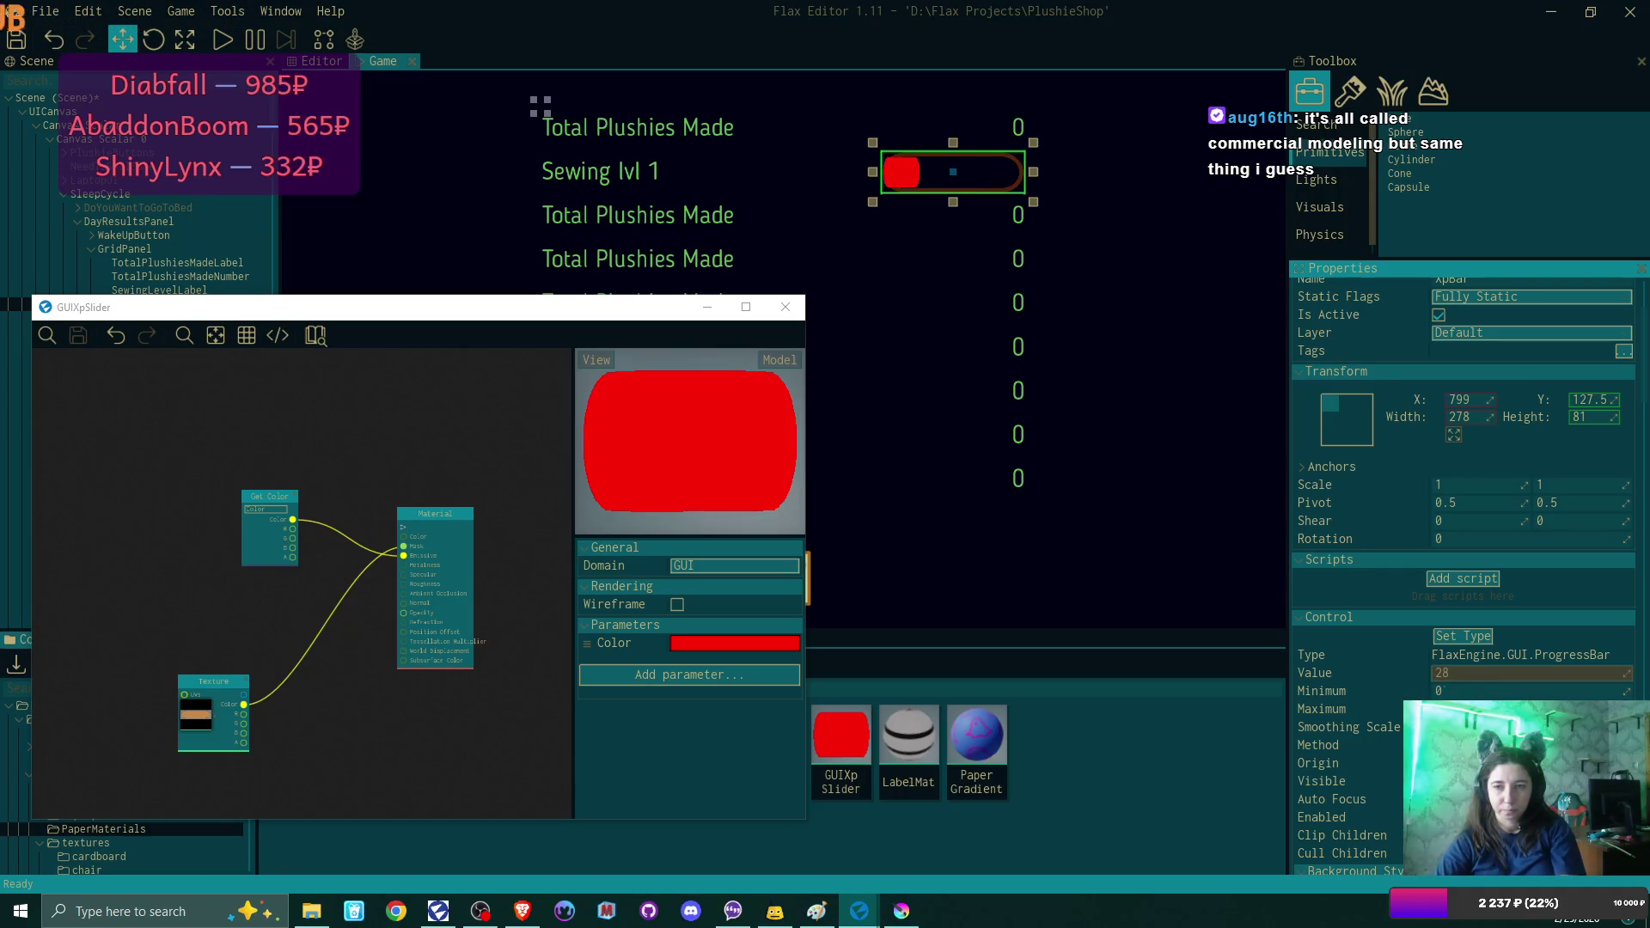
pyautogui.press('BackSpace')
pyautogui.press('BackSpace')
pyautogui.write('75')
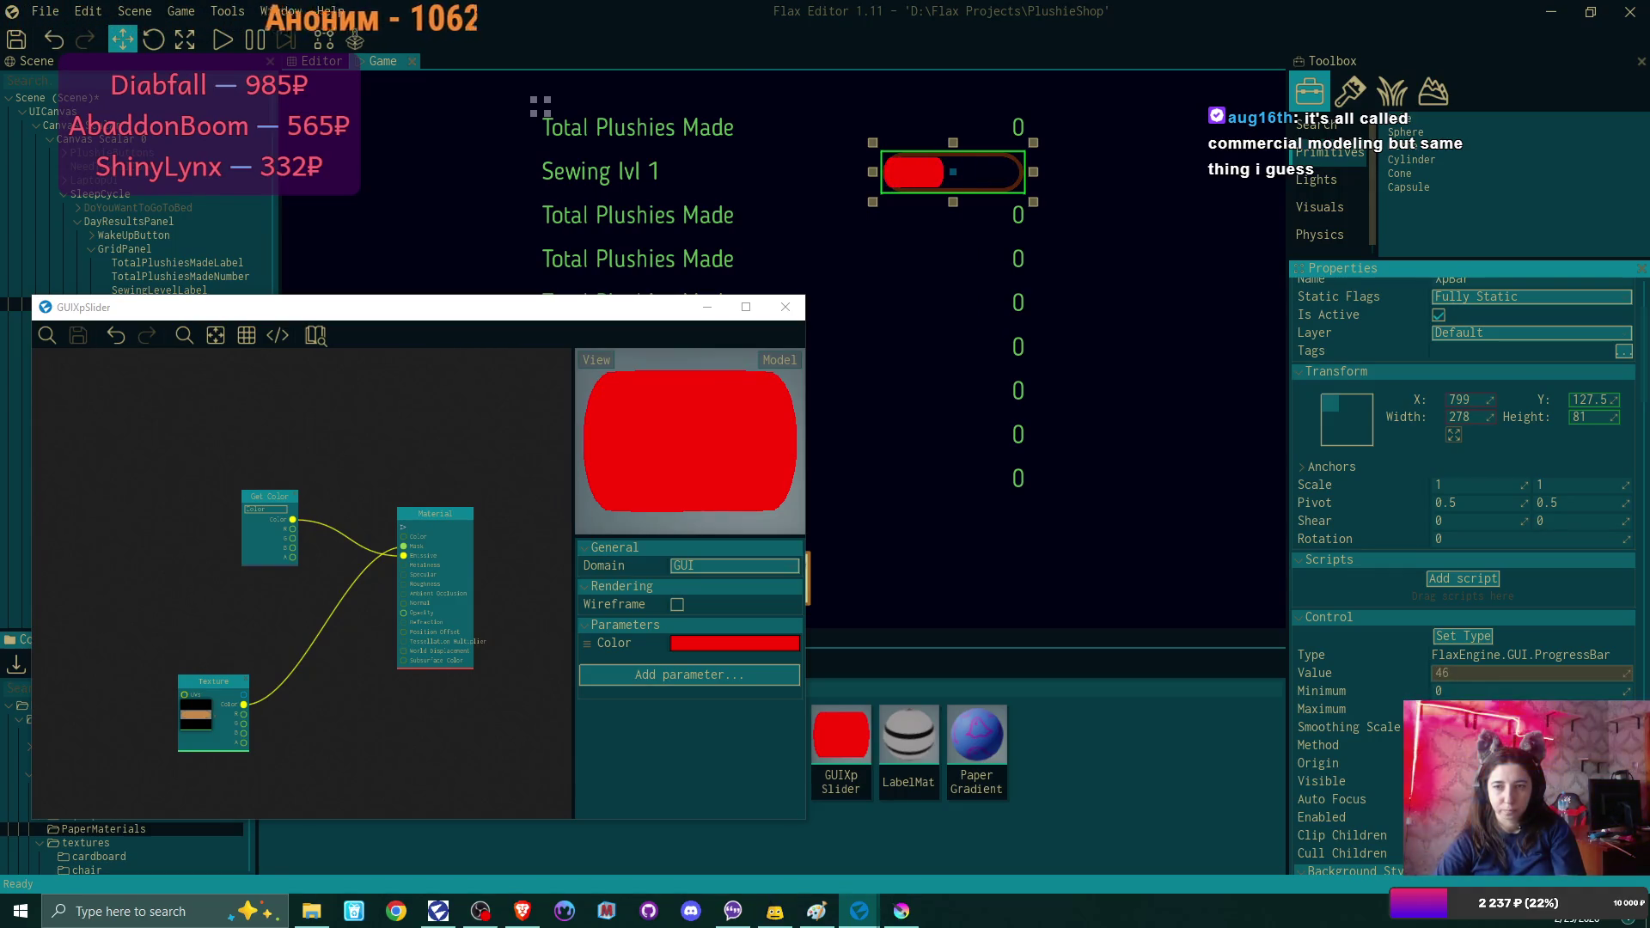
pyautogui.press('BackSpace')
pyautogui.press('BackSpace')
pyautogui.write('100')
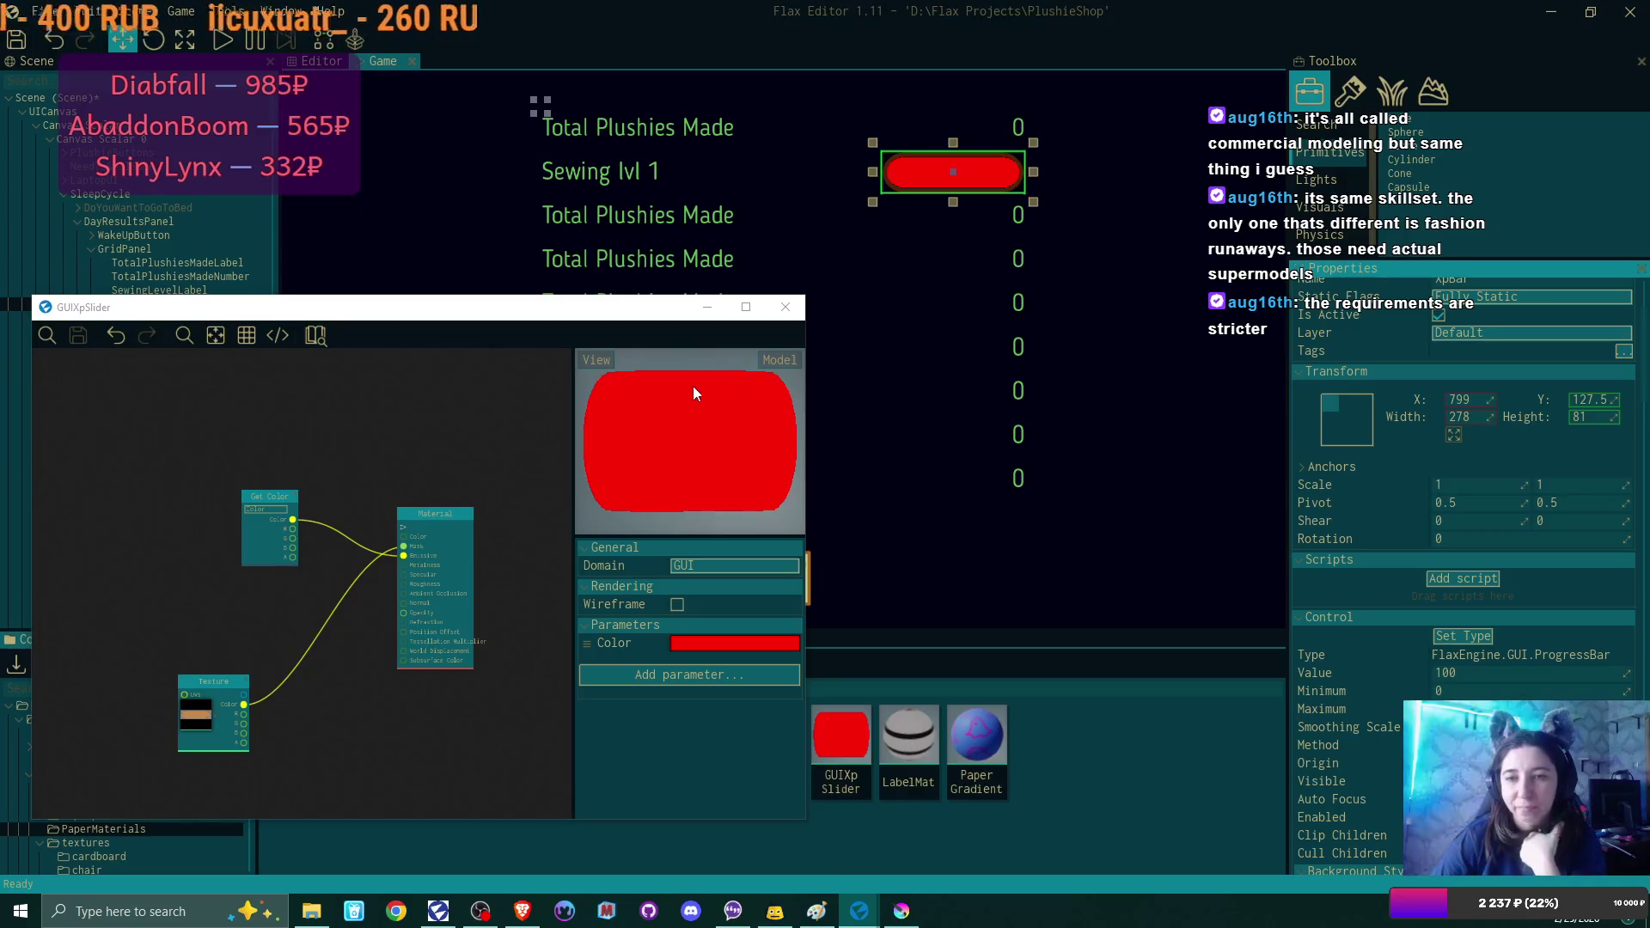
# Move the GUIXpSlider editor window to the screen centre and widen its right edge.
pyautogui.moveTo(444, 307)
pyautogui.mouseDown()
pyautogui.moveTo(616, 179)
pyautogui.moveTo(658, 185)
pyautogui.moveTo(652, 262)
pyautogui.mouseUp()
pyautogui.moveTo(1021, 663); pyautogui.dragTo(1120, 670)
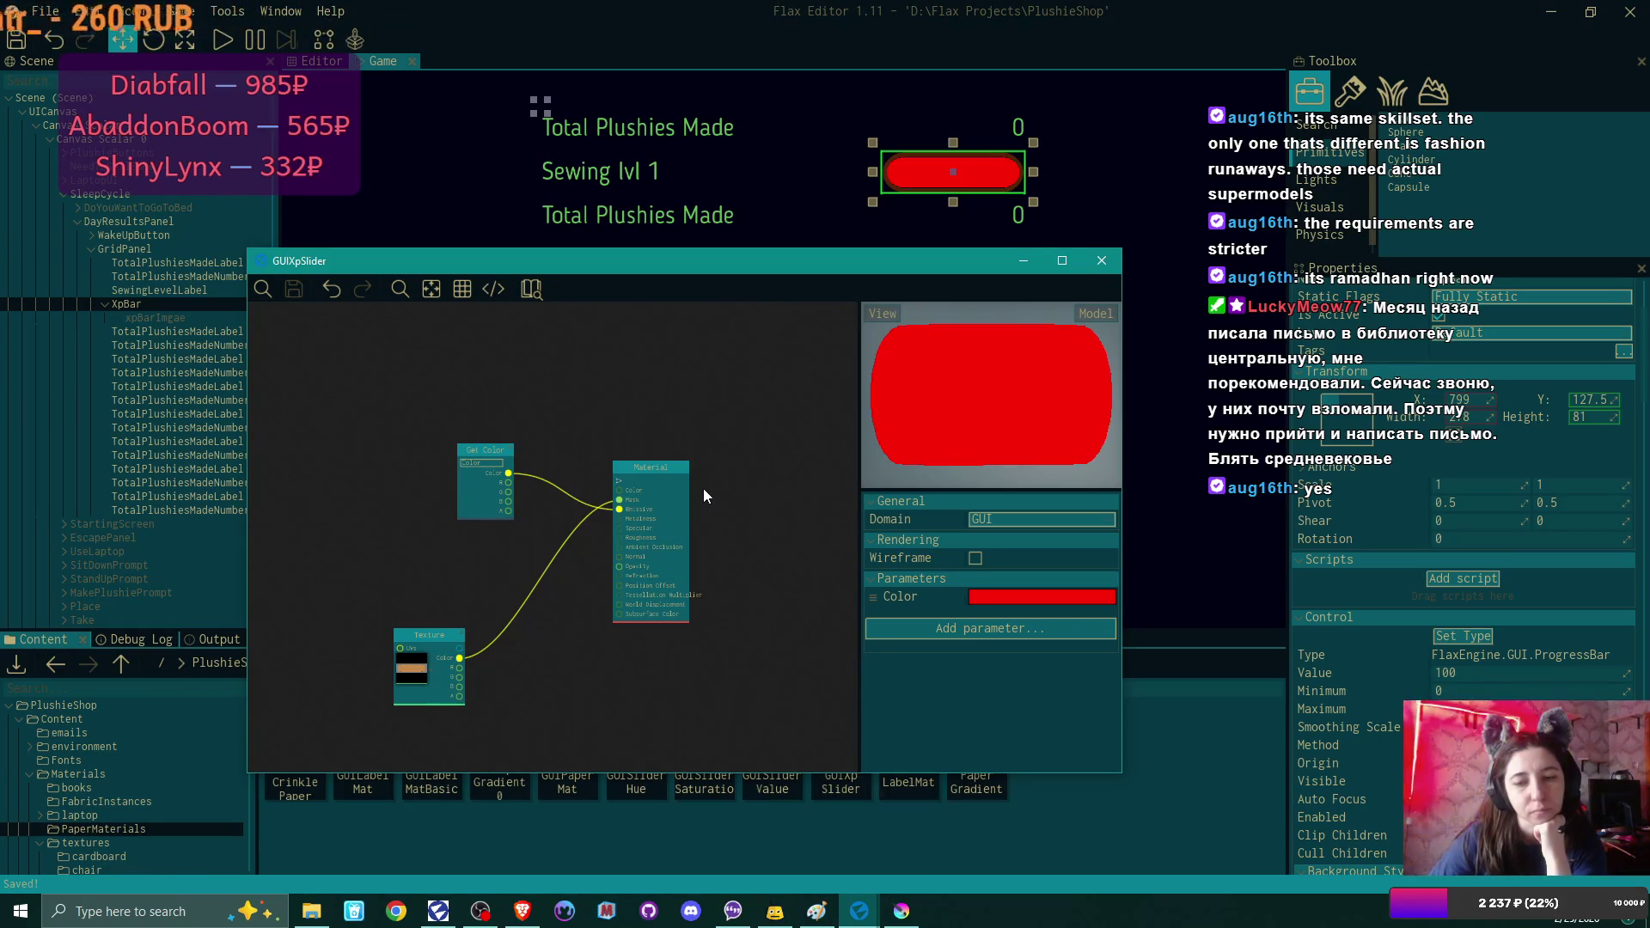
# Close the floating GUIXpSlider material editor, leaving the red XpBar in the game view.
pyautogui.moveTo(760, 268)
pyautogui.mouseDown()
pyautogui.moveTo(852, 187)
pyautogui.moveTo(792, 349)
pyautogui.mouseUp()
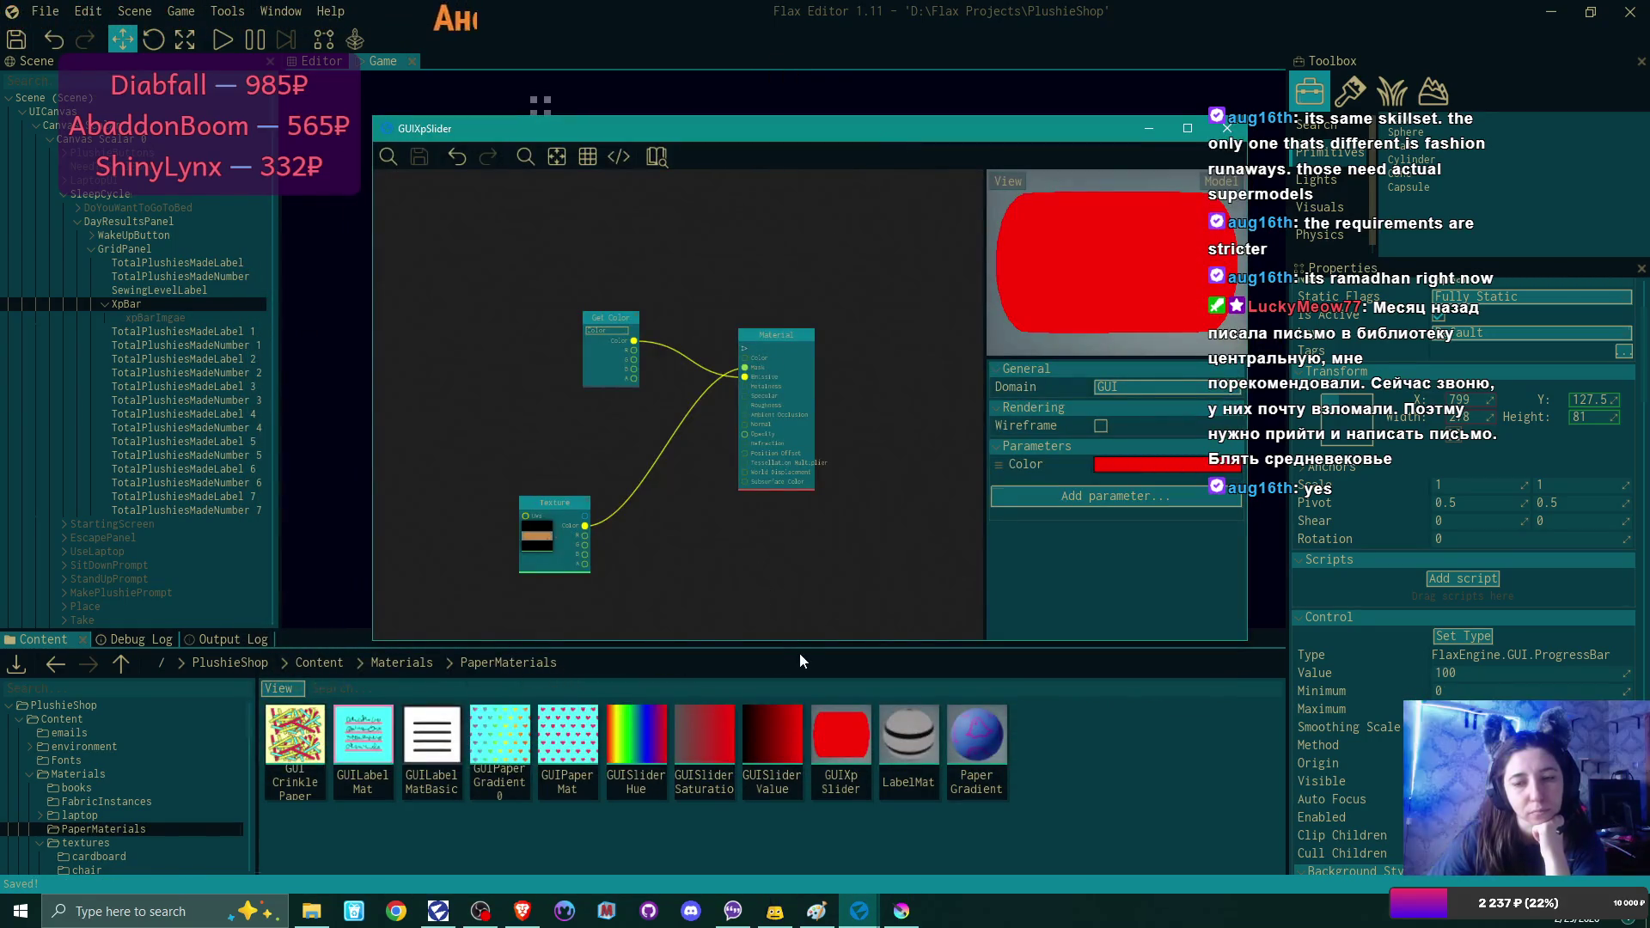
pyautogui.click(1227, 128)
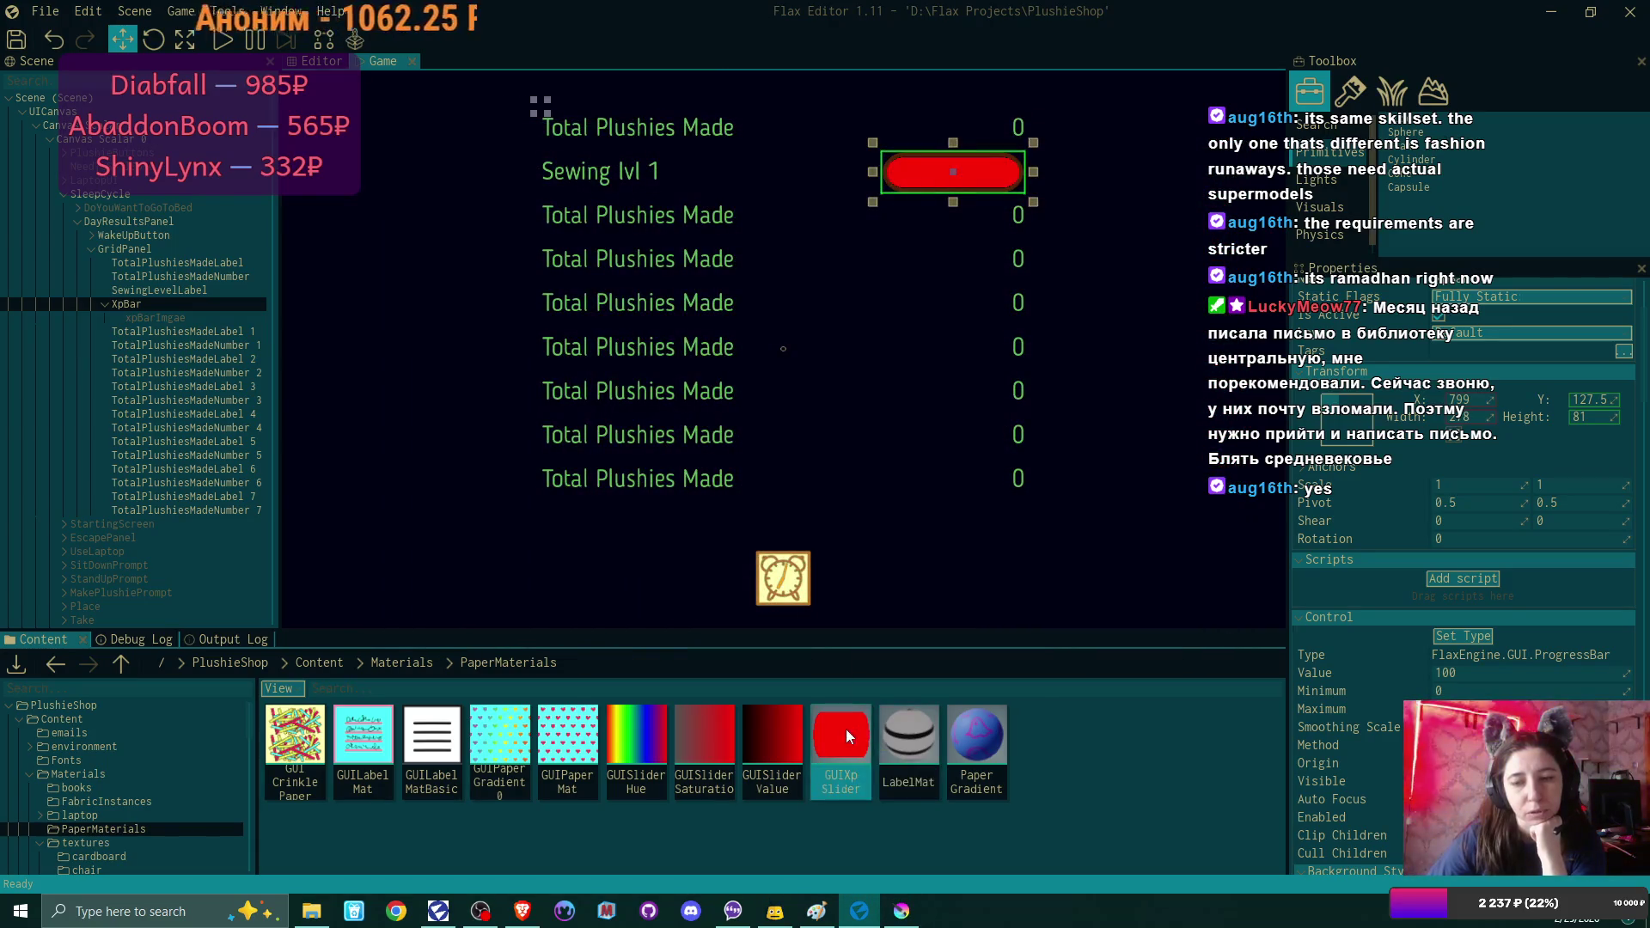
# Reopen the GUIXpSlider material from the Materials folder.
pyautogui.press('Delete')
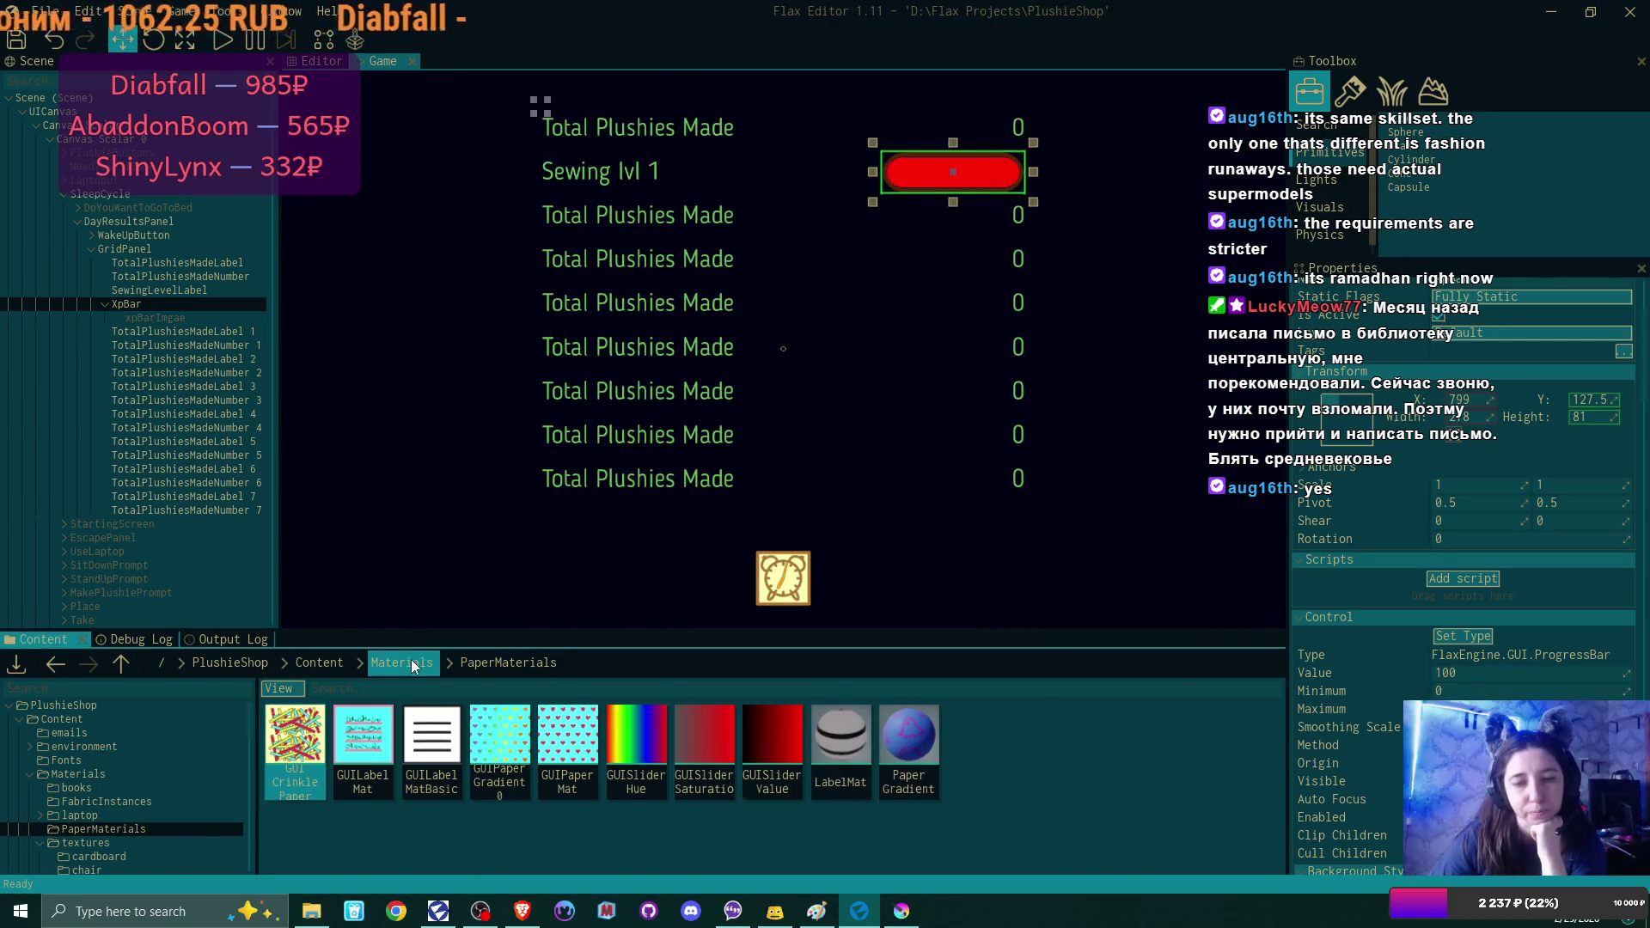
pyautogui.click(410, 658)
pyautogui.scroll(-1, 945, 748)
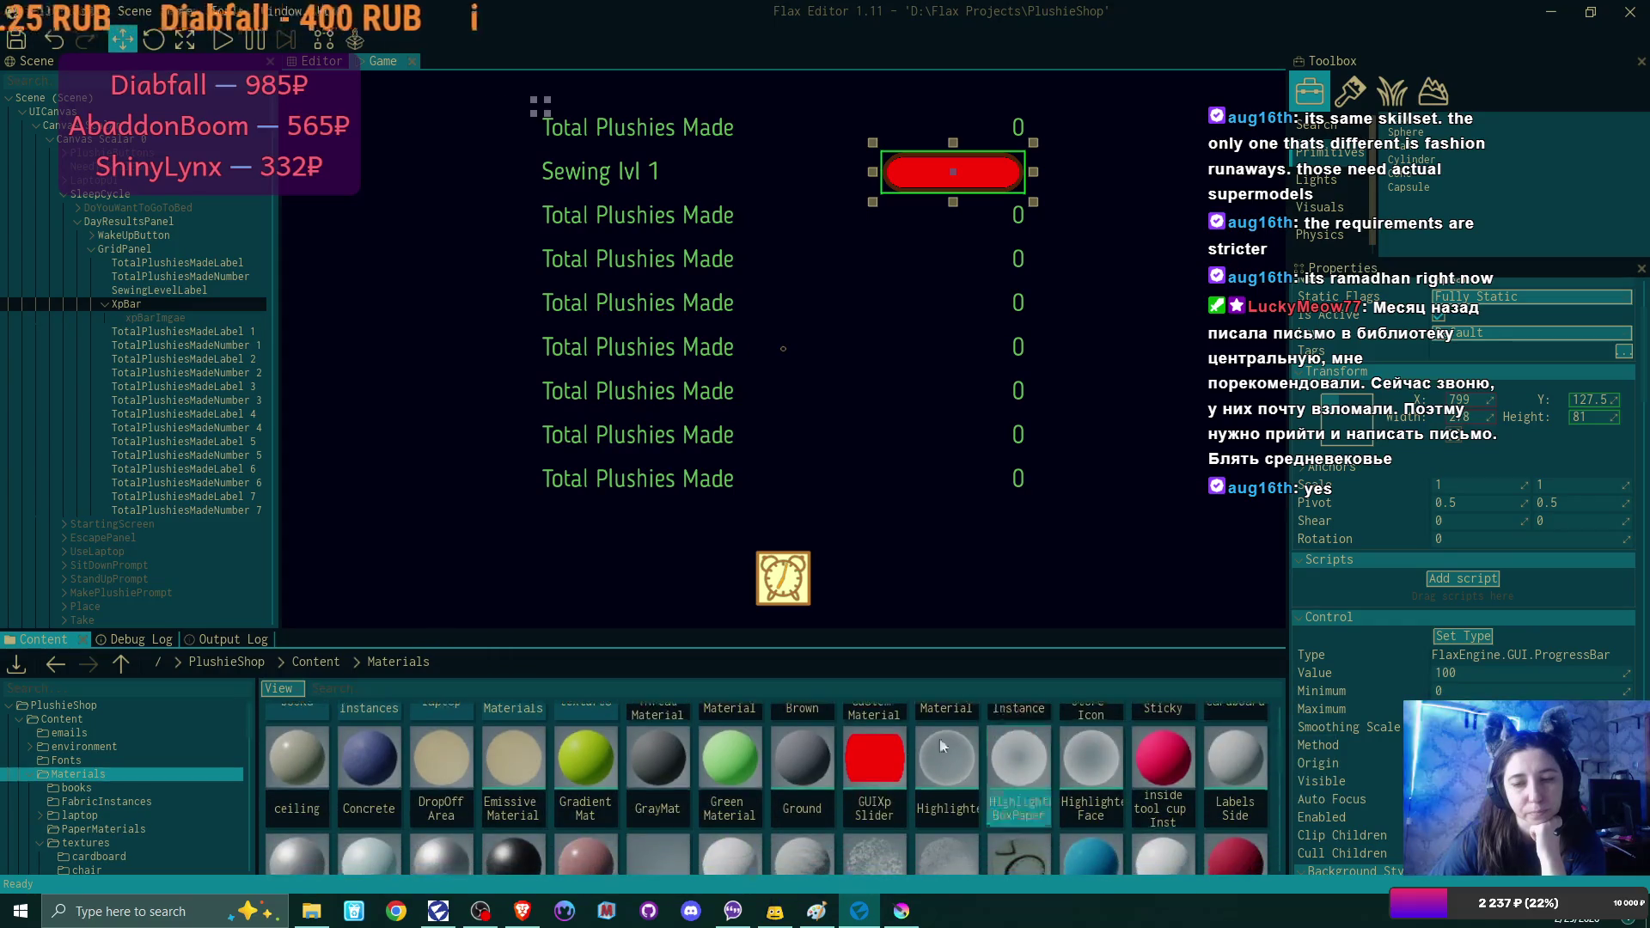
pyautogui.doubleClick(875, 776)
# Add the 'xp bar' texture from the textures folder as a second Texture node.
pyautogui.scroll(1, 655, 813)
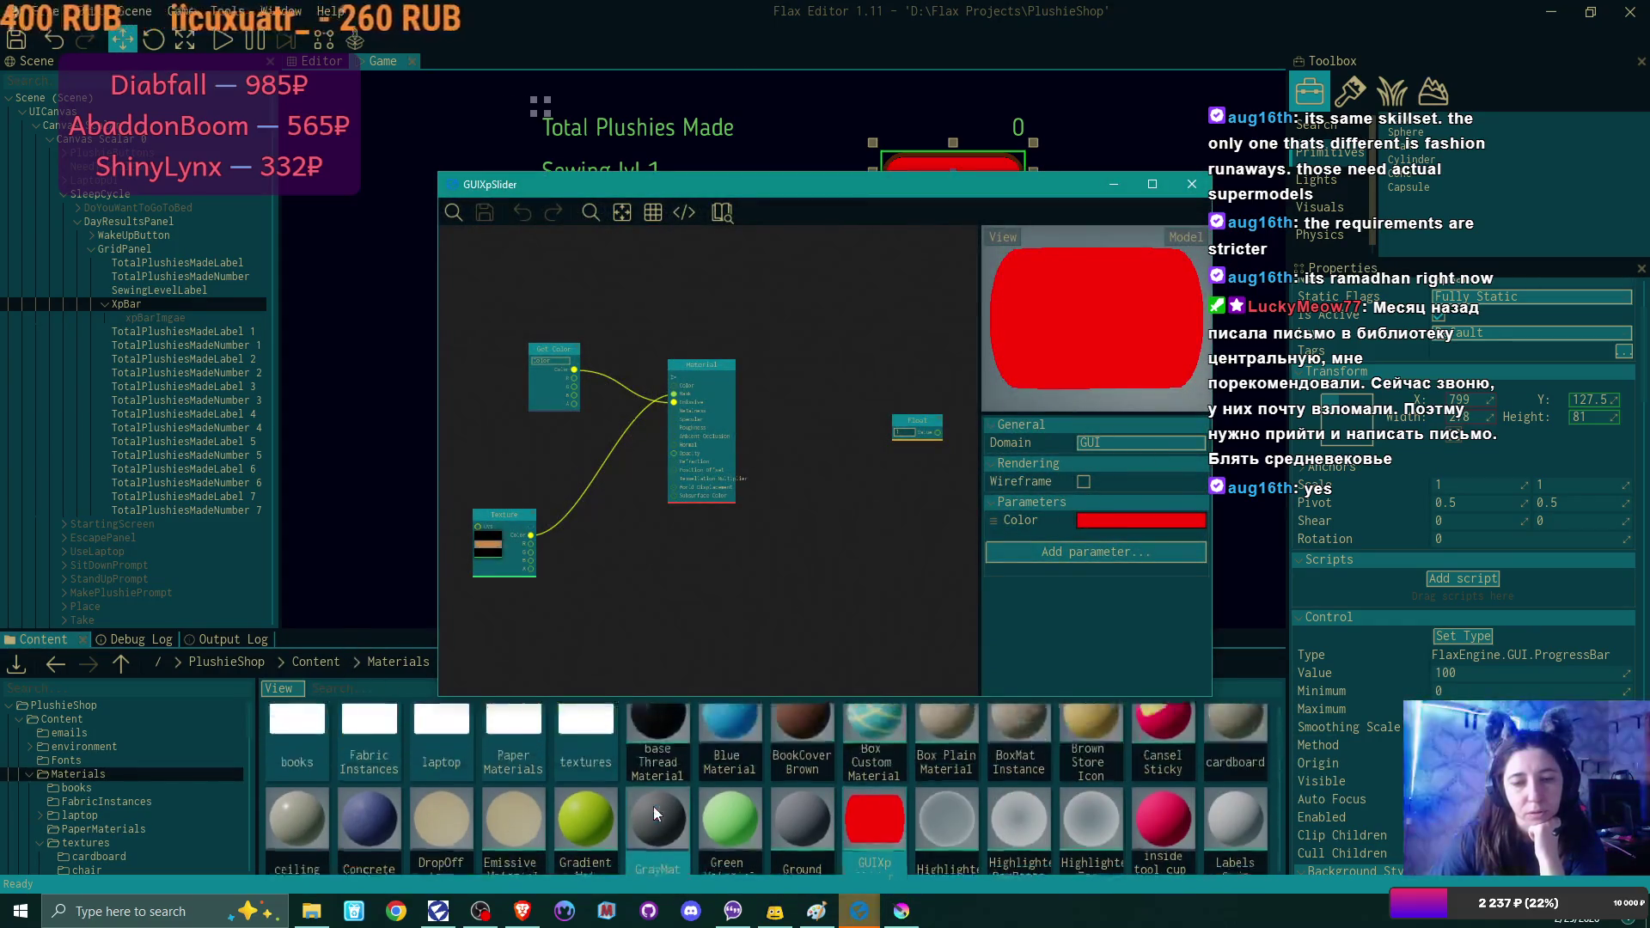
pyautogui.doubleClick(585, 743)
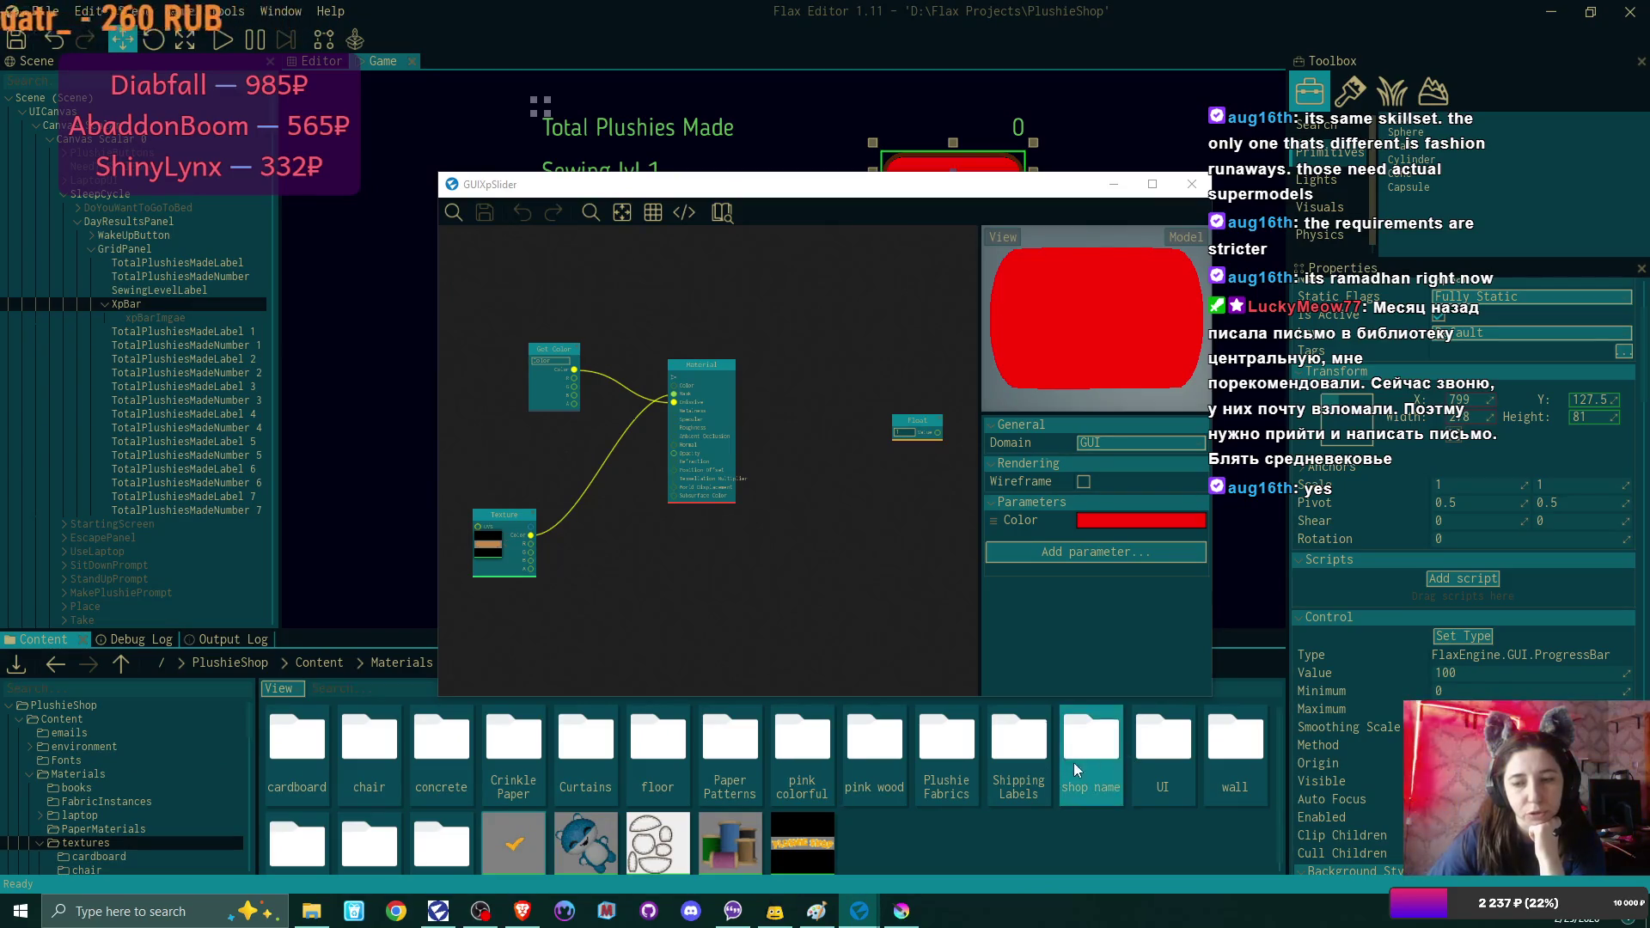
pyautogui.scroll(-5, 747, 801)
pyautogui.scroll(-6, 747, 800)
pyautogui.scroll(-5, 803, 823)
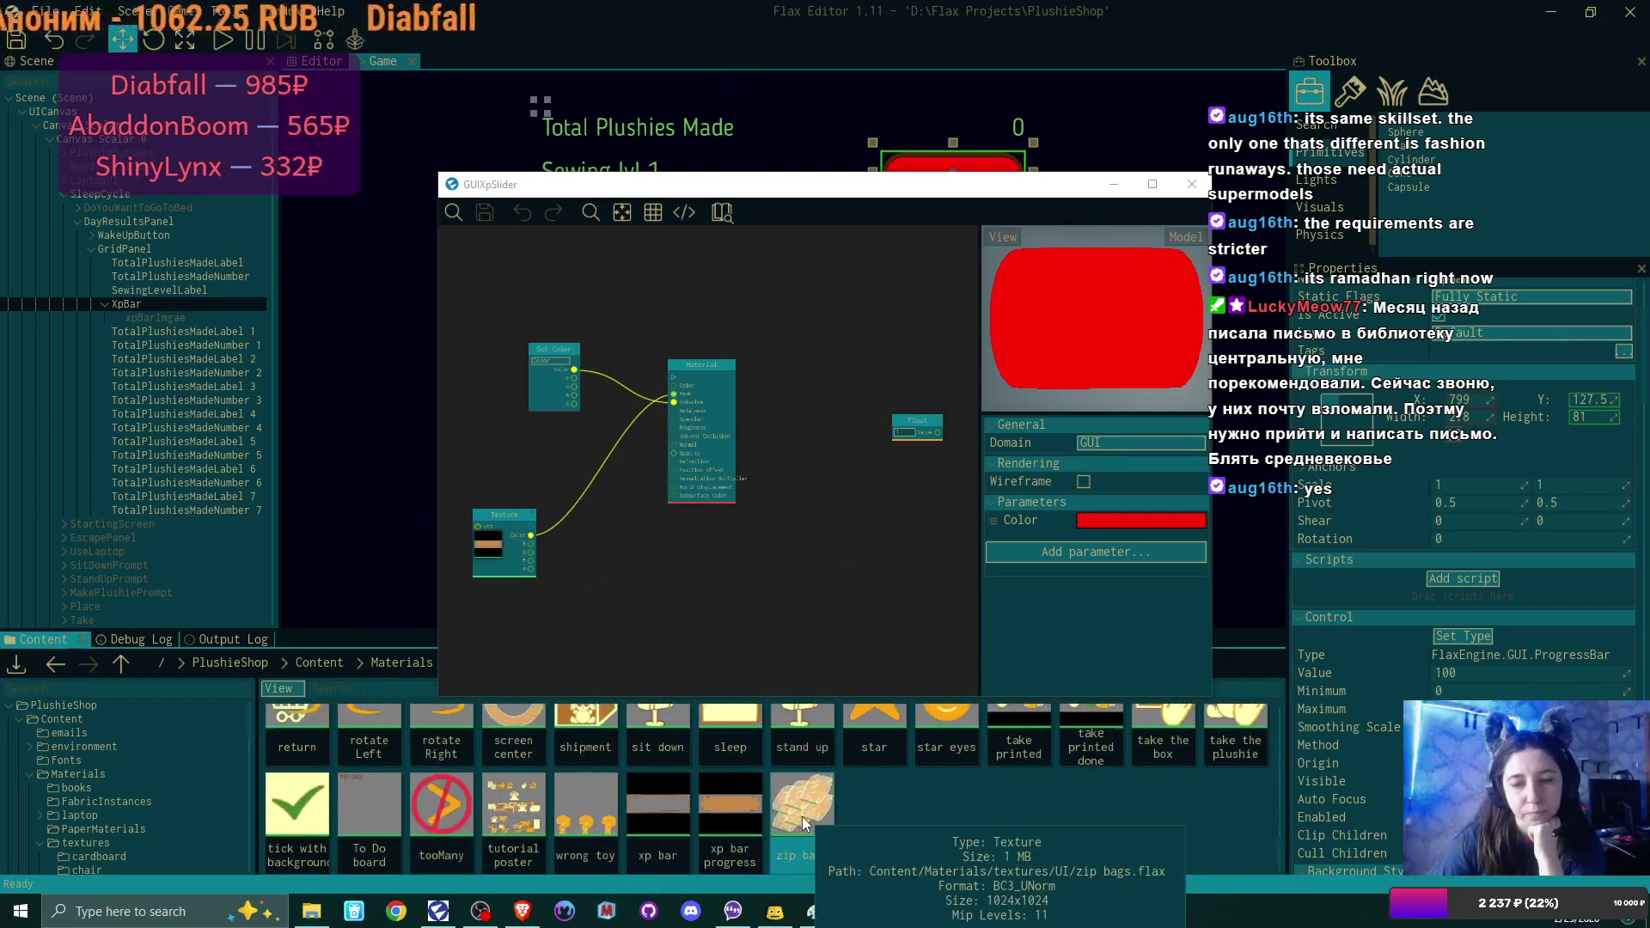
pyautogui.click(657, 804)
pyautogui.click(718, 615)
pyautogui.moveTo(719, 621)
pyautogui.mouseDown()
pyautogui.moveTo(721, 566)
pyautogui.moveTo(625, 558)
pyautogui.mouseUp()
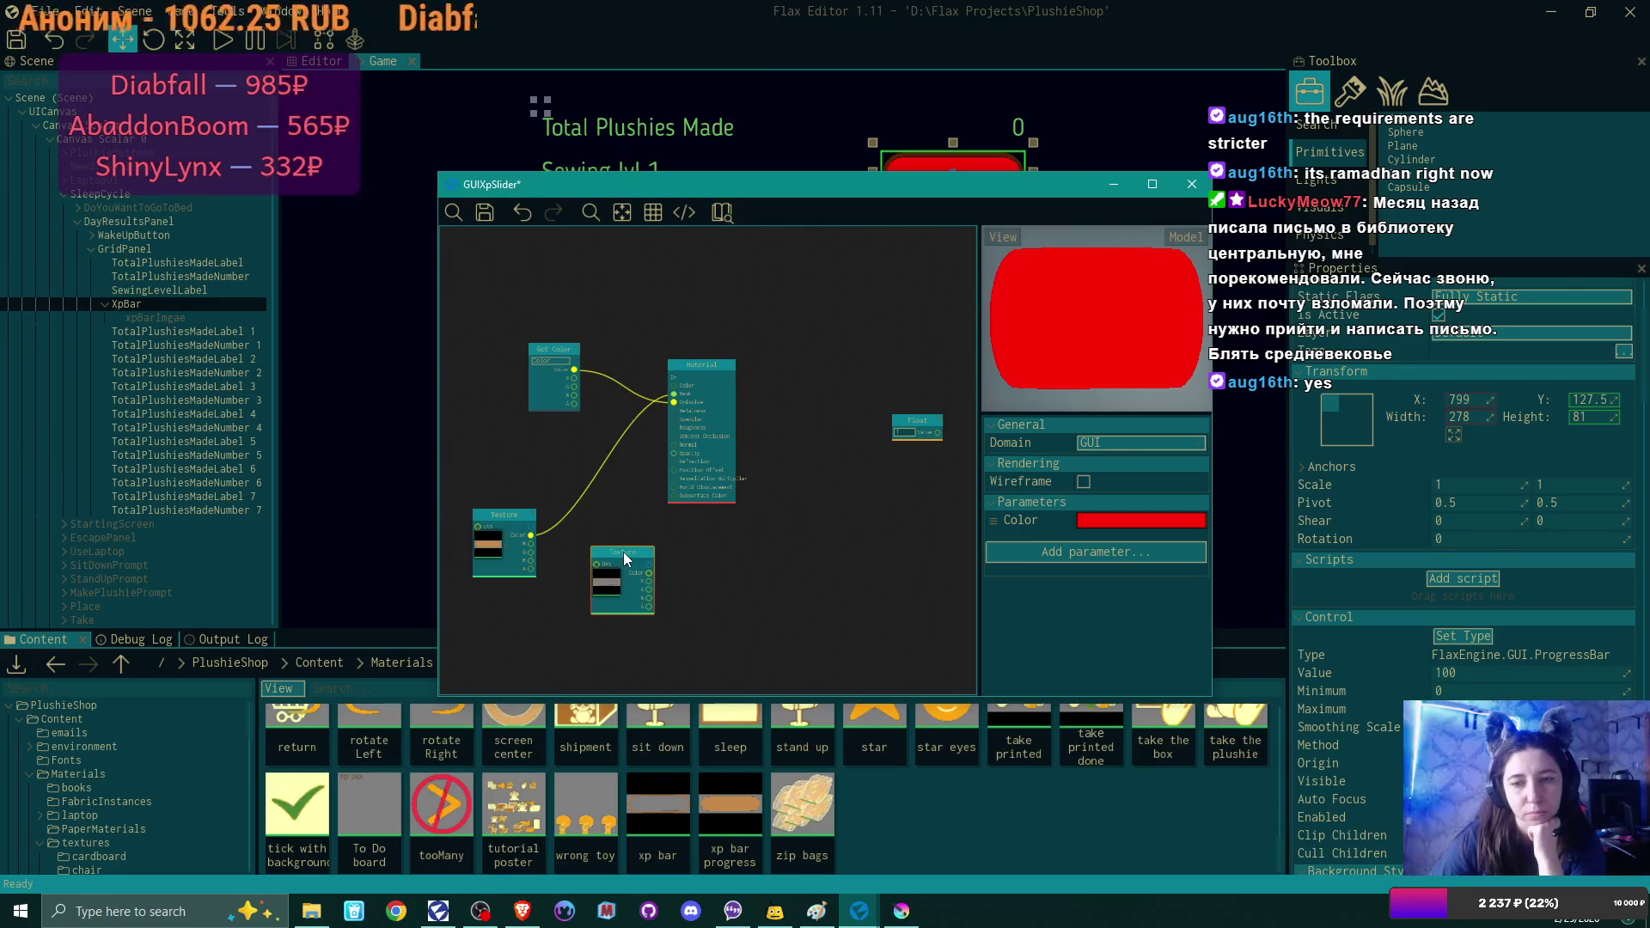
# Arrange the two Texture nodes and pull a wire from a texture's colour output.
pyautogui.moveTo(625, 558)
pyautogui.mouseDown()
pyautogui.moveTo(486, 606)
pyautogui.moveTo(518, 605)
pyautogui.mouseUp()
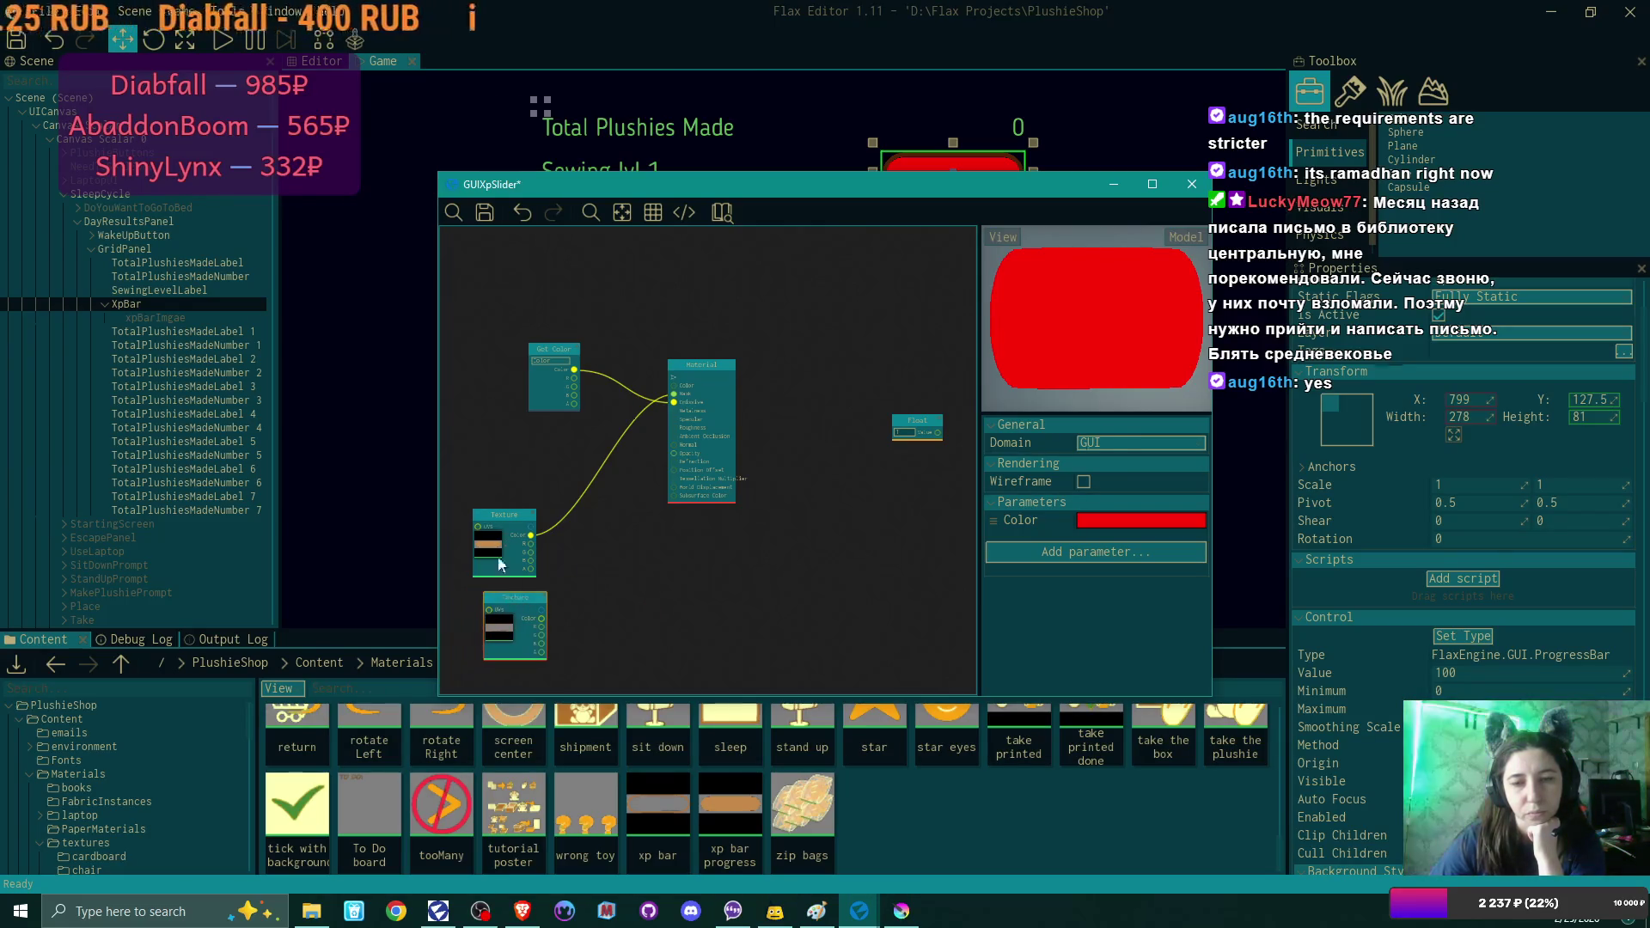
pyautogui.moveTo(492, 512); pyautogui.dragTo(466, 496)
pyautogui.moveTo(515, 597); pyautogui.dragTo(474, 577)
pyautogui.moveTo(504, 520)
pyautogui.mouseDown()
pyautogui.moveTo(582, 562)
pyautogui.moveTo(539, 560)
pyautogui.mouseUp()
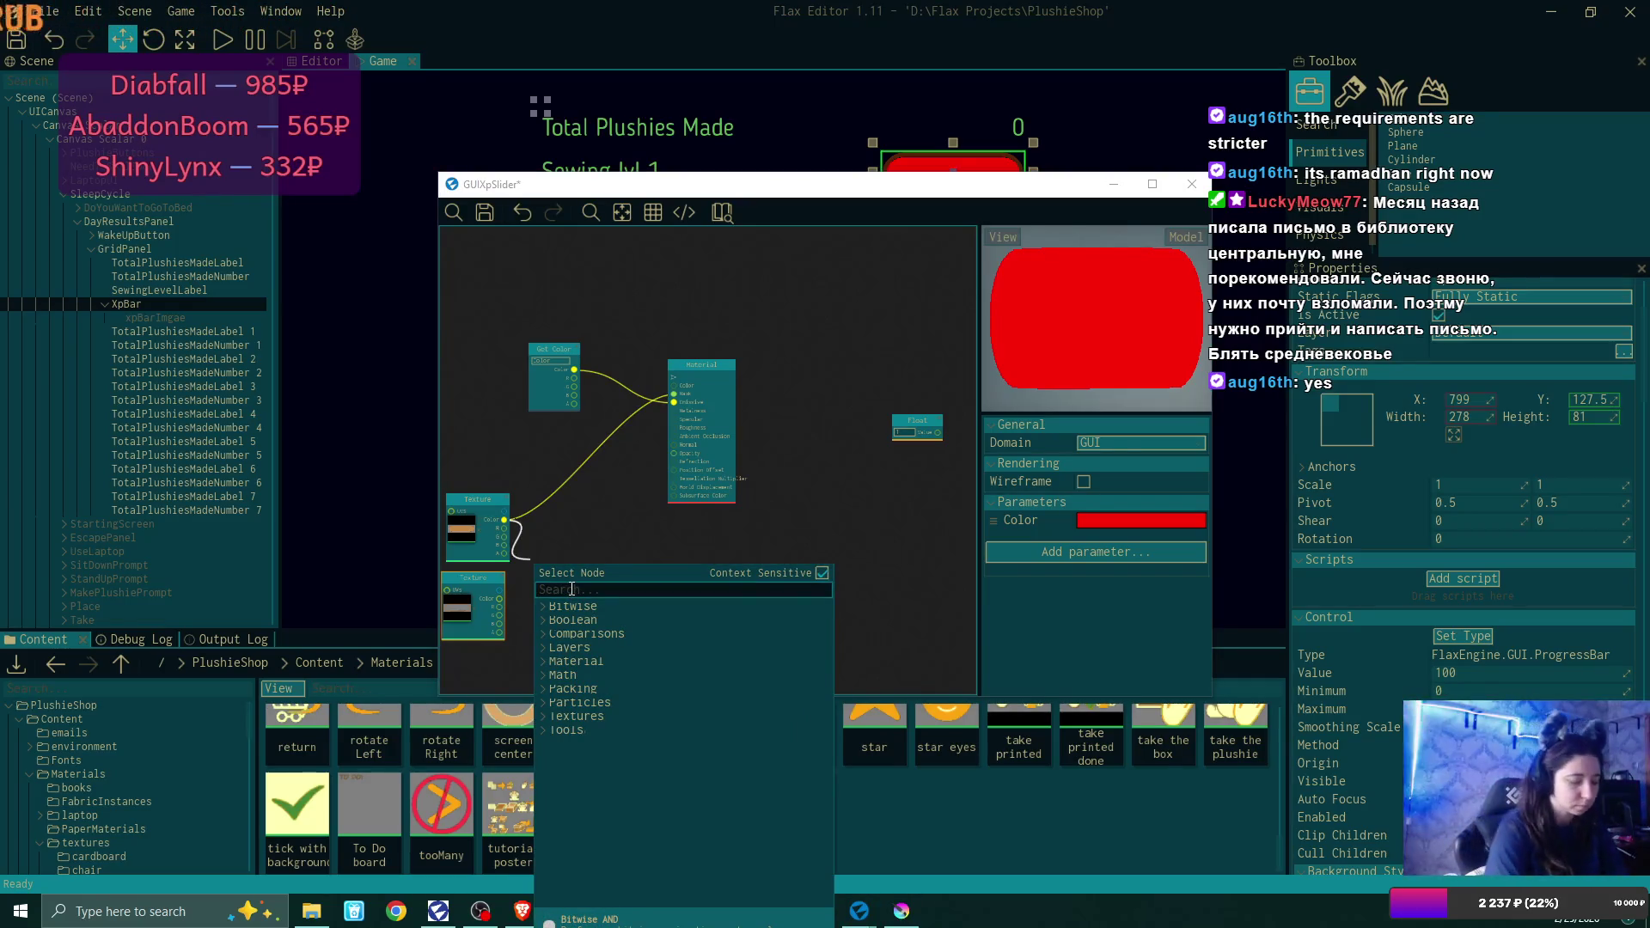
# Create a Multiply node from the texture colour and feed the second texture into it.
pyautogui.write('mil')
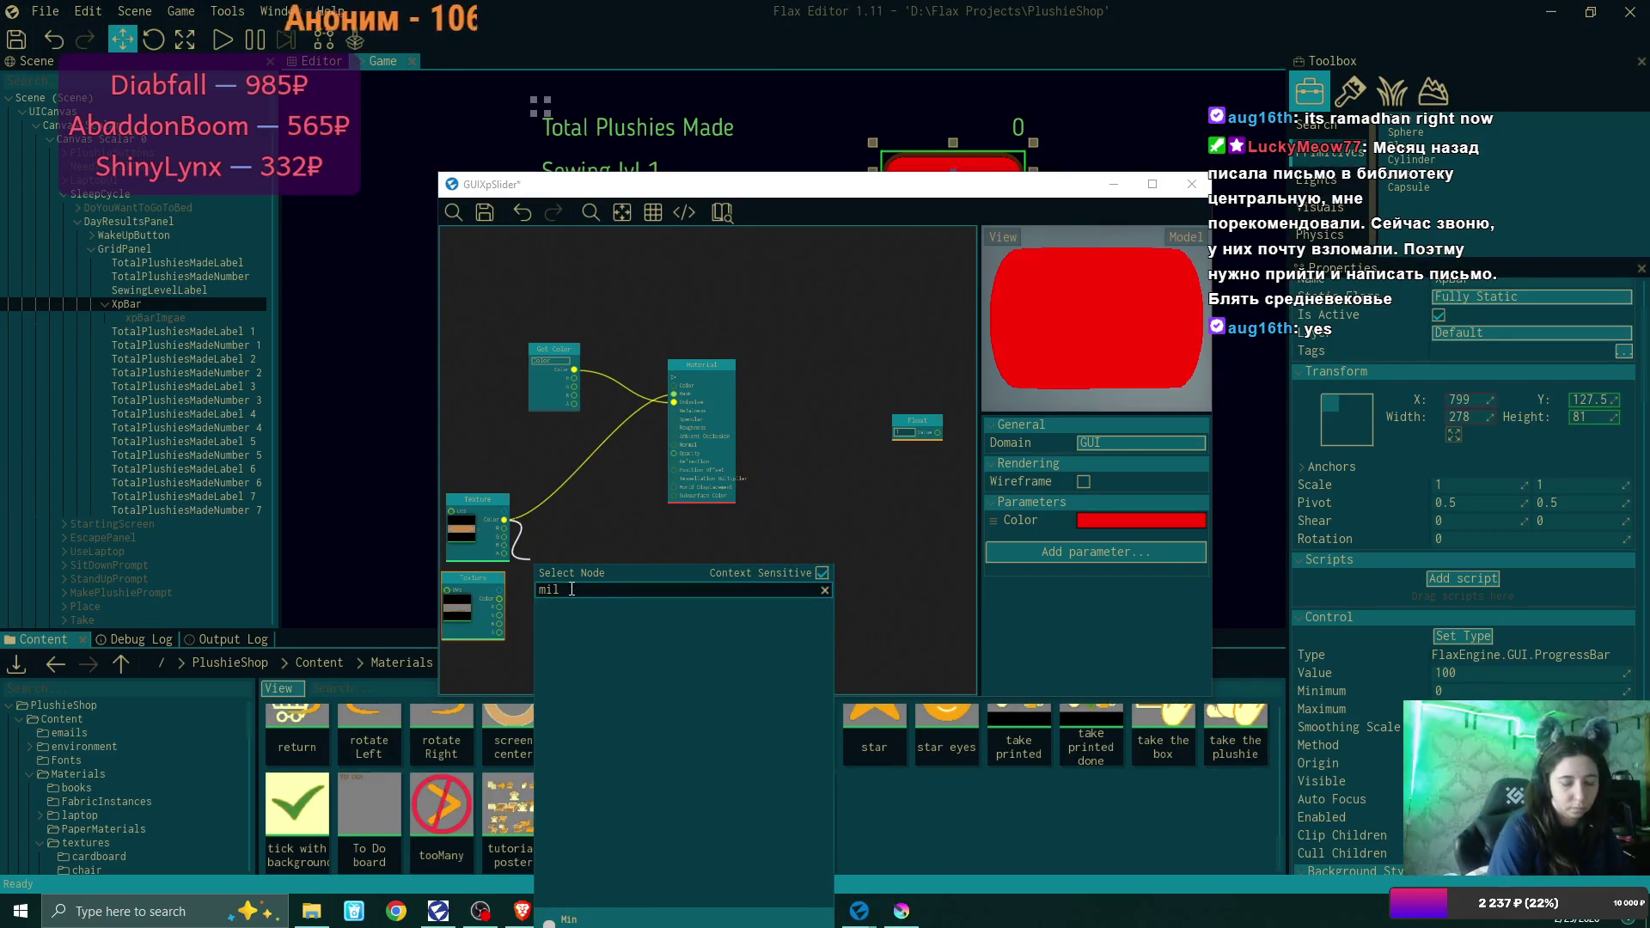
pyautogui.press('BackSpace')
pyautogui.press('BackSpace')
pyautogui.write('ult')
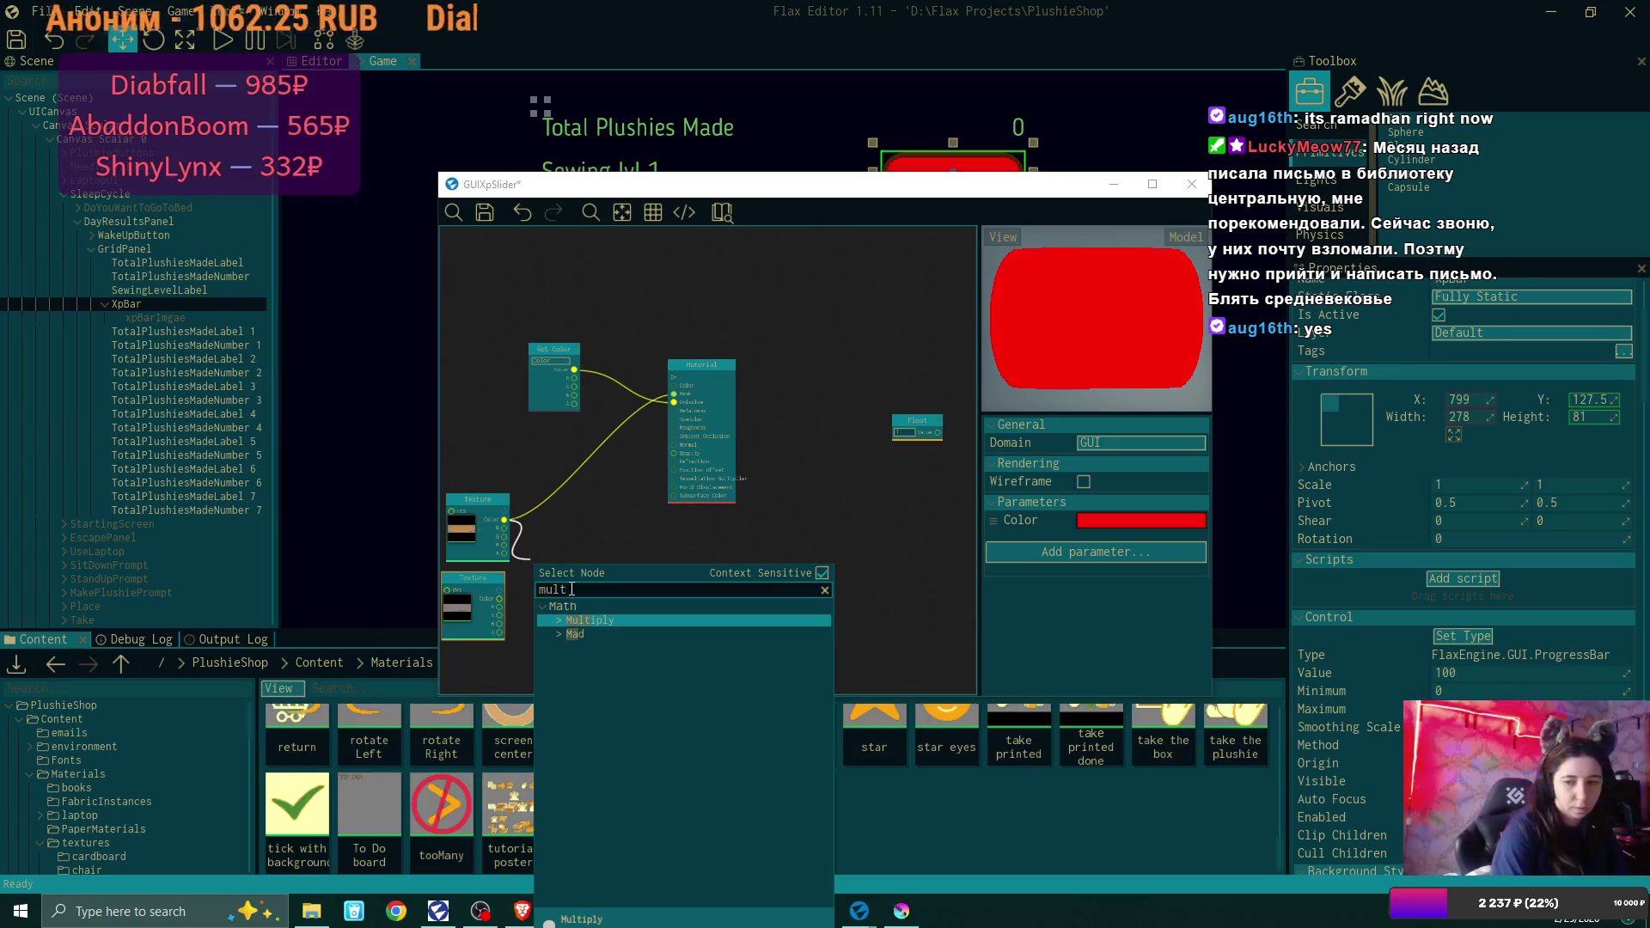
pyautogui.press('Return')
pyautogui.moveTo(499, 600)
pyautogui.mouseDown()
pyautogui.moveTo(545, 593)
pyautogui.moveTo(651, 404)
pyautogui.moveTo(674, 401)
pyautogui.mouseUp()
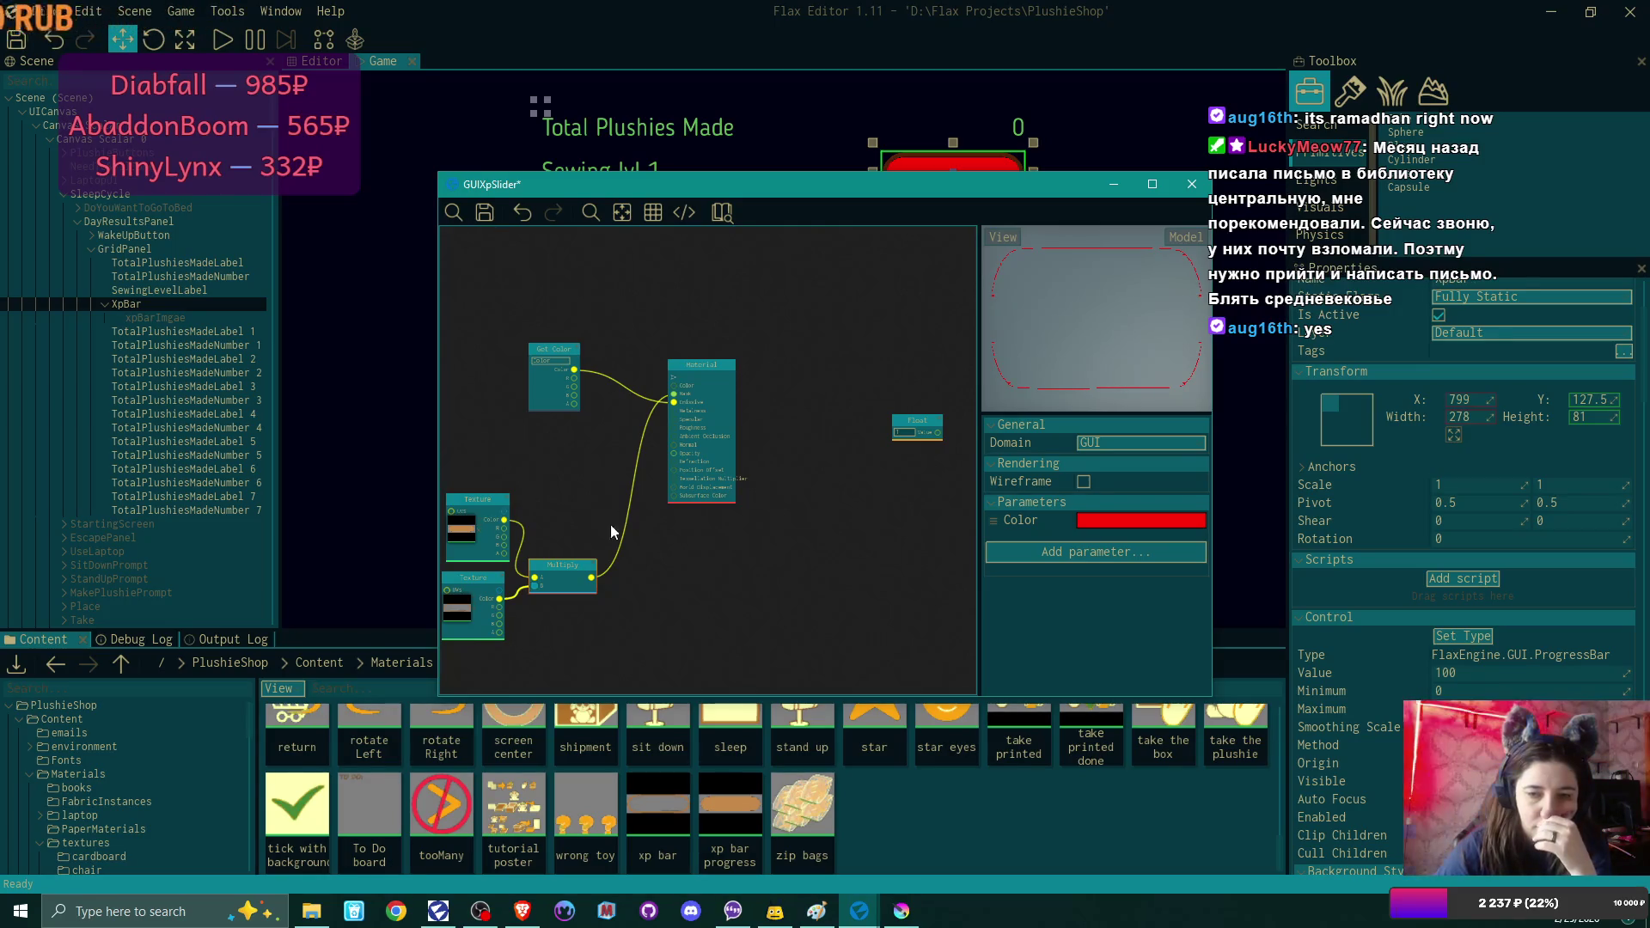
# Replace the Multiply node with an Add node combining both texture colours.
pyautogui.moveTo(504, 520); pyautogui.dragTo(567, 537)
pyautogui.click(550, 490)
pyautogui.write('add')
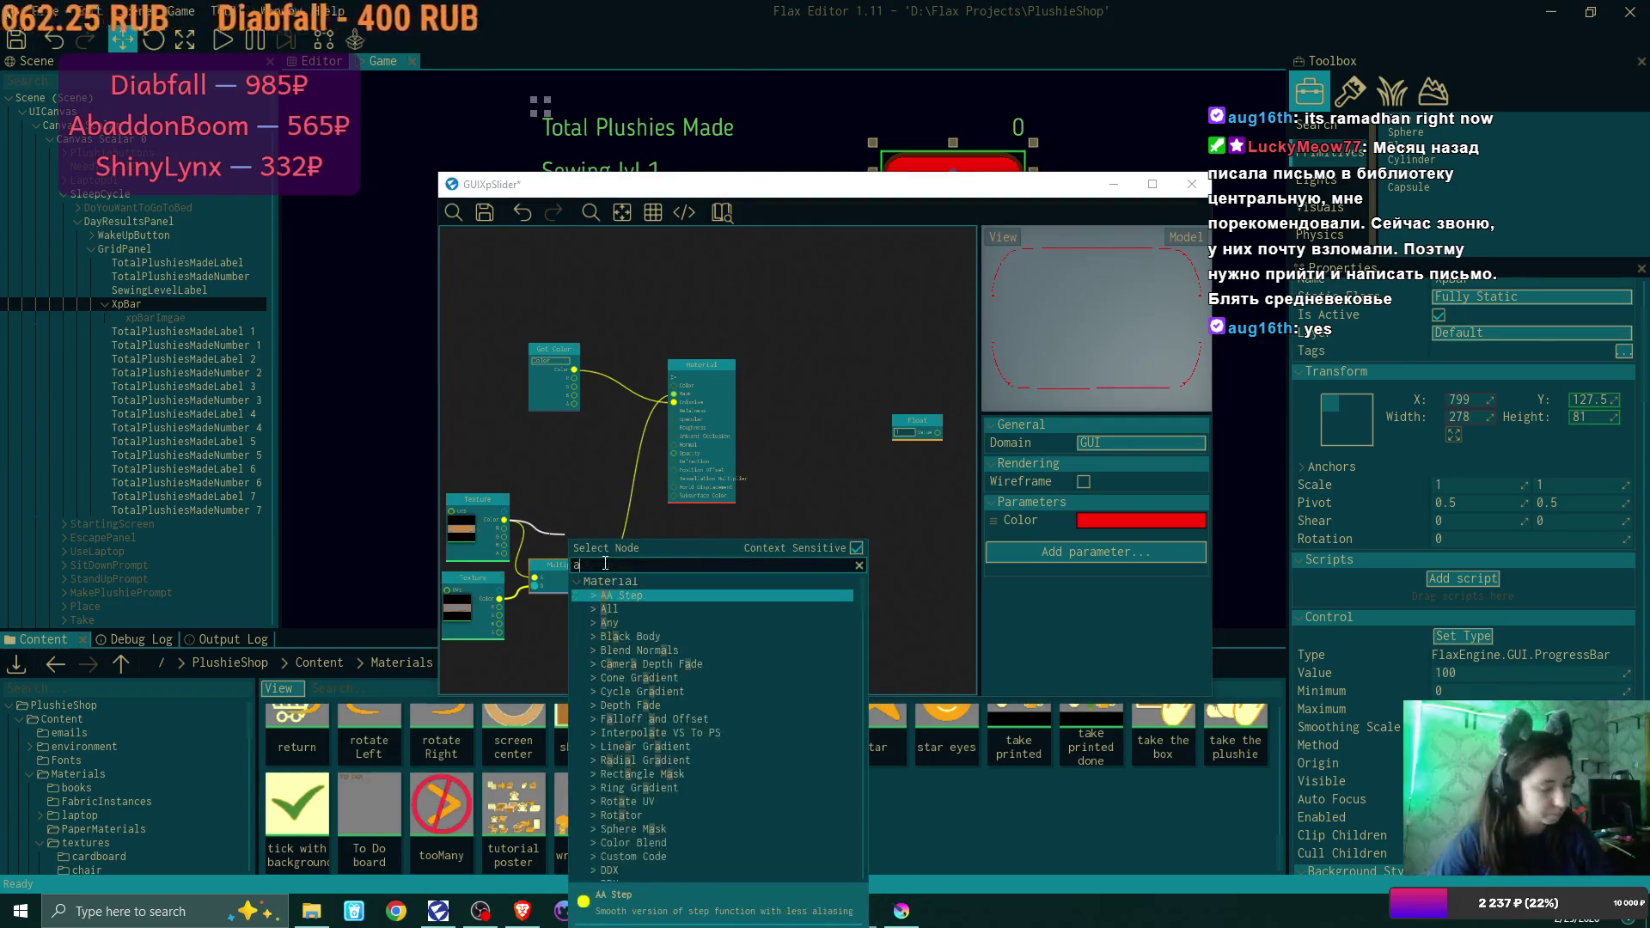
pyautogui.click(619, 595)
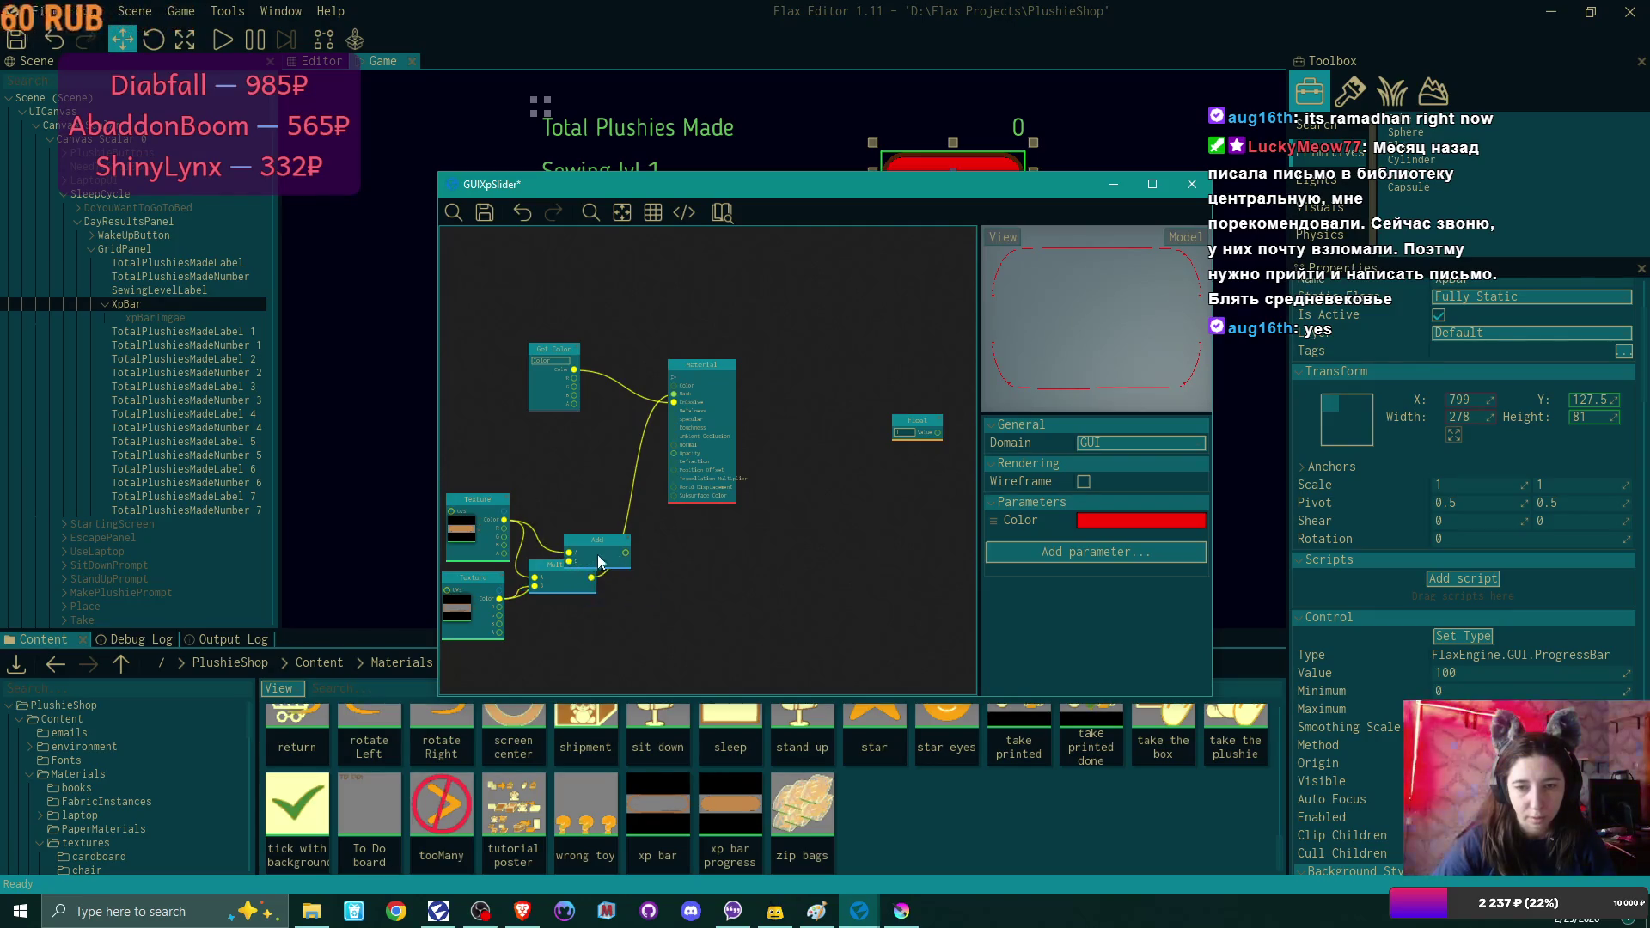
pyautogui.moveTo(599, 537)
pyautogui.mouseDown()
pyautogui.moveTo(564, 507)
pyautogui.moveTo(644, 471)
pyautogui.moveTo(676, 402)
pyautogui.mouseUp()
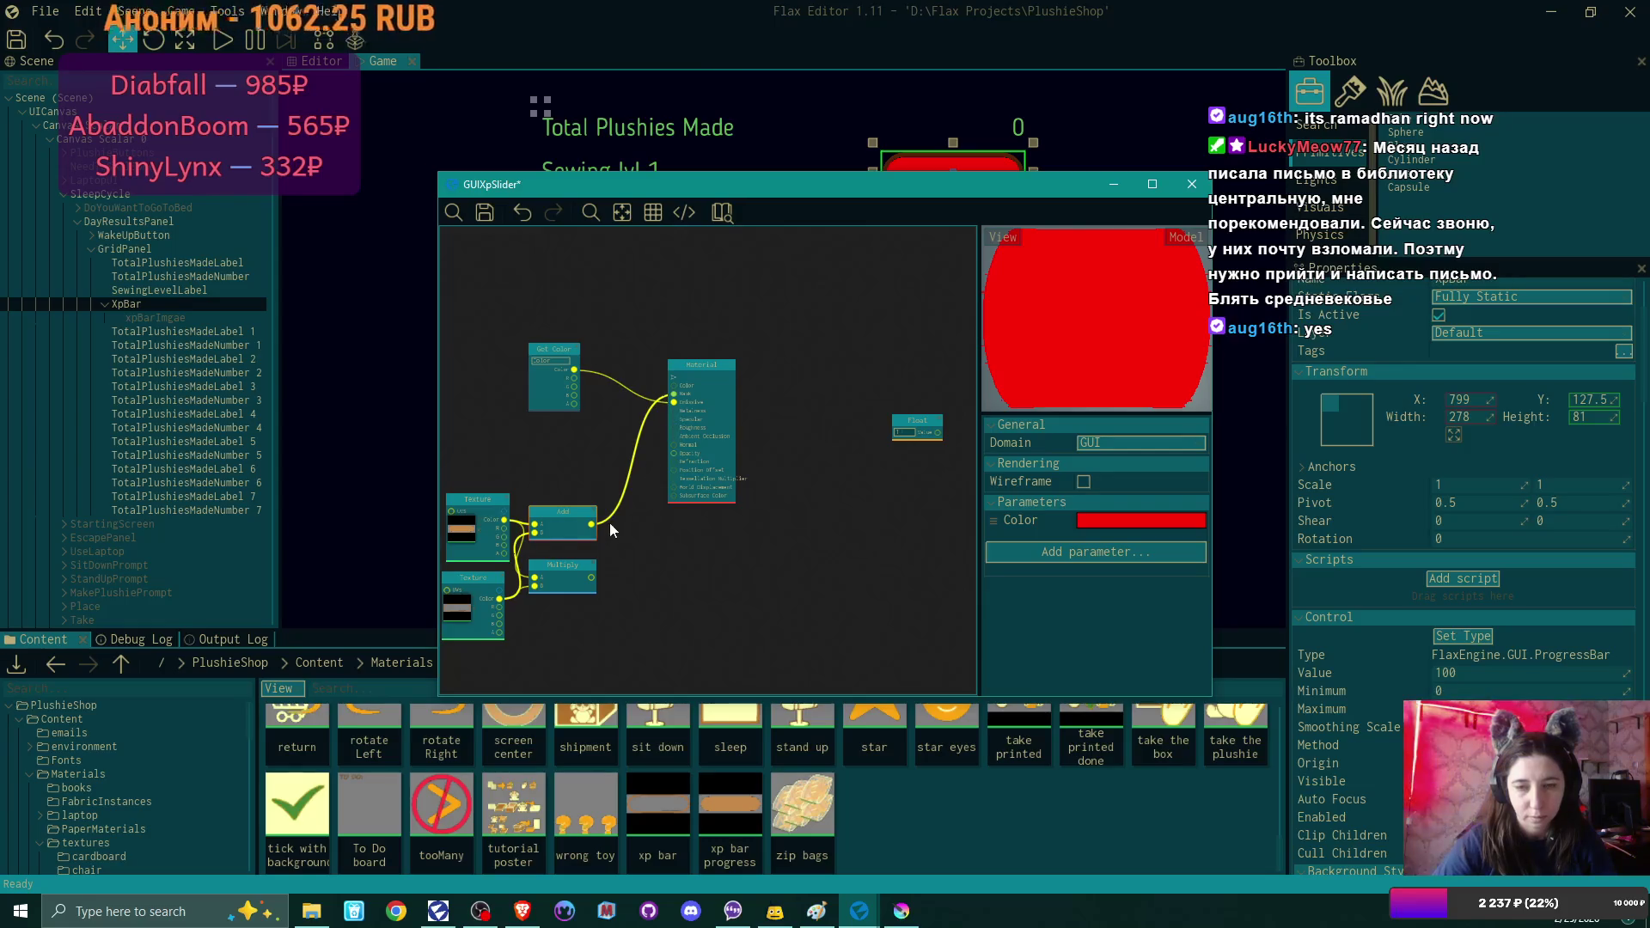
pyautogui.click(598, 568)
pyautogui.press('Delete')
pyautogui.moveTo(582, 521); pyautogui.dragTo(586, 554)
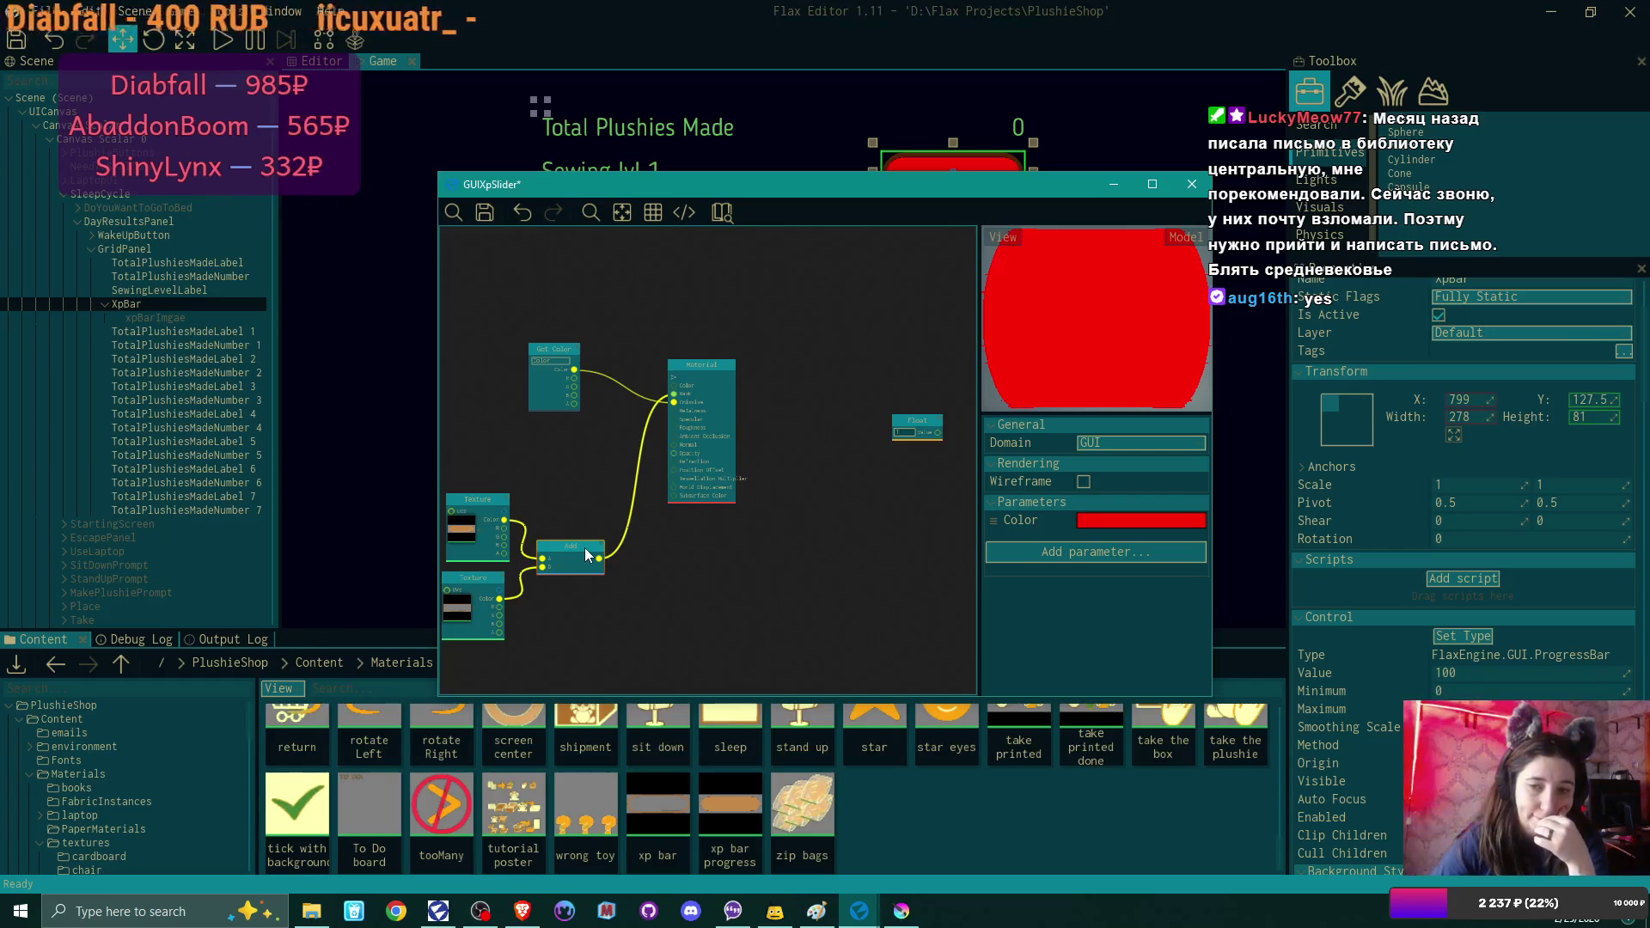
# Delete the unused Float node and shift the Material and Texture nodes into place.
pyautogui.moveTo(714, 376); pyautogui.dragTo(791, 369)
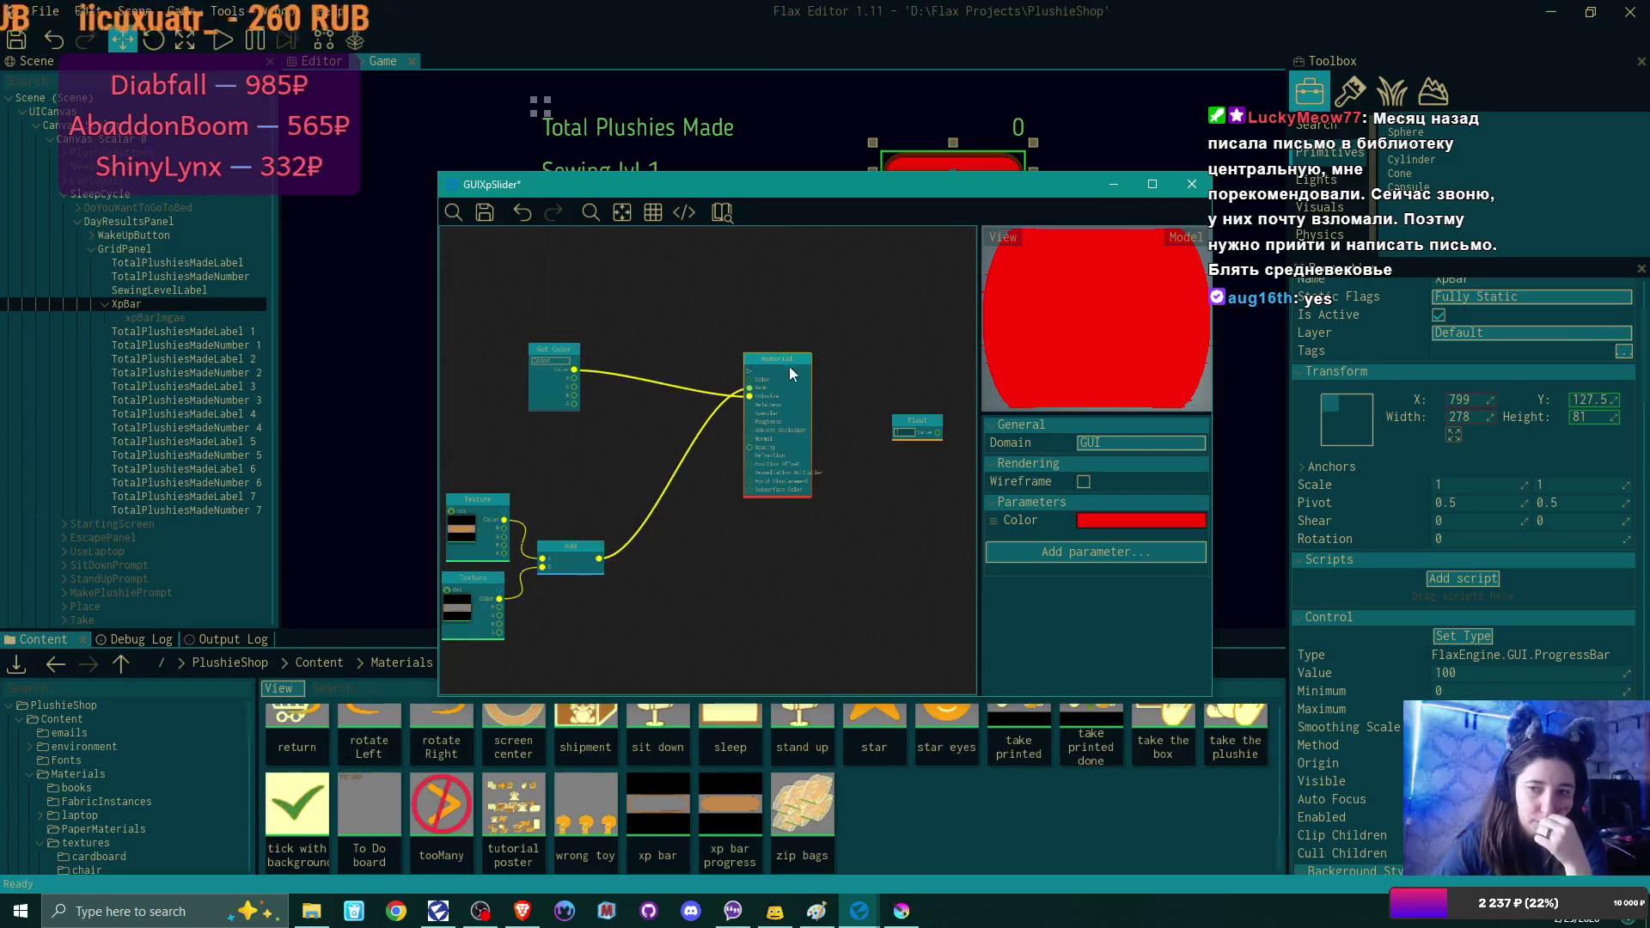
pyautogui.moveTo(937, 420)
pyautogui.mouseDown()
pyautogui.moveTo(860, 509)
pyautogui.moveTo(757, 564)
pyautogui.mouseUp()
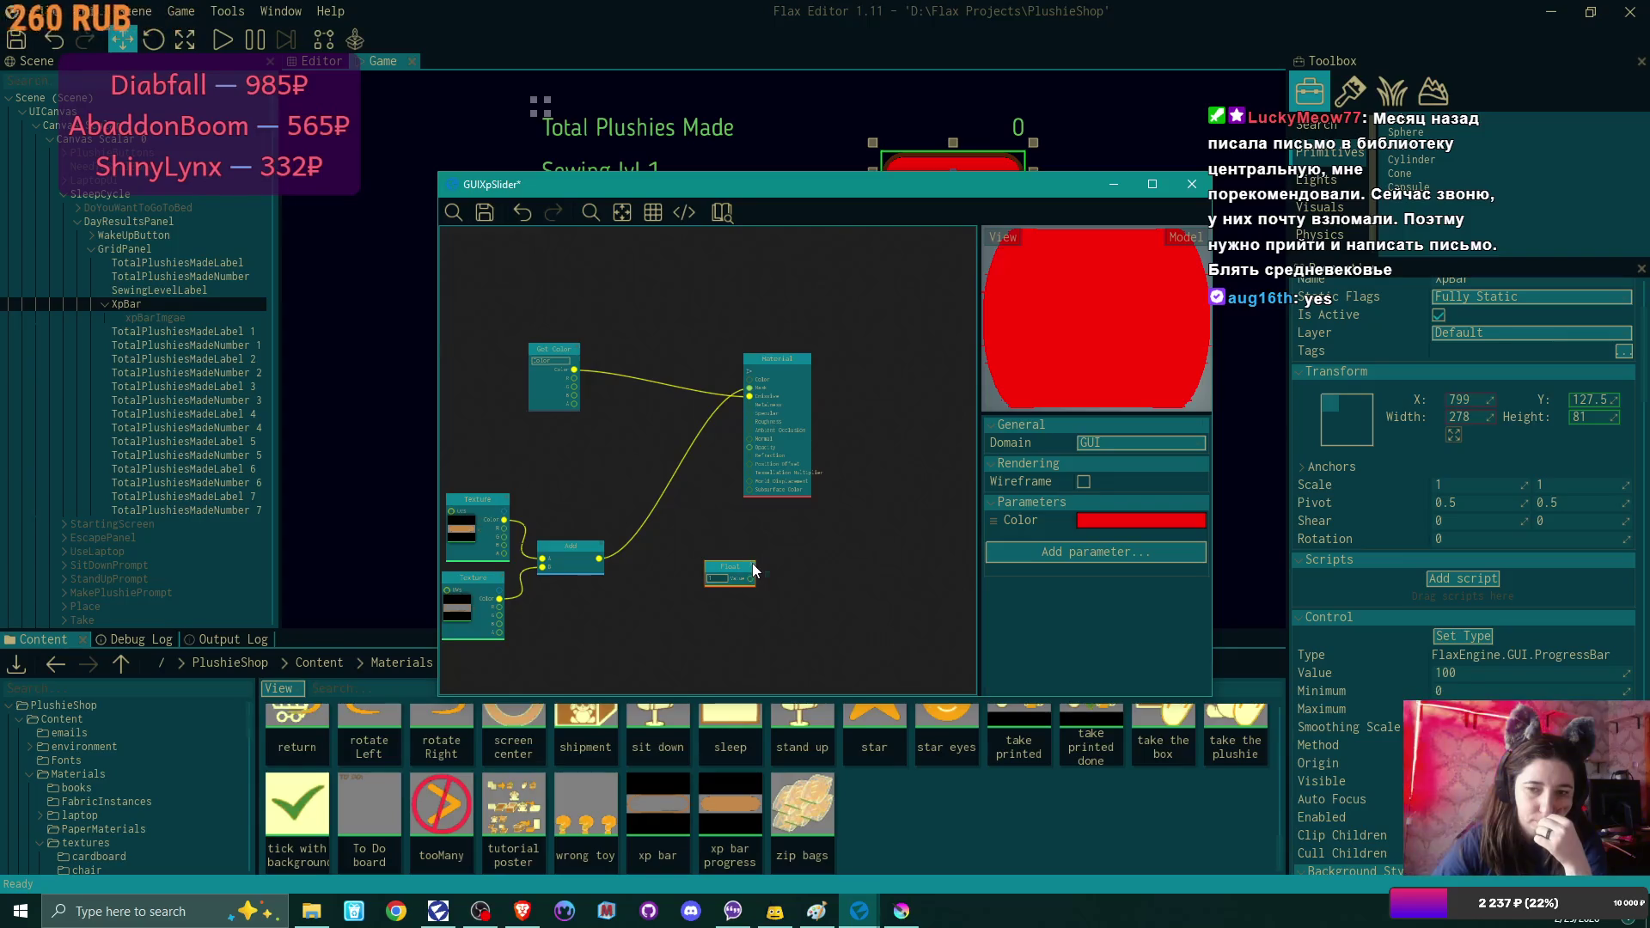
pyautogui.press('Delete')
pyautogui.moveTo(588, 464); pyautogui.dragTo(633, 477)
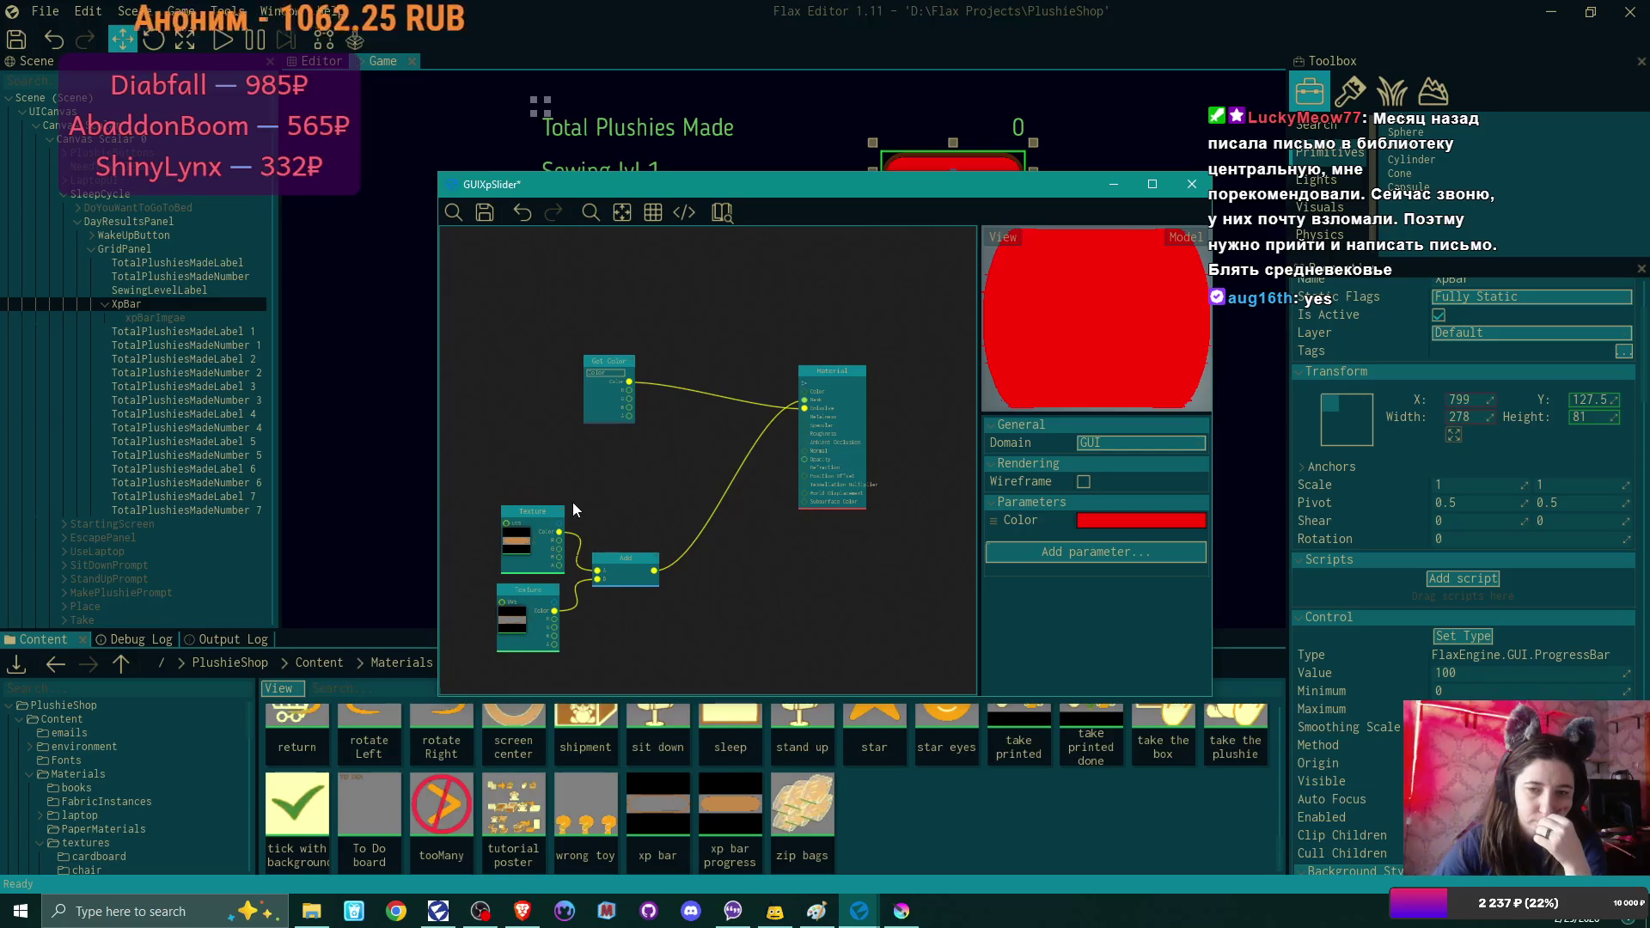
pyautogui.moveTo(550, 512); pyautogui.dragTo(524, 505)
pyautogui.moveTo(543, 597); pyautogui.dragTo(520, 591)
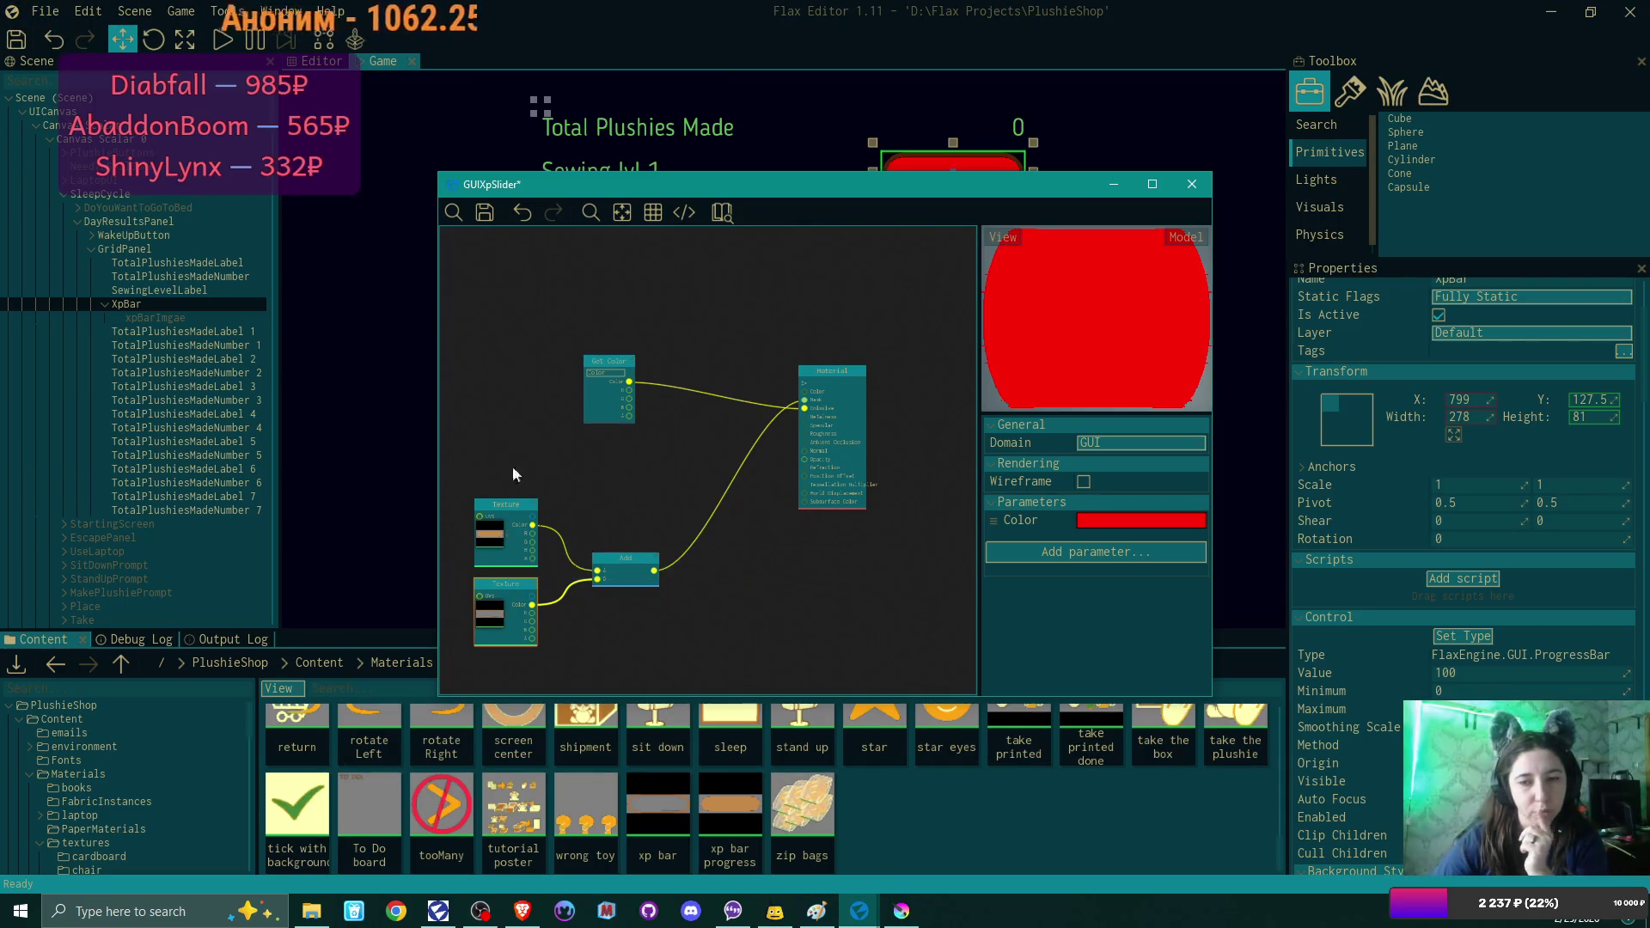
# Disconnect Get Color from the material's Emissive input and rearrange Textures, Add and Get Color.
pyautogui.moveTo(621, 361); pyautogui.dragTo(515, 348)
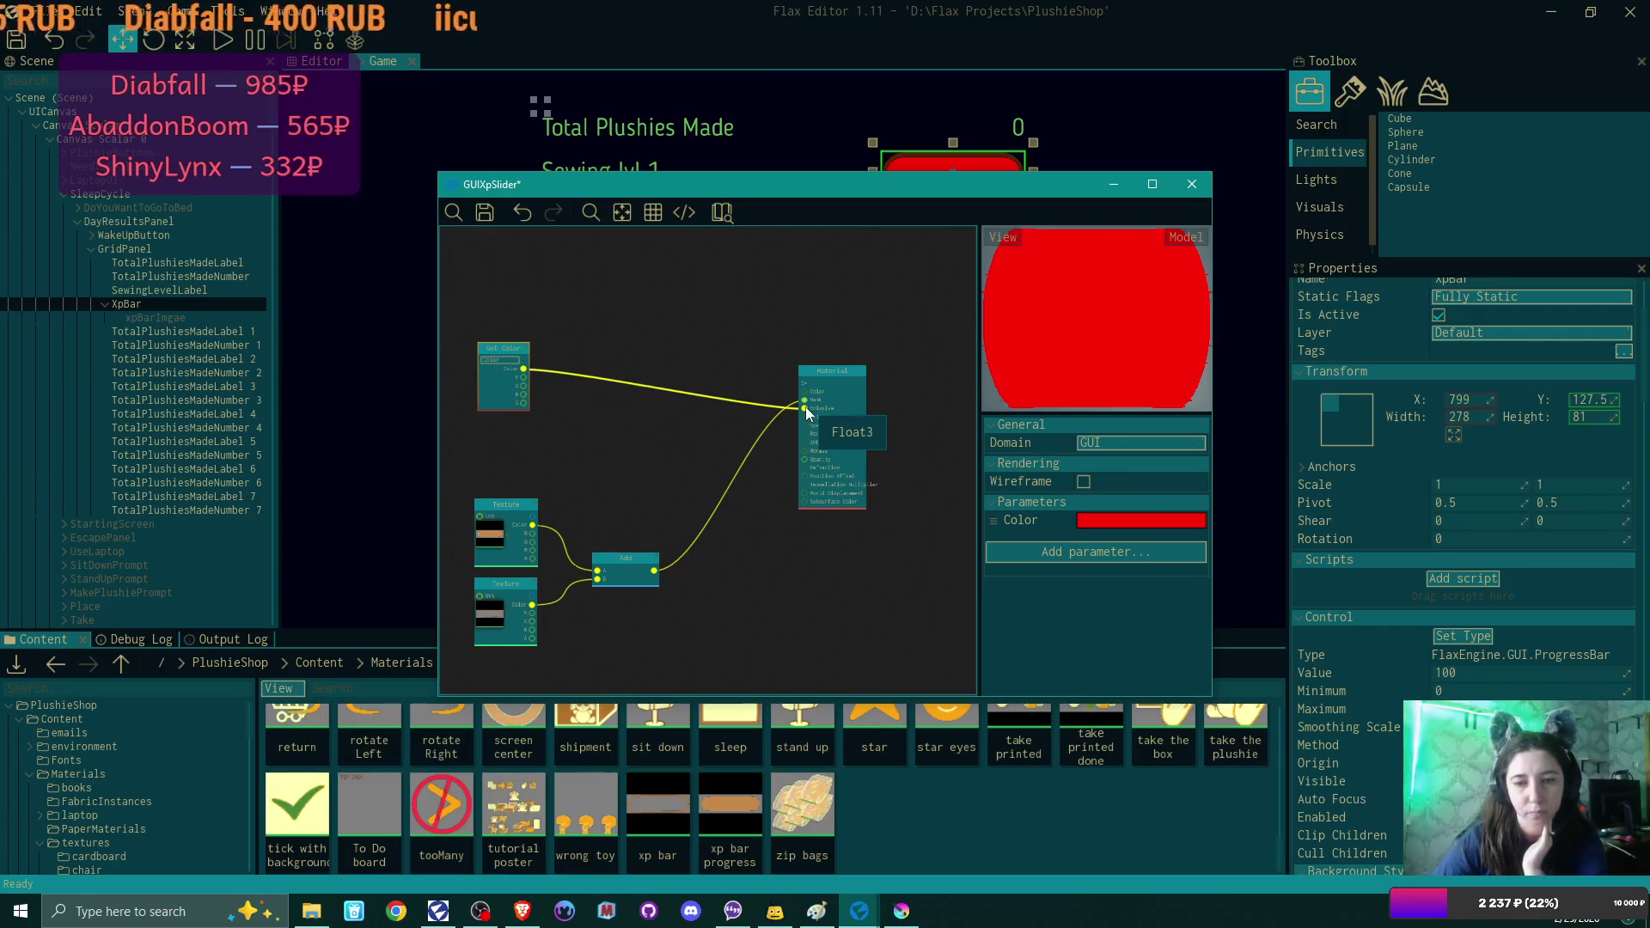
pyautogui.moveTo(808, 415)
pyautogui.mouseDown()
pyautogui.moveTo(696, 436)
pyautogui.moveTo(619, 423)
pyautogui.mouseUp()
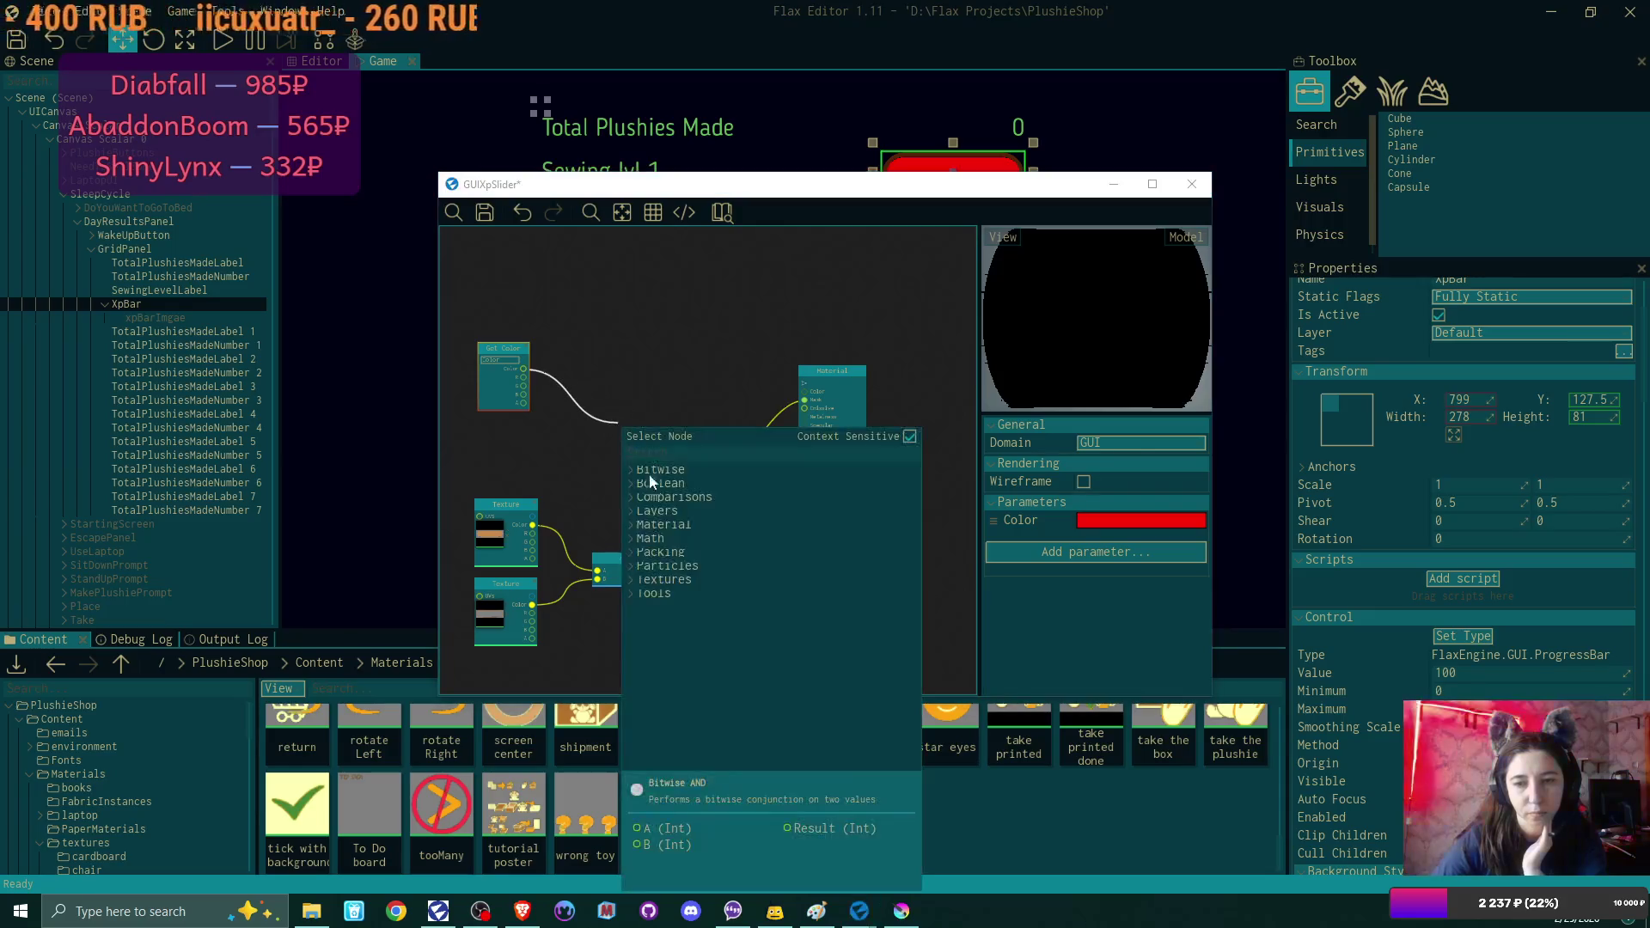
pyautogui.click(604, 505)
pyautogui.moveTo(507, 505); pyautogui.dragTo(491, 483)
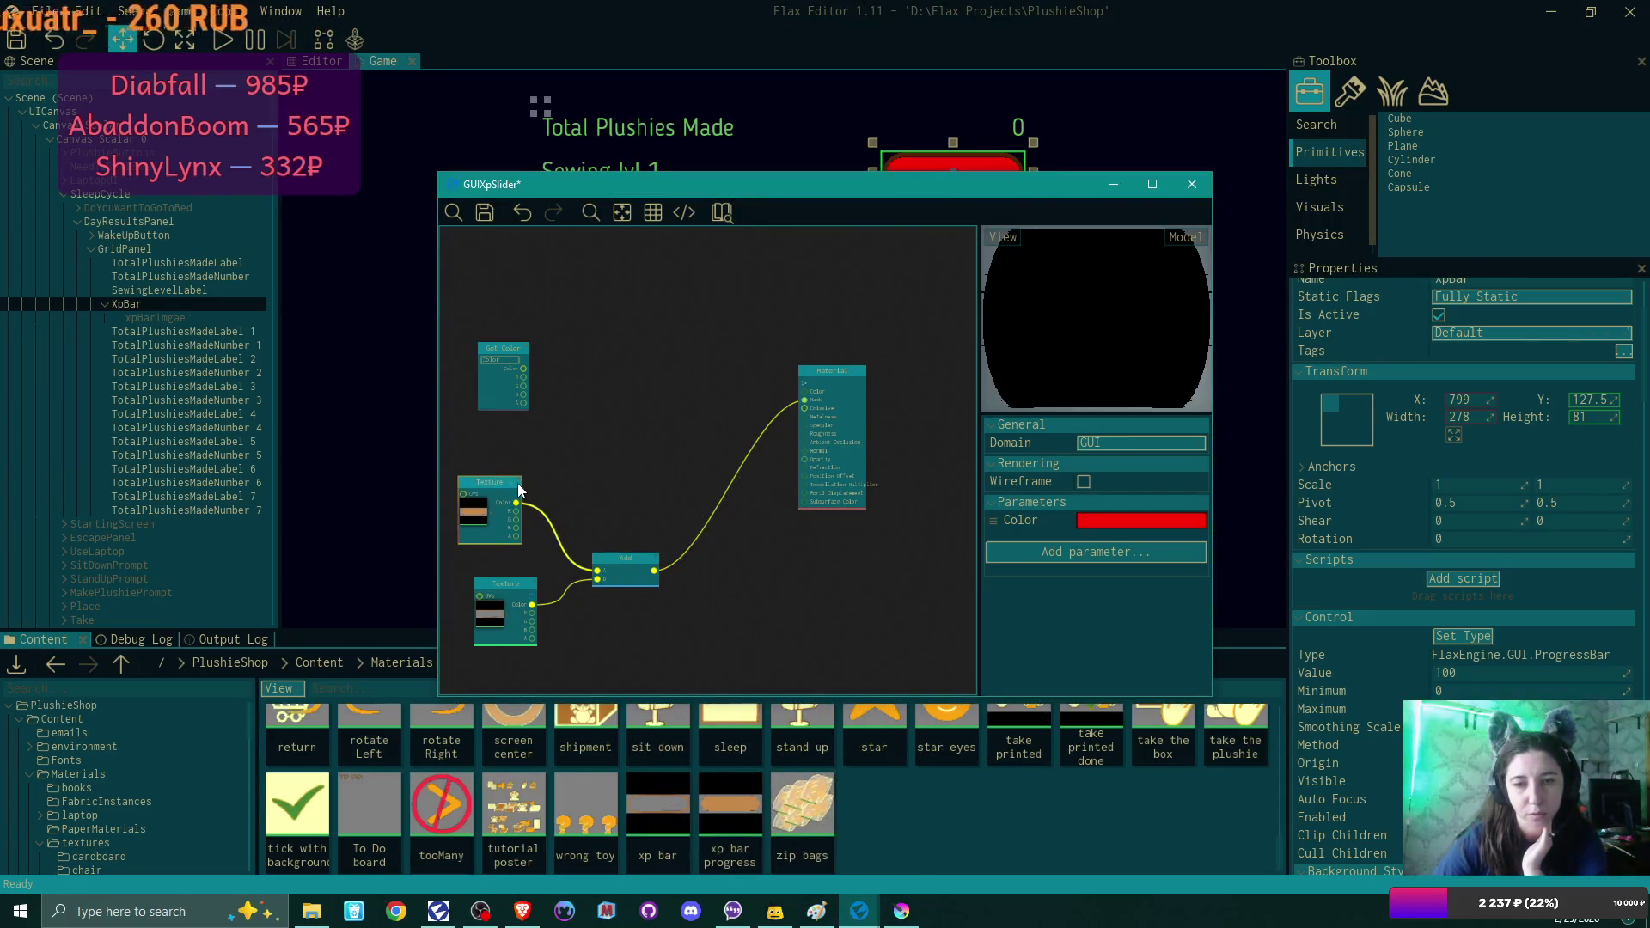
pyautogui.moveTo(653, 557); pyautogui.dragTo(714, 534)
pyautogui.moveTo(490, 347); pyautogui.dragTo(463, 340)
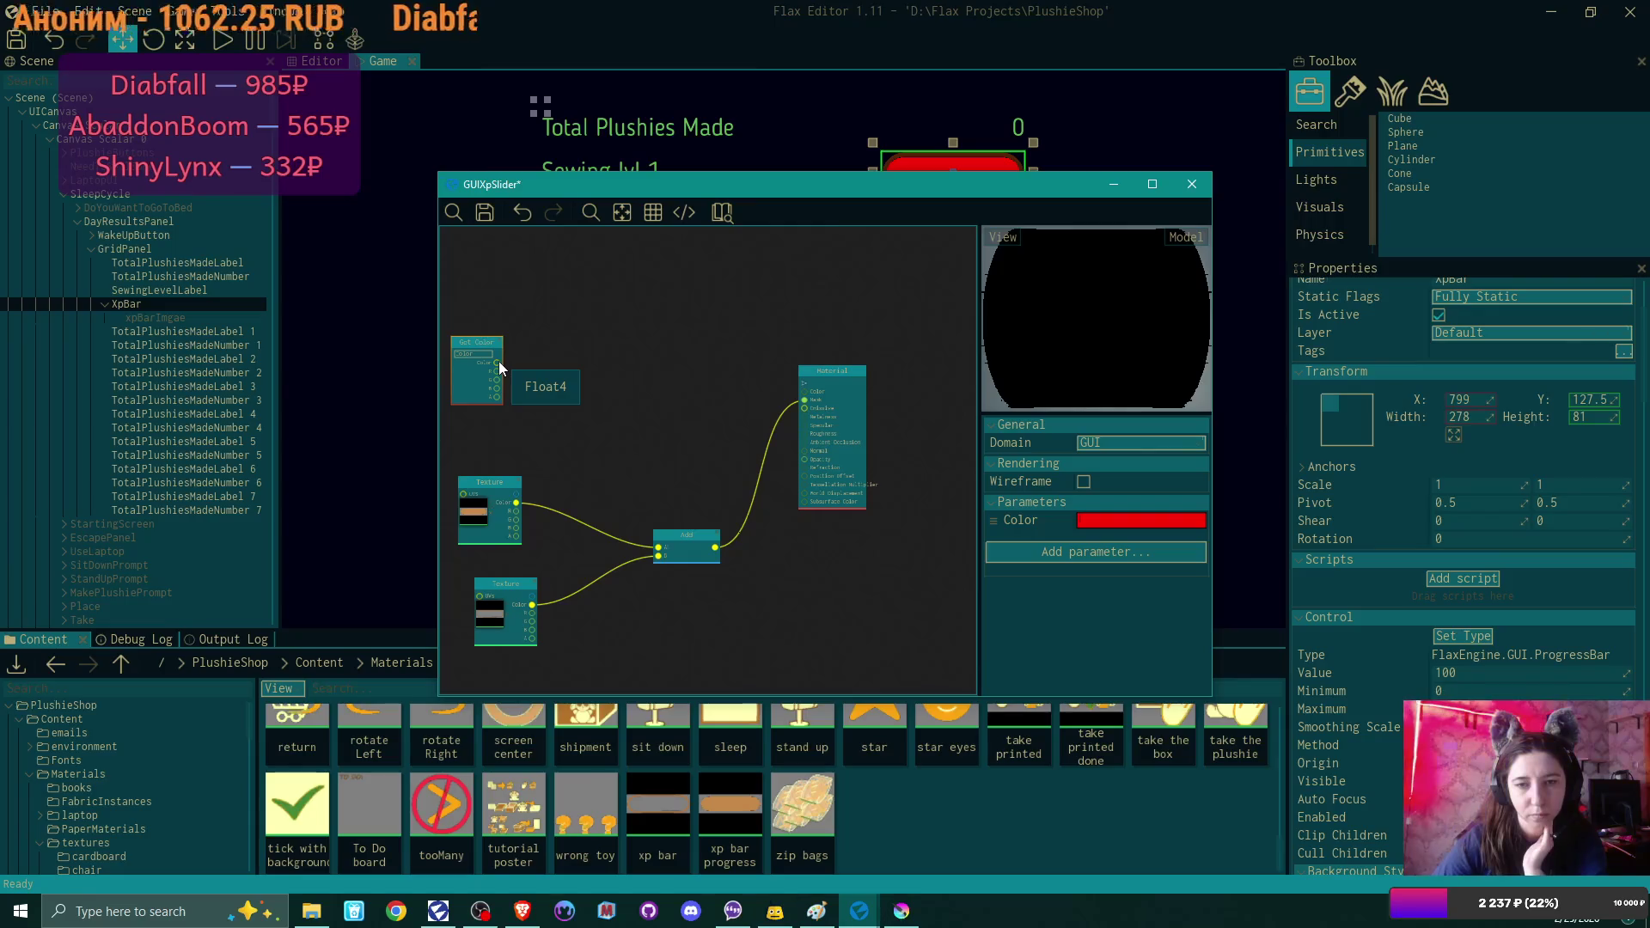
pyautogui.moveTo(486, 343); pyautogui.dragTo(497, 340)
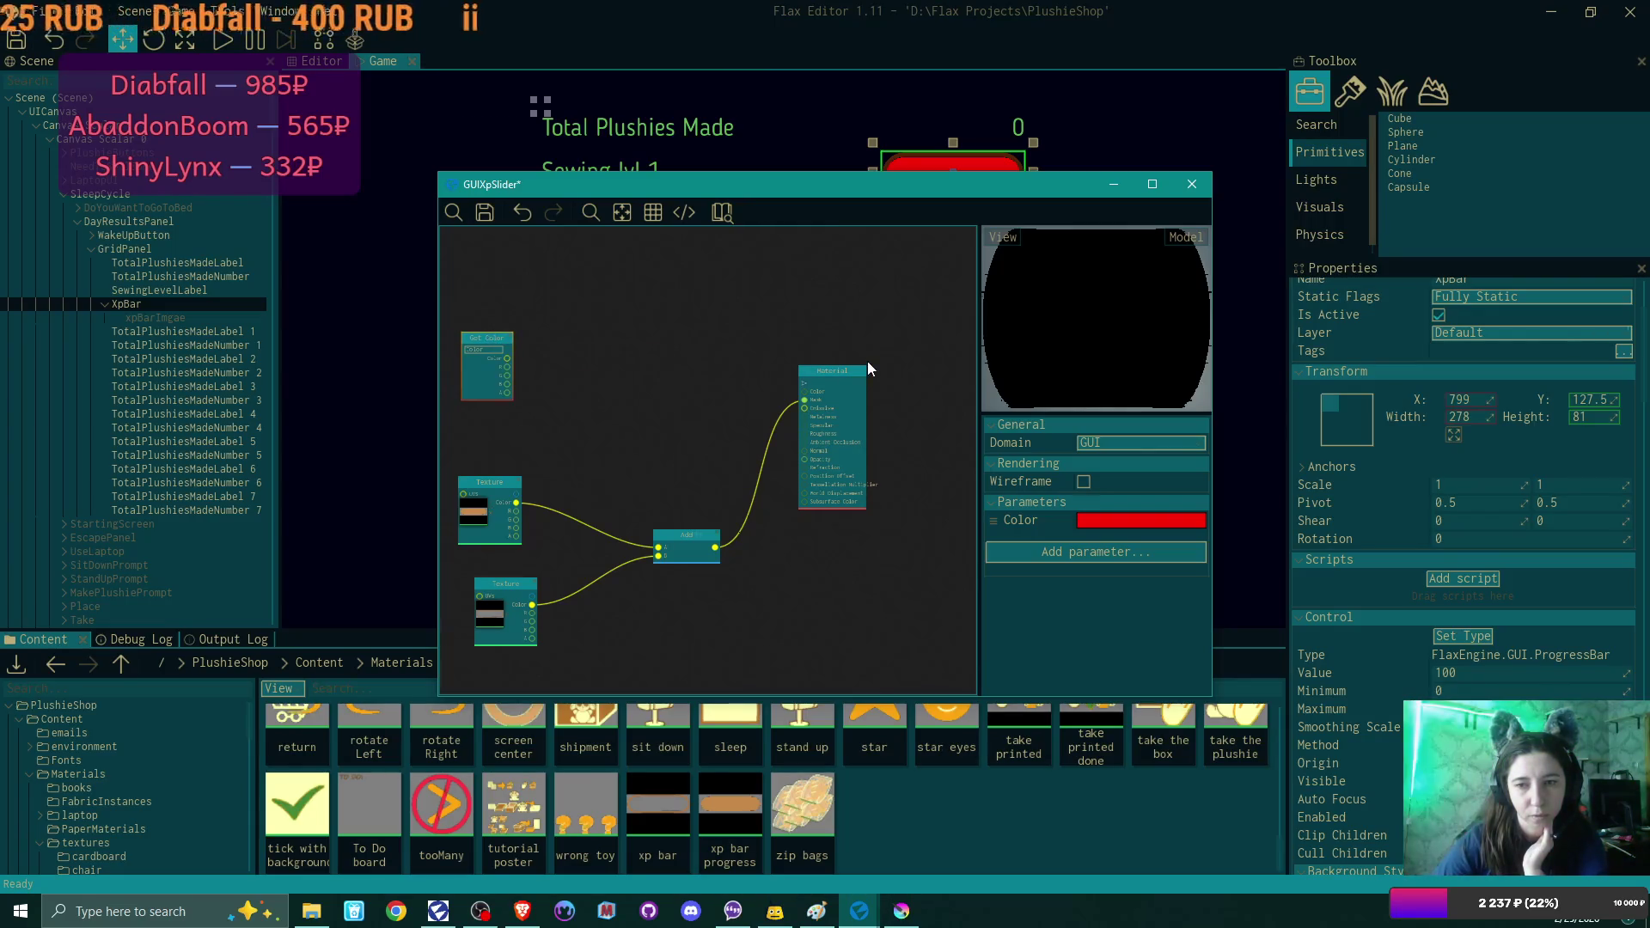
pyautogui.rightClick(578, 361)
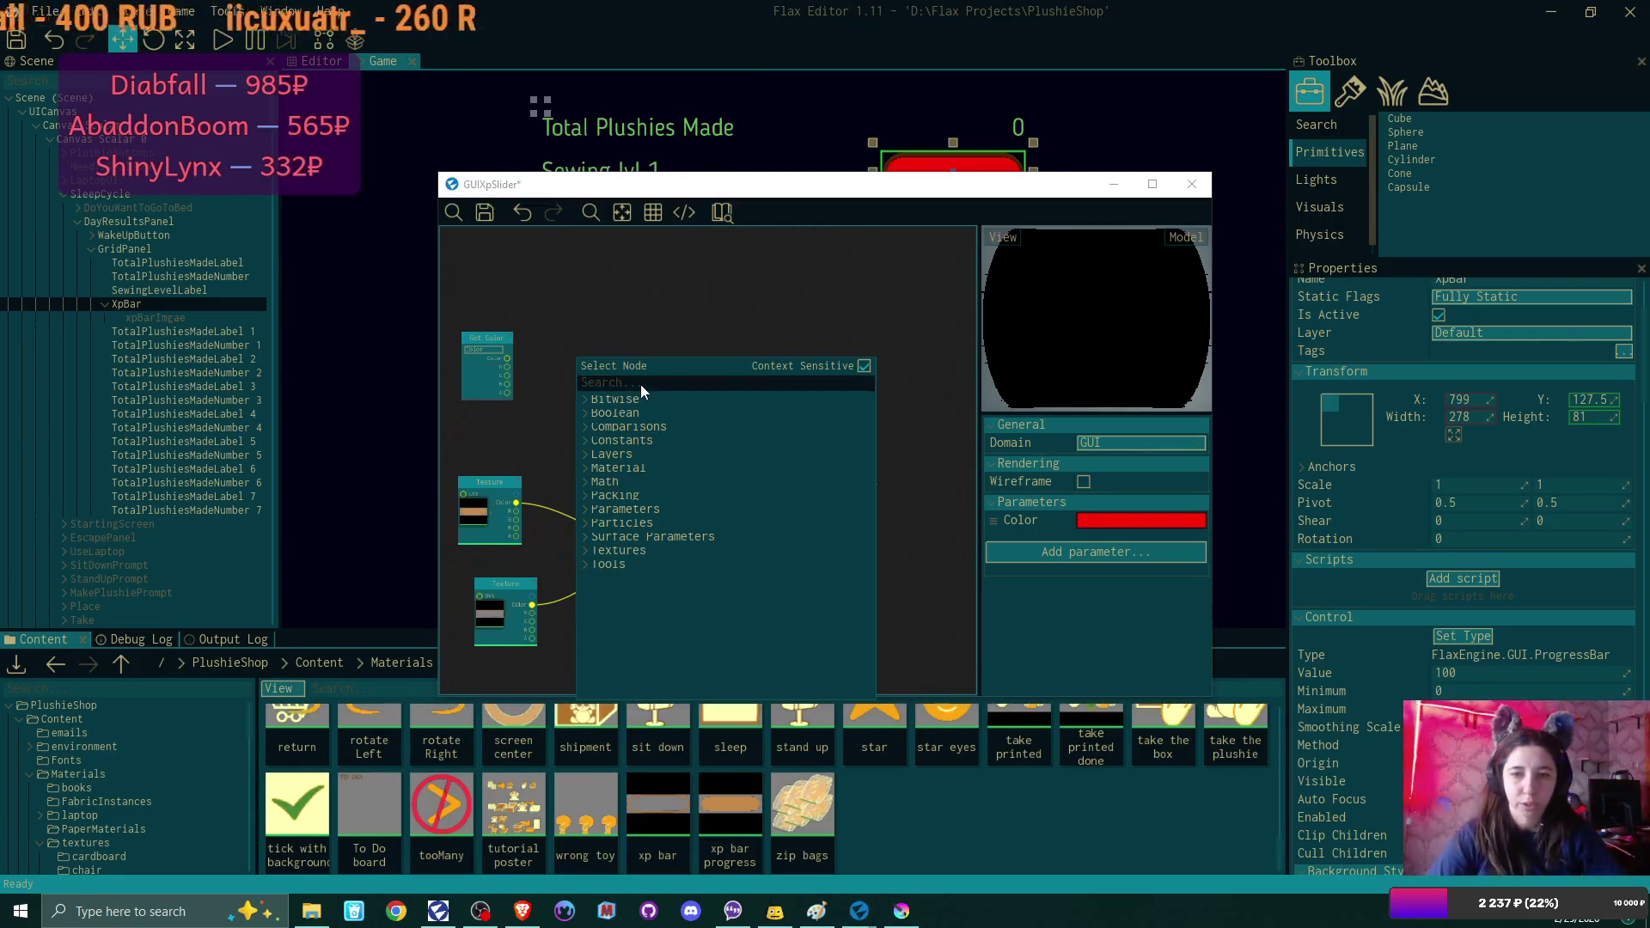
# Add a Pack Material Layer node and a Linear Layer Blend node to the graph.
pyautogui.write('layer')
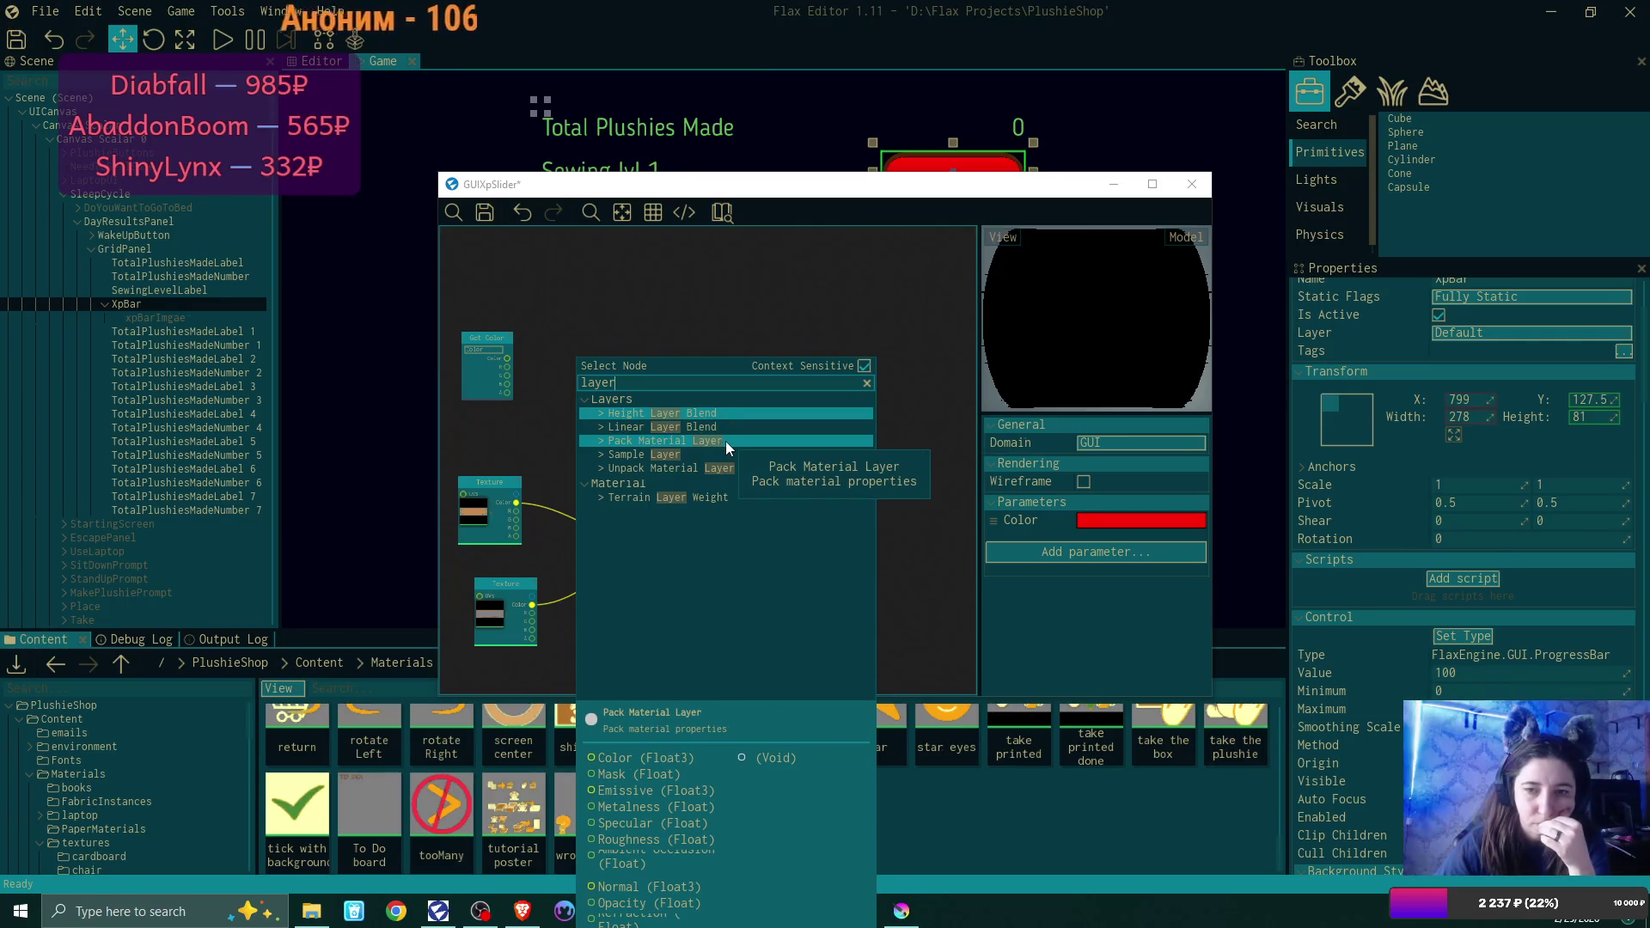
pyautogui.click(726, 440)
pyautogui.moveTo(626, 364); pyautogui.dragTo(662, 349)
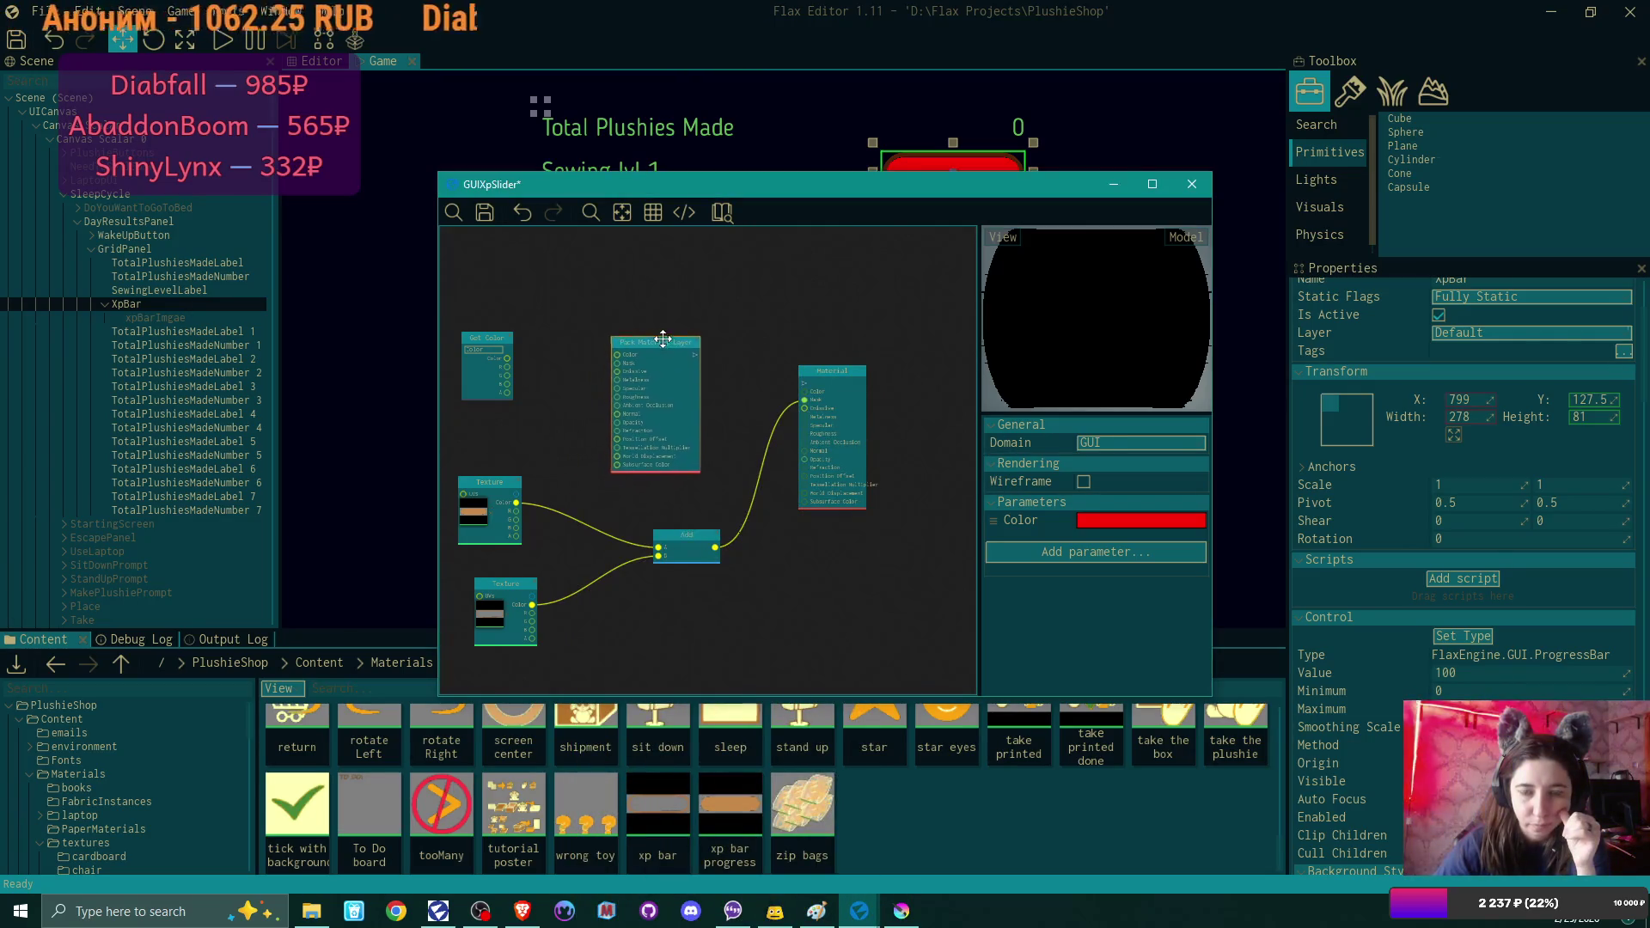
pyautogui.scroll(2, 660, 349)
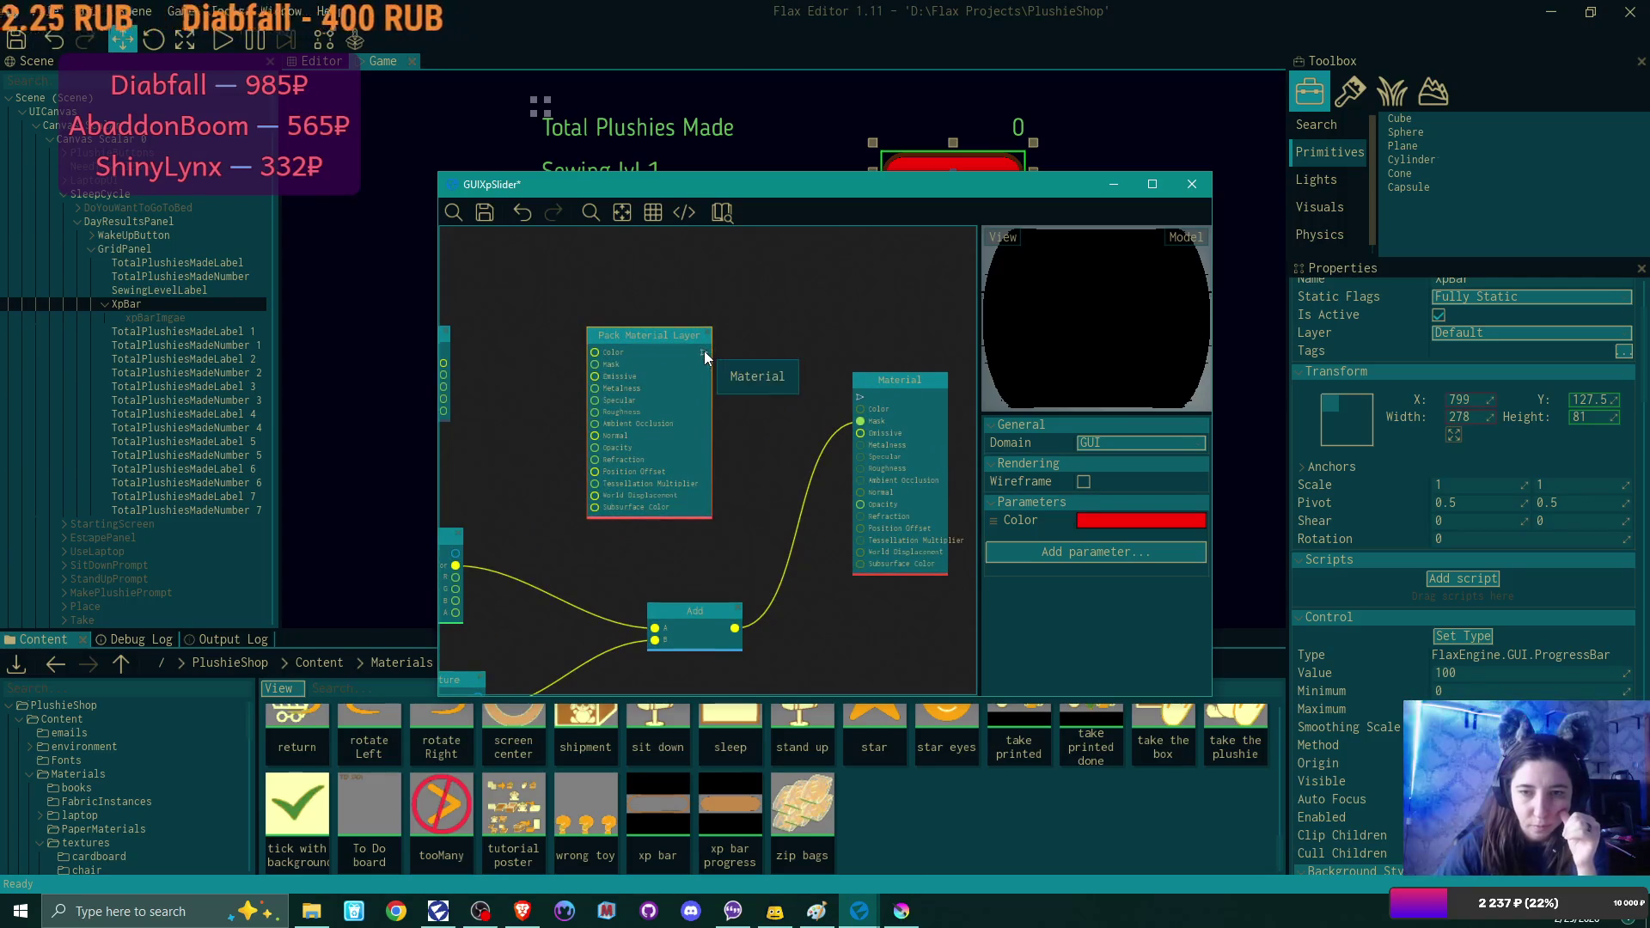
pyautogui.moveTo(708, 347)
pyautogui.mouseDown()
pyautogui.moveTo(670, 353)
pyautogui.moveTo(720, 400)
pyautogui.mouseUp()
pyautogui.click(735, 443)
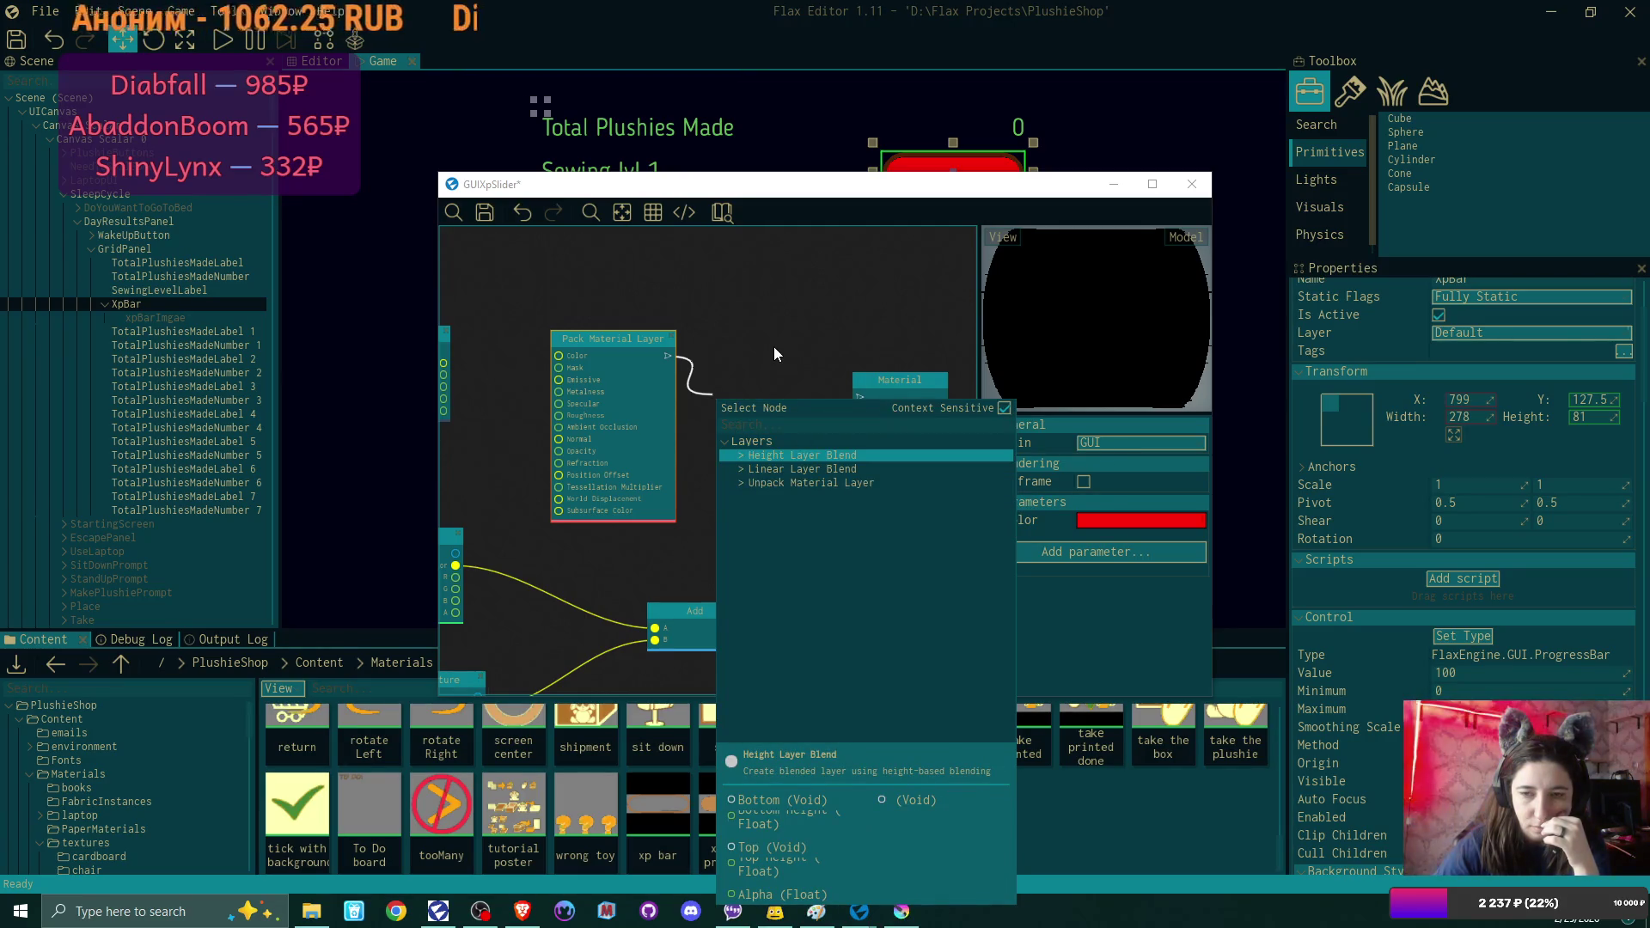
pyautogui.click(741, 469)
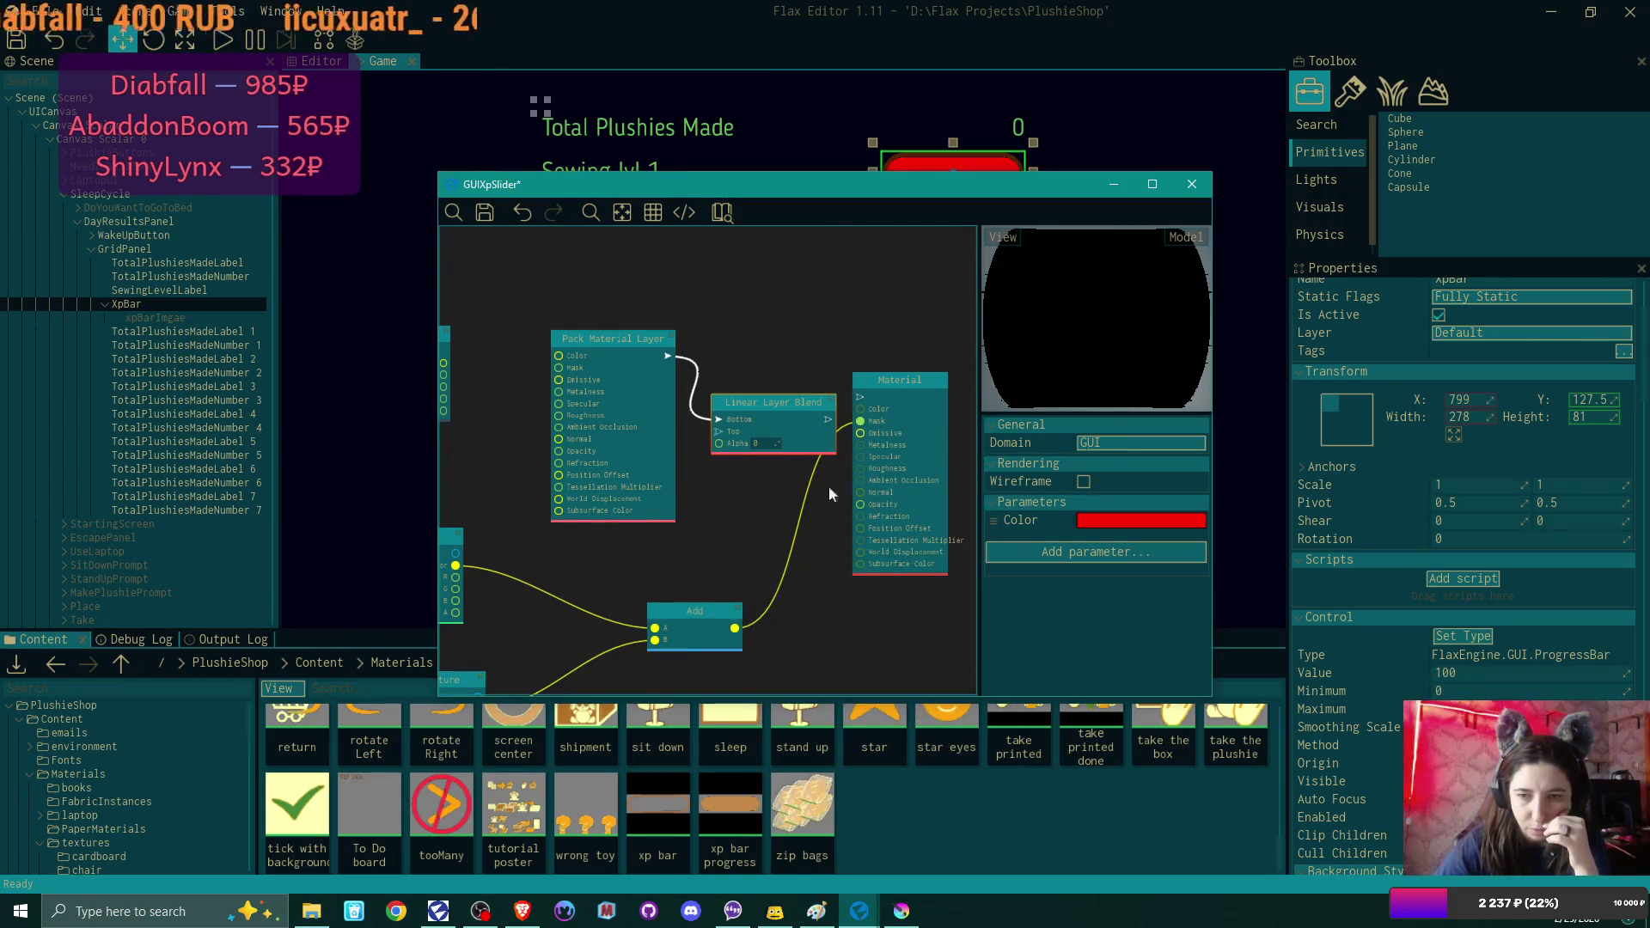
# Maximize the GUIXpSlider material window to fill the screen.
pyautogui.rightClick(749, 517)
pyautogui.click(729, 498)
pyautogui.scroll(-2, 729, 497)
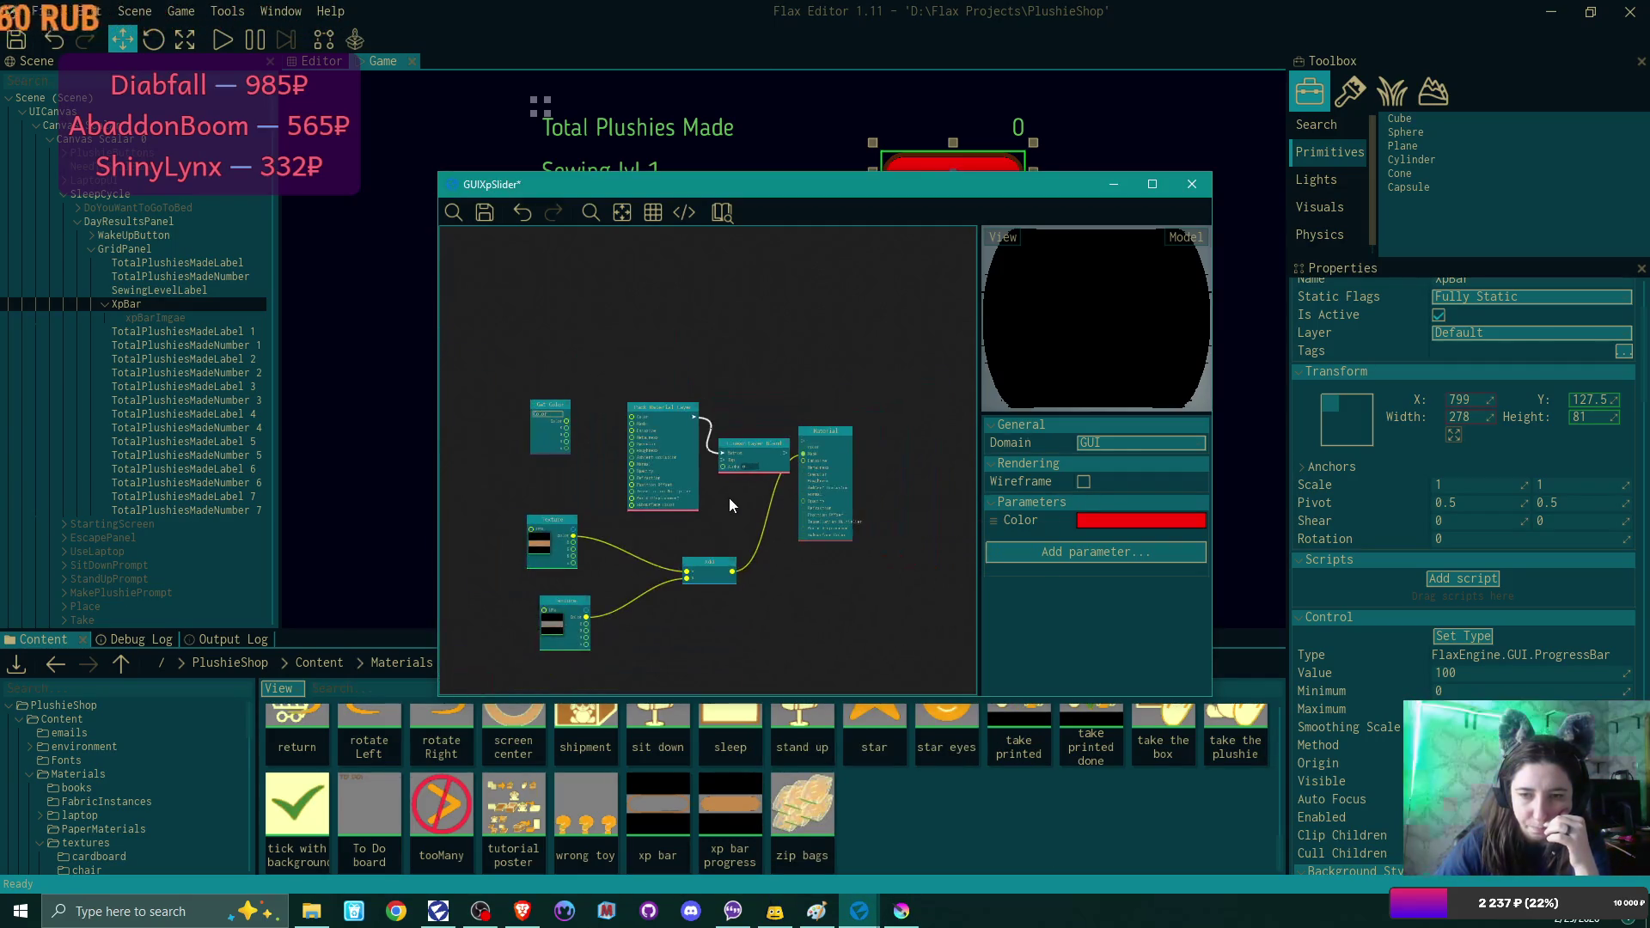
pyautogui.click(1152, 184)
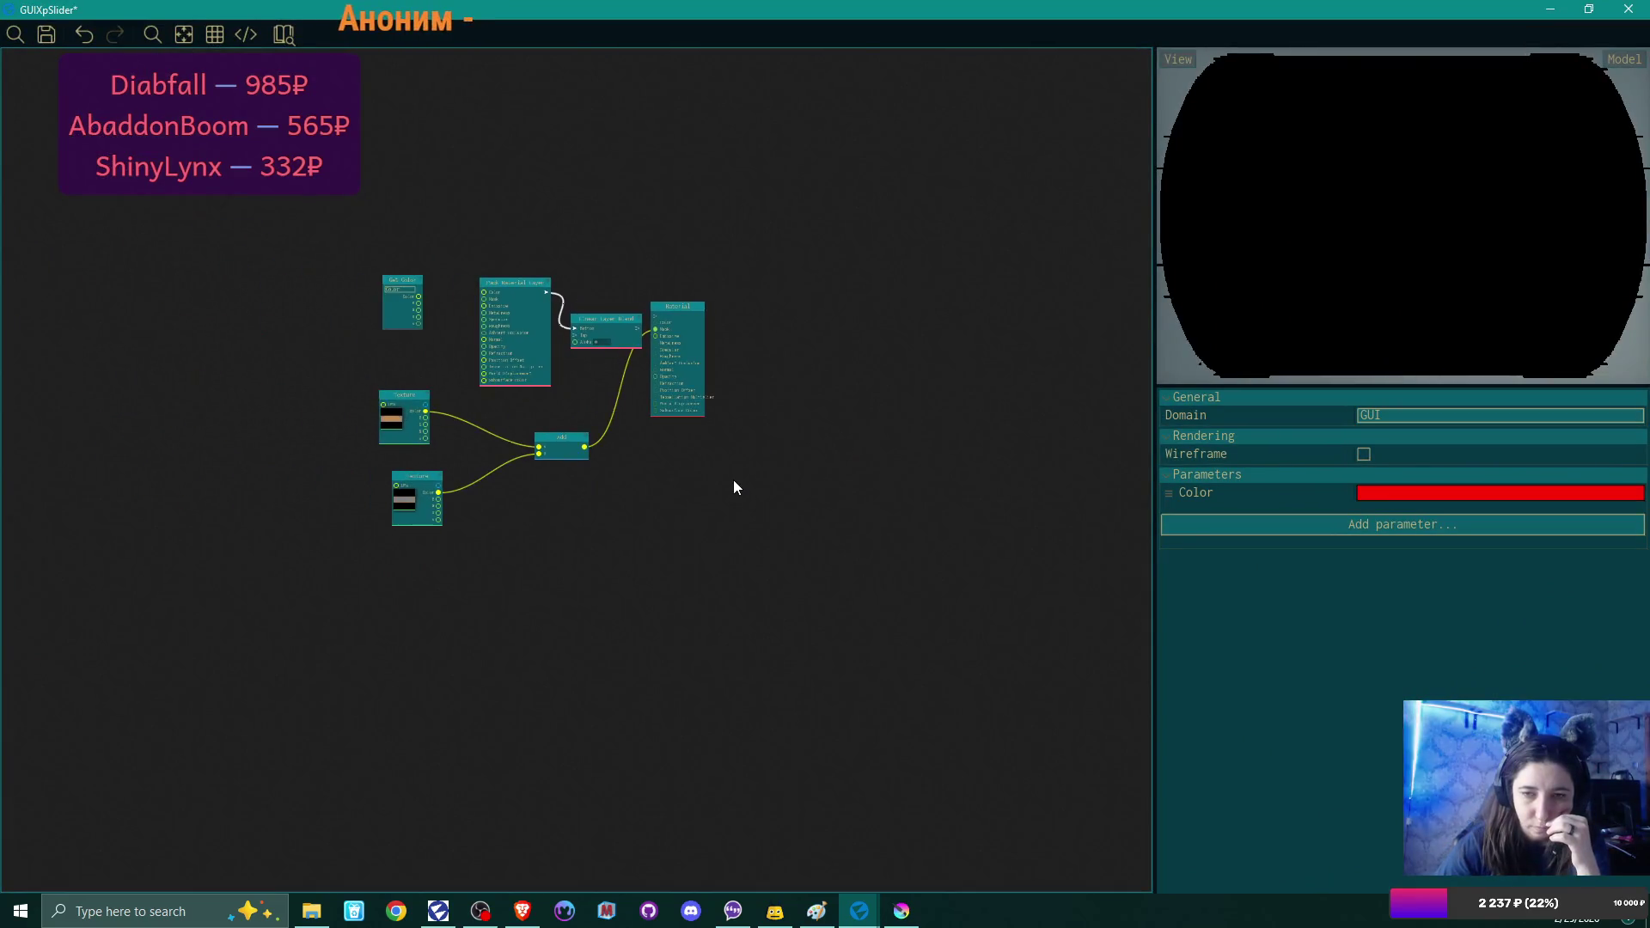
# Duplicate the Pack Material Layer and wire both into Linear Layer Blend's Bottom and Top.
pyautogui.scroll(3, 737, 478)
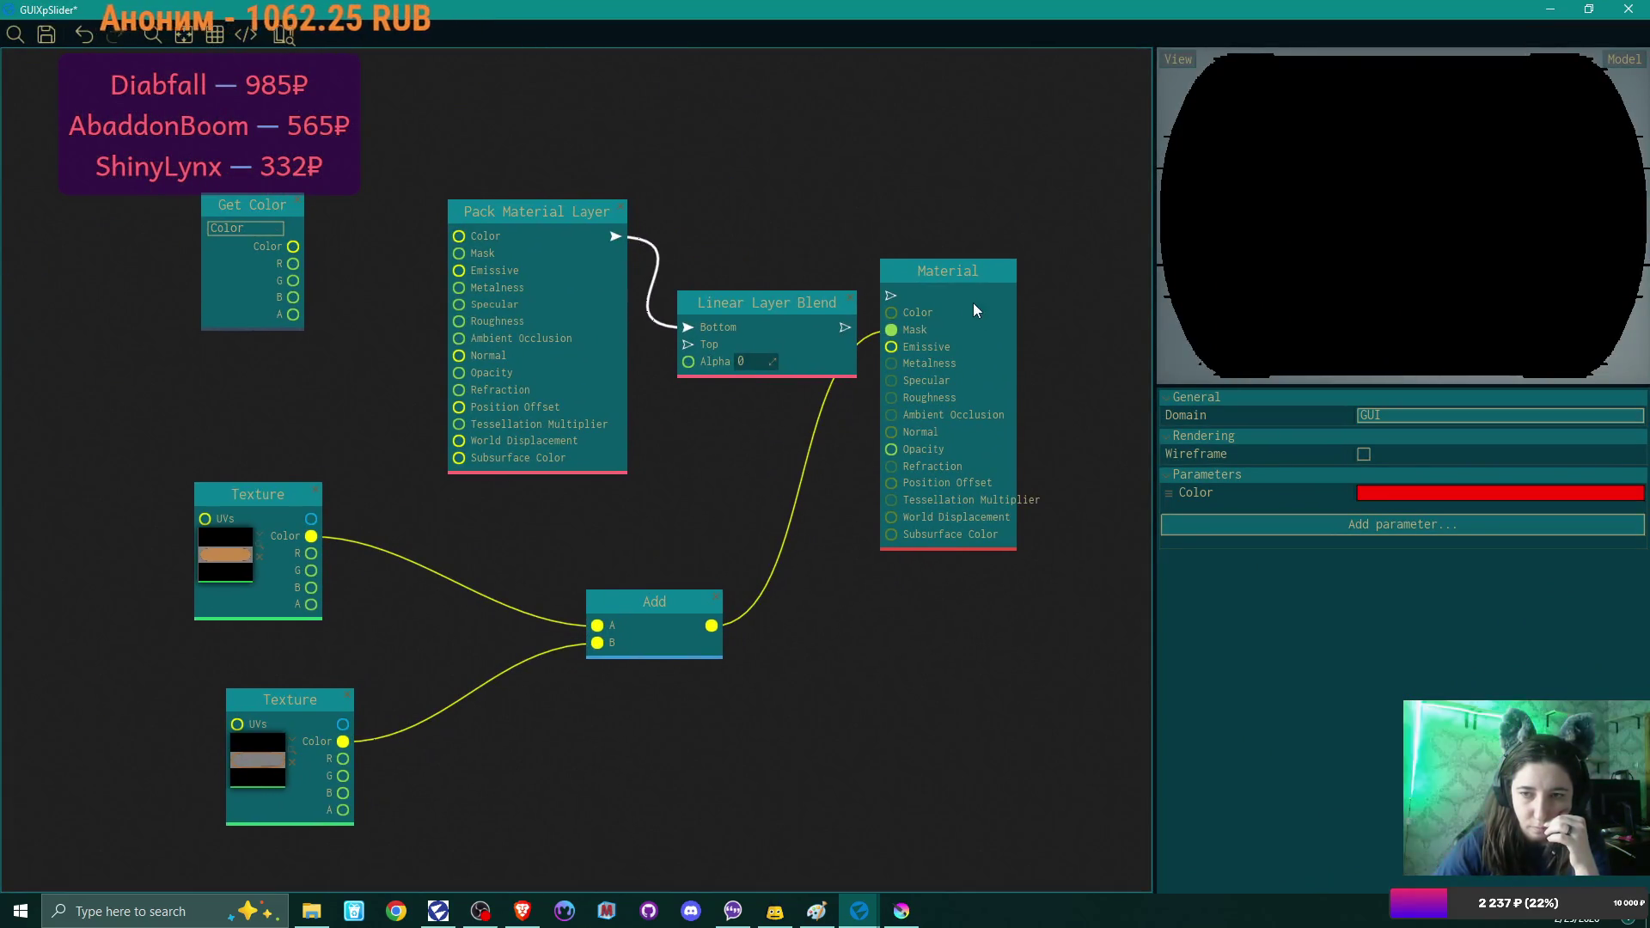
pyautogui.moveTo(929, 277); pyautogui.dragTo(1011, 330)
pyautogui.click(753, 332)
pyautogui.moveTo(753, 332)
pyautogui.mouseDown()
pyautogui.moveTo(812, 412)
pyautogui.moveTo(804, 384)
pyautogui.mouseUp()
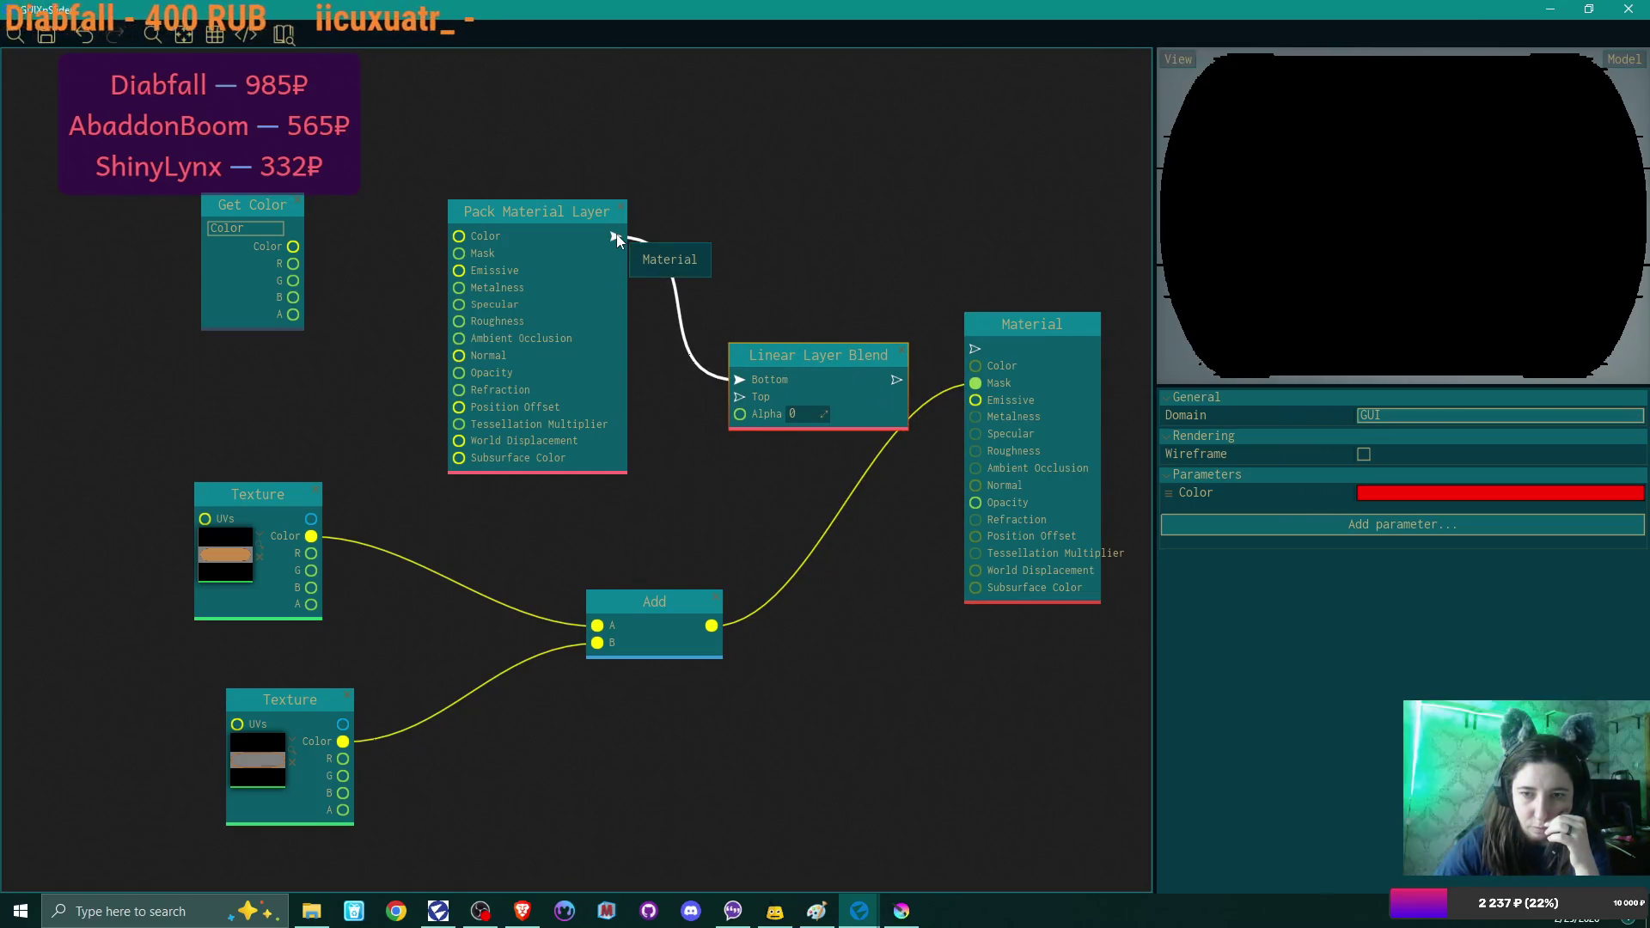
pyautogui.moveTo(574, 216)
pyautogui.mouseDown()
pyautogui.moveTo(571, 372)
pyautogui.moveTo(555, 135)
pyautogui.moveTo(550, 429)
pyautogui.moveTo(493, 463)
pyautogui.mouseUp()
pyautogui.hotkey('ctrl', 'd')
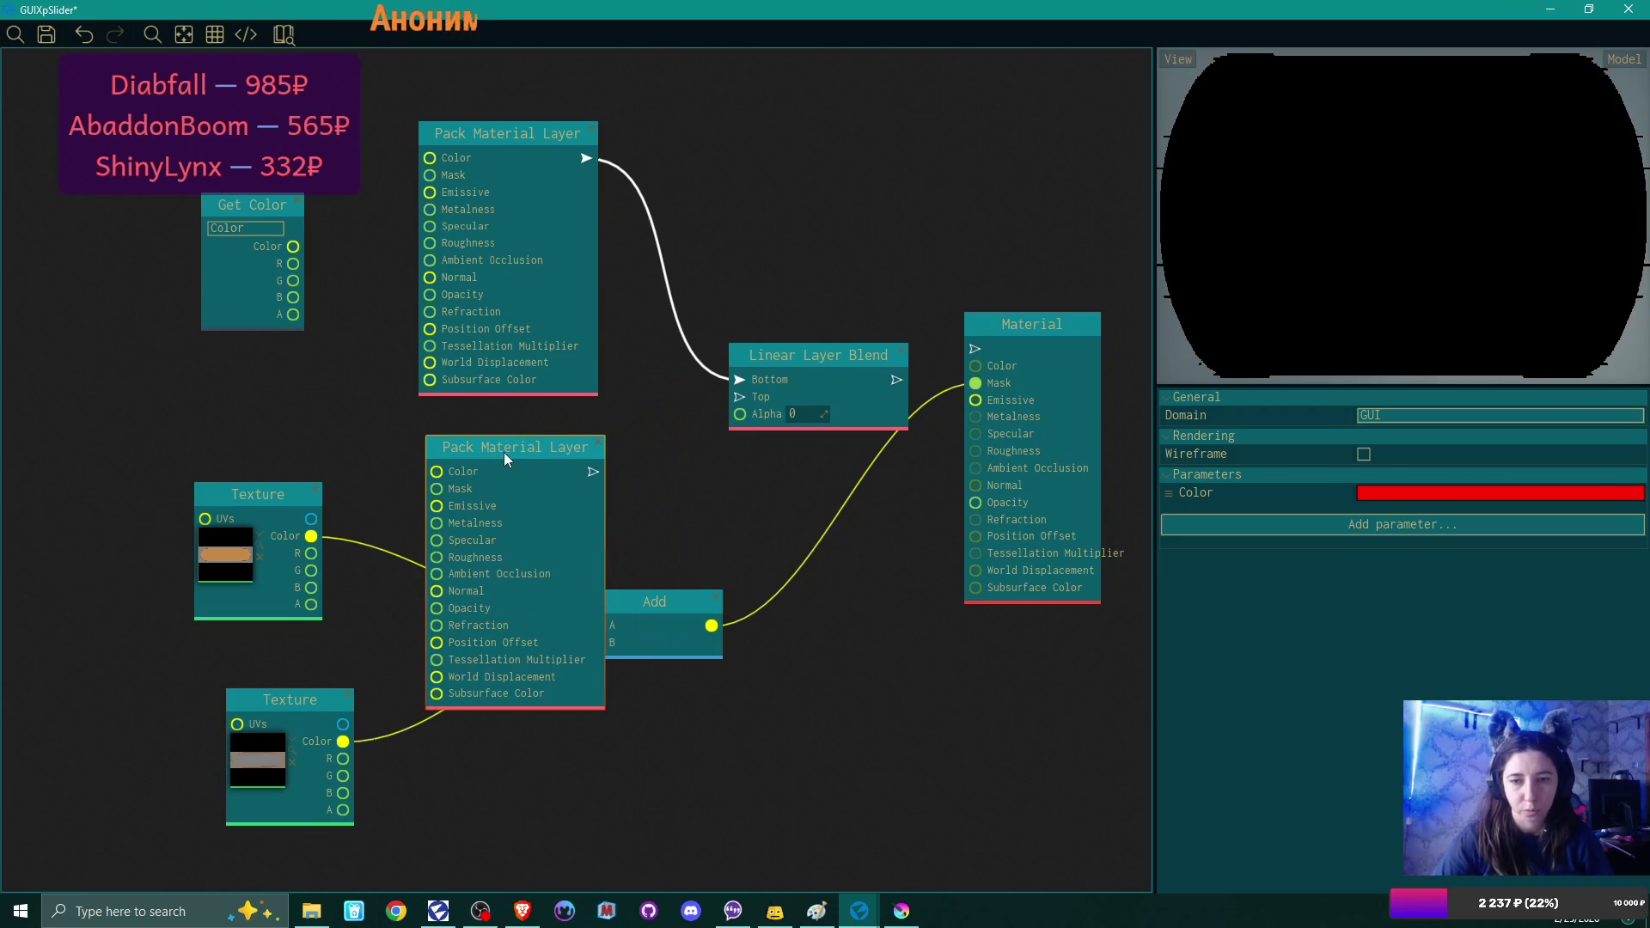
pyautogui.moveTo(716, 418); pyautogui.dragTo(708, 406)
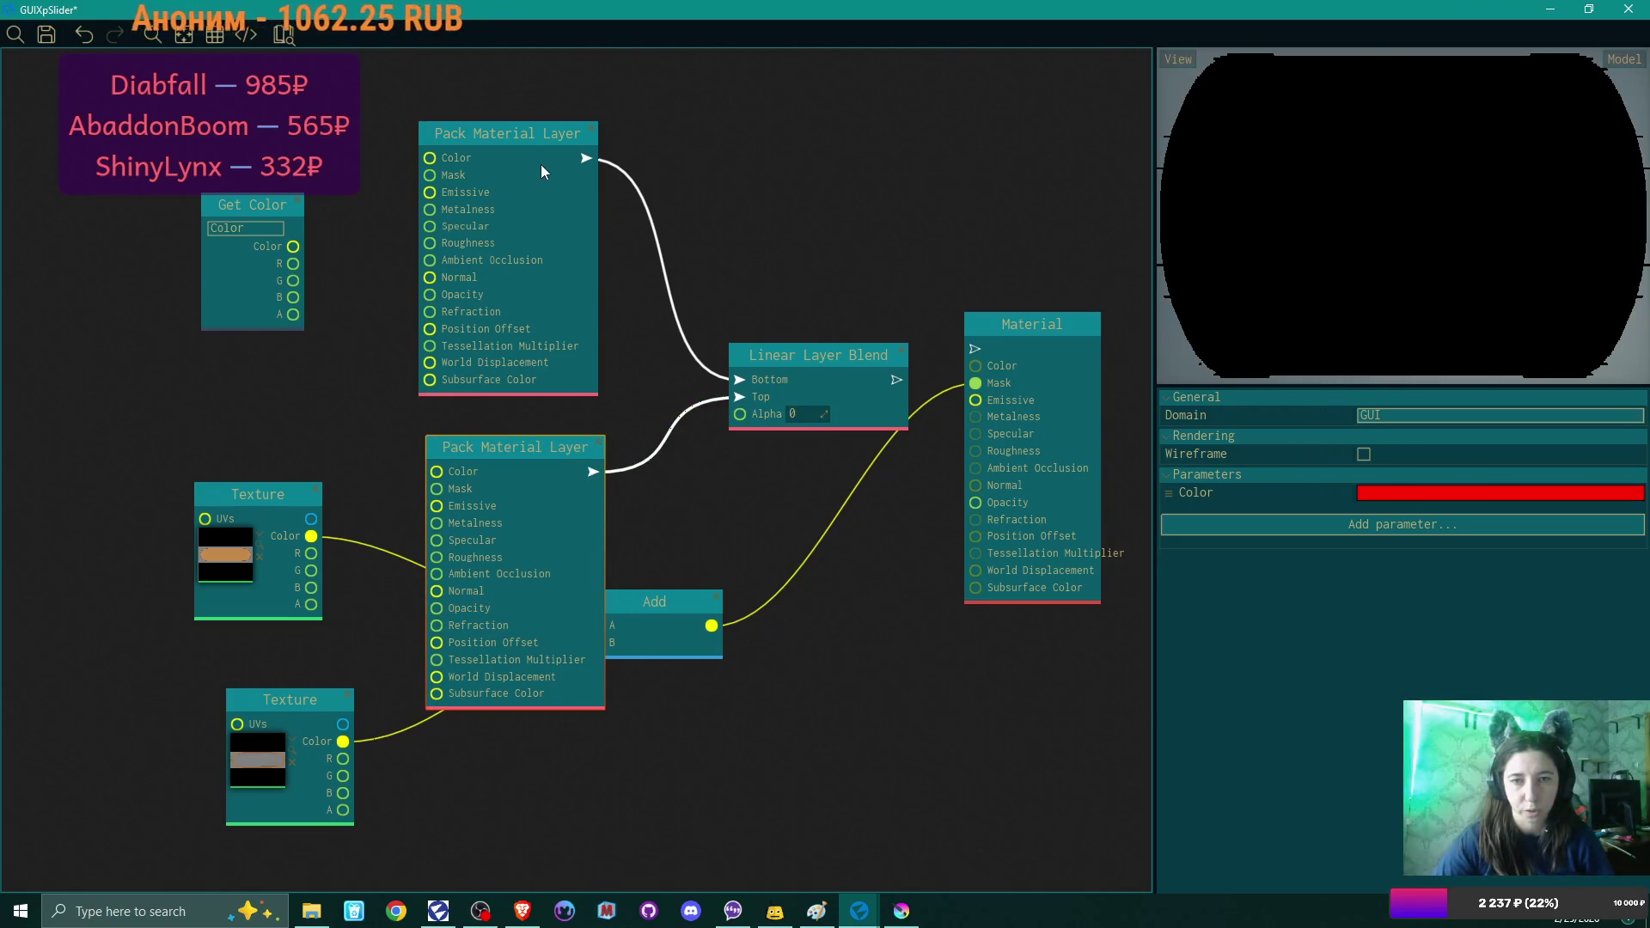
pyautogui.moveTo(544, 134); pyautogui.dragTo(566, 122)
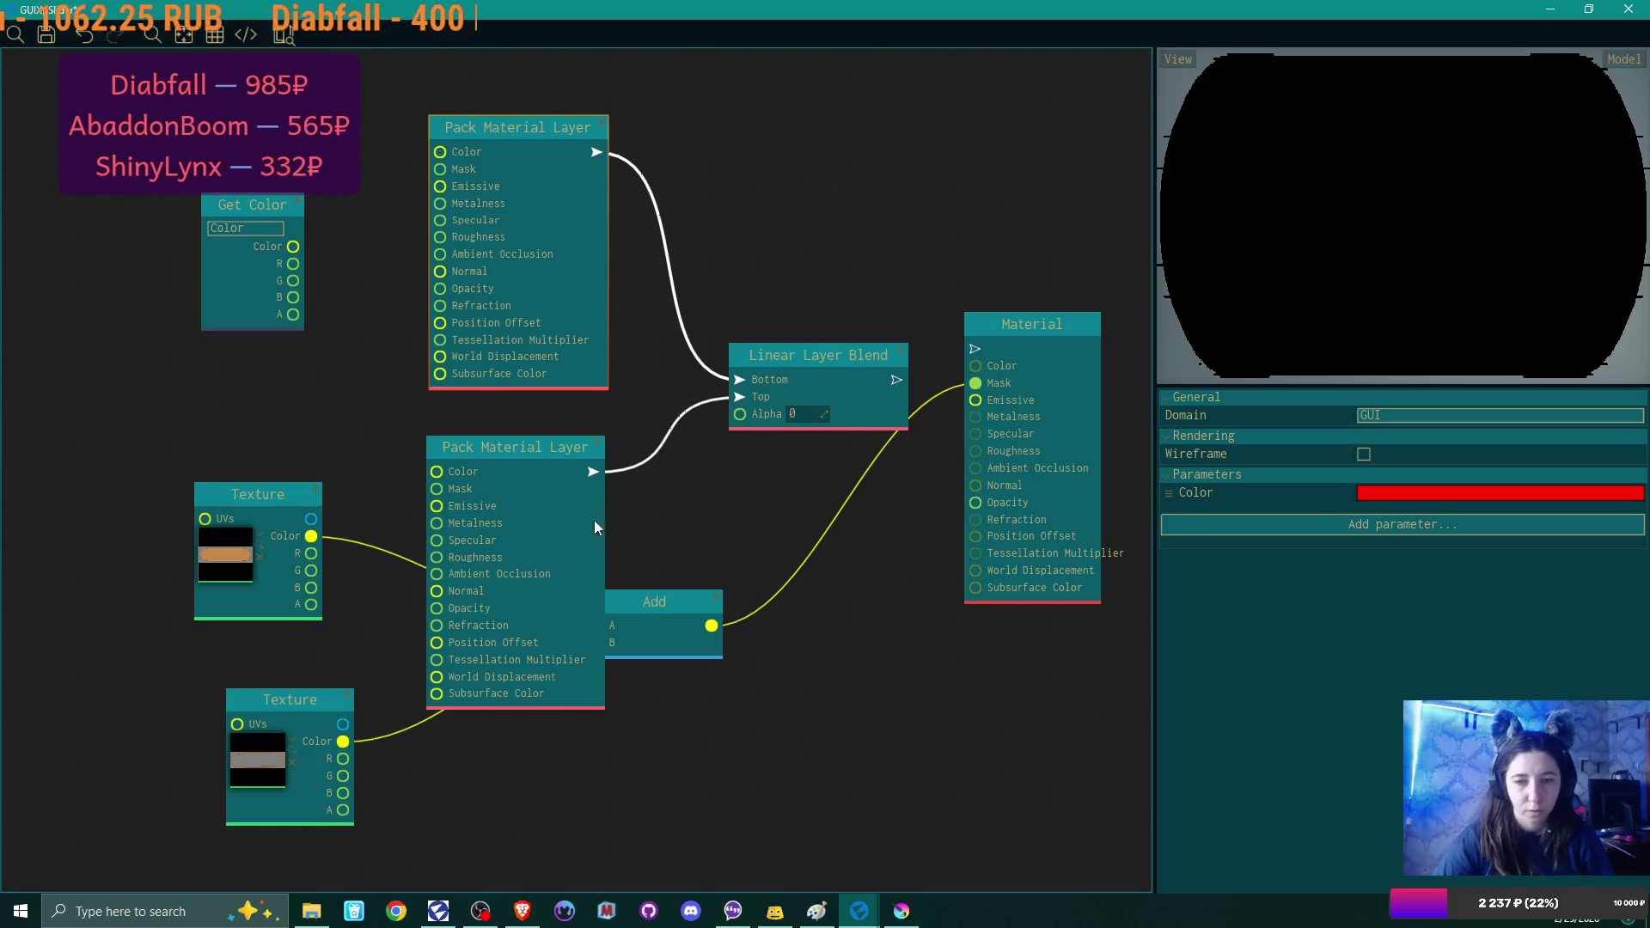
# Move Add and both Textures far left and connect Linear Layer Blend to the Material.
pyautogui.moveTo(670, 608)
pyautogui.mouseDown()
pyautogui.moveTo(655, 778)
pyautogui.moveTo(453, 784)
pyautogui.moveTo(213, 378)
pyautogui.moveTo(196, 407)
pyautogui.mouseUp()
pyautogui.moveTo(258, 494)
pyautogui.mouseDown()
pyautogui.moveTo(74, 430)
pyautogui.moveTo(37, 334)
pyautogui.mouseUp()
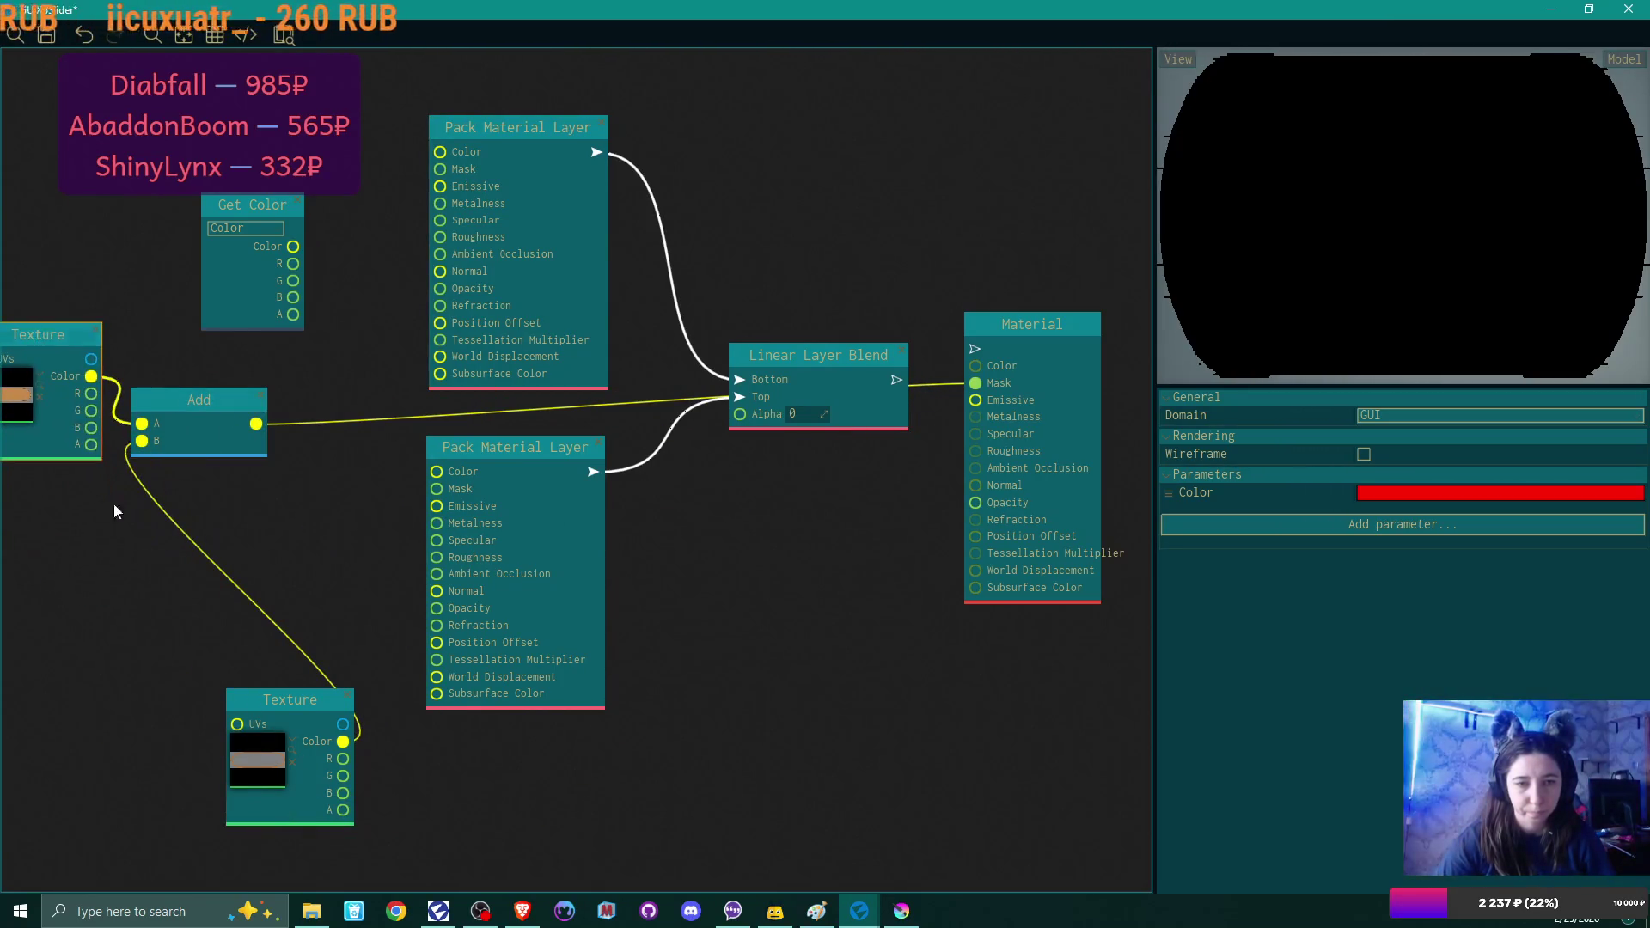
pyautogui.moveTo(286, 710)
pyautogui.mouseDown()
pyautogui.moveTo(24, 512)
pyautogui.moveTo(2, 522)
pyautogui.mouseUp()
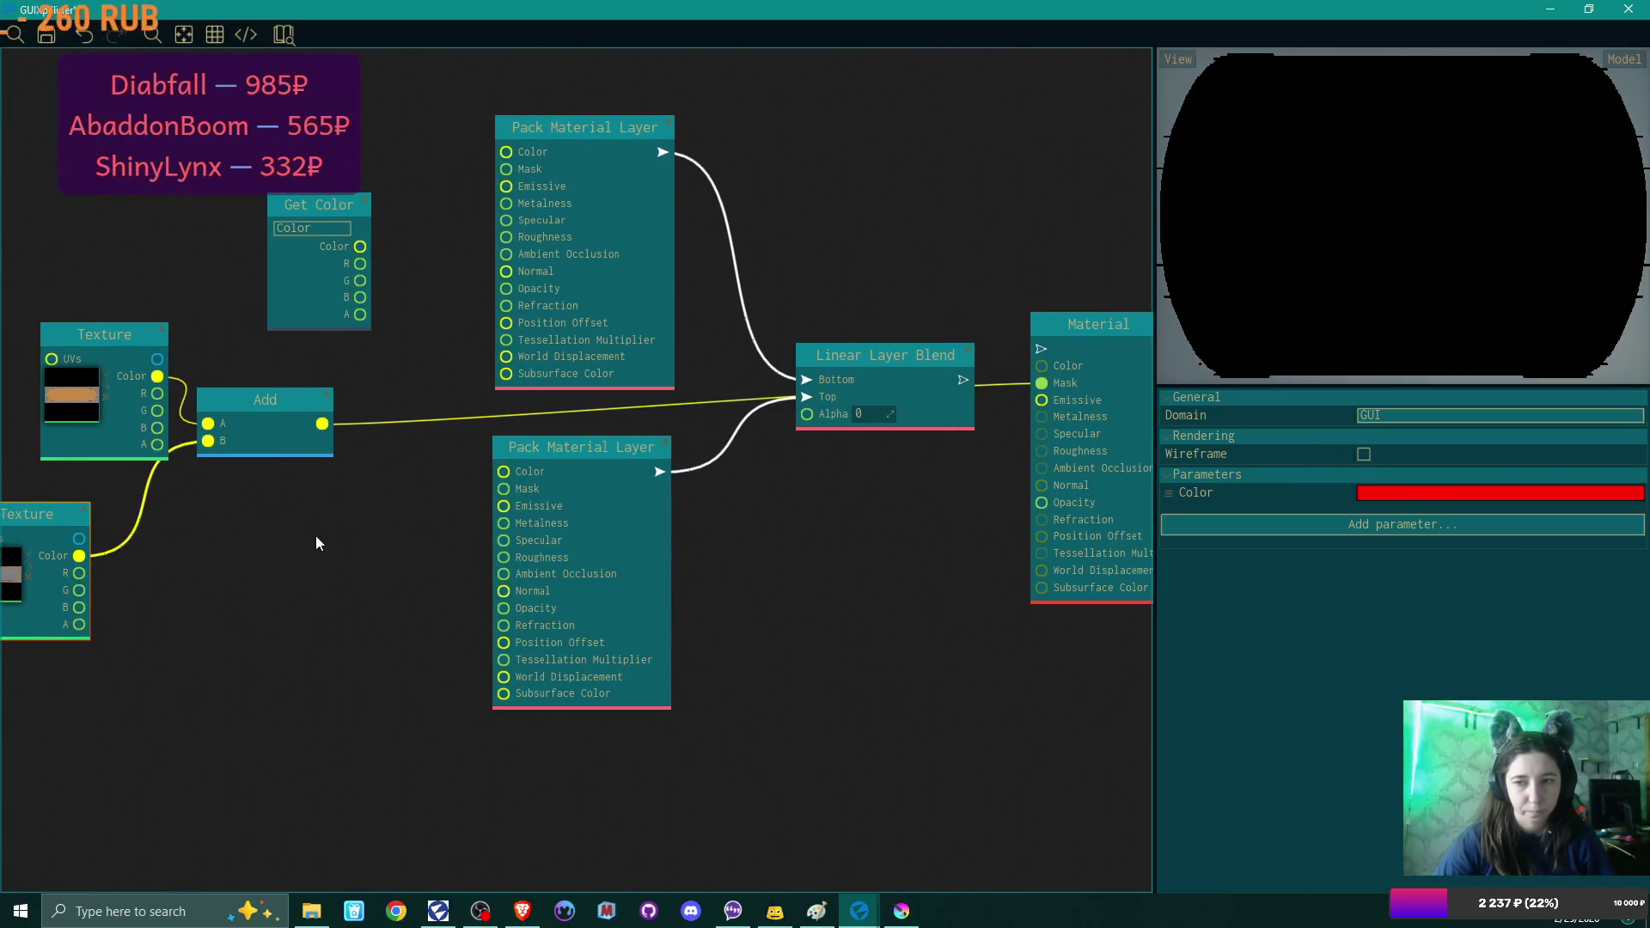
pyautogui.moveTo(317, 542); pyautogui.dragTo(353, 606)
pyautogui.moveTo(994, 440); pyautogui.dragTo(1073, 407)
pyautogui.moveTo(1043, 507); pyautogui.dragTo(903, 561)
# Move the Add output from the Material's Mask to the blend's Alpha input.
pyautogui.moveTo(944, 494)
pyautogui.mouseDown()
pyautogui.moveTo(834, 630)
pyautogui.moveTo(800, 586)
pyautogui.moveTo(826, 568)
pyautogui.mouseUp()
pyautogui.press('Escape')
pyautogui.moveTo(305, 489); pyautogui.dragTo(788, 478)
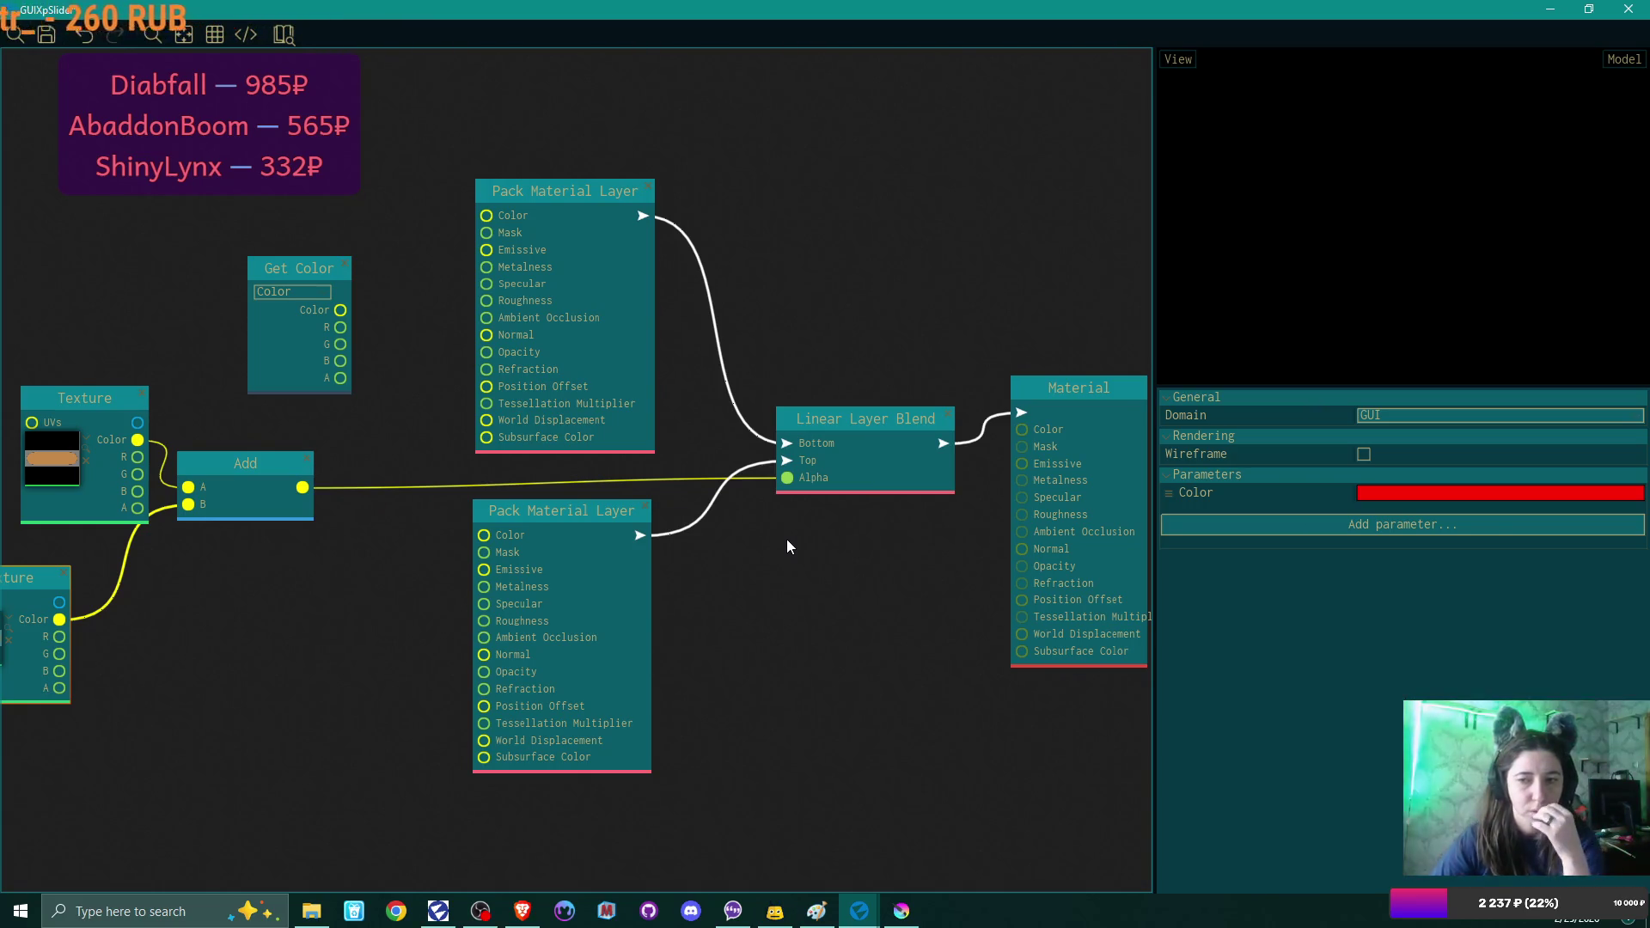
pyautogui.moveTo(767, 555); pyautogui.dragTo(809, 611)
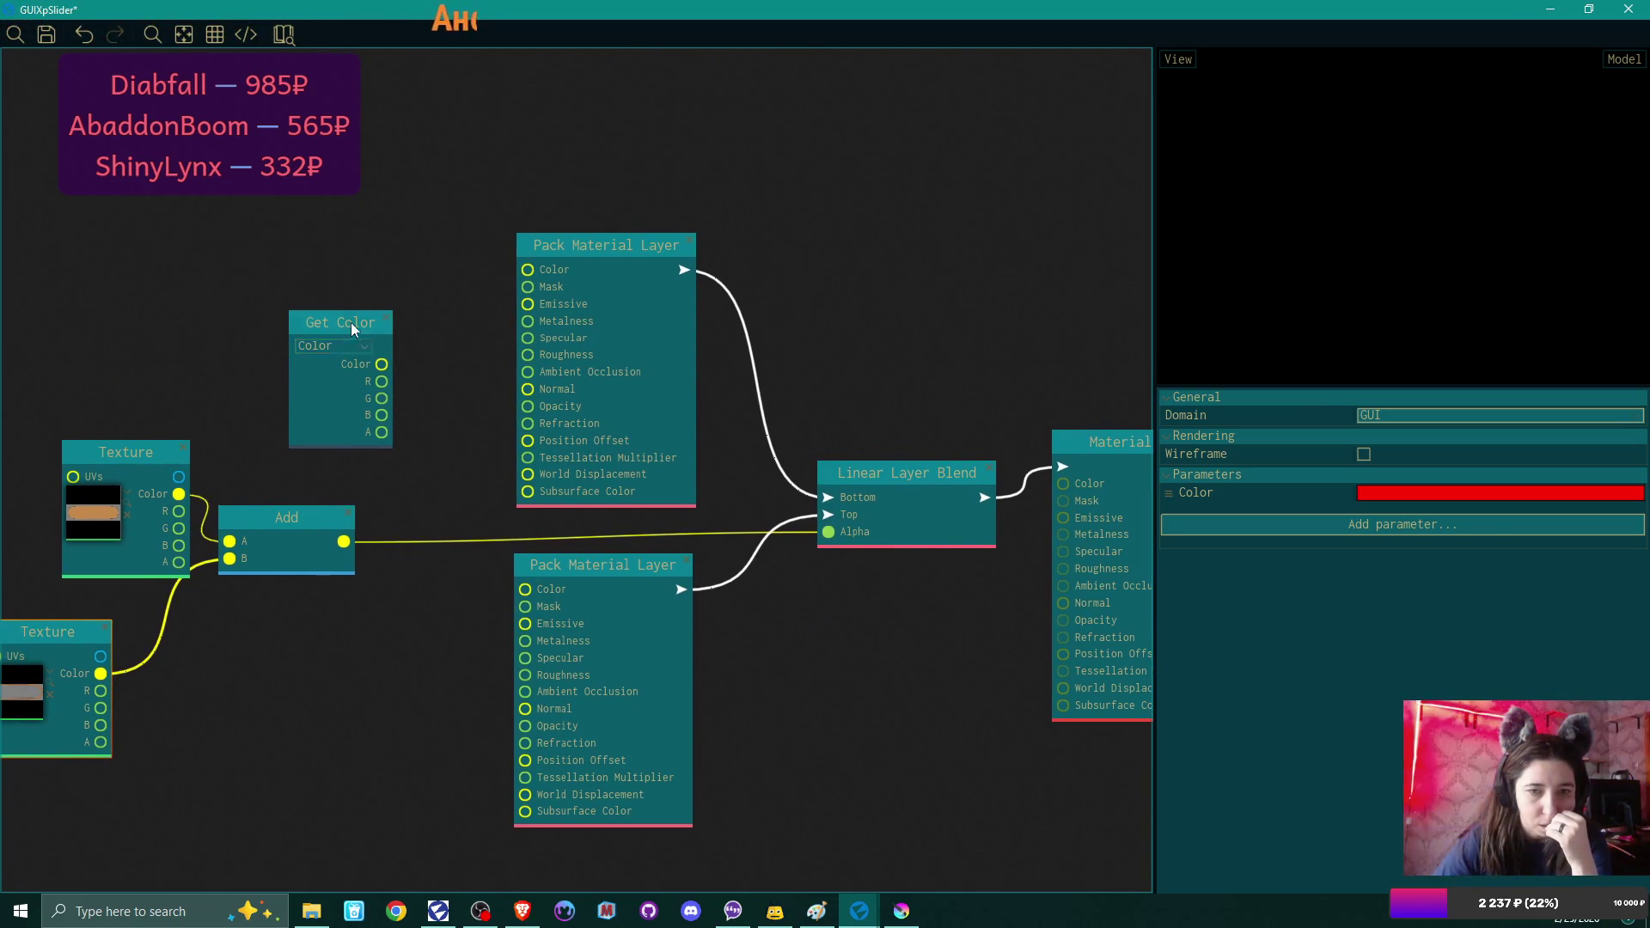
# Wire the lower Texture's Color output into the second Pack Material Layer's Emissive.
pyautogui.moveTo(352, 330)
pyautogui.mouseDown()
pyautogui.moveTo(318, 204)
pyautogui.moveTo(333, 188)
pyautogui.mouseUp()
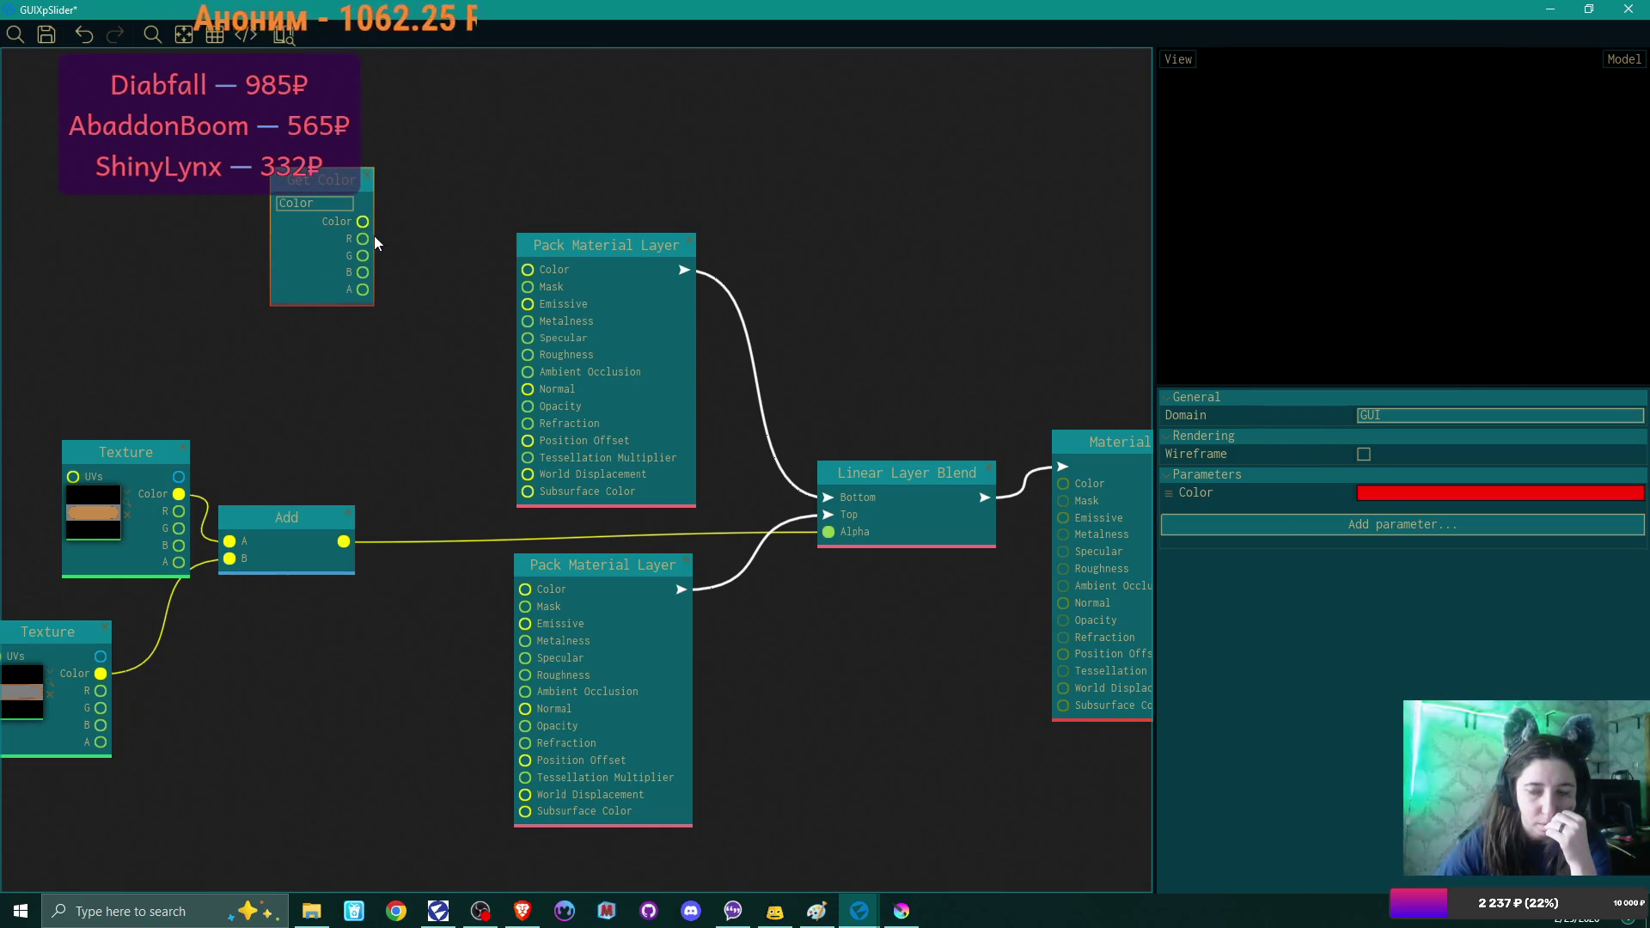
pyautogui.moveTo(399, 365)
pyautogui.mouseDown()
pyautogui.moveTo(461, 391)
pyautogui.moveTo(473, 366)
pyautogui.mouseUp()
pyautogui.moveTo(205, 525); pyautogui.dragTo(143, 506)
pyautogui.moveTo(172, 670)
pyautogui.mouseDown()
pyautogui.moveTo(250, 700)
pyautogui.moveTo(600, 619)
pyautogui.mouseUp()
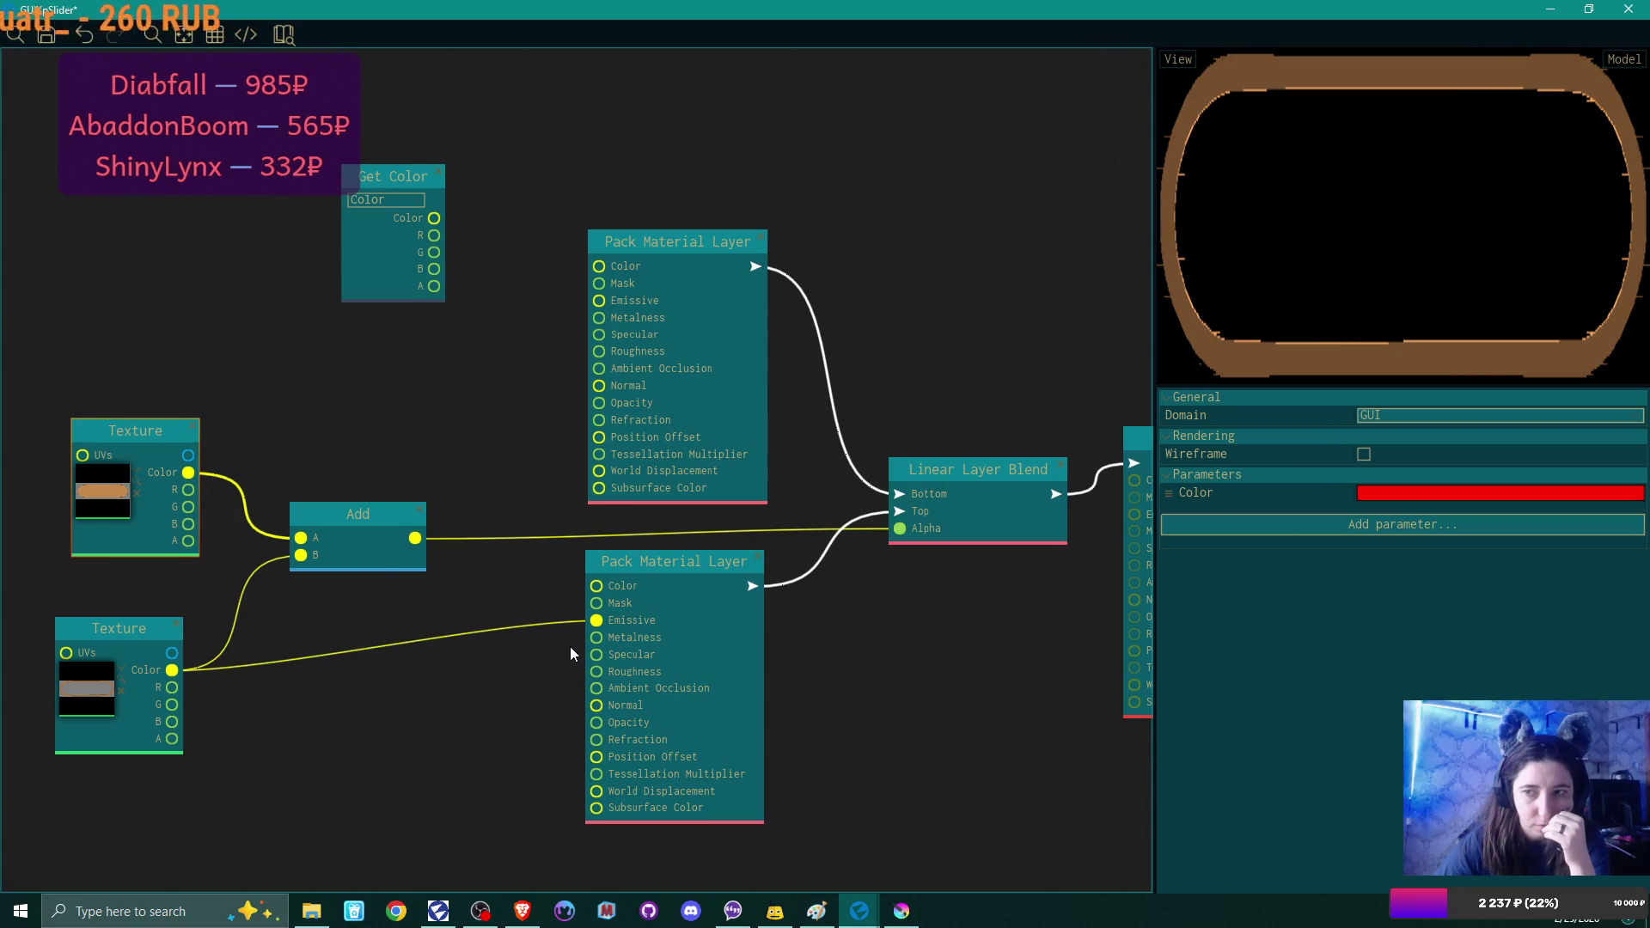
# Move Get Color left and connect the upper Texture's colour to the first layer's Mask.
pyautogui.moveTo(481, 633)
pyautogui.mouseDown()
pyautogui.moveTo(439, 666)
pyautogui.moveTo(450, 688)
pyautogui.mouseUp()
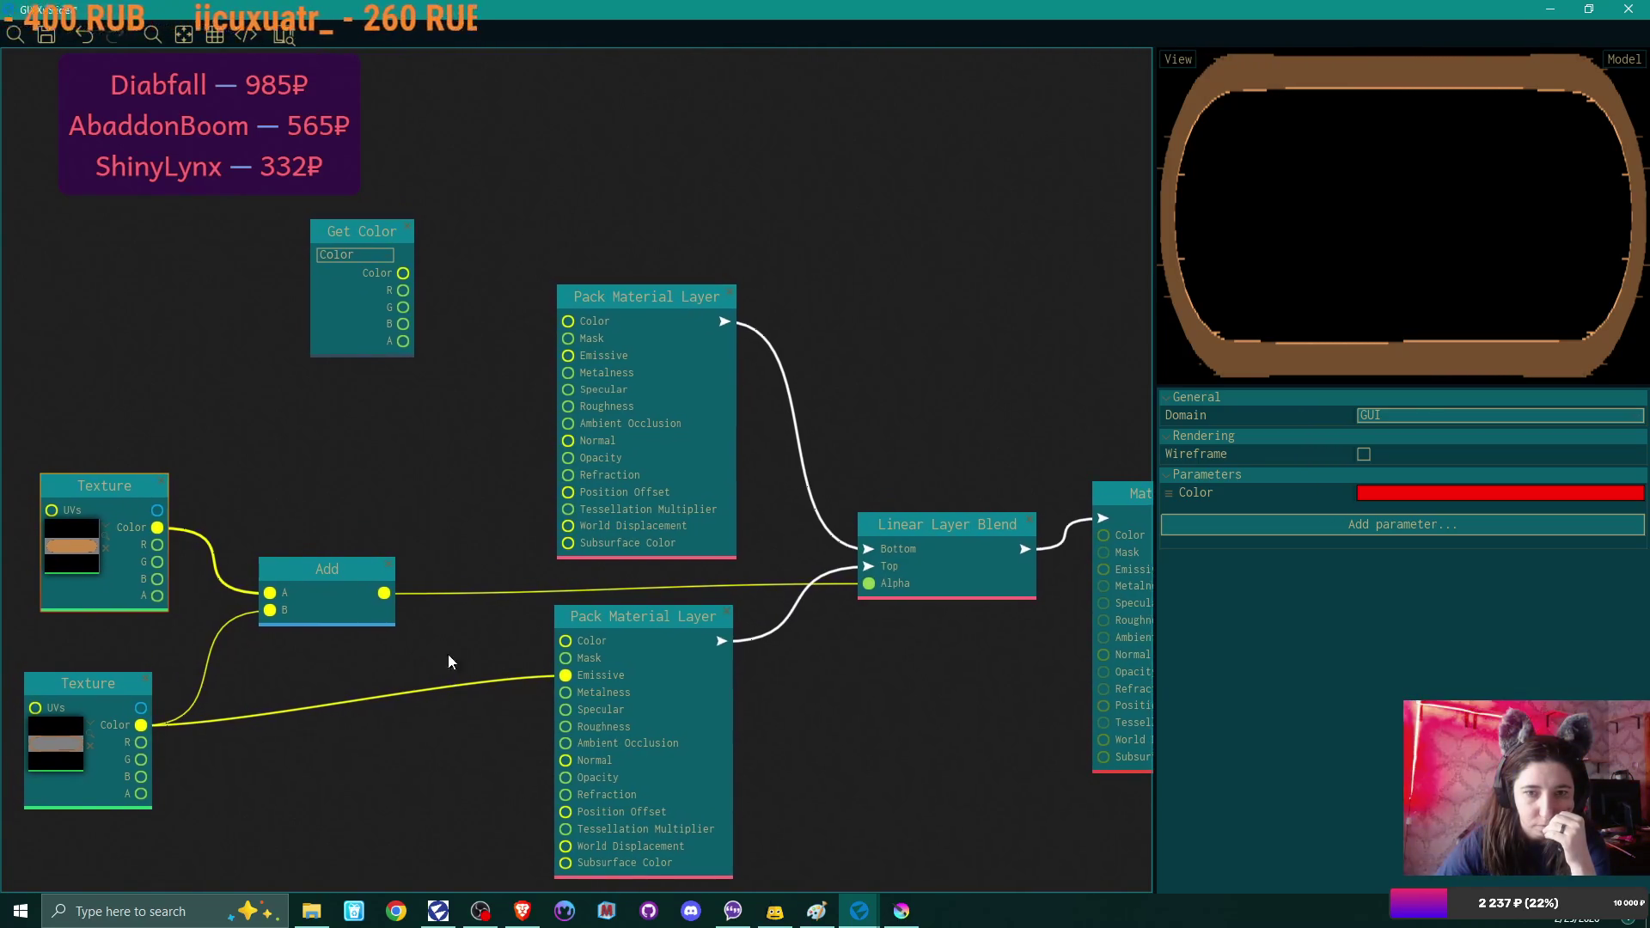
pyautogui.moveTo(371, 232); pyautogui.dragTo(295, 221)
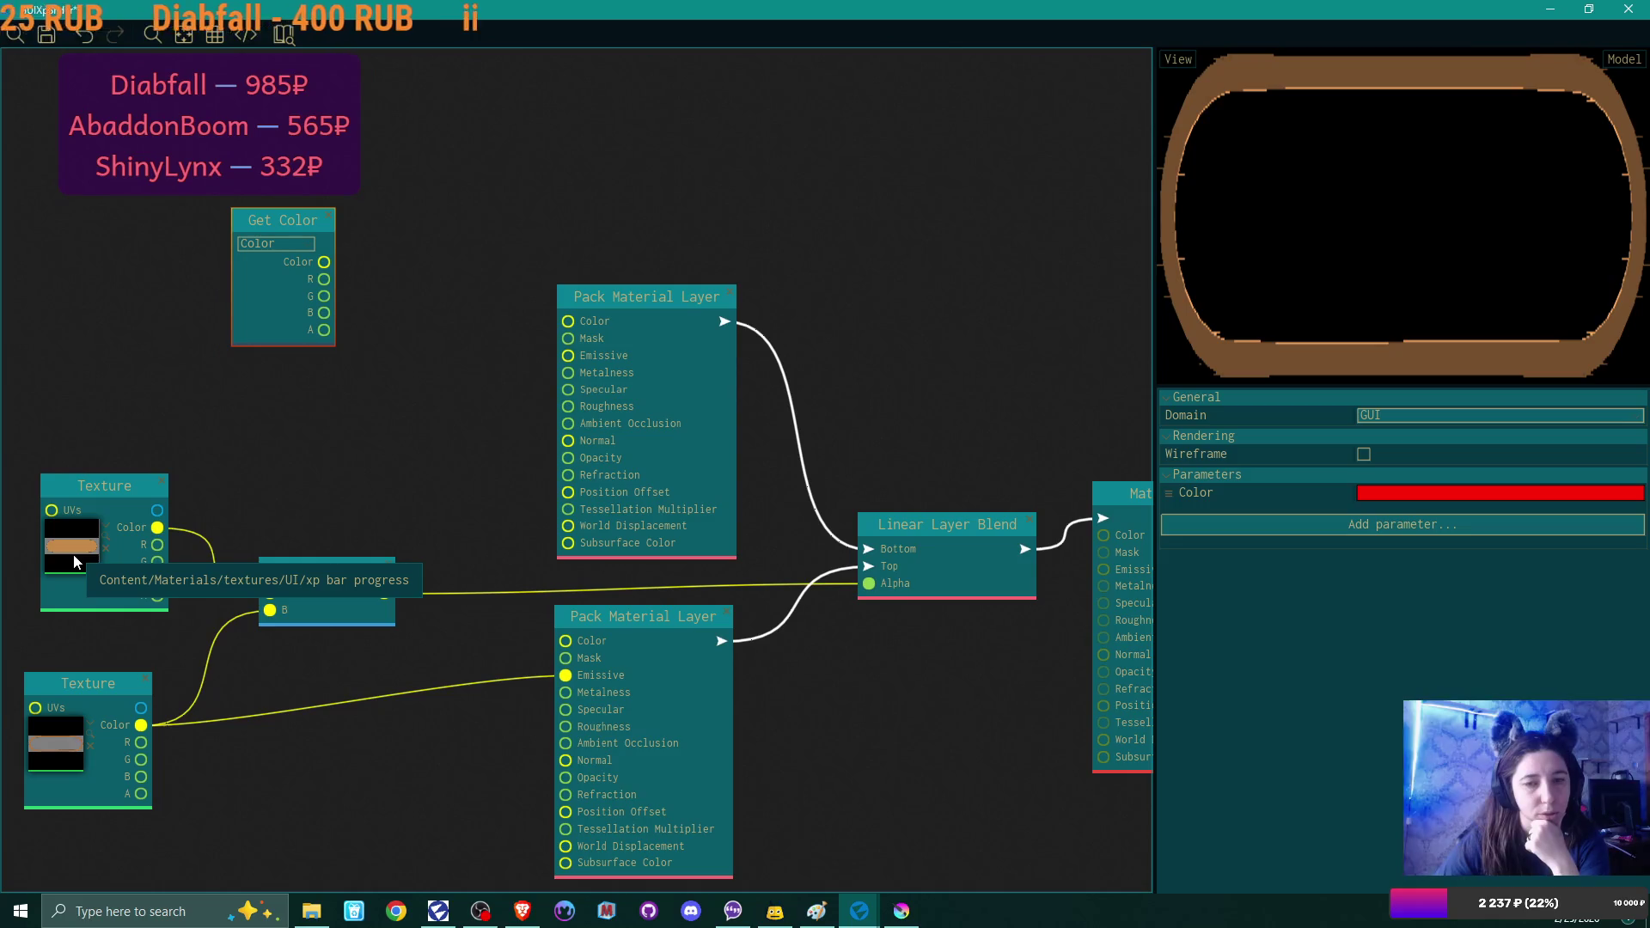
pyautogui.moveTo(290, 306); pyautogui.dragTo(220, 312)
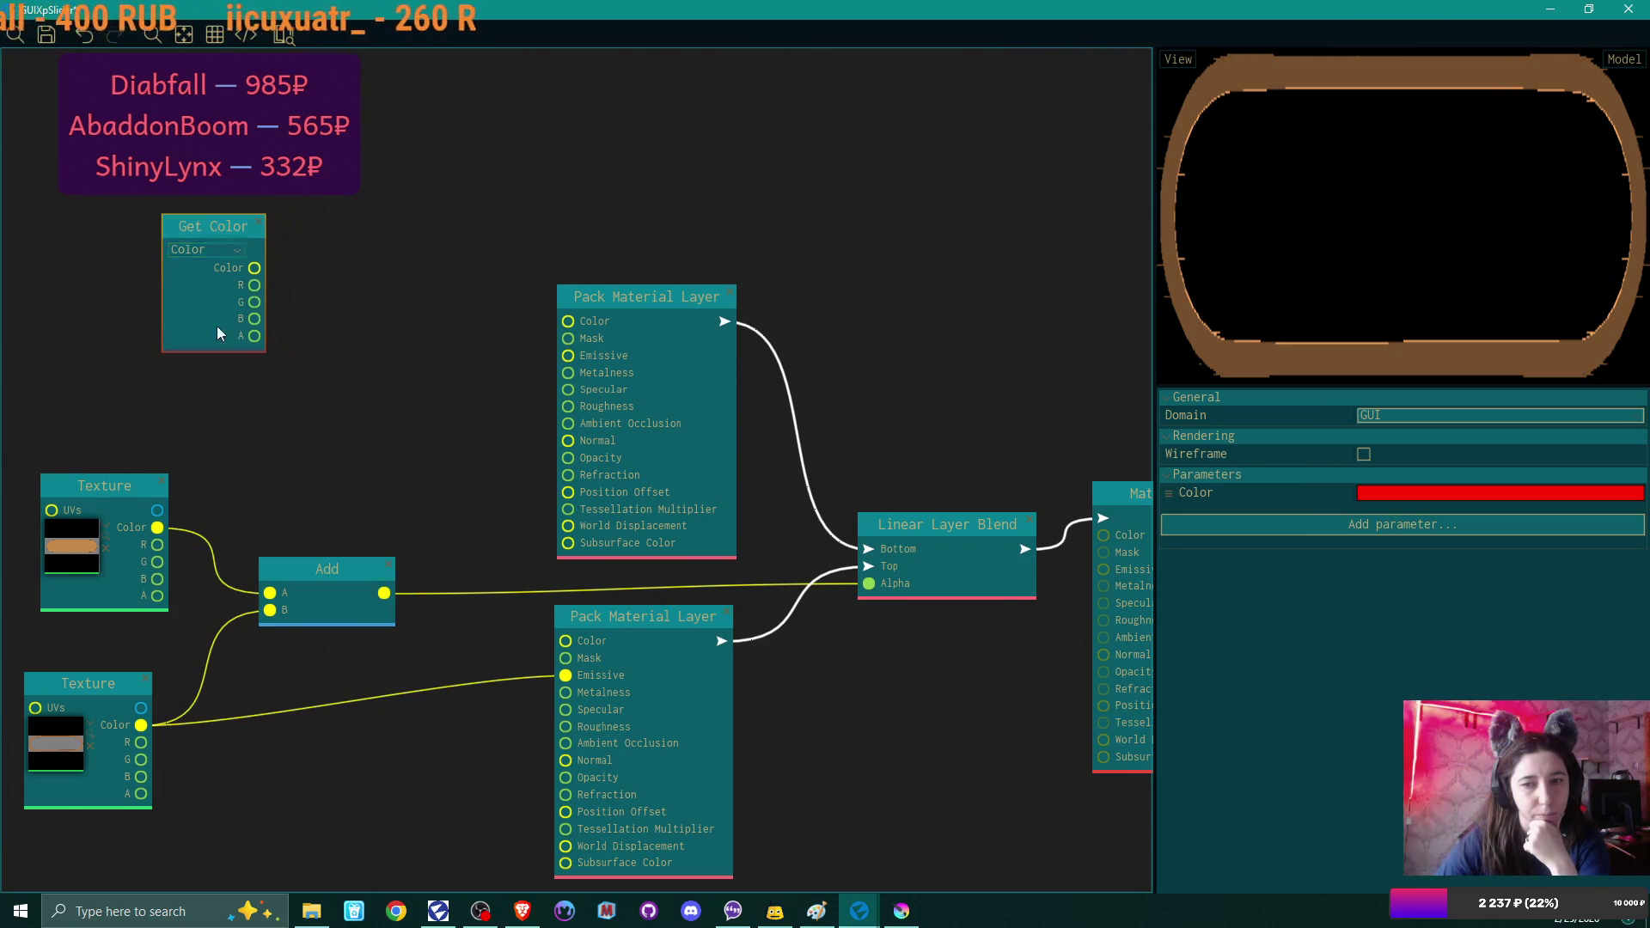
pyautogui.moveTo(158, 527)
pyautogui.mouseDown()
pyautogui.moveTo(256, 591)
pyautogui.moveTo(568, 339)
pyautogui.mouseUp()
# Connect Get Color to the first layer and the lower Texture's alpha to Add's B input.
pyautogui.moveTo(450, 316); pyautogui.dragTo(416, 317)
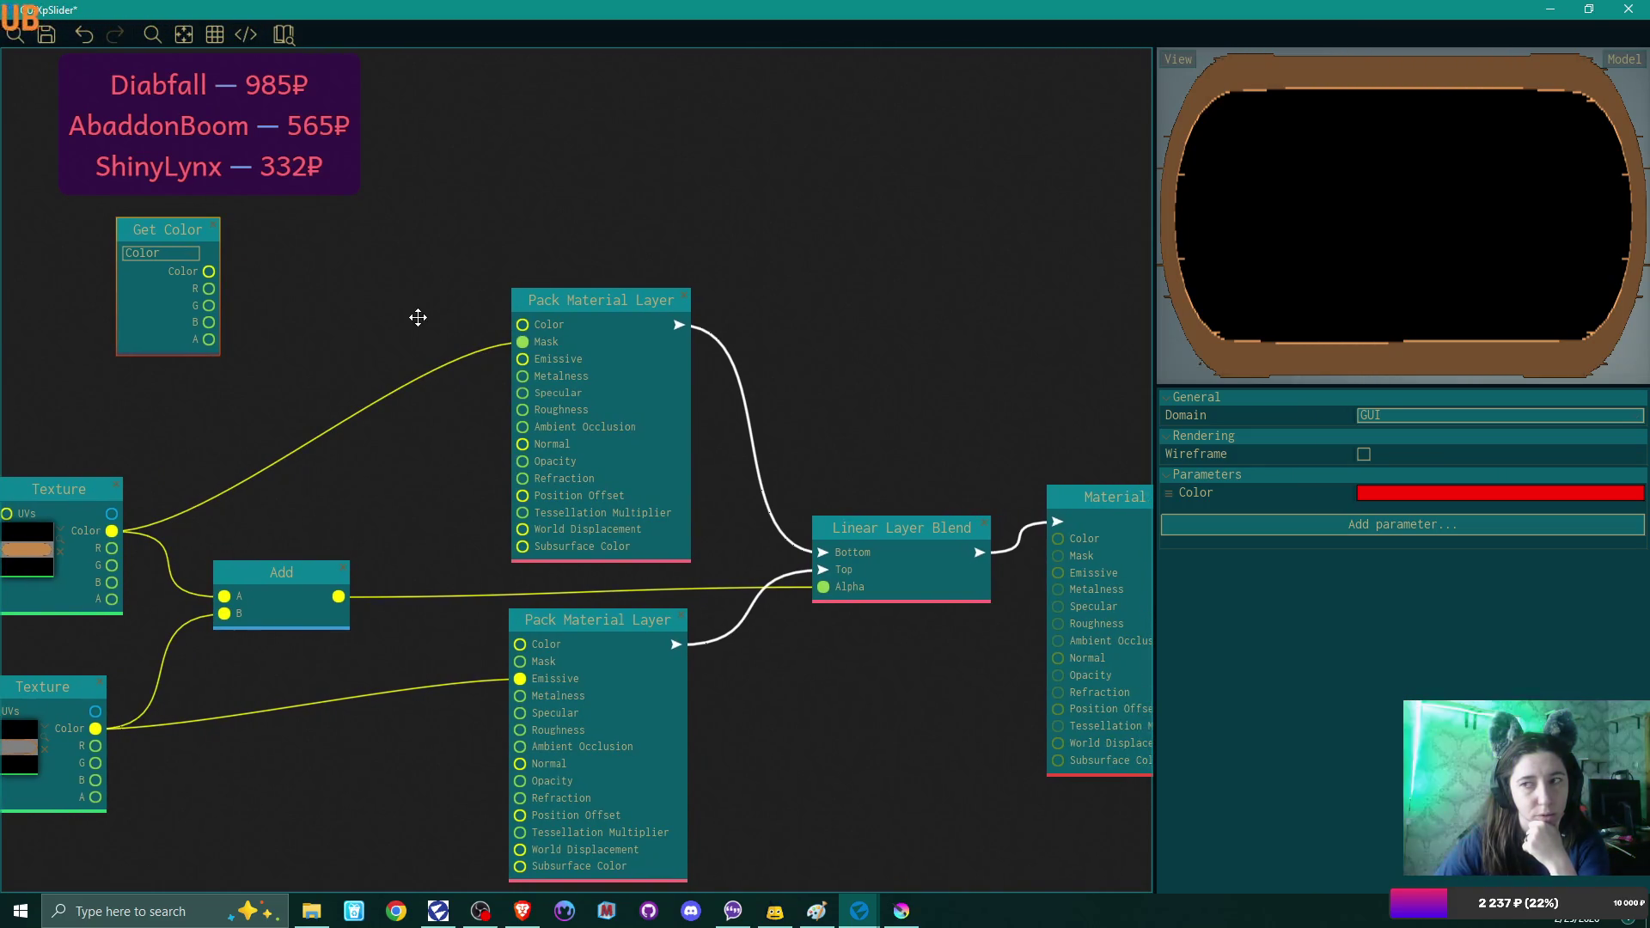
pyautogui.moveTo(167, 233)
pyautogui.mouseDown()
pyautogui.moveTo(193, 263)
pyautogui.moveTo(453, 326)
pyautogui.moveTo(521, 324)
pyautogui.mouseUp()
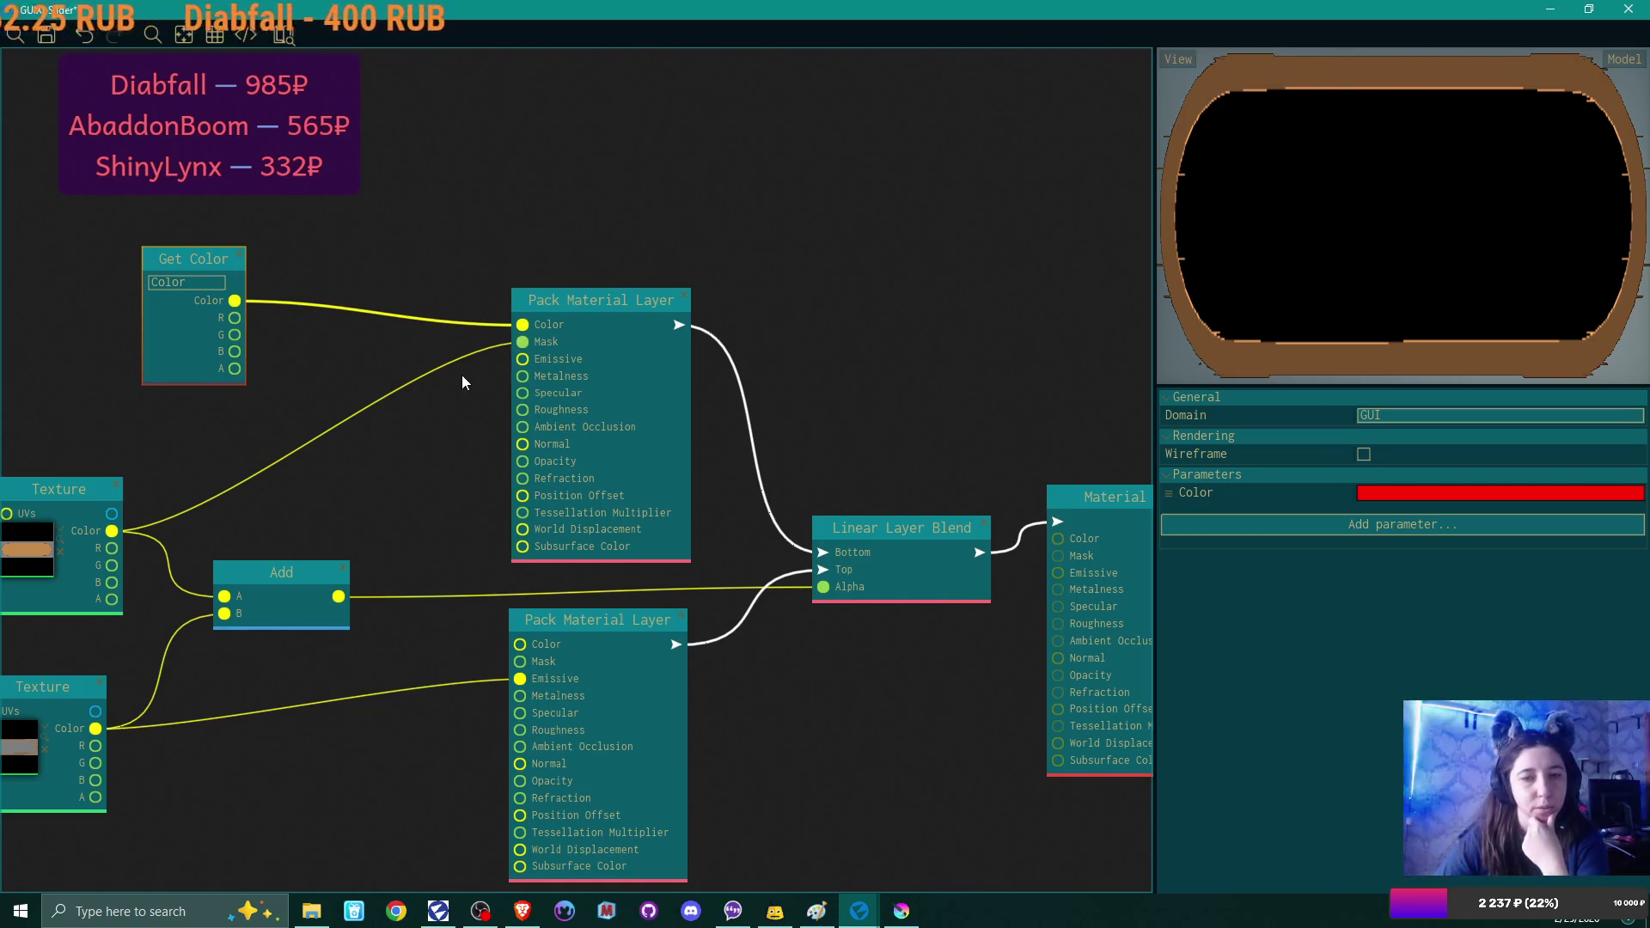
pyautogui.moveTo(413, 479); pyautogui.dragTo(466, 432)
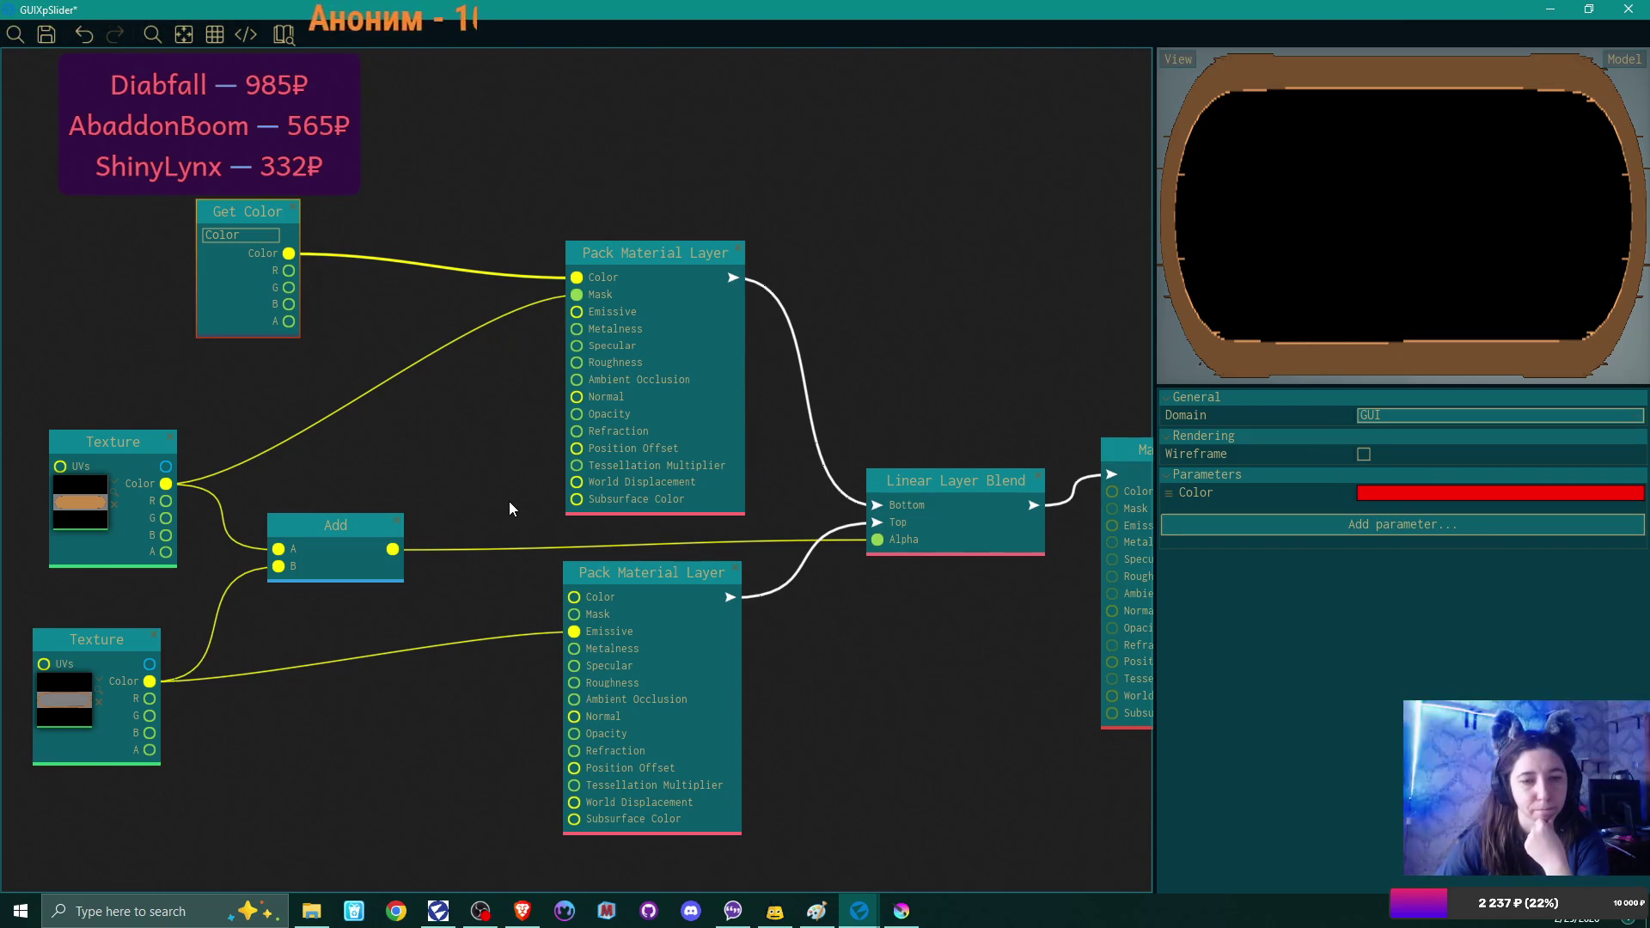
pyautogui.moveTo(149, 750)
pyautogui.mouseDown()
pyautogui.moveTo(282, 569)
pyautogui.moveTo(166, 552)
pyautogui.mouseUp()
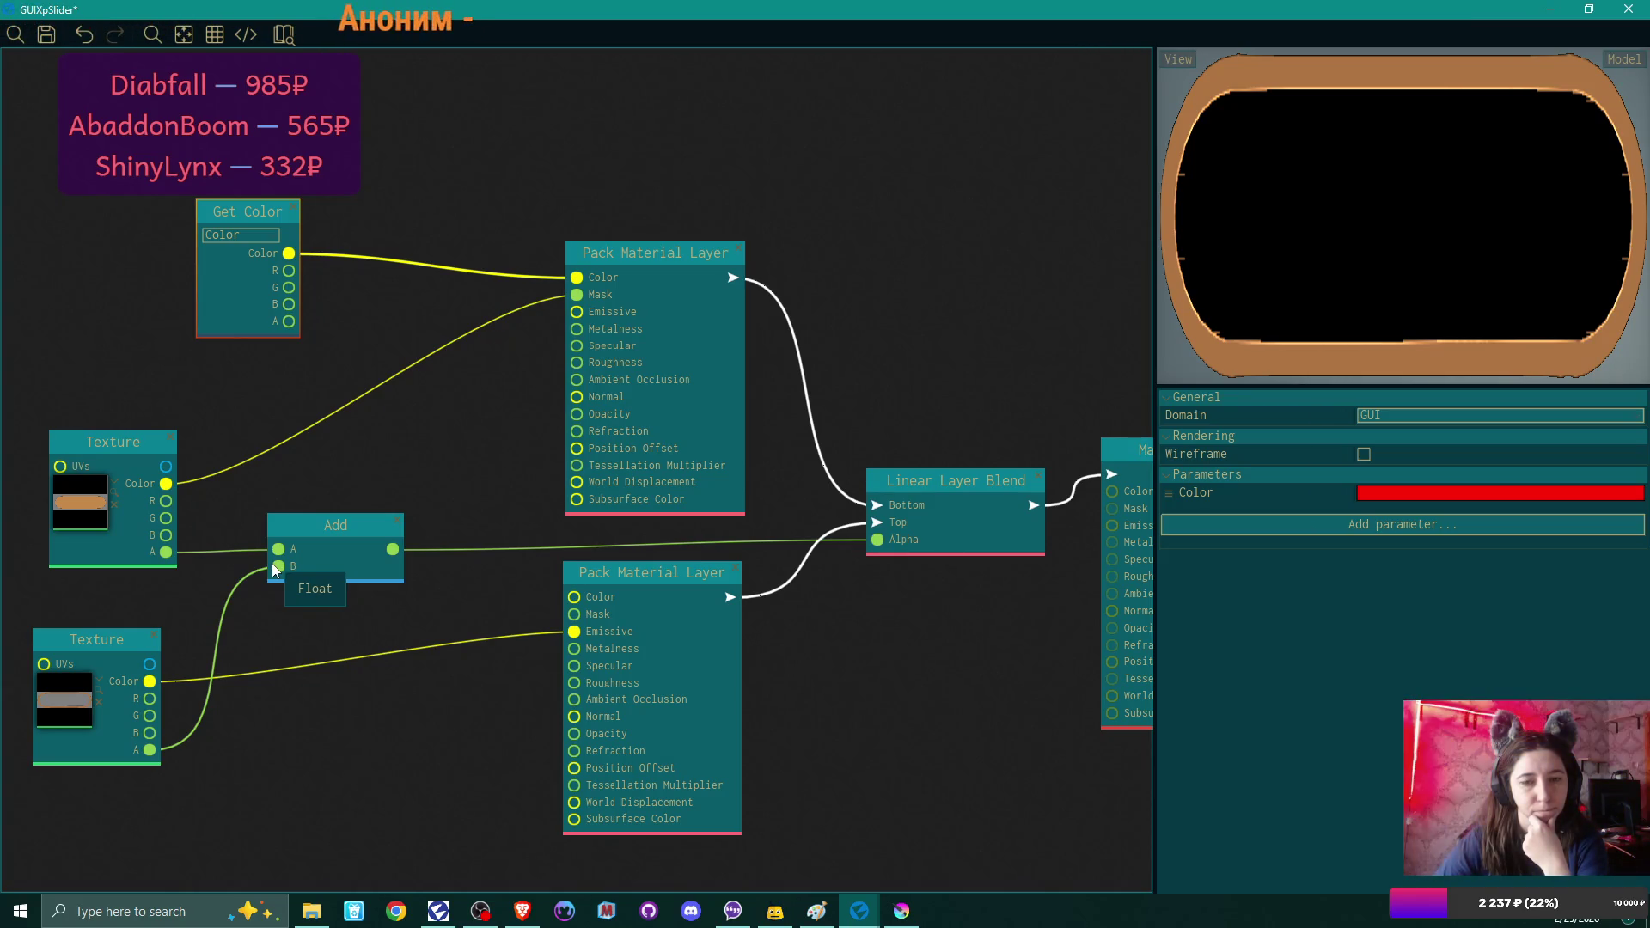
pyautogui.moveTo(878, 539); pyautogui.dragTo(575, 539)
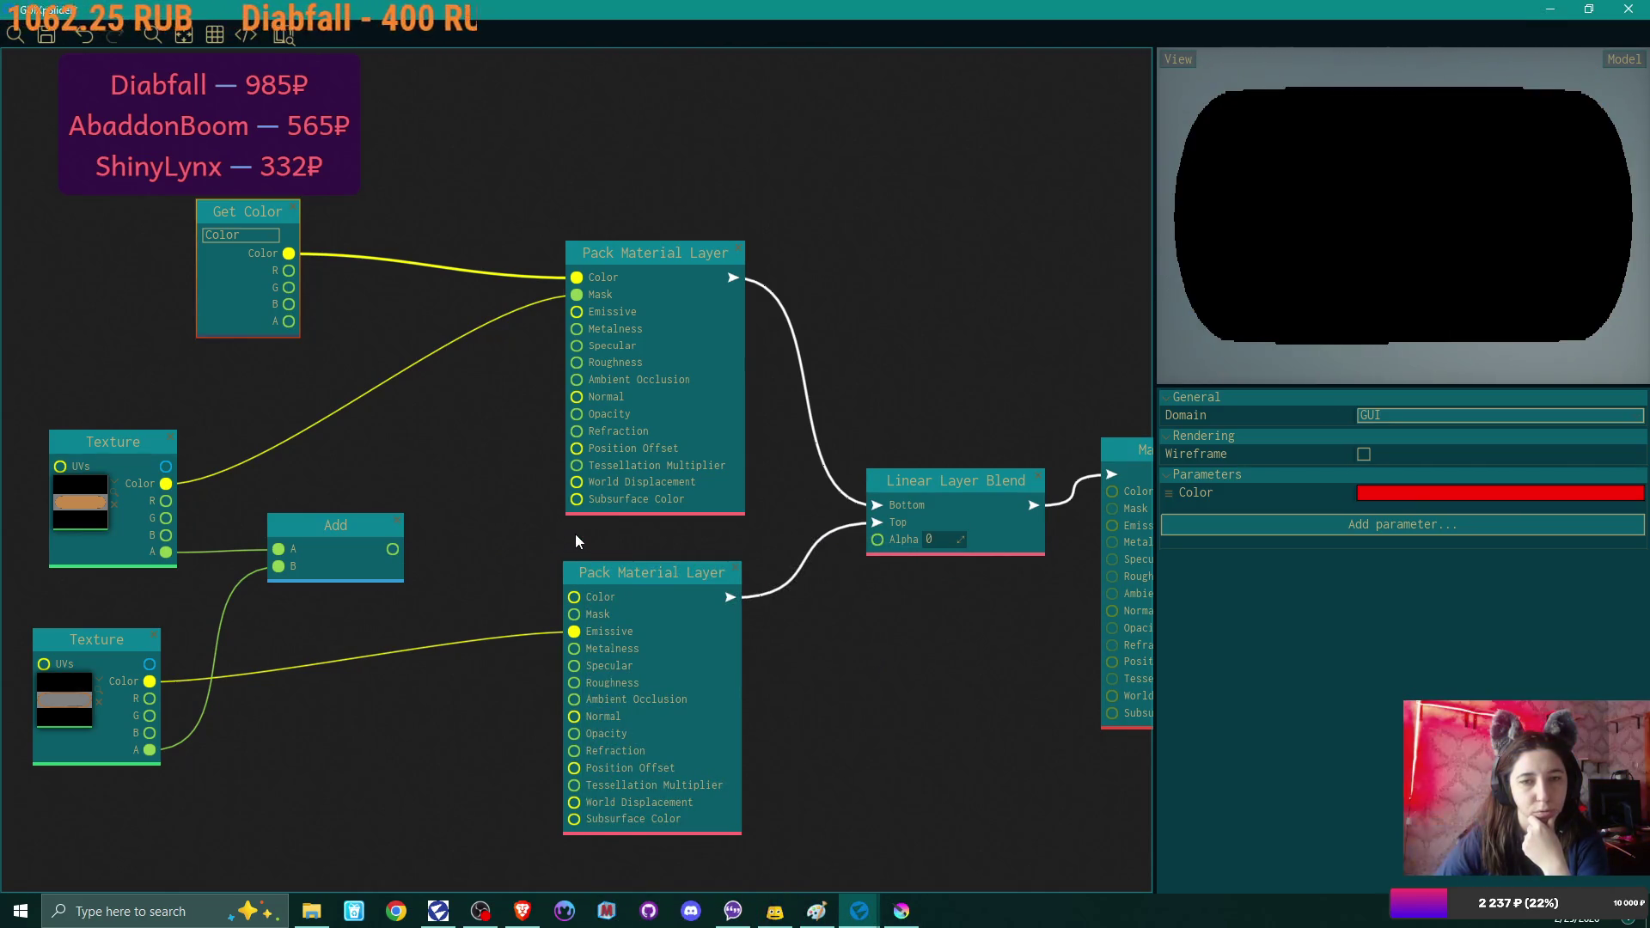
# Route Get Color into the first layer's Emissive, relink Add to blend Alpha, unhook the Mask.
pyautogui.scroll(-1, 575, 534)
pyautogui.moveTo(610, 554)
pyautogui.mouseDown()
pyautogui.moveTo(659, 633)
pyautogui.moveTo(778, 599)
pyautogui.mouseUp()
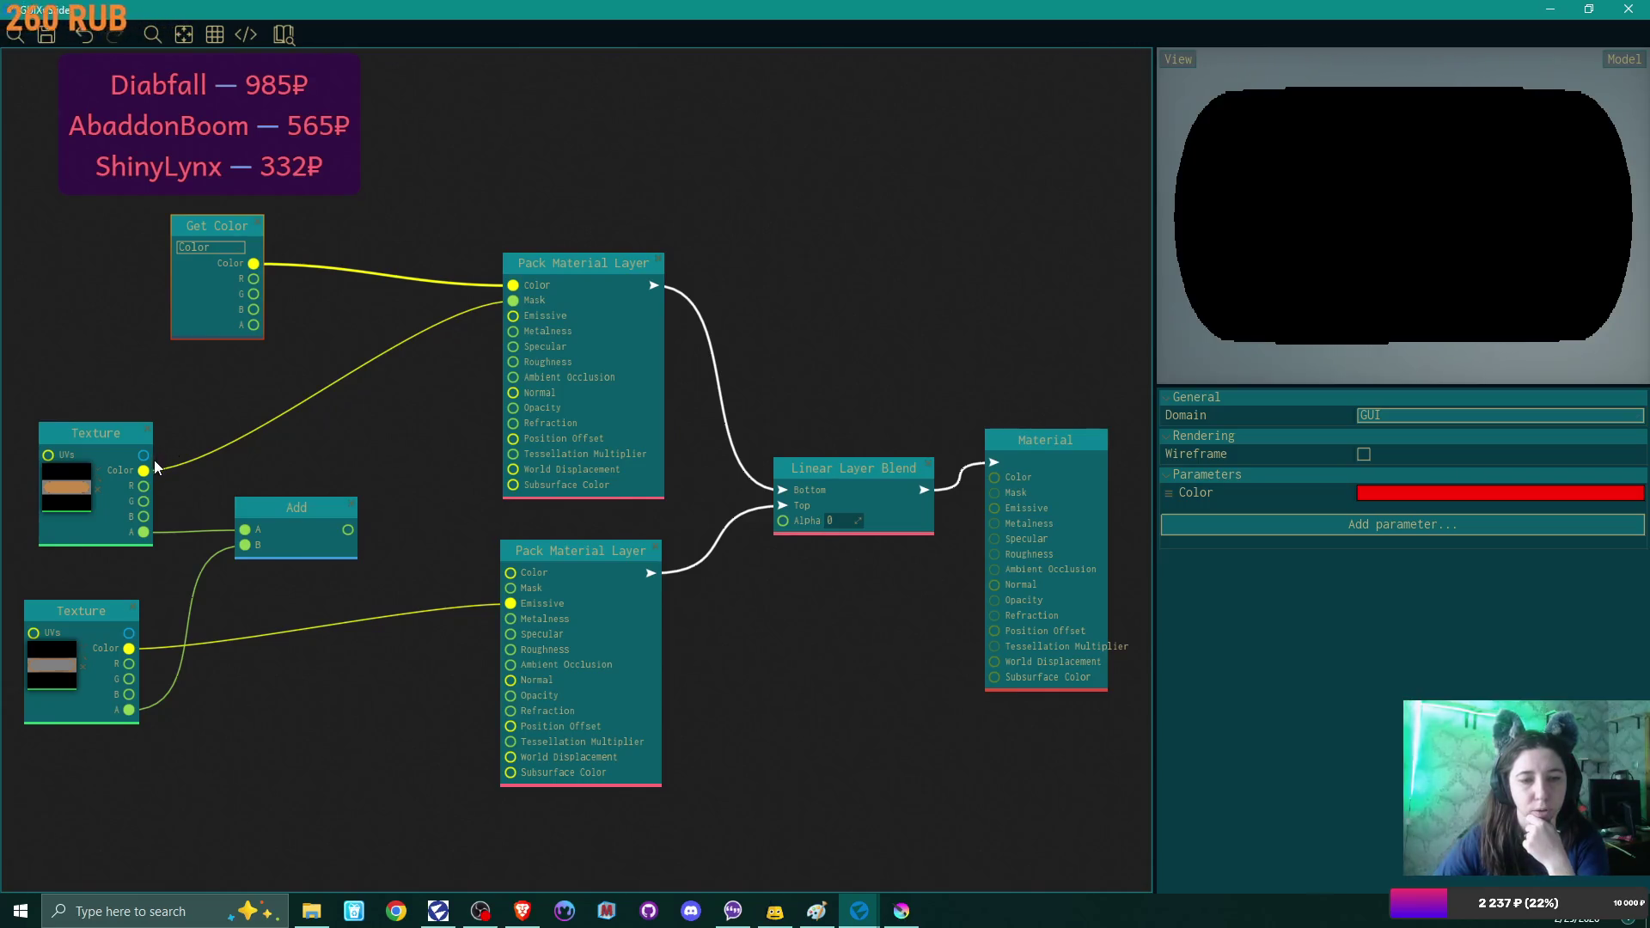
pyautogui.moveTo(143, 532)
pyautogui.mouseDown()
pyautogui.moveTo(544, 316)
pyautogui.moveTo(513, 300)
pyautogui.mouseUp()
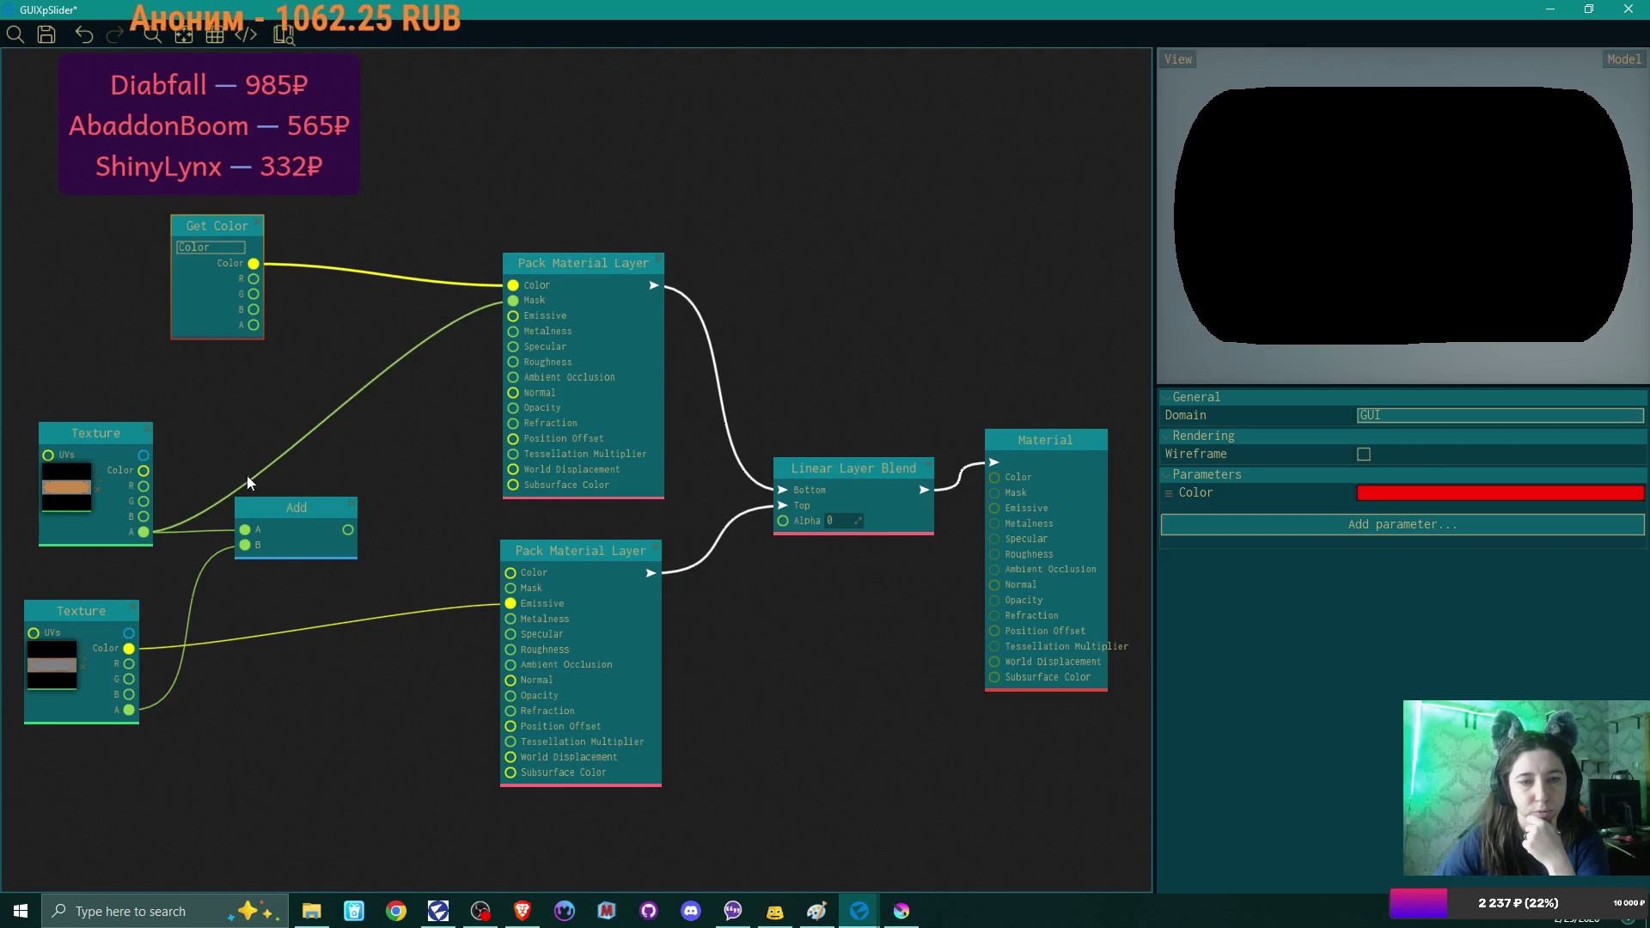
pyautogui.moveTo(348, 529); pyautogui.dragTo(783, 521)
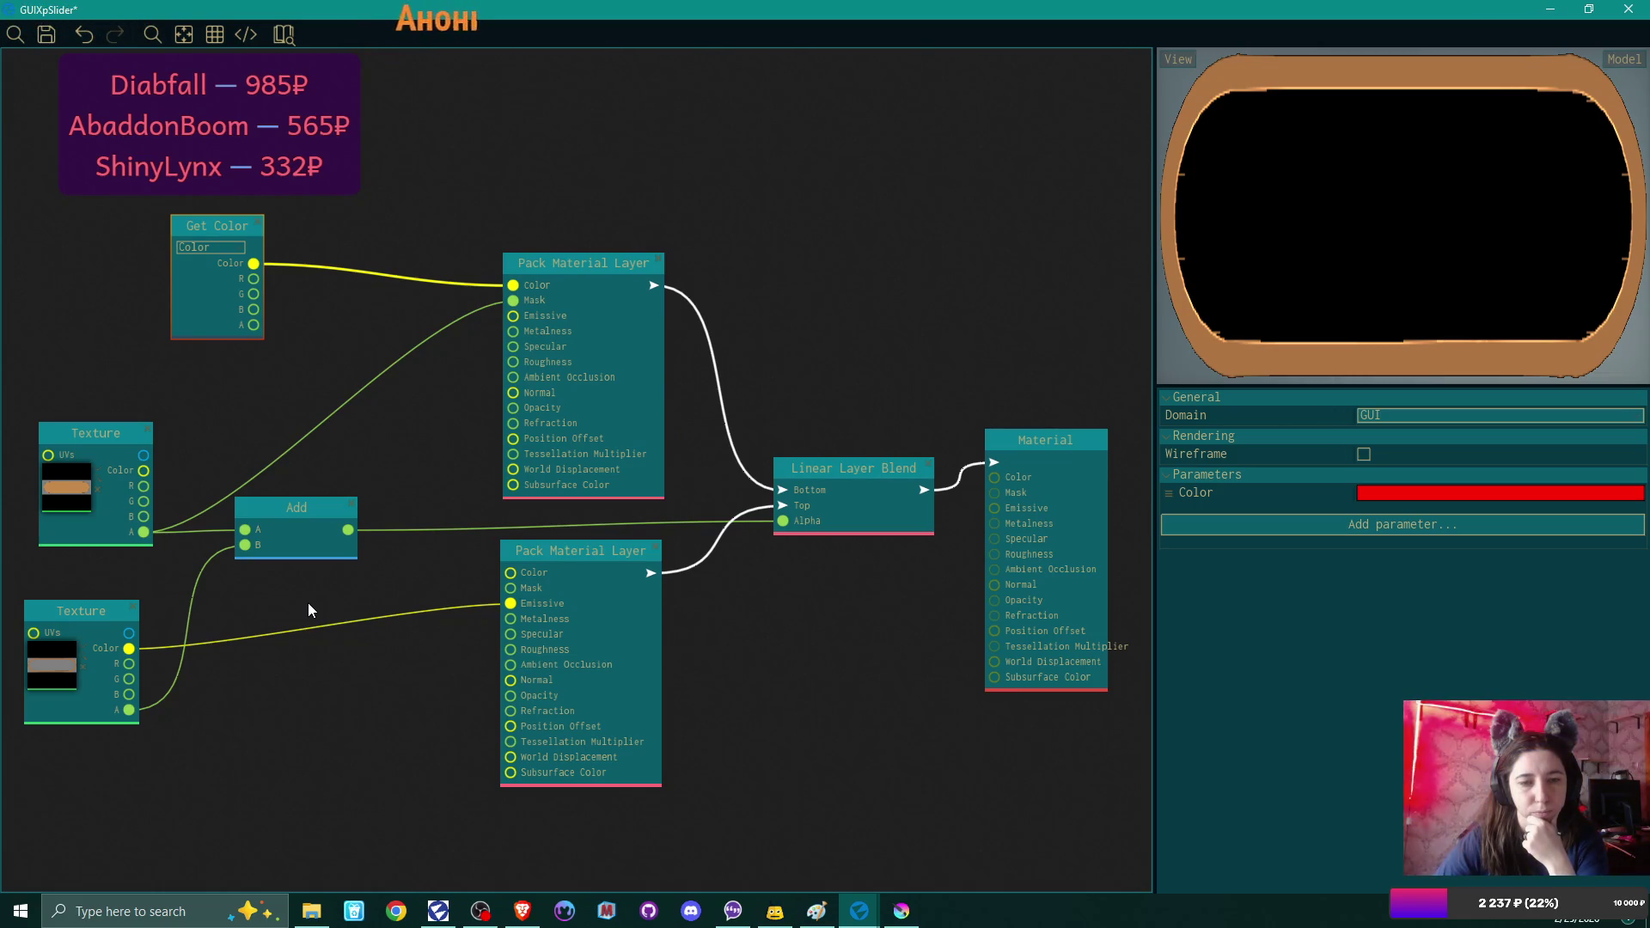
pyautogui.moveTo(315, 536); pyautogui.dragTo(317, 544)
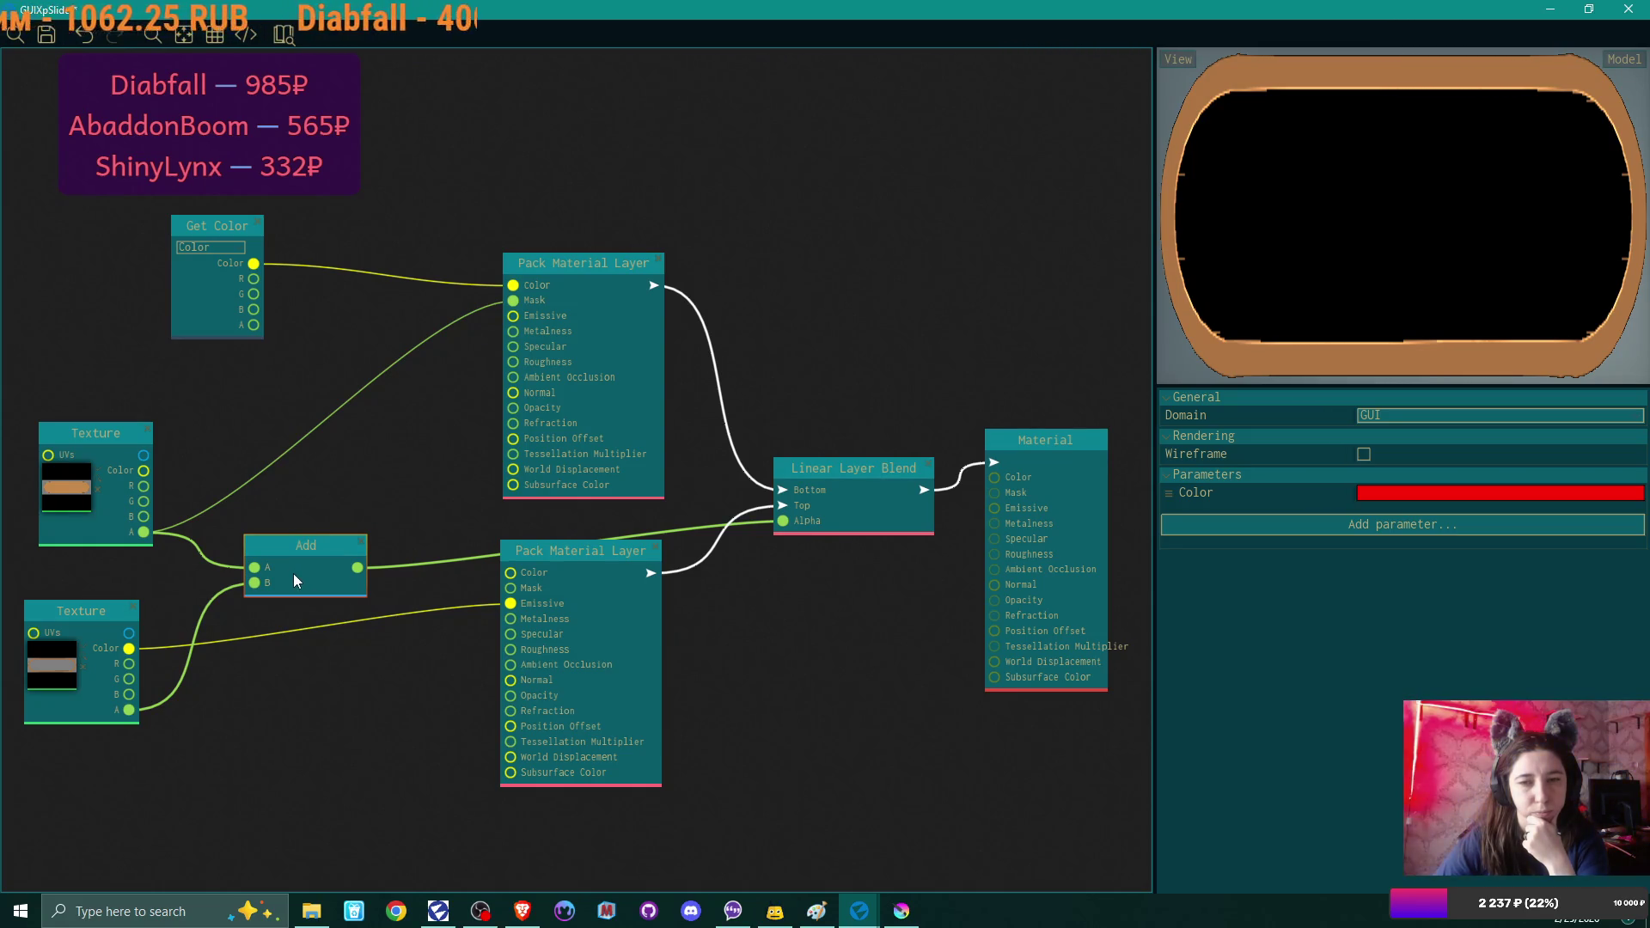
pyautogui.moveTo(254, 263)
pyautogui.mouseDown()
pyautogui.moveTo(456, 327)
pyautogui.moveTo(516, 316)
pyautogui.moveTo(507, 288)
pyautogui.moveTo(369, 215)
pyautogui.moveTo(430, 387)
pyautogui.mouseUp()
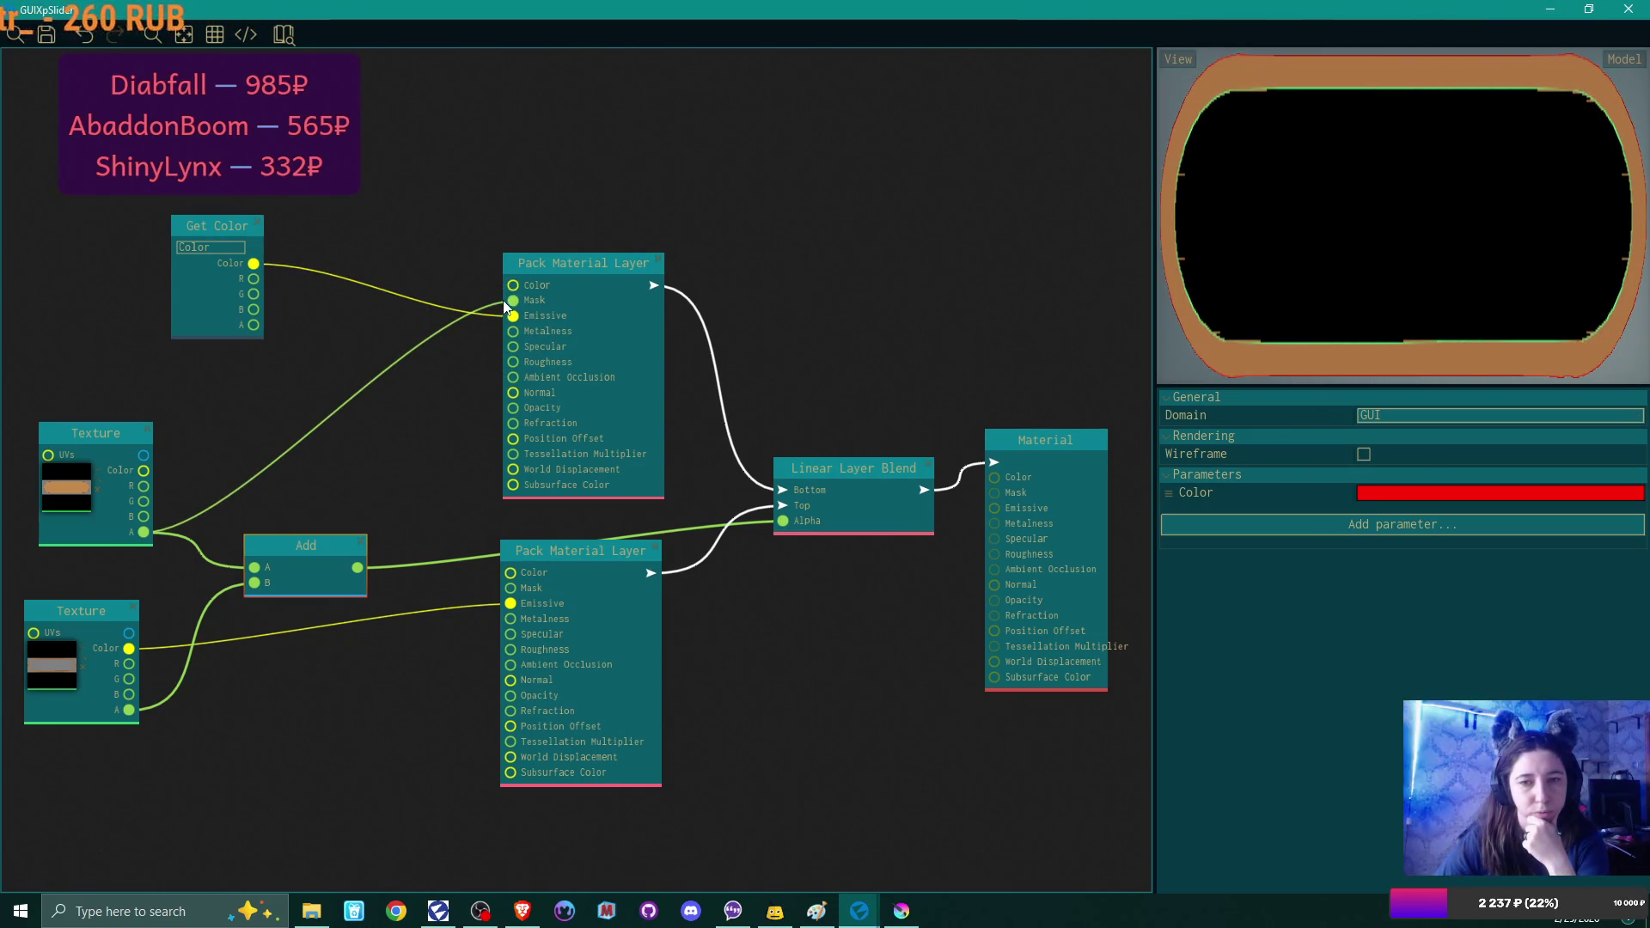
pyautogui.moveTo(514, 300)
pyautogui.mouseDown()
pyautogui.moveTo(383, 400)
pyautogui.moveTo(513, 302)
pyautogui.moveTo(422, 380)
pyautogui.mouseUp()
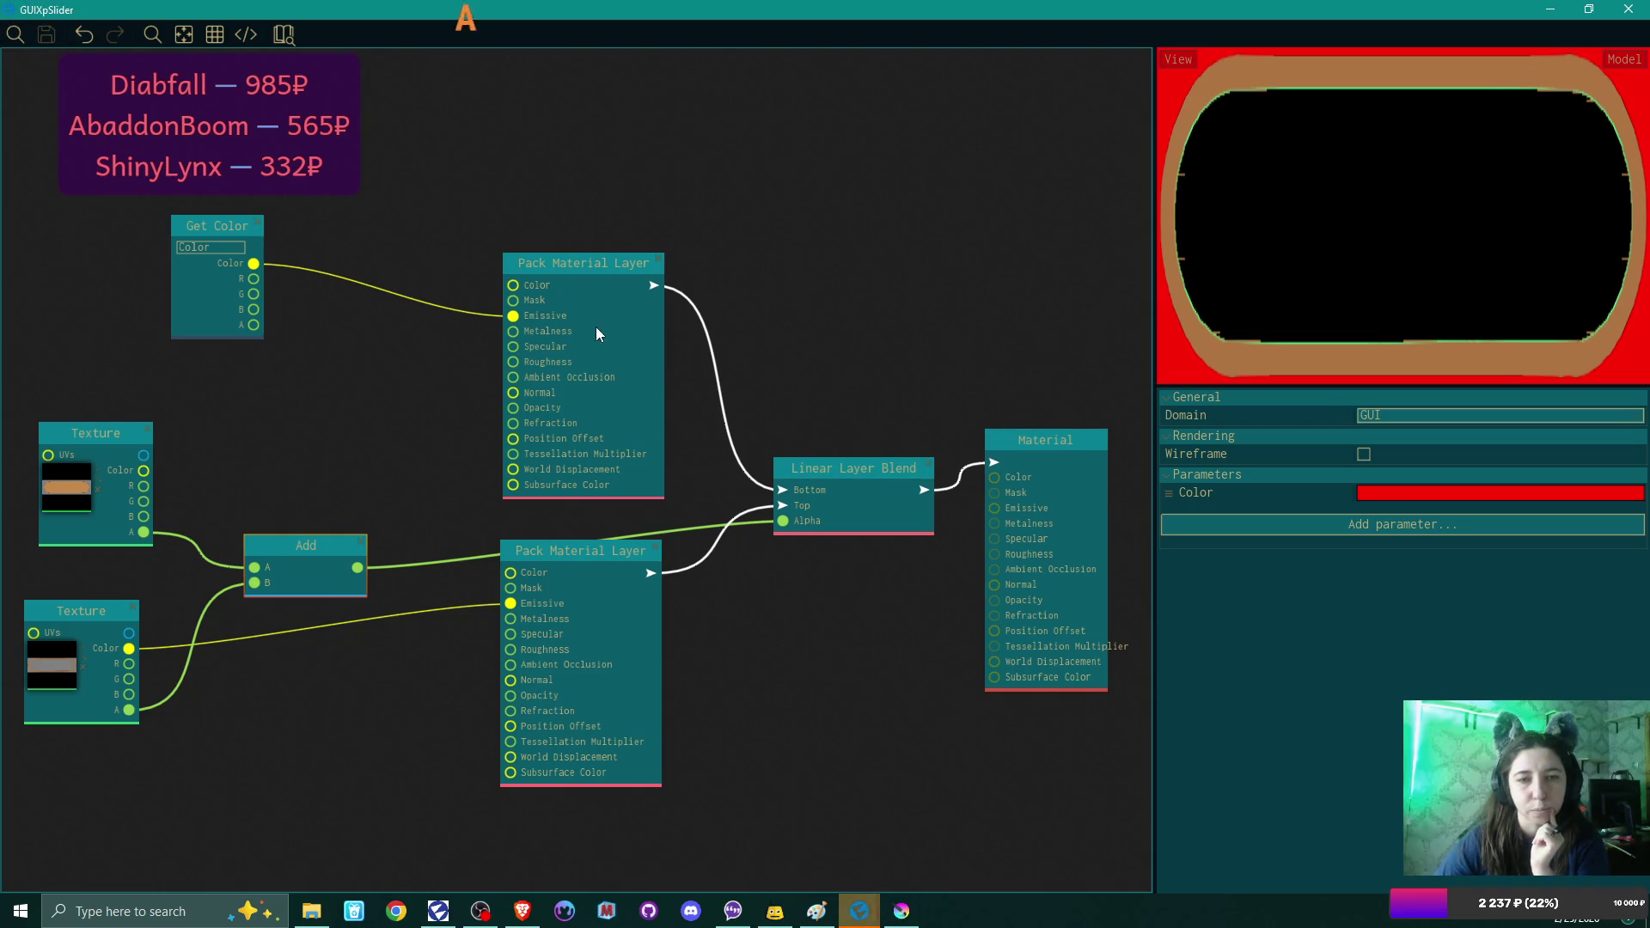
# Put the layers on the blend's Top and Bottom and feed both Texture colours into Add.
pyautogui.moveTo(784, 492); pyautogui.dragTo(782, 508)
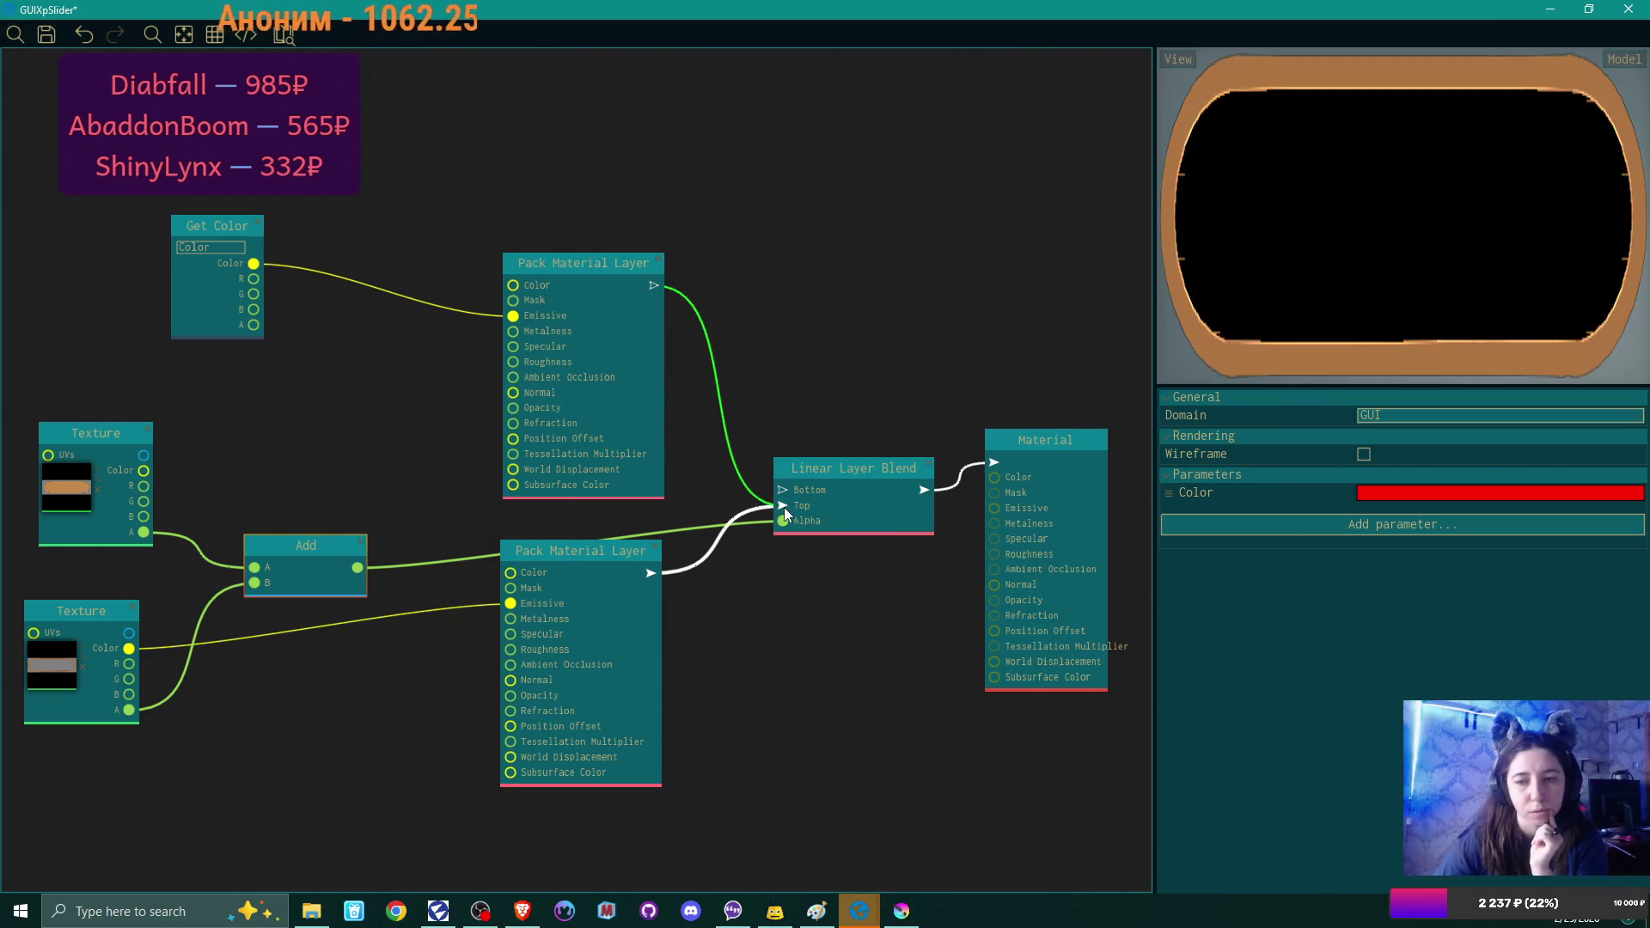
pyautogui.moveTo(657, 569); pyautogui.dragTo(781, 488)
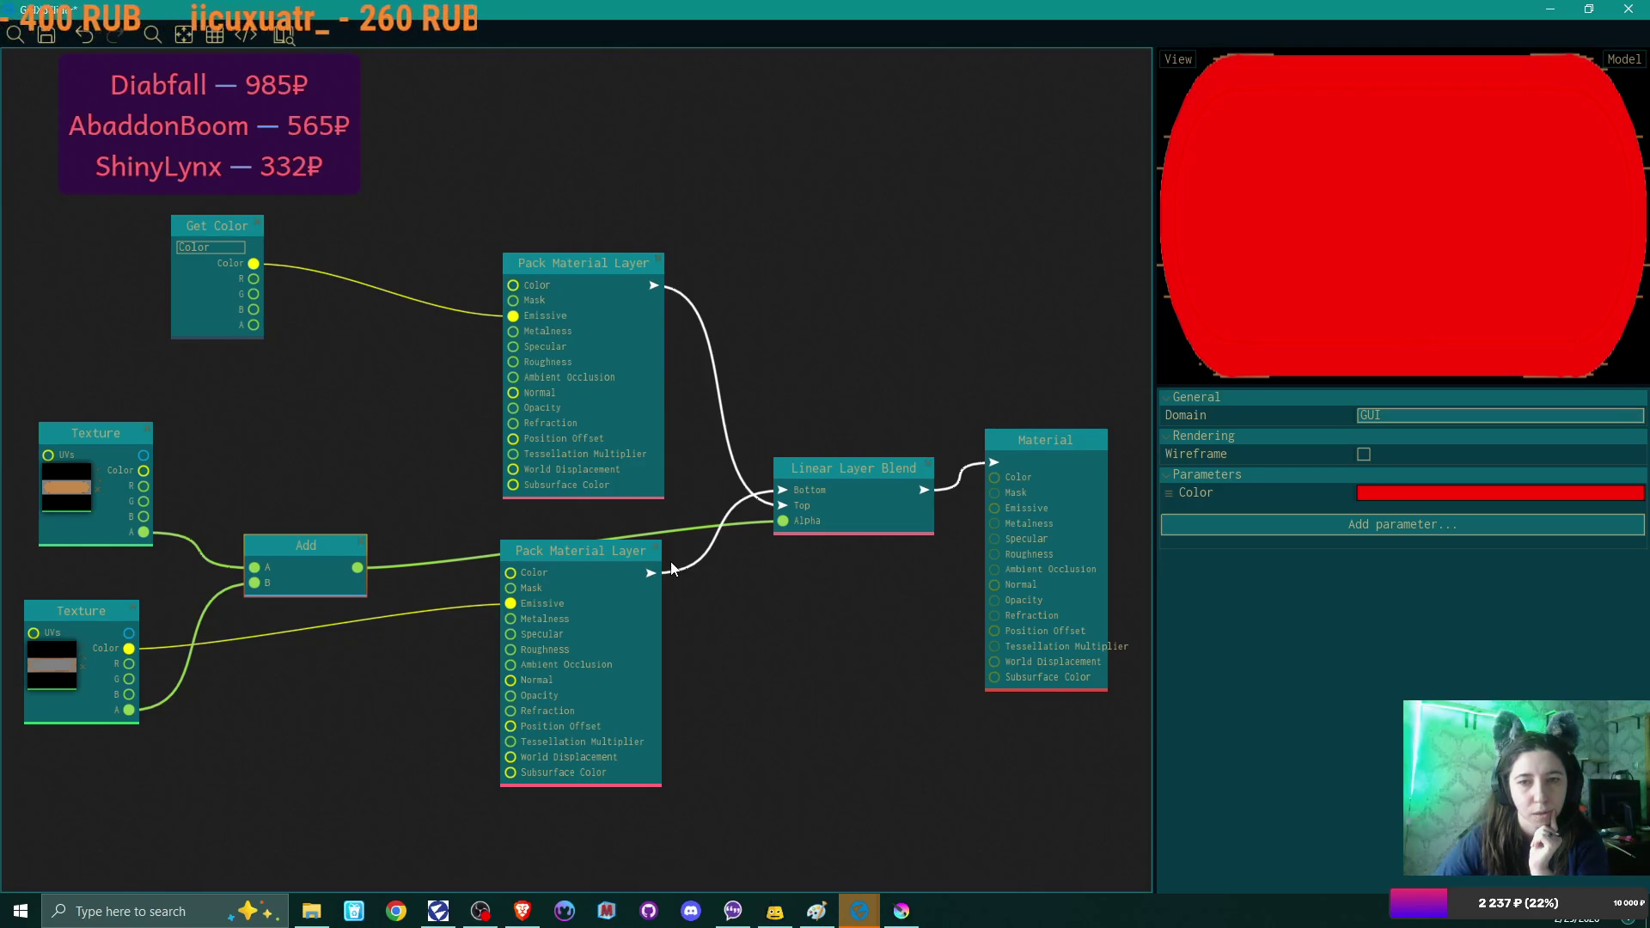
pyautogui.moveTo(144, 470)
pyautogui.mouseDown()
pyautogui.moveTo(172, 483)
pyautogui.moveTo(513, 300)
pyautogui.mouseUp()
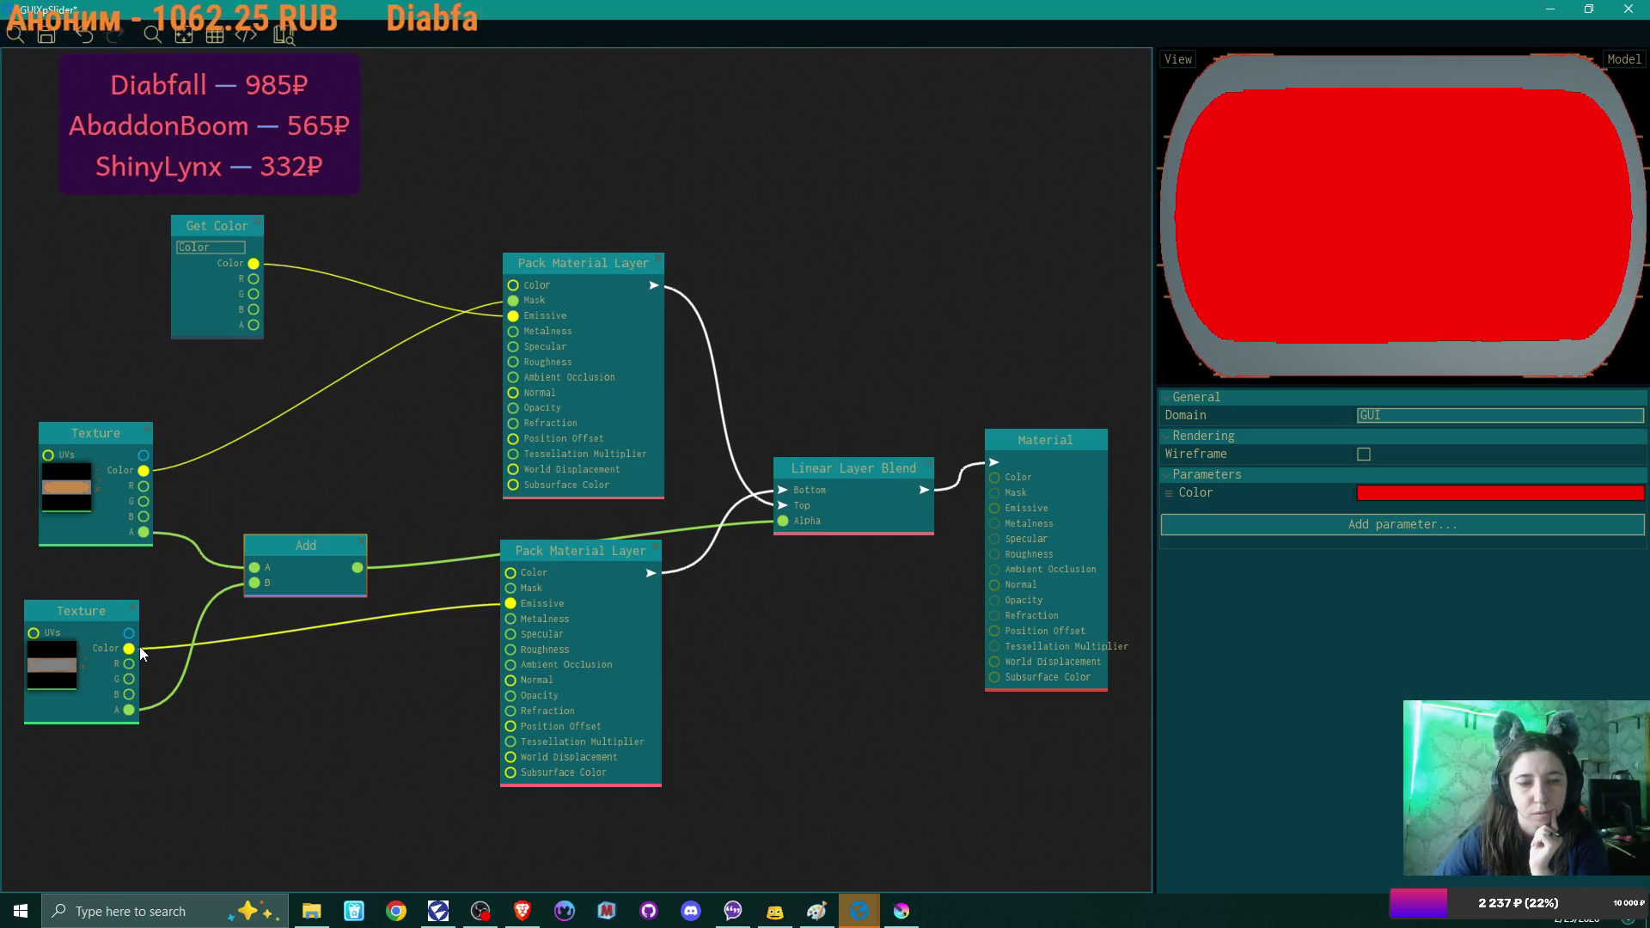
pyautogui.moveTo(129, 649); pyautogui.dragTo(252, 581)
pyautogui.moveTo(143, 470); pyautogui.dragTo(259, 570)
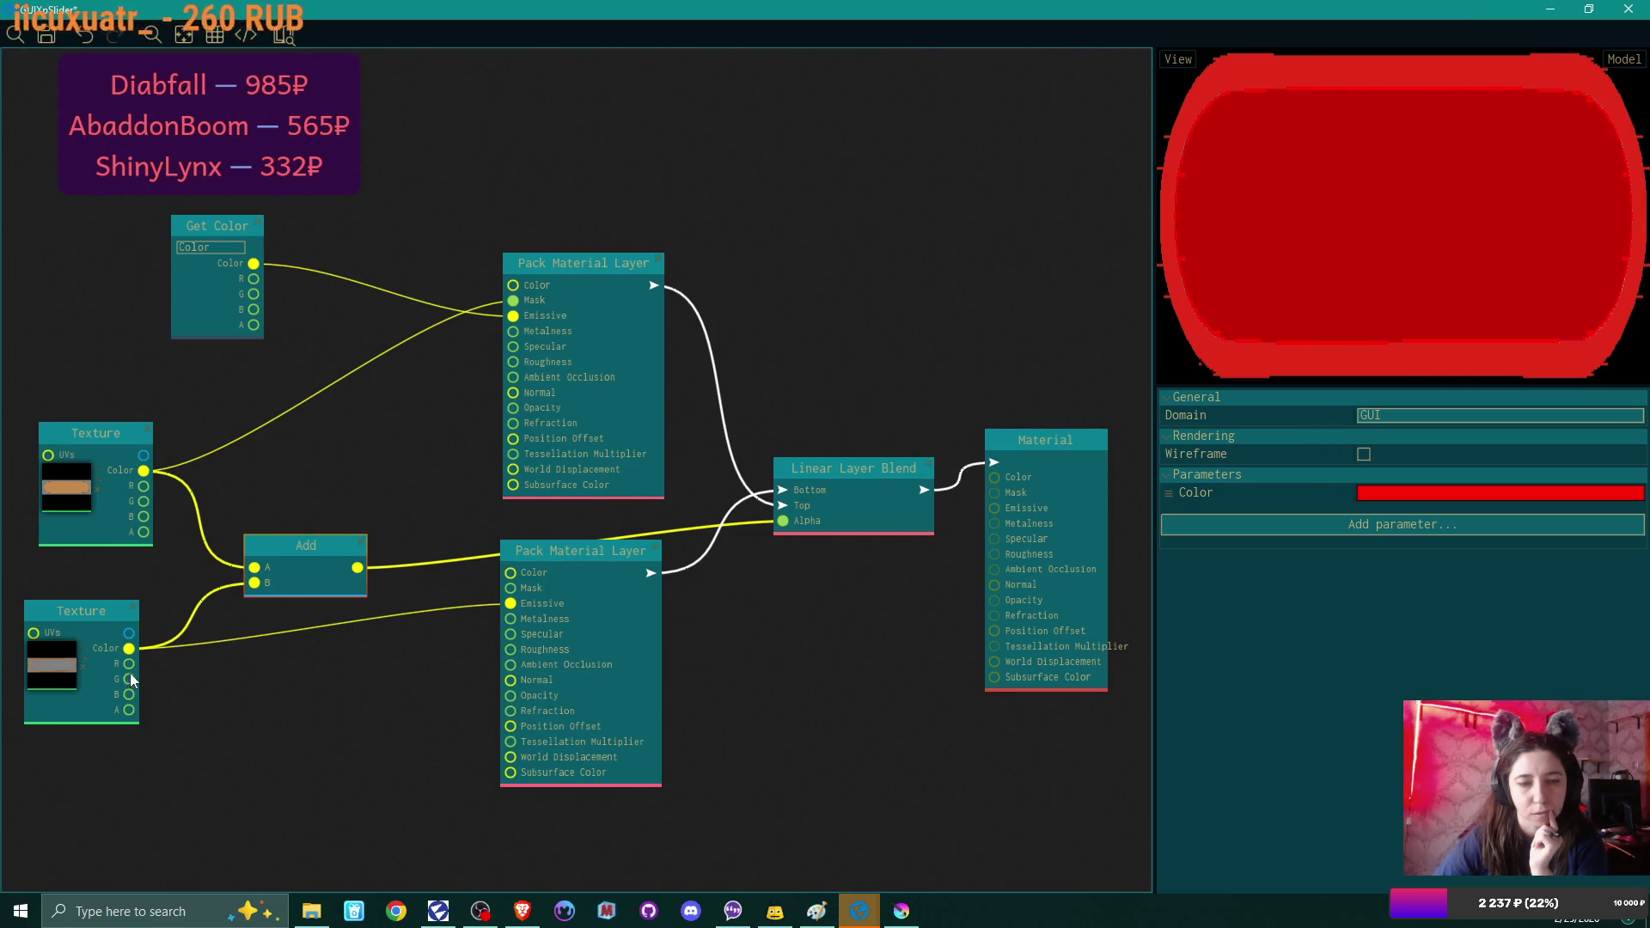
# Use the lower Texture's alpha as the second layer's mask, wire upper Texture to blend Alpha, delete Add.
pyautogui.moveTo(129, 649); pyautogui.dragTo(514, 589)
pyautogui.click(184, 711)
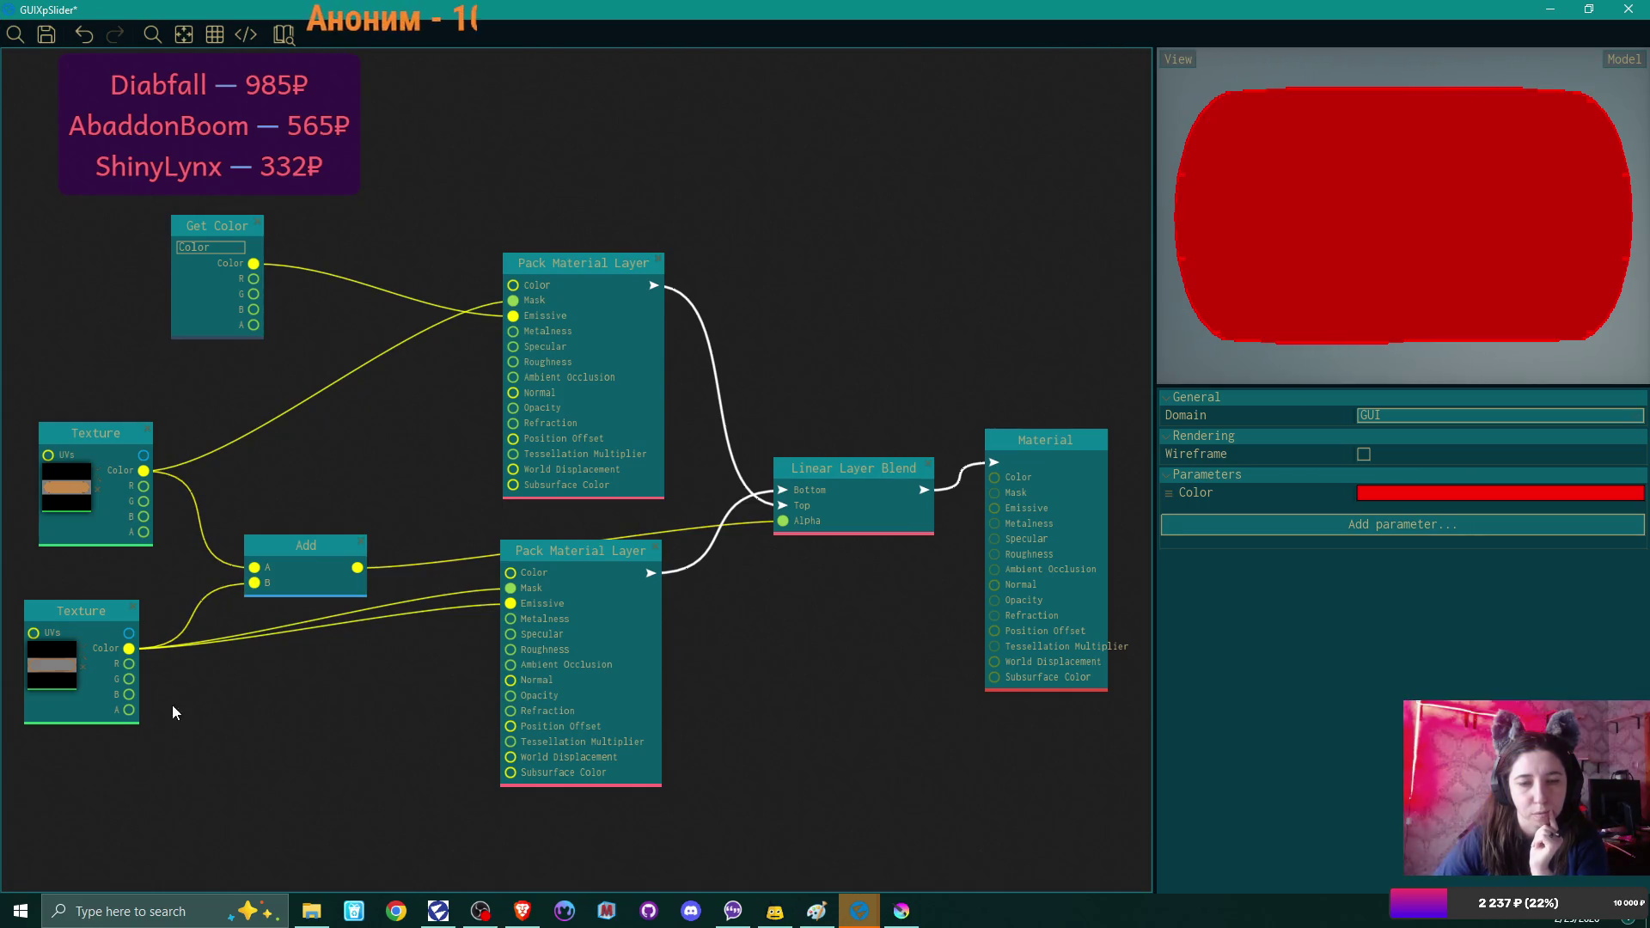
pyautogui.moveTo(132, 708)
pyautogui.mouseDown()
pyautogui.moveTo(450, 628)
pyautogui.moveTo(513, 588)
pyautogui.mouseUp()
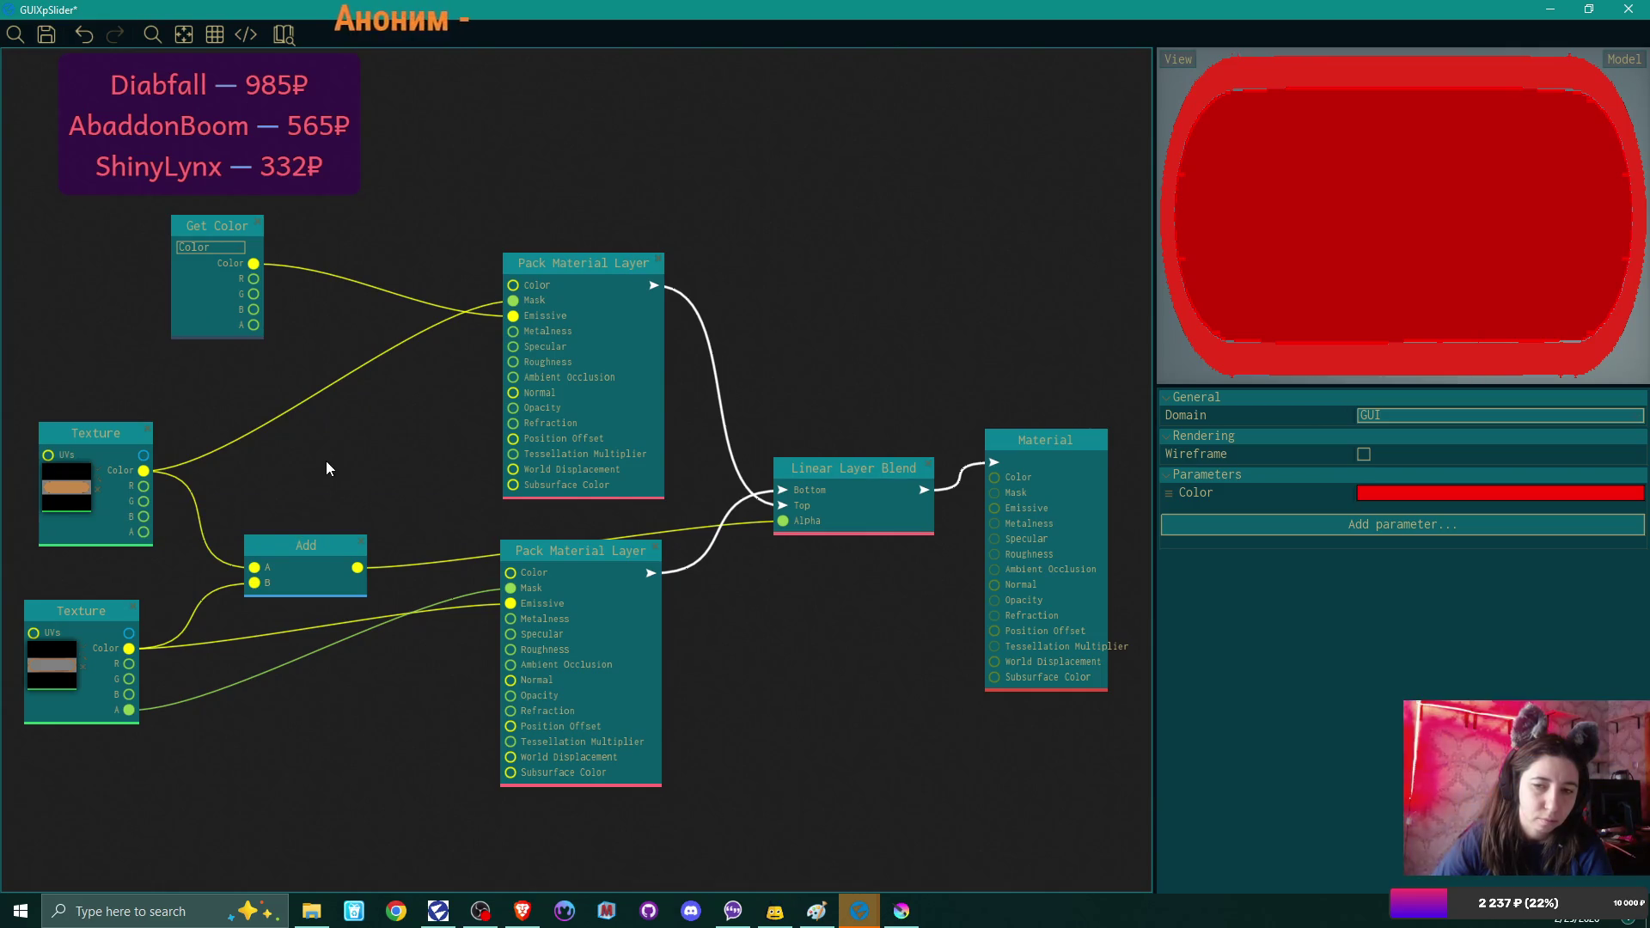
pyautogui.moveTo(321, 544); pyautogui.dragTo(360, 499)
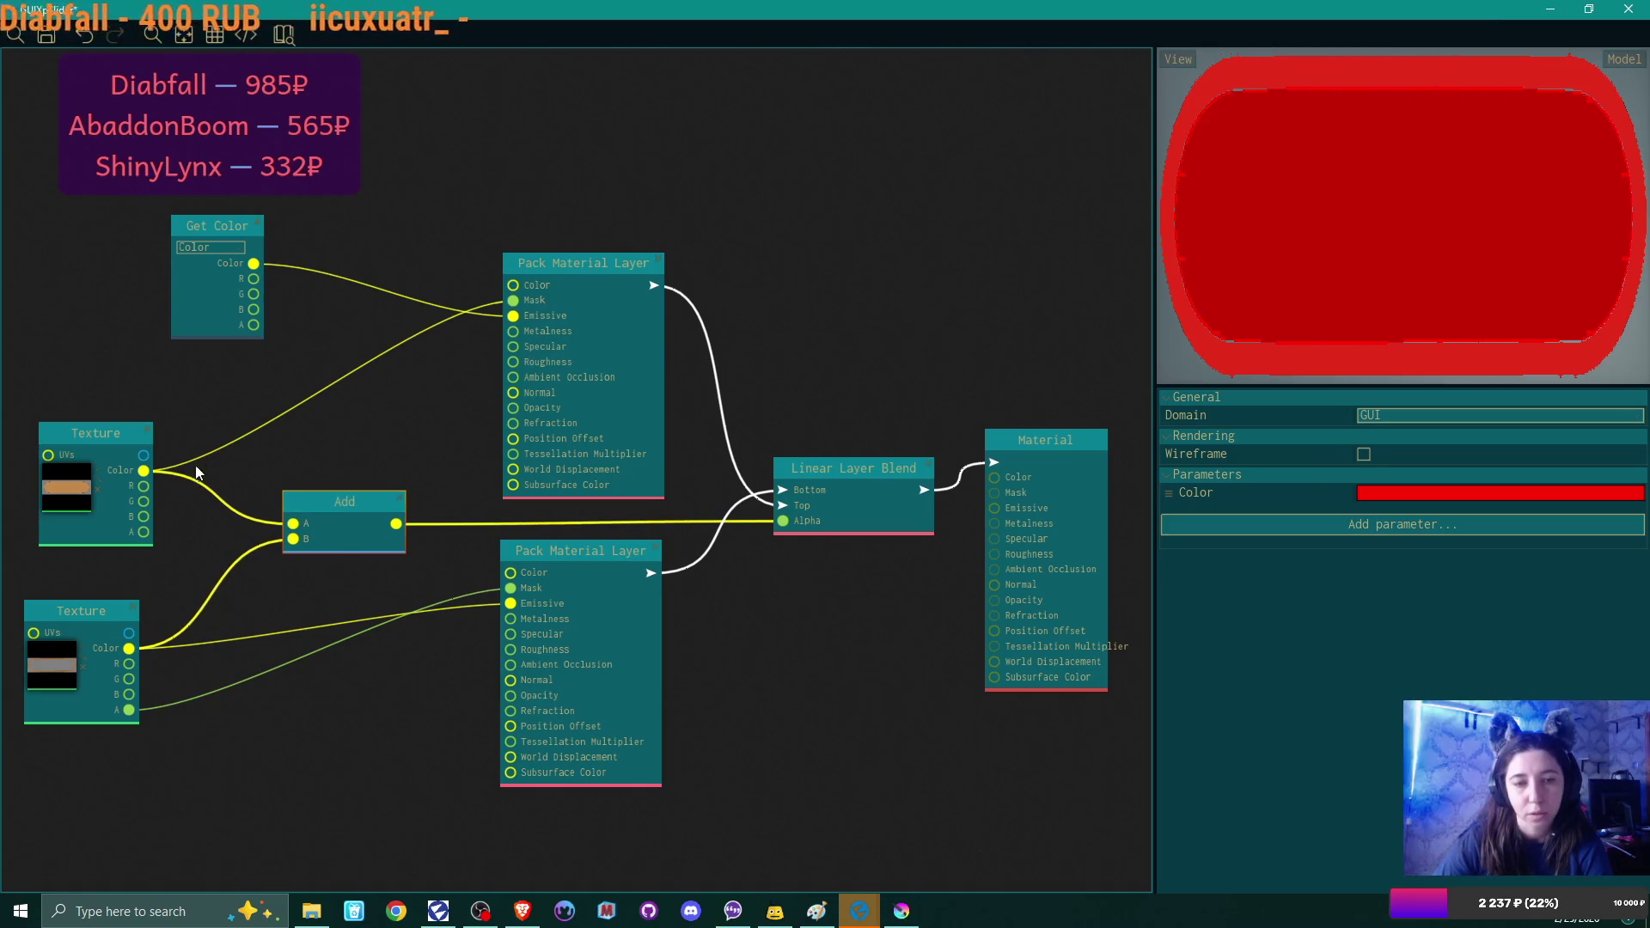
pyautogui.moveTo(143, 471)
pyautogui.mouseDown()
pyautogui.moveTo(585, 478)
pyautogui.moveTo(789, 517)
pyautogui.mouseUp()
pyautogui.moveTo(375, 501); pyautogui.dragTo(357, 526)
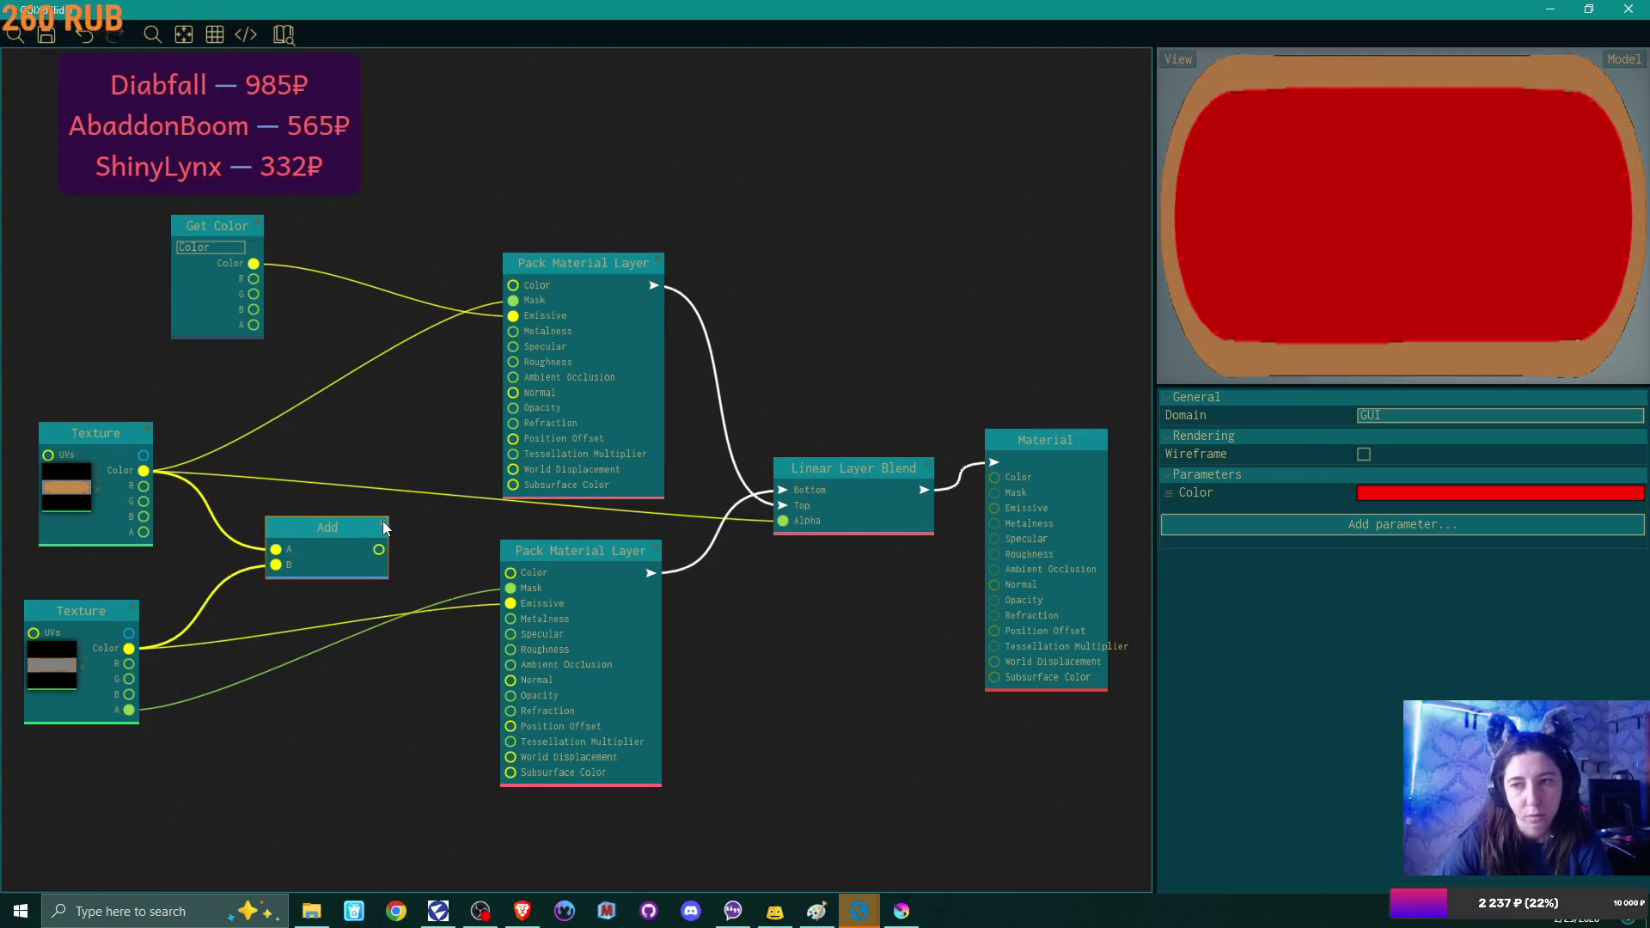
pyautogui.click(383, 521)
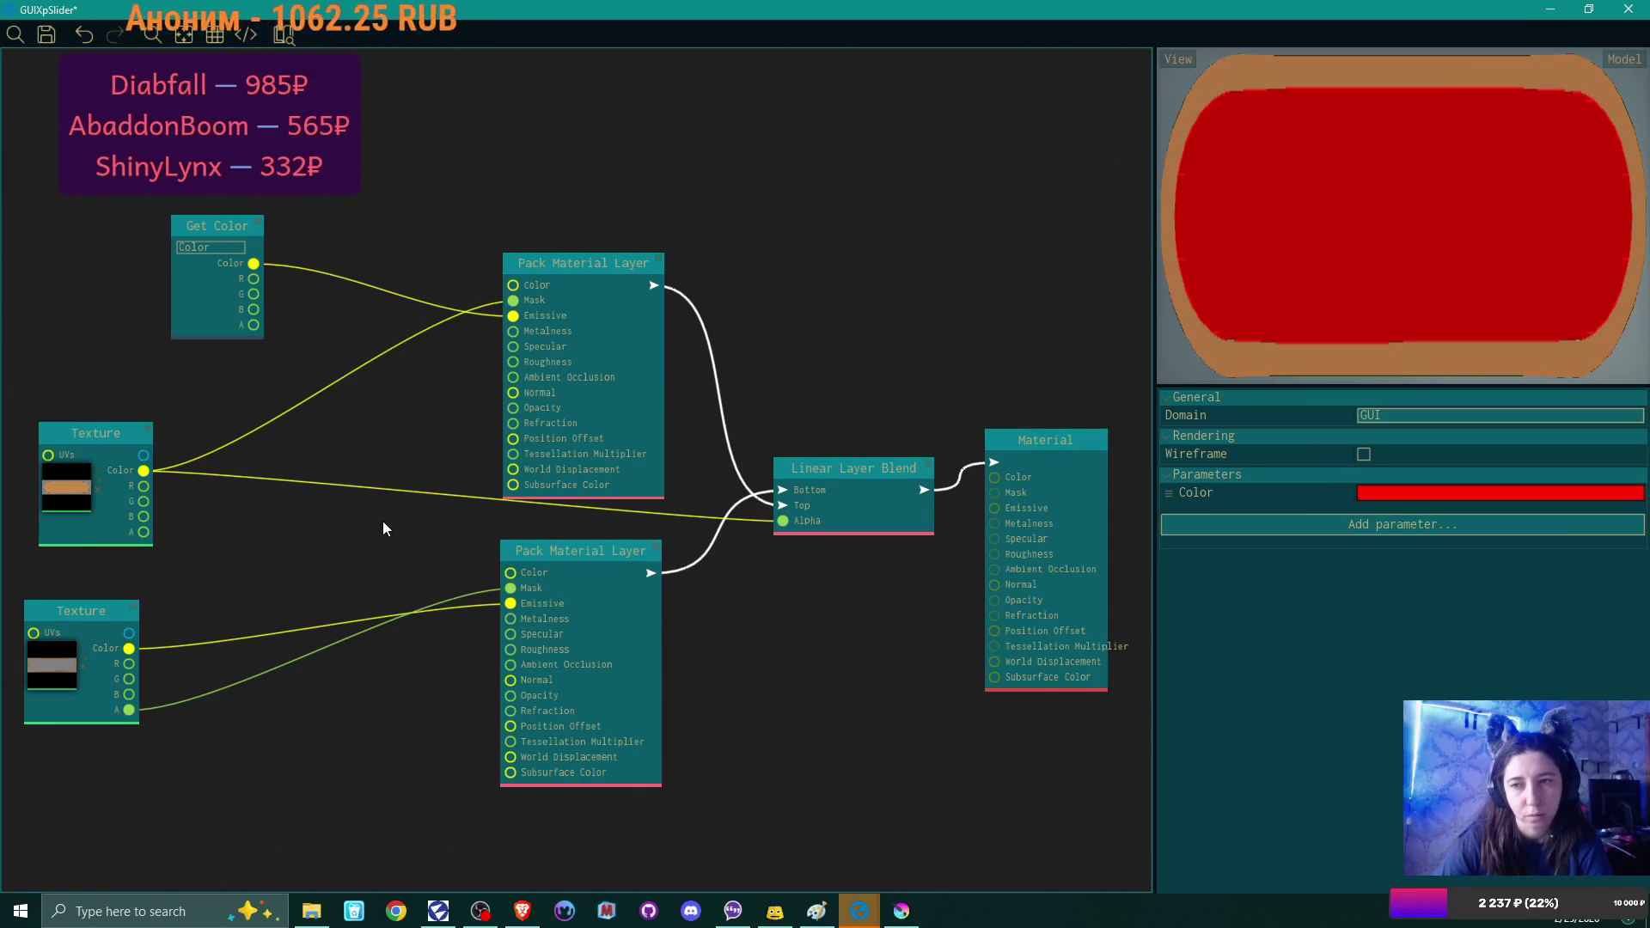
# Tidy the Get Color and Texture nodes, then add a Color Gradient node via the 'gra' search.
pyautogui.moveTo(224, 228); pyautogui.dragTo(156, 226)
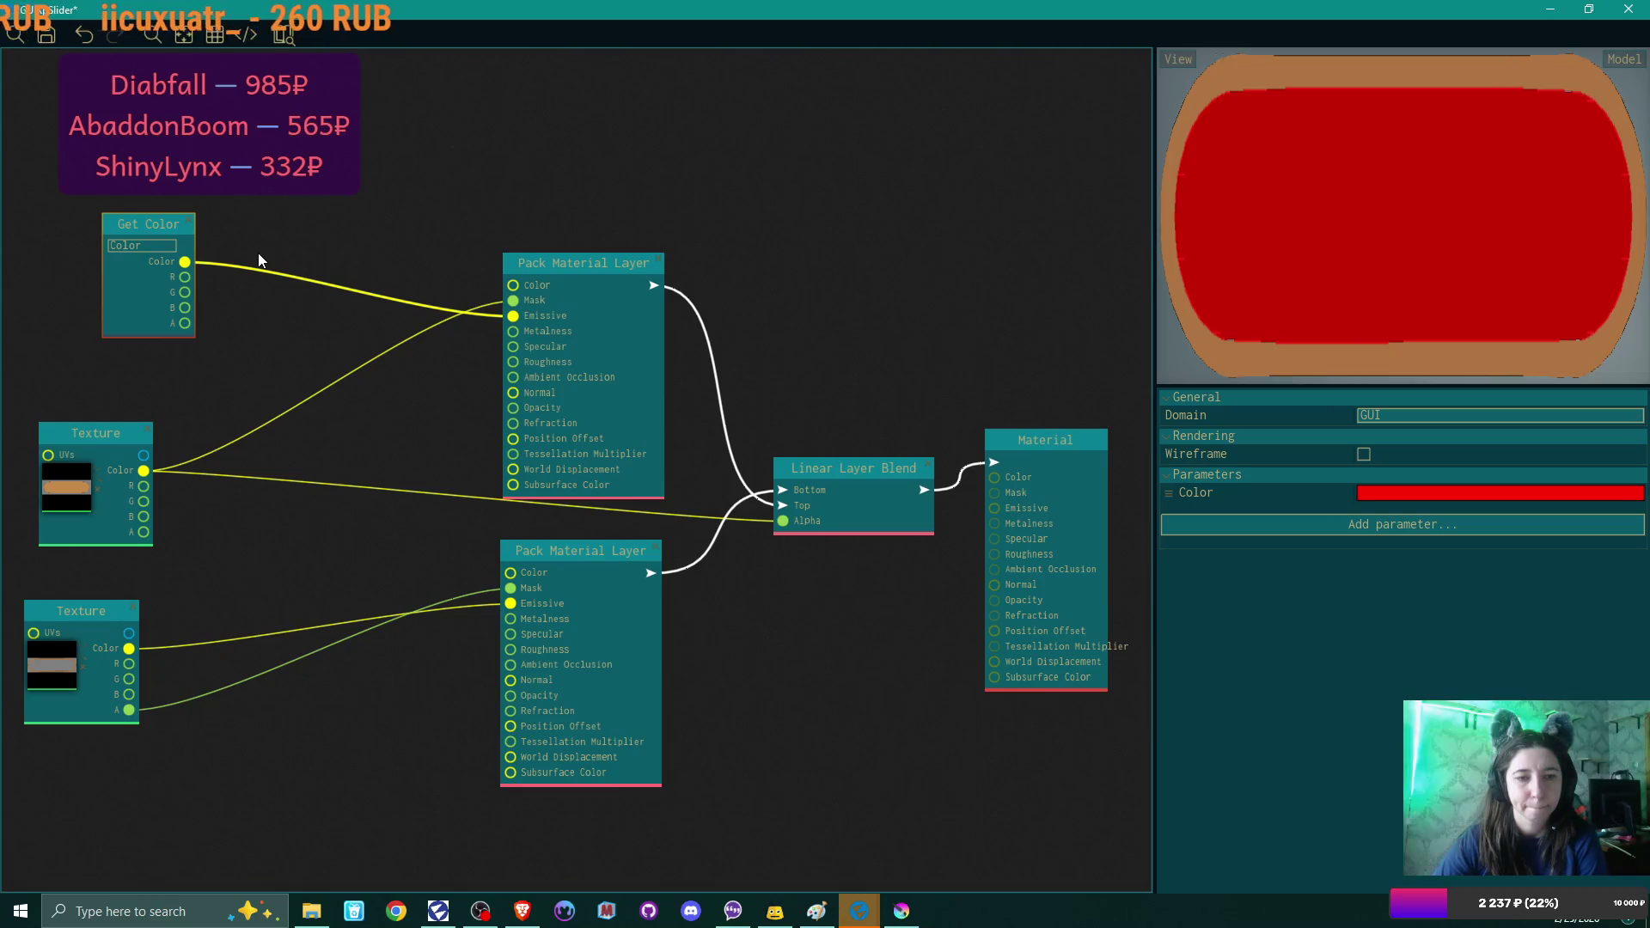
pyautogui.moveTo(84, 610); pyautogui.dragTo(101, 601)
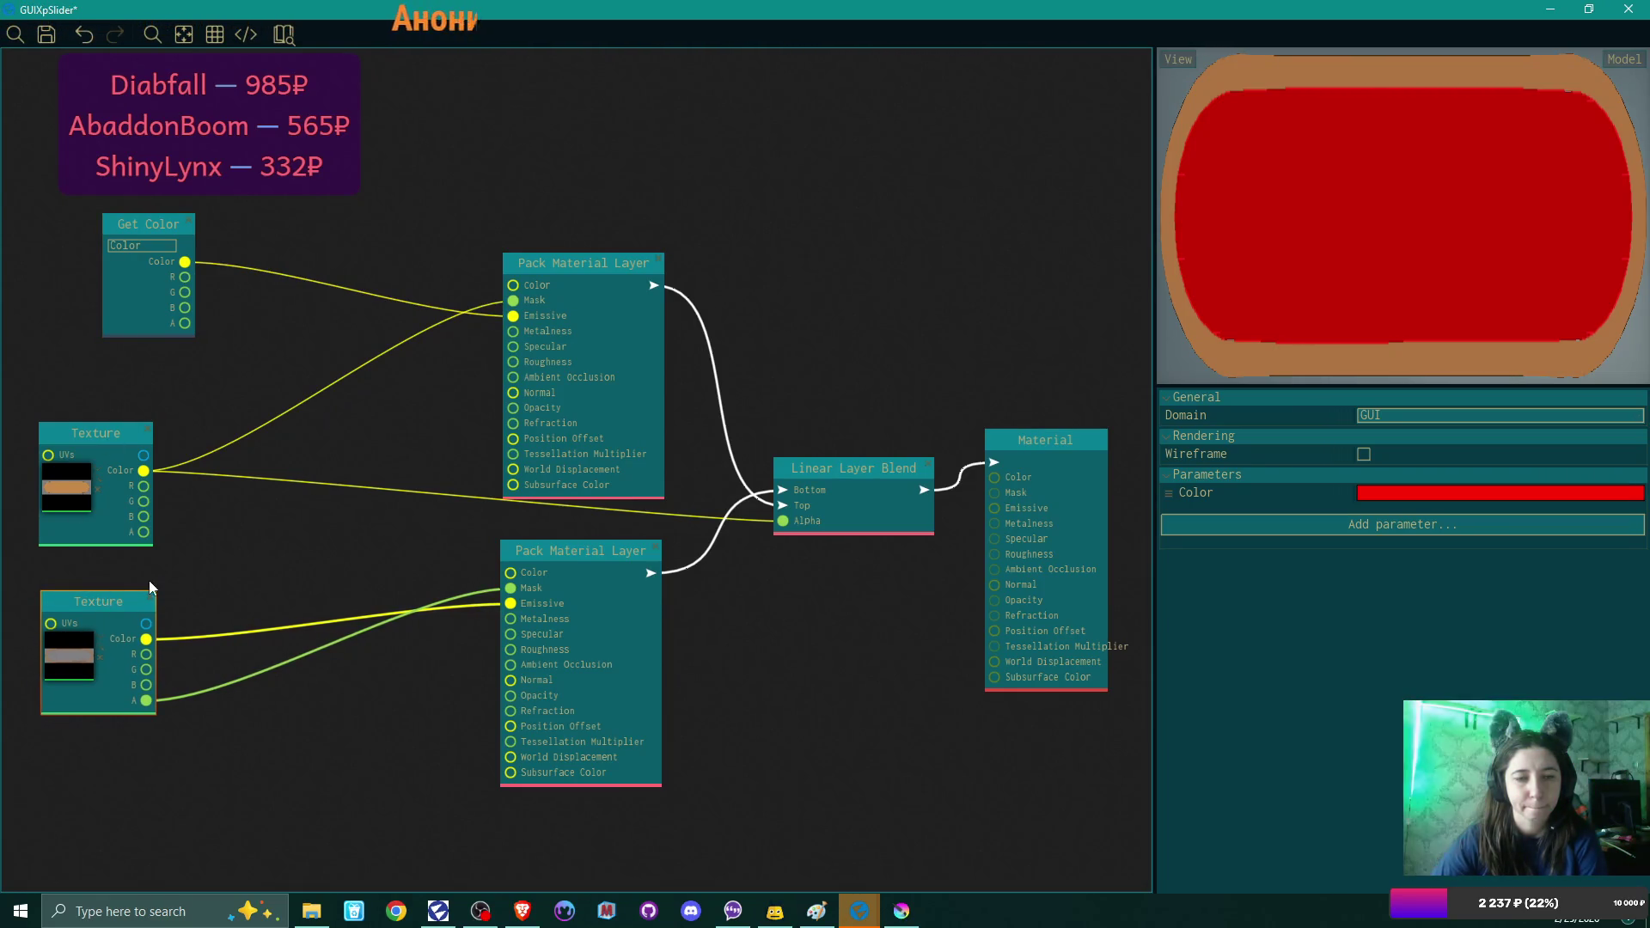
pyautogui.scroll(-2, 277, 549)
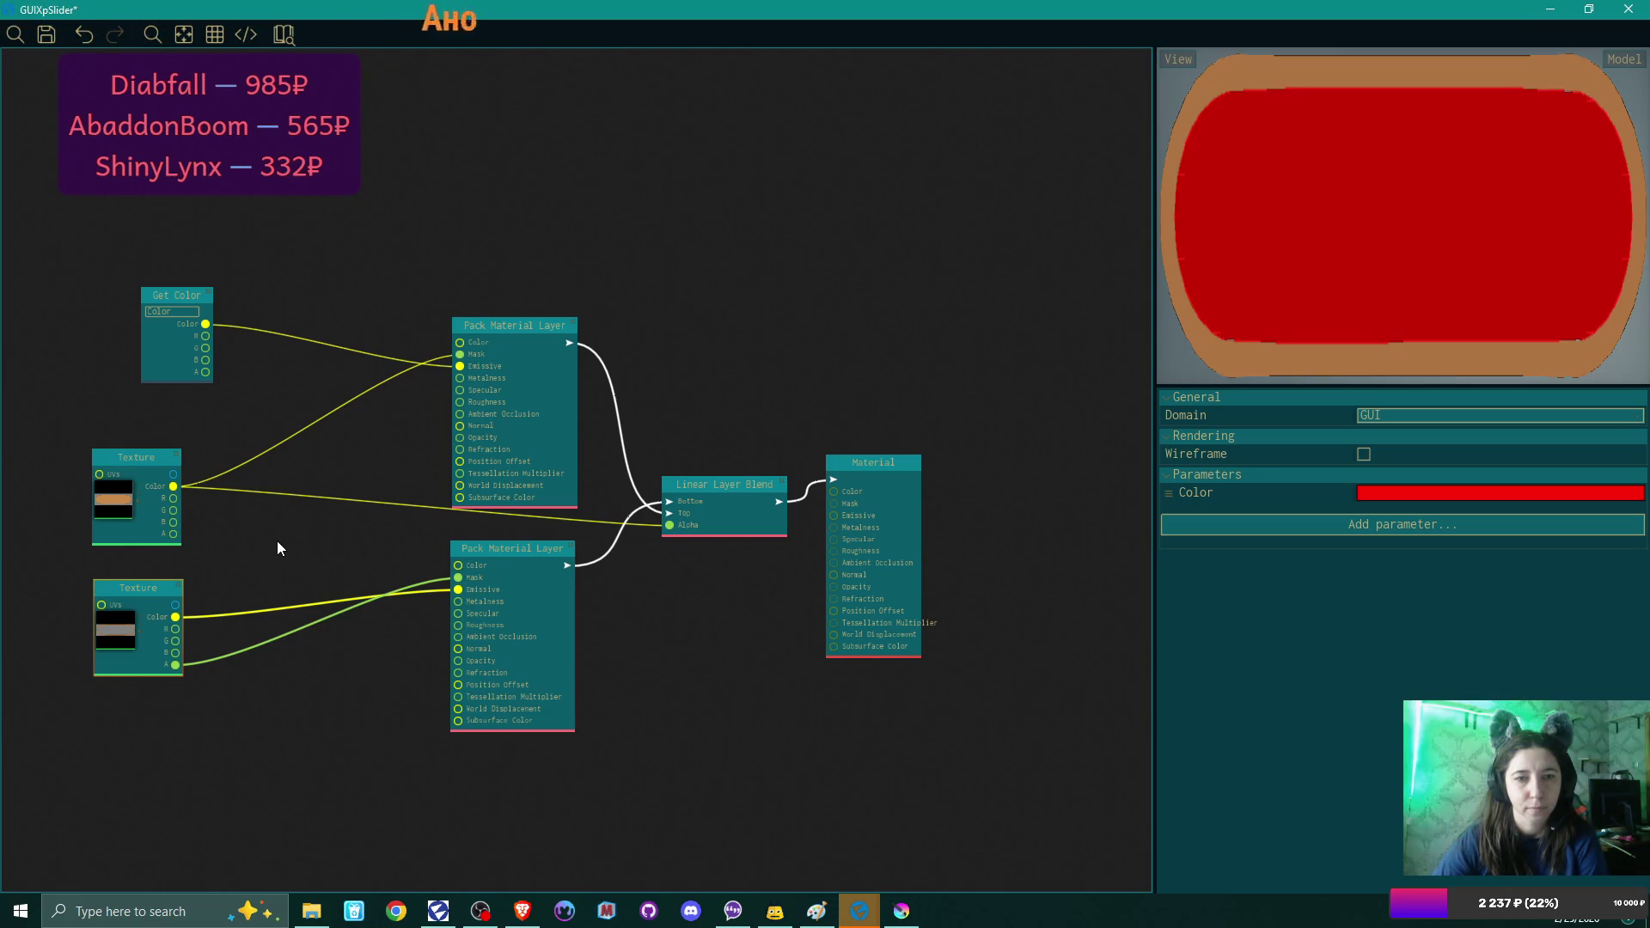
pyautogui.moveTo(179, 296)
pyautogui.mouseDown()
pyautogui.moveTo(109, 172)
pyautogui.moveTo(73, 207)
pyautogui.mouseUp()
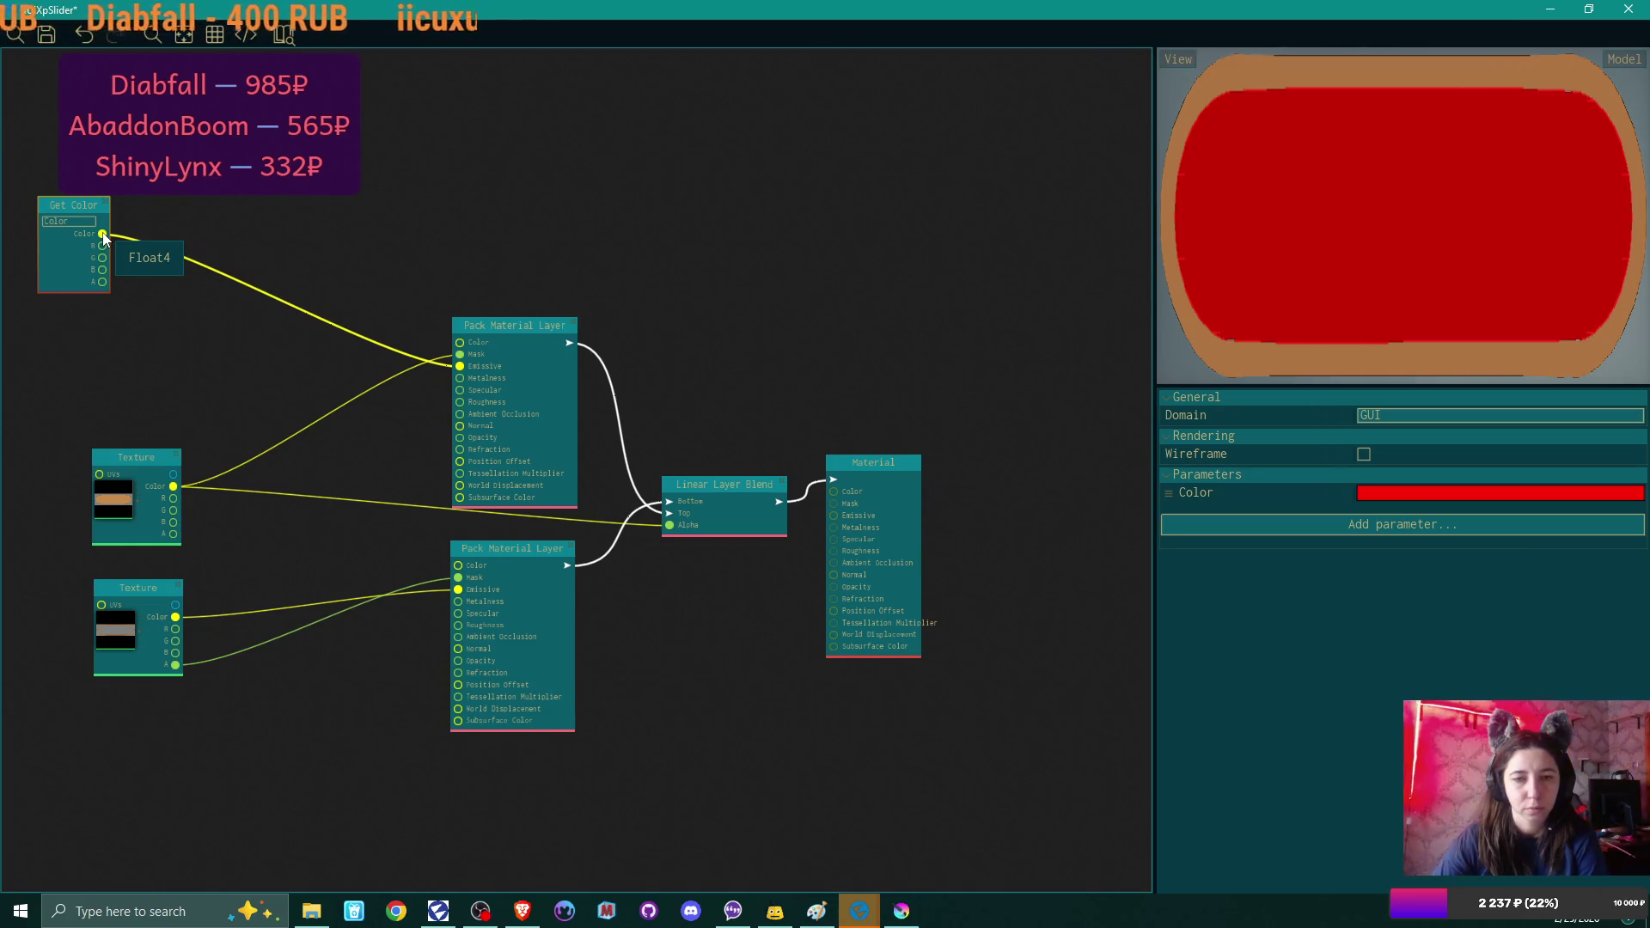
pyautogui.rightClick(401, 173)
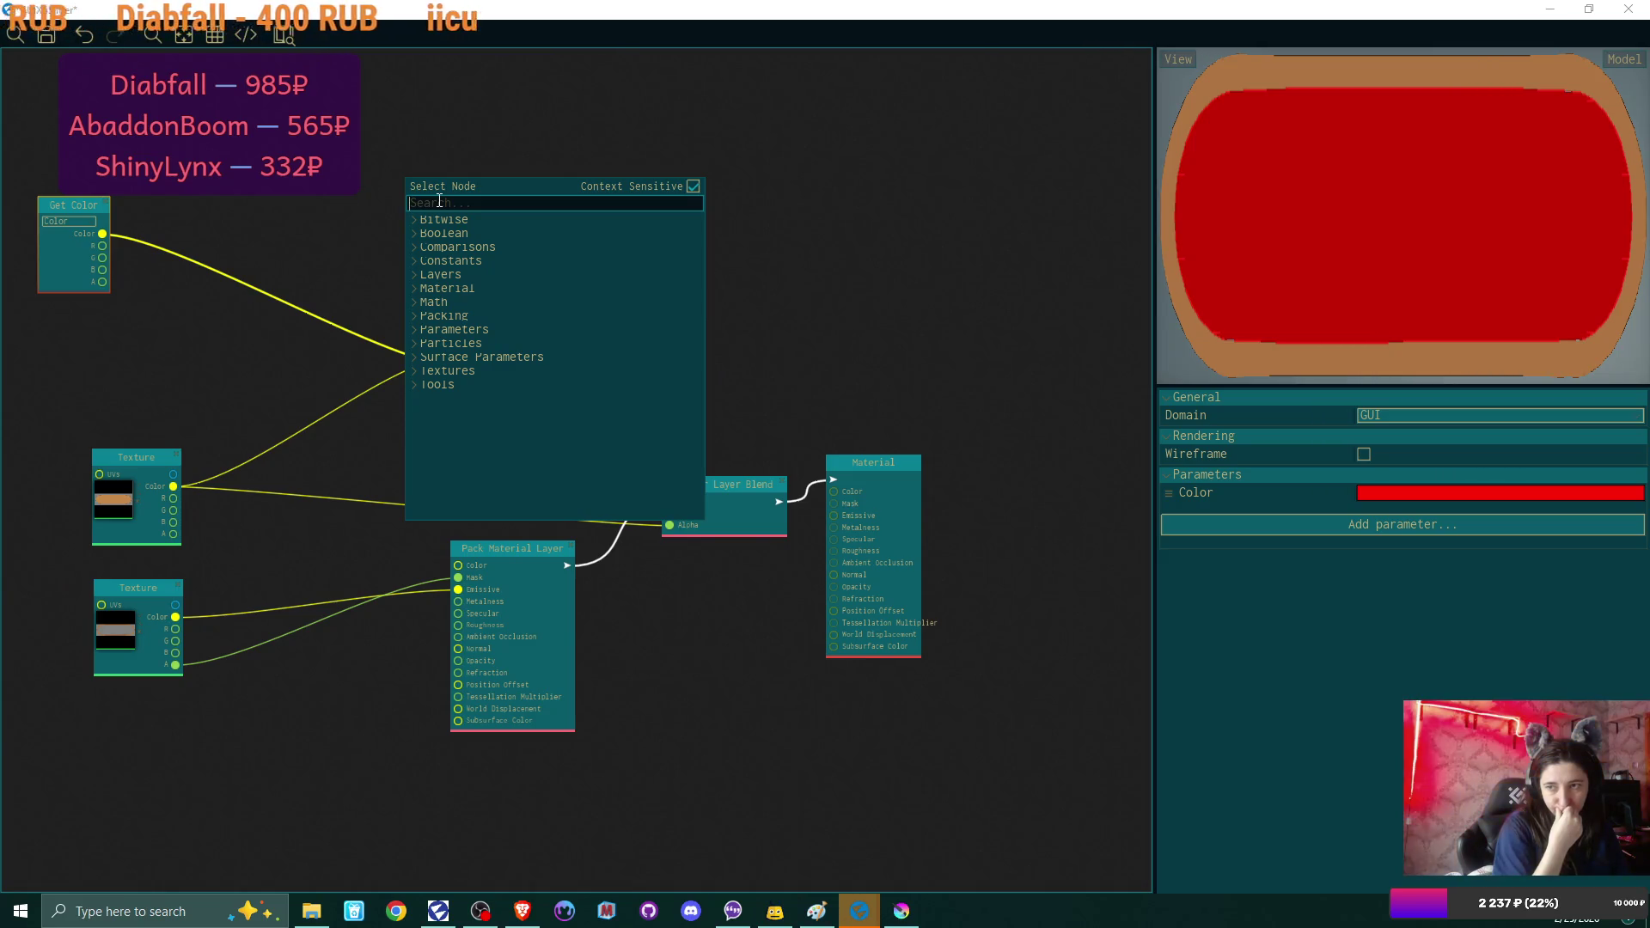
pyautogui.write('gra')
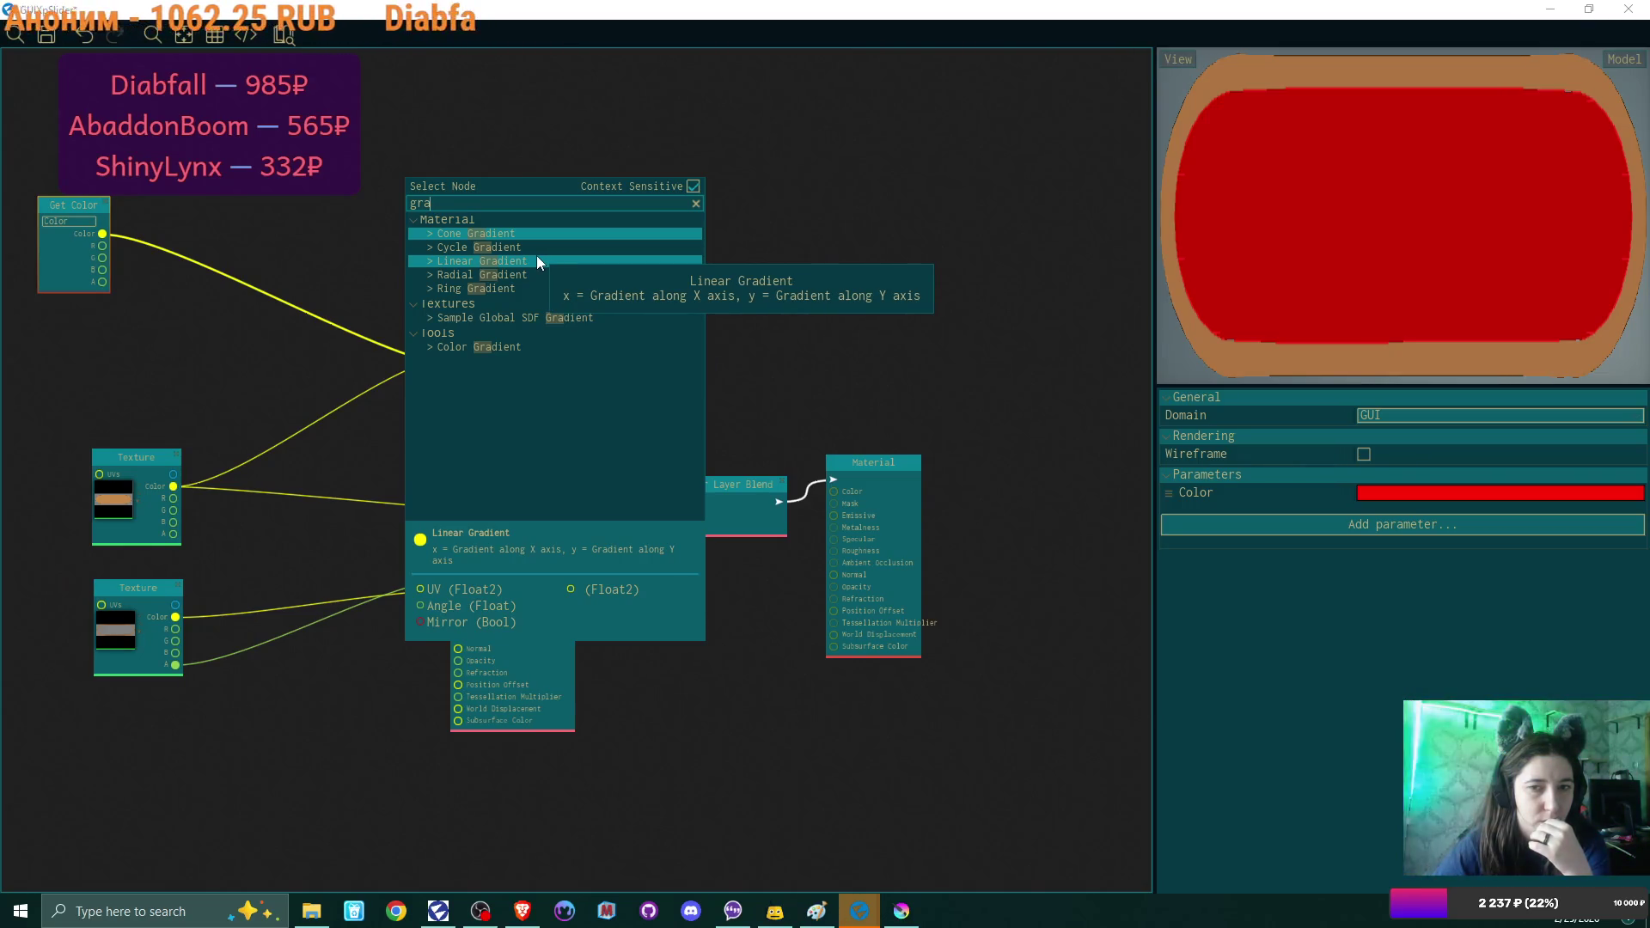
pyautogui.click(514, 348)
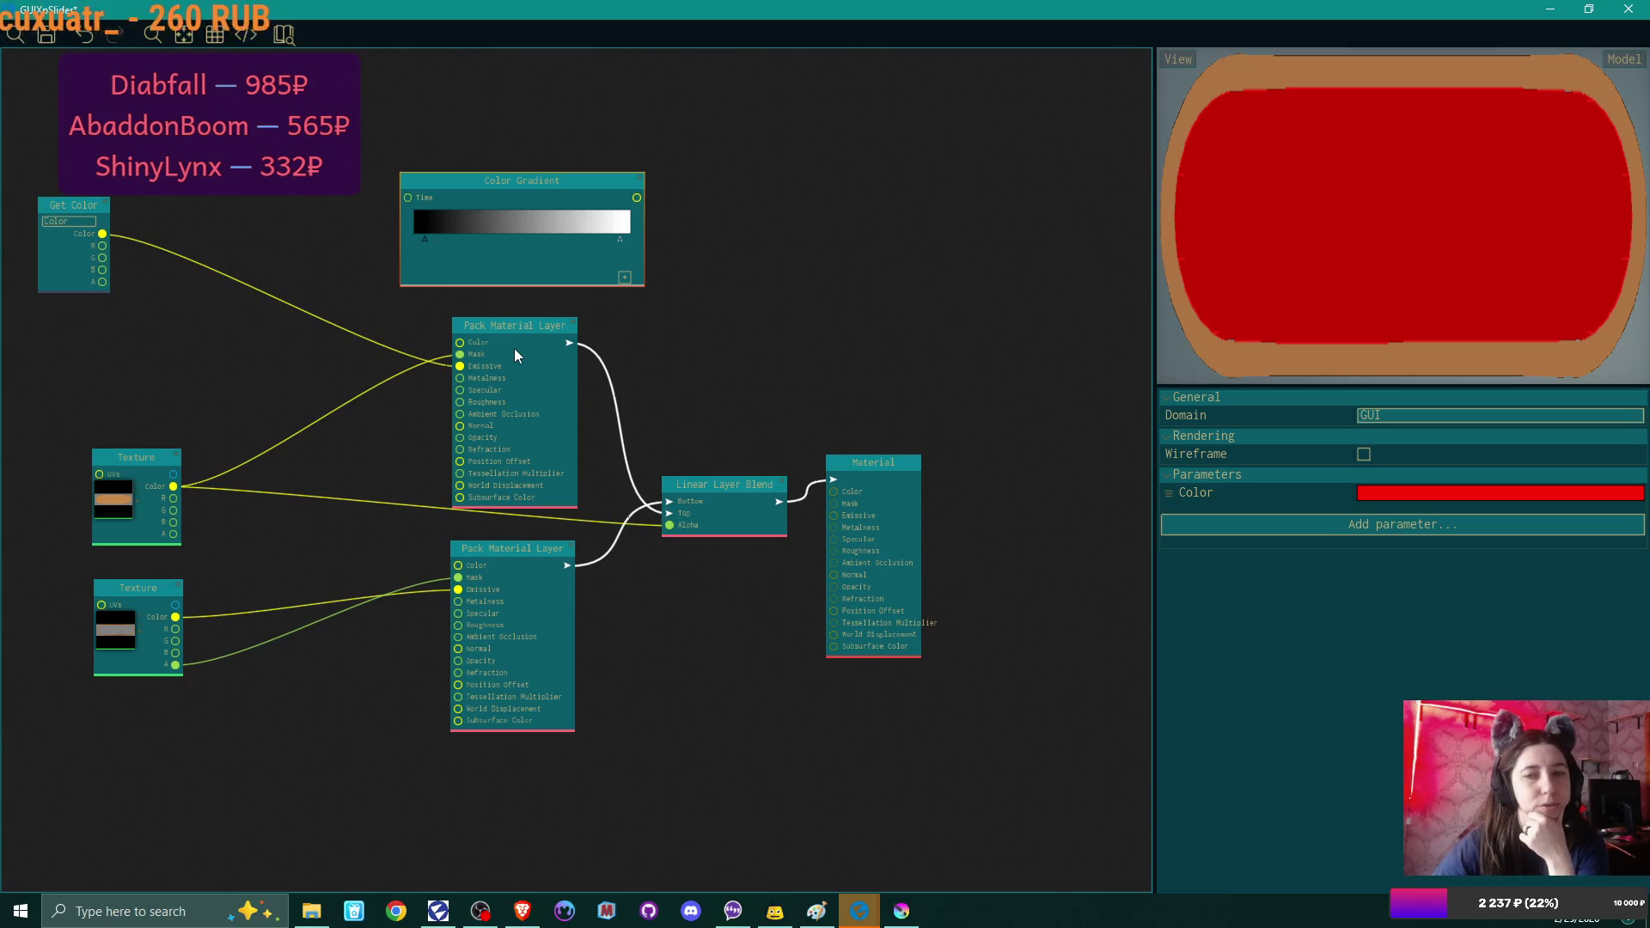
# Add a Multiply node fed by Get Color and the Color Gradient output.
pyautogui.moveTo(85, 206); pyautogui.dragTo(243, 182)
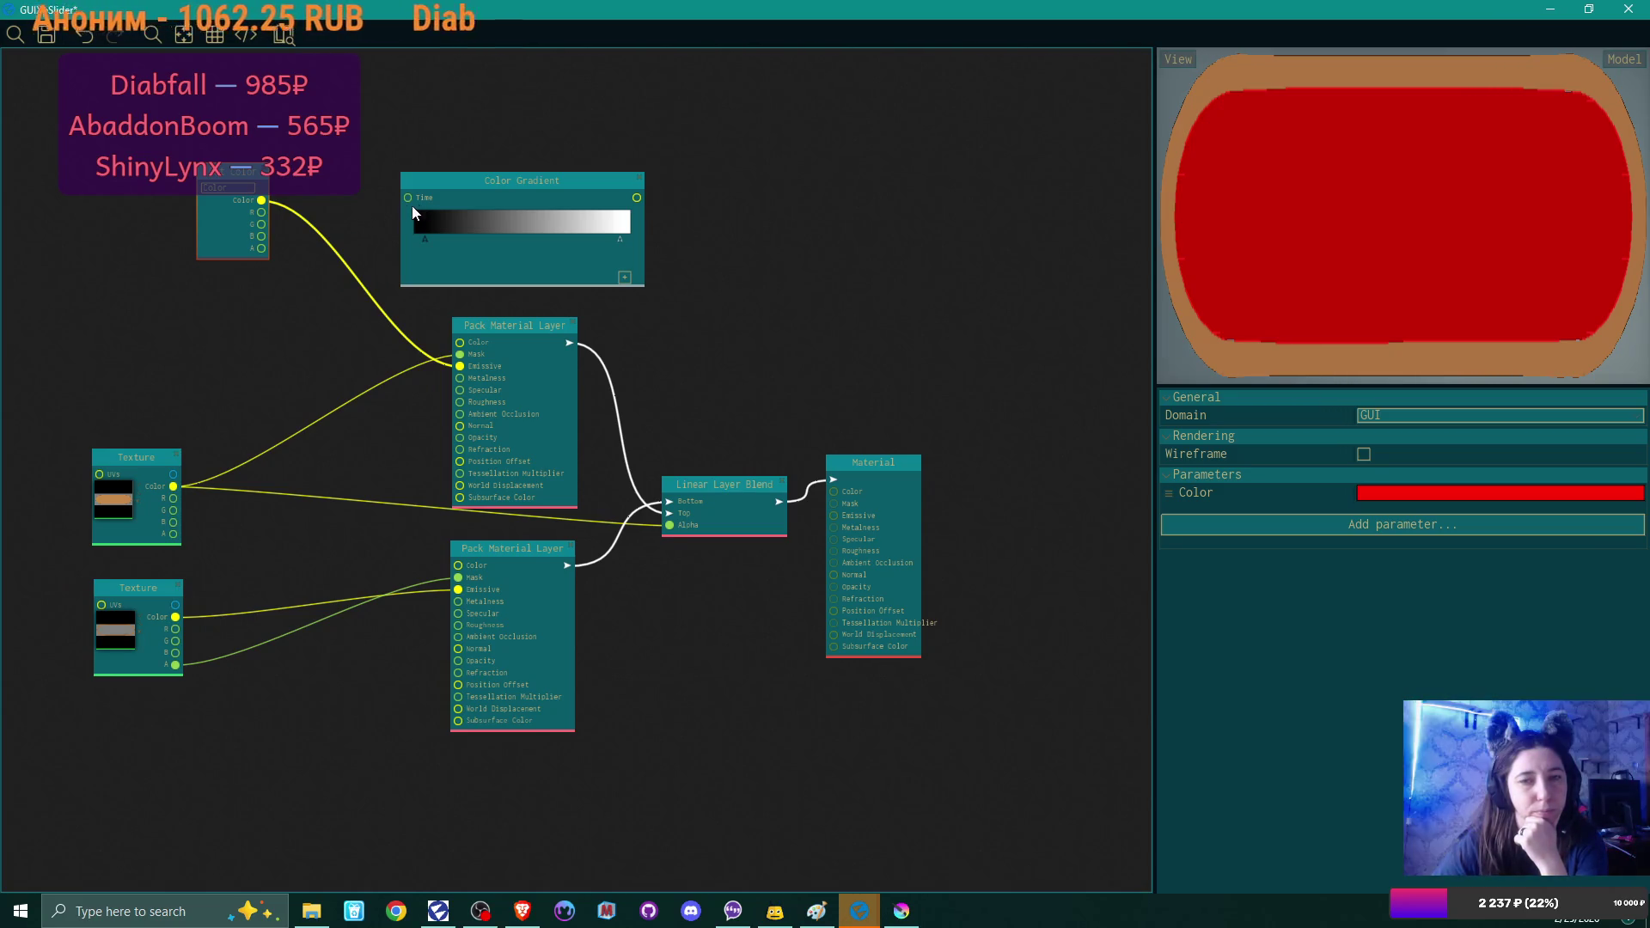
pyautogui.moveTo(509, 187); pyautogui.dragTo(435, 164)
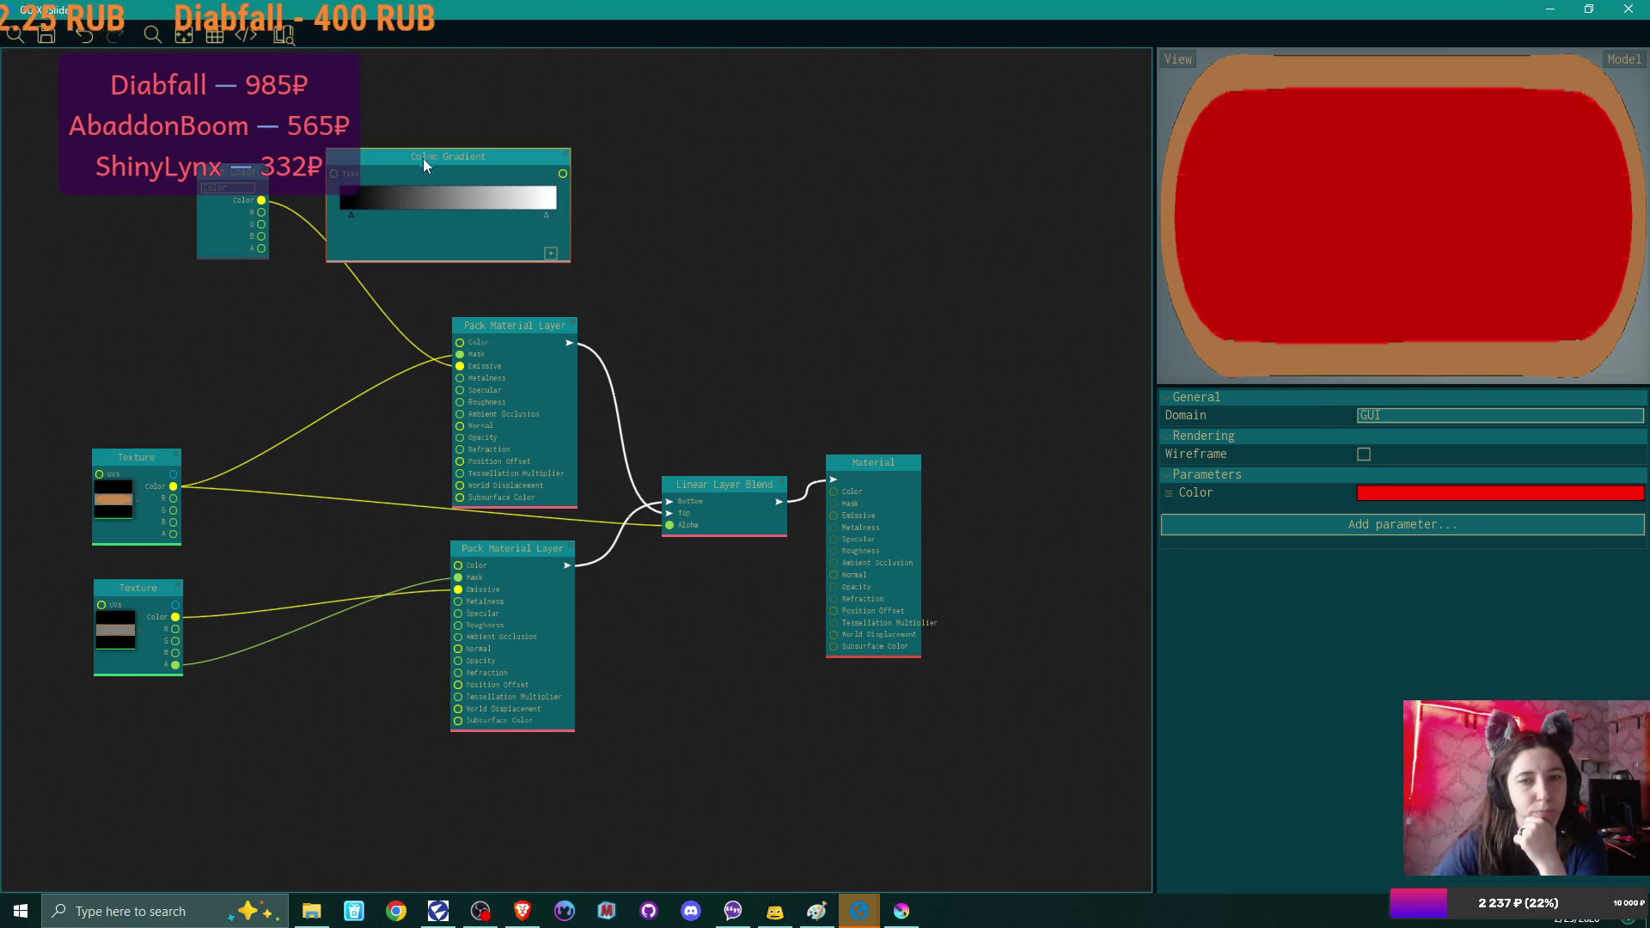
pyautogui.moveTo(232, 172); pyautogui.dragTo(105, 280)
pyautogui.moveTo(474, 161); pyautogui.dragTo(204, 120)
pyautogui.moveTo(133, 308)
pyautogui.mouseDown()
pyautogui.moveTo(155, 327)
pyautogui.moveTo(217, 292)
pyautogui.moveTo(348, 273)
pyautogui.mouseUp()
pyautogui.click(408, 304)
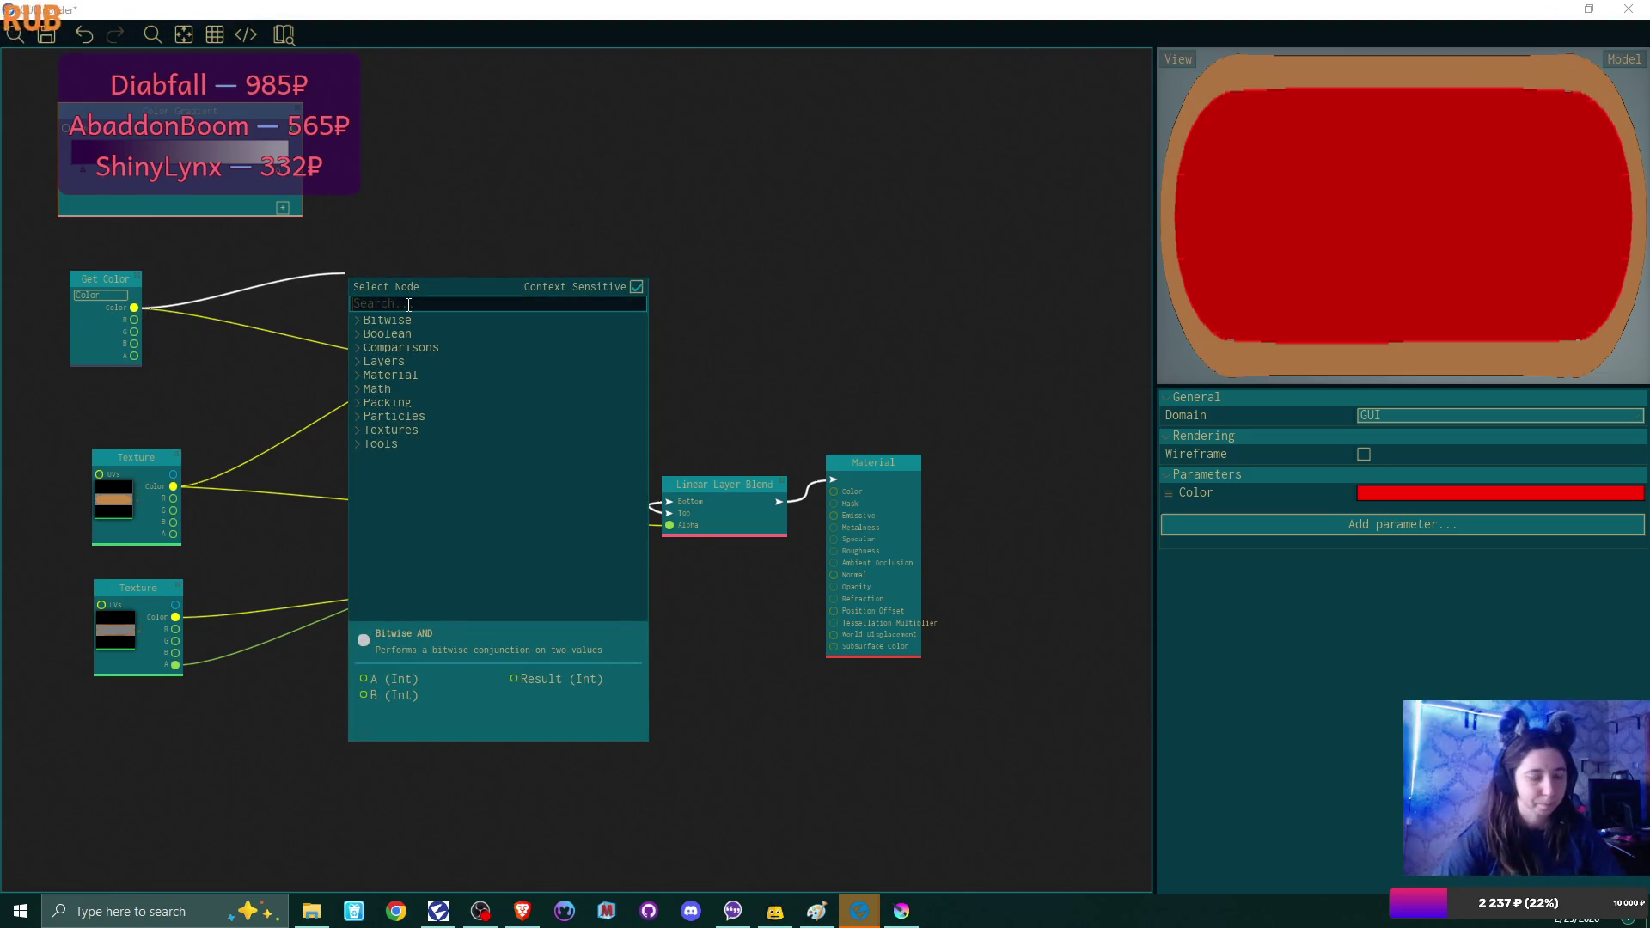
pyautogui.write('multi')
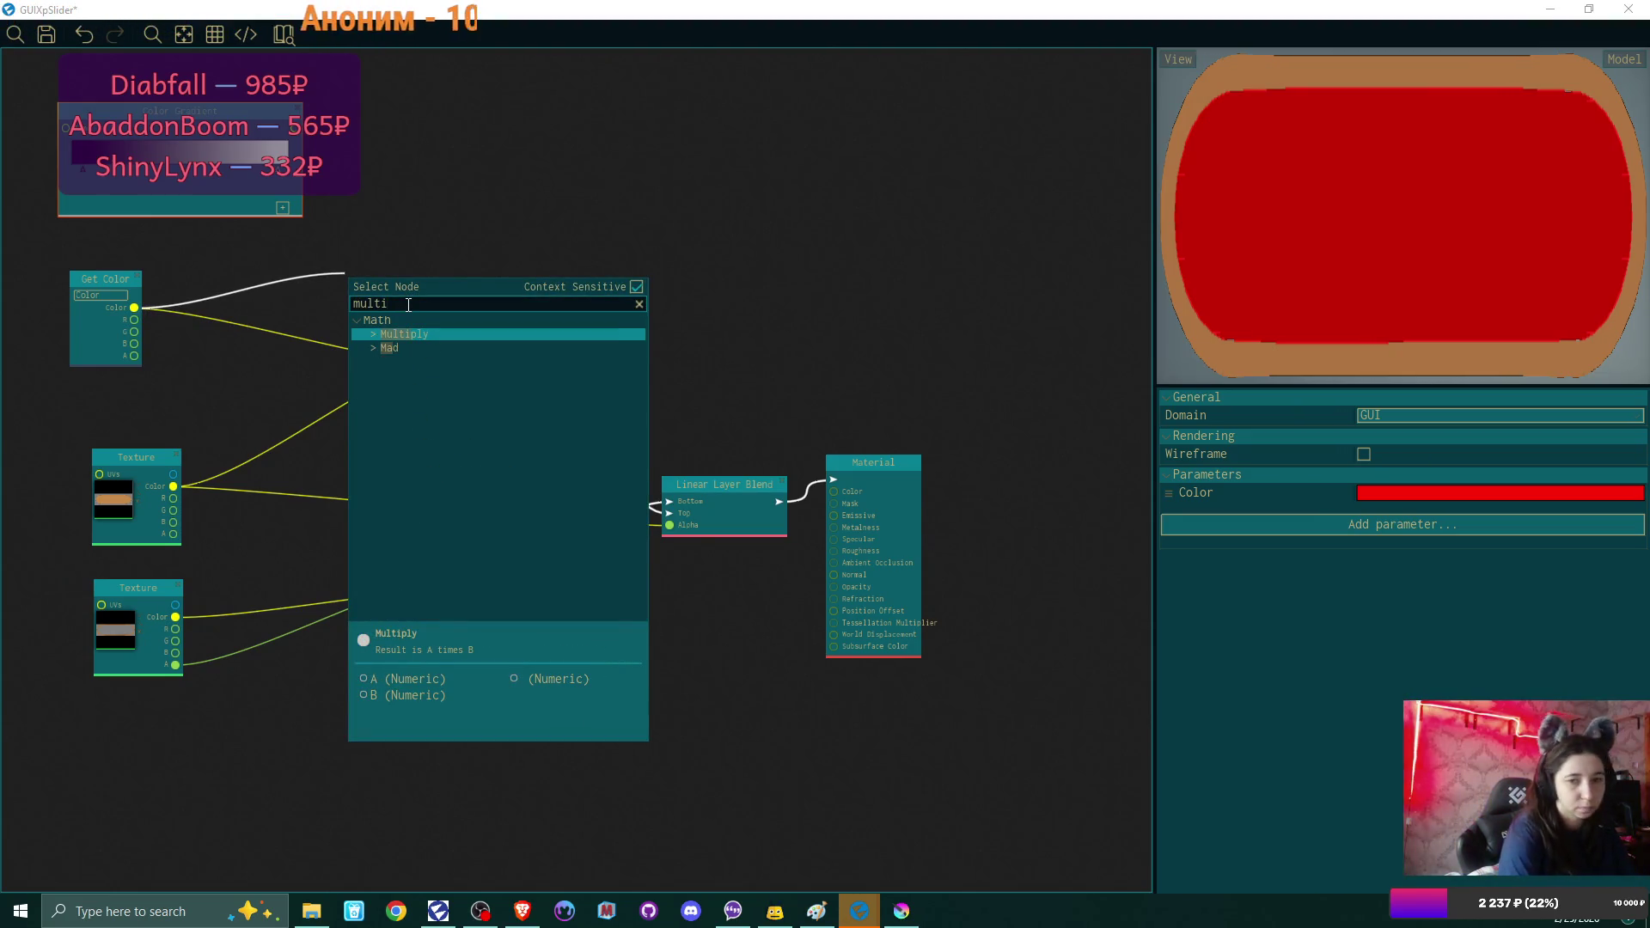
pyautogui.click(420, 333)
pyautogui.moveTo(300, 134)
pyautogui.mouseDown()
pyautogui.moveTo(354, 313)
pyautogui.moveTo(380, 221)
pyautogui.moveTo(451, 300)
pyautogui.moveTo(460, 367)
pyautogui.mouseUp()
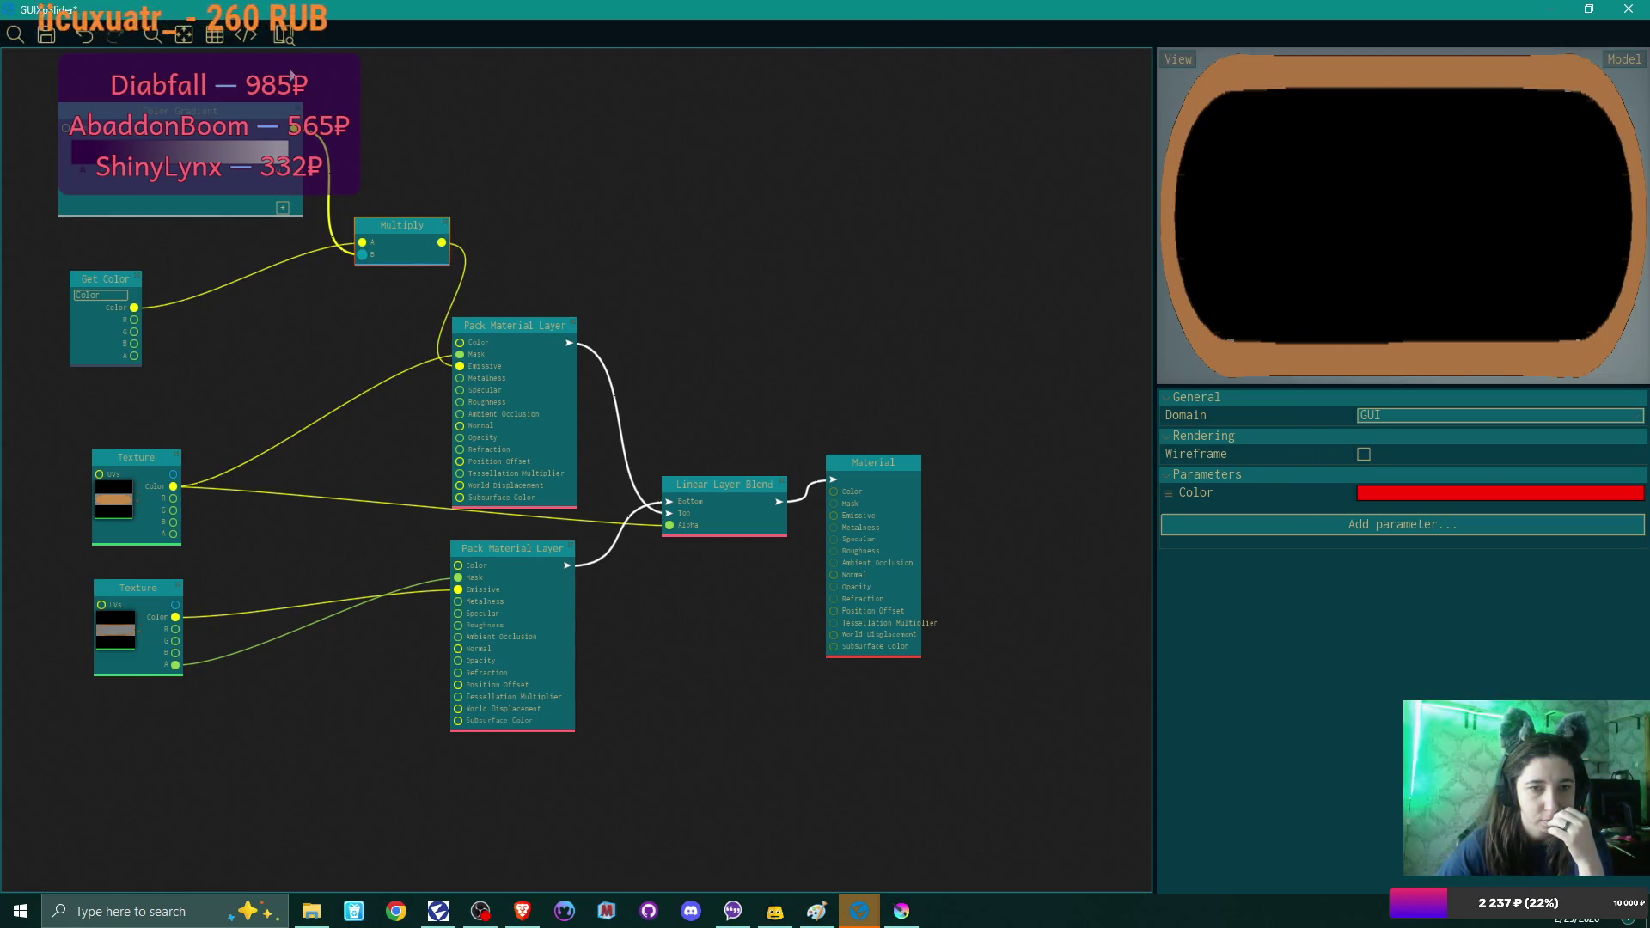
# Move the gradient's black and white stops inward and rearrange the Get Color, Gradient and Multiply nodes.
pyautogui.moveTo(239, 159); pyautogui.dragTo(210, 198)
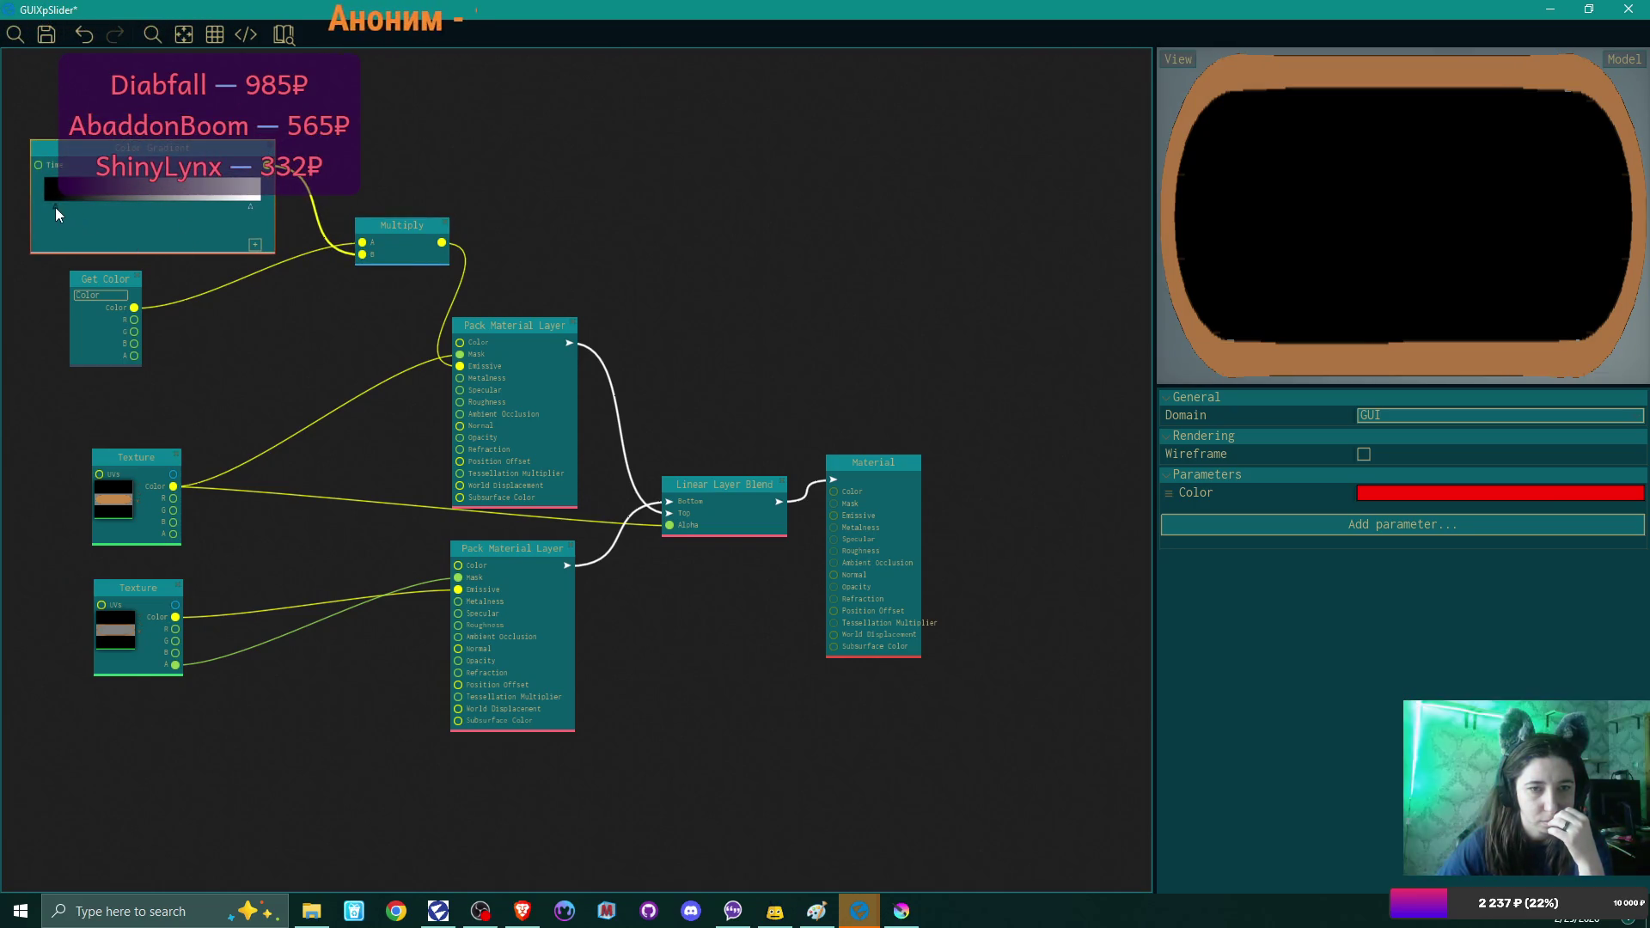
pyautogui.moveTo(56, 207); pyautogui.dragTo(81, 204)
pyautogui.moveTo(249, 208); pyautogui.dragTo(189, 208)
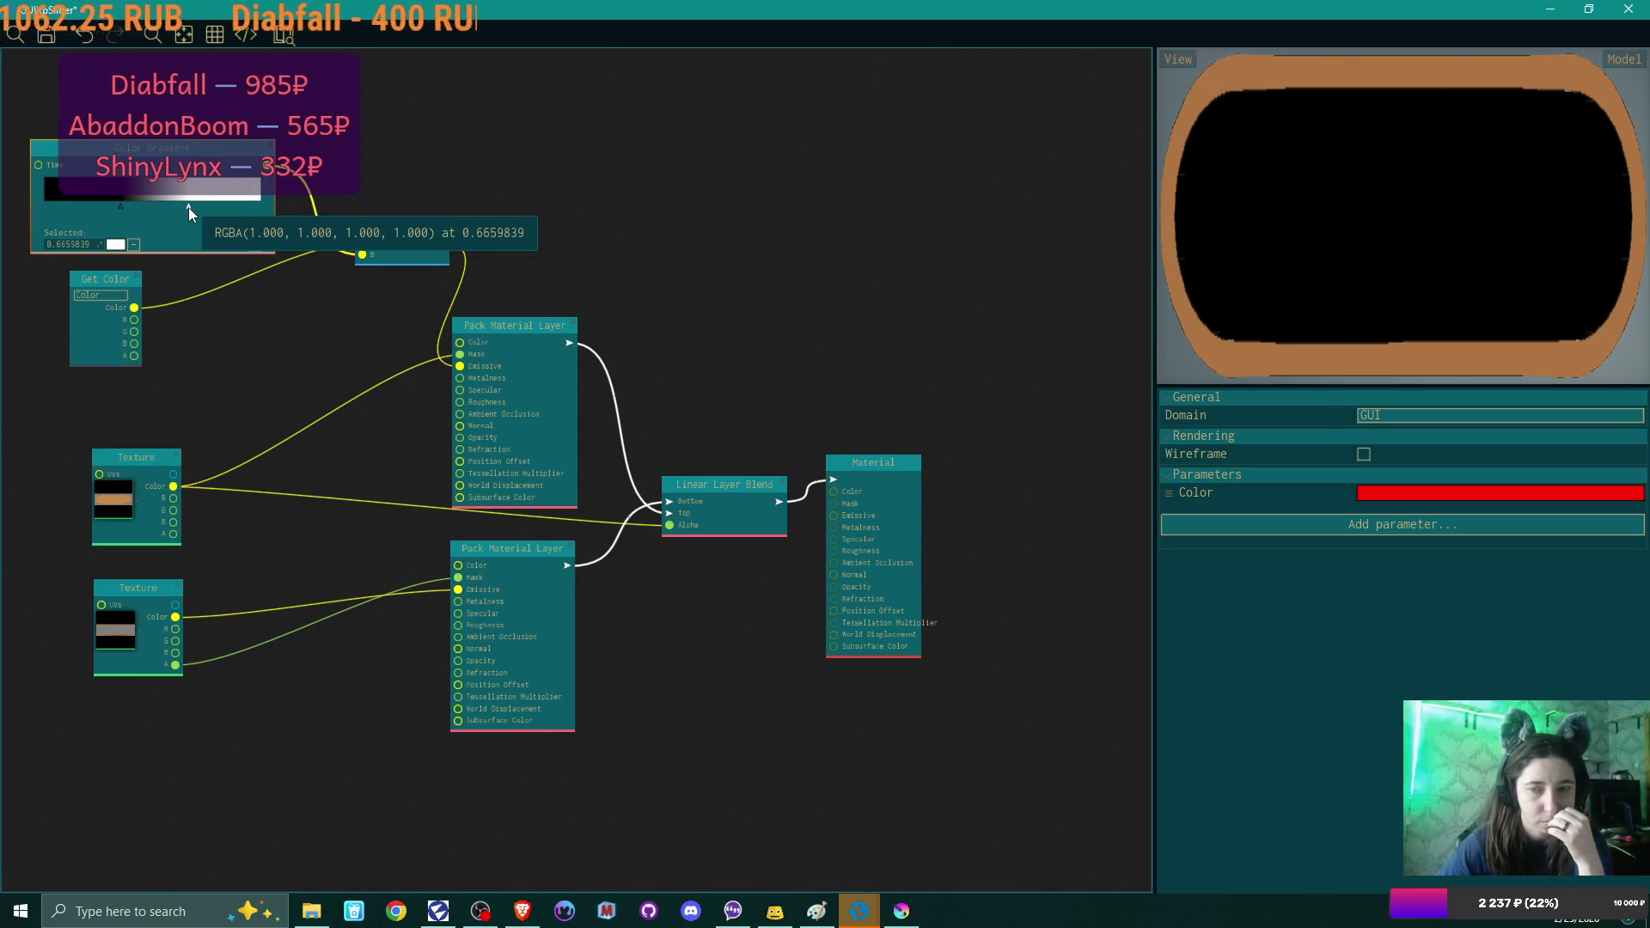
pyautogui.moveTo(94, 272)
pyautogui.mouseDown()
pyautogui.moveTo(171, 300)
pyautogui.moveTo(321, 112)
pyautogui.mouseUp()
pyautogui.moveTo(247, 159); pyautogui.dragTo(233, 258)
pyautogui.moveTo(331, 110); pyautogui.dragTo(215, 112)
pyautogui.moveTo(401, 225); pyautogui.dragTo(359, 221)
pyautogui.moveTo(105, 306); pyautogui.dragTo(232, 330)
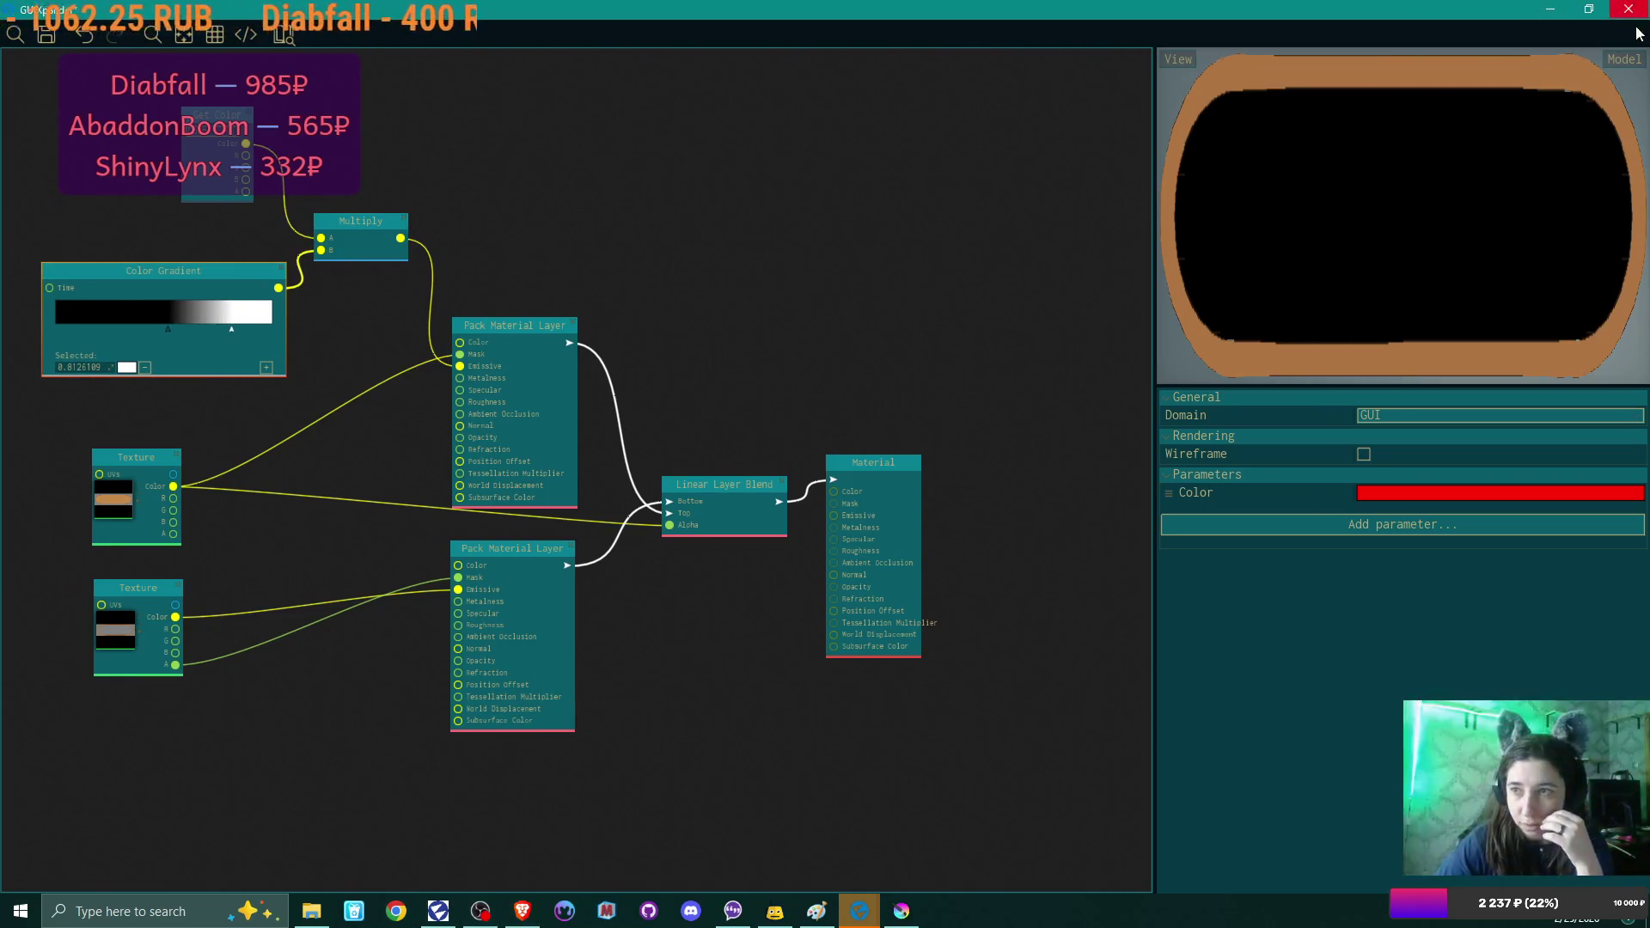
pyautogui.click(1589, 9)
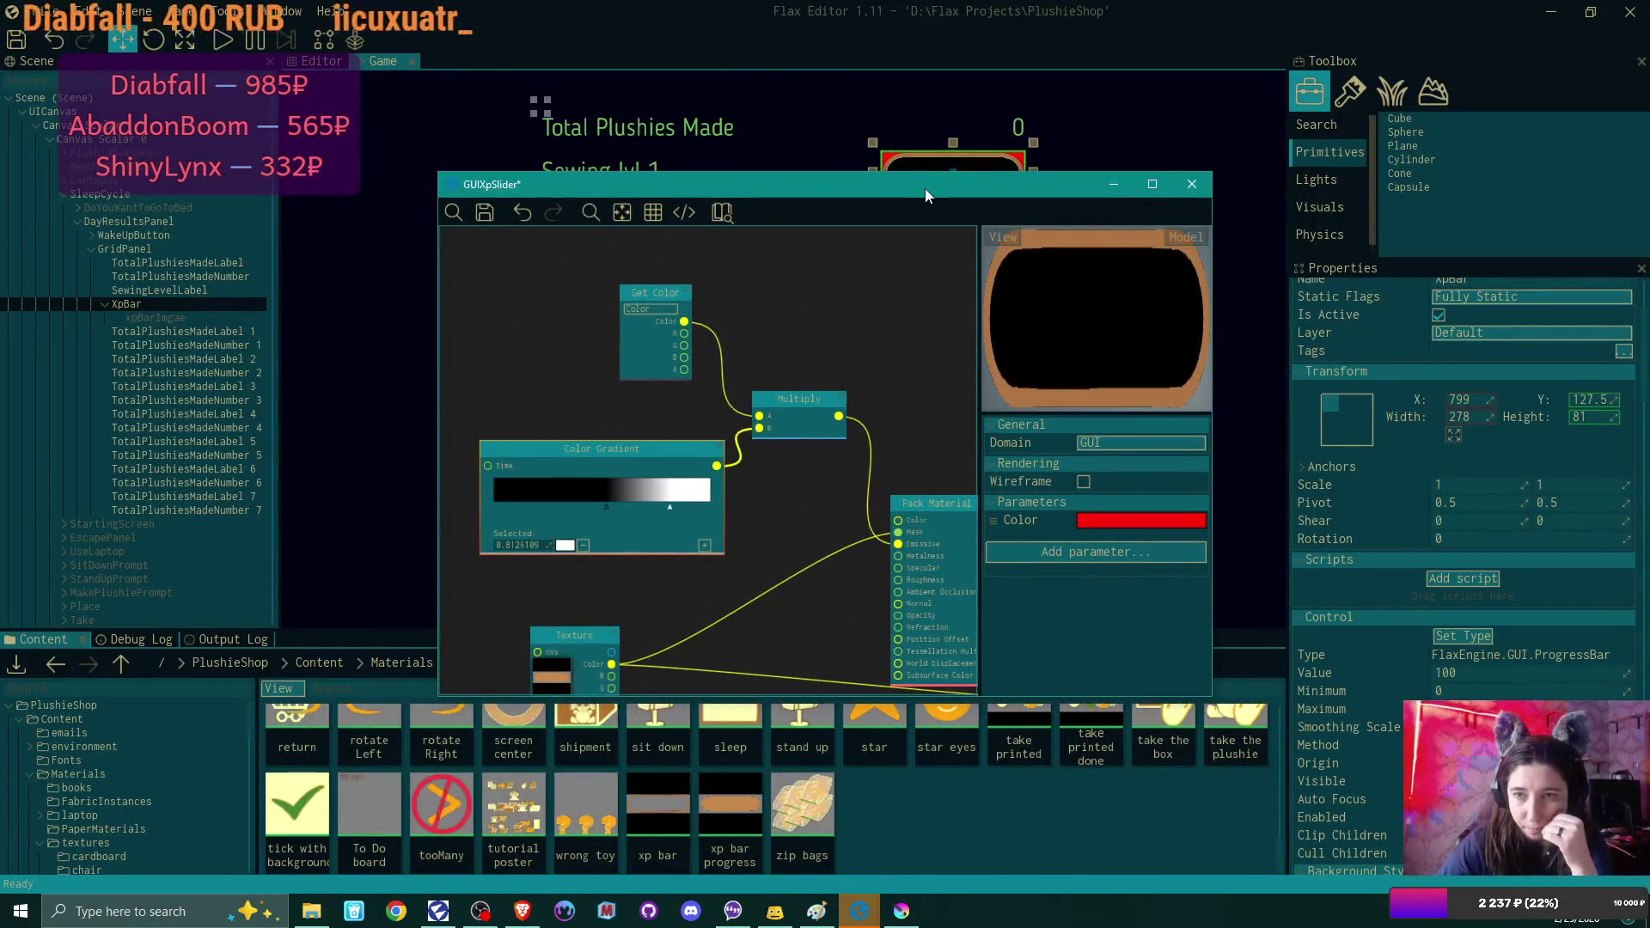
pyautogui.moveTo(925, 188); pyautogui.dragTo(946, 102)
pyautogui.click(417, 669)
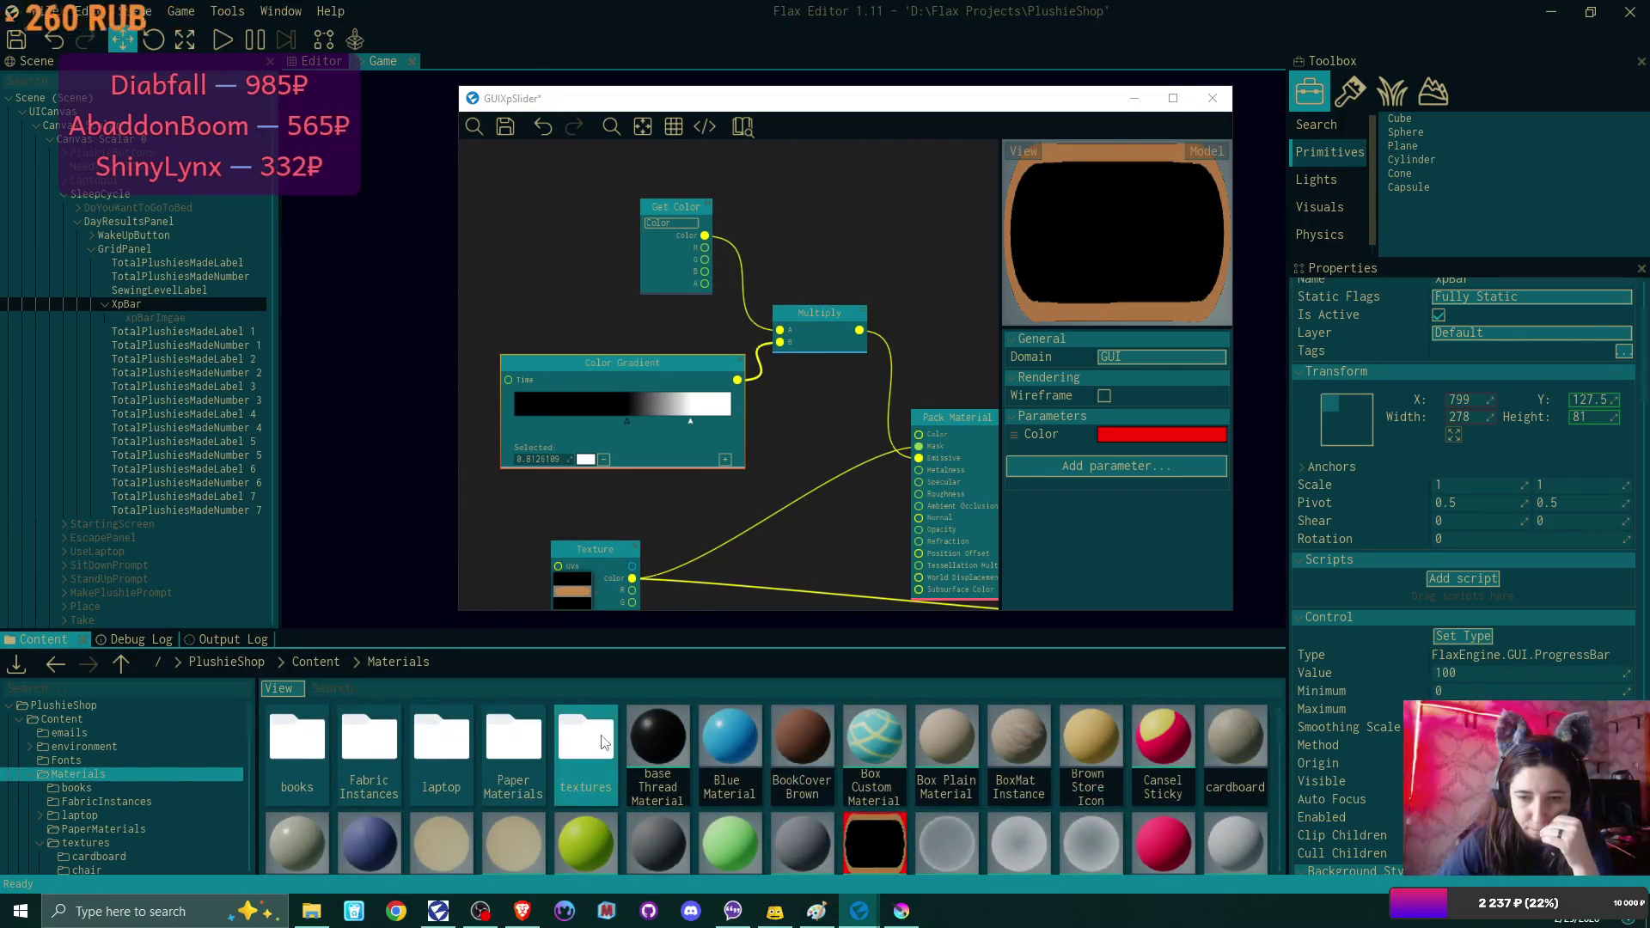
pyautogui.doubleClick(513, 739)
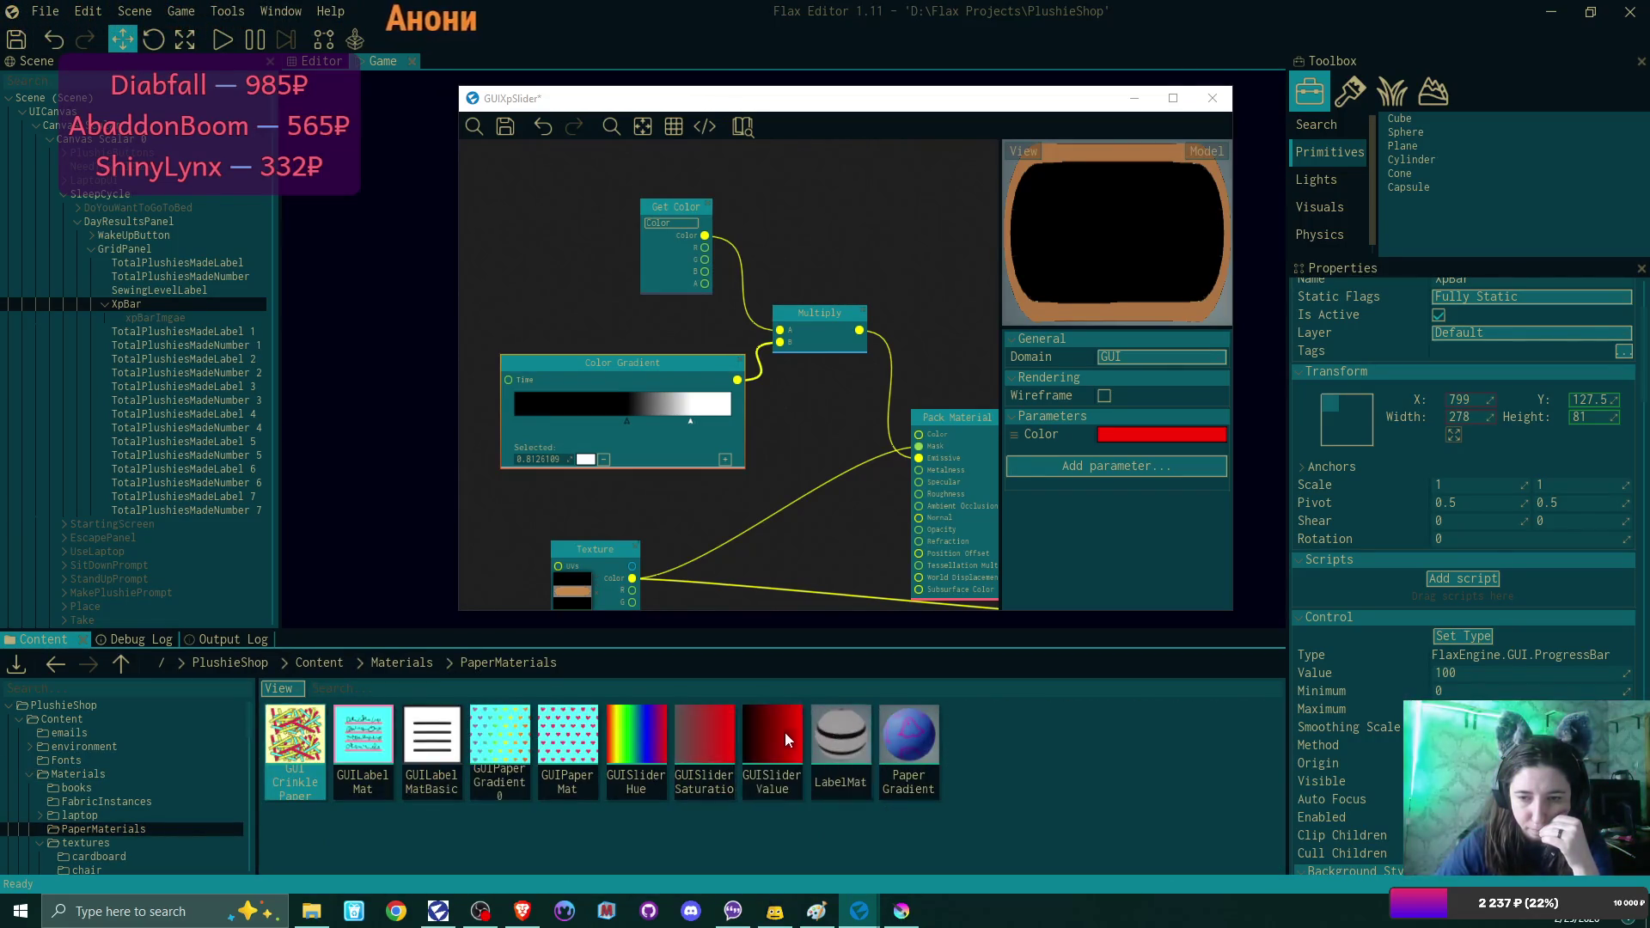
pyautogui.doubleClick(784, 747)
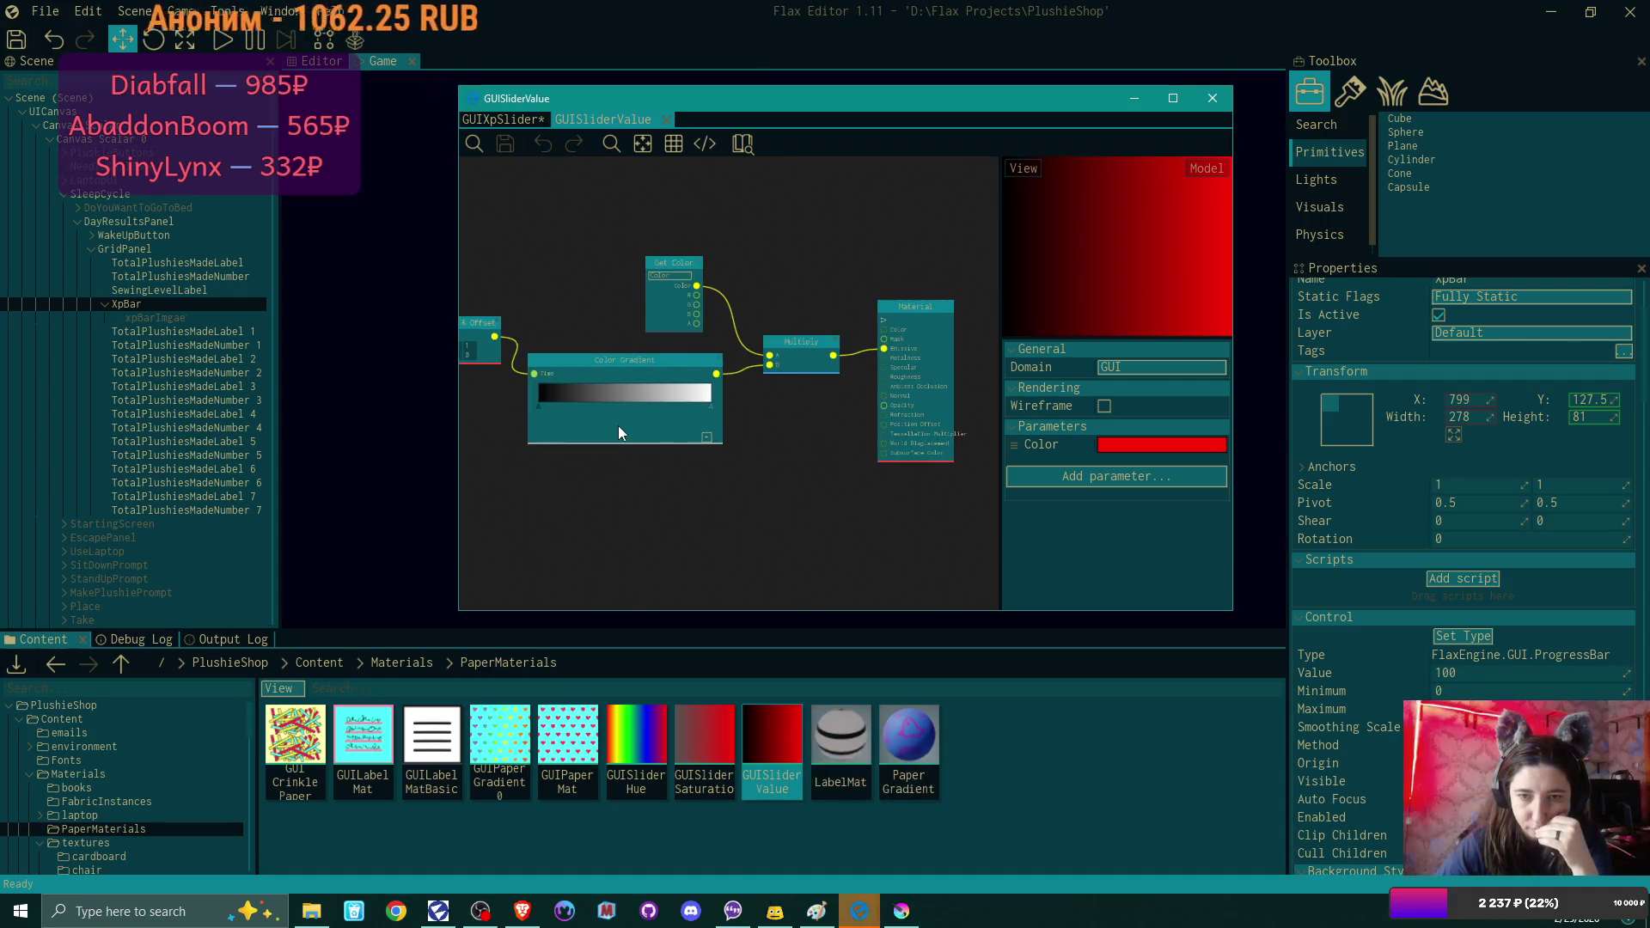
pyautogui.scroll(3, 601, 516)
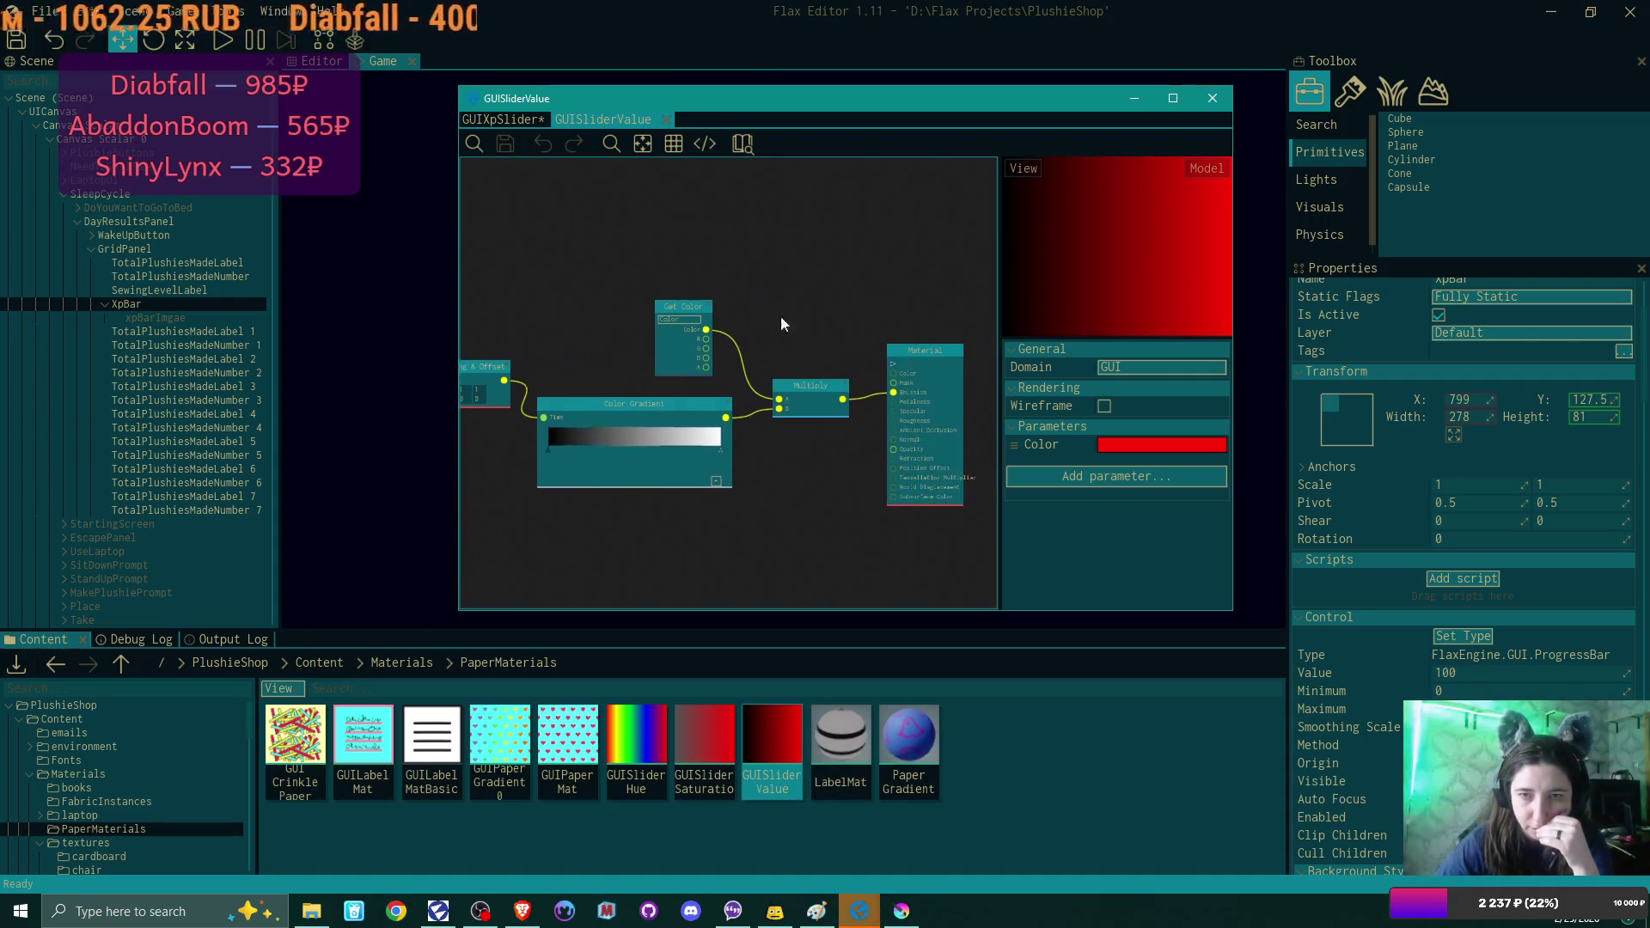
pyautogui.click(667, 119)
pyautogui.click(1173, 98)
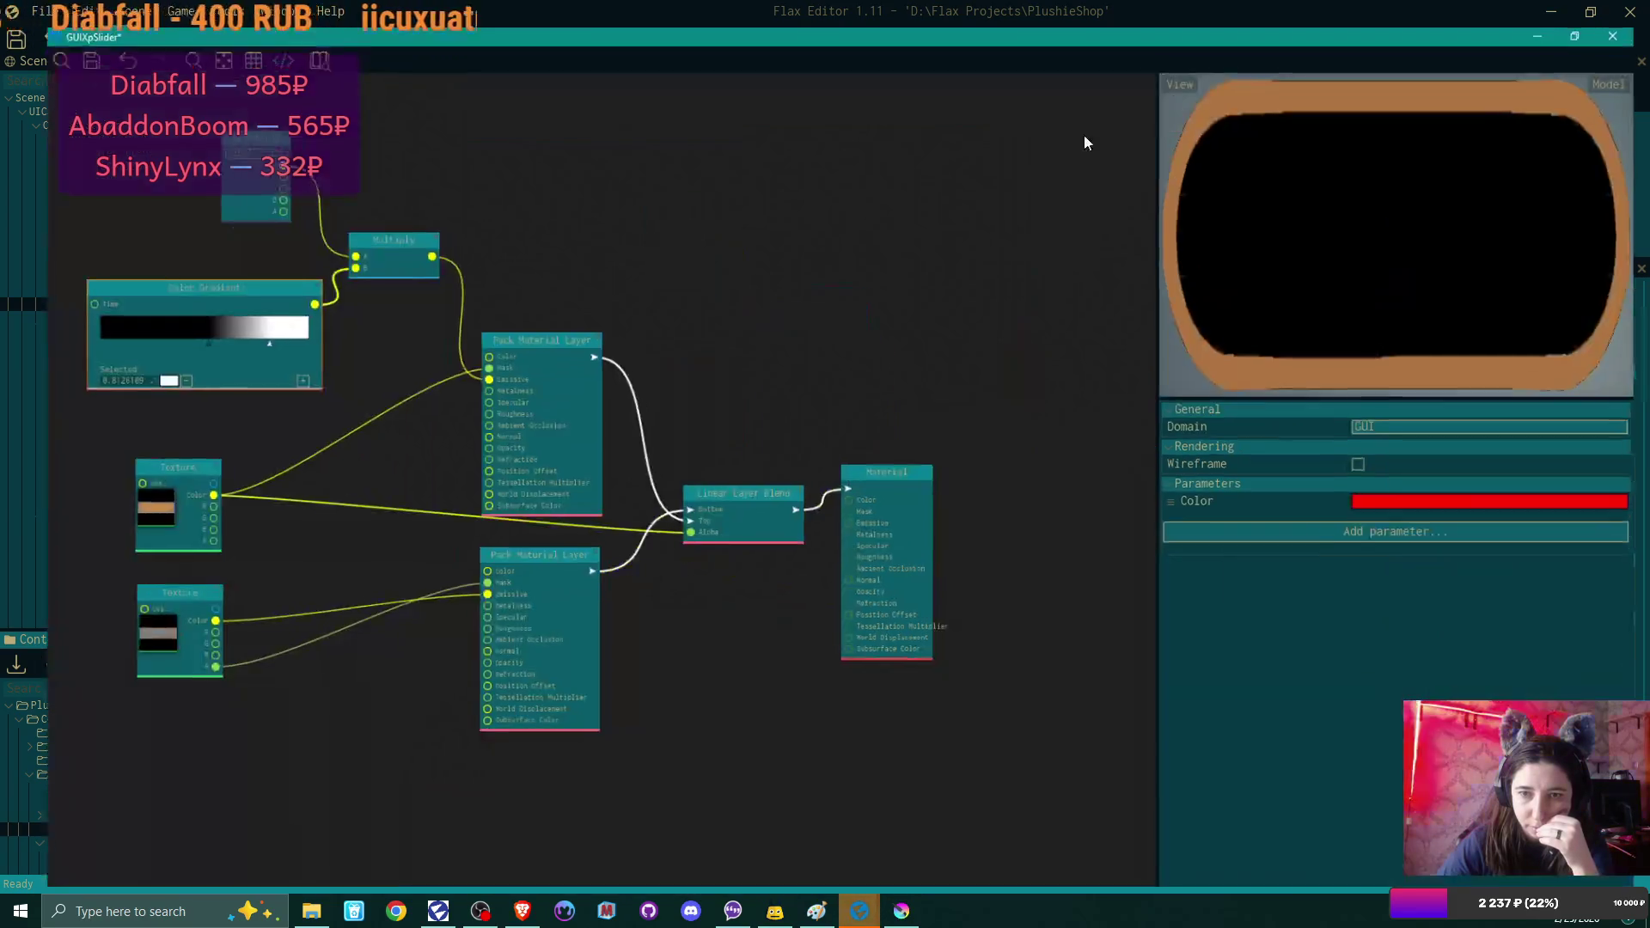
pyautogui.moveTo(308, 293); pyautogui.dragTo(208, 341)
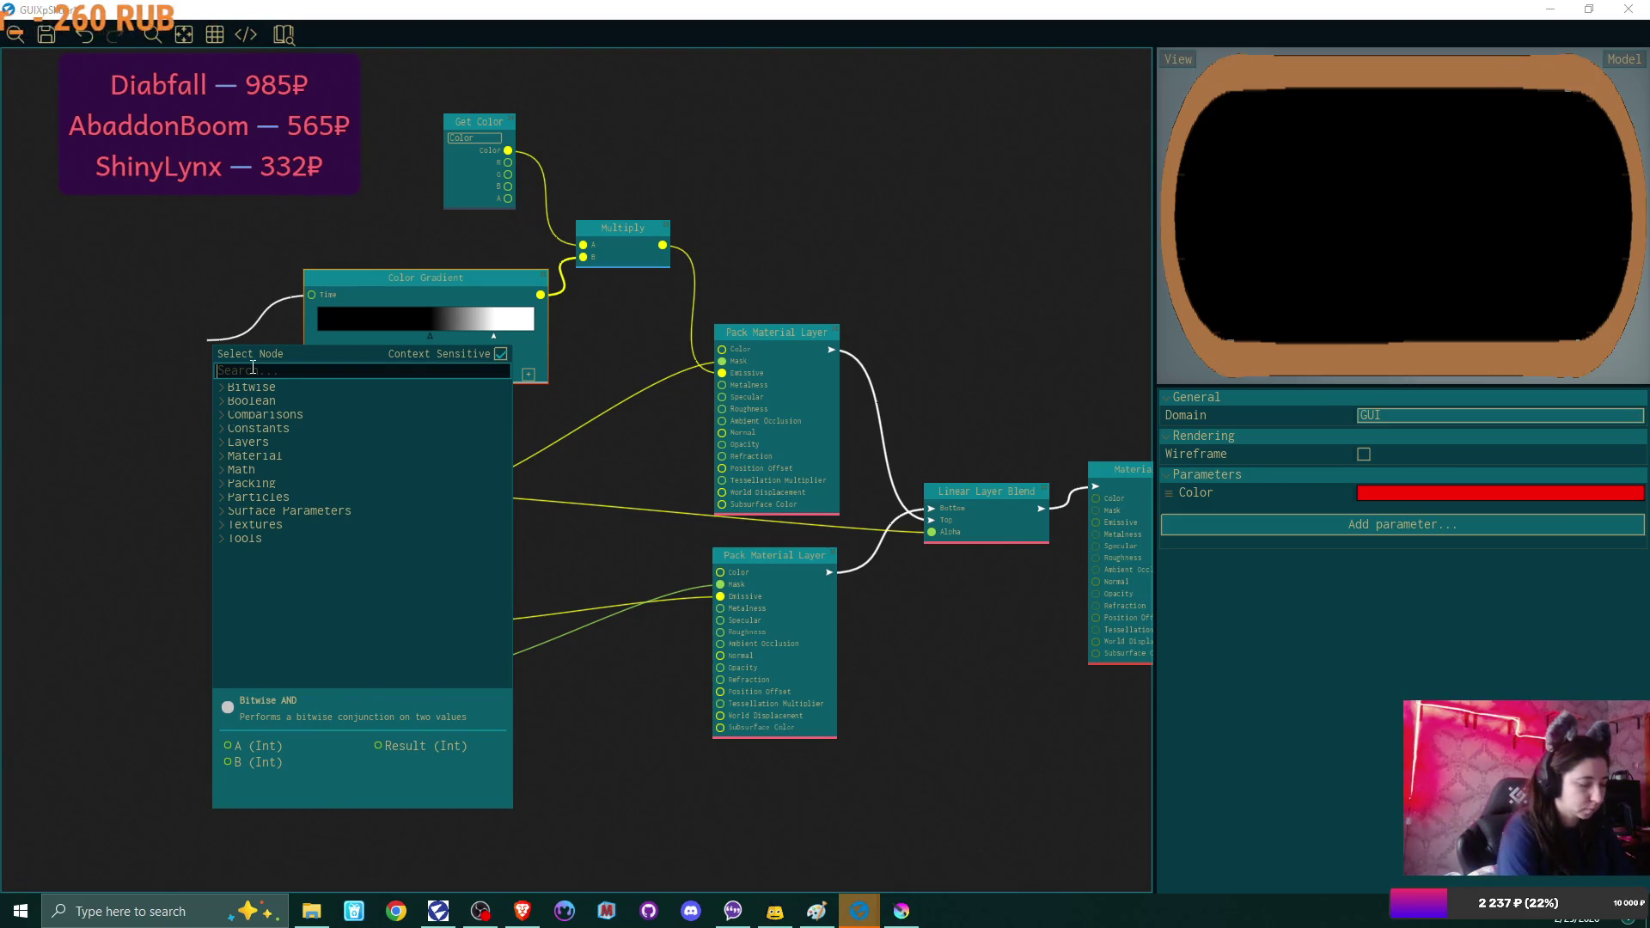
# Add a UV Tiling & Offset node driving the gradient's Time and move the black stop to 0.18.
pyautogui.write('uv')
pyautogui.click(323, 400)
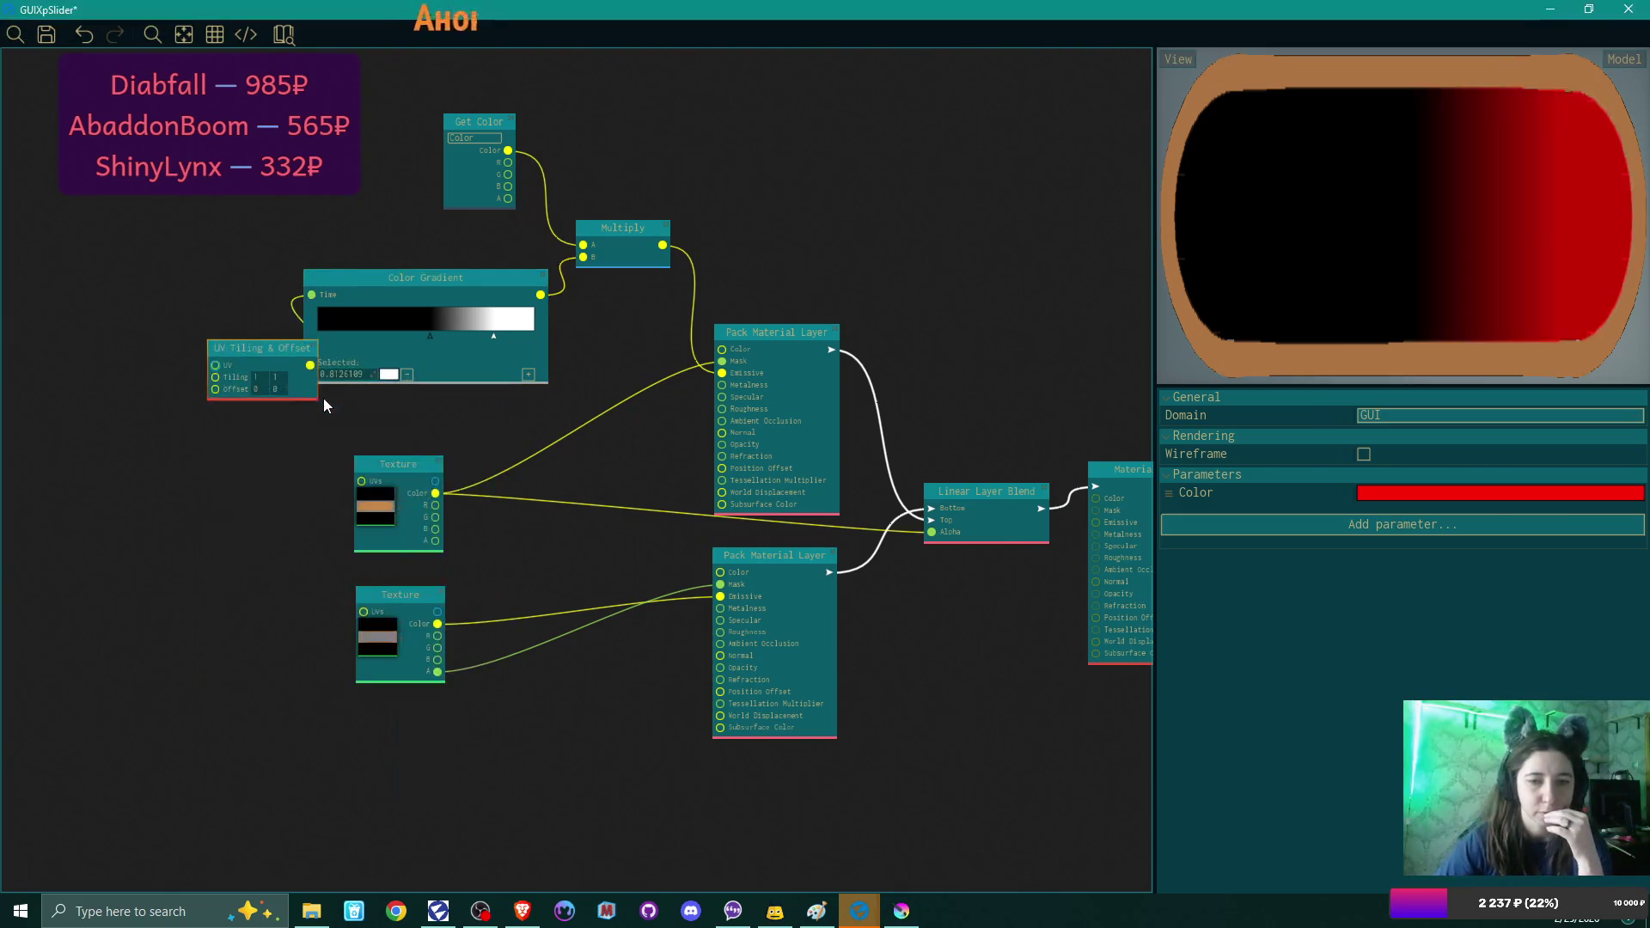
pyautogui.moveTo(256, 344); pyautogui.dragTo(182, 318)
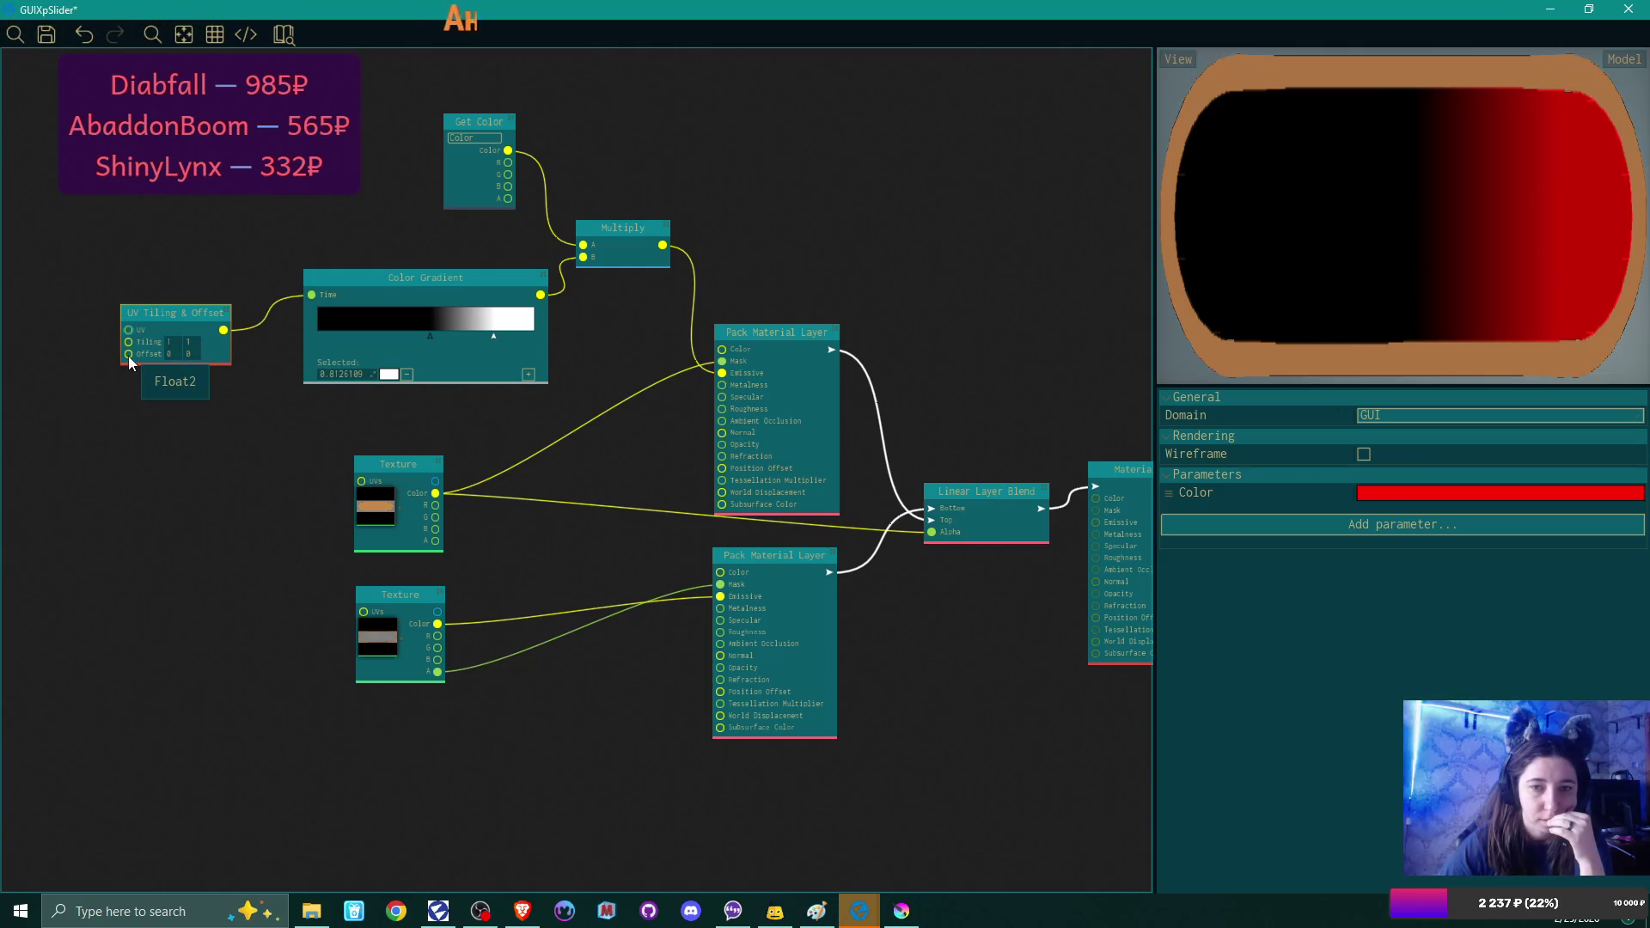
pyautogui.click(430, 336)
pyautogui.moveTo(399, 336)
pyautogui.mouseDown()
pyautogui.moveTo(357, 335)
pyautogui.moveTo(440, 330)
pyautogui.moveTo(420, 339)
pyautogui.mouseUp()
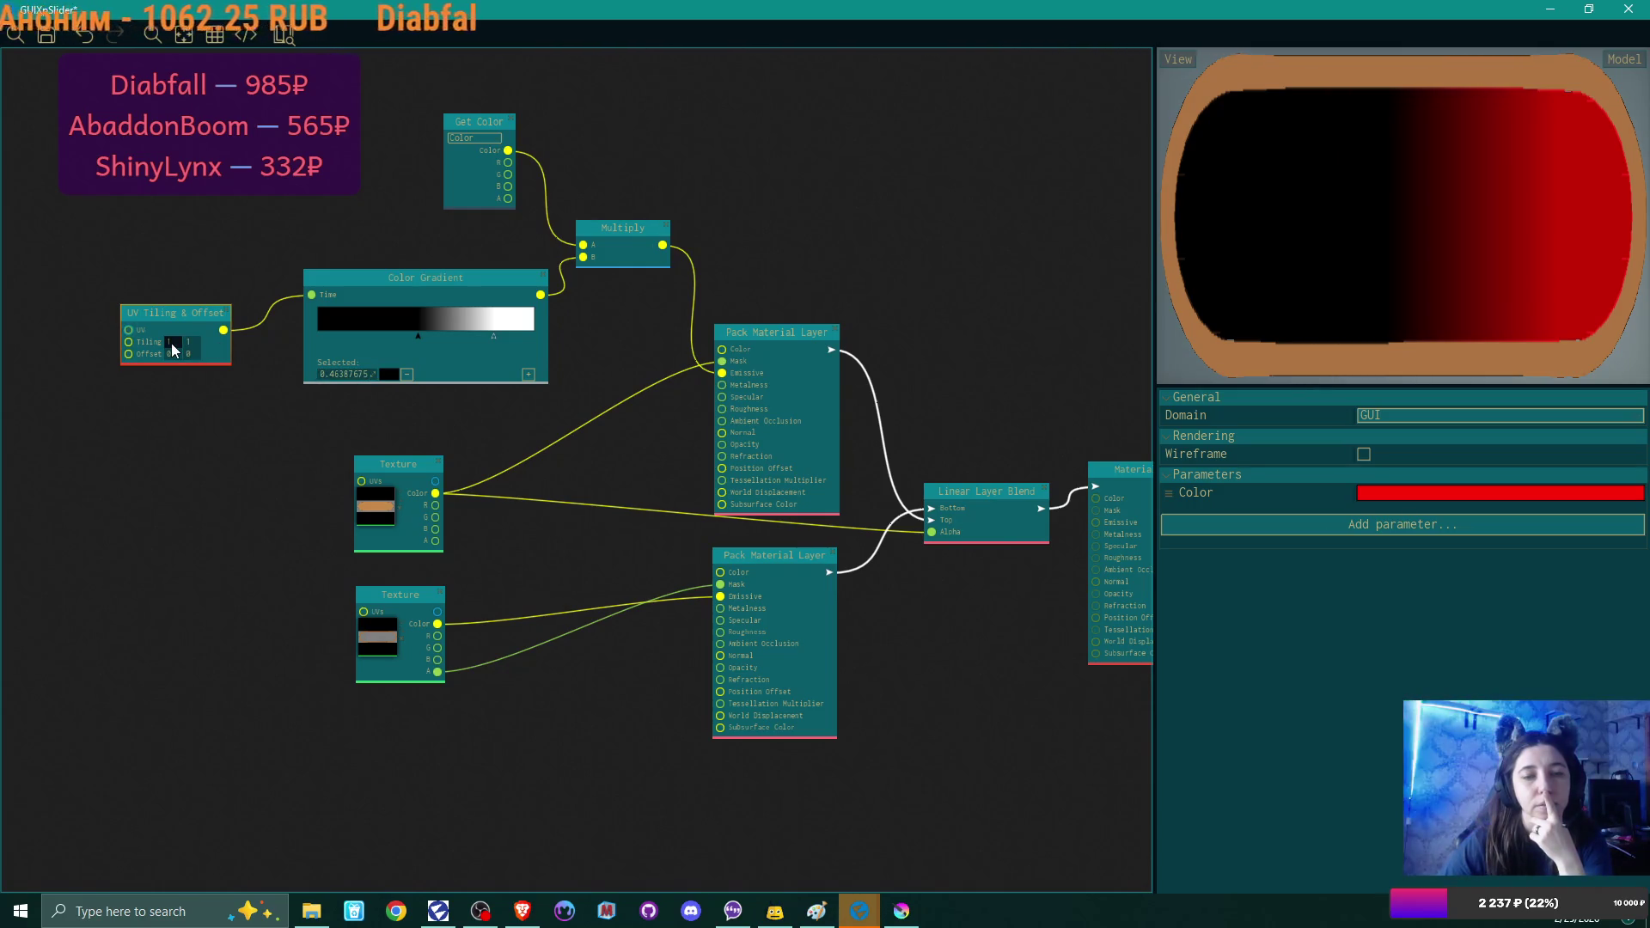
# Attach a new Float node to the UV Tiling & Offset node's Offset input.
pyautogui.moveTo(129, 359); pyautogui.dragTo(107, 445)
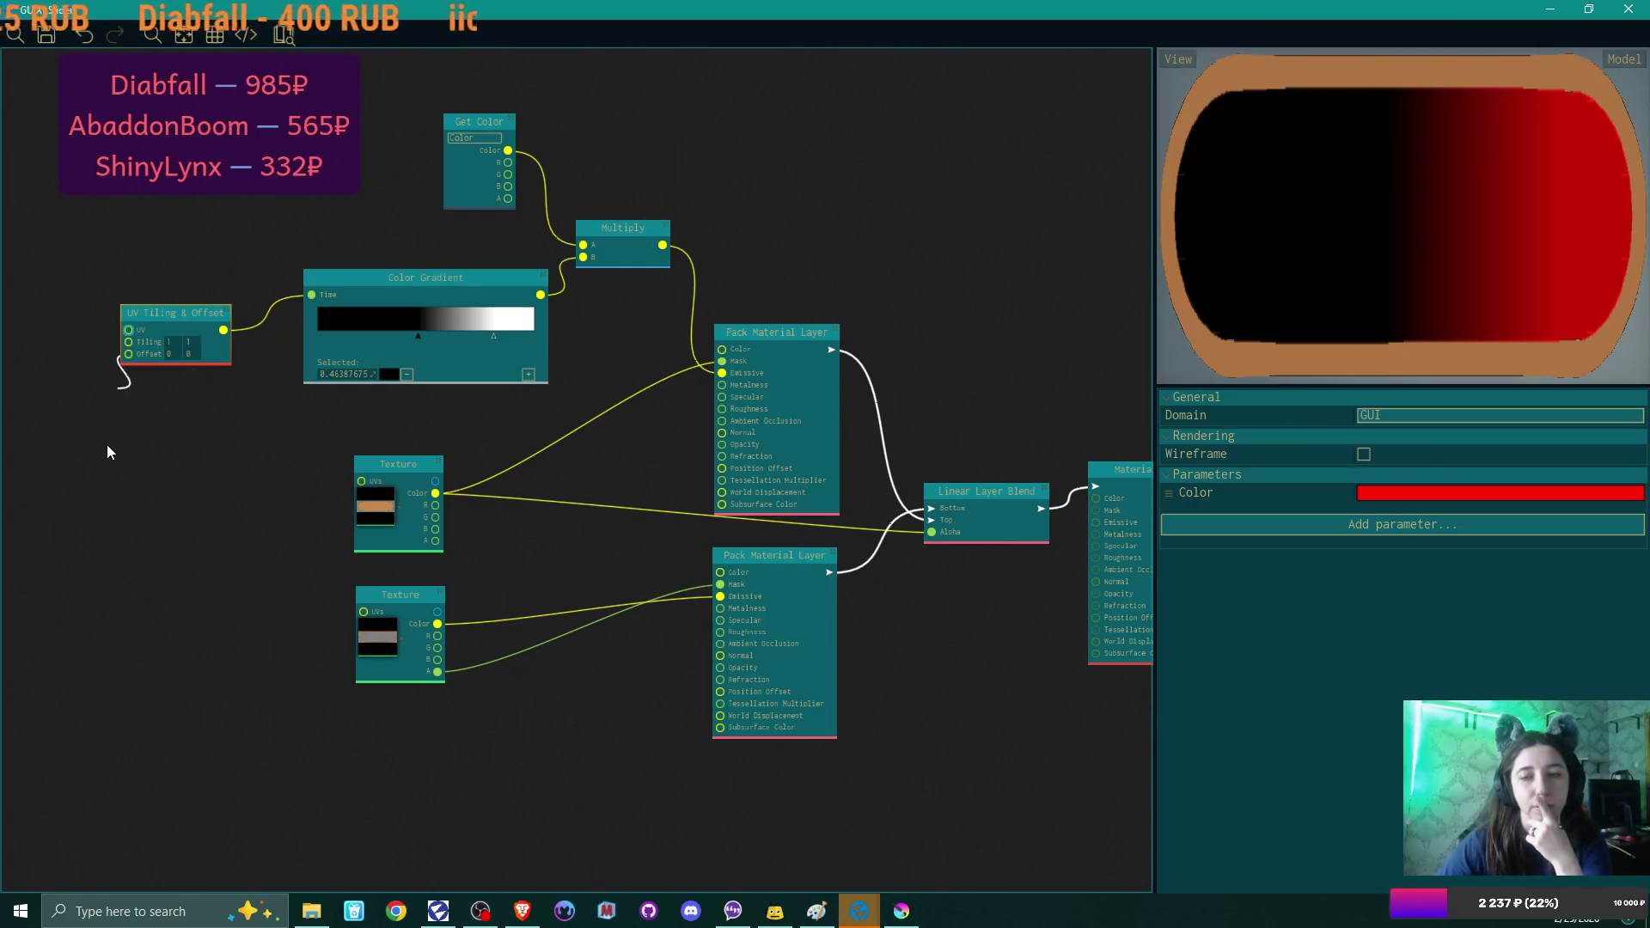
pyautogui.write('float')
pyautogui.press('Return')
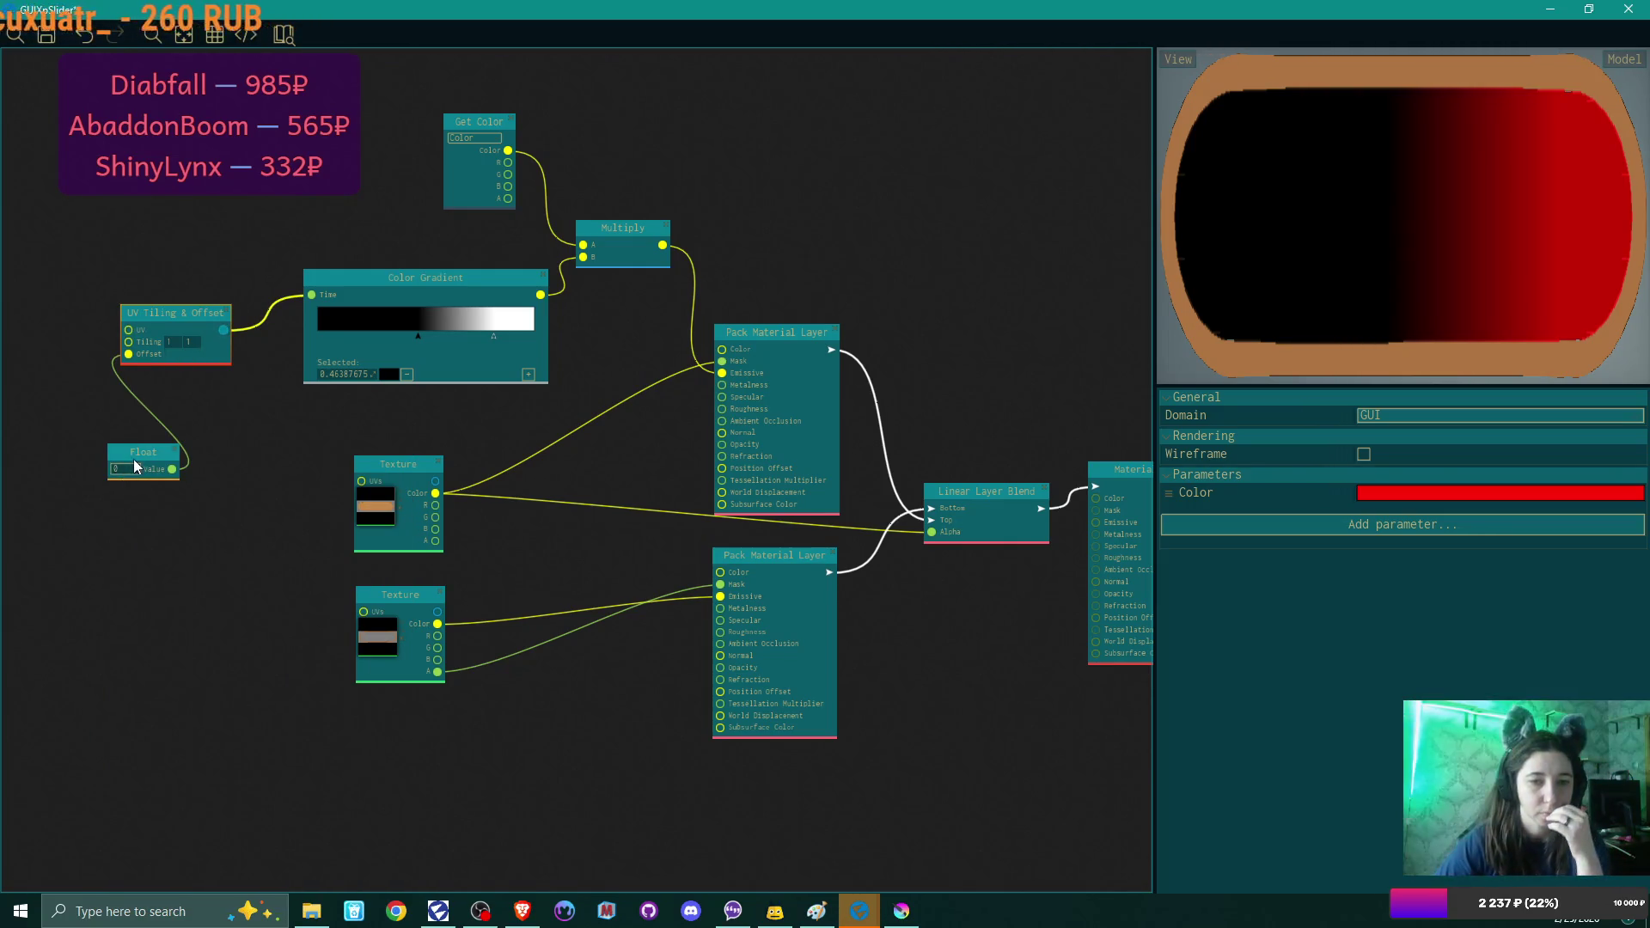
pyautogui.moveTo(135, 465); pyautogui.dragTo(83, 434)
# Try Float offset values and move the gradient's black stop to the start, white to the end.
pyautogui.click(41, 439)
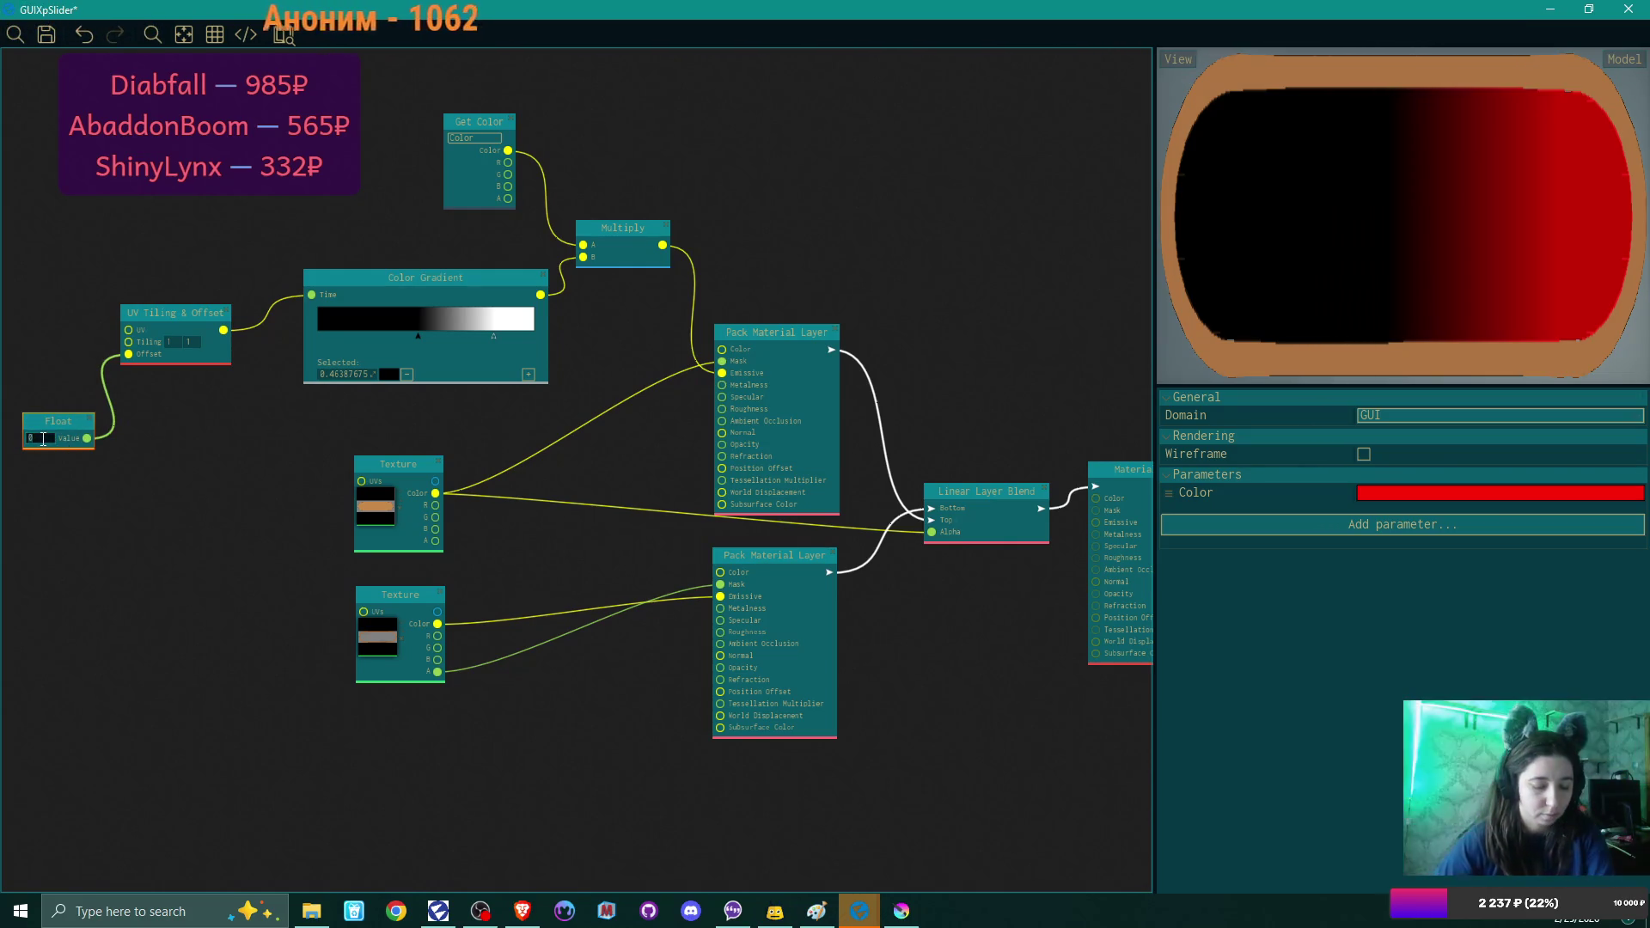
pyautogui.write('1')
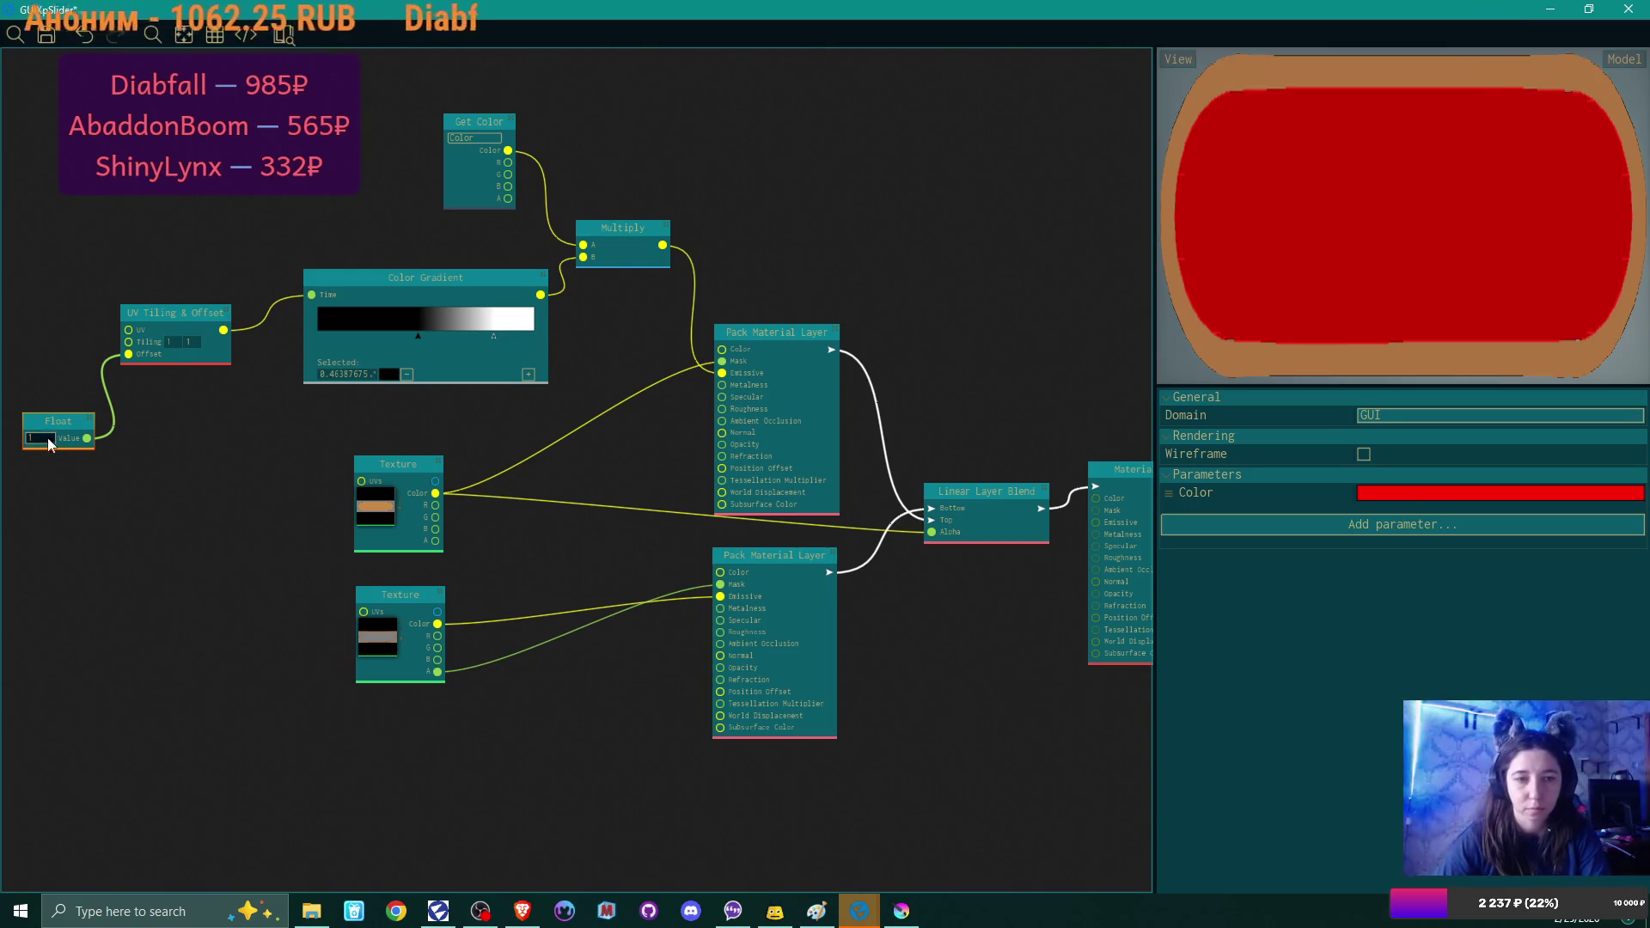
pyautogui.press('Return')
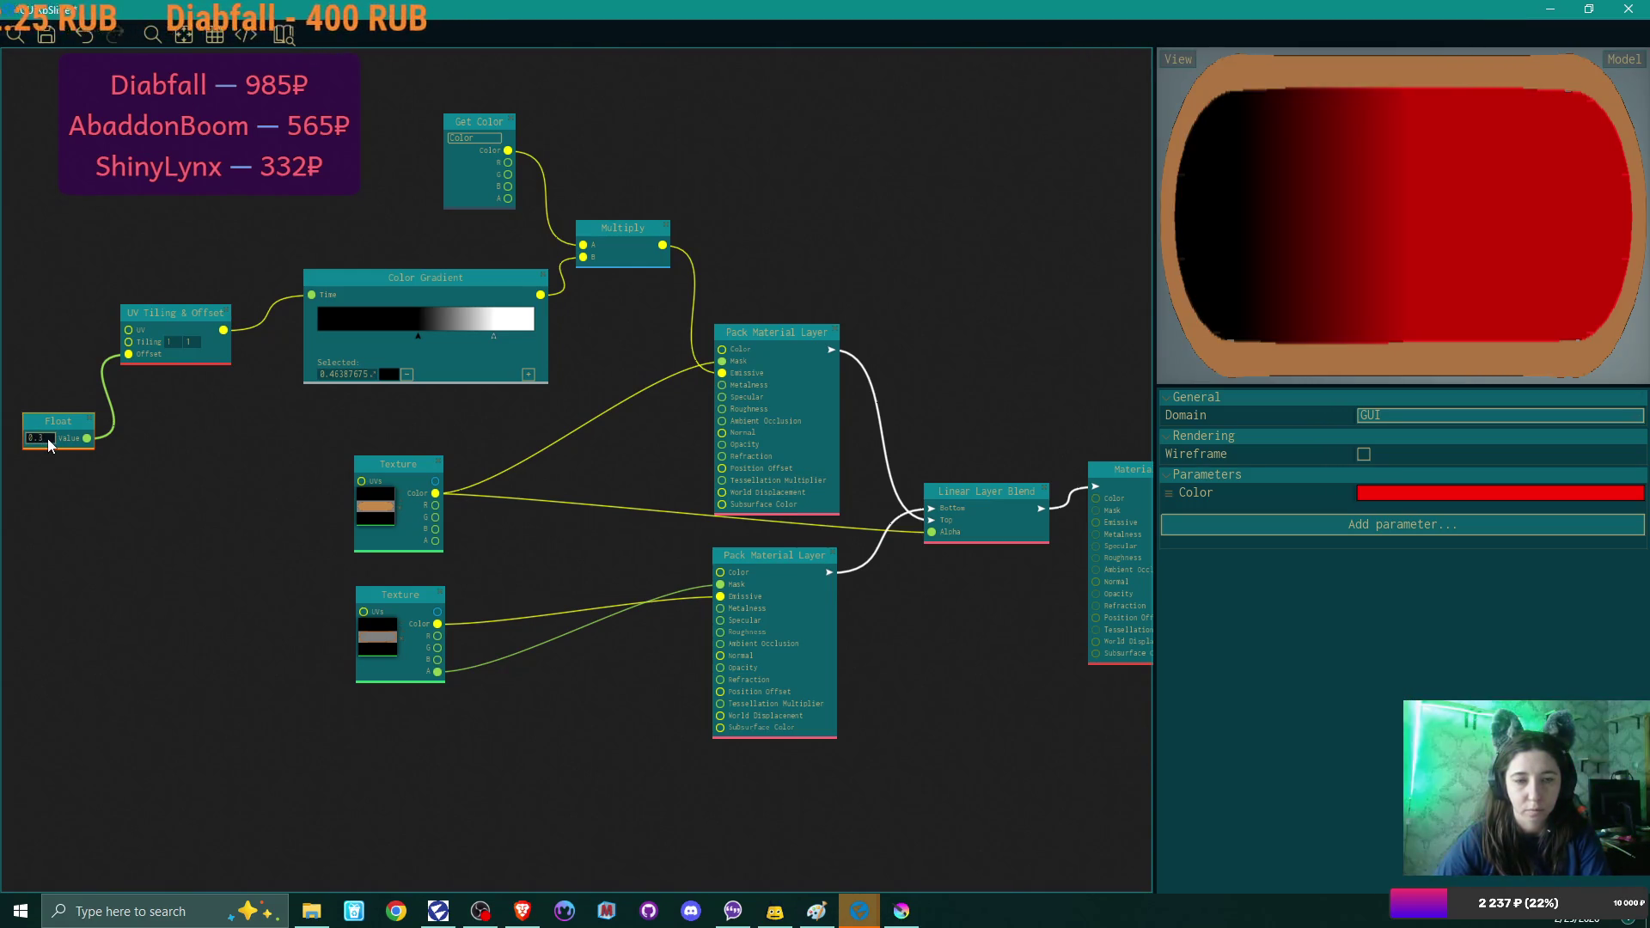
pyautogui.click(49, 441)
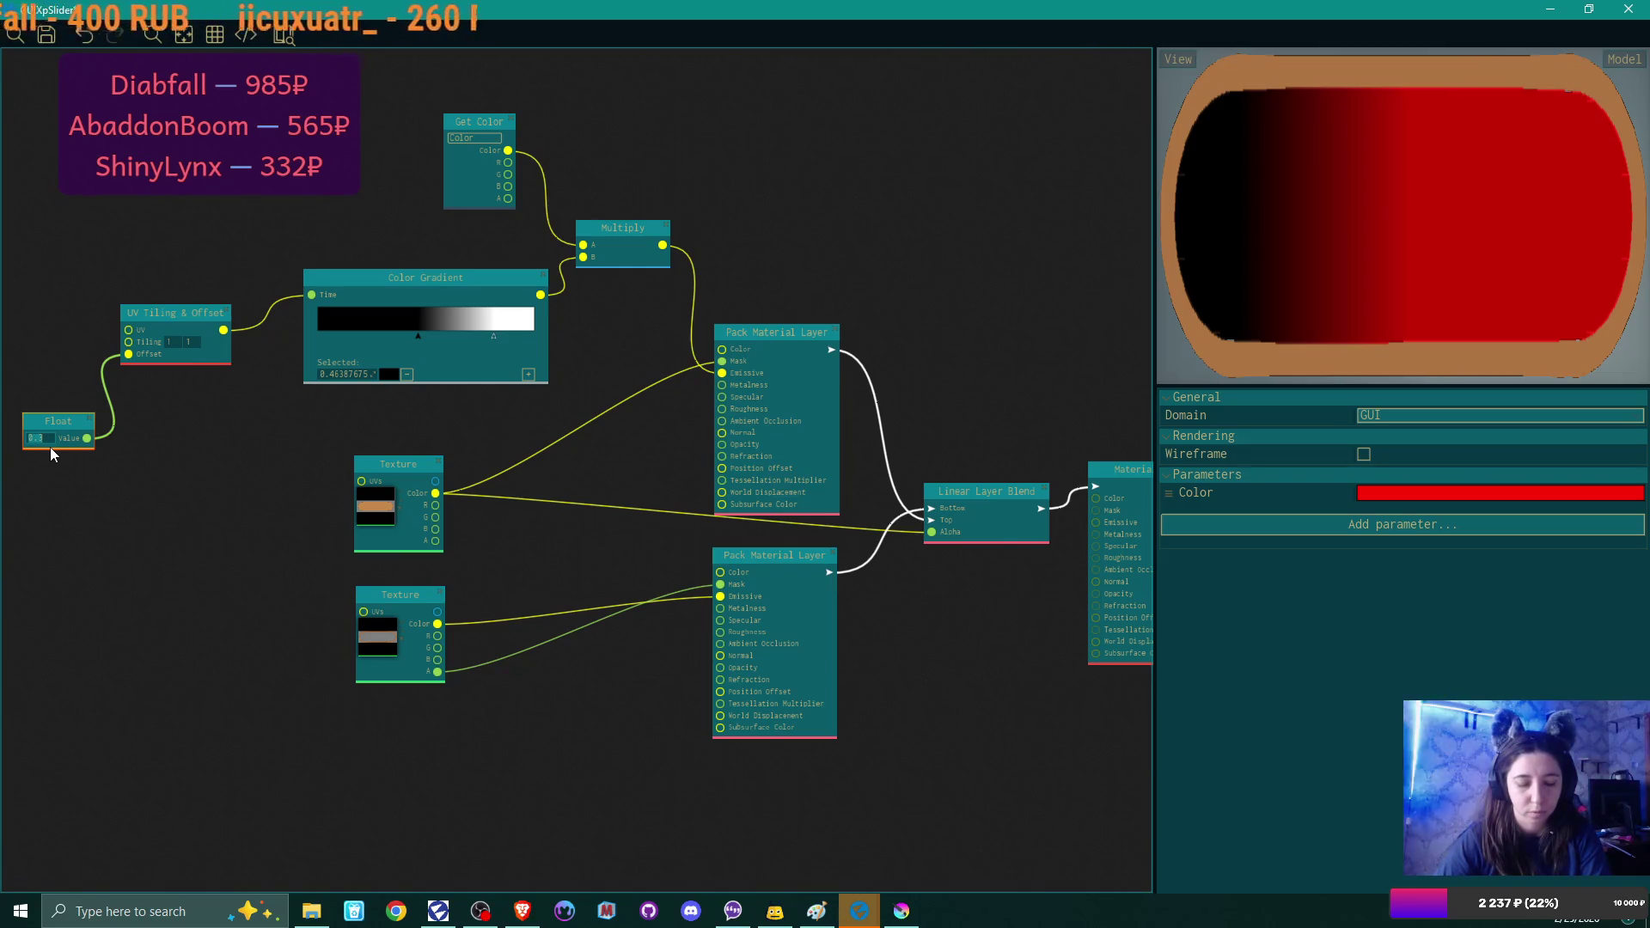
pyautogui.write('5')
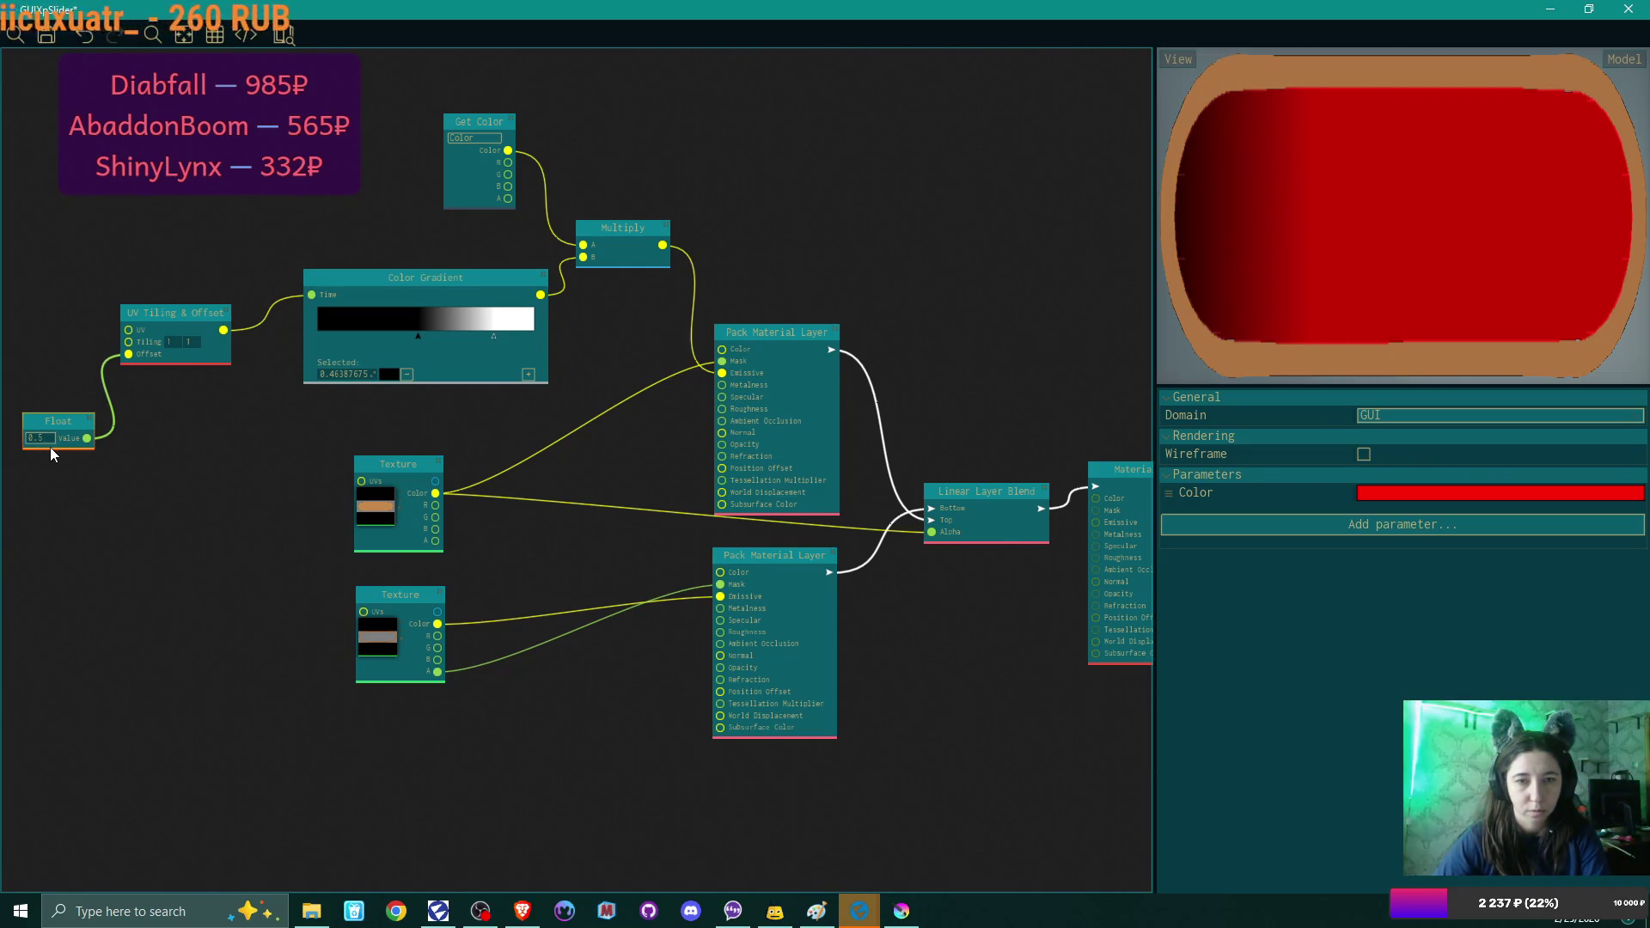
pyautogui.click(52, 438)
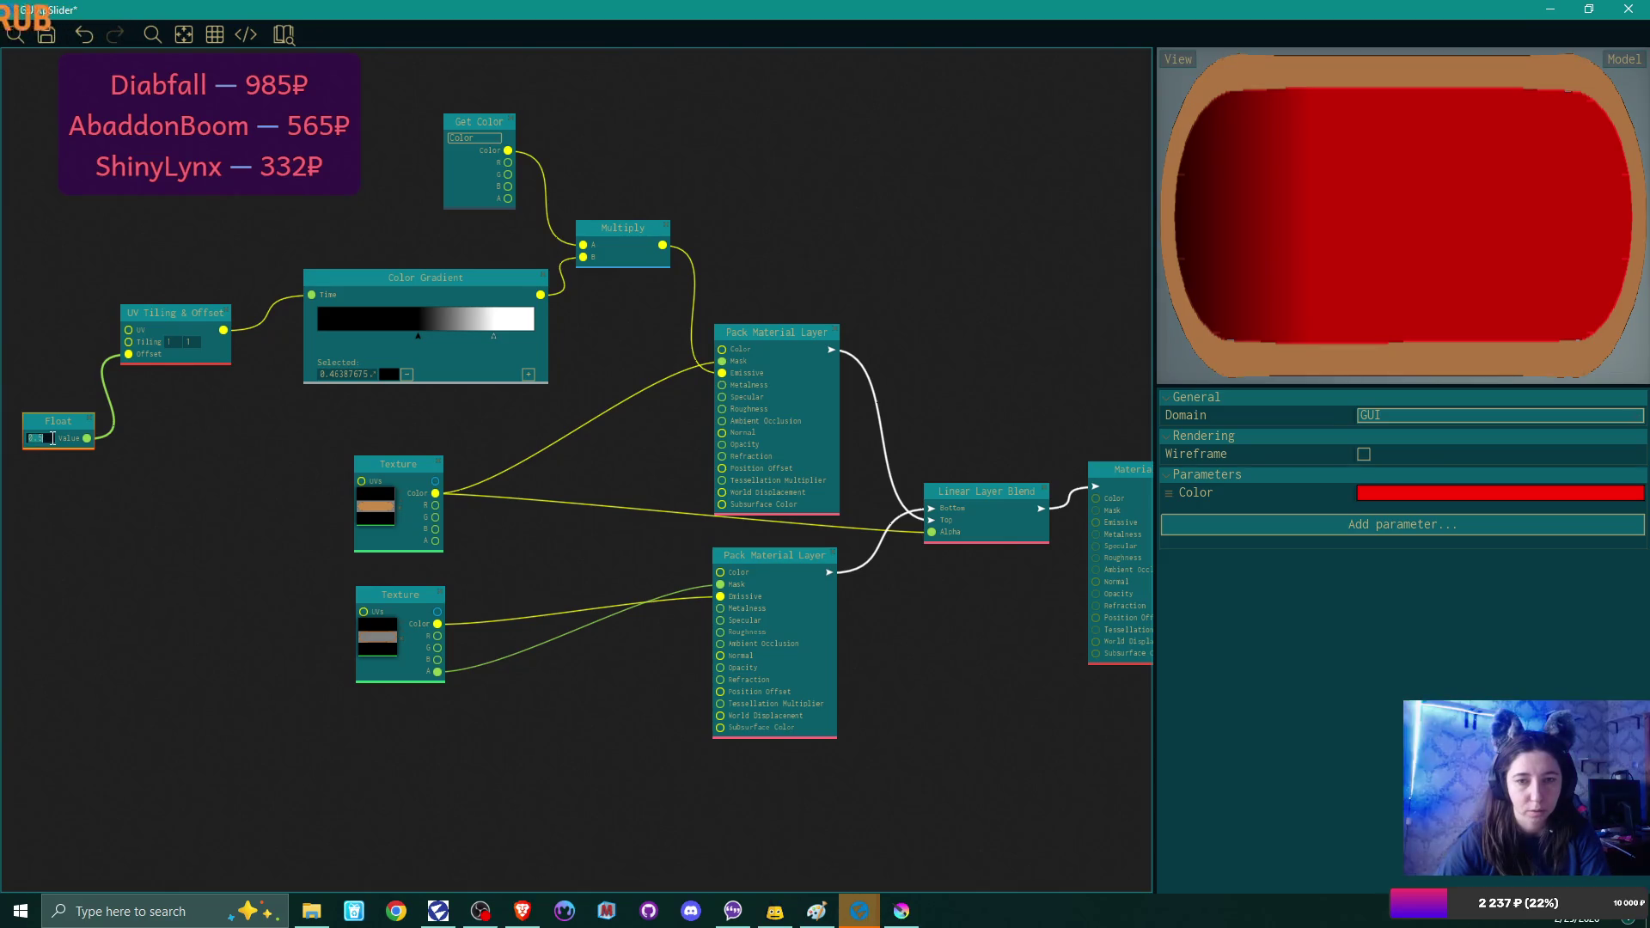
pyautogui.moveTo(419, 341)
pyautogui.moveTo(418, 339); pyautogui.dragTo(313, 333)
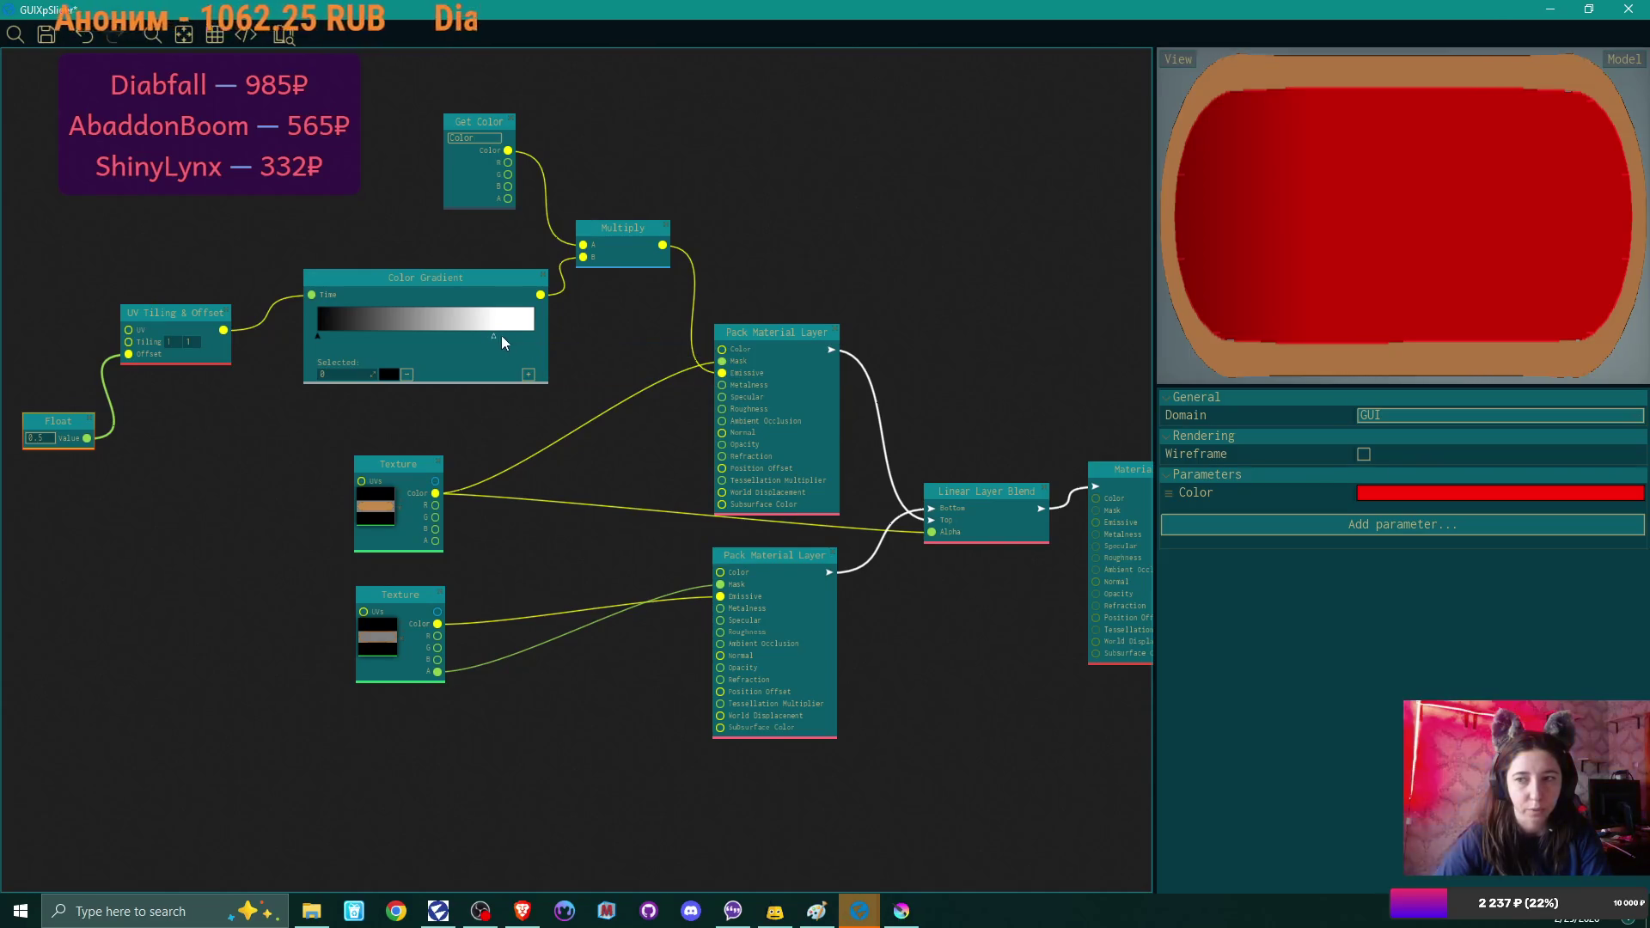
pyautogui.moveTo(497, 335); pyautogui.dragTo(581, 329)
# Move the black stop toward the middle and set the Float offset to 0.5.
pyautogui.doubleClick(39, 438)
pyautogui.write('1')
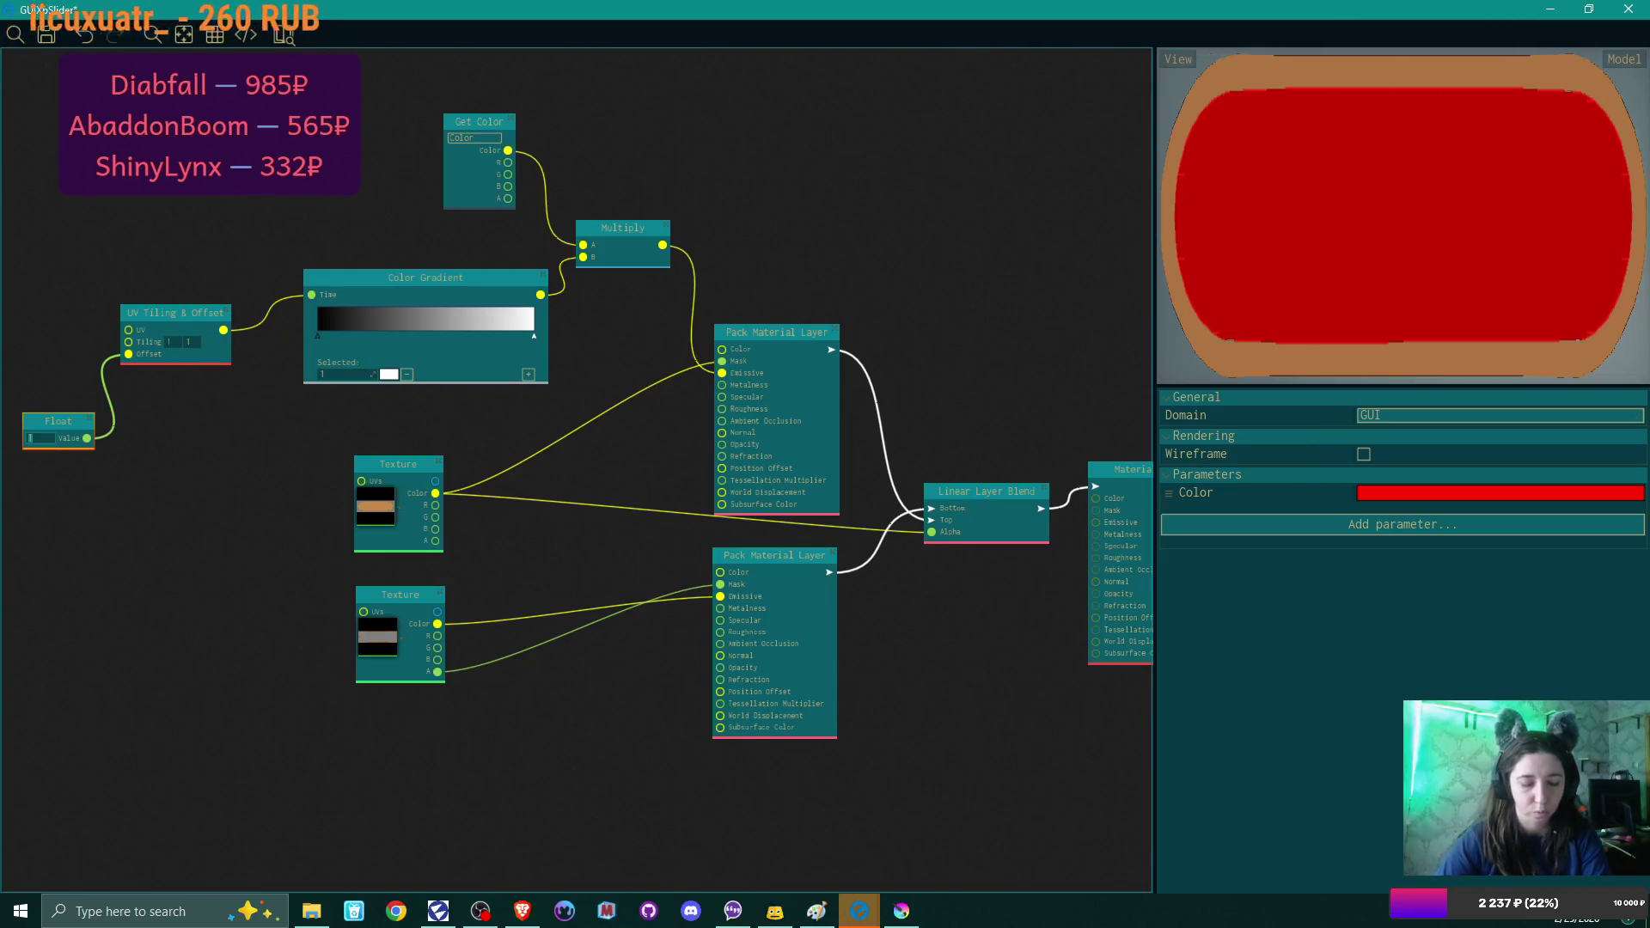
pyautogui.write('1')
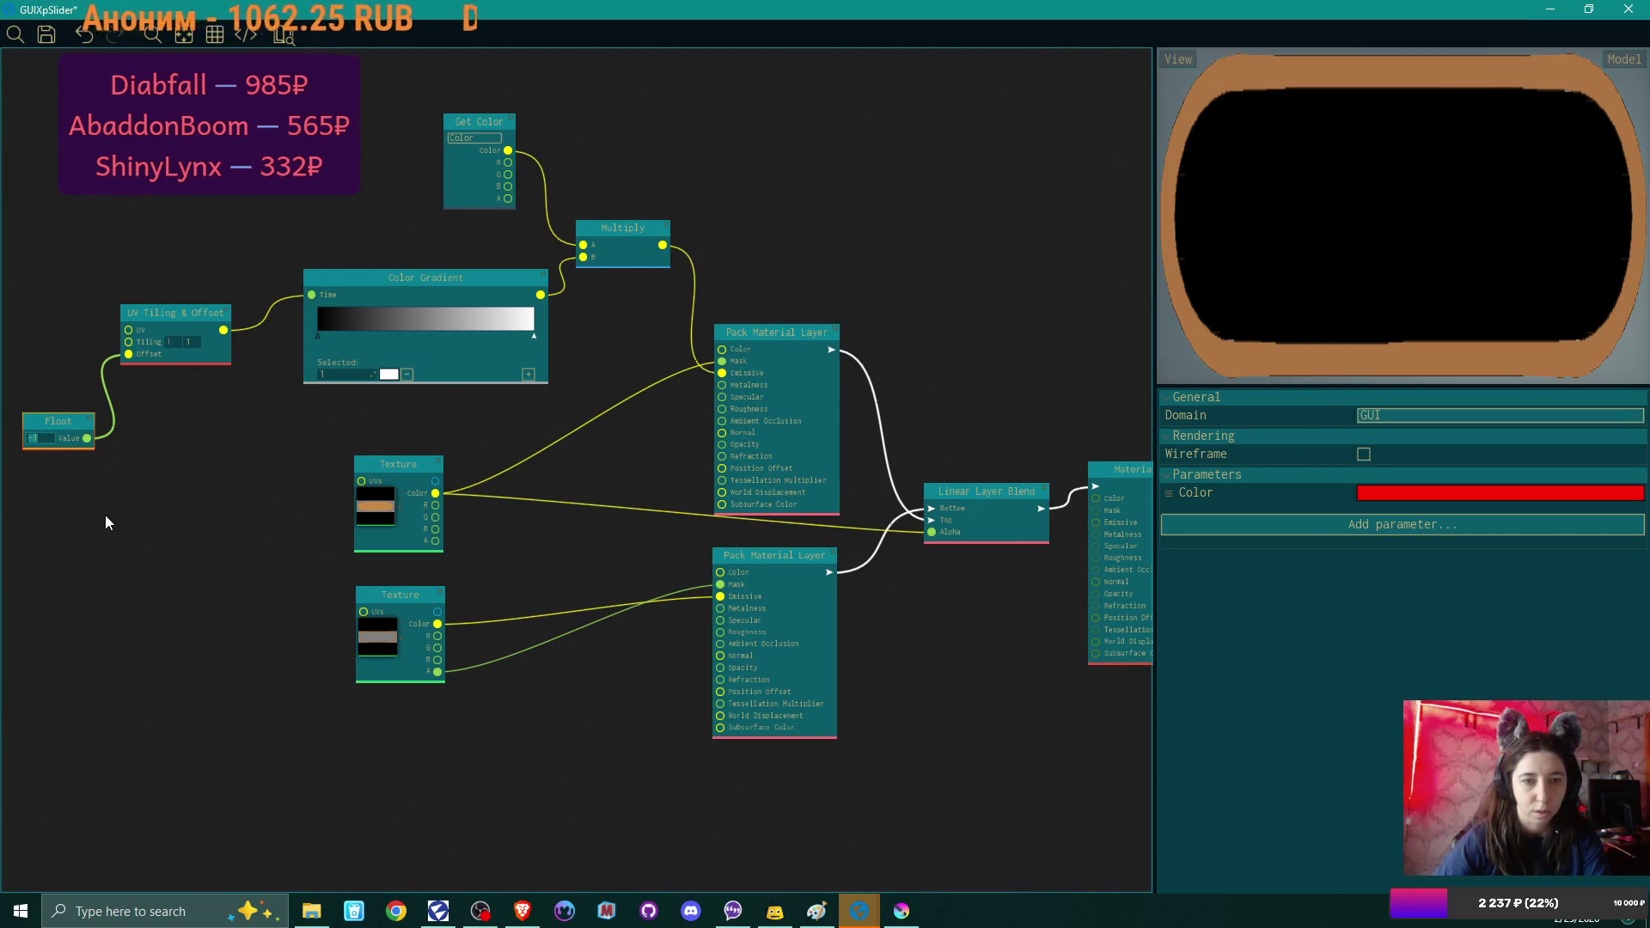
pyautogui.press('BackSpace')
pyautogui.write('0')
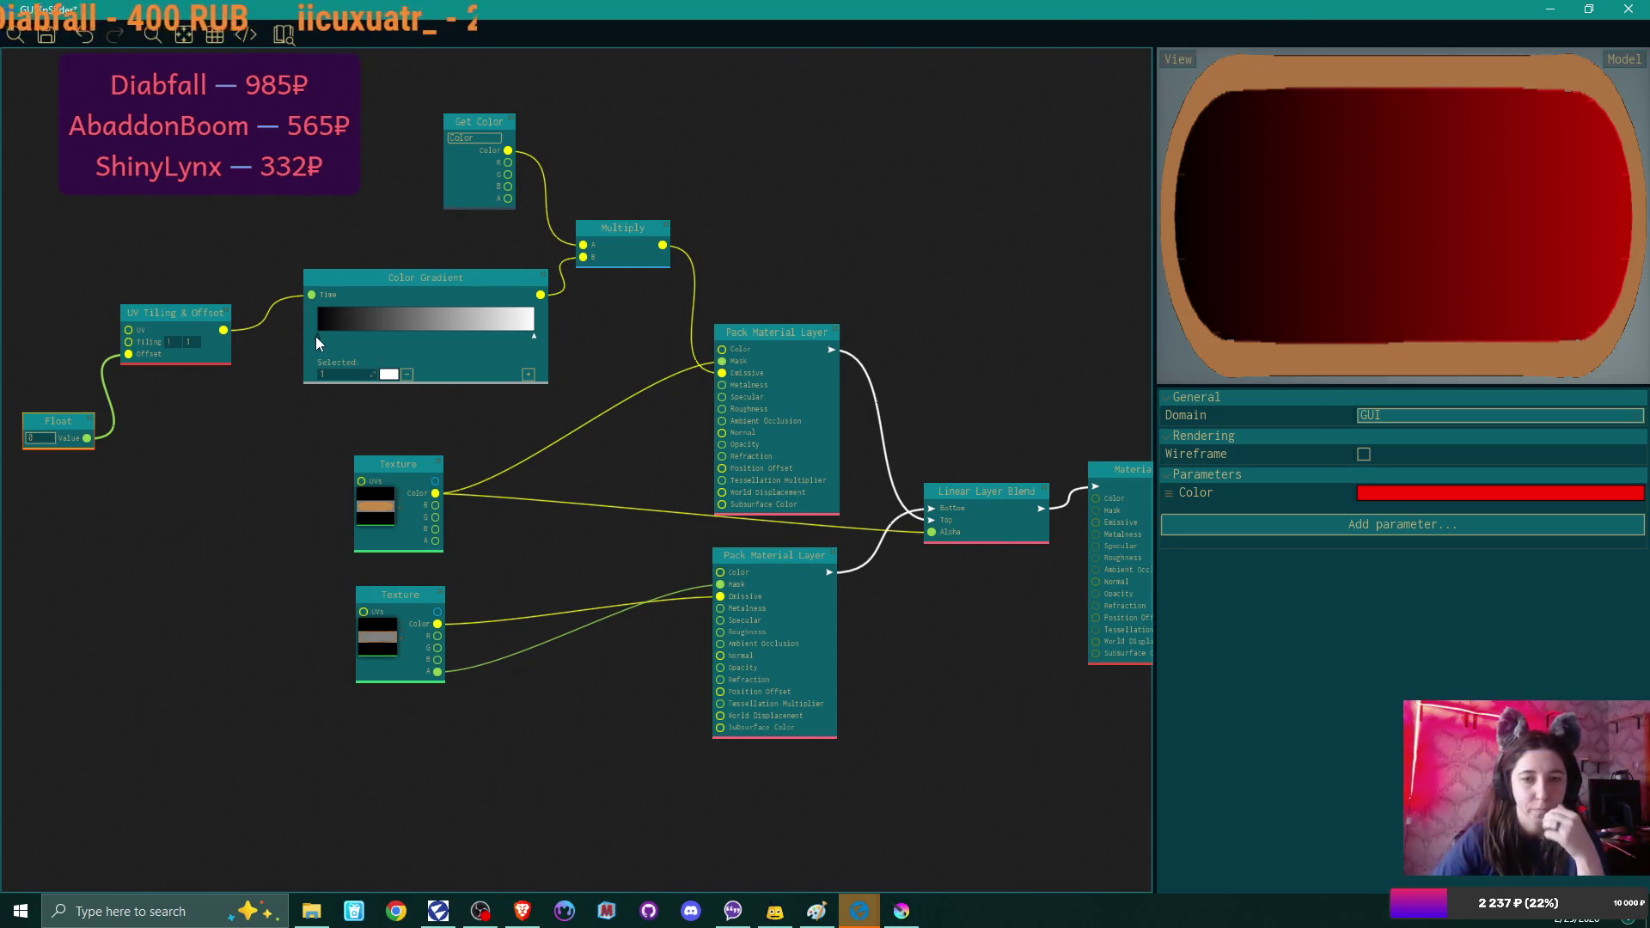
pyautogui.moveTo(316, 336); pyautogui.dragTo(430, 337)
pyautogui.click(351, 376)
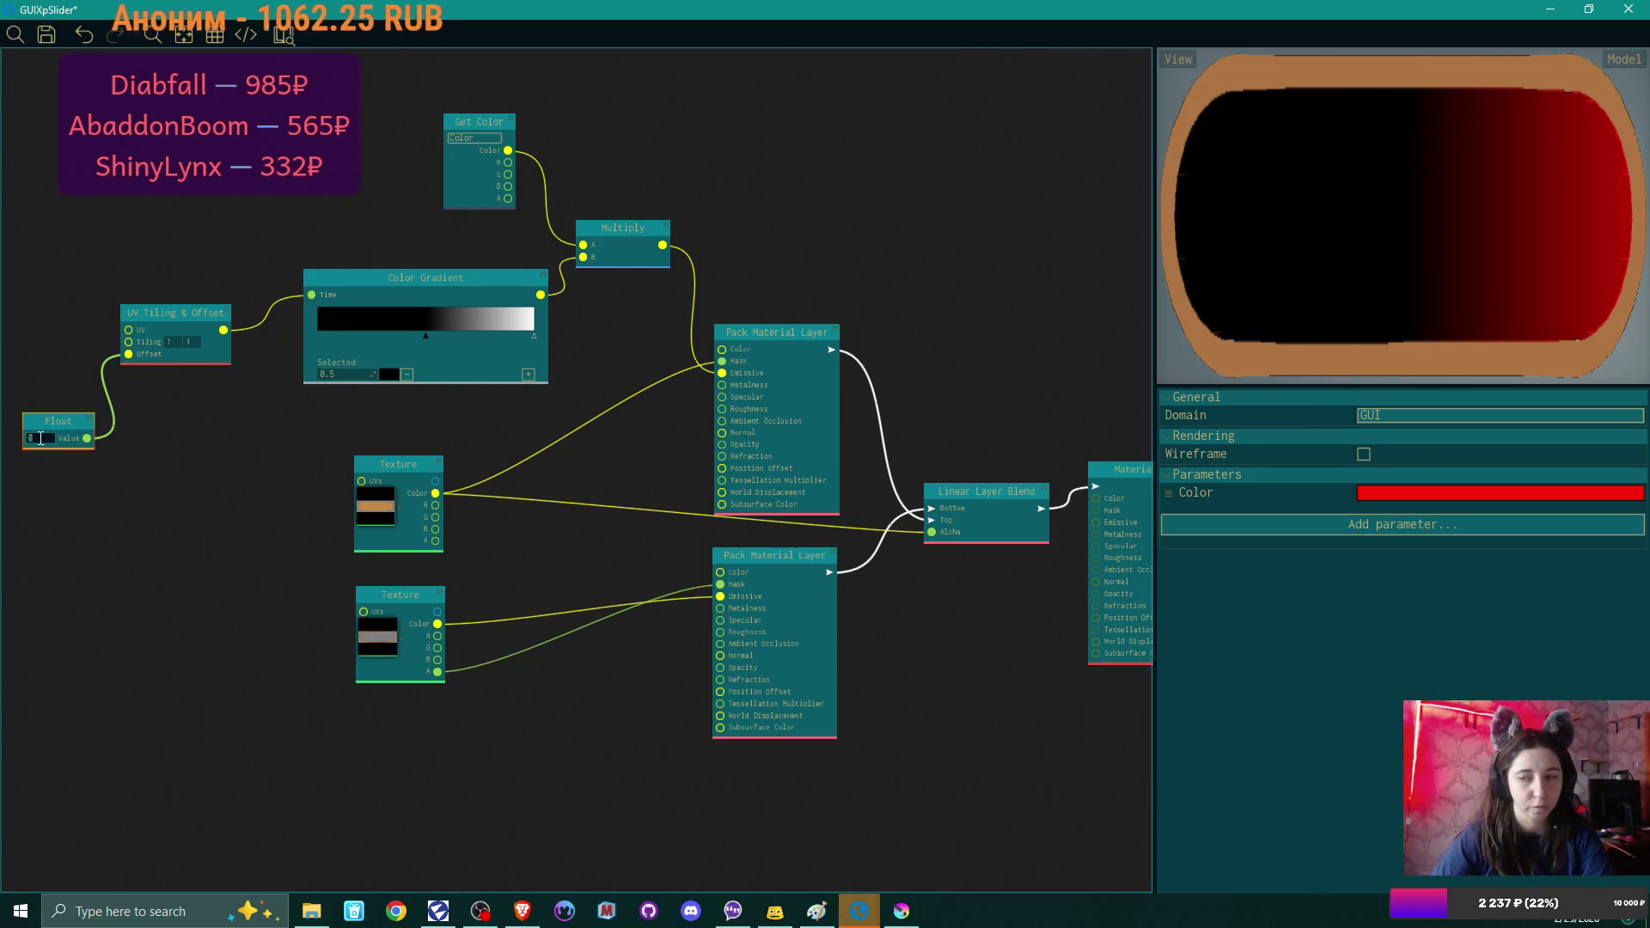
pyautogui.write('1')
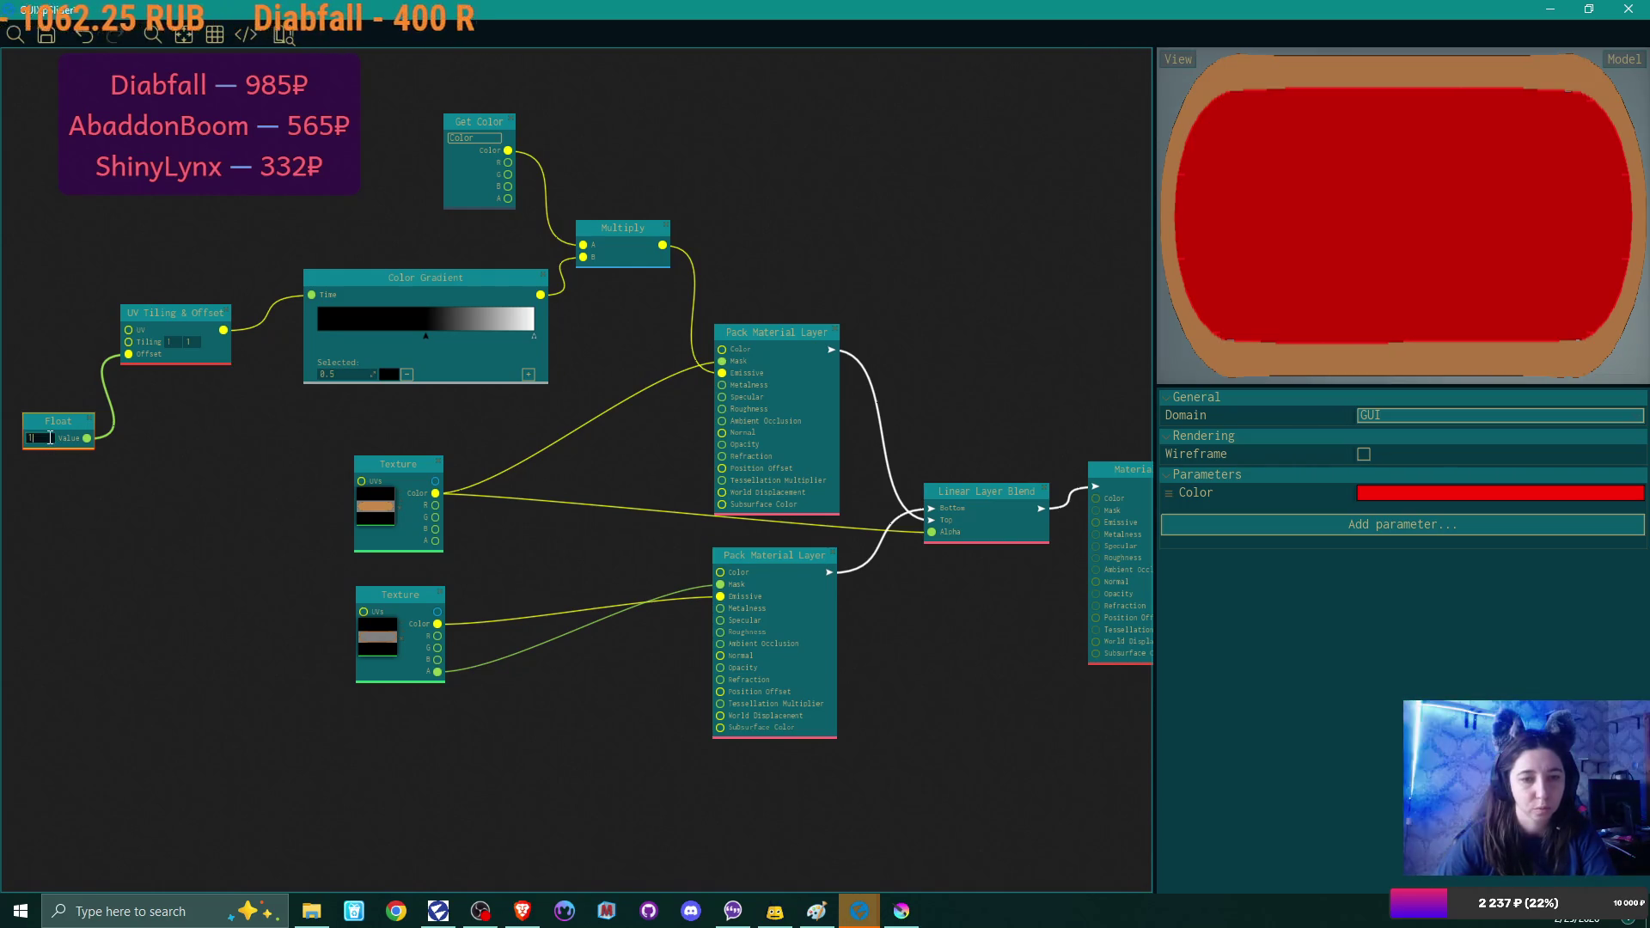
pyautogui.write('-')
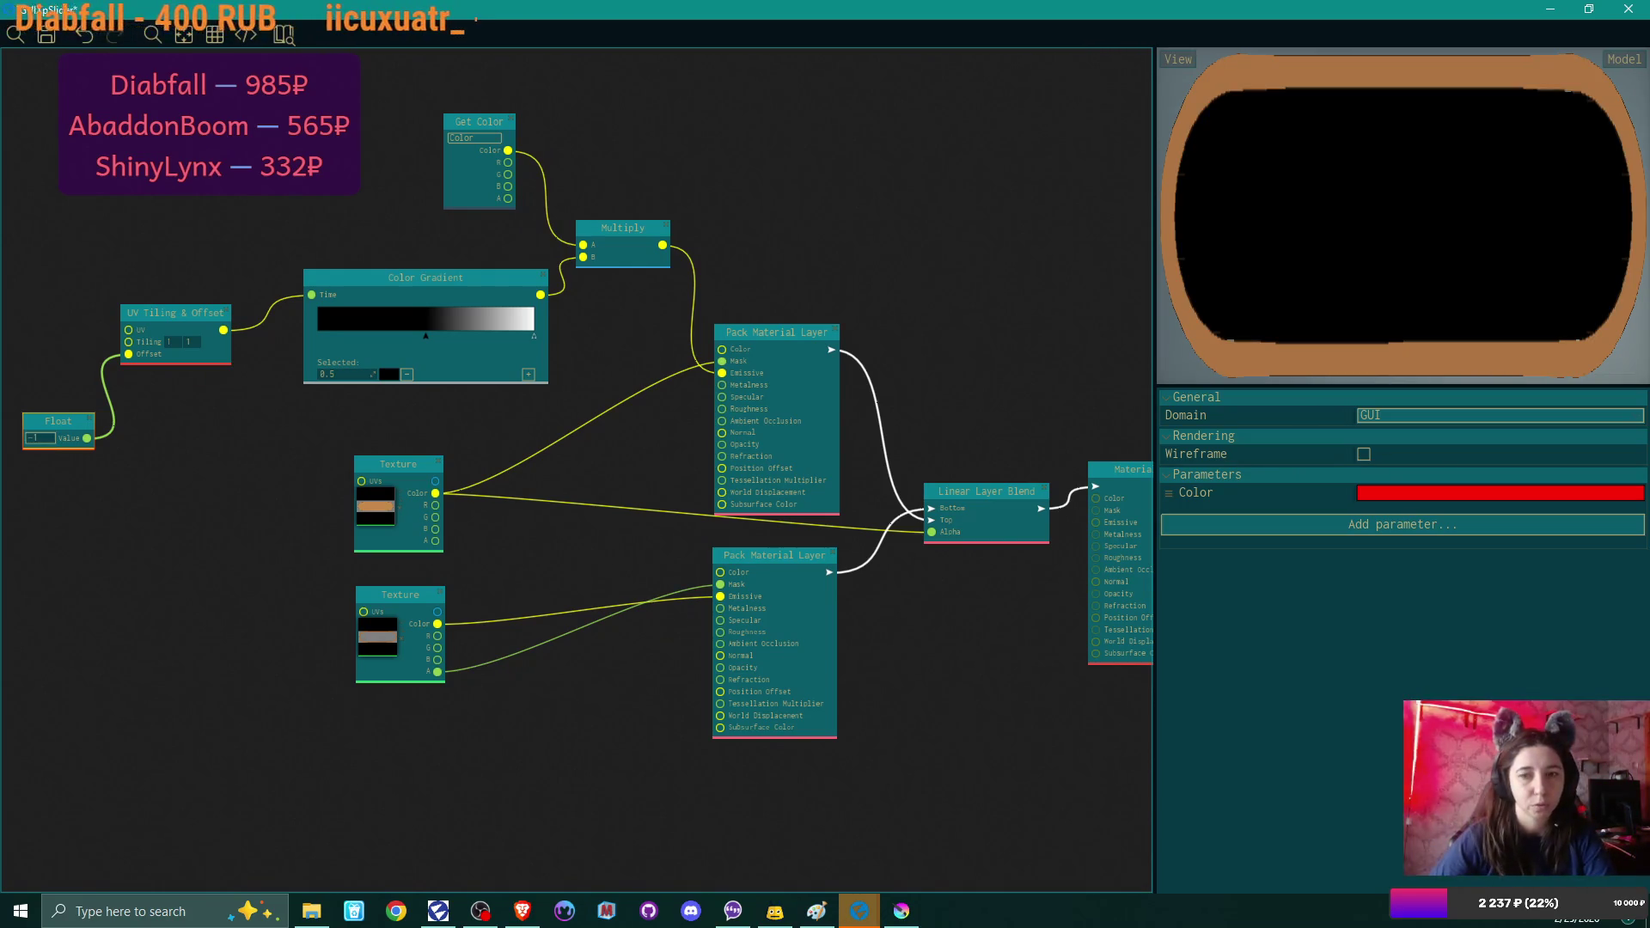
pyautogui.doubleClick(47, 440)
pyautogui.write('0')
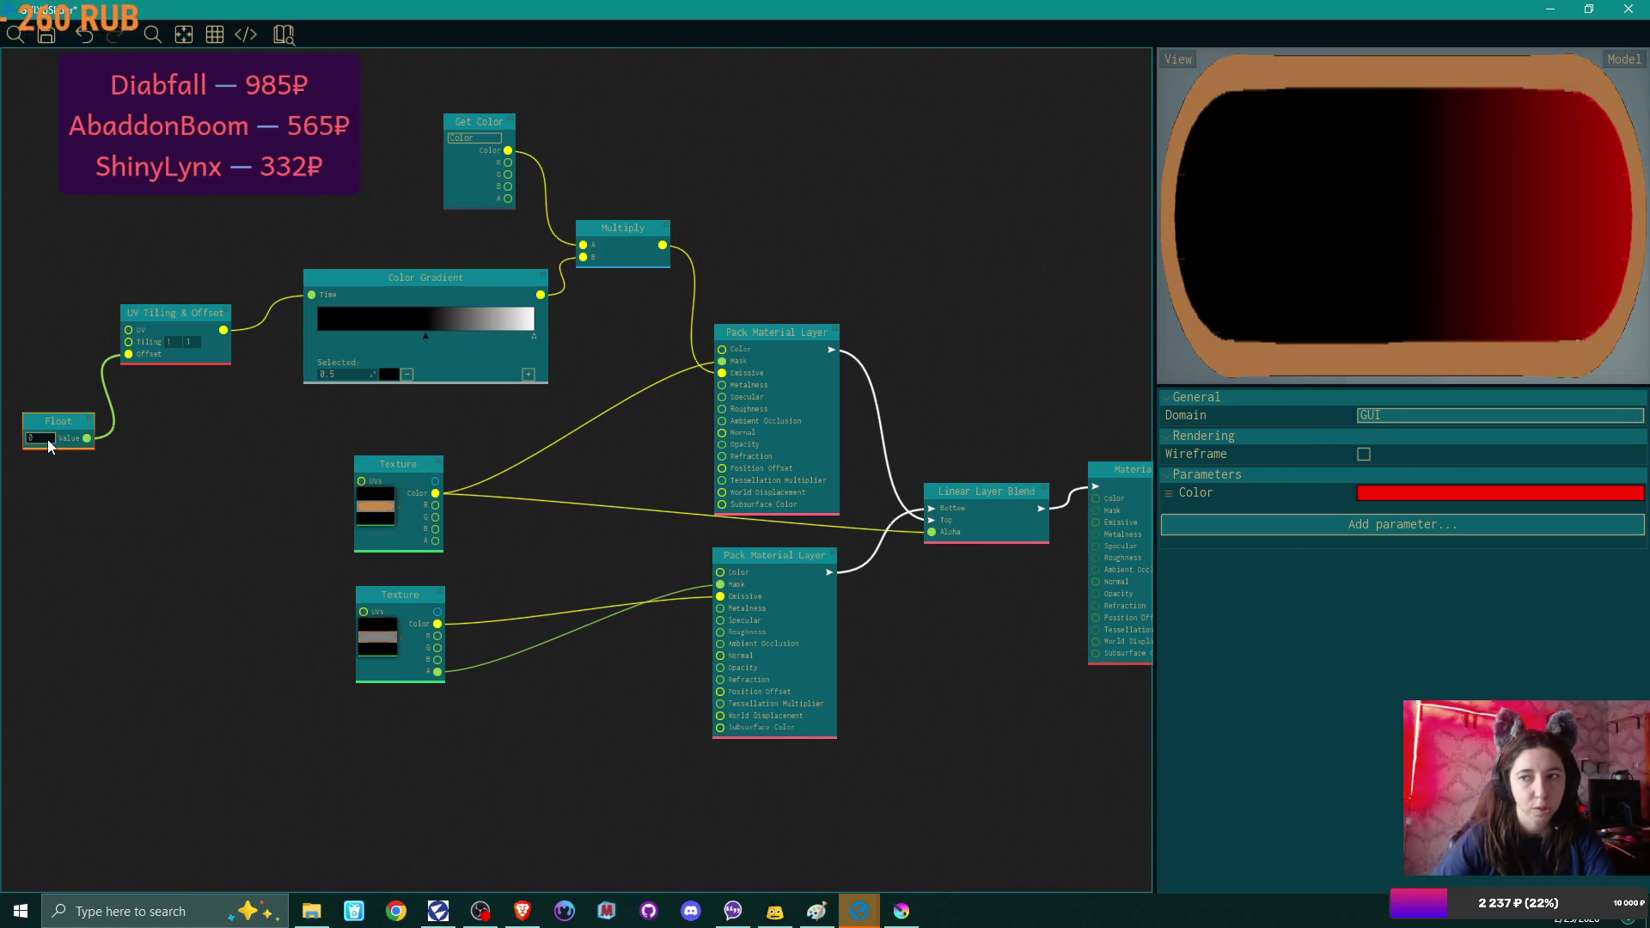
pyautogui.click(43, 440)
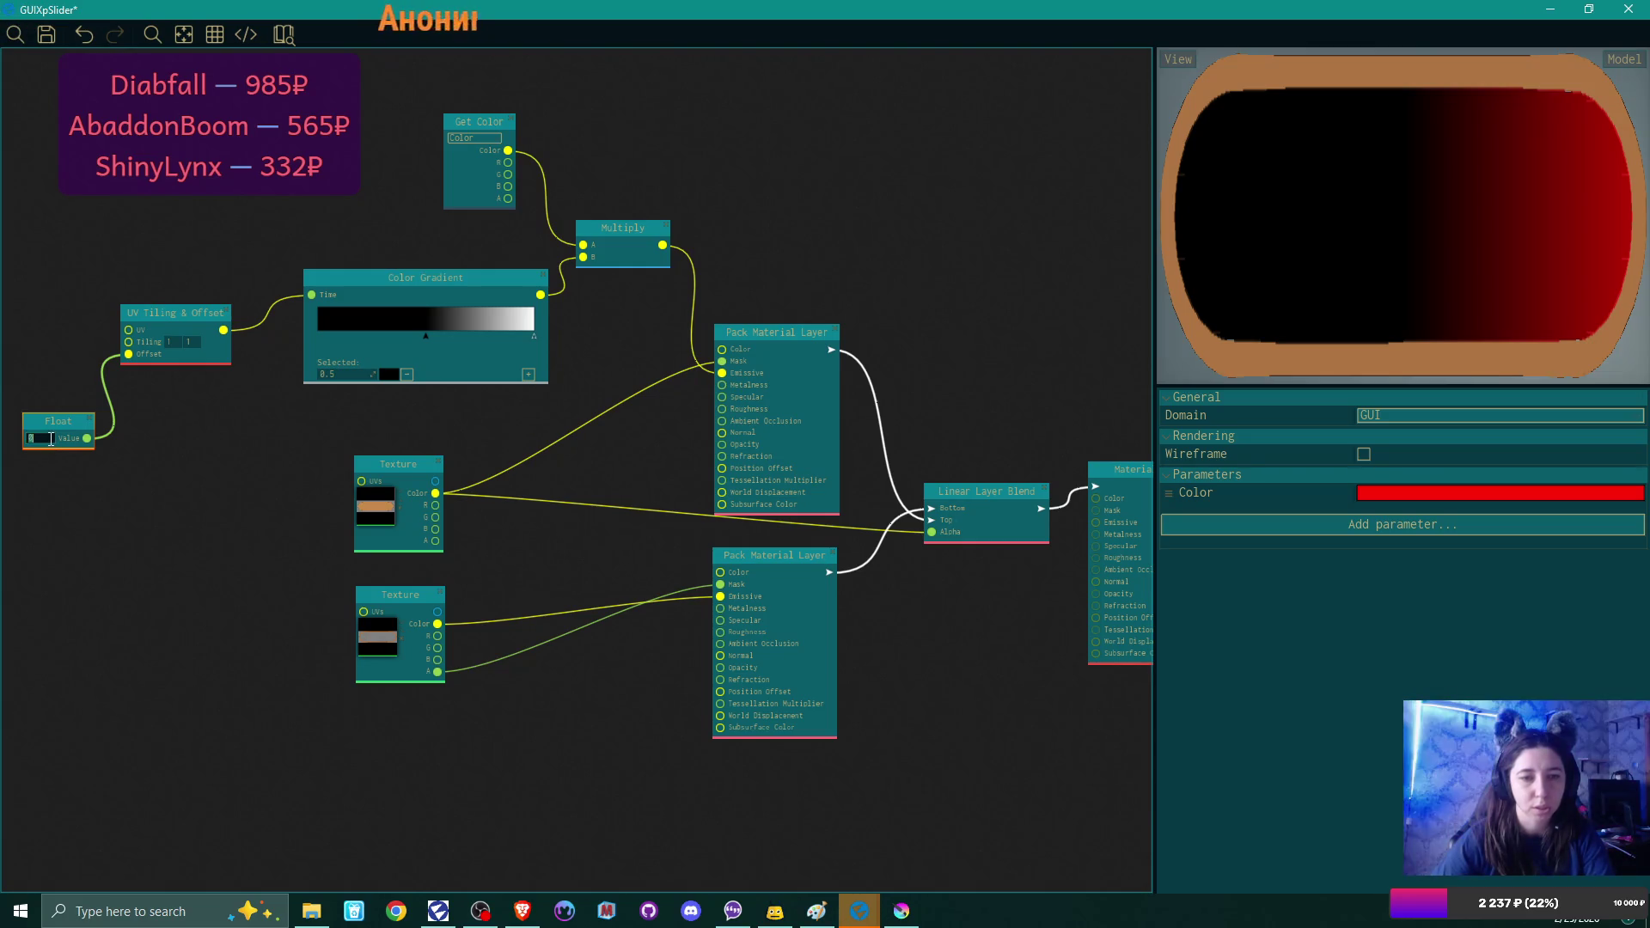
pyautogui.write('0.5')
pyautogui.press('Return')
# Slide the white gradient stop to about 0.547 beside the black one and set the Float to 0.
pyautogui.click(532, 336)
pyautogui.moveTo(456, 337); pyautogui.dragTo(436, 337)
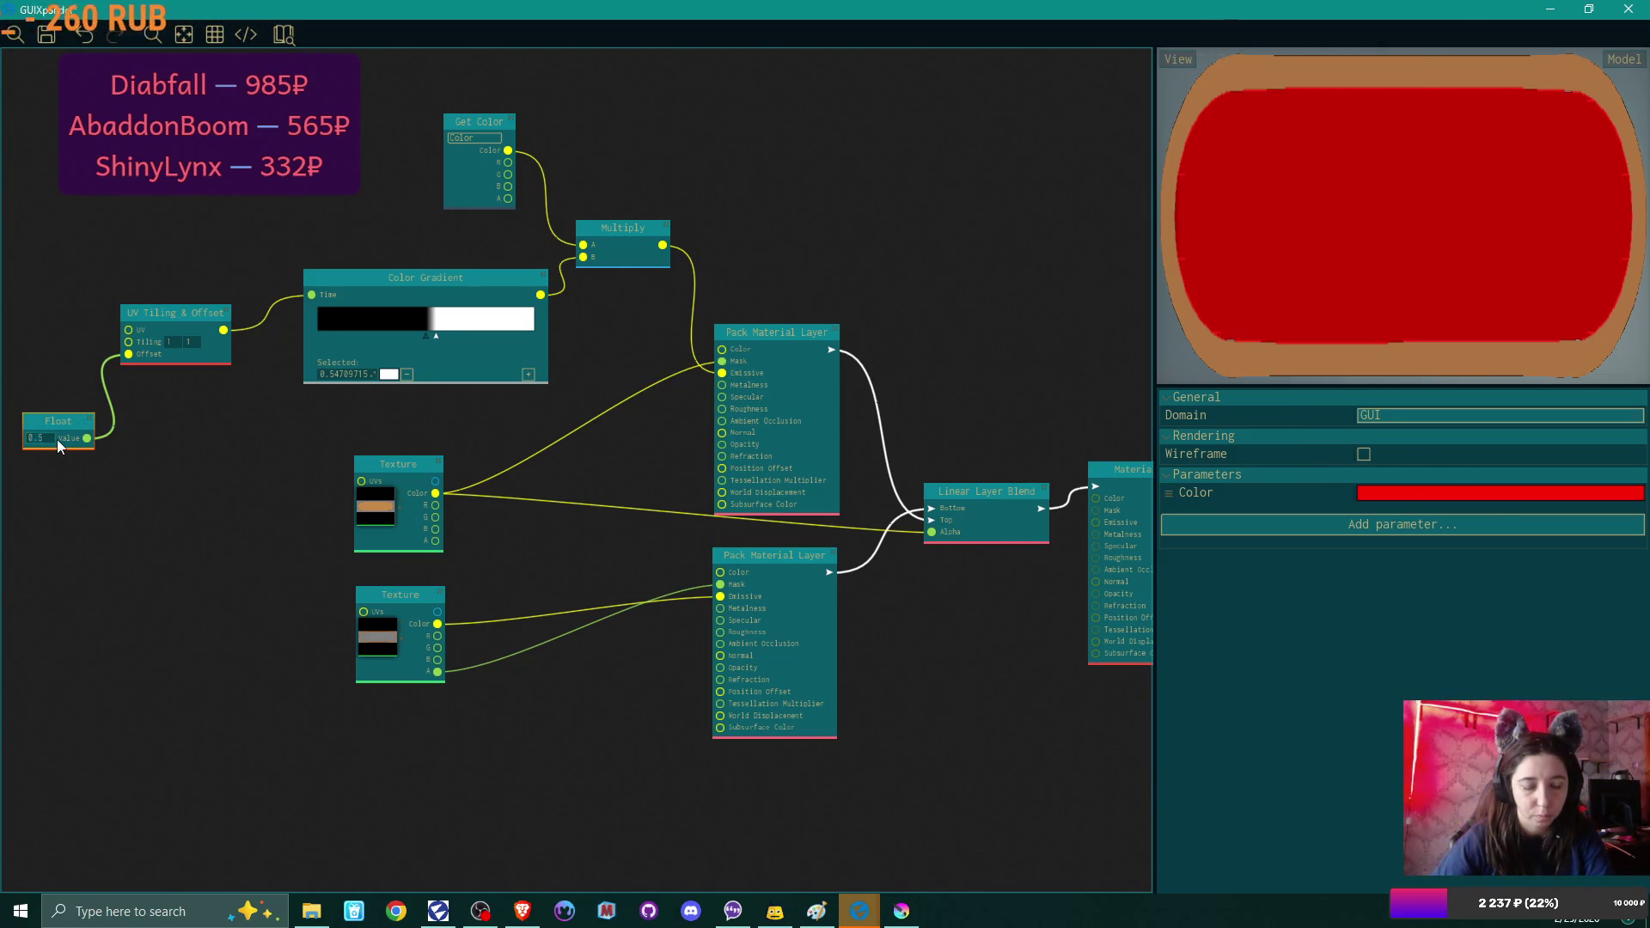
pyautogui.write('-1')
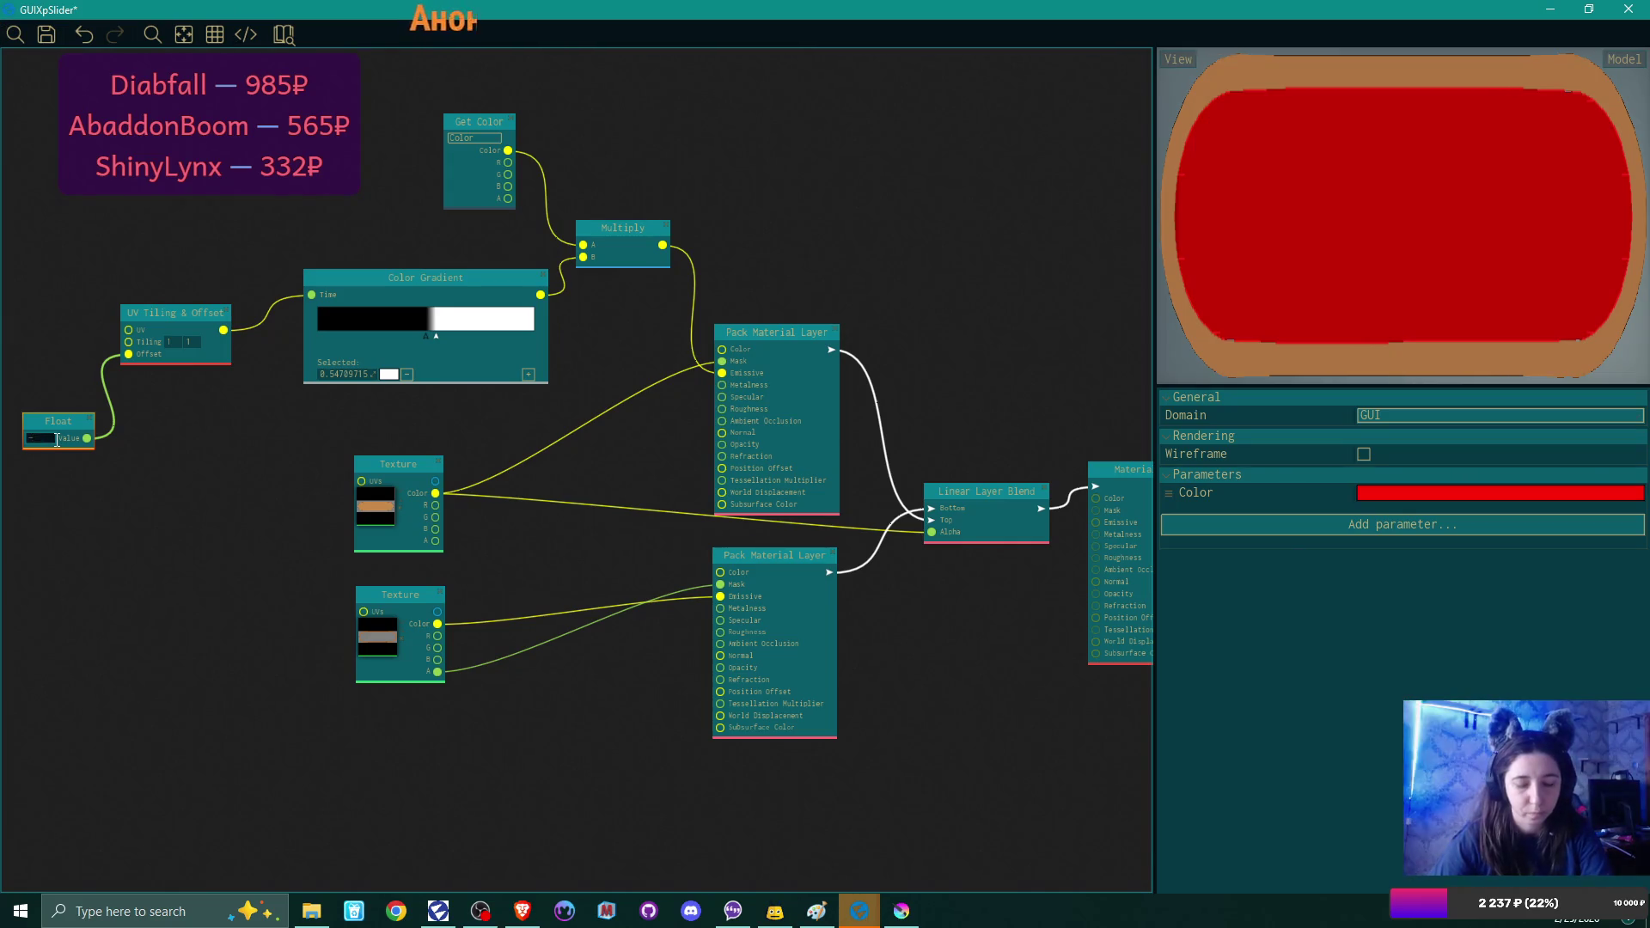
pyautogui.doubleClick(46, 439)
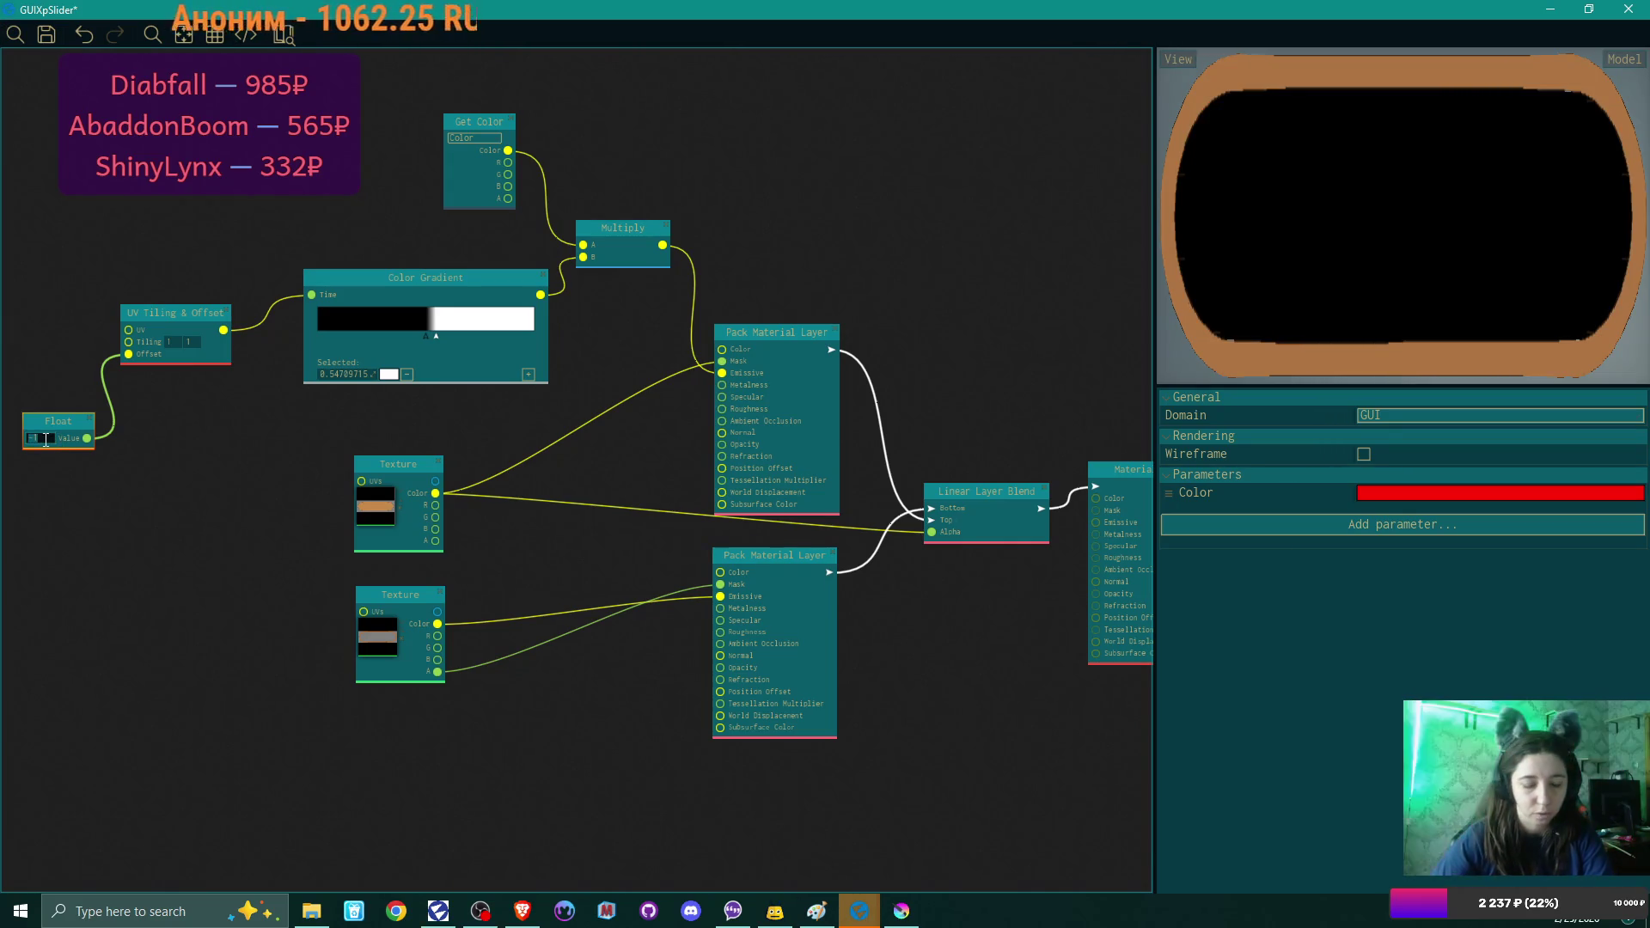
pyautogui.write('0.5')
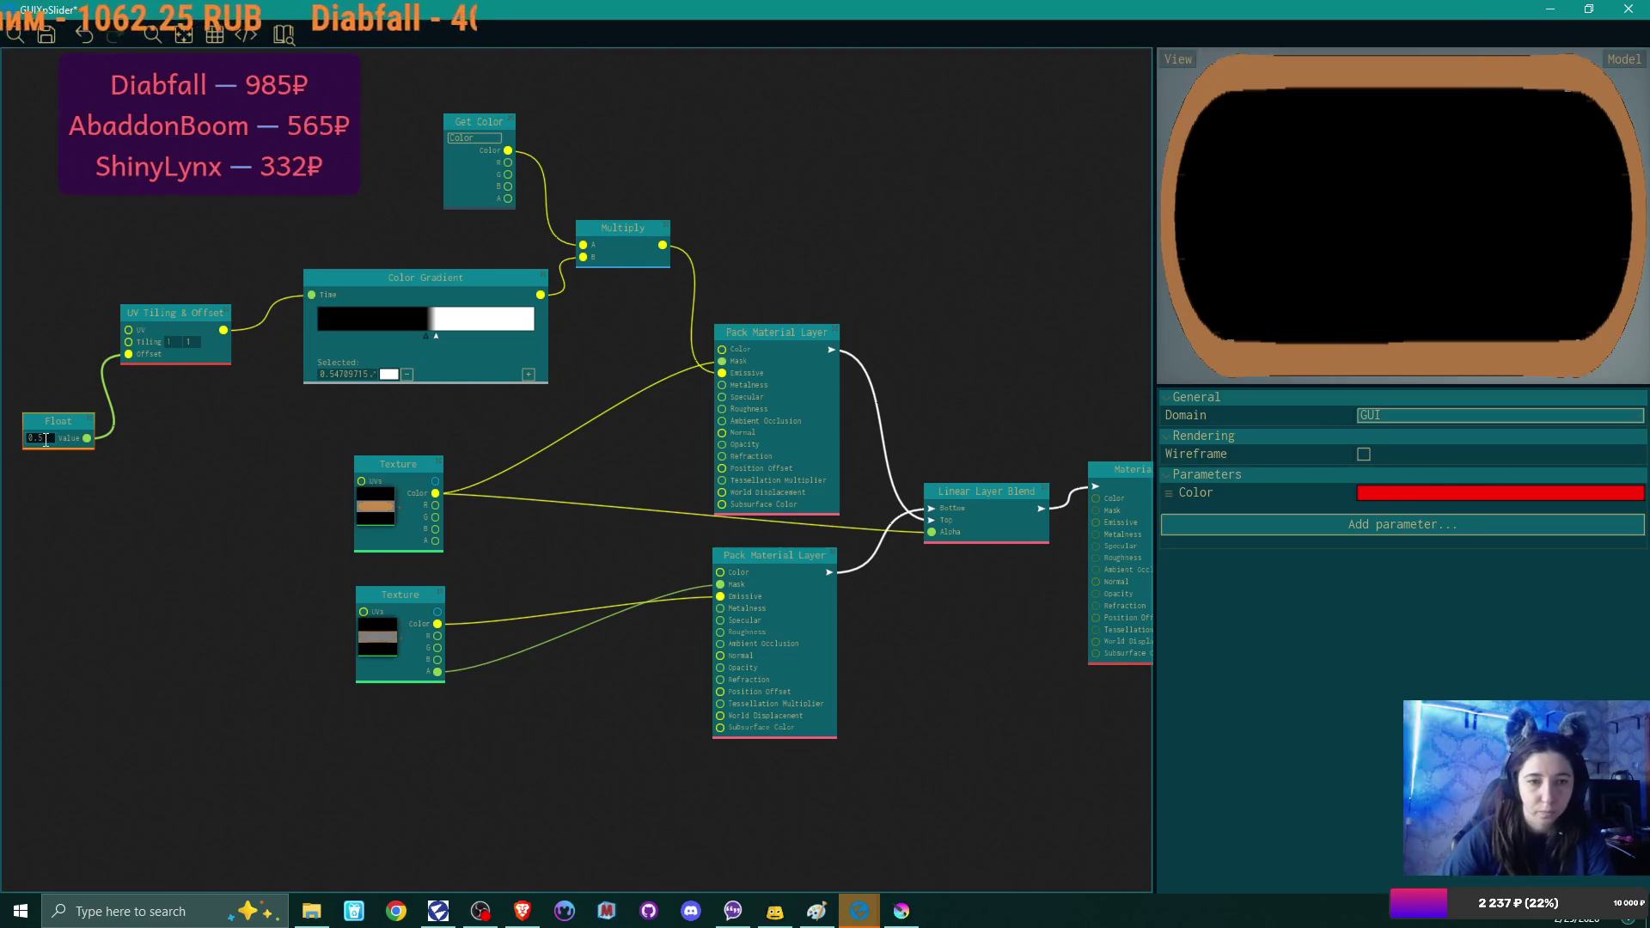
pyautogui.press('Return')
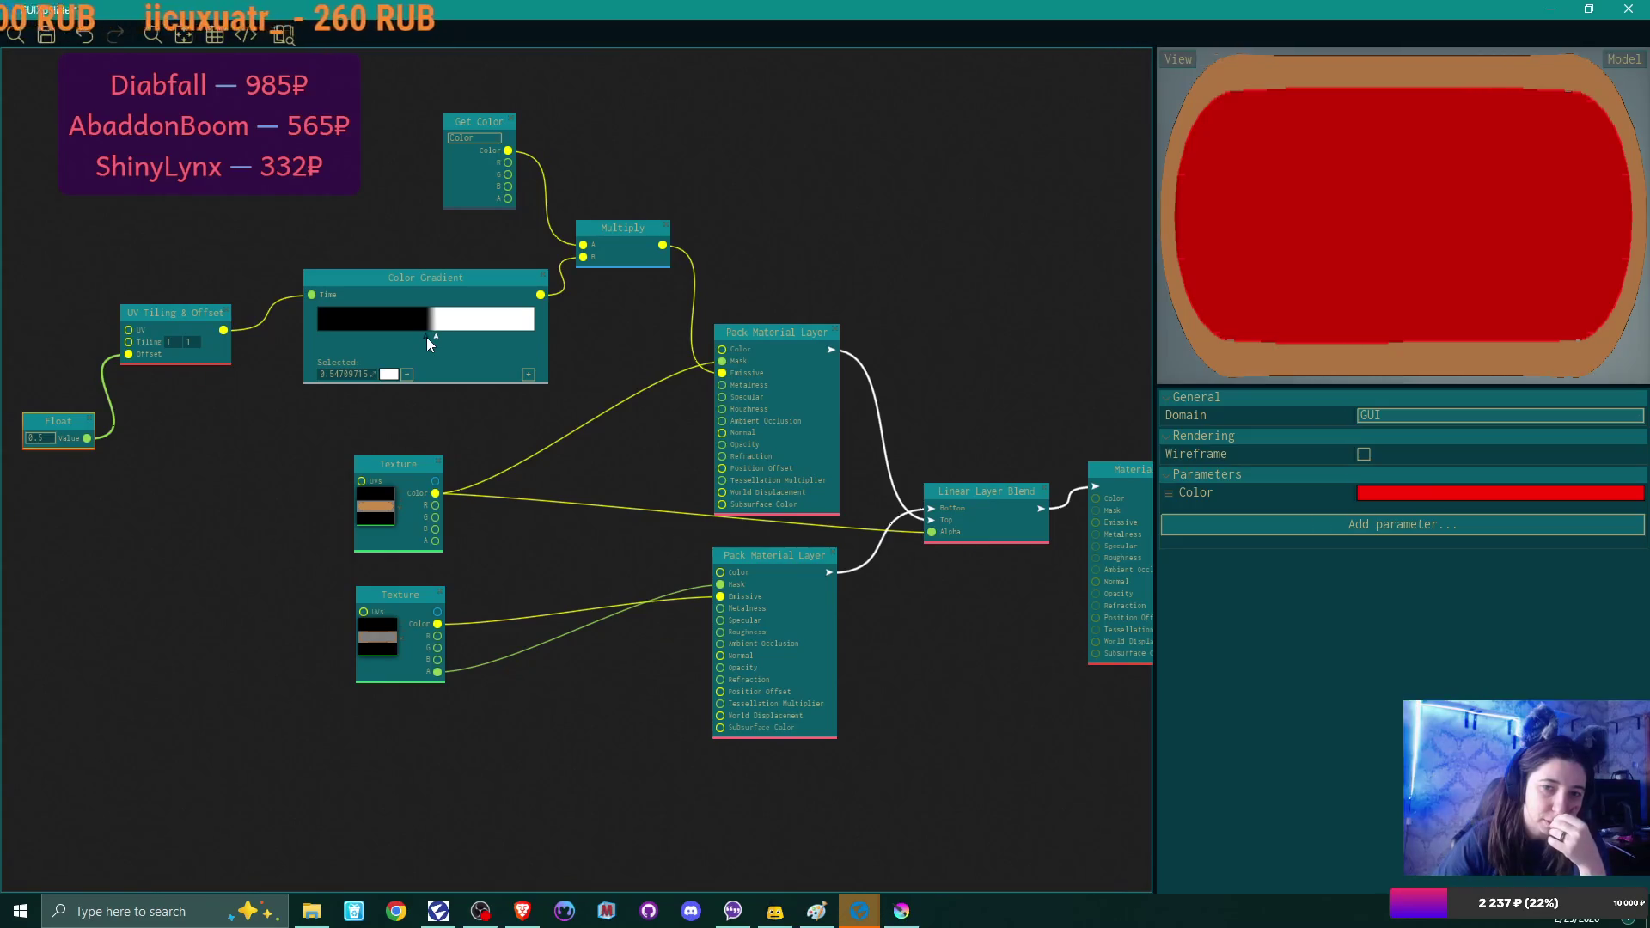
pyautogui.scroll(3, 435, 342)
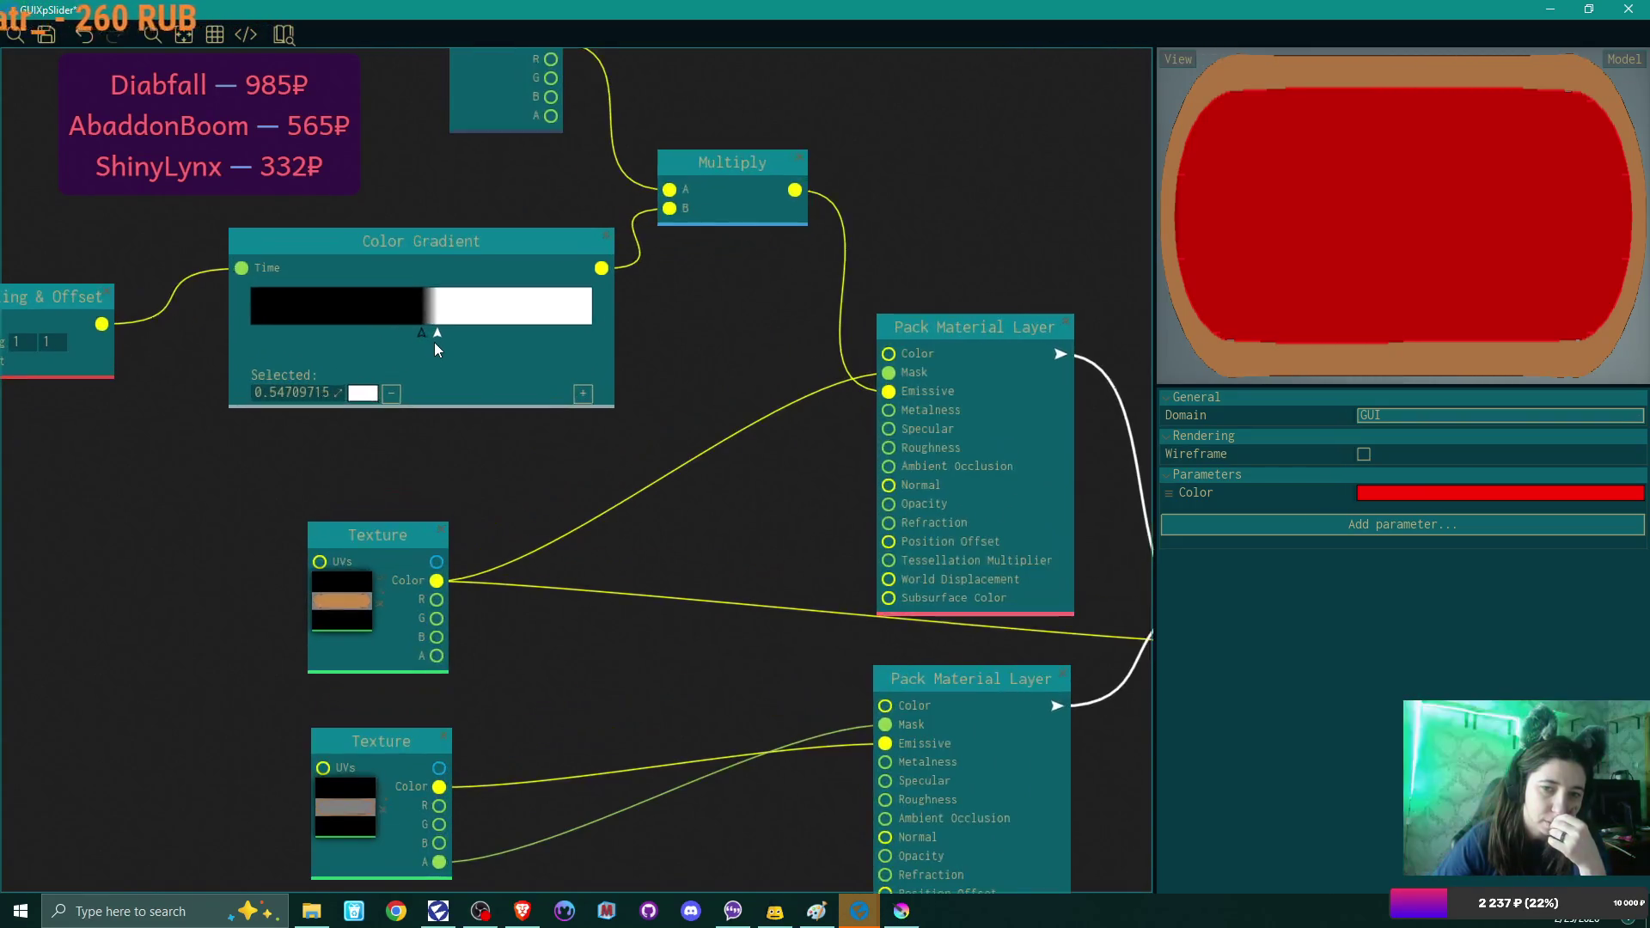
pyautogui.scroll(-4, 435, 343)
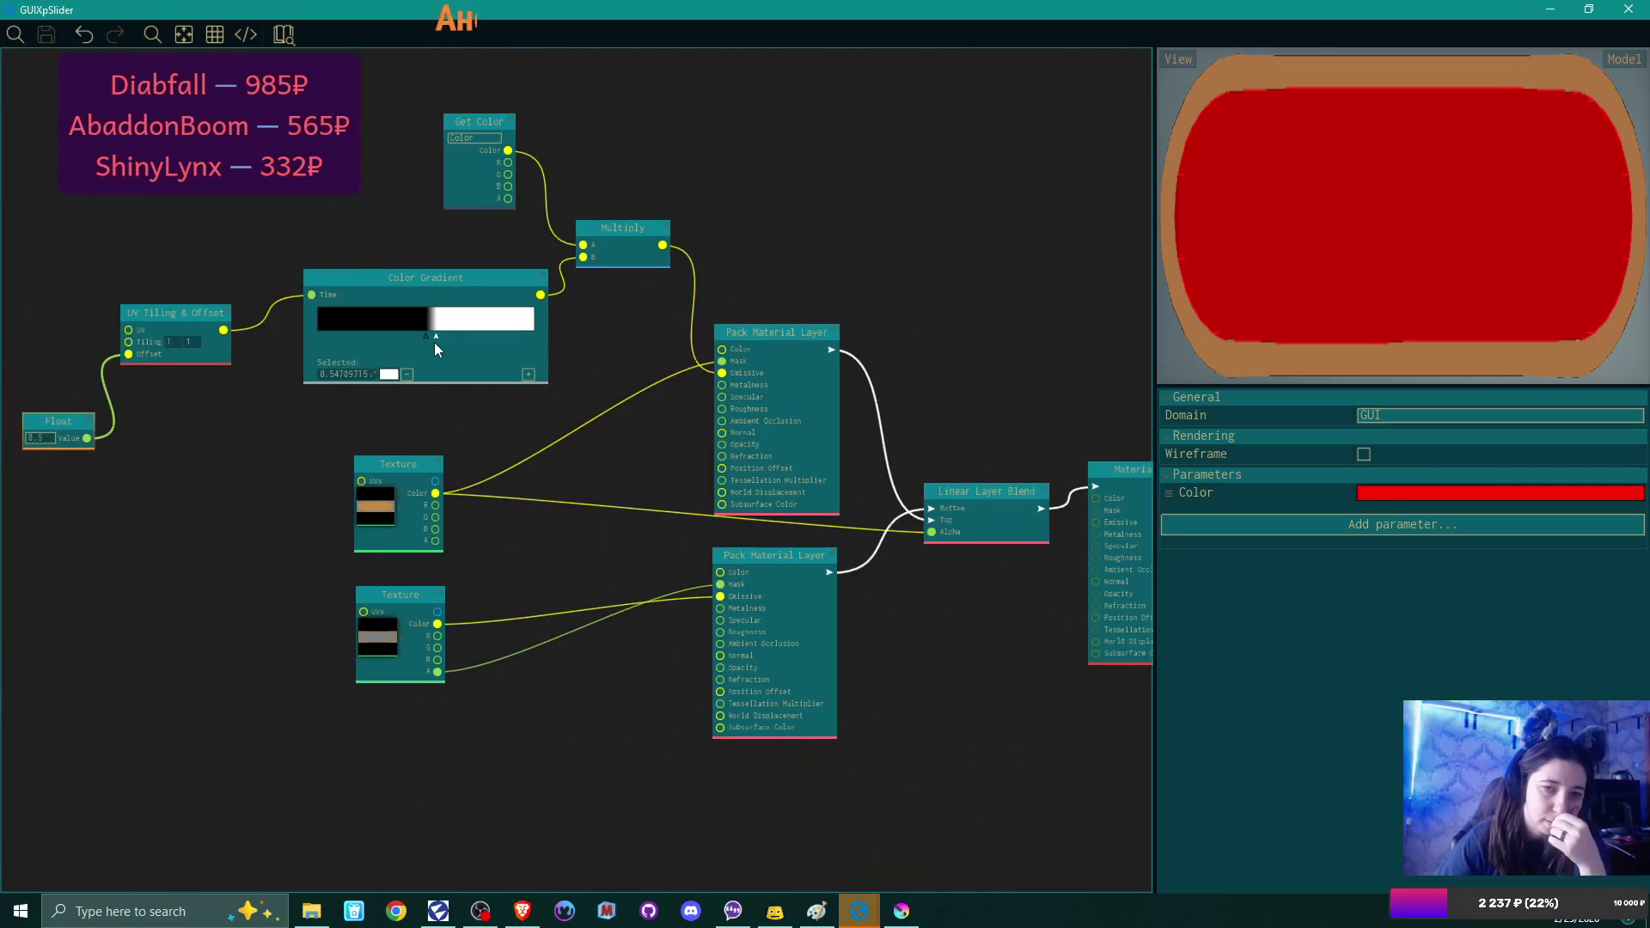
pyautogui.scroll(1, 435, 342)
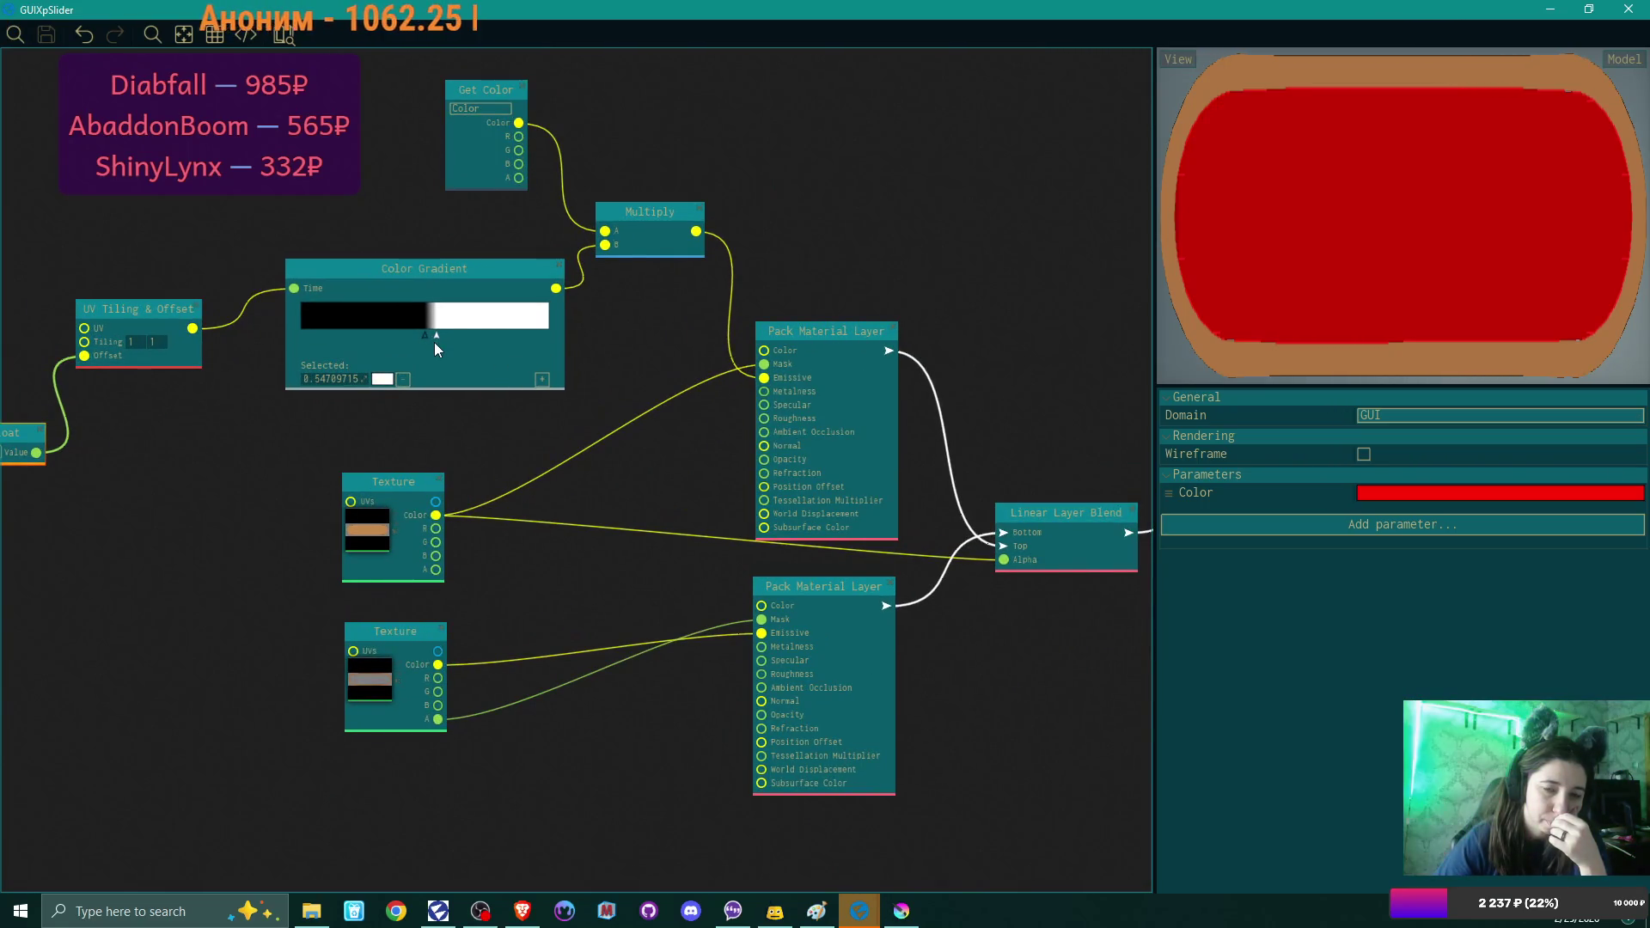
pyautogui.scroll(-1, 435, 342)
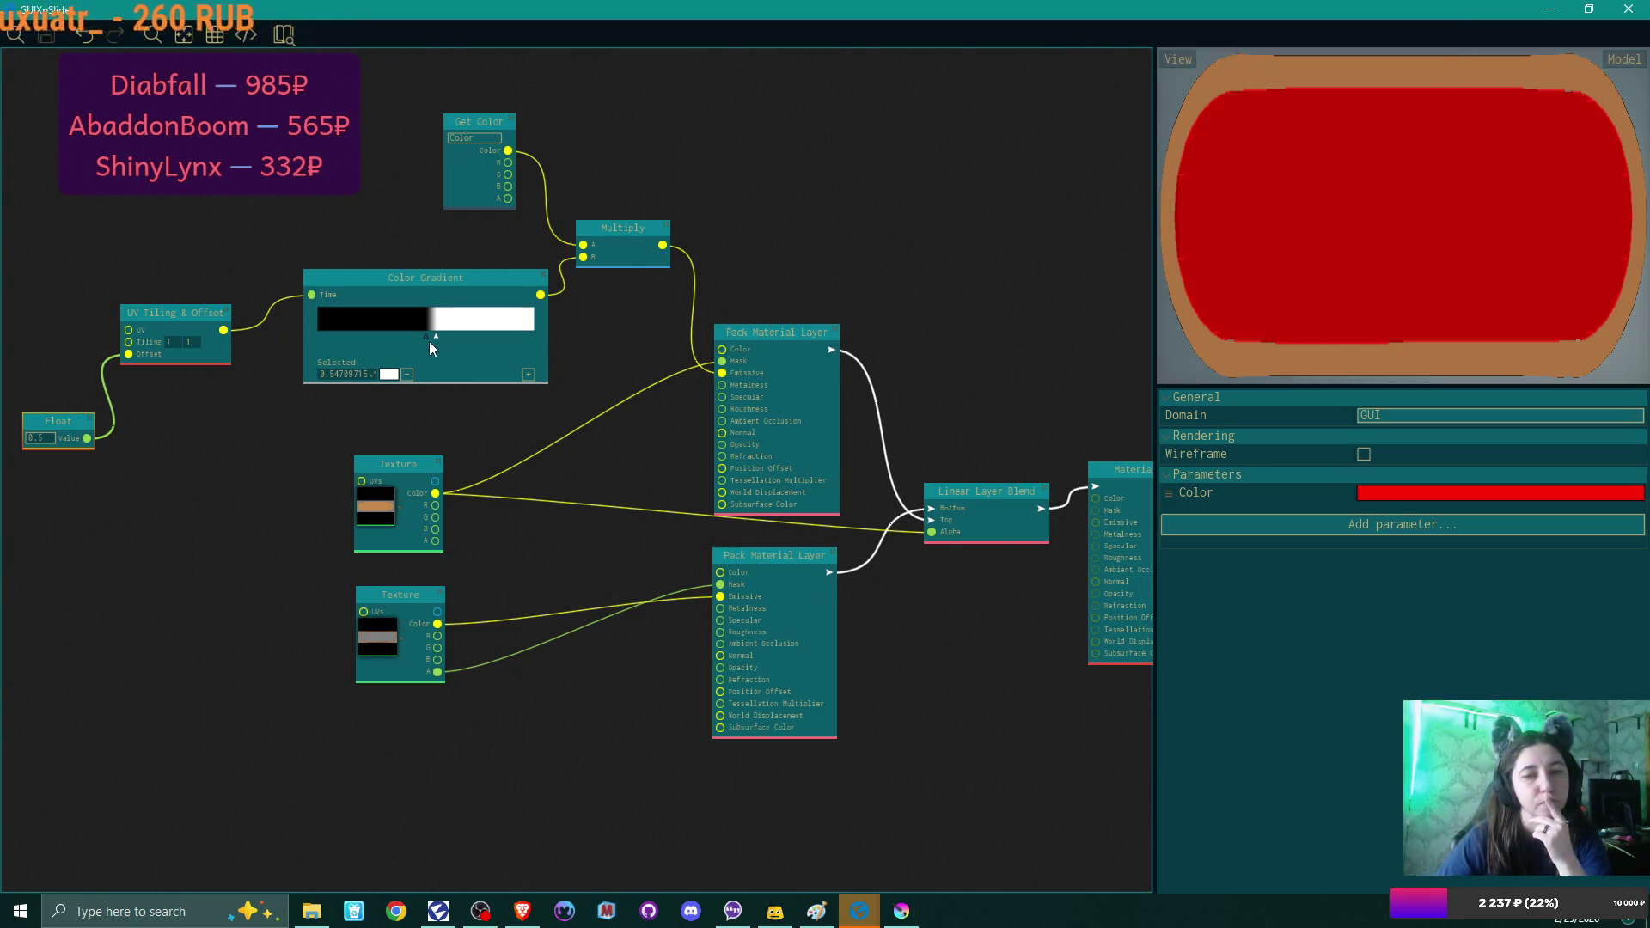
# Spread the gradient stops to both ends and add a black stop in the middle.
pyautogui.moveTo(377, 340); pyautogui.dragTo(498, 333)
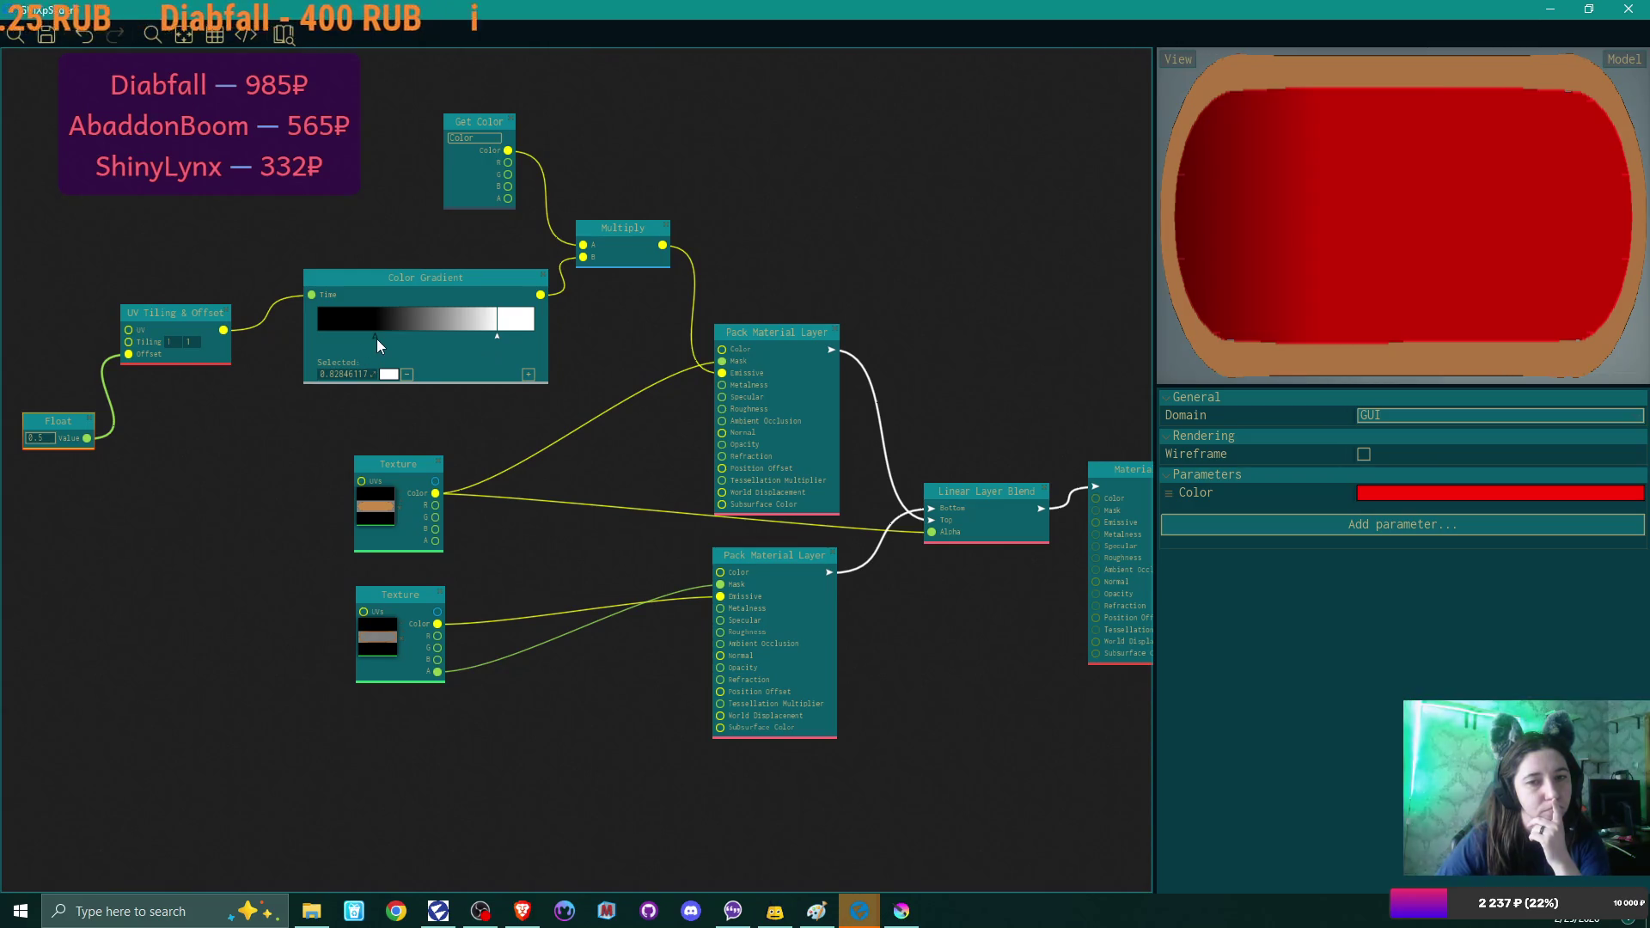
pyautogui.moveTo(377, 339); pyautogui.dragTo(312, 341)
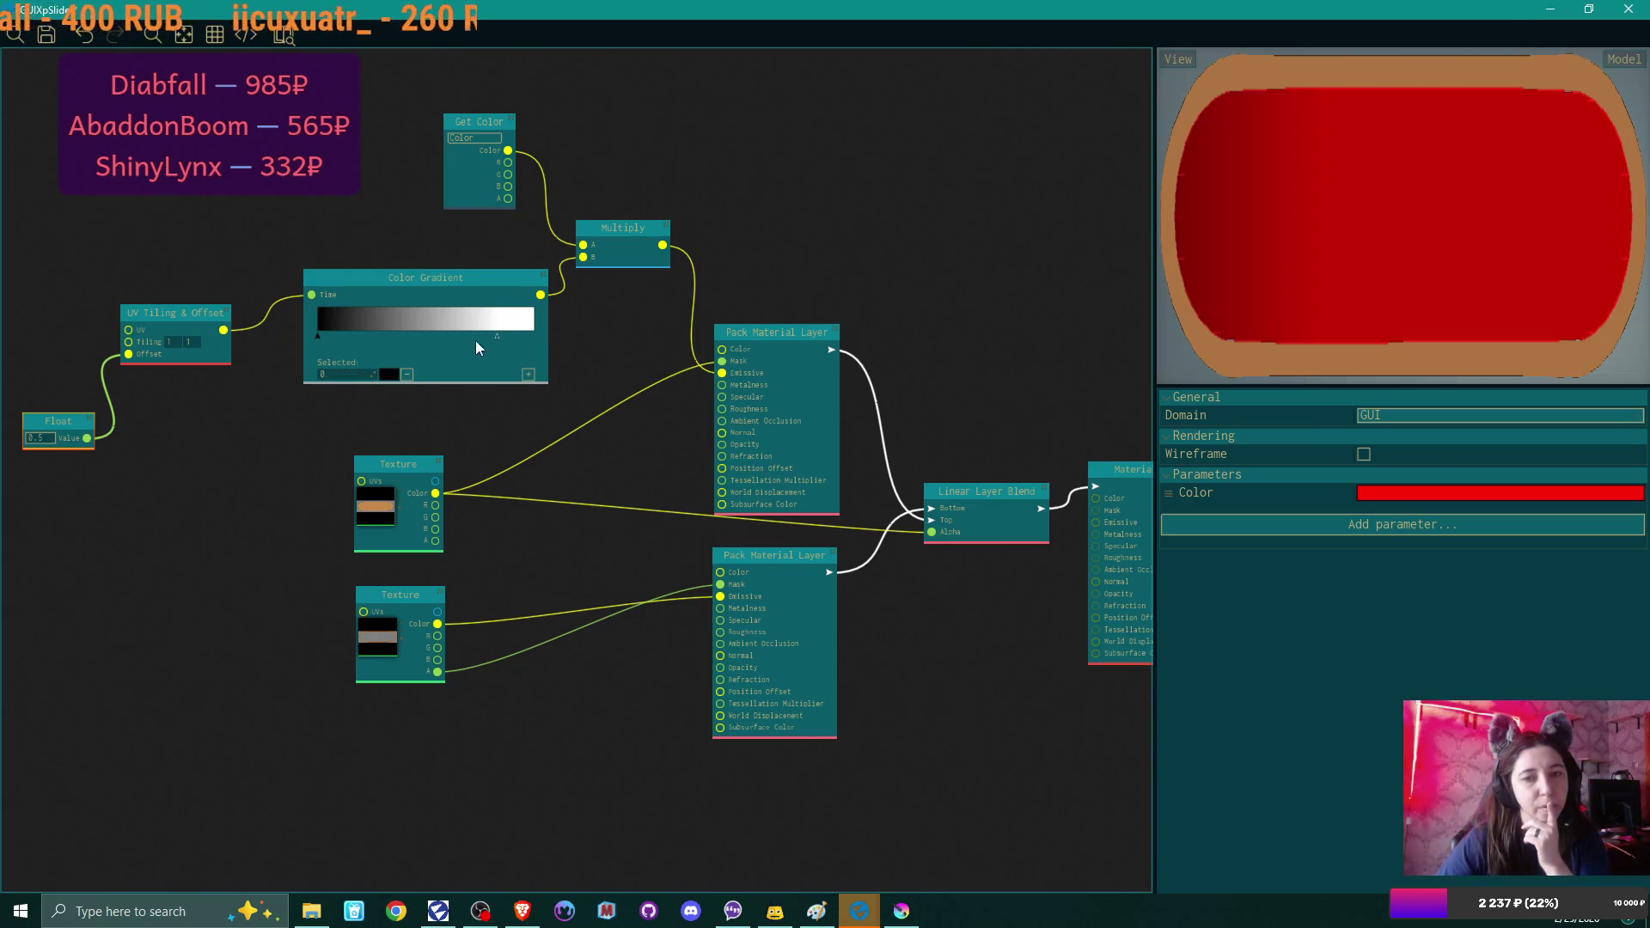
pyautogui.moveTo(496, 335); pyautogui.dragTo(535, 335)
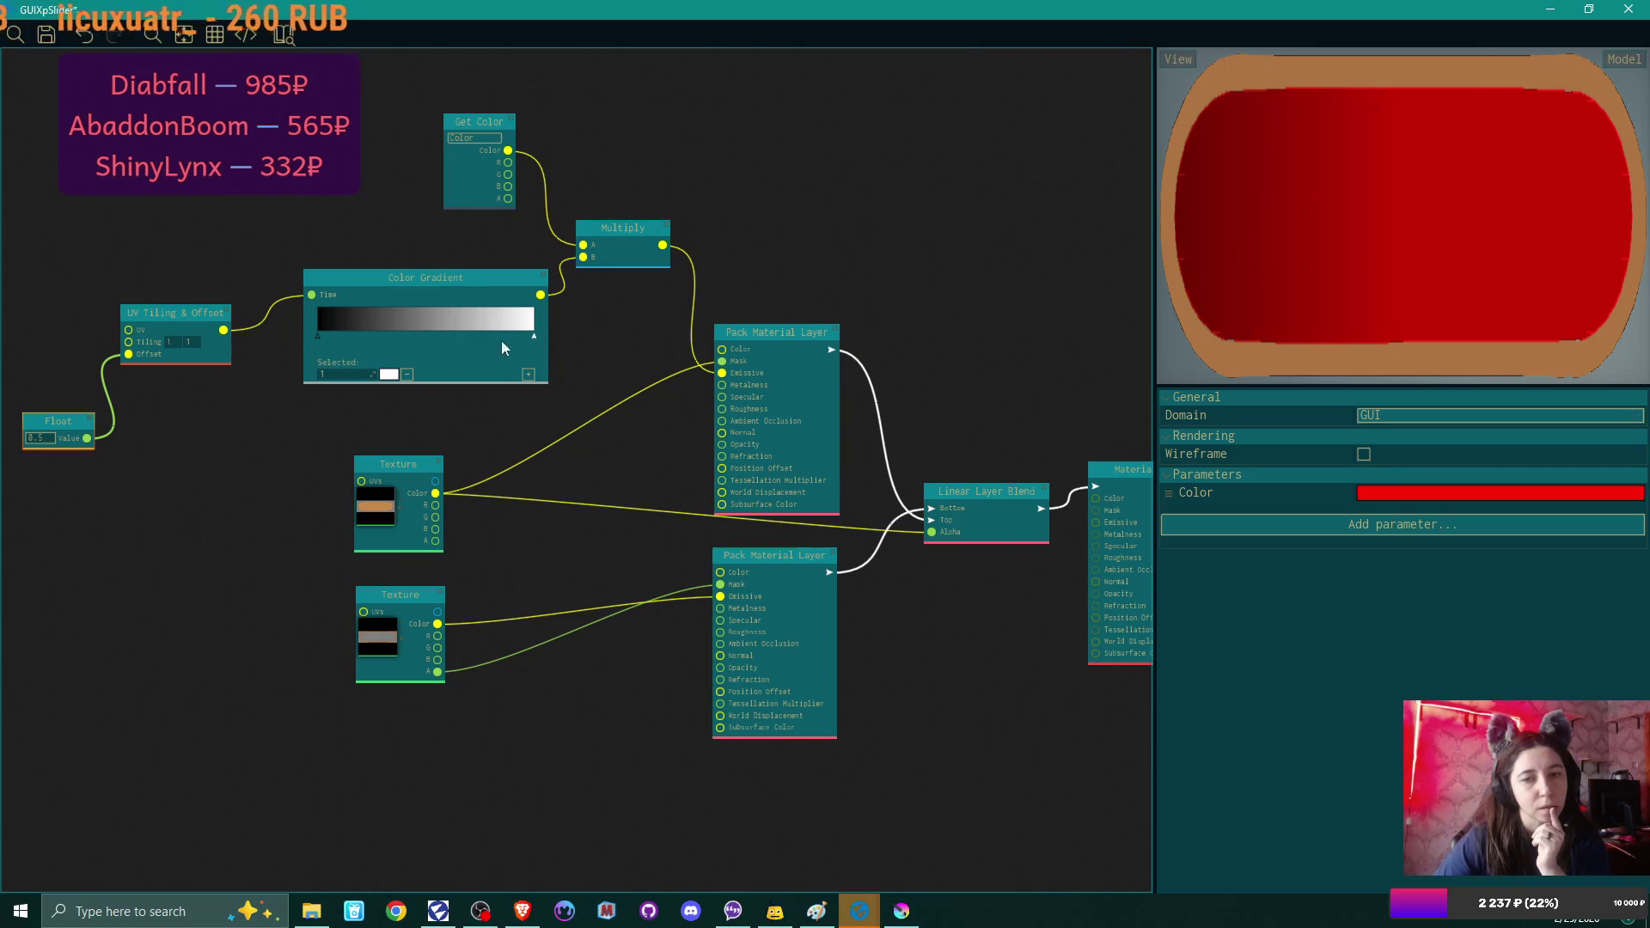
pyautogui.click(530, 374)
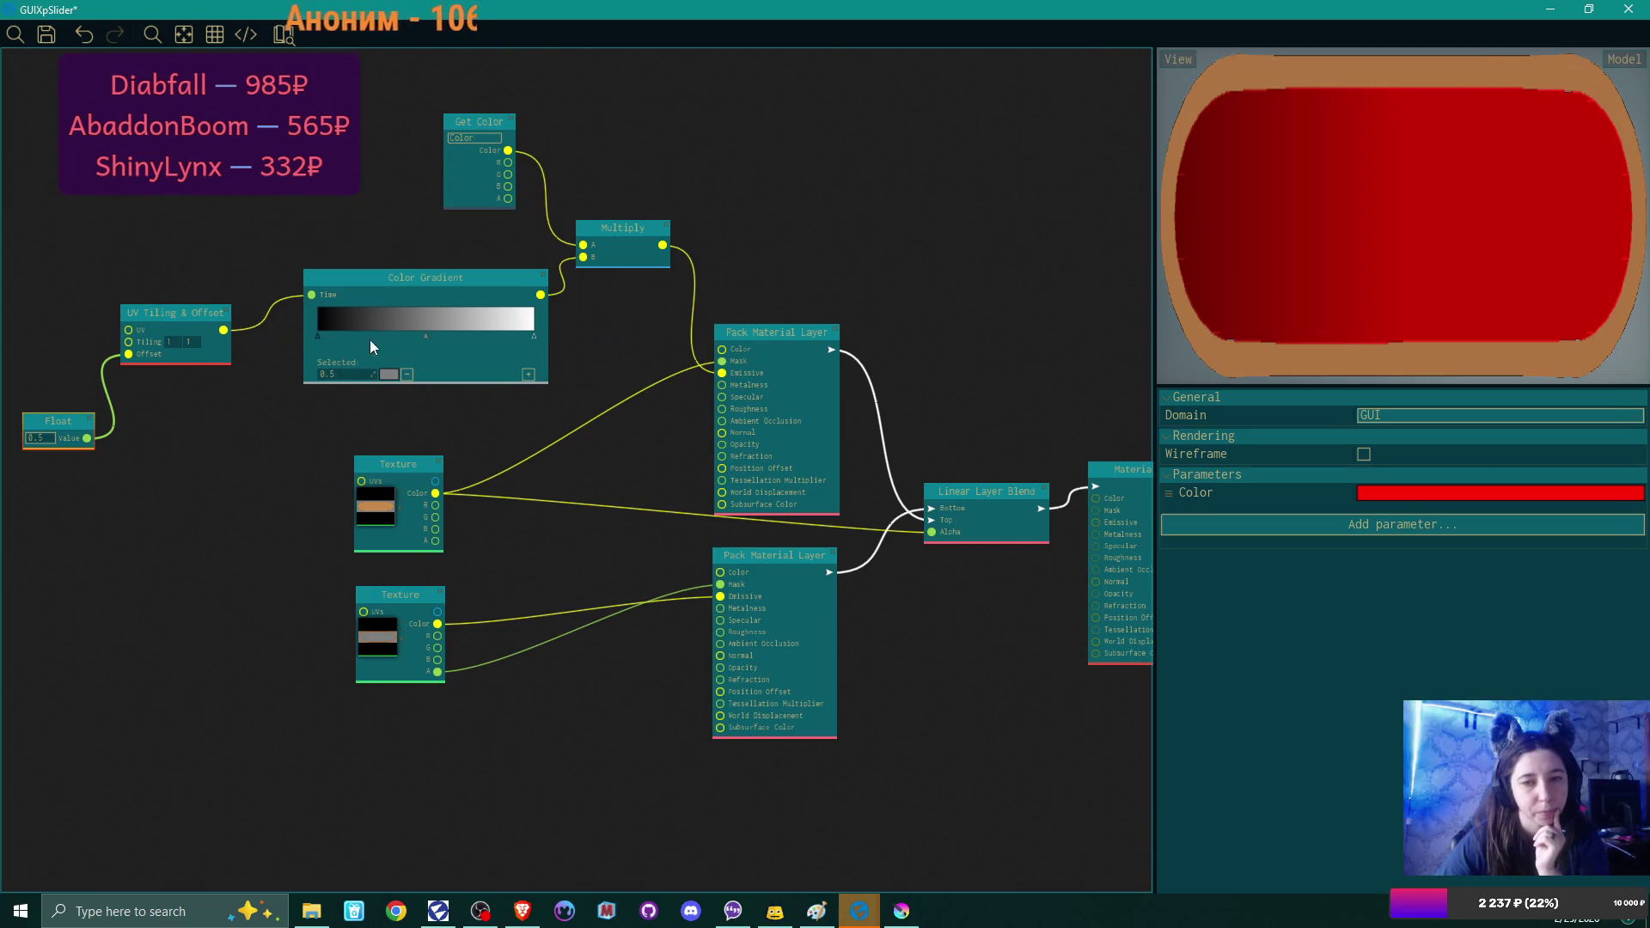
pyautogui.click(389, 375)
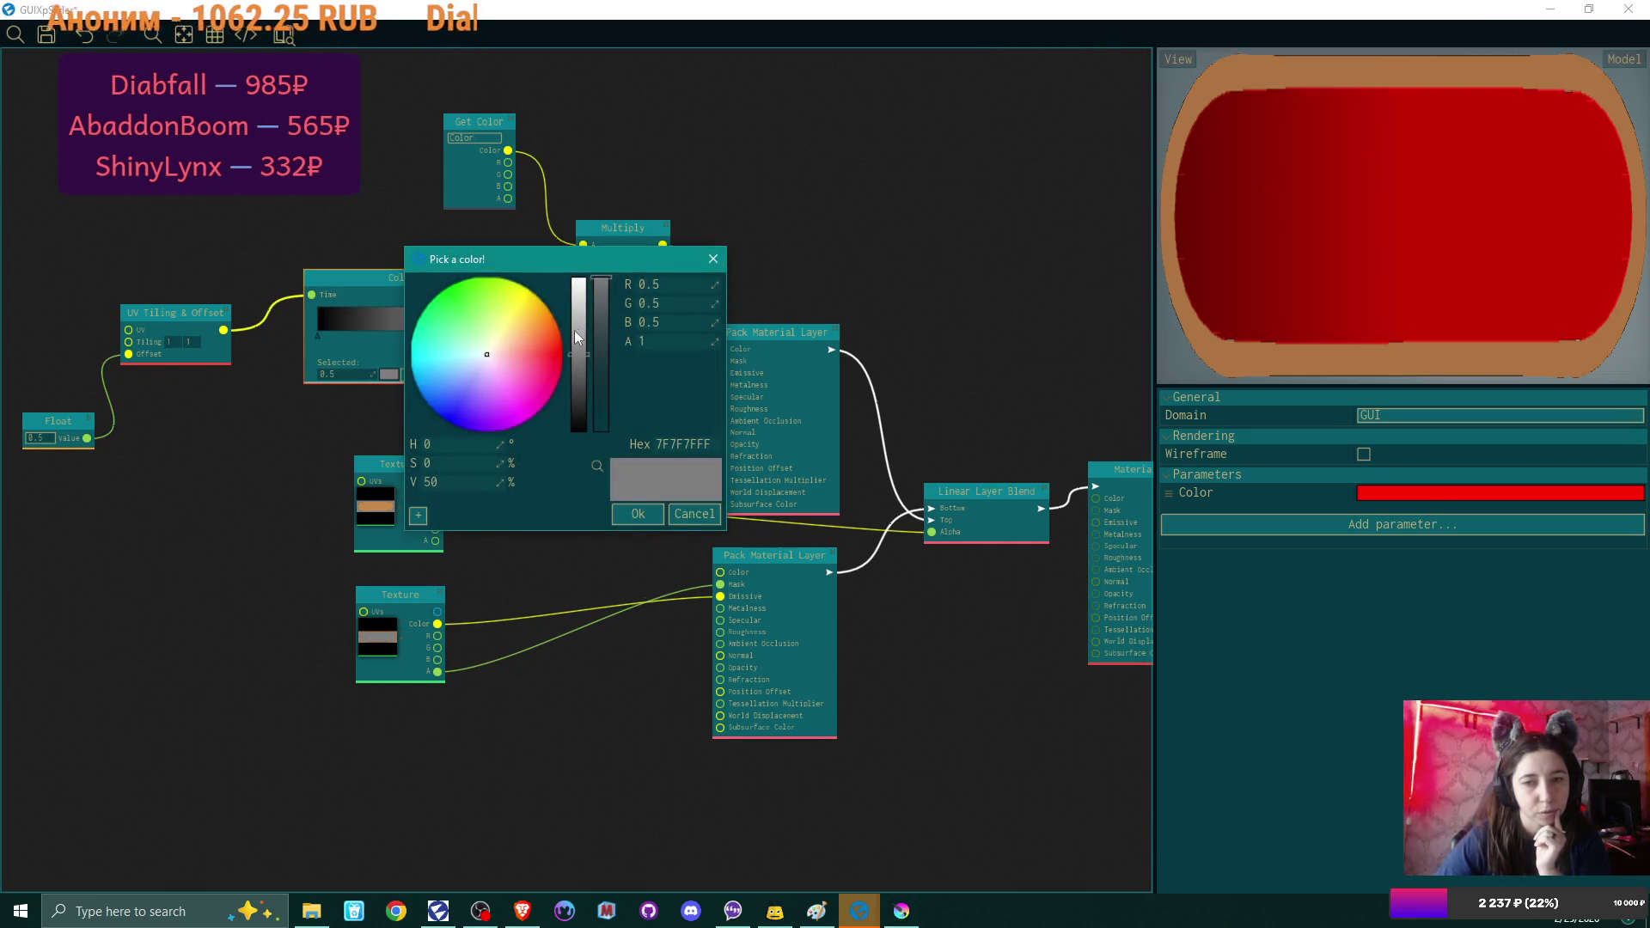
pyautogui.moveTo(582, 359); pyautogui.dragTo(583, 430)
pyautogui.click(626, 513)
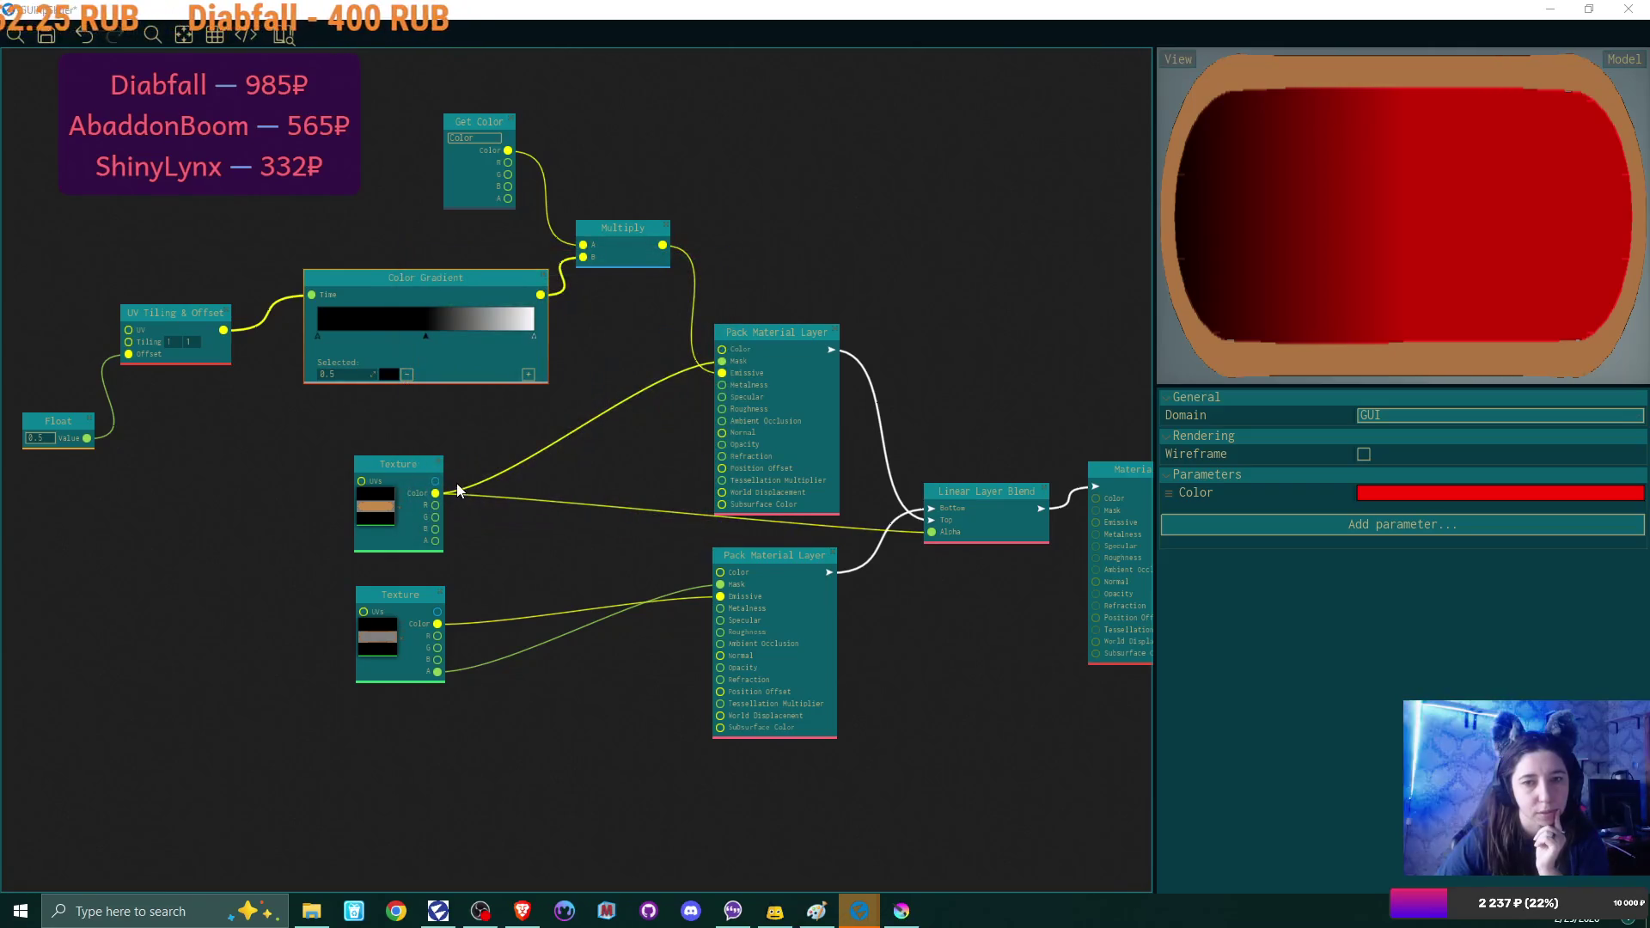
# Add another stop and place the black stop at 0.5 for a hard edge.
pyautogui.click(529, 375)
pyautogui.moveTo(428, 337)
pyautogui.mouseDown()
pyautogui.moveTo(370, 339)
pyautogui.moveTo(422, 338)
pyautogui.mouseUp()
pyautogui.moveTo(61, 430); pyautogui.dragTo(115, 424)
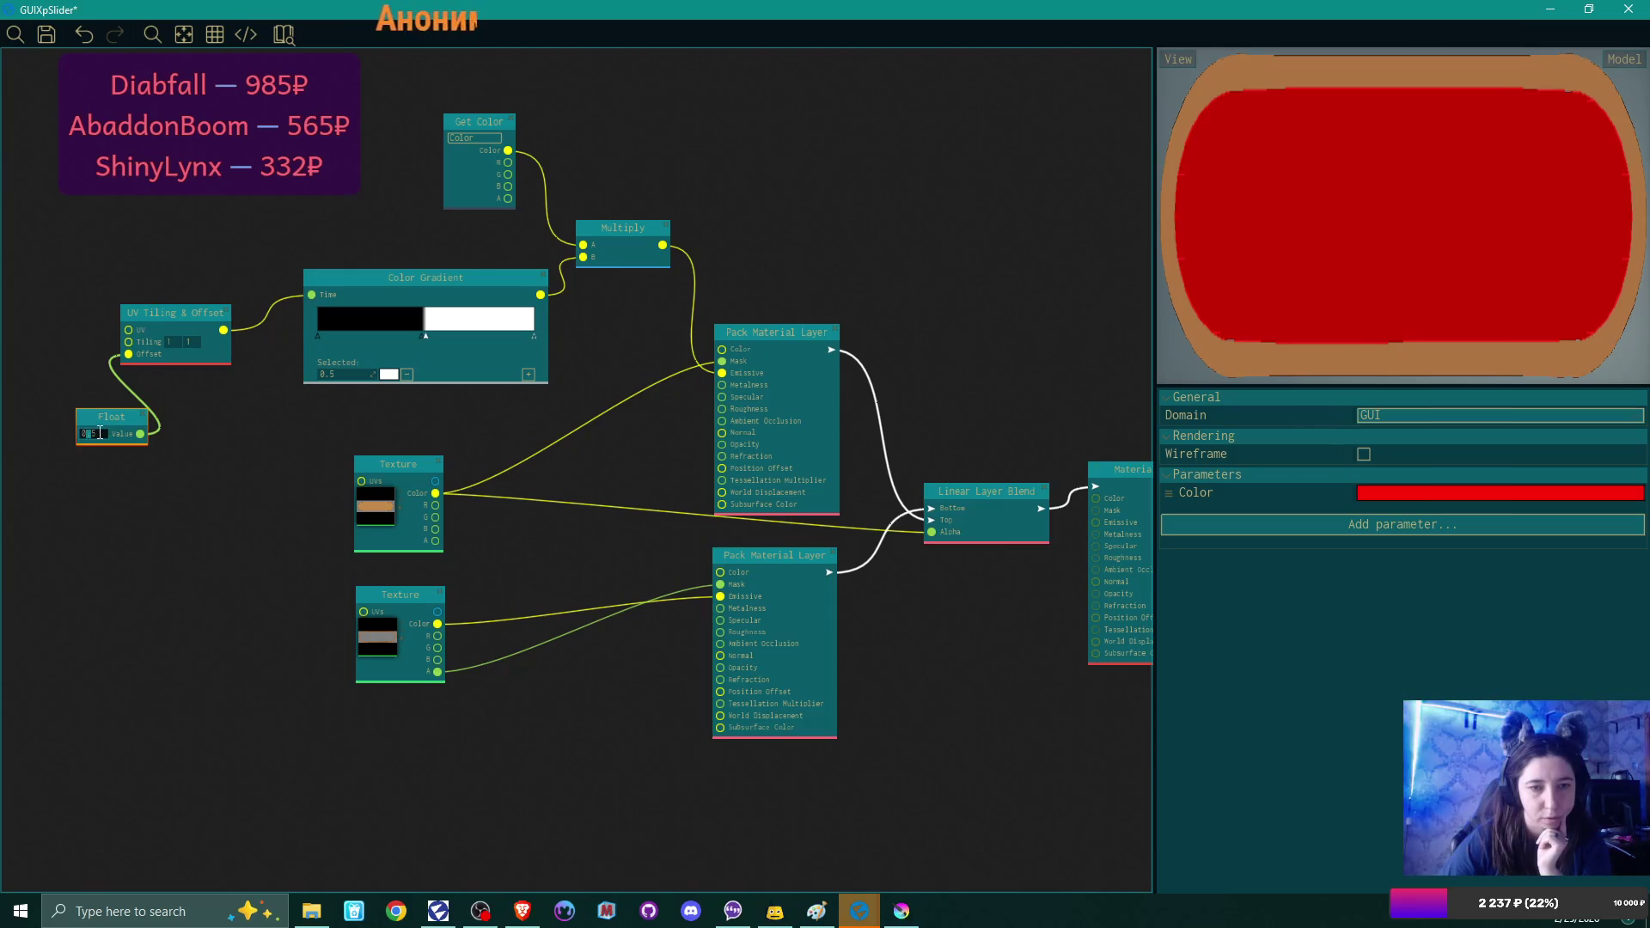
pyautogui.press('BackSpace')
pyautogui.press('BackSpace')
pyautogui.press('BackSpace')
pyautogui.write('2')
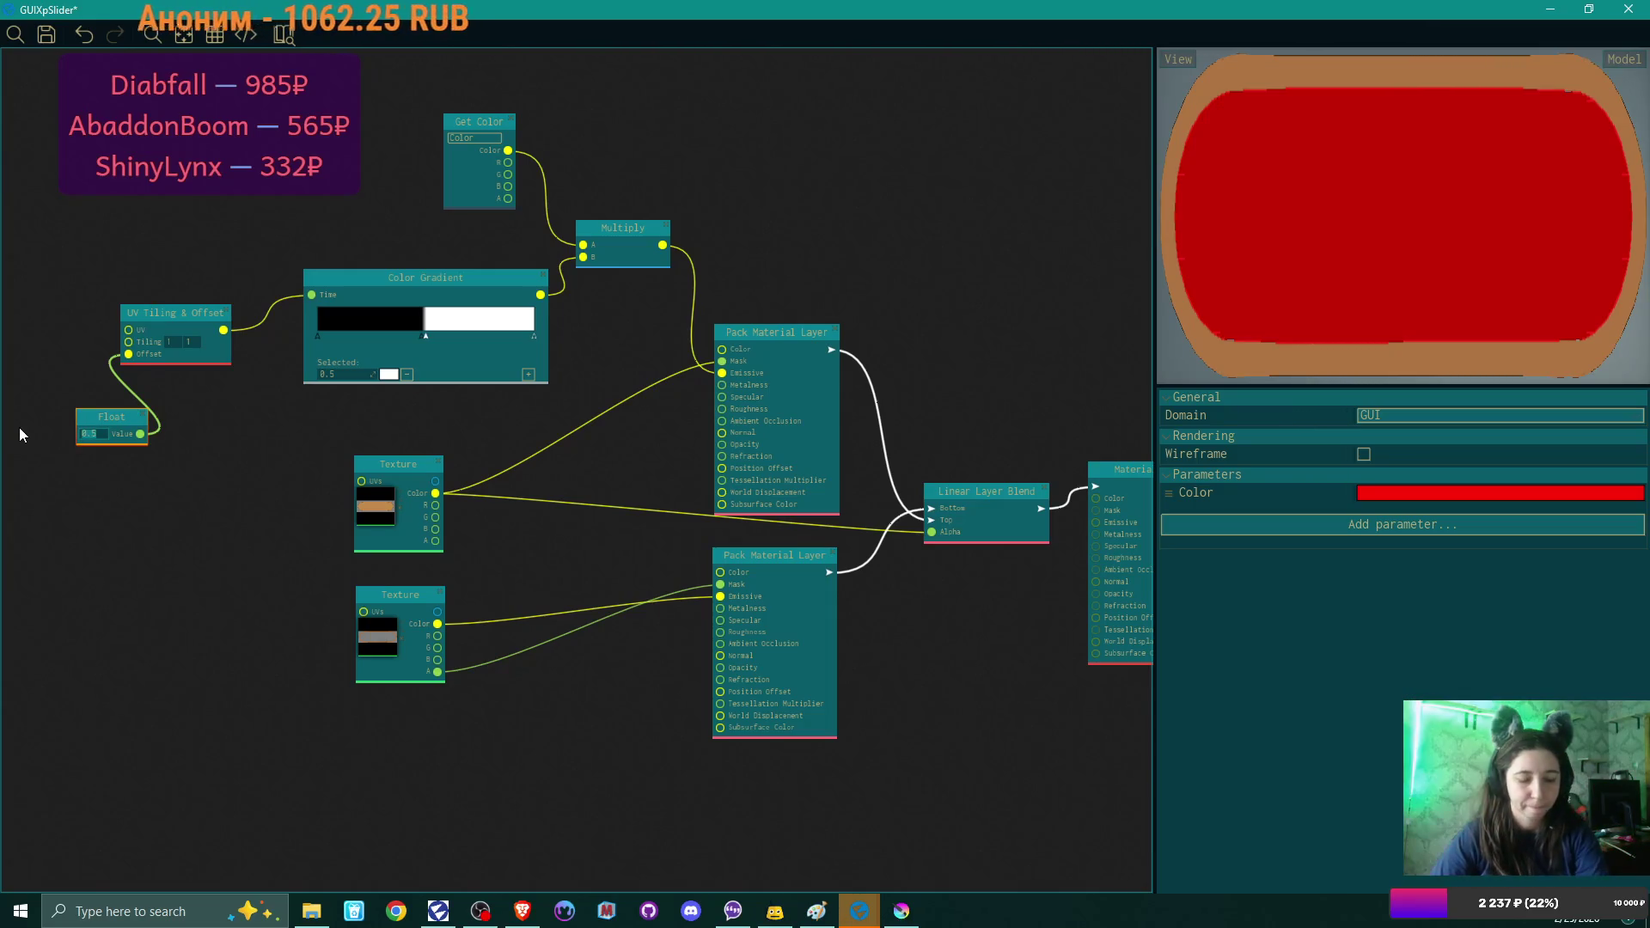
pyautogui.click(100, 435)
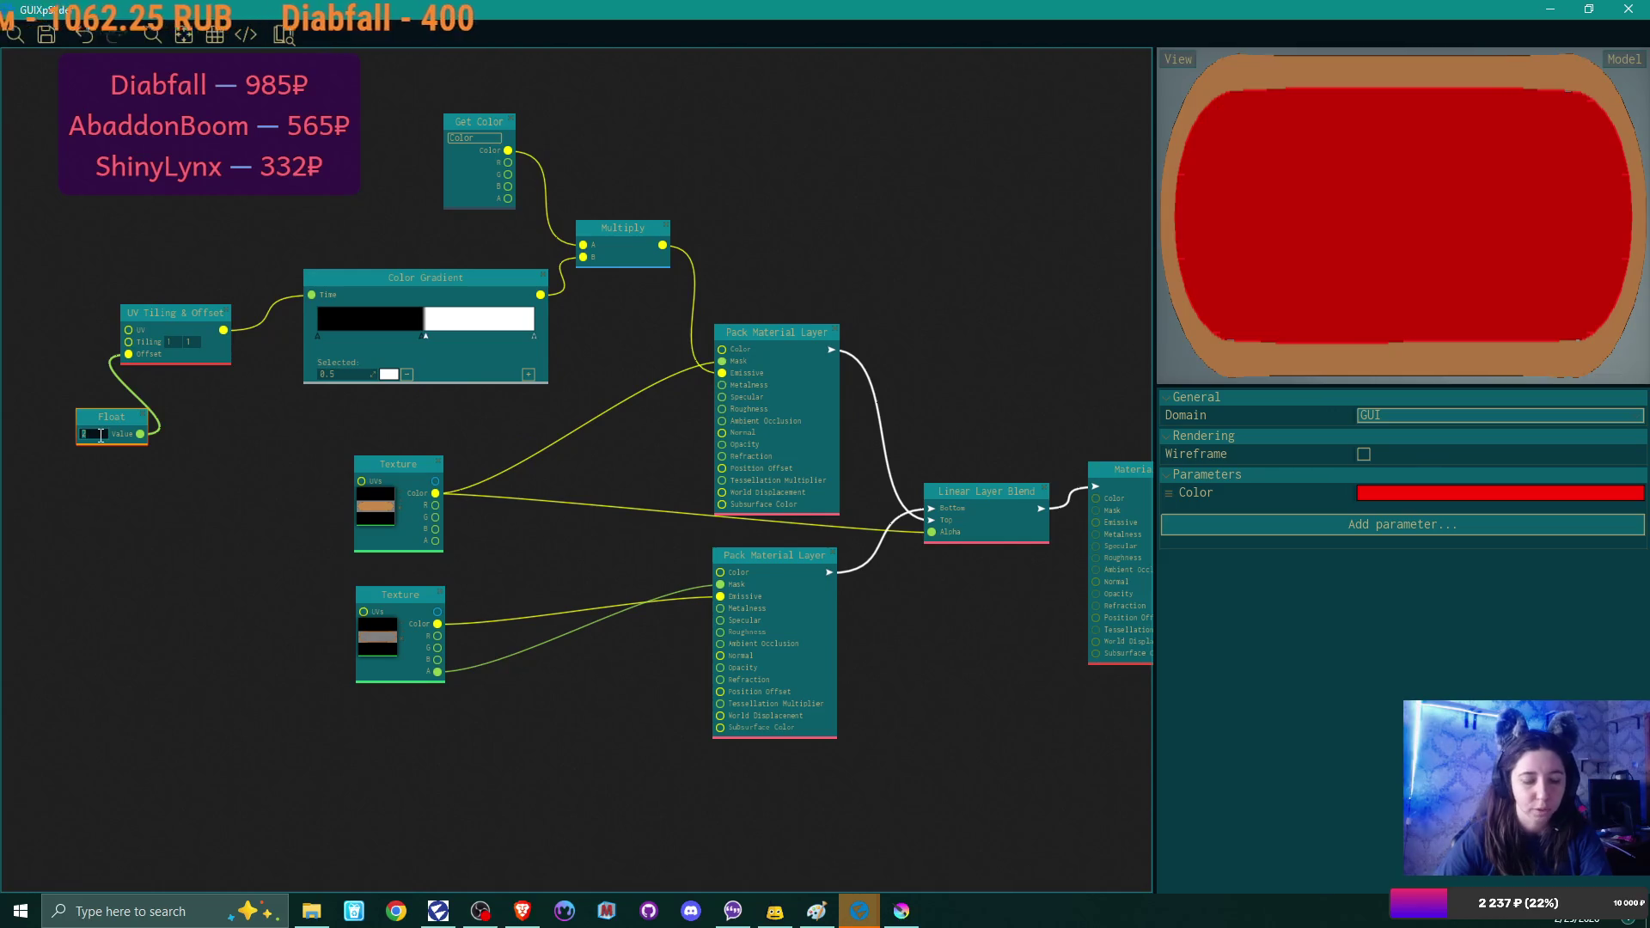
pyautogui.write('.1')
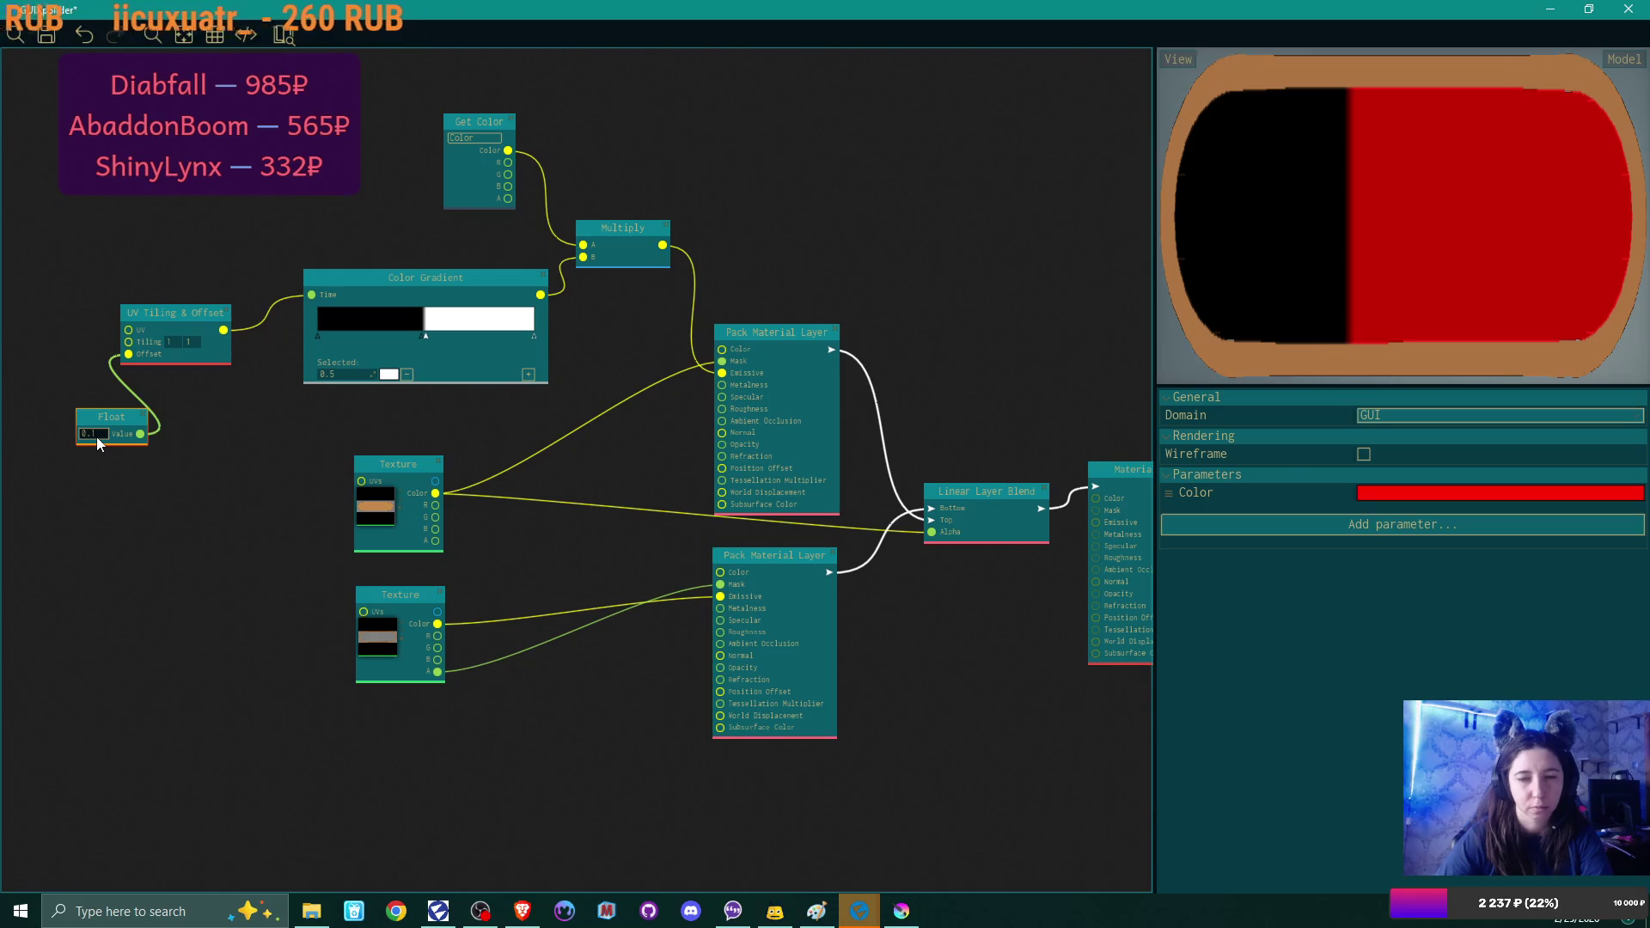
pyautogui.press('BackSpace')
pyautogui.write('2')
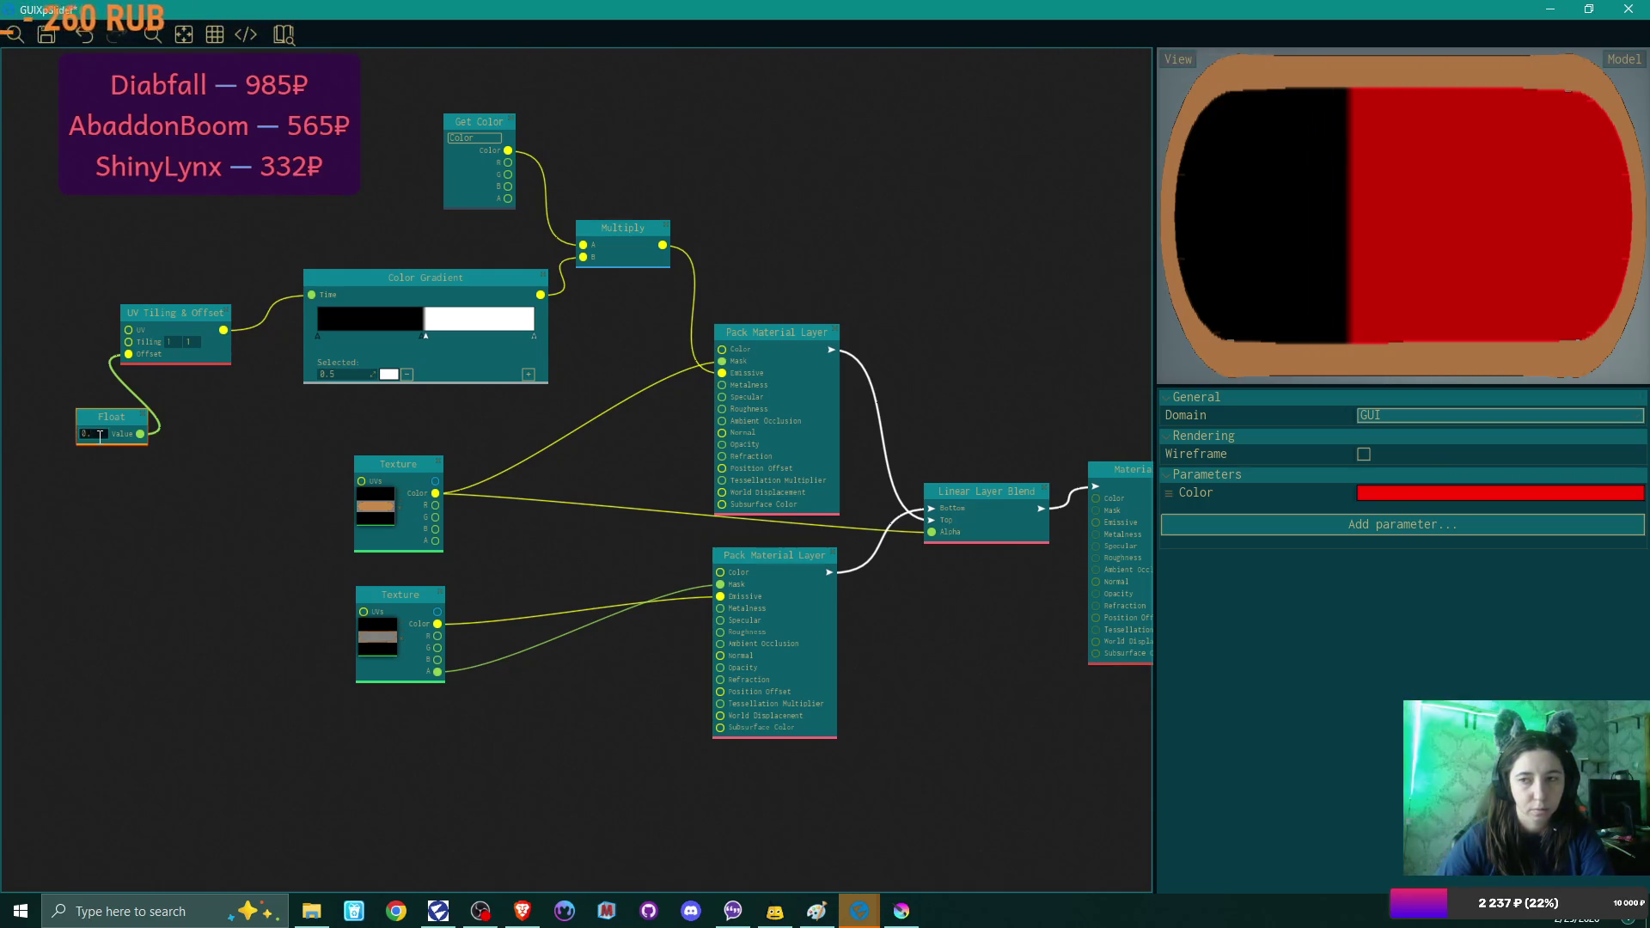
pyautogui.click(102, 433)
pyautogui.press('BackSpace')
pyautogui.press('BackSpace')
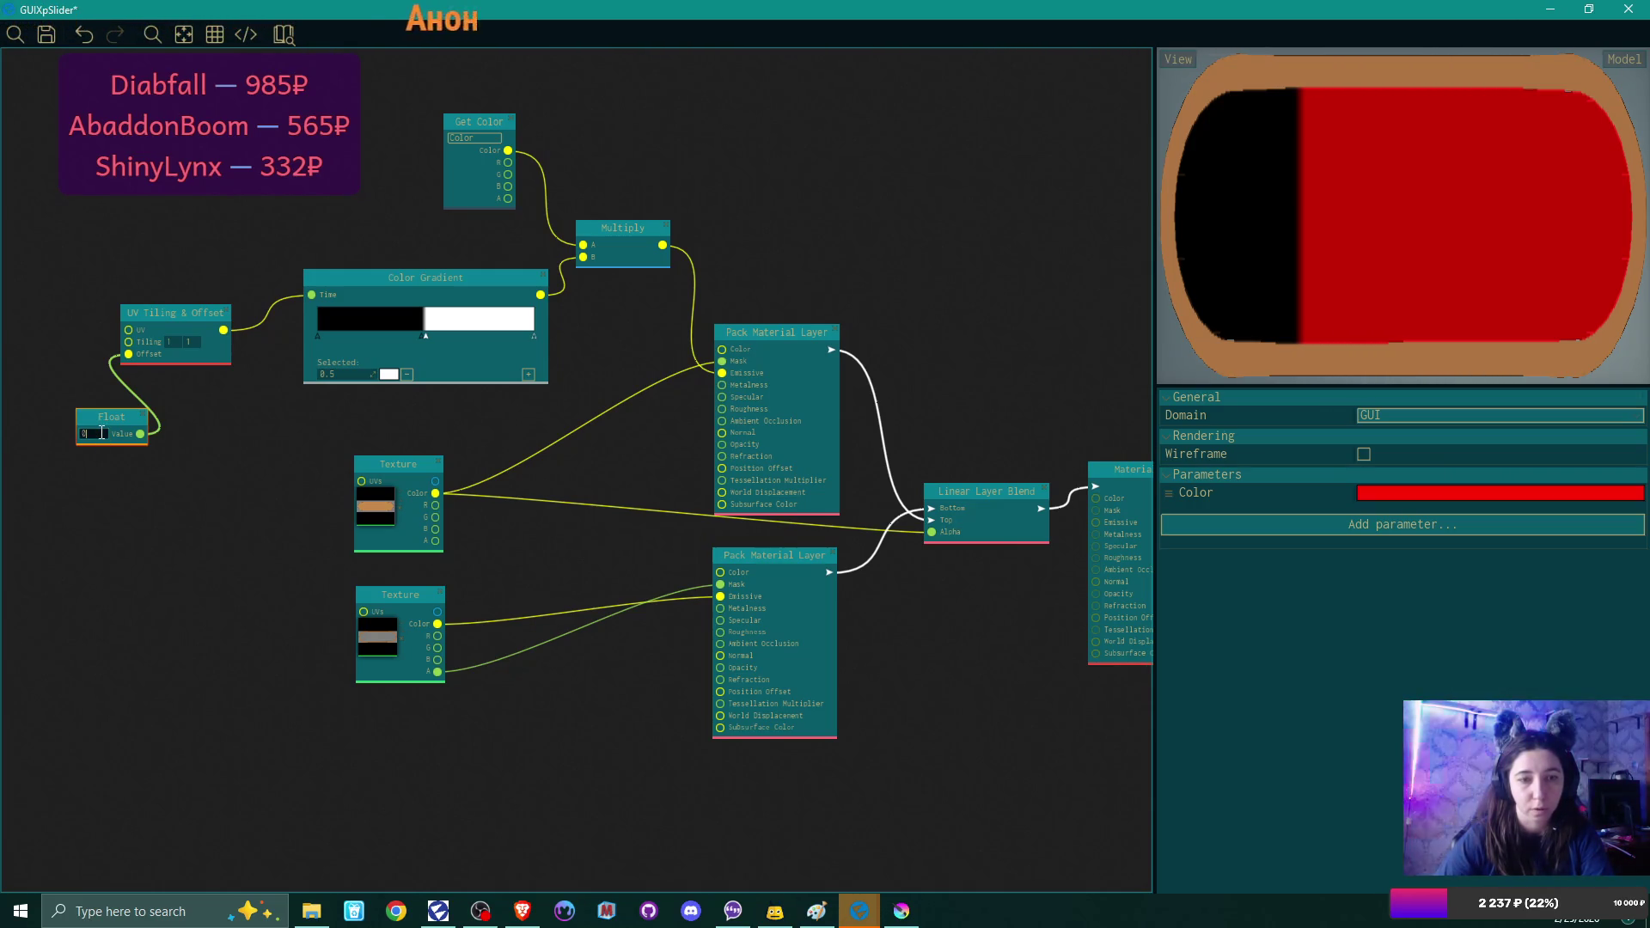
pyautogui.press('Return')
pyautogui.click(101, 434)
pyautogui.press('BackSpace')
pyautogui.write('4')
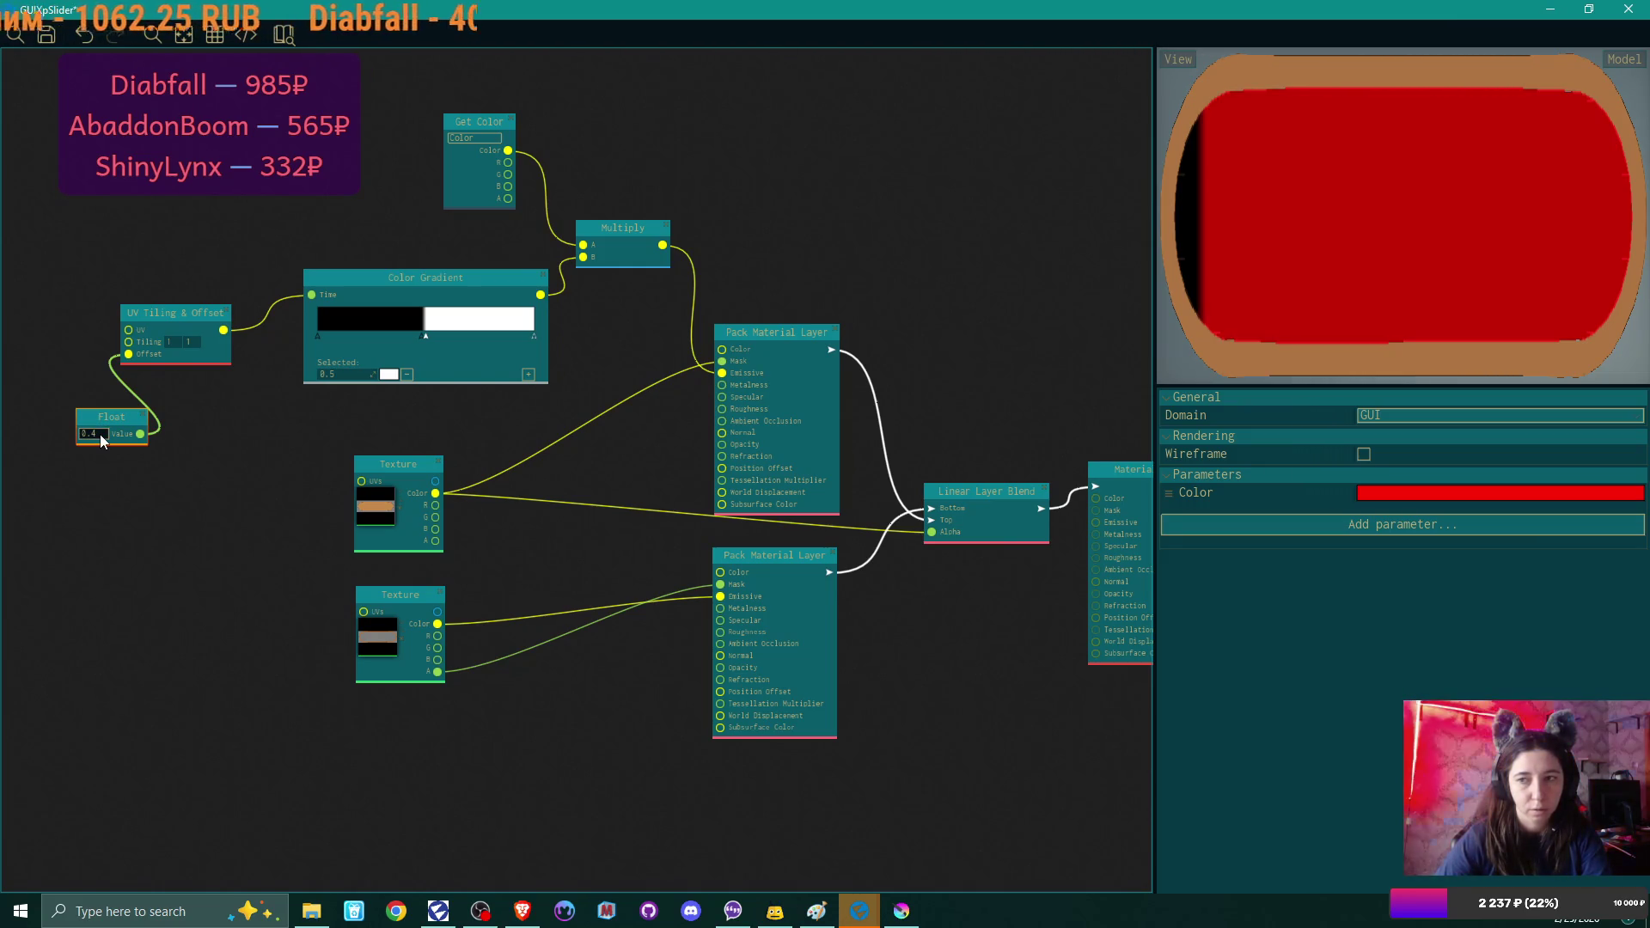
pyautogui.press('BackSpace')
pyautogui.write('5')
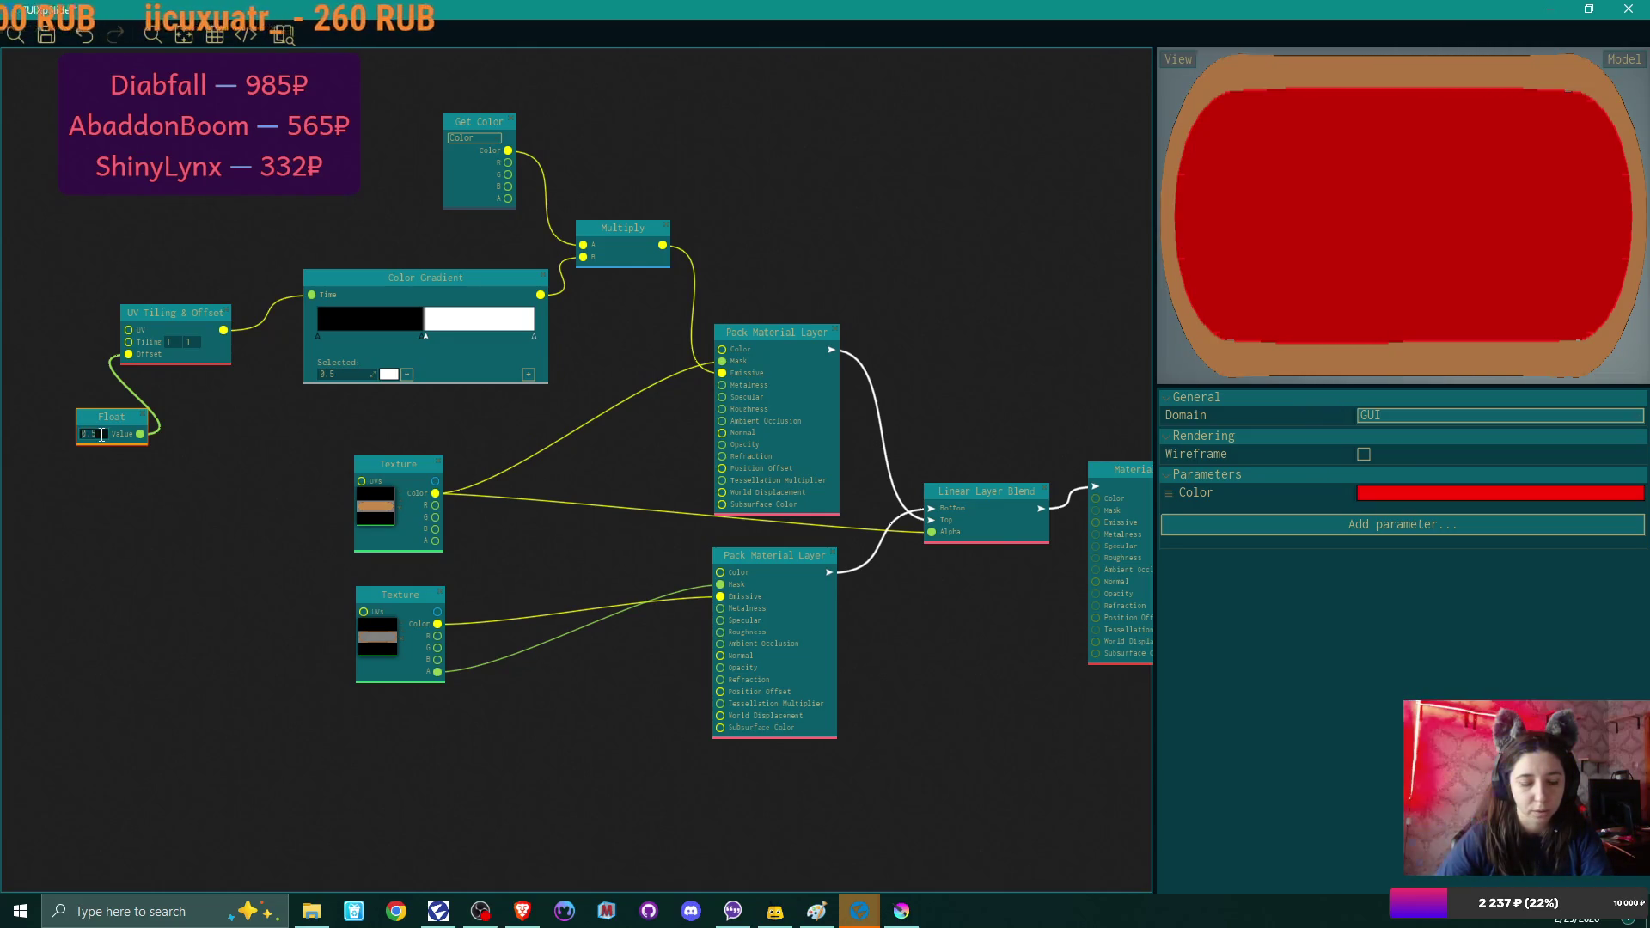
pyautogui.press('Return')
pyautogui.click(88, 434)
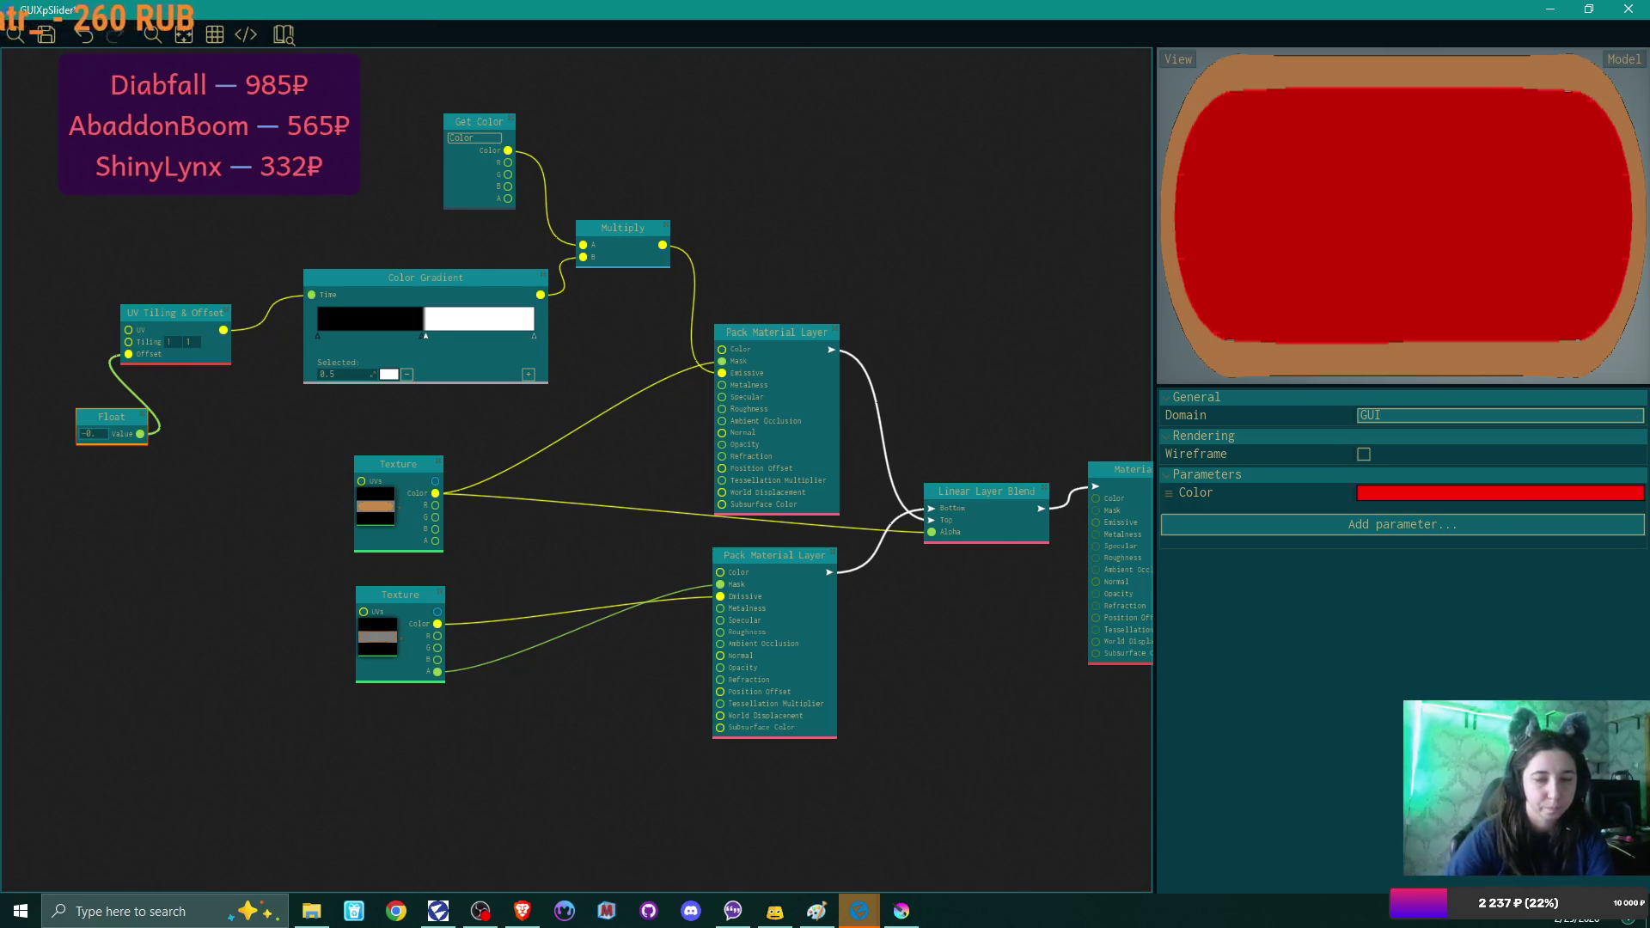
pyautogui.press('Return')
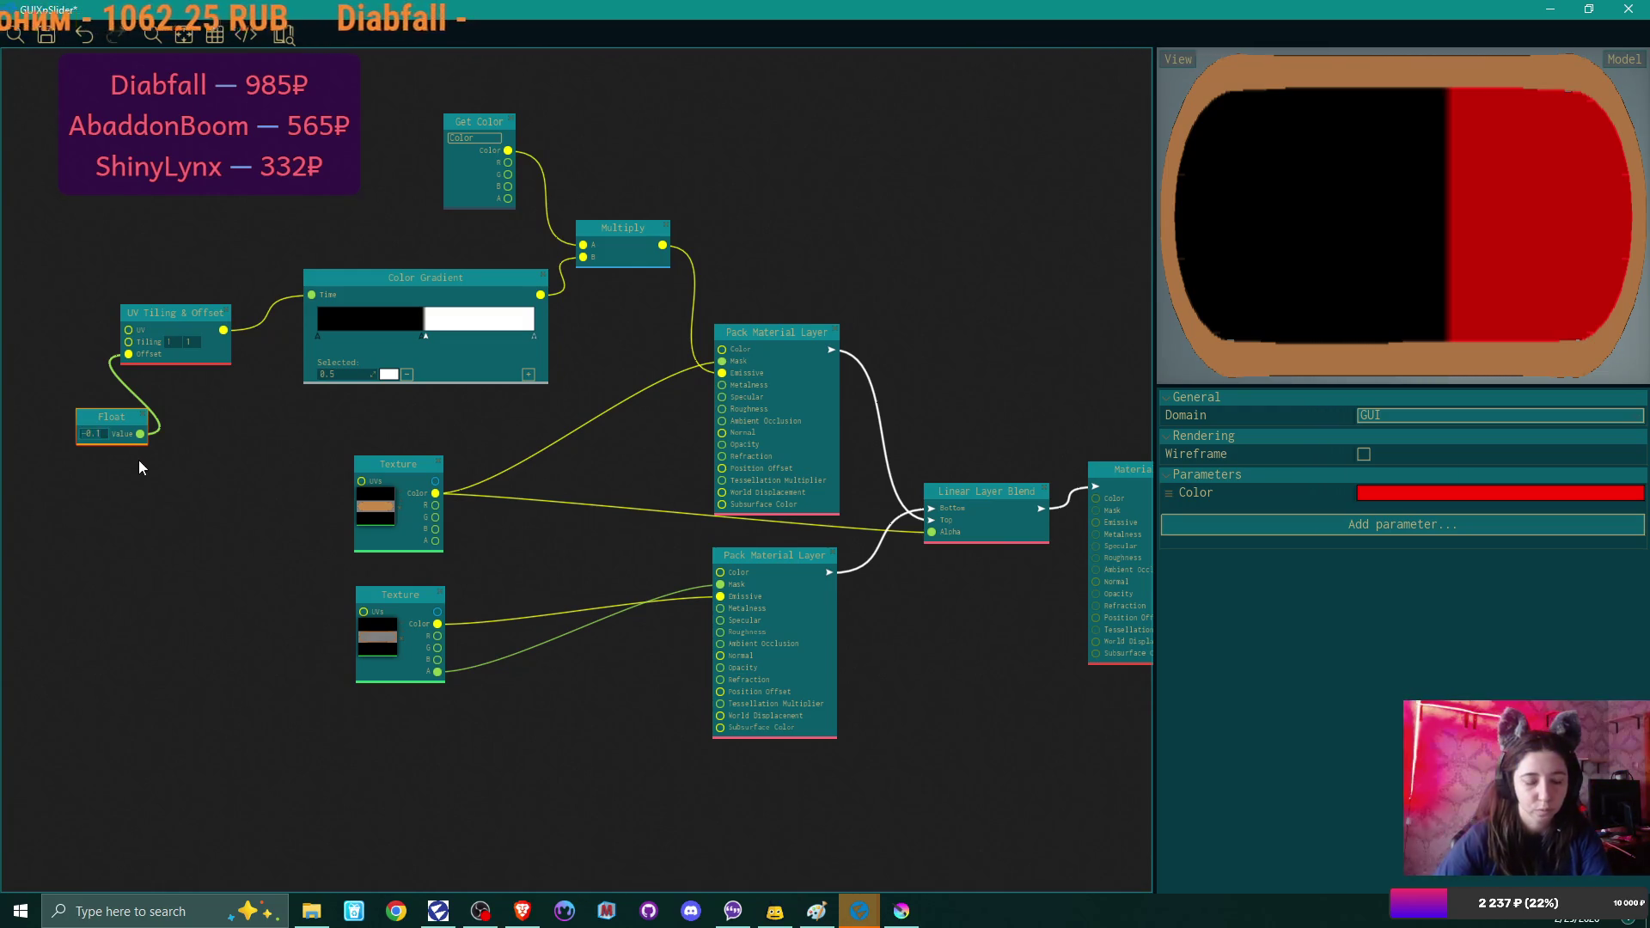
pyautogui.doubleClick(94, 434)
pyautogui.write('-0.3')
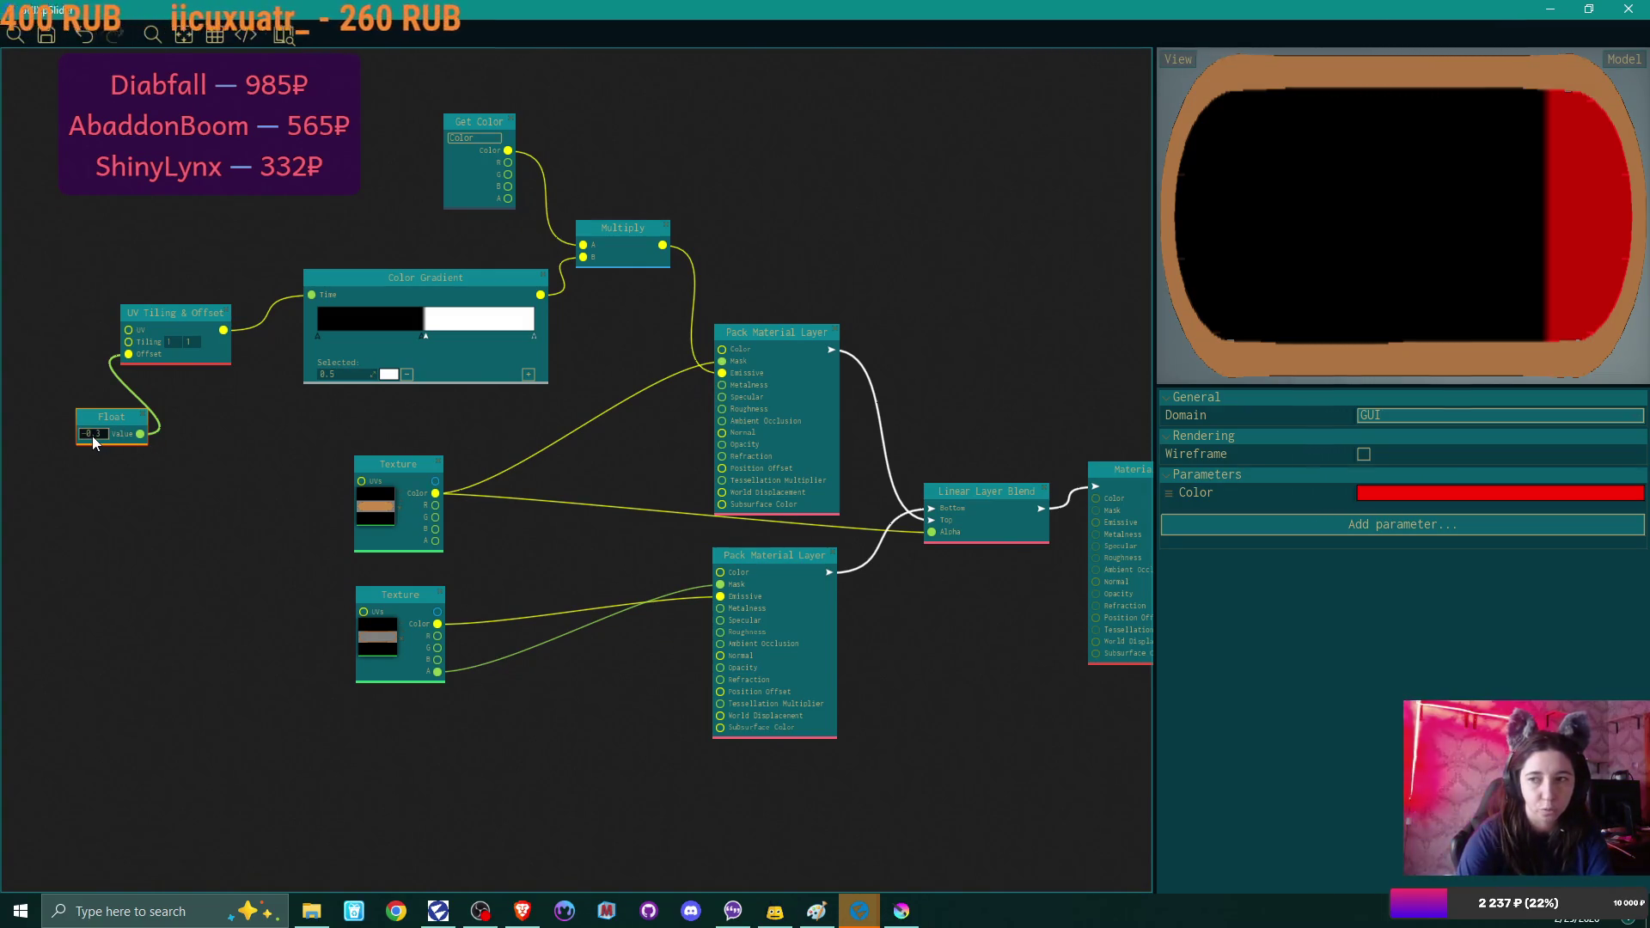
pyautogui.write('-')
pyautogui.write('4')
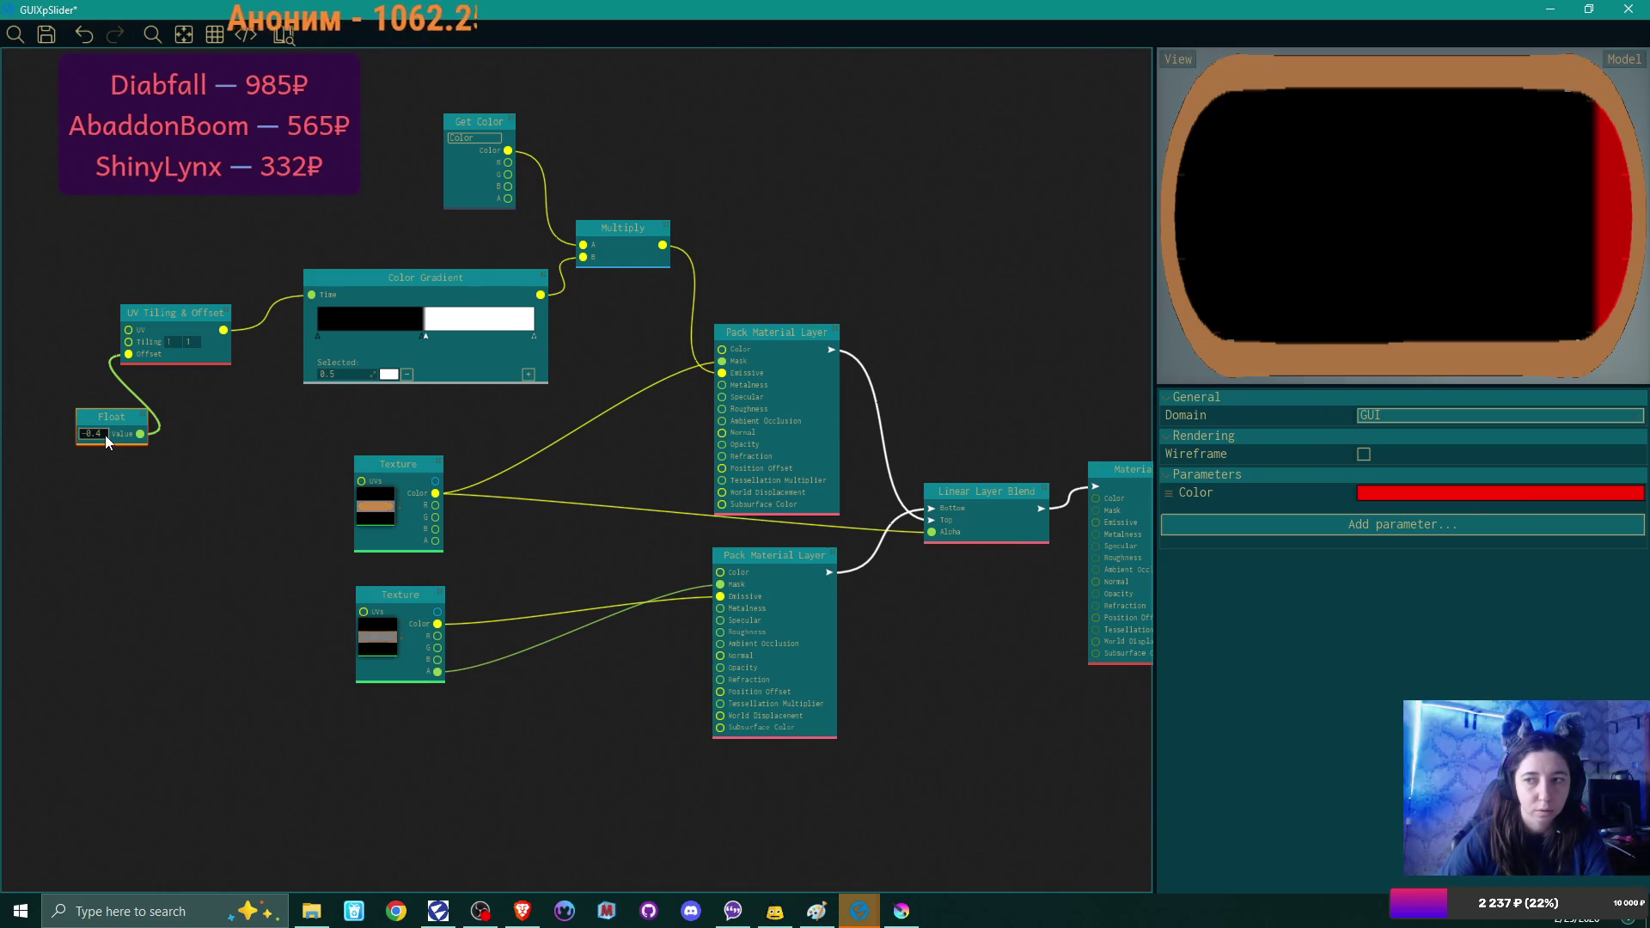
pyautogui.write('.5')
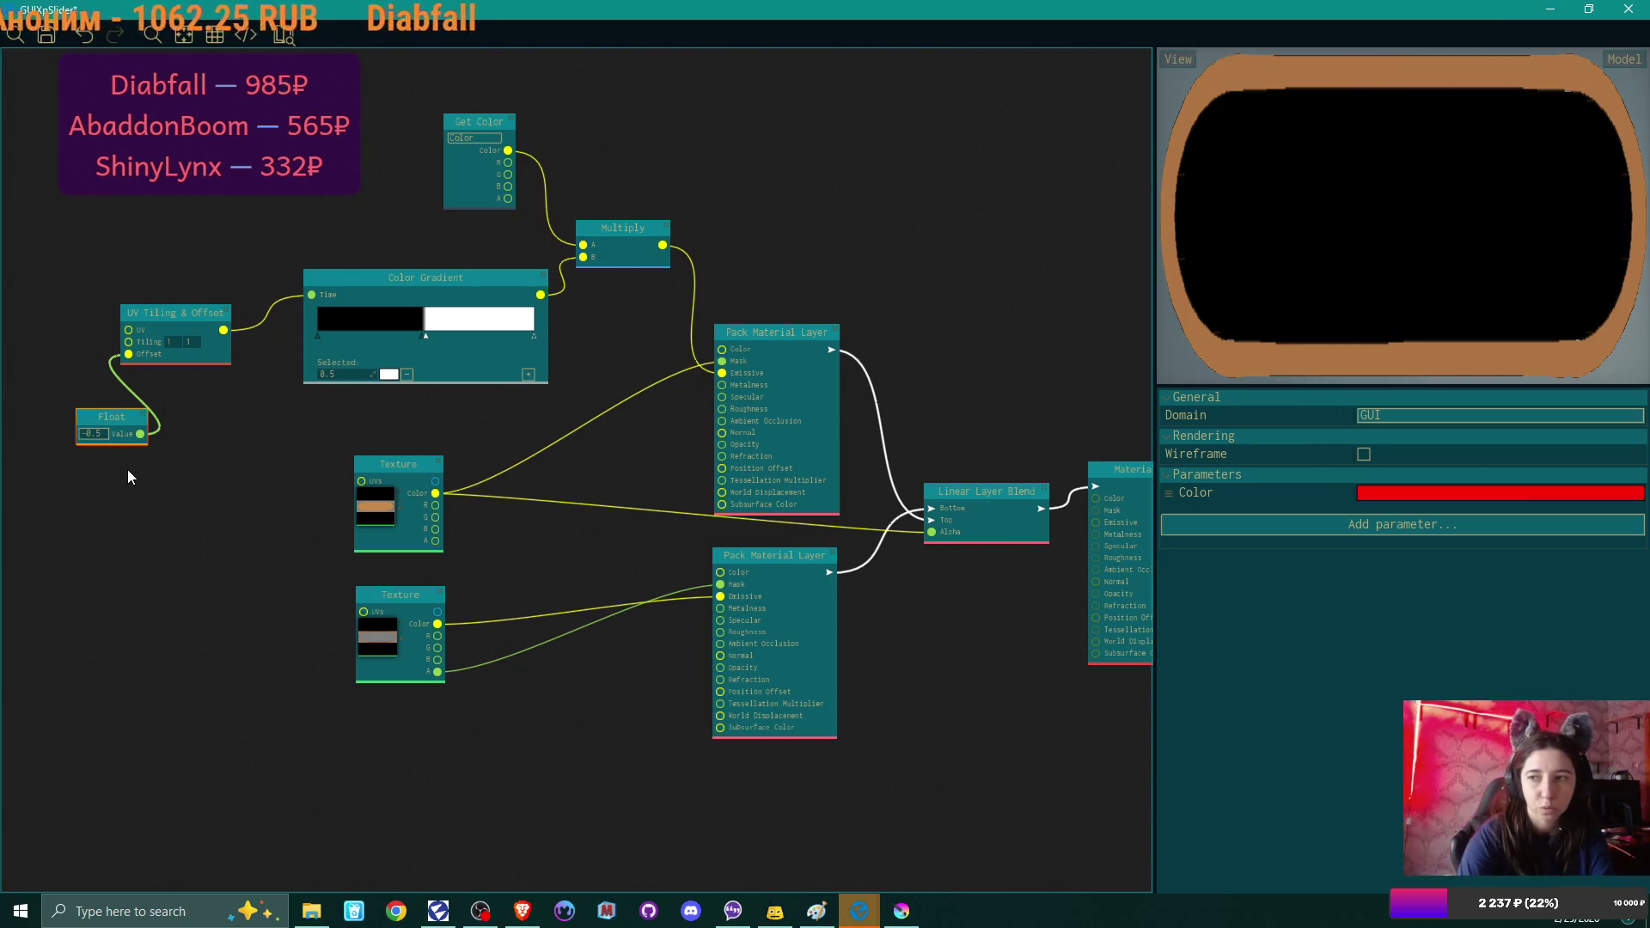
pyautogui.doubleClick(104, 437)
pyautogui.write('0.5')
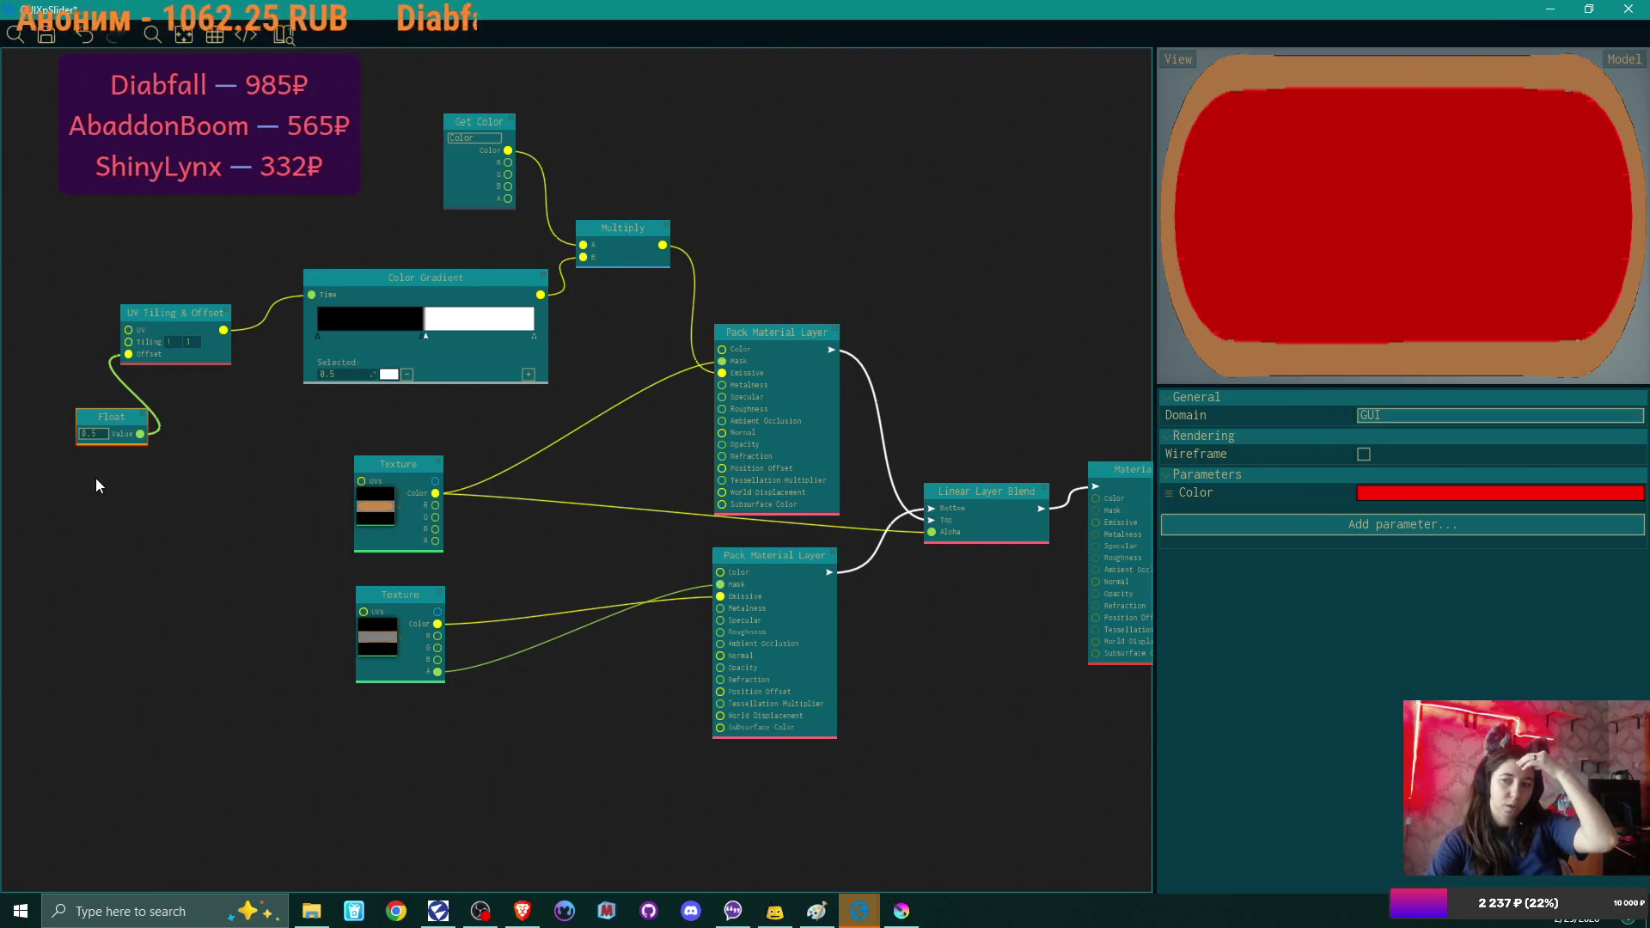
# Add a new Color Gradient stop at position 0.49.
pyautogui.click(420, 336)
pyautogui.scroll(3, 423, 358)
pyautogui.scroll(2, 423, 358)
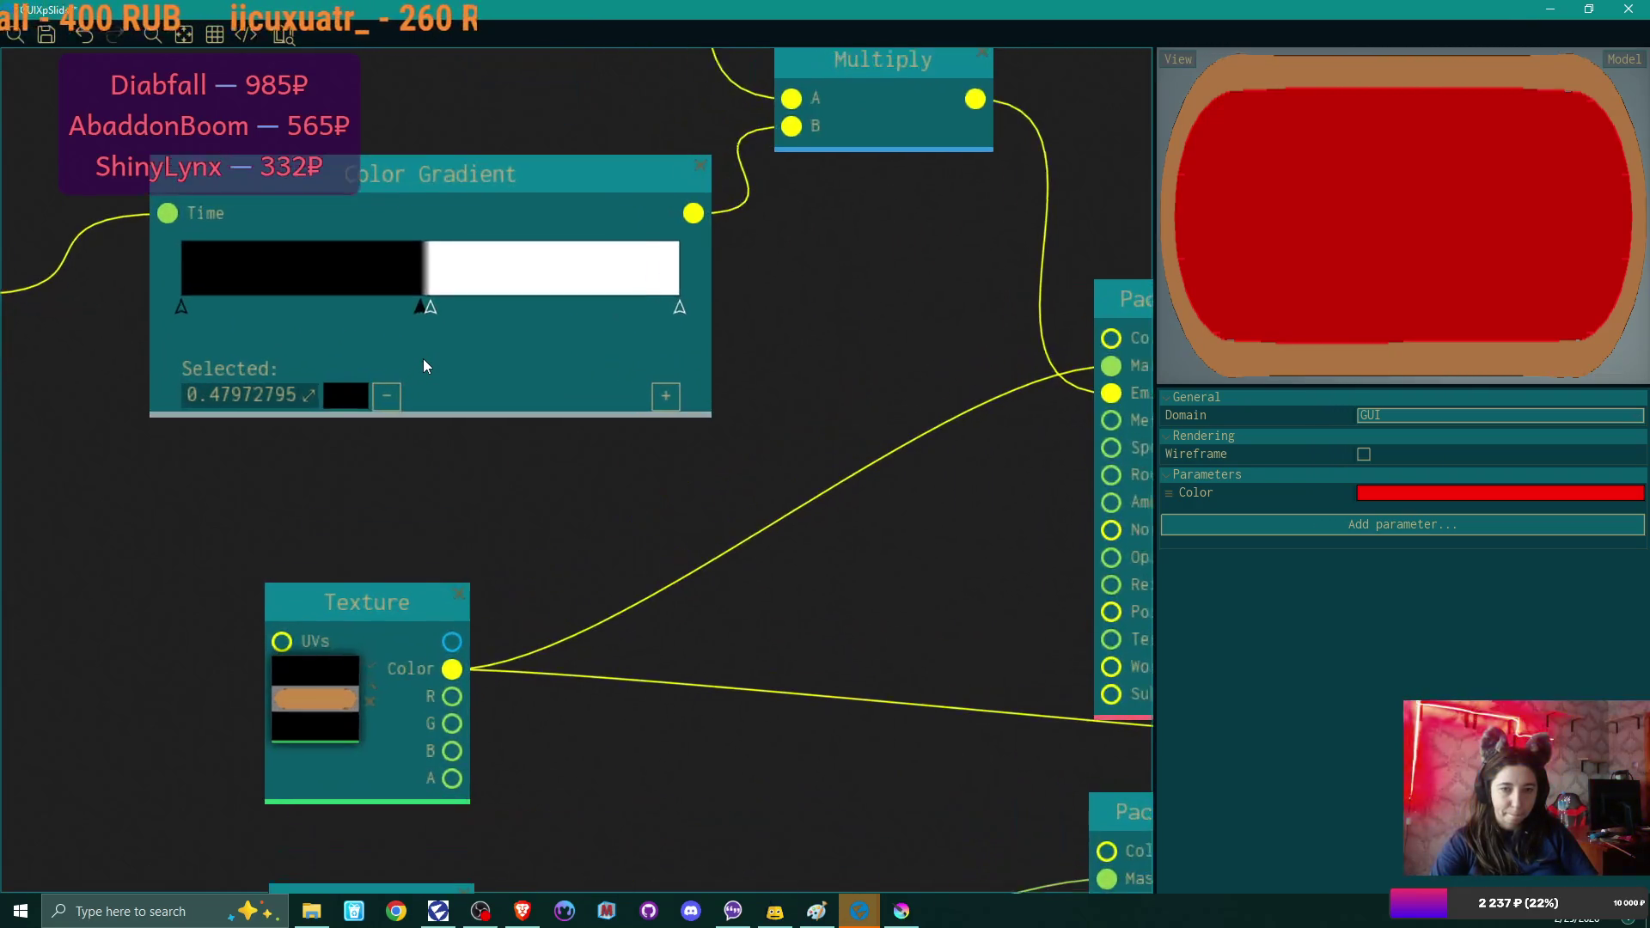
pyautogui.doubleClick(282, 398)
pyautogui.write('0.49')
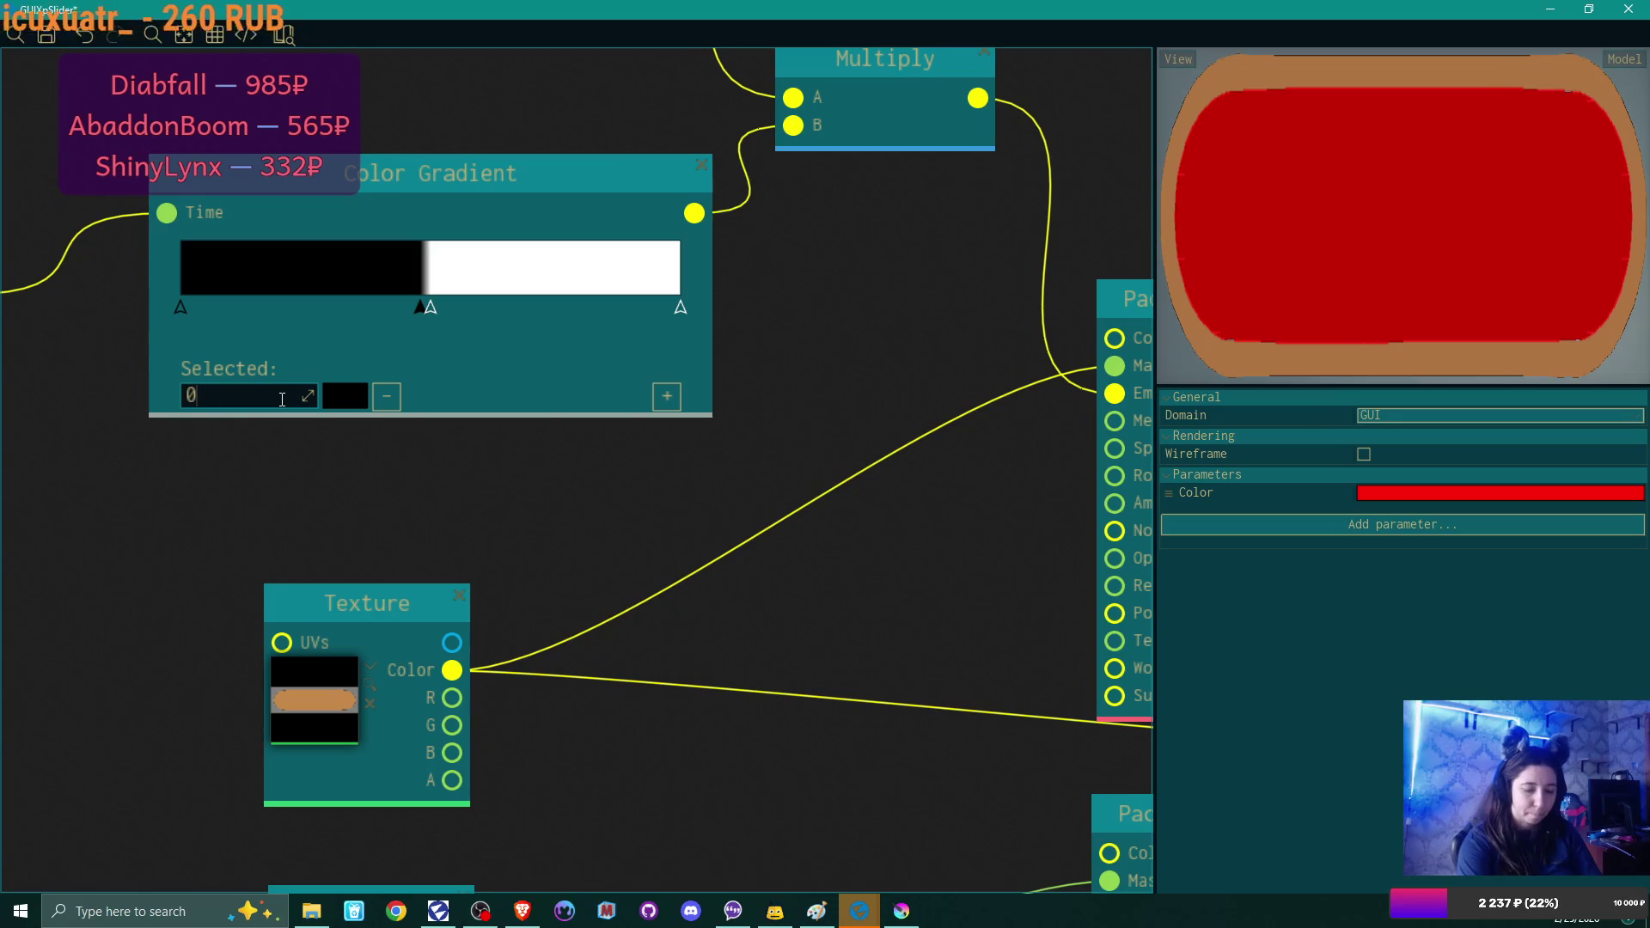
pyautogui.press('Return')
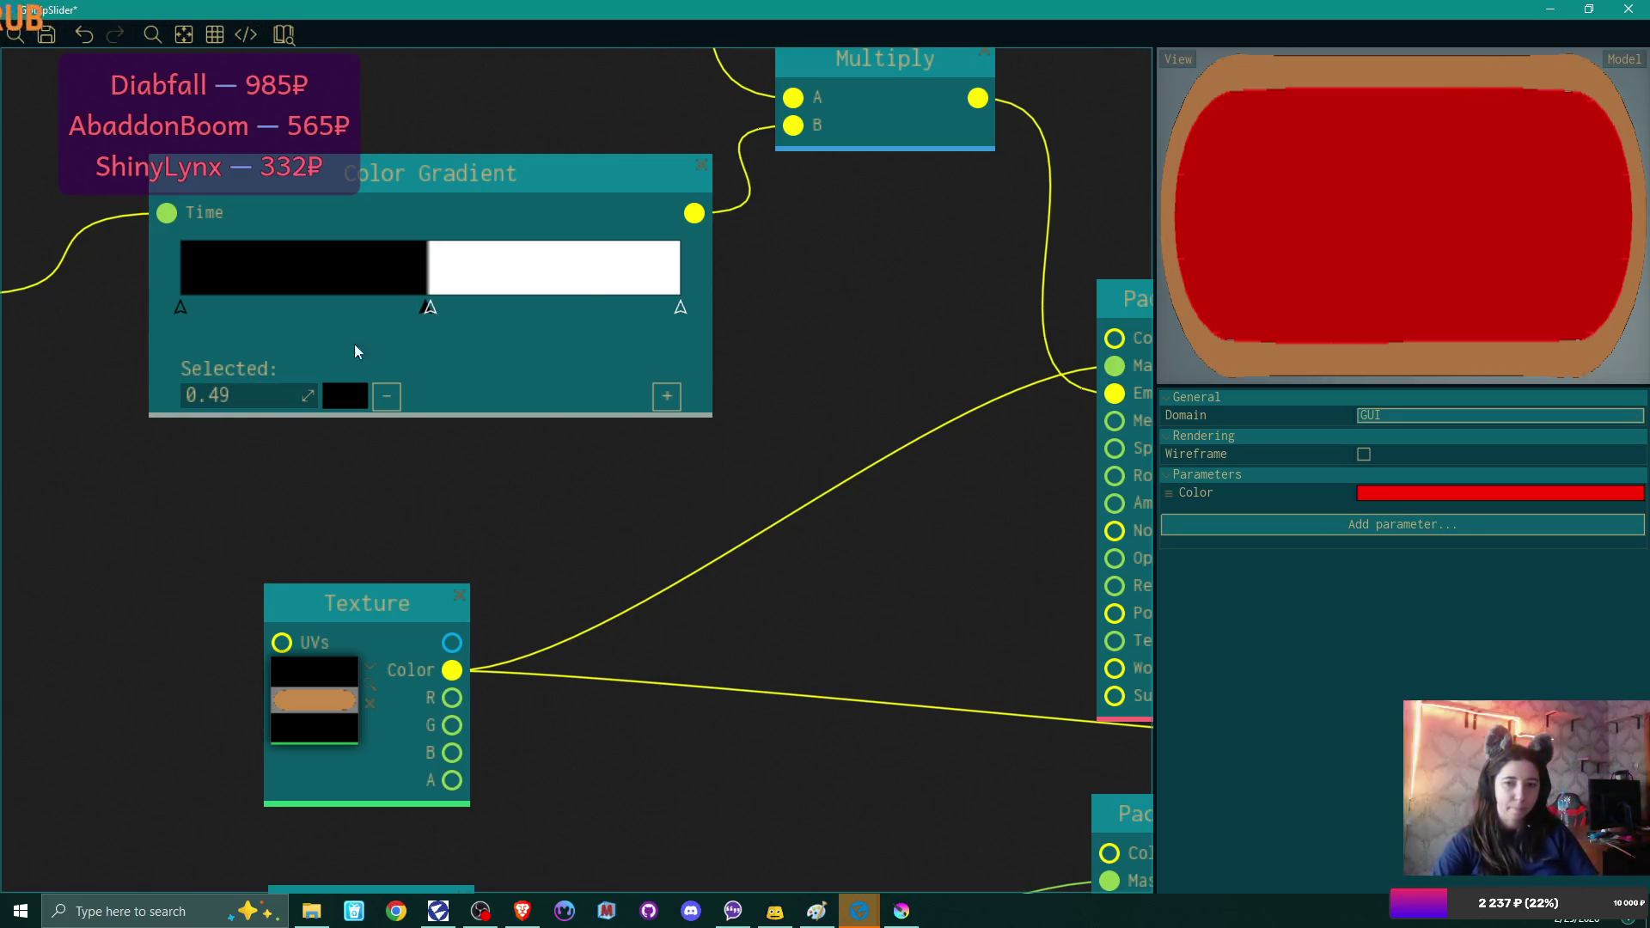
# Set the Float offset value to 0 and bring the whole material graph into view.
pyautogui.scroll(-2, 148, 447)
pyautogui.moveTo(194, 493); pyautogui.dragTo(477, 506)
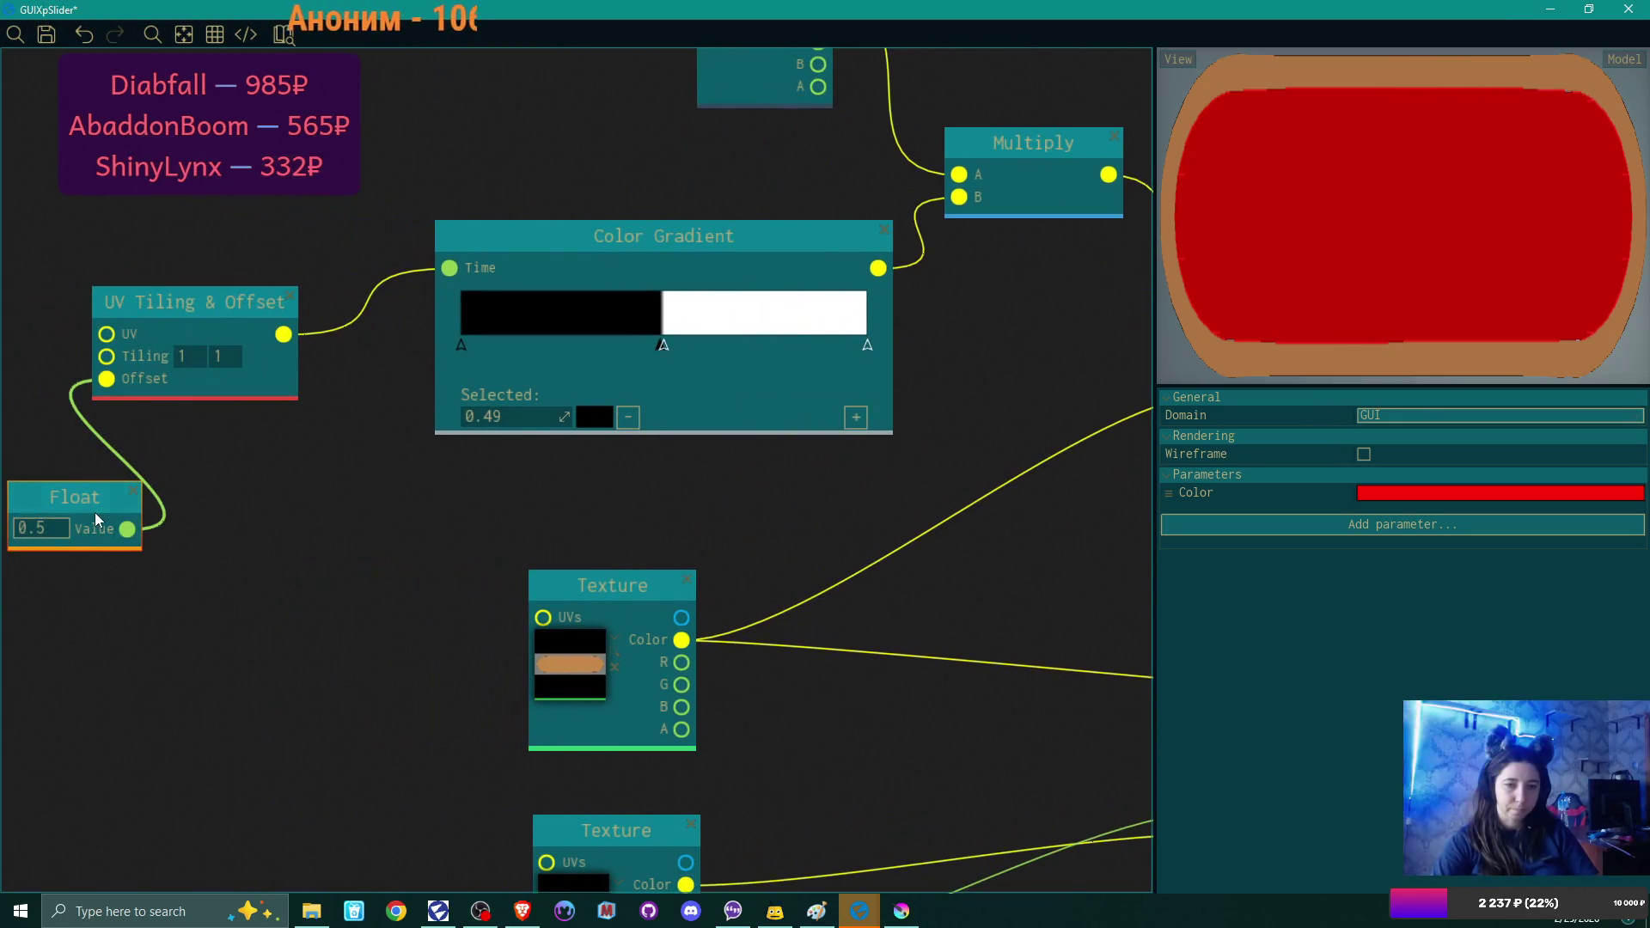
pyautogui.doubleClick(61, 528)
pyautogui.write('0')
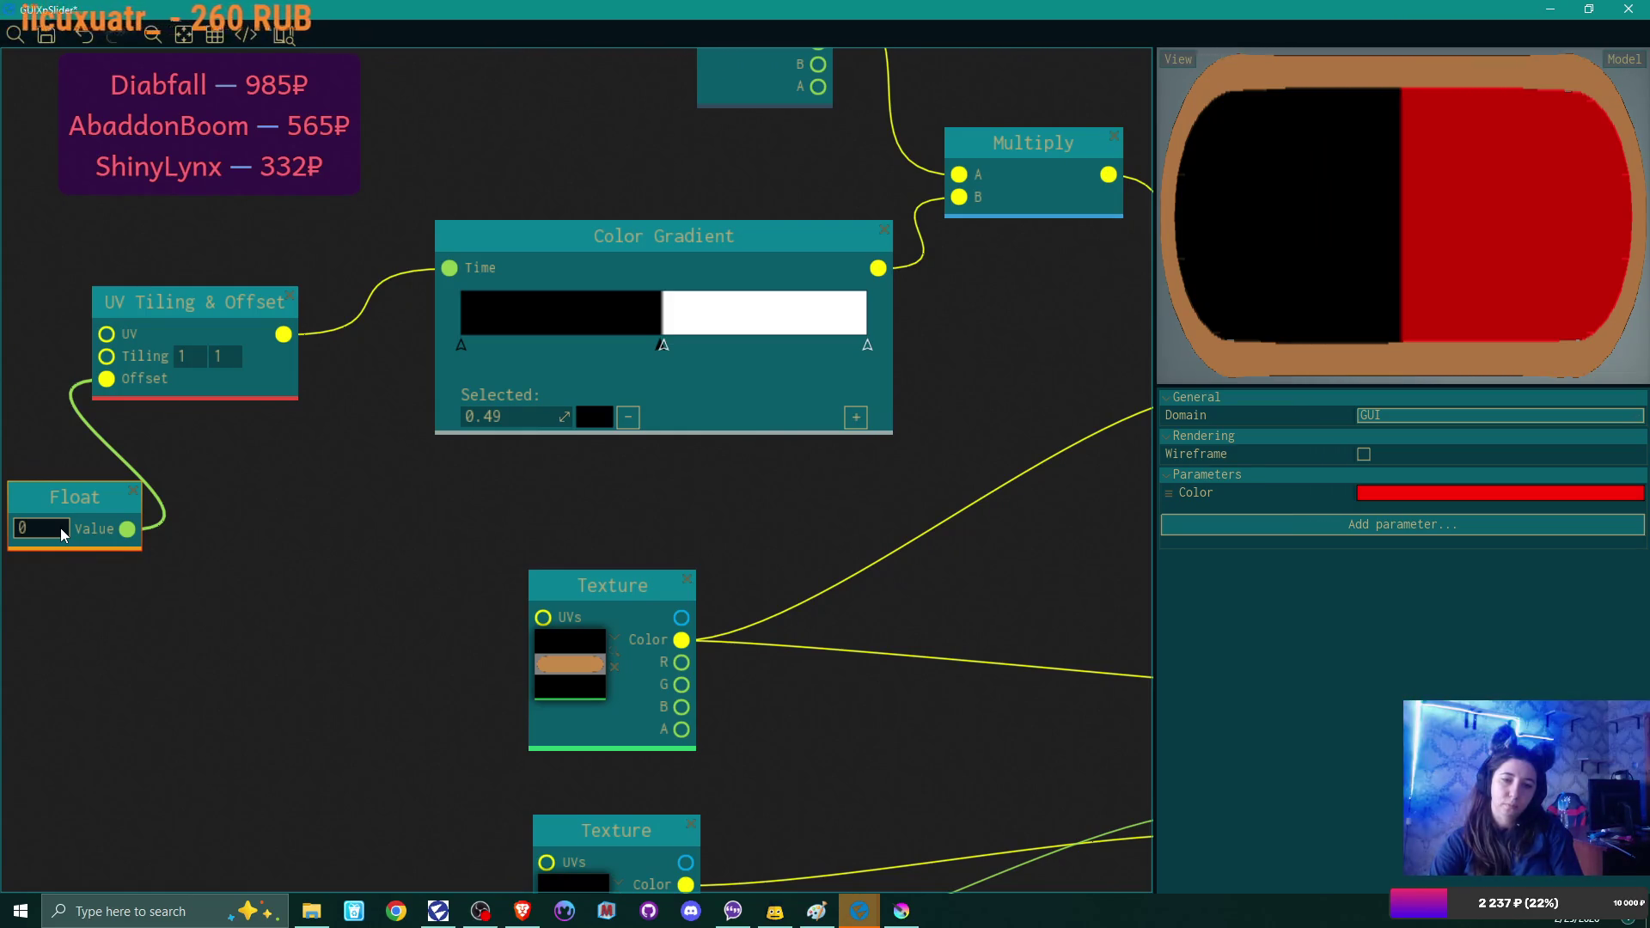
pyautogui.scroll(-3, 768, 487)
pyautogui.moveTo(796, 483)
pyautogui.mouseDown()
pyautogui.moveTo(774, 546)
pyautogui.moveTo(576, 561)
pyautogui.moveTo(500, 493)
pyautogui.moveTo(294, 472)
pyautogui.moveTo(653, 441)
pyautogui.moveTo(780, 462)
pyautogui.mouseUp()
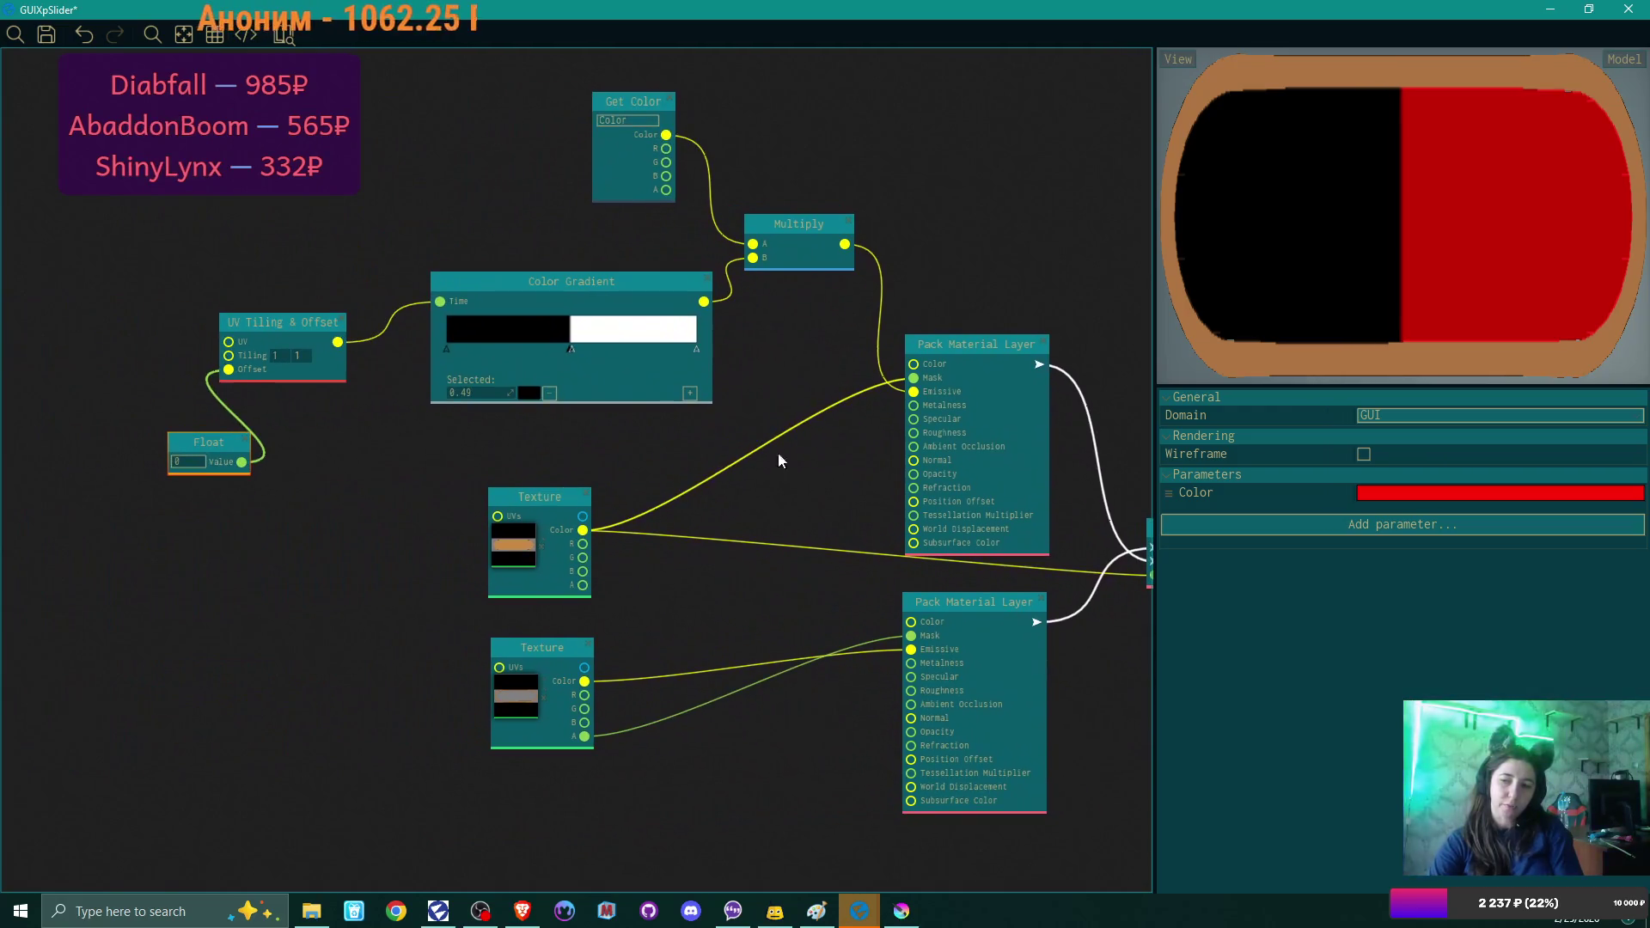
pyautogui.click(1493, 501)
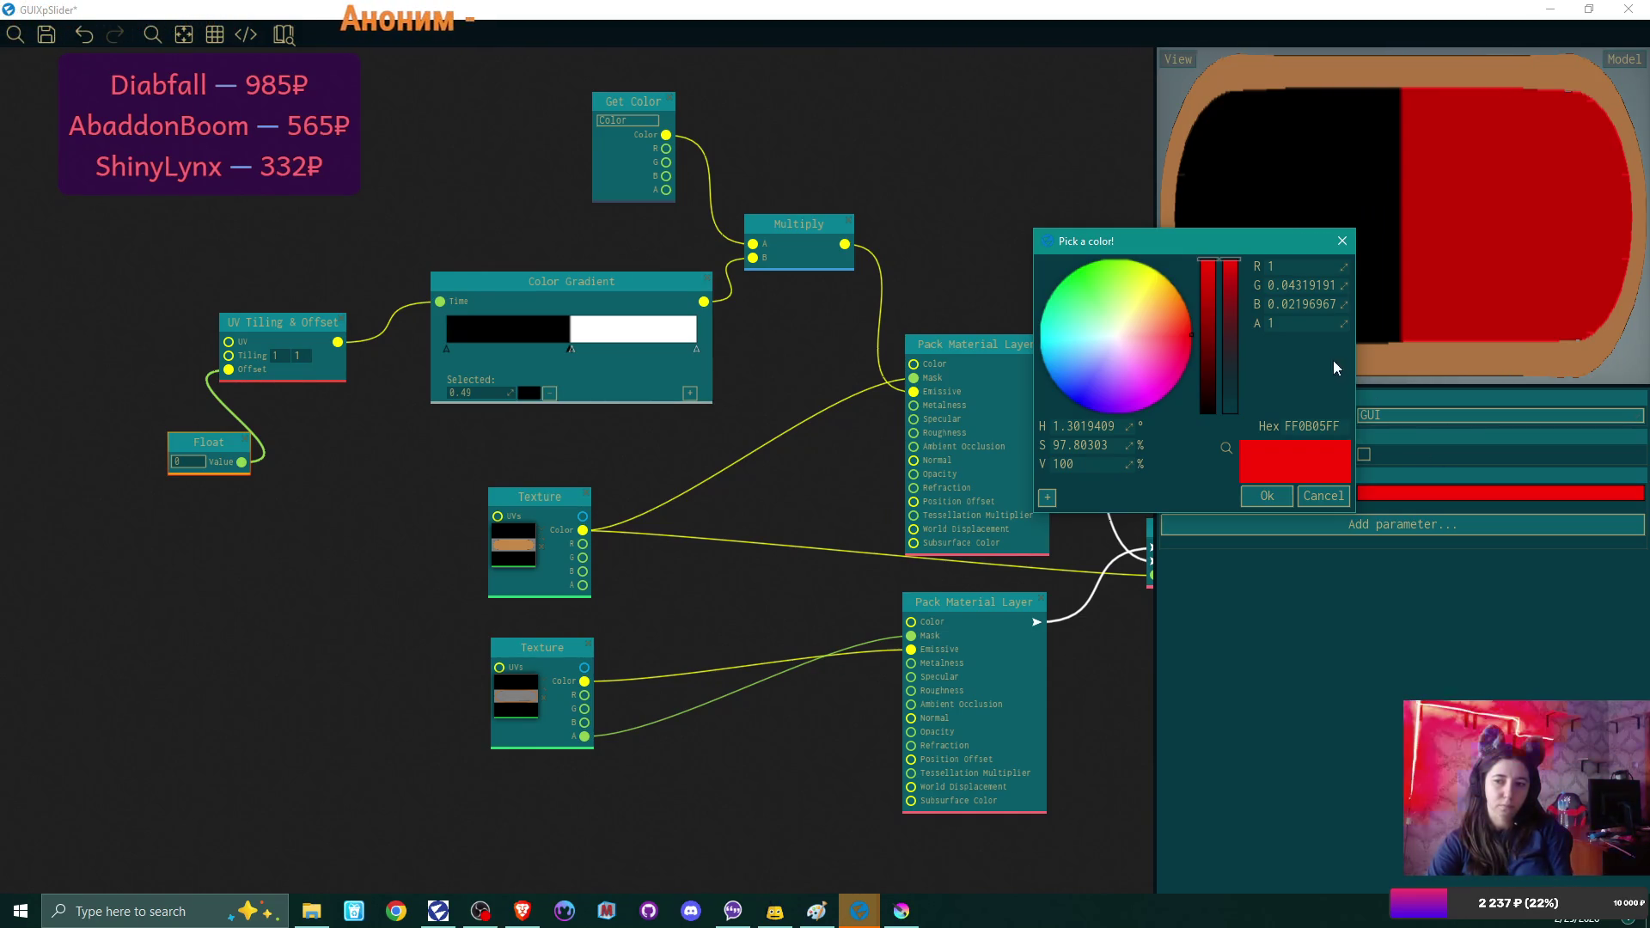
pyautogui.click(1229, 365)
pyautogui.click(1267, 497)
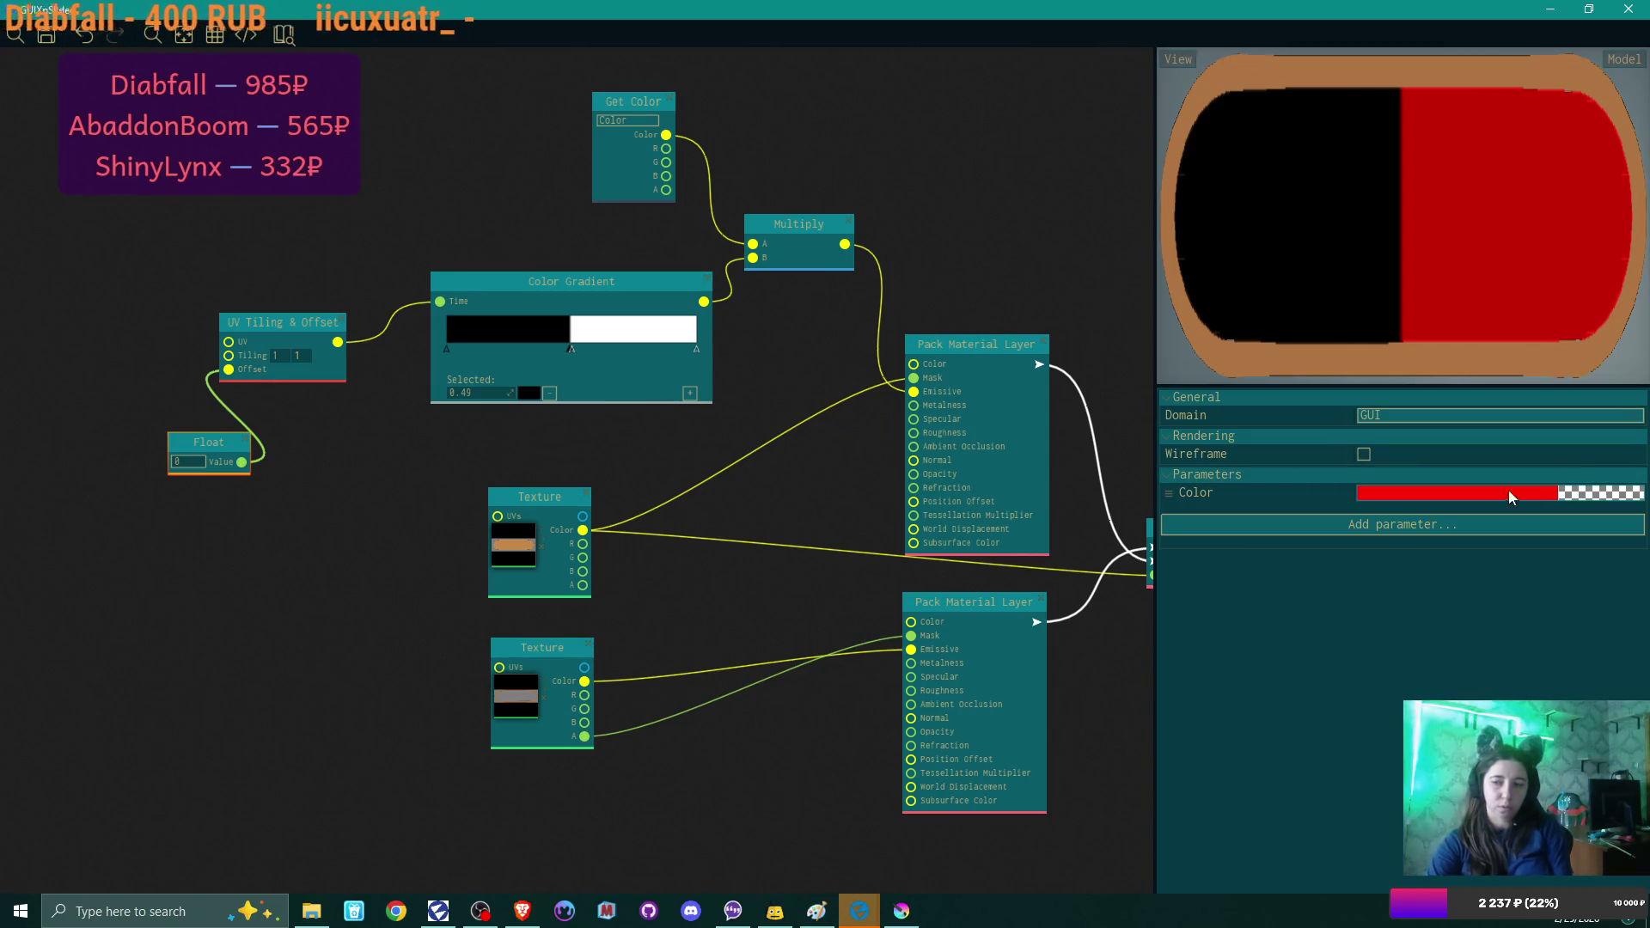
pyautogui.click(1585, 495)
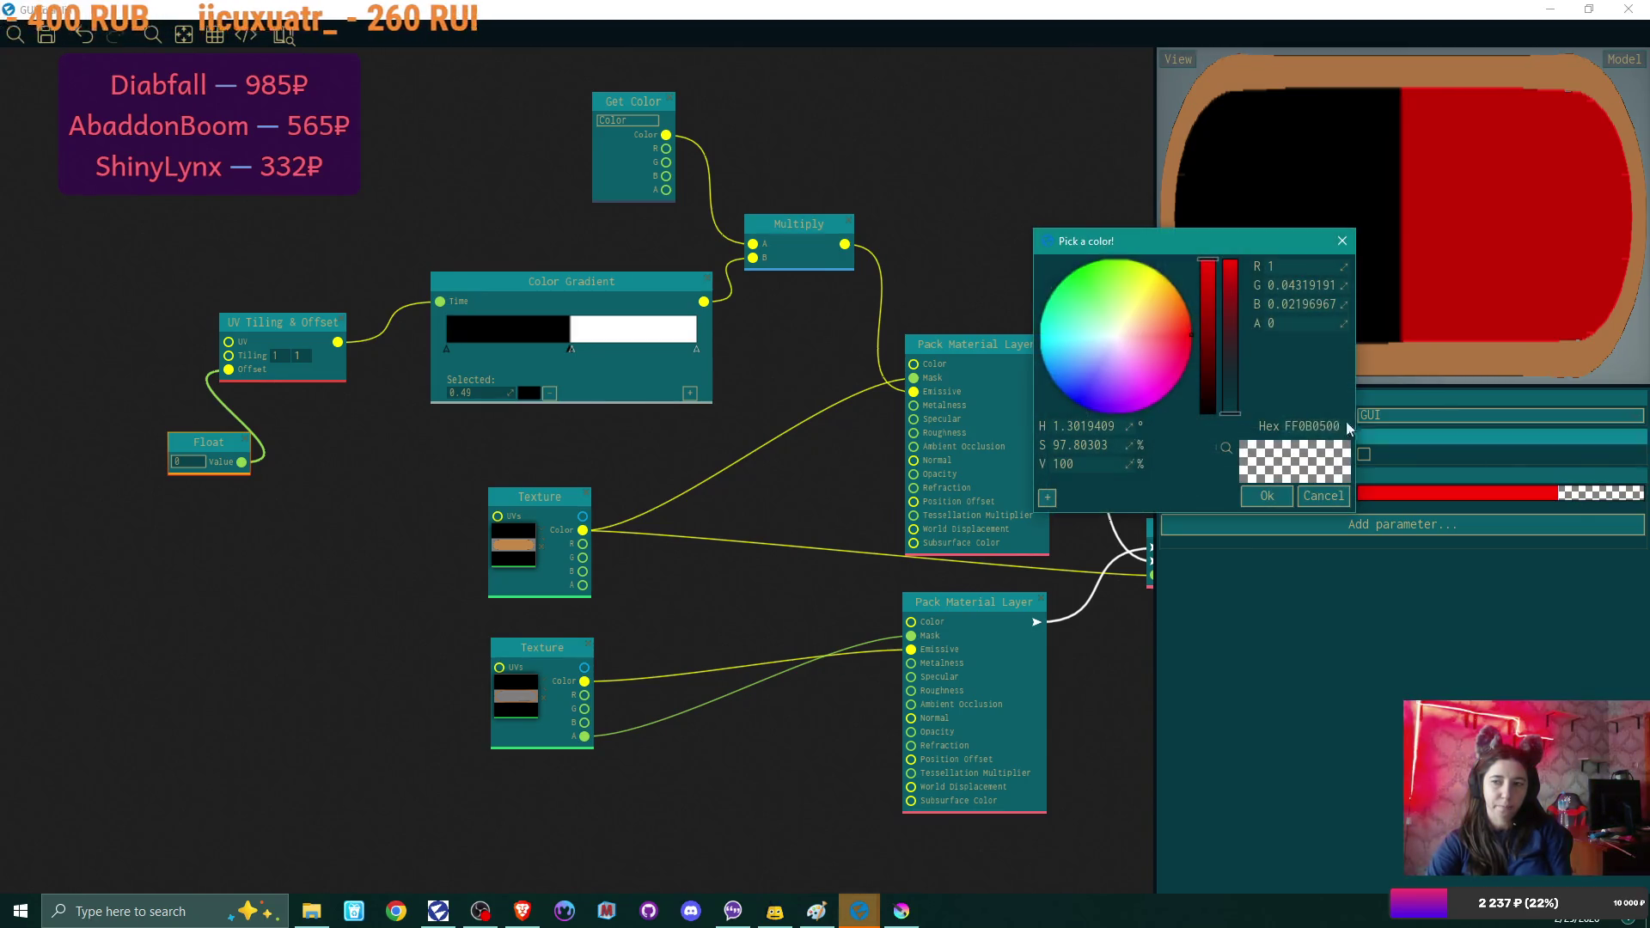
pyautogui.click(1235, 265)
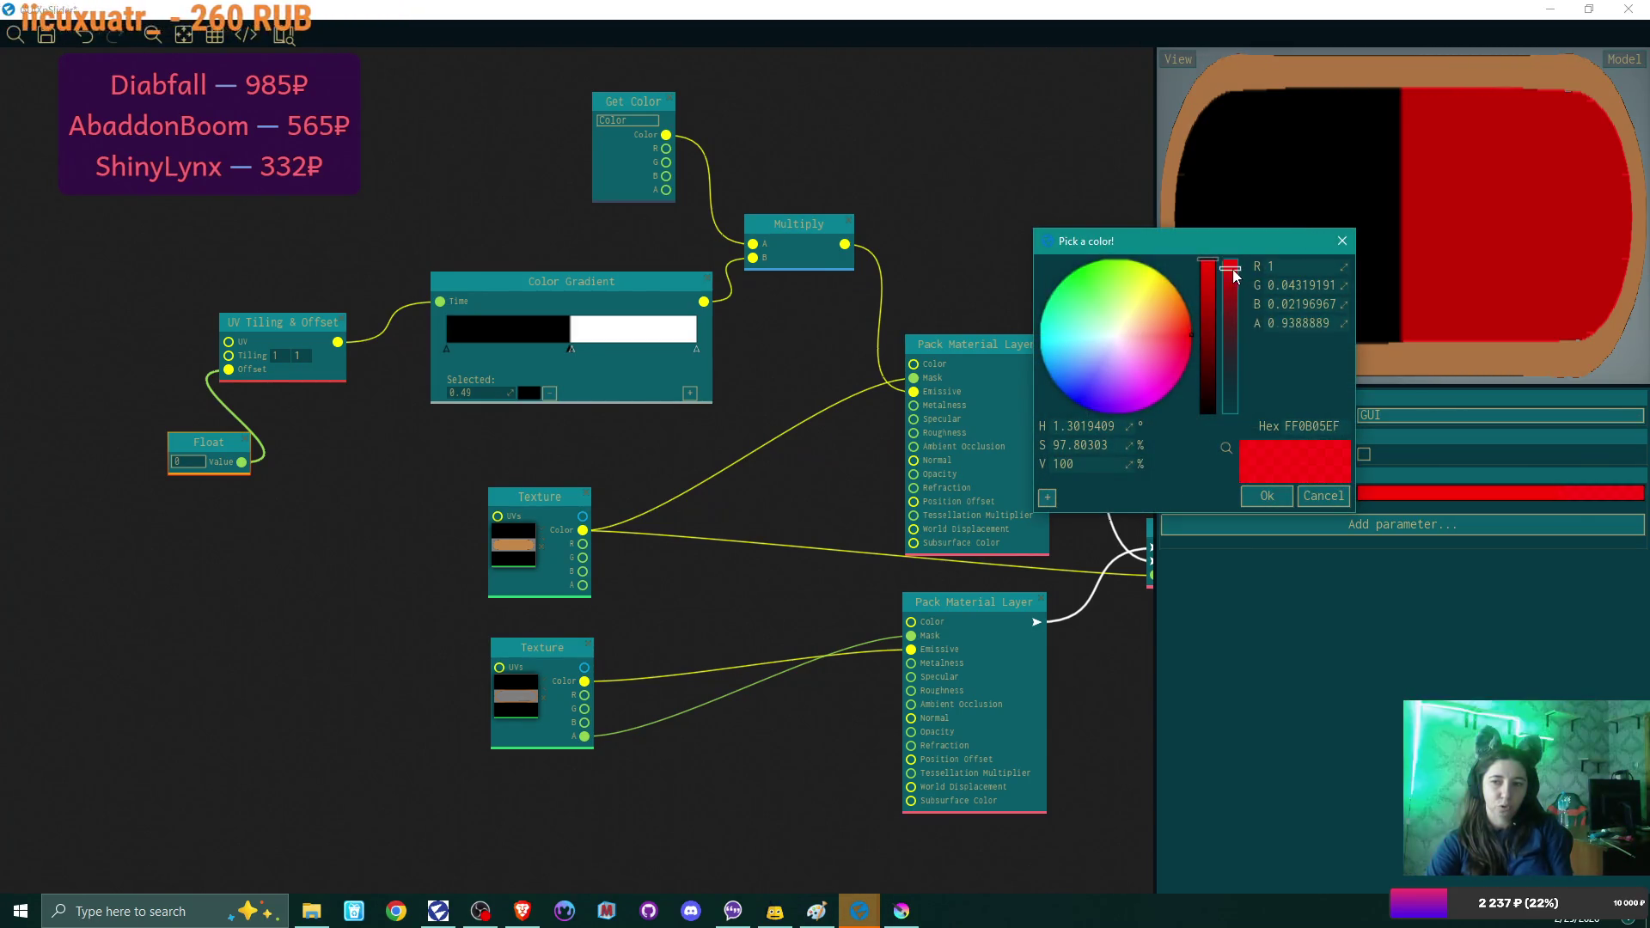
pyautogui.click(1288, 495)
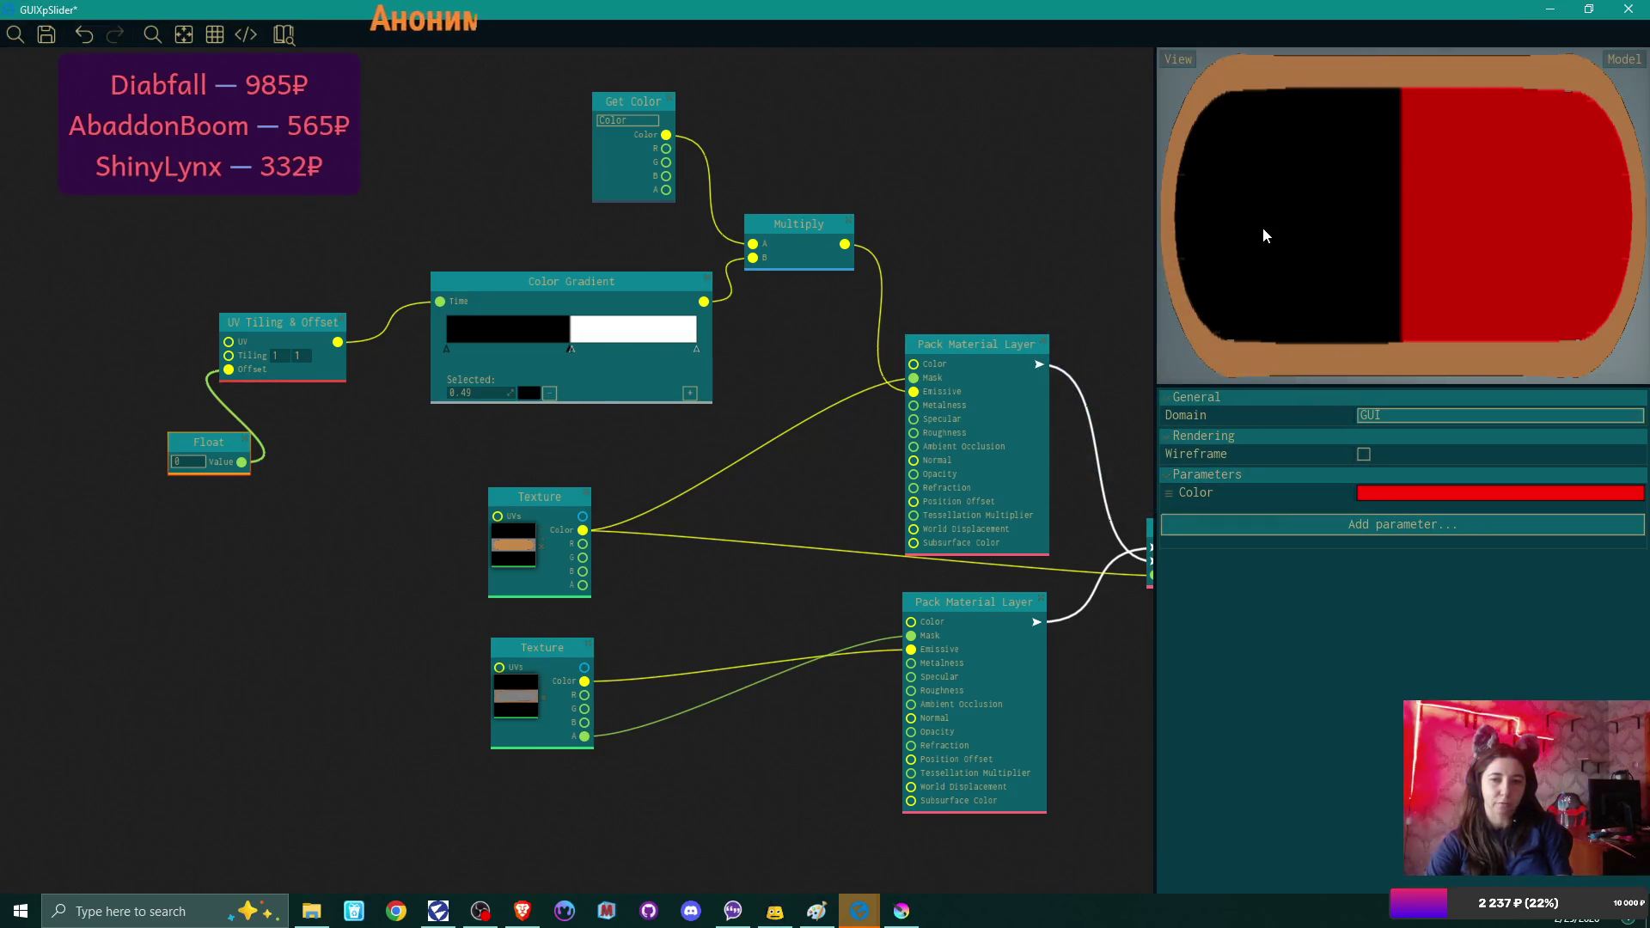
pyautogui.scroll(2, 430, 455)
# Change the leftmost gradient stop's colour to a deep orange.
pyautogui.moveTo(427, 443)
pyautogui.mouseDown()
pyautogui.moveTo(335, 490)
pyautogui.moveTo(317, 520)
pyautogui.mouseUp()
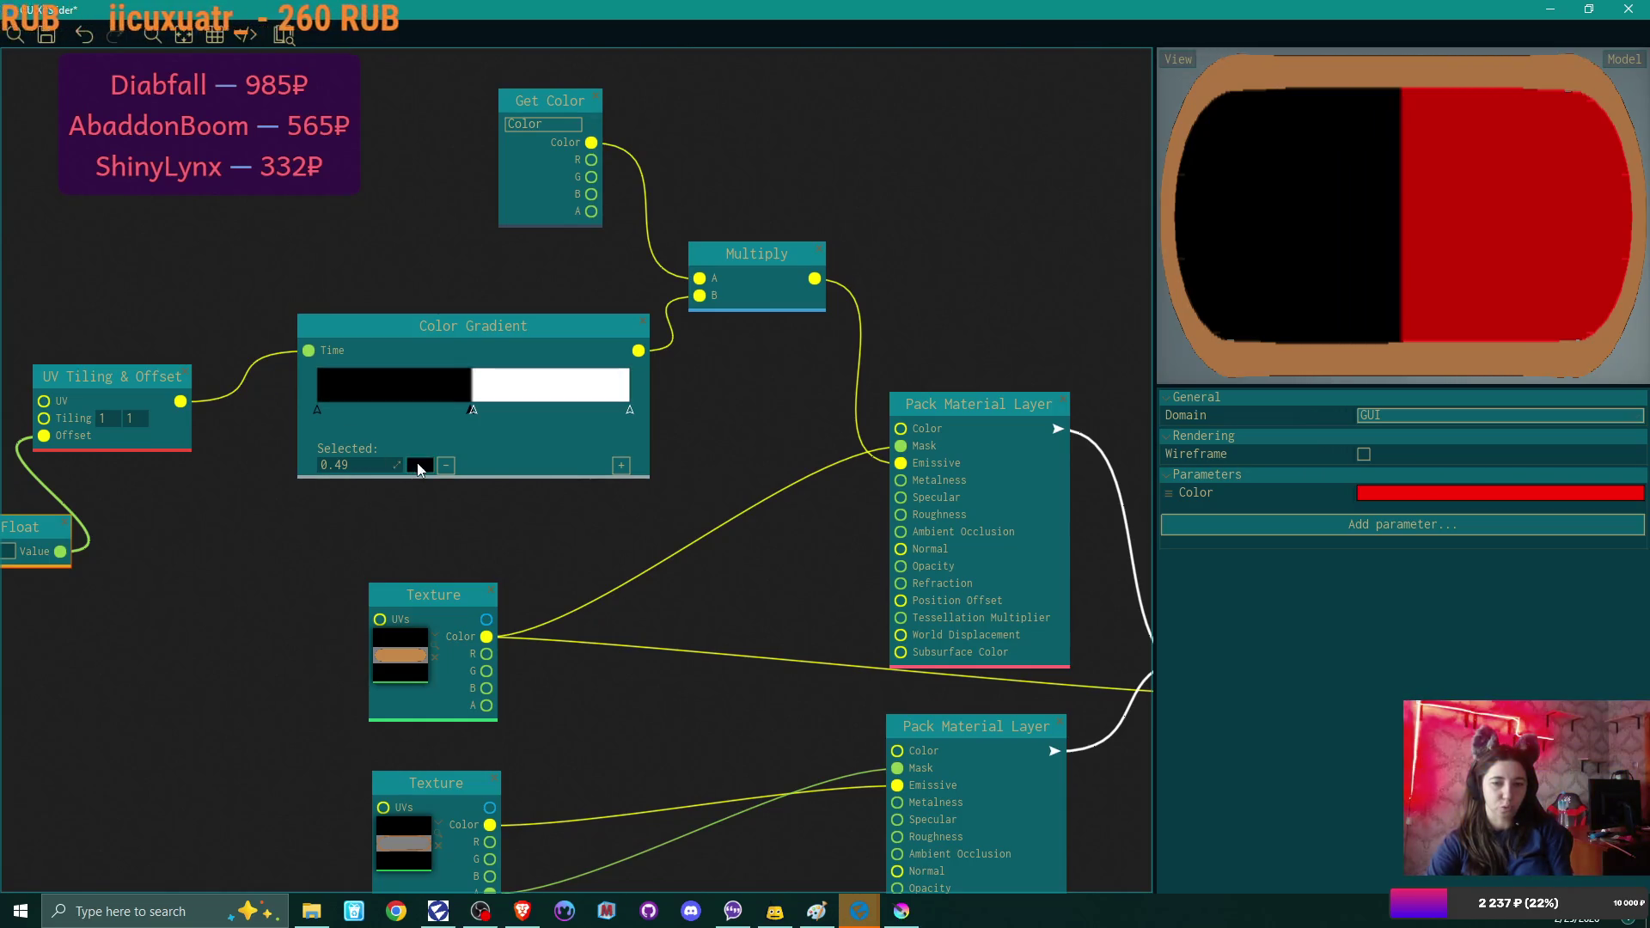
pyautogui.doubleClick(314, 409)
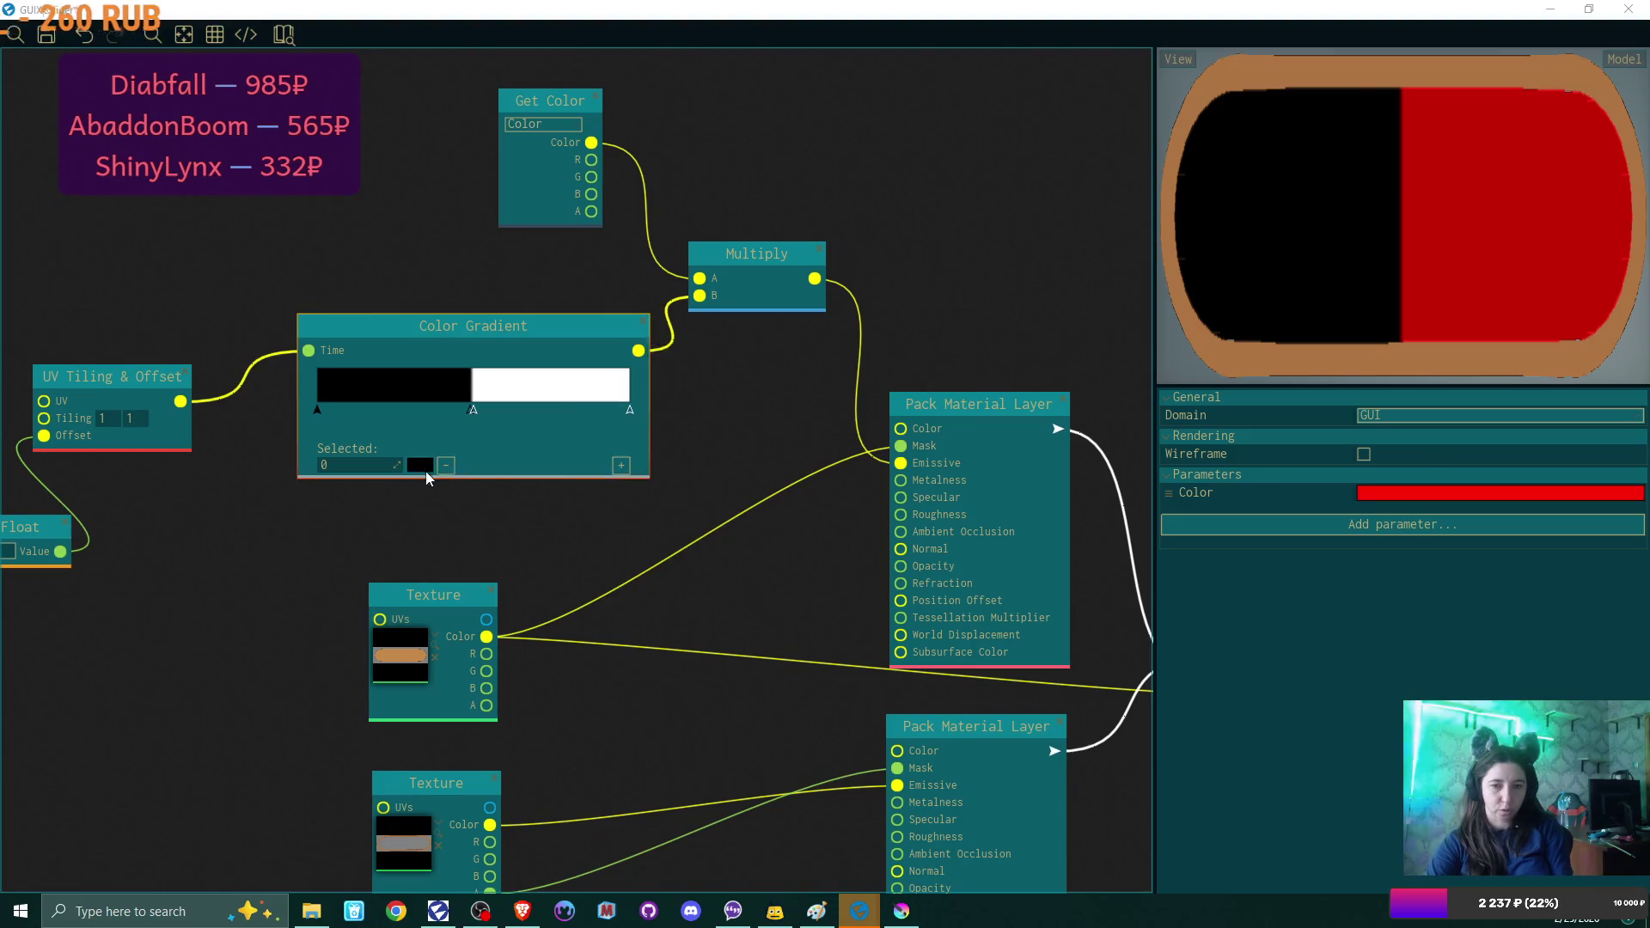
pyautogui.moveTo(585, 426); pyautogui.dragTo(576, 404)
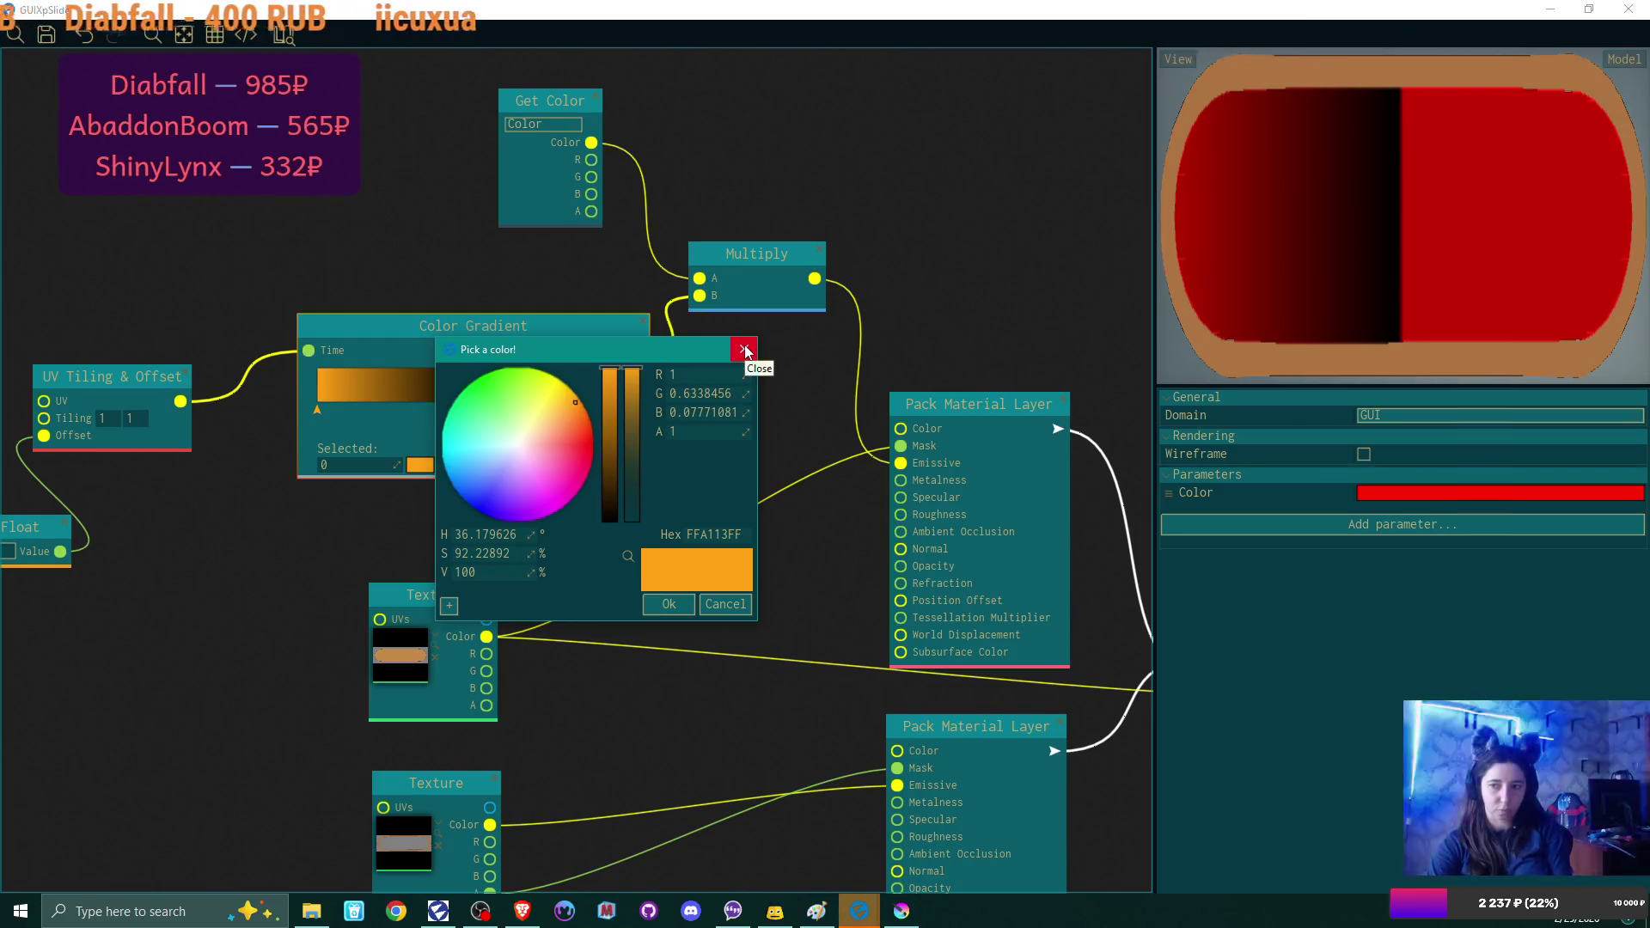
pyautogui.moveTo(578, 399); pyautogui.dragTo(581, 410)
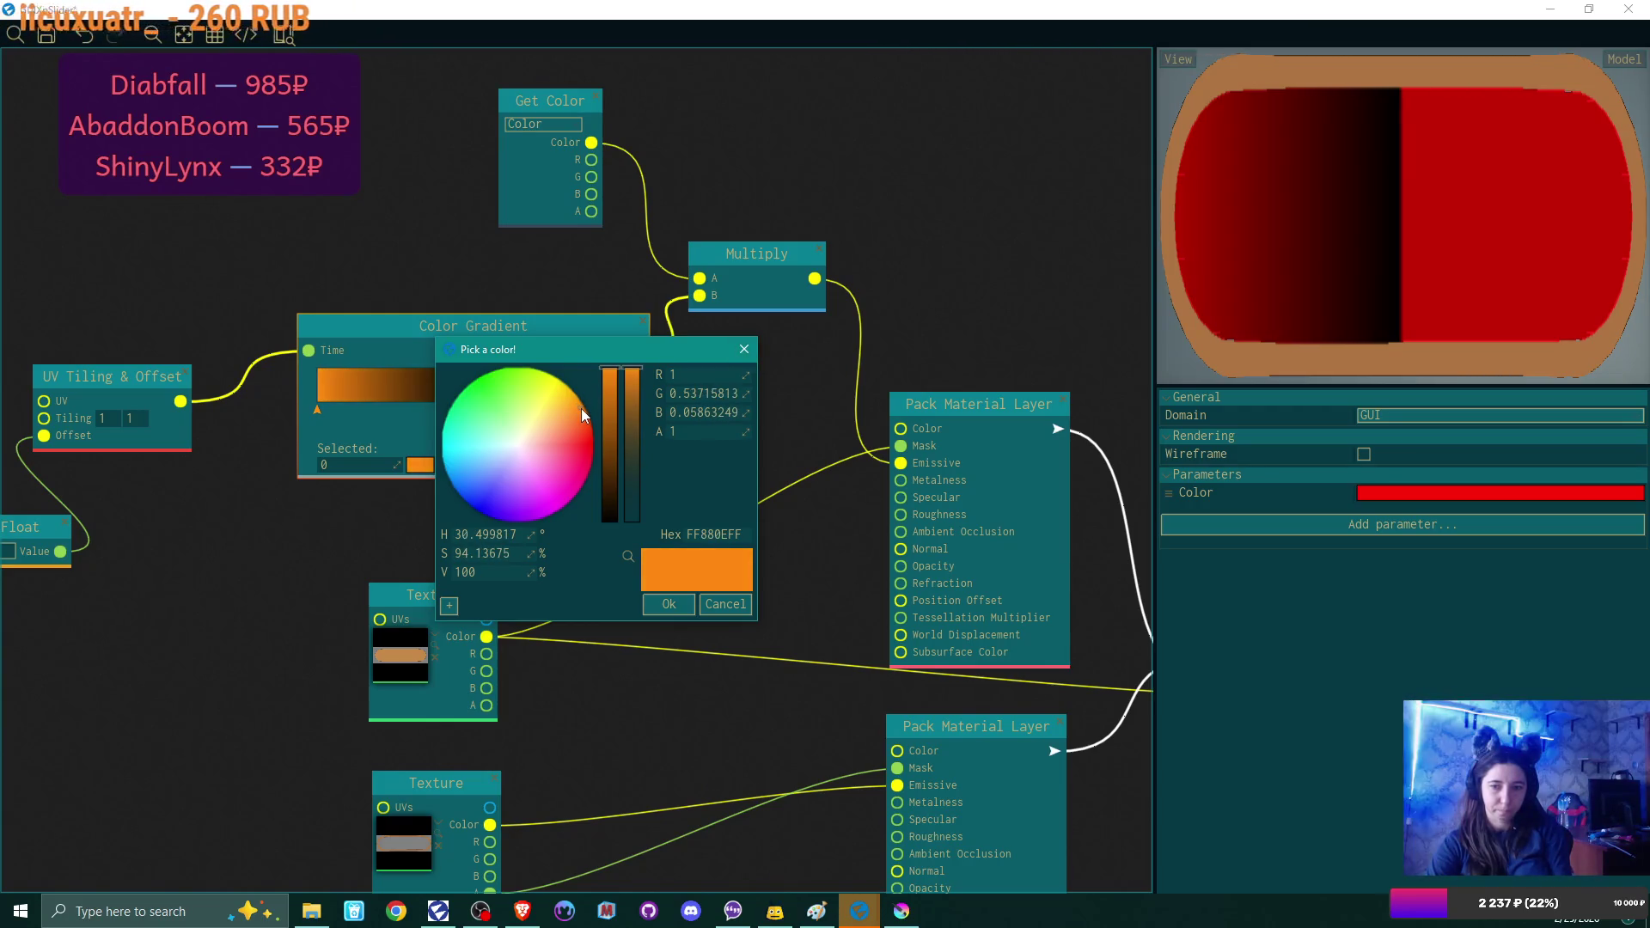
pyautogui.click(673, 601)
# Eyedrop the same orange onto the gradient's middle stop at 0.49.
pyautogui.click(467, 411)
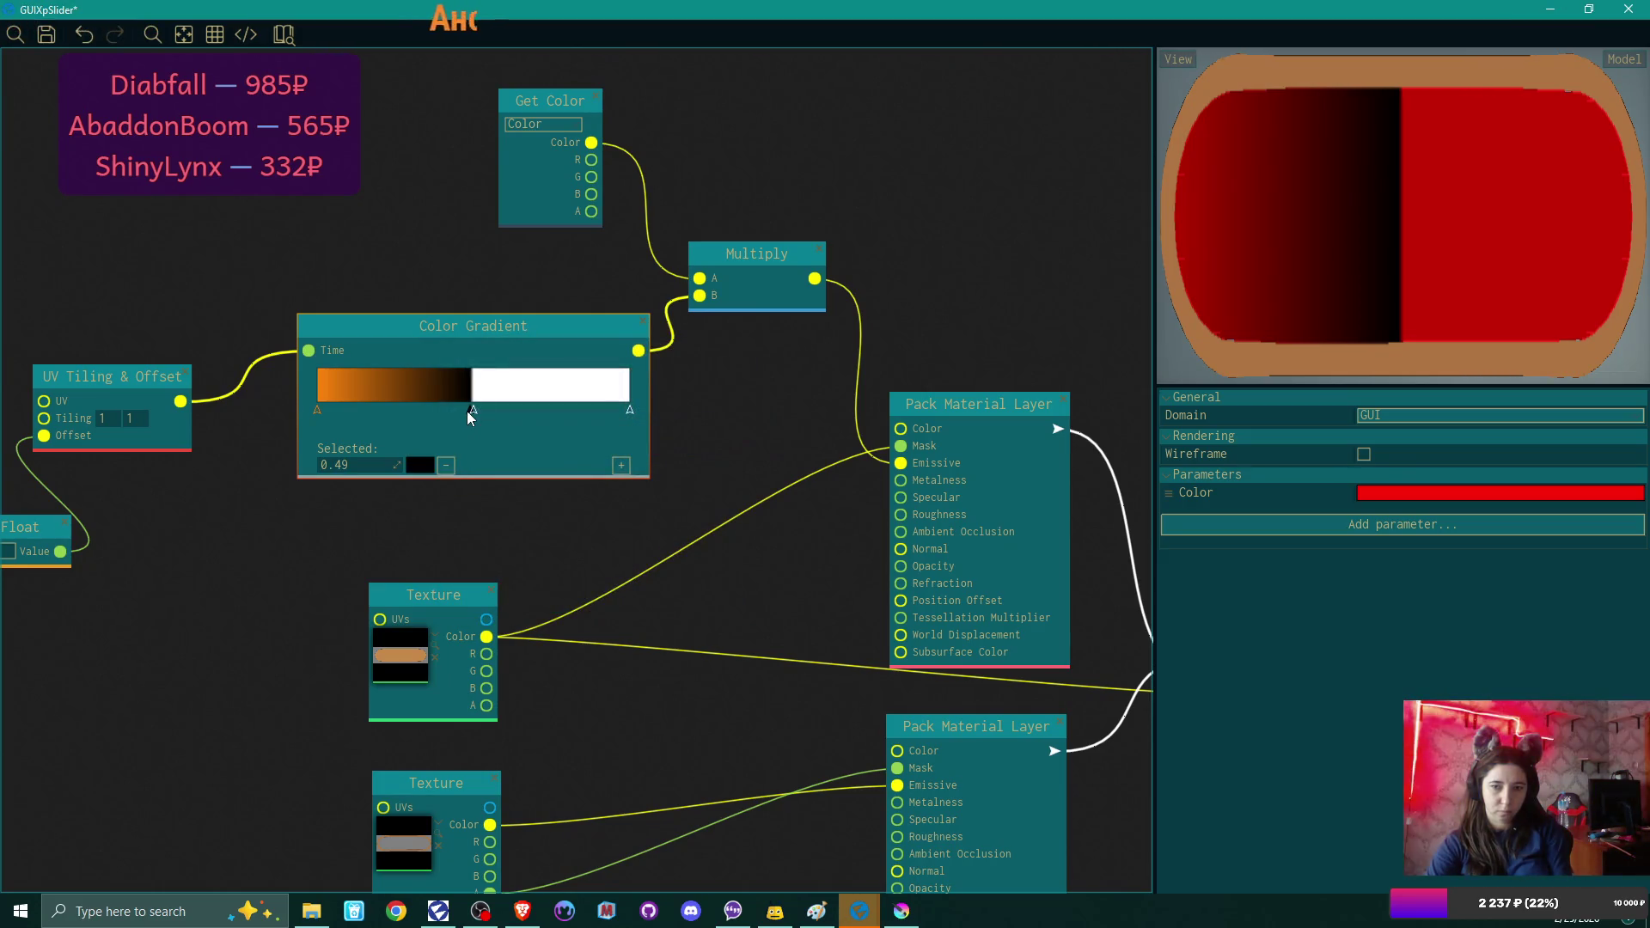
pyautogui.click(420, 465)
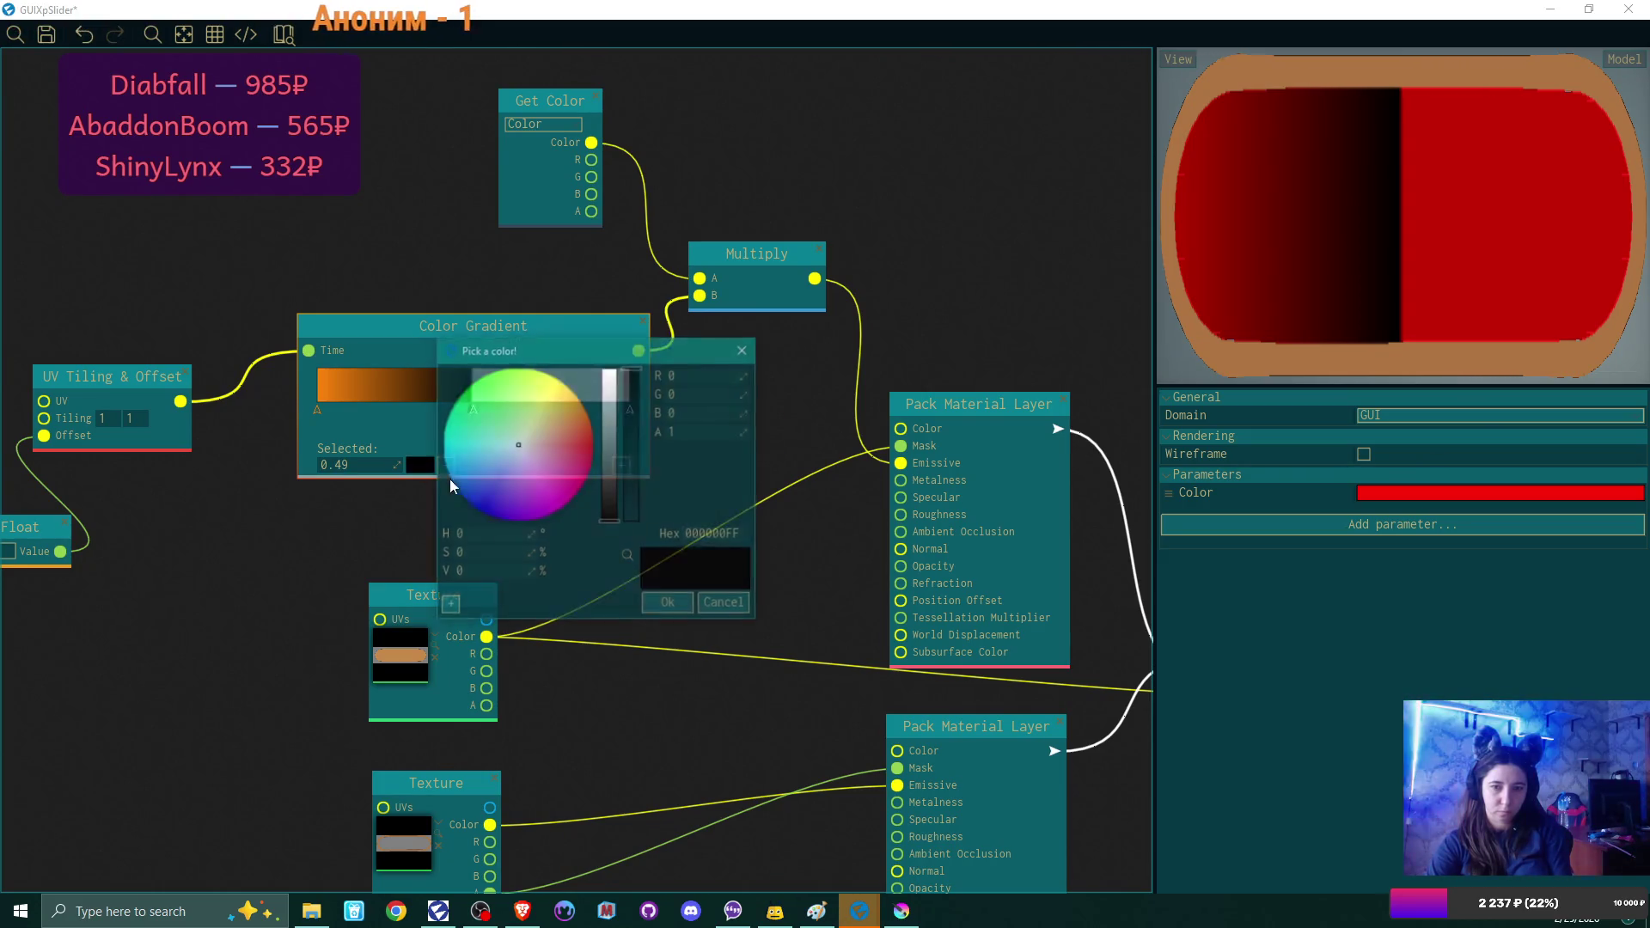
pyautogui.click(628, 556)
pyautogui.click(322, 380)
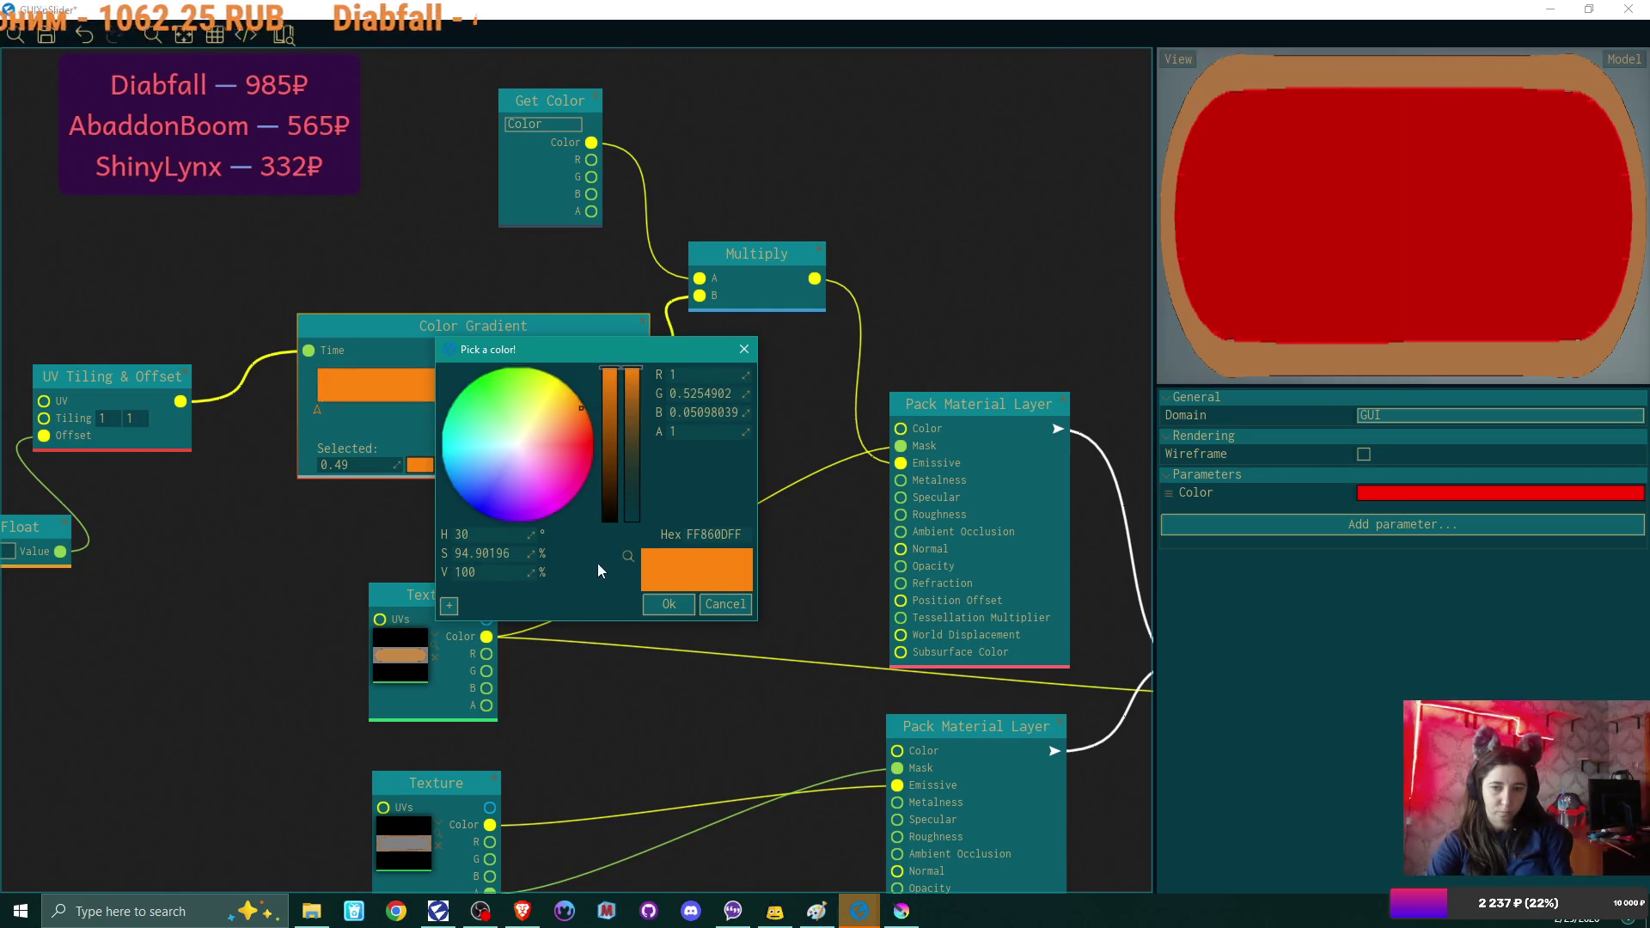
pyautogui.click(667, 603)
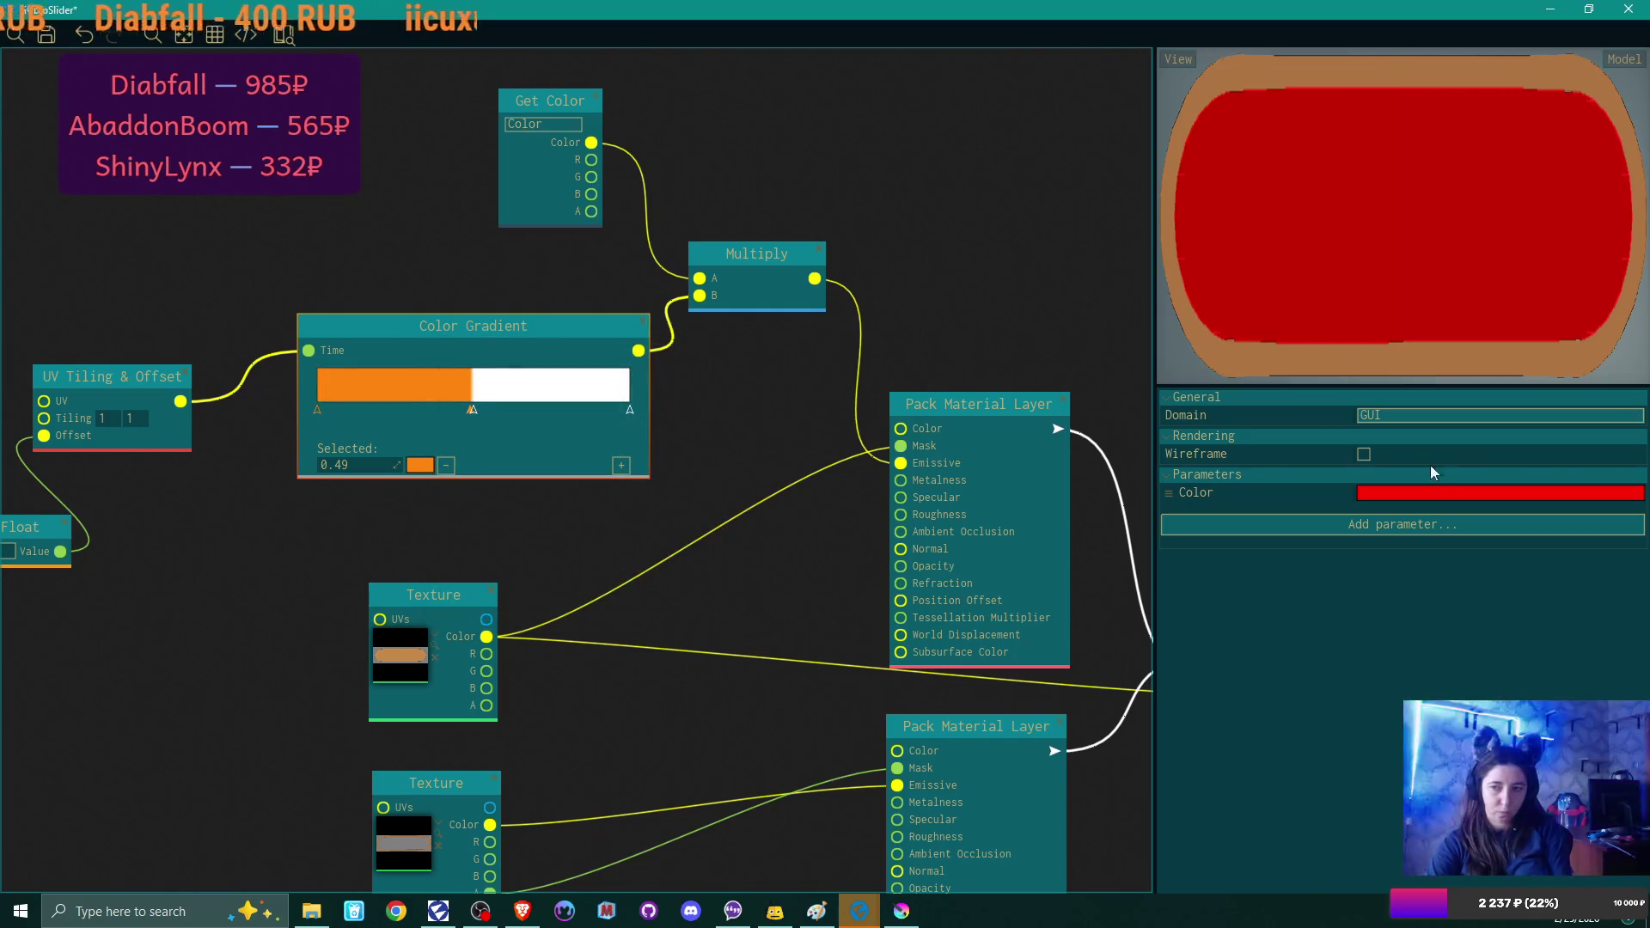
# Set the Color parameter's alpha to 0 so it is fully transparent.
pyautogui.click(1435, 492)
pyautogui.moveTo(1242, 292); pyautogui.dragTo(1237, 478)
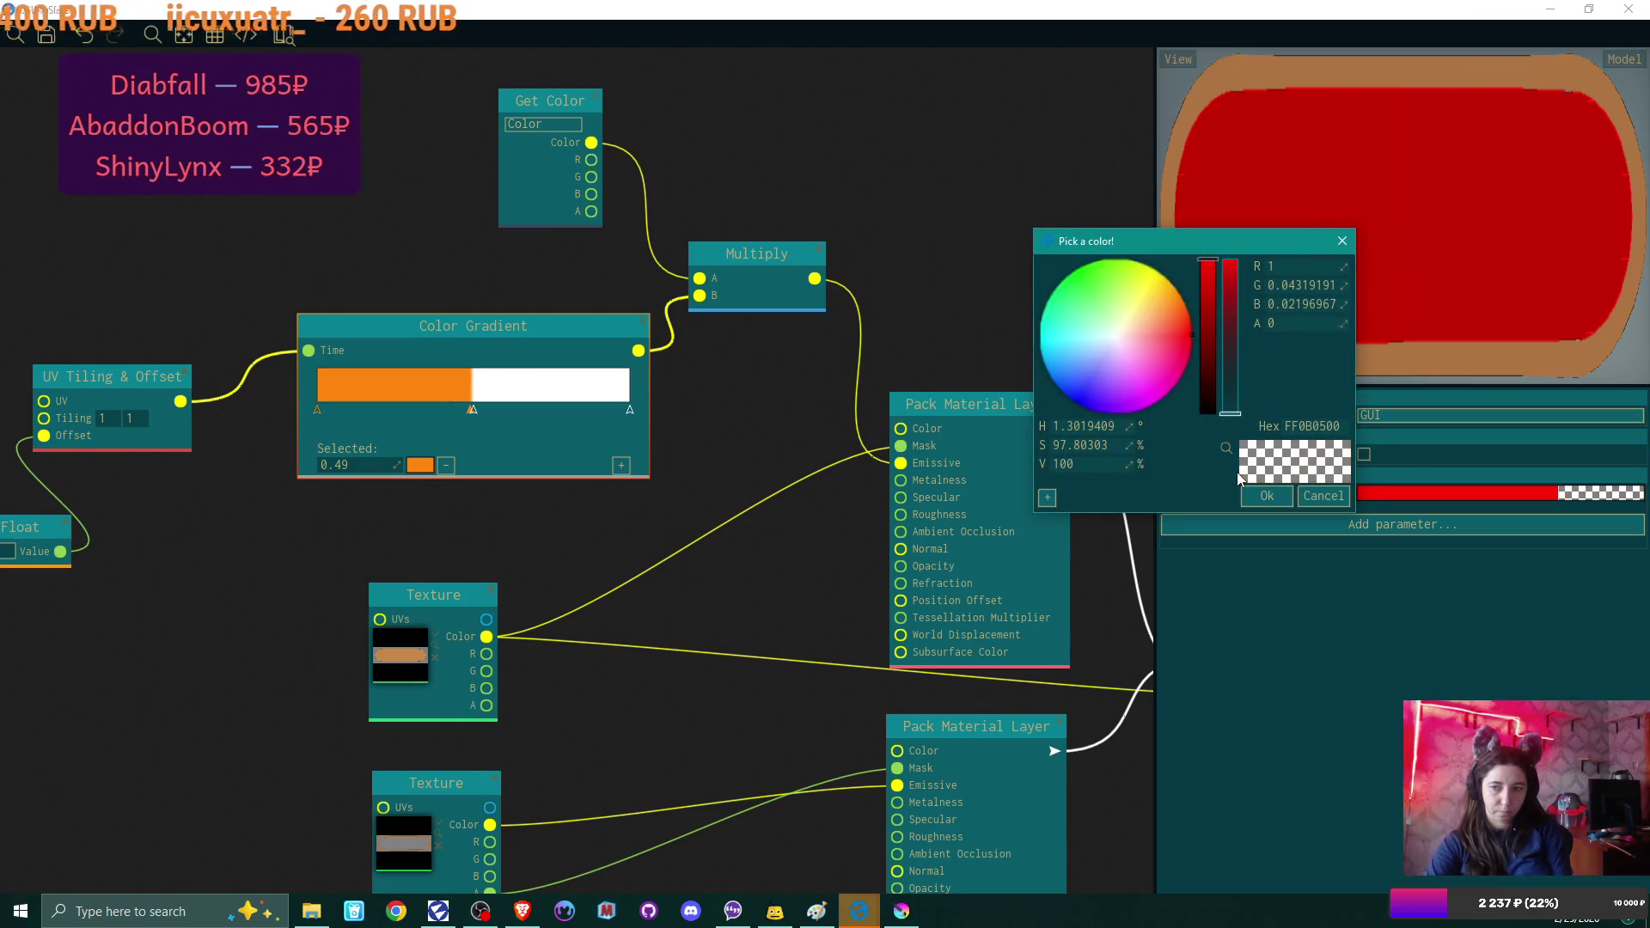
pyautogui.click(1269, 495)
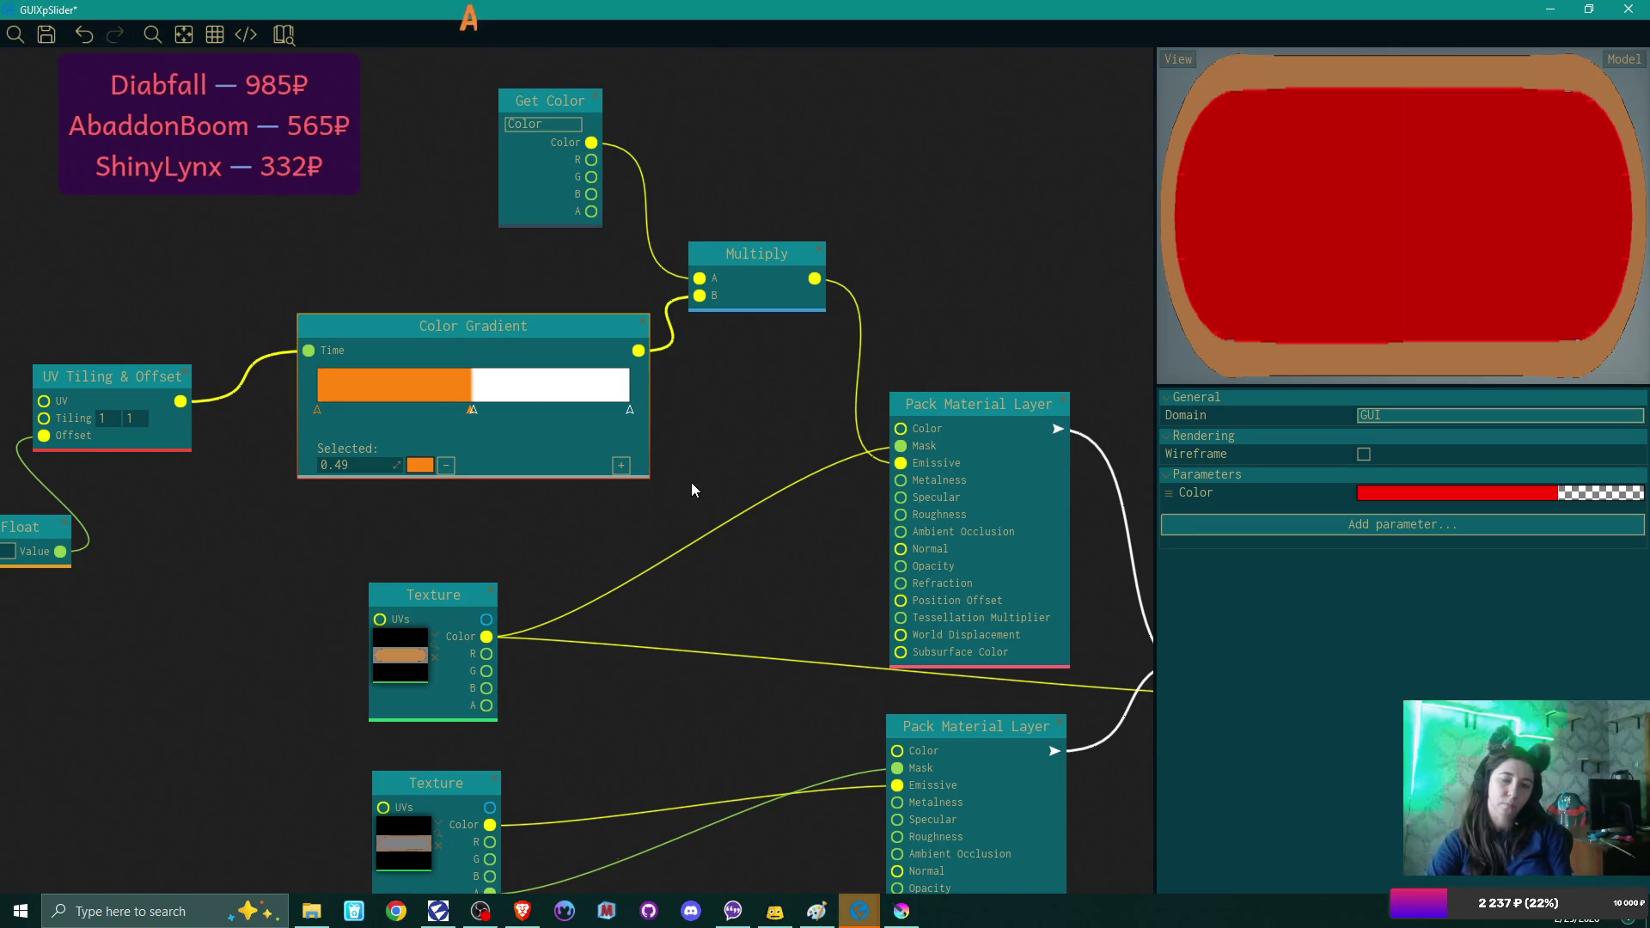
pyautogui.moveTo(692, 484); pyautogui.dragTo(773, 534)
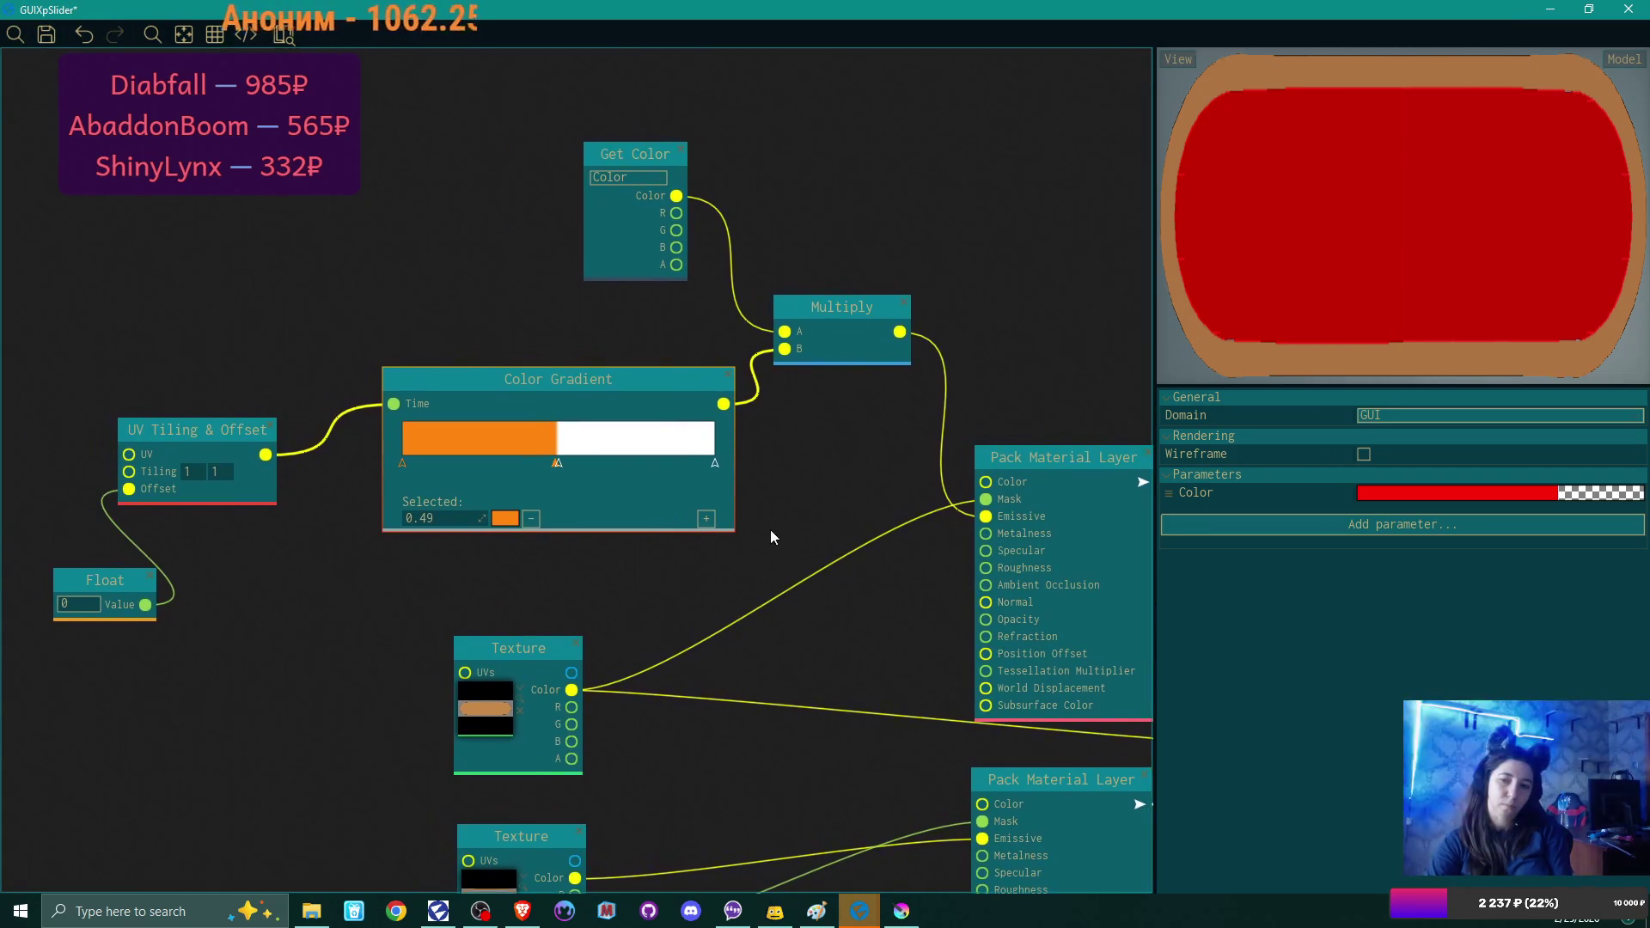
# Wire Color Gradient directly into Emissive and delete the Get Color and Multiply nodes.
pyautogui.moveTo(823, 471); pyautogui.dragTo(615, 461)
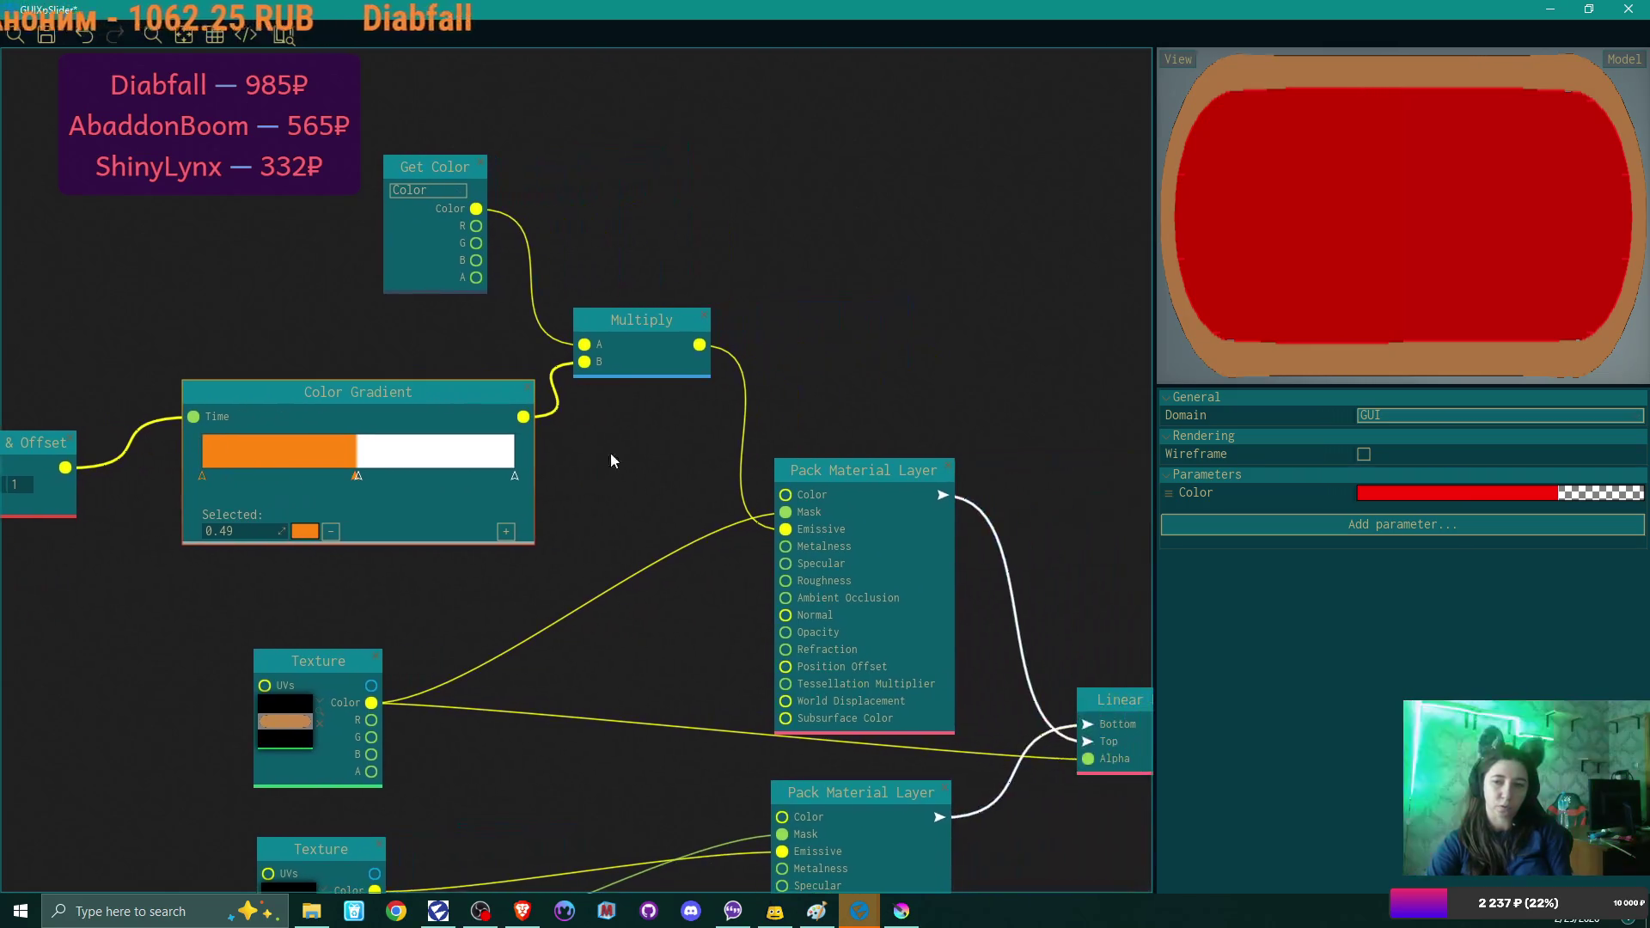
pyautogui.moveTo(524, 418); pyautogui.dragTo(786, 530)
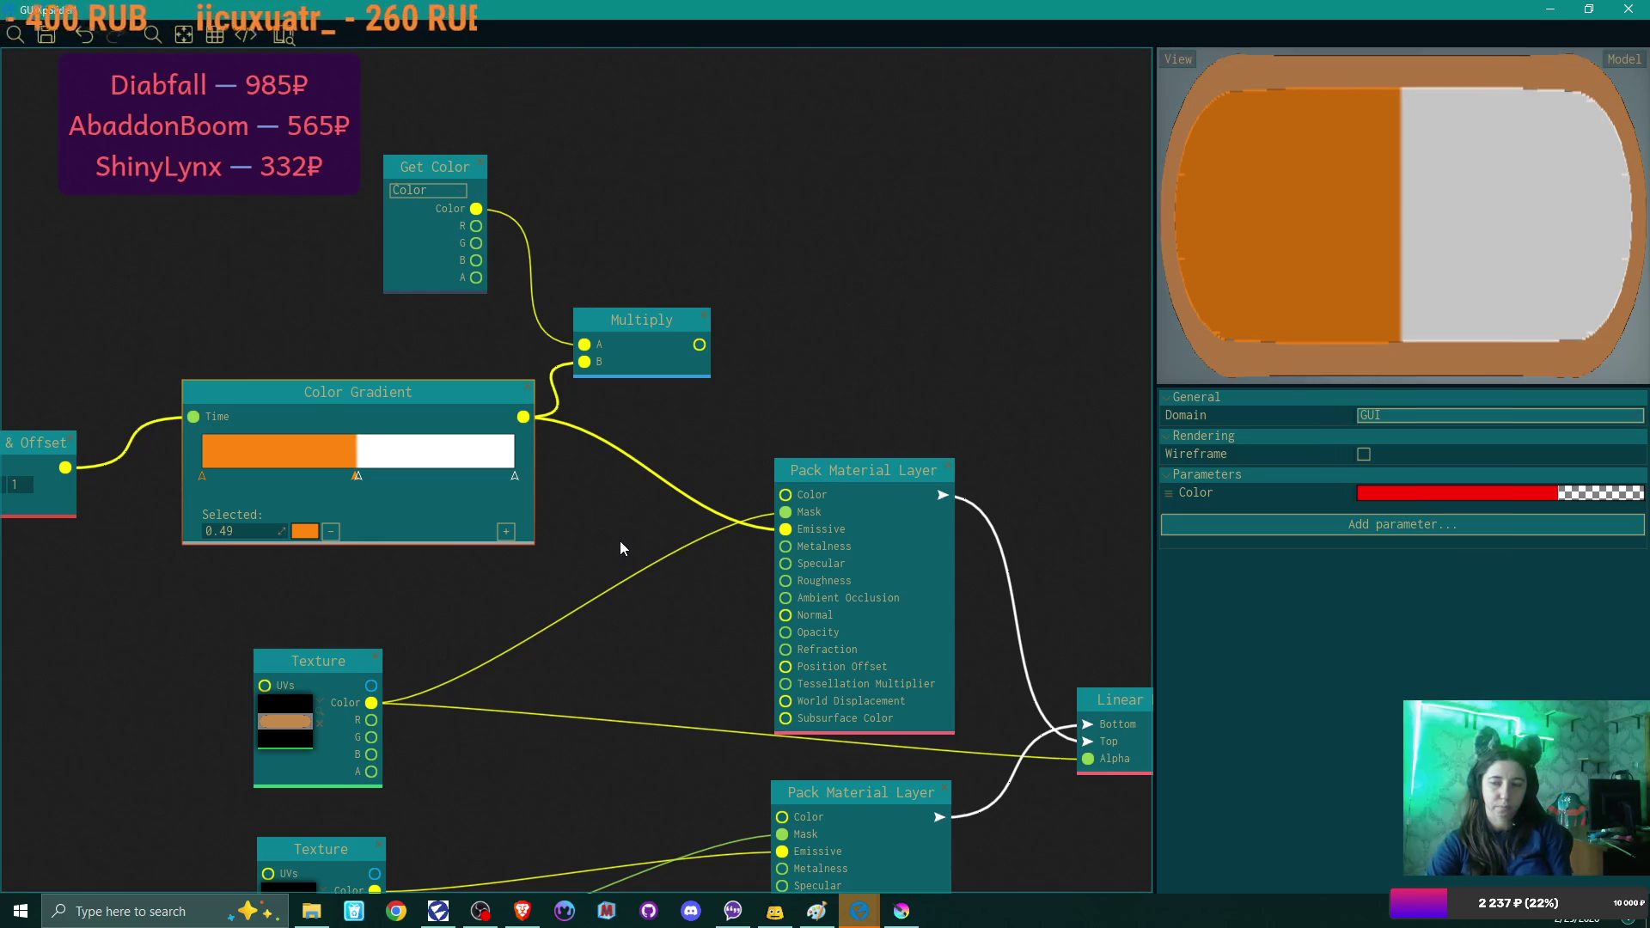
pyautogui.click(483, 161)
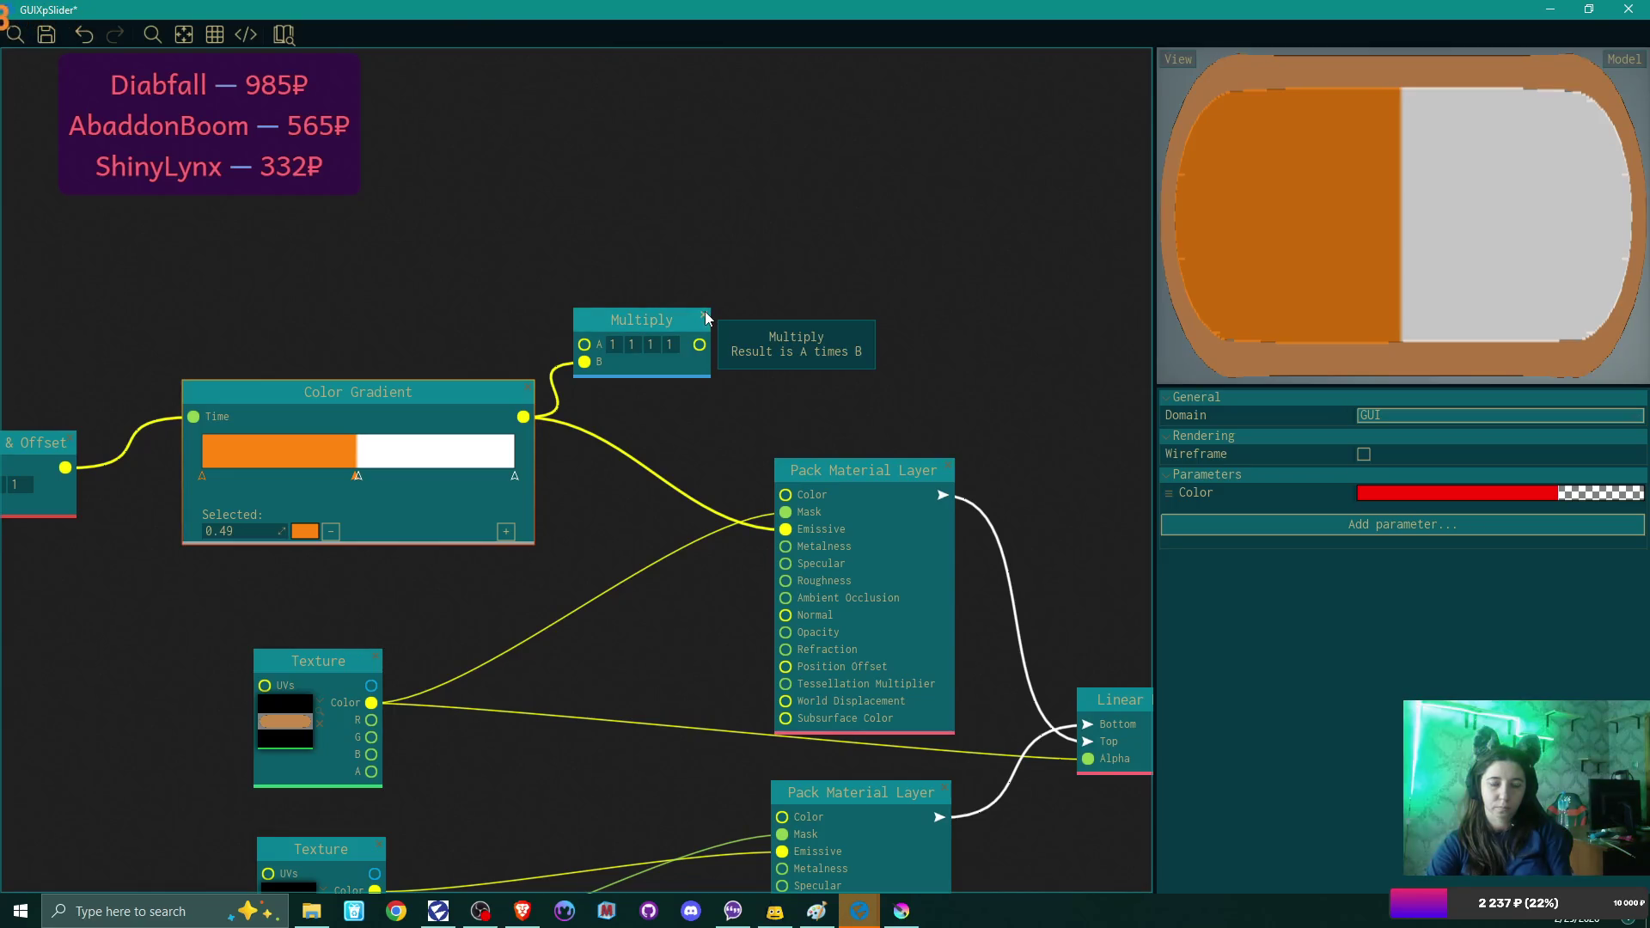
pyautogui.click(705, 315)
# Nudge the Color Gradient node down-right and recentre the graph view on it.
pyautogui.moveTo(686, 340); pyautogui.dragTo(807, 322)
pyautogui.moveTo(610, 359); pyautogui.dragTo(621, 381)
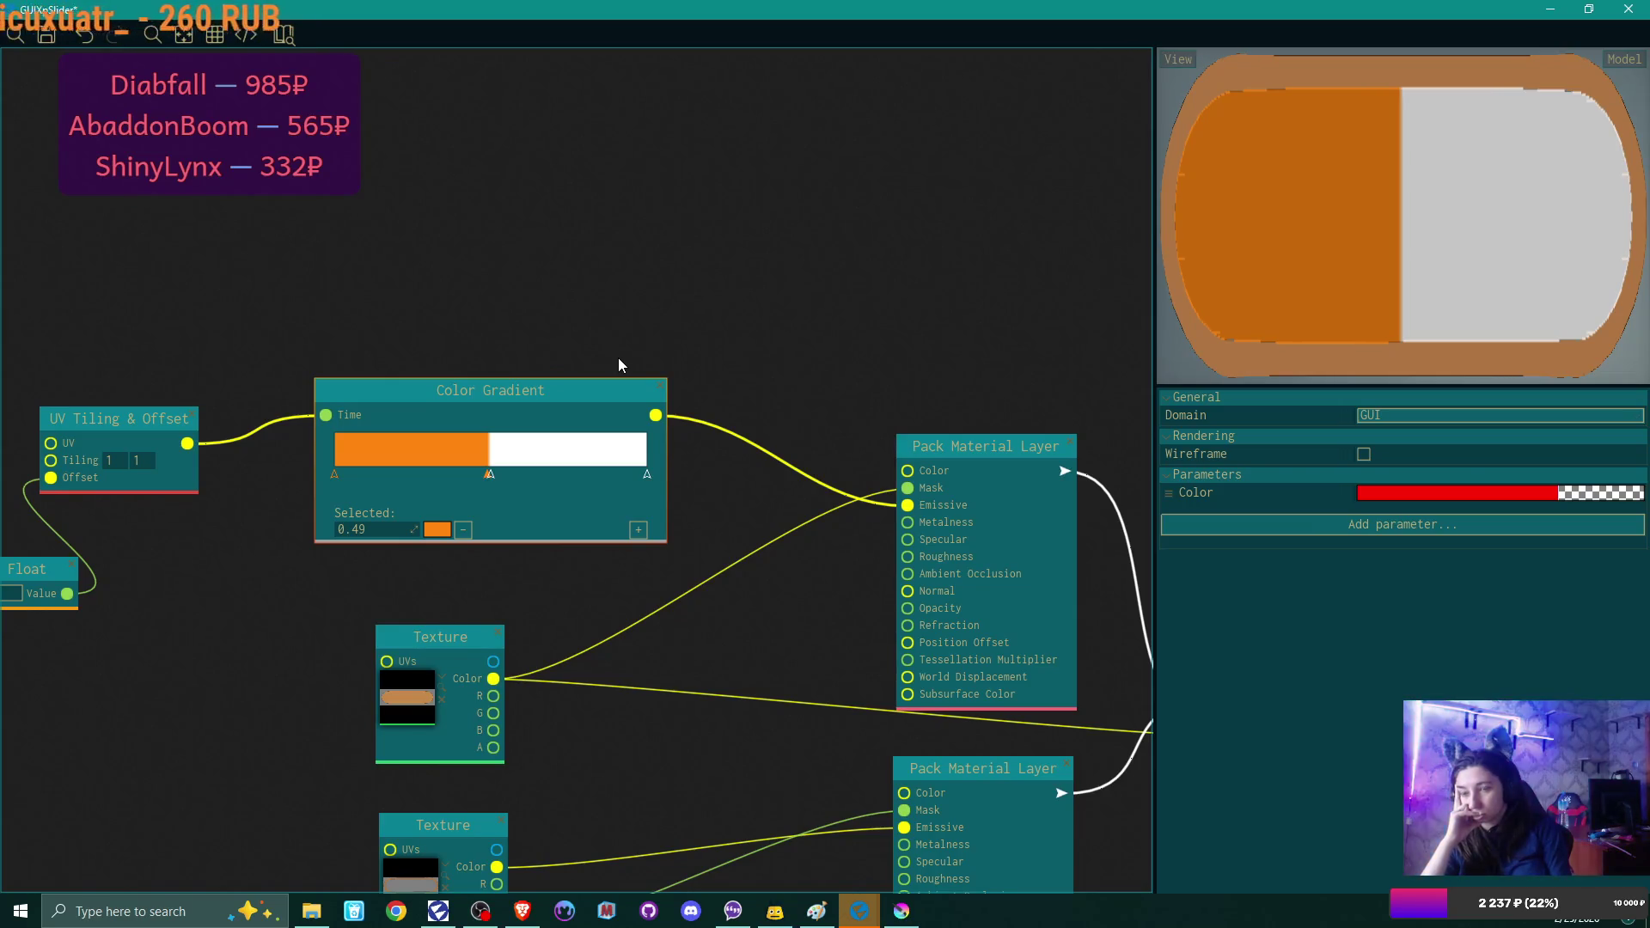
pyautogui.scroll(-1, 618, 357)
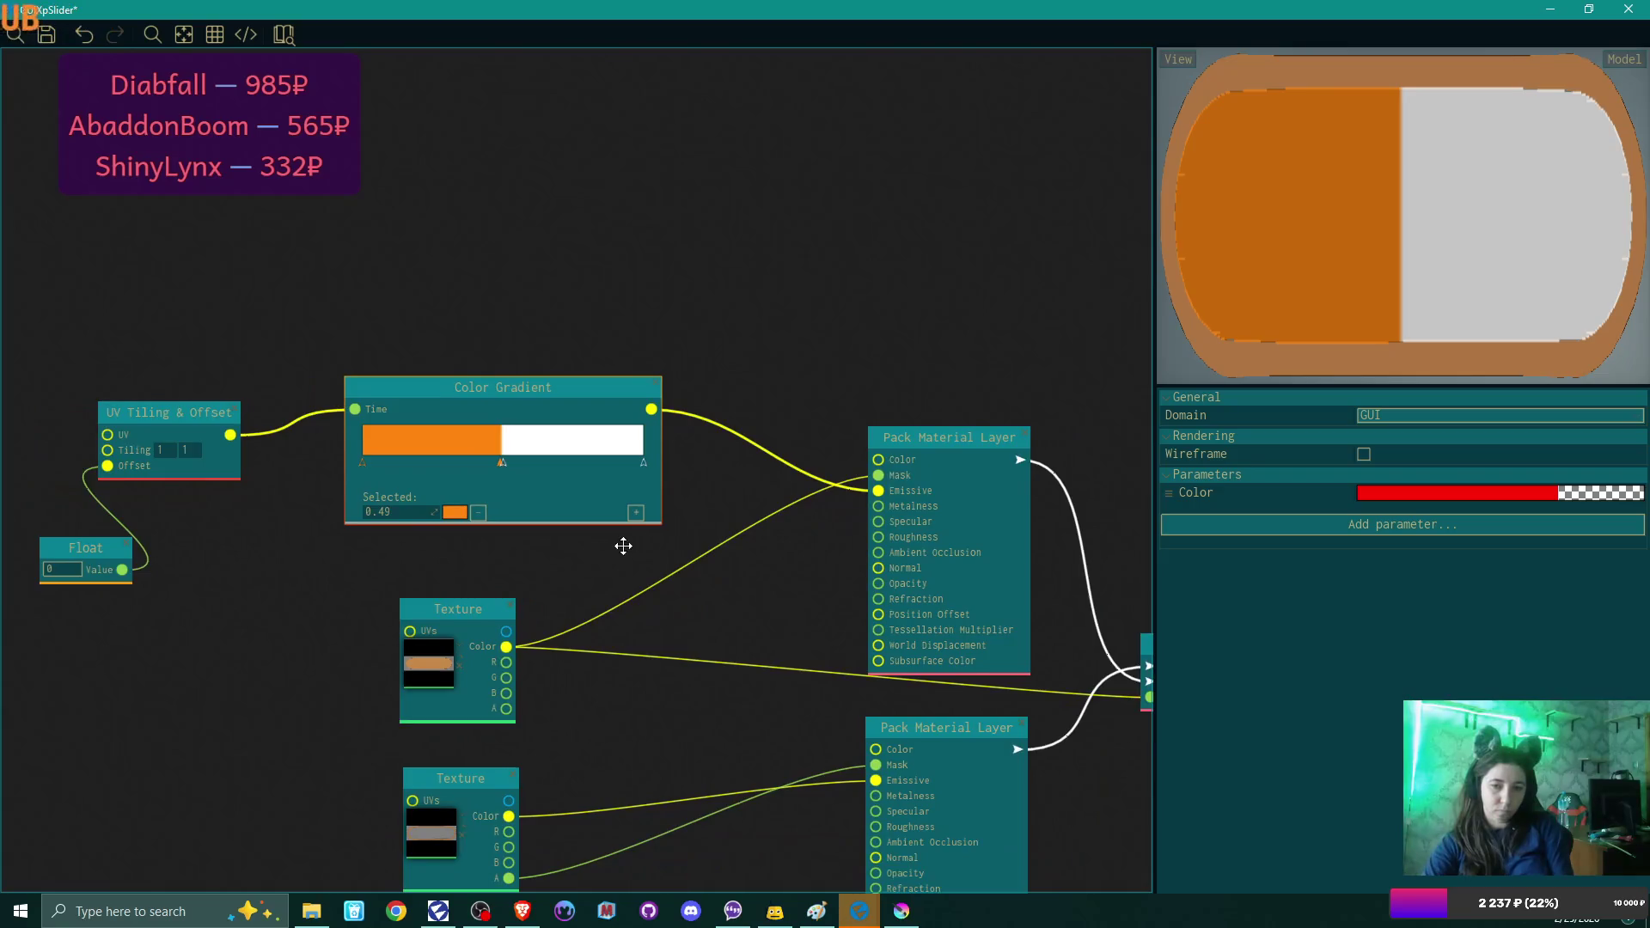
pyautogui.moveTo(619, 545); pyautogui.dragTo(672, 428)
pyautogui.scroll(2, 677, 442)
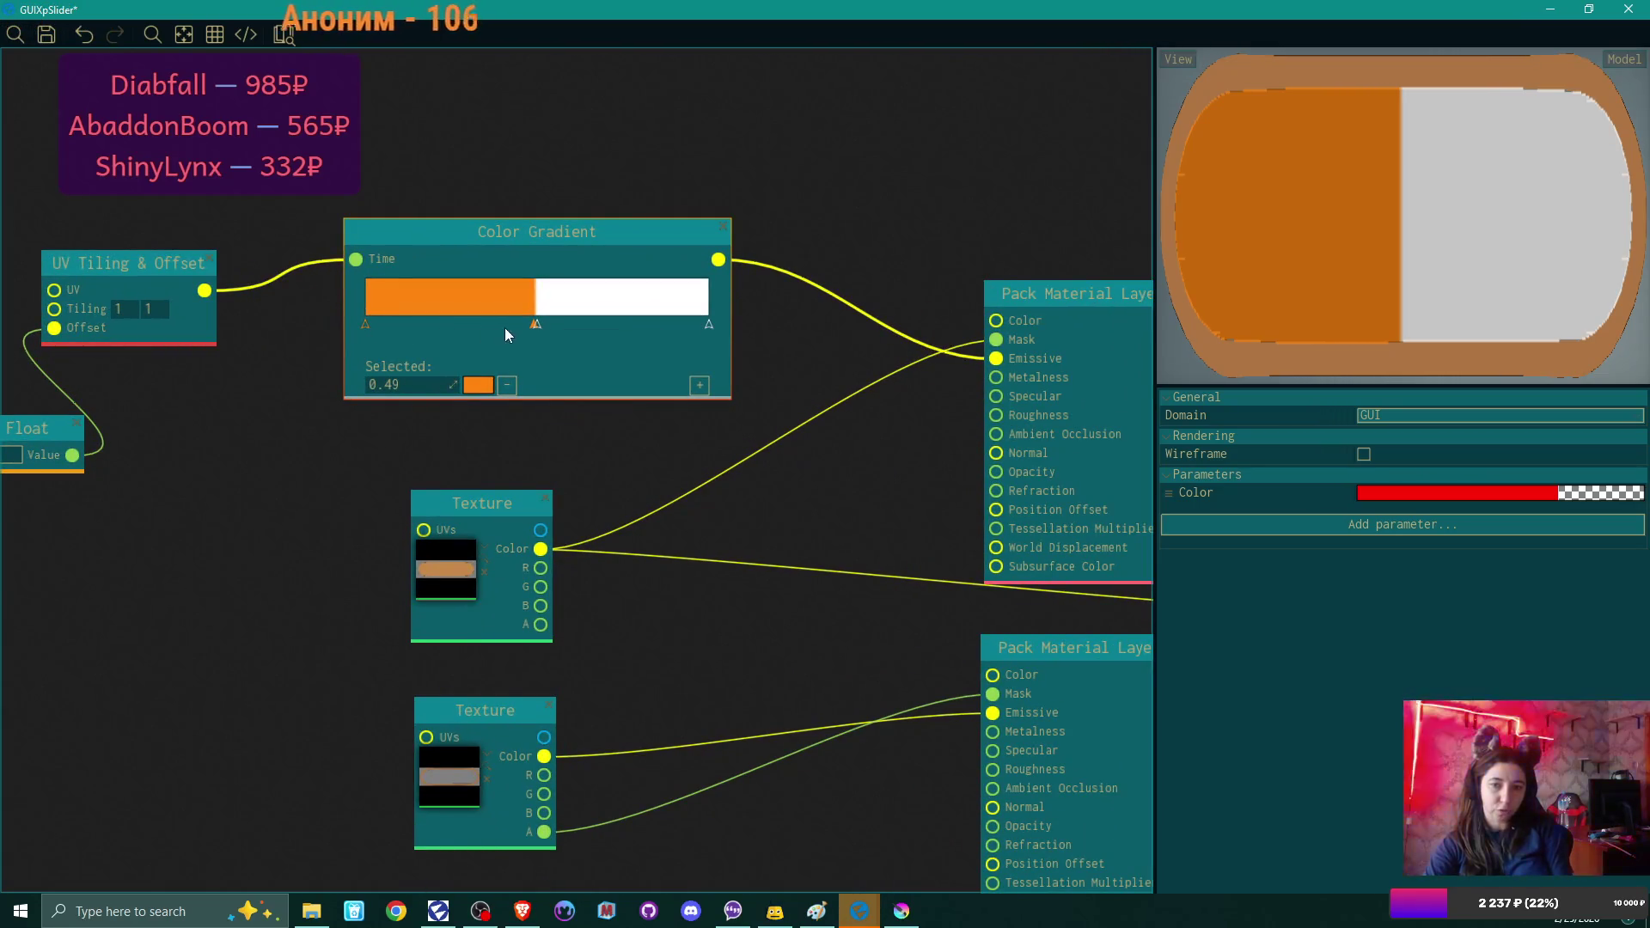
pyautogui.scroll(1, 544, 327)
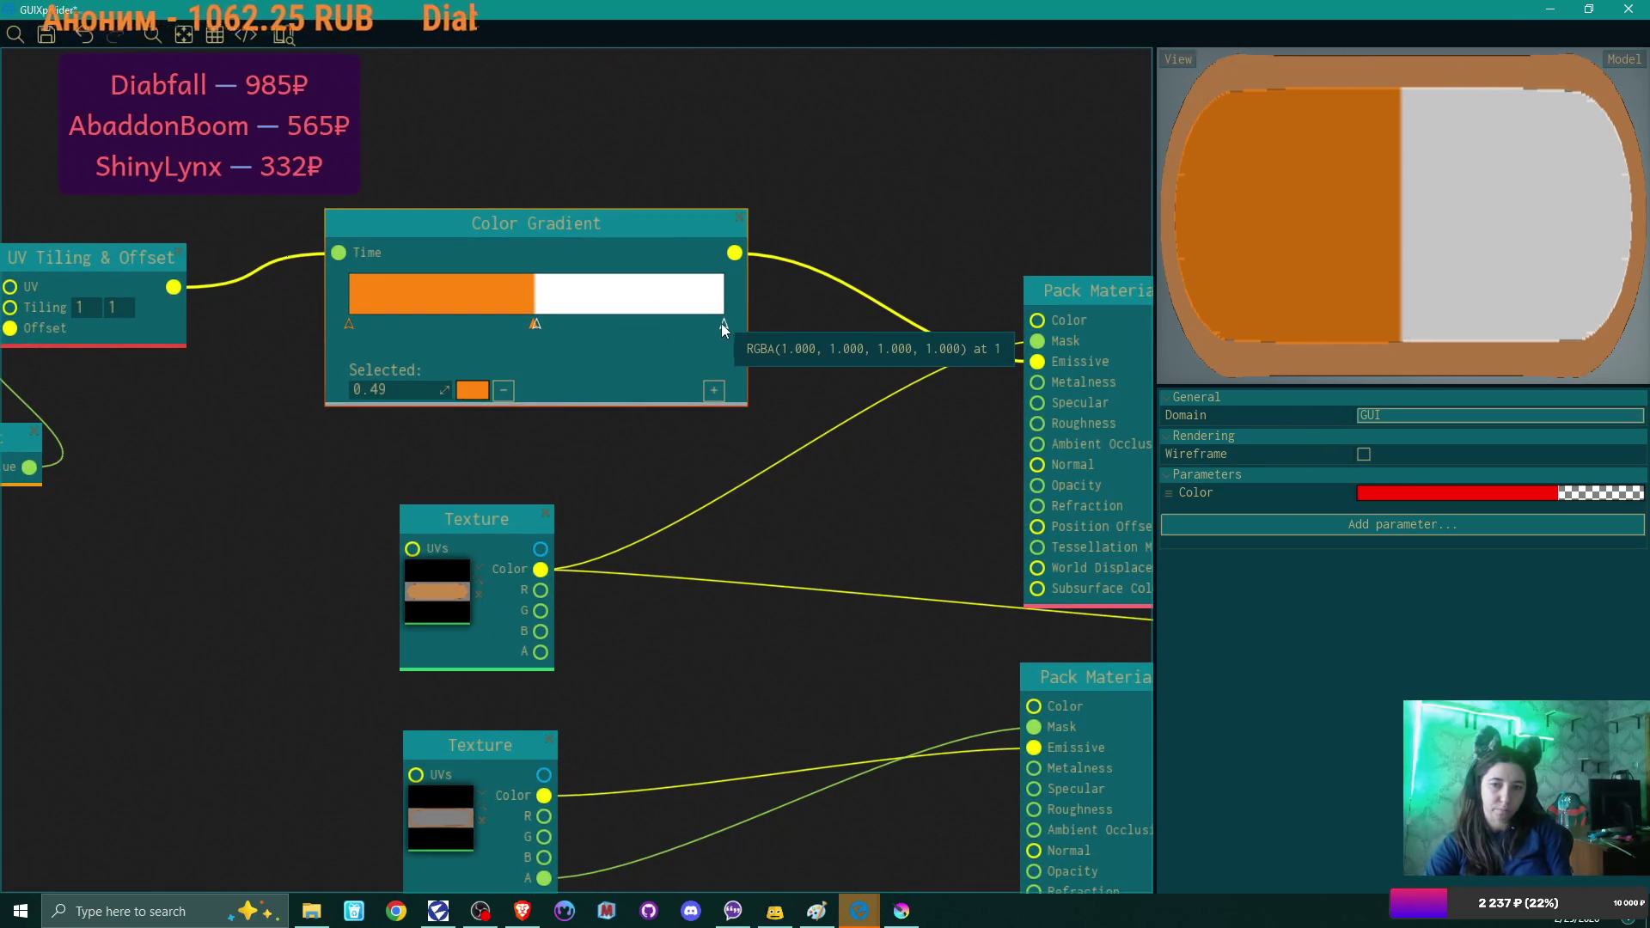
pyautogui.rightClick(573, 119)
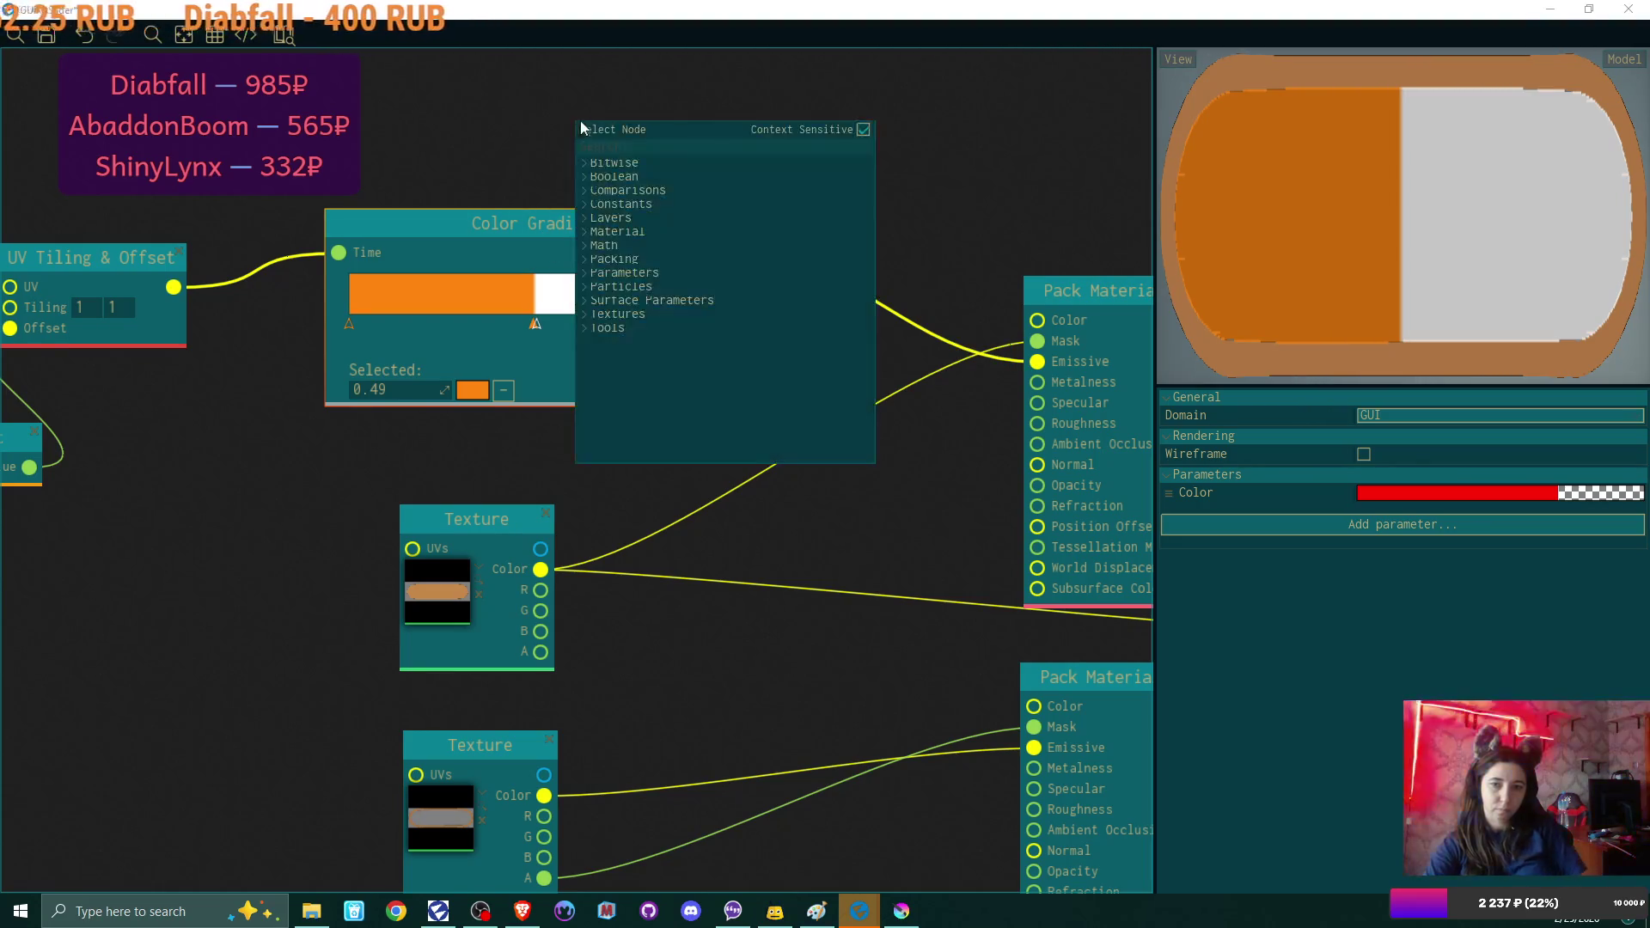
pyautogui.write('pa')
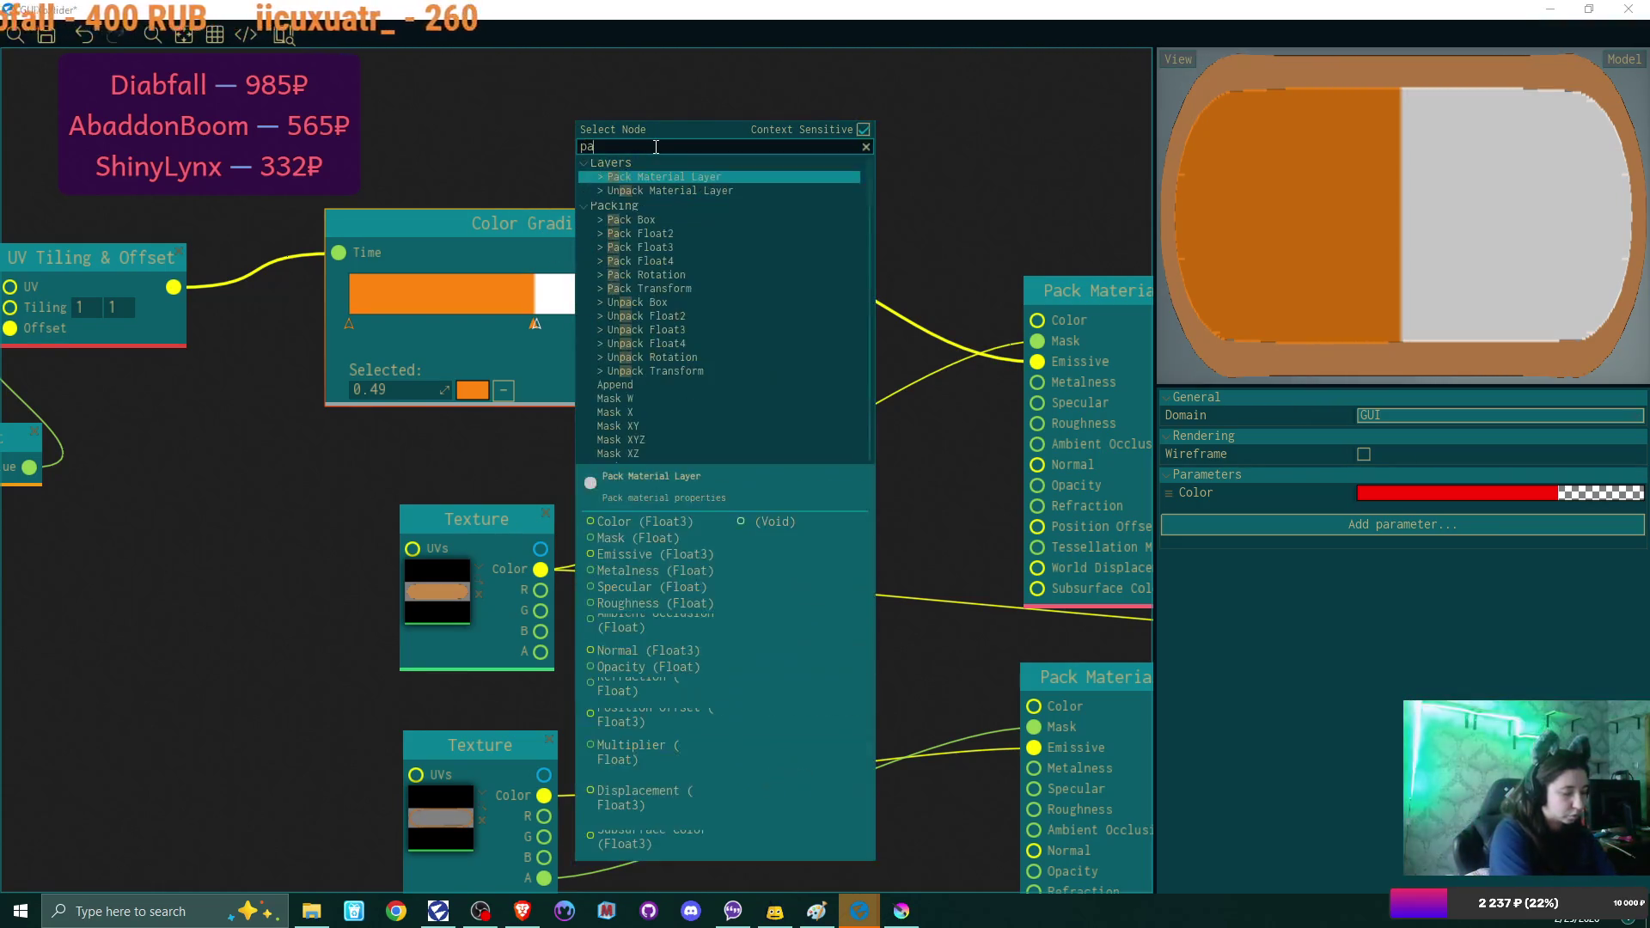
pyautogui.write('ck gr')
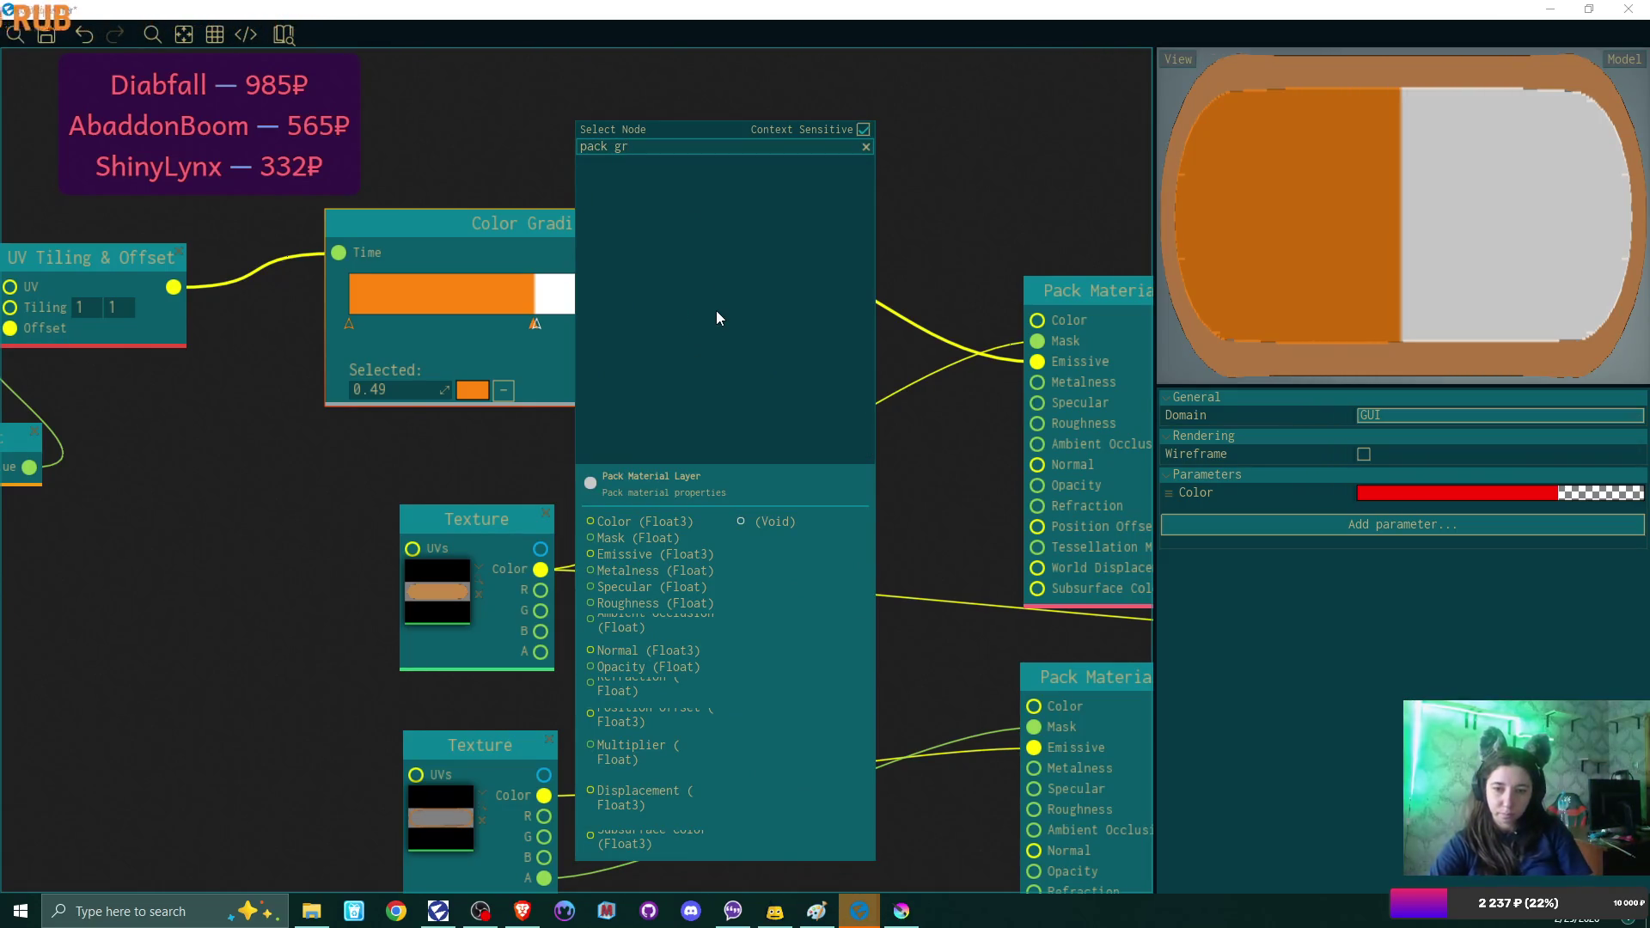
pyautogui.press('BackSpace')
pyautogui.press('BackSpace')
pyautogui.press('BackSpace')
pyautogui.press('BackSpace')
pyautogui.press('BackSpace')
pyautogui.press('BackSpace')
pyautogui.write('grad')
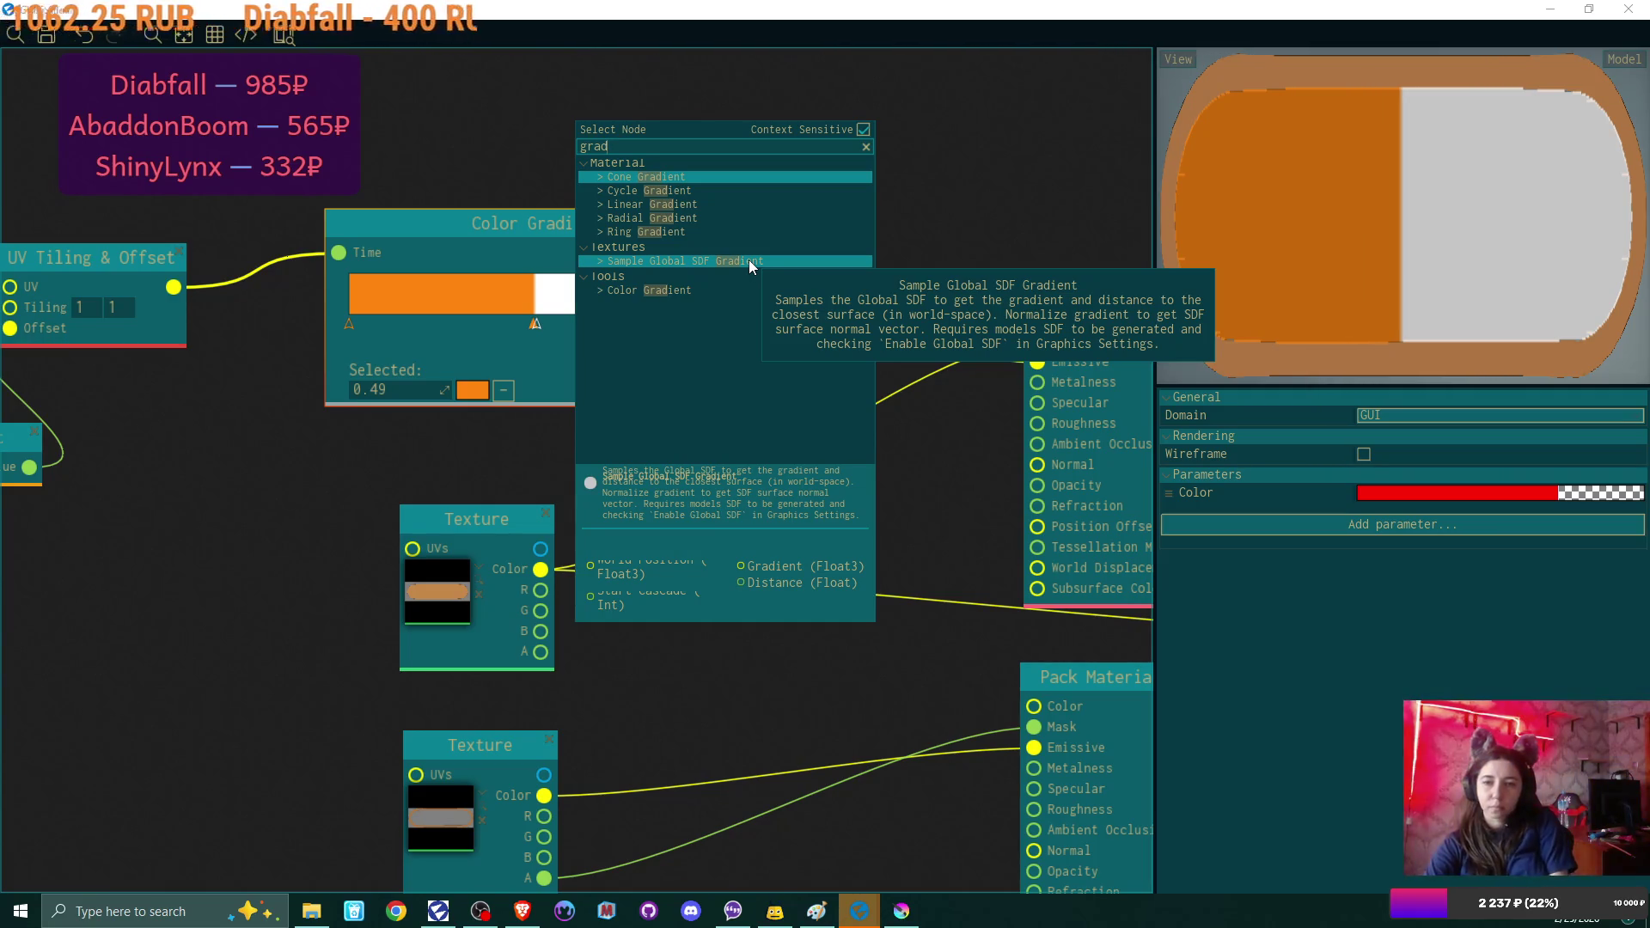
pyautogui.click(977, 165)
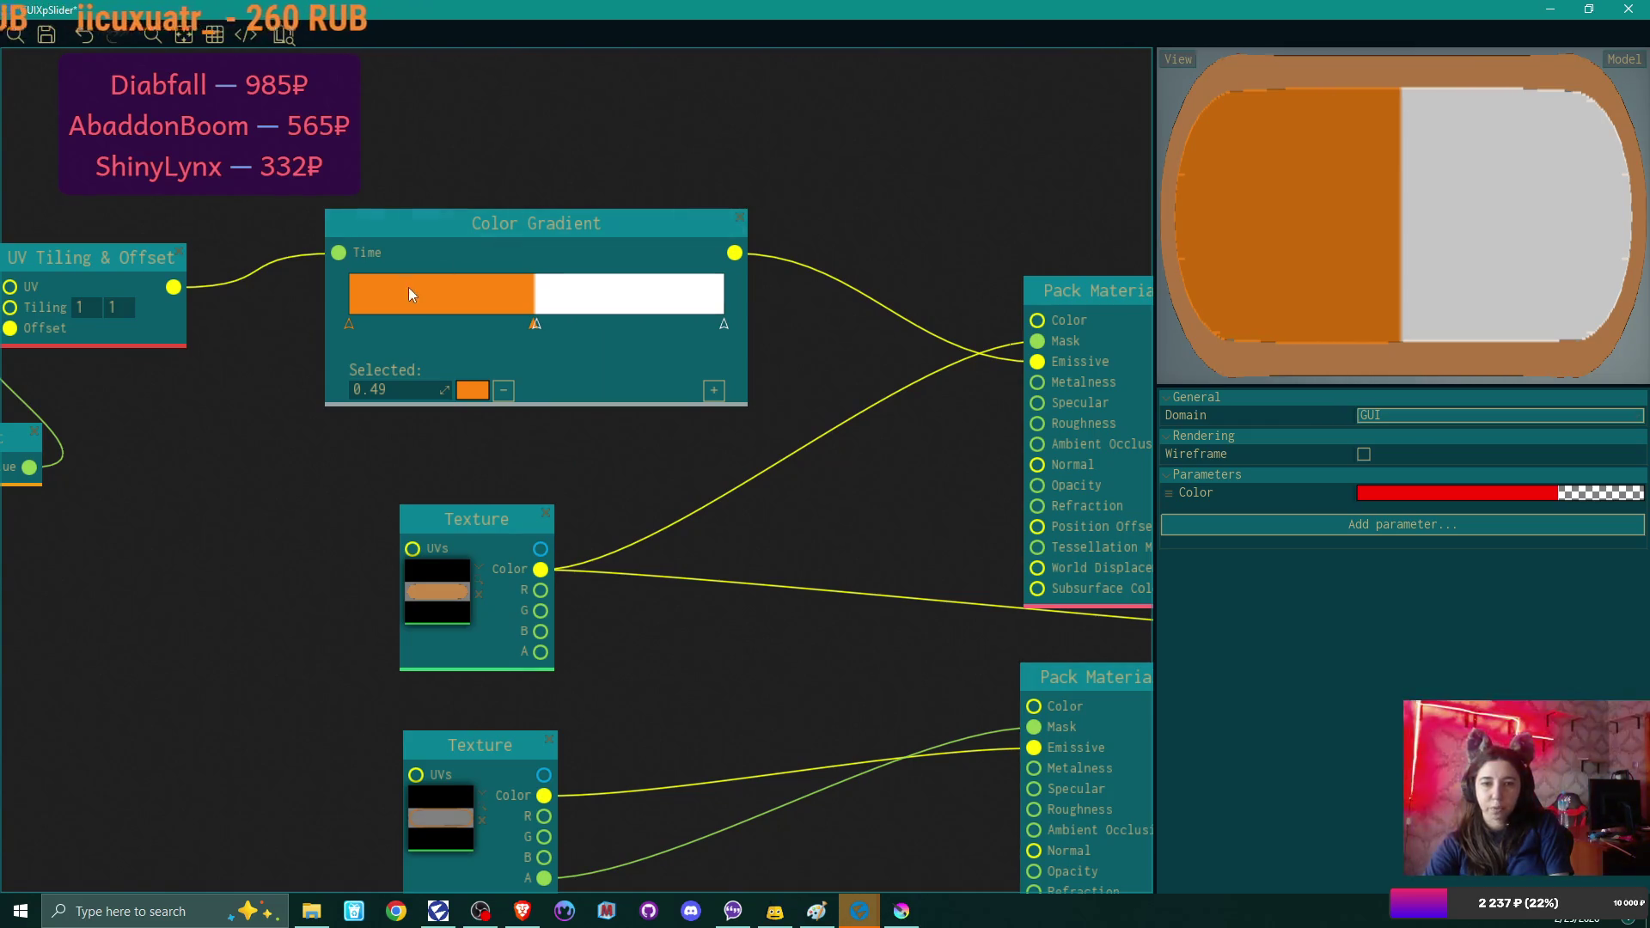
# Recolour the 0.5 gradient stop from pure white to a pale lavender near-white.
pyautogui.click(537, 325)
pyautogui.click(484, 392)
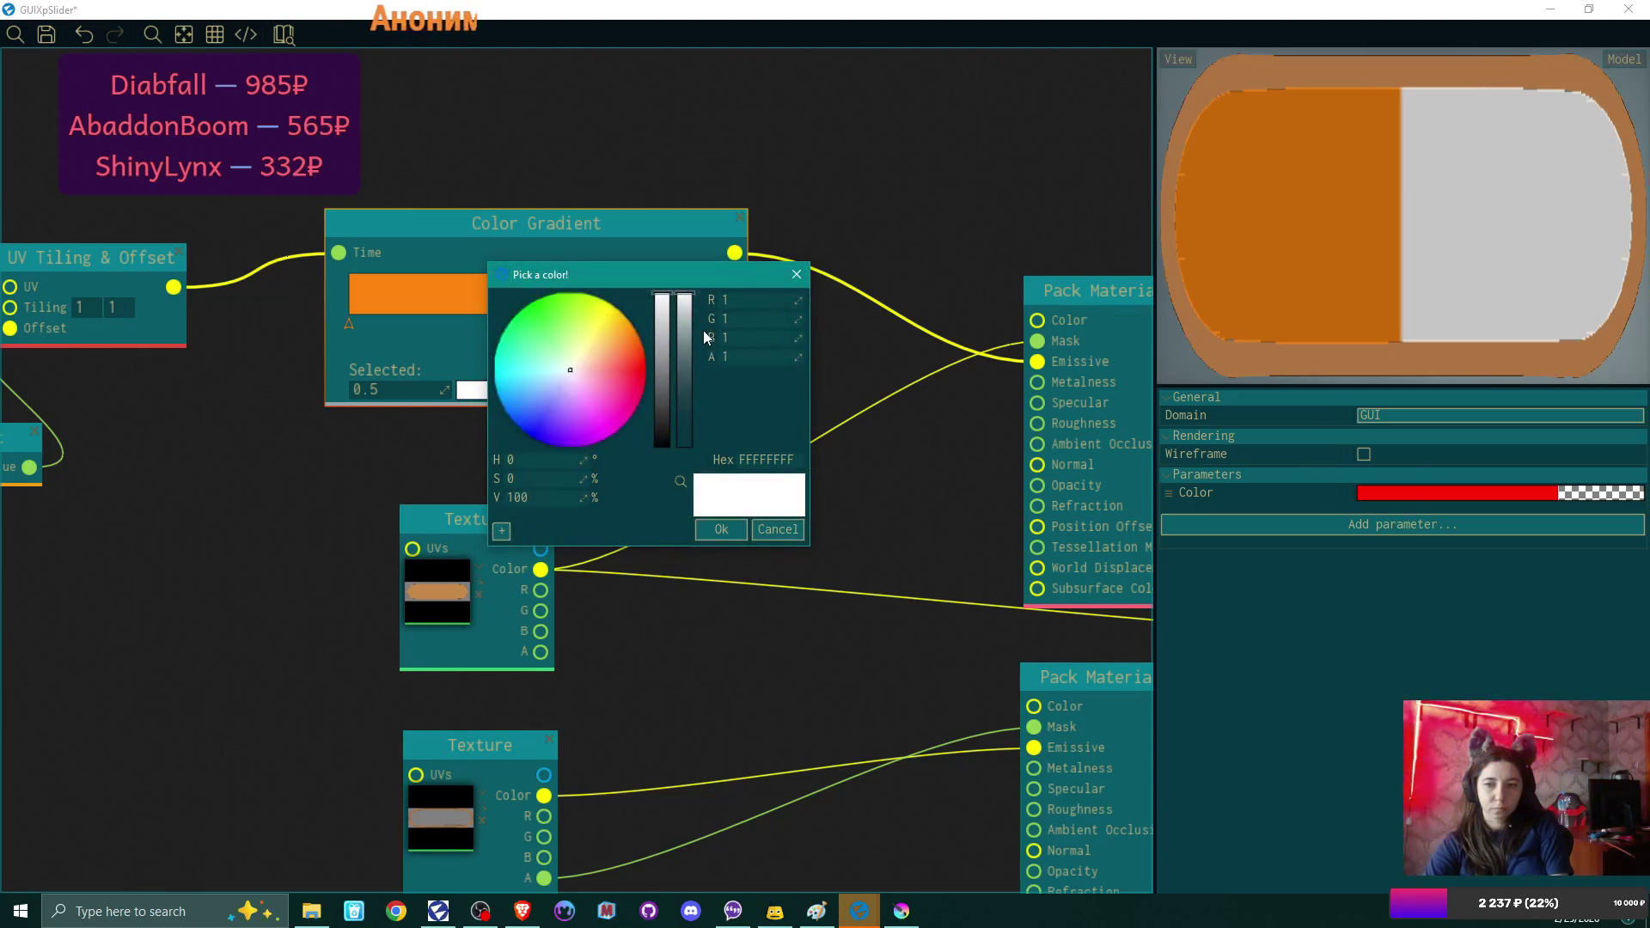
pyautogui.moveTo(586, 359); pyautogui.dragTo(595, 362)
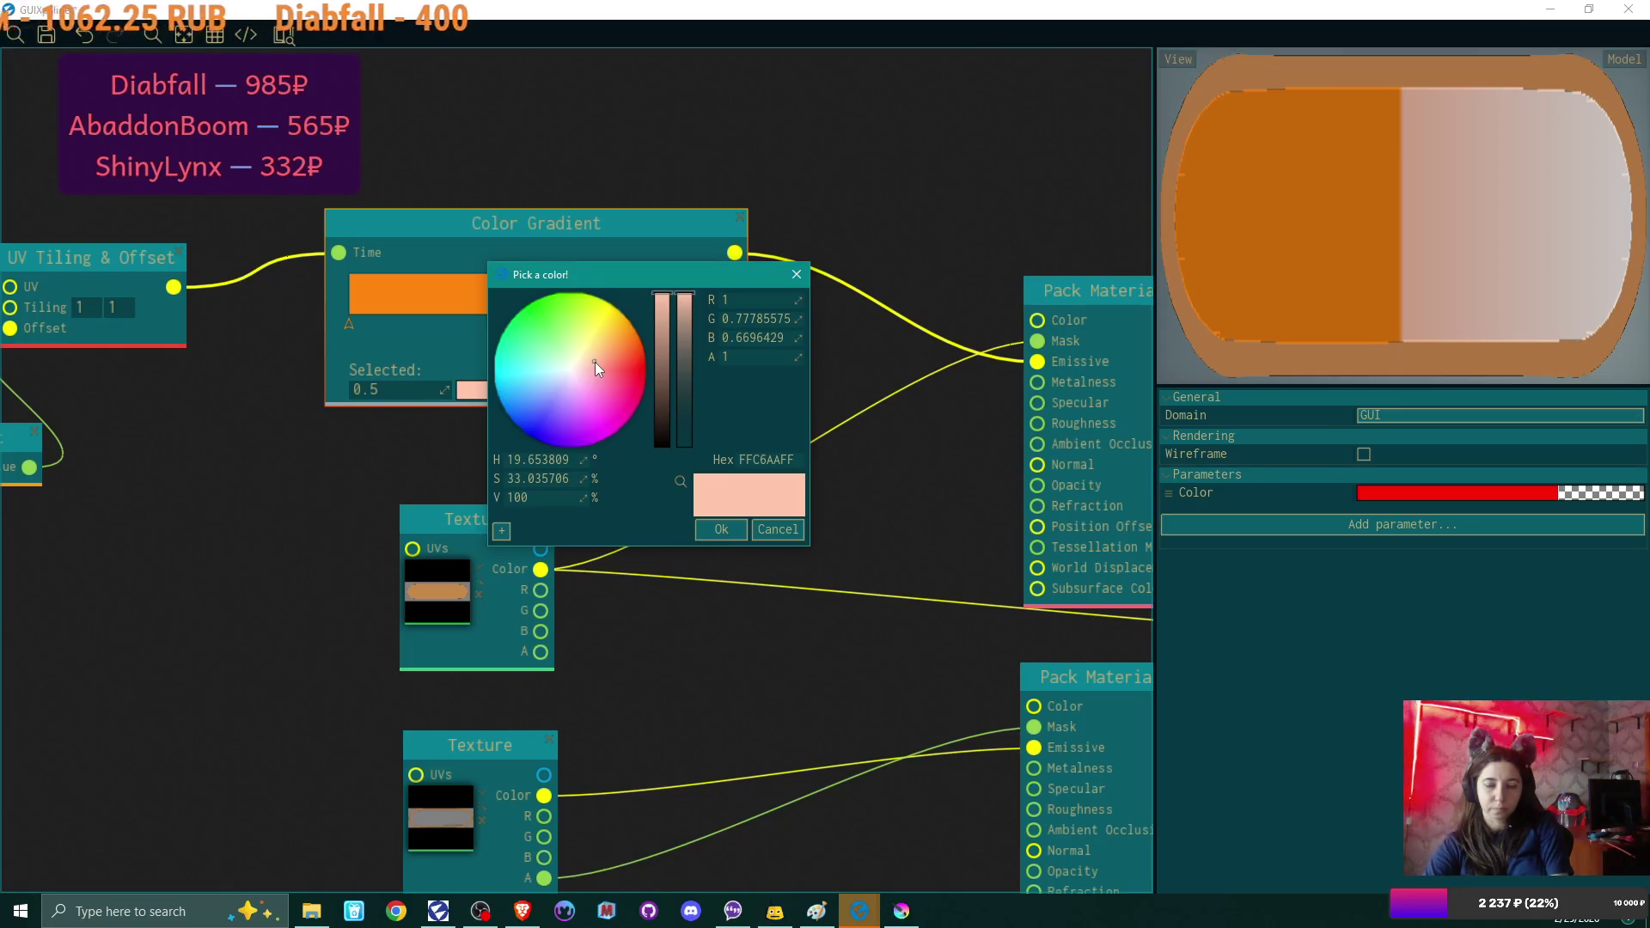
pyautogui.moveTo(594, 363)
pyautogui.mouseDown()
pyautogui.moveTo(539, 388)
pyautogui.moveTo(565, 386)
pyautogui.moveTo(535, 420)
pyautogui.moveTo(566, 414)
pyautogui.moveTo(573, 375)
pyautogui.mouseUp()
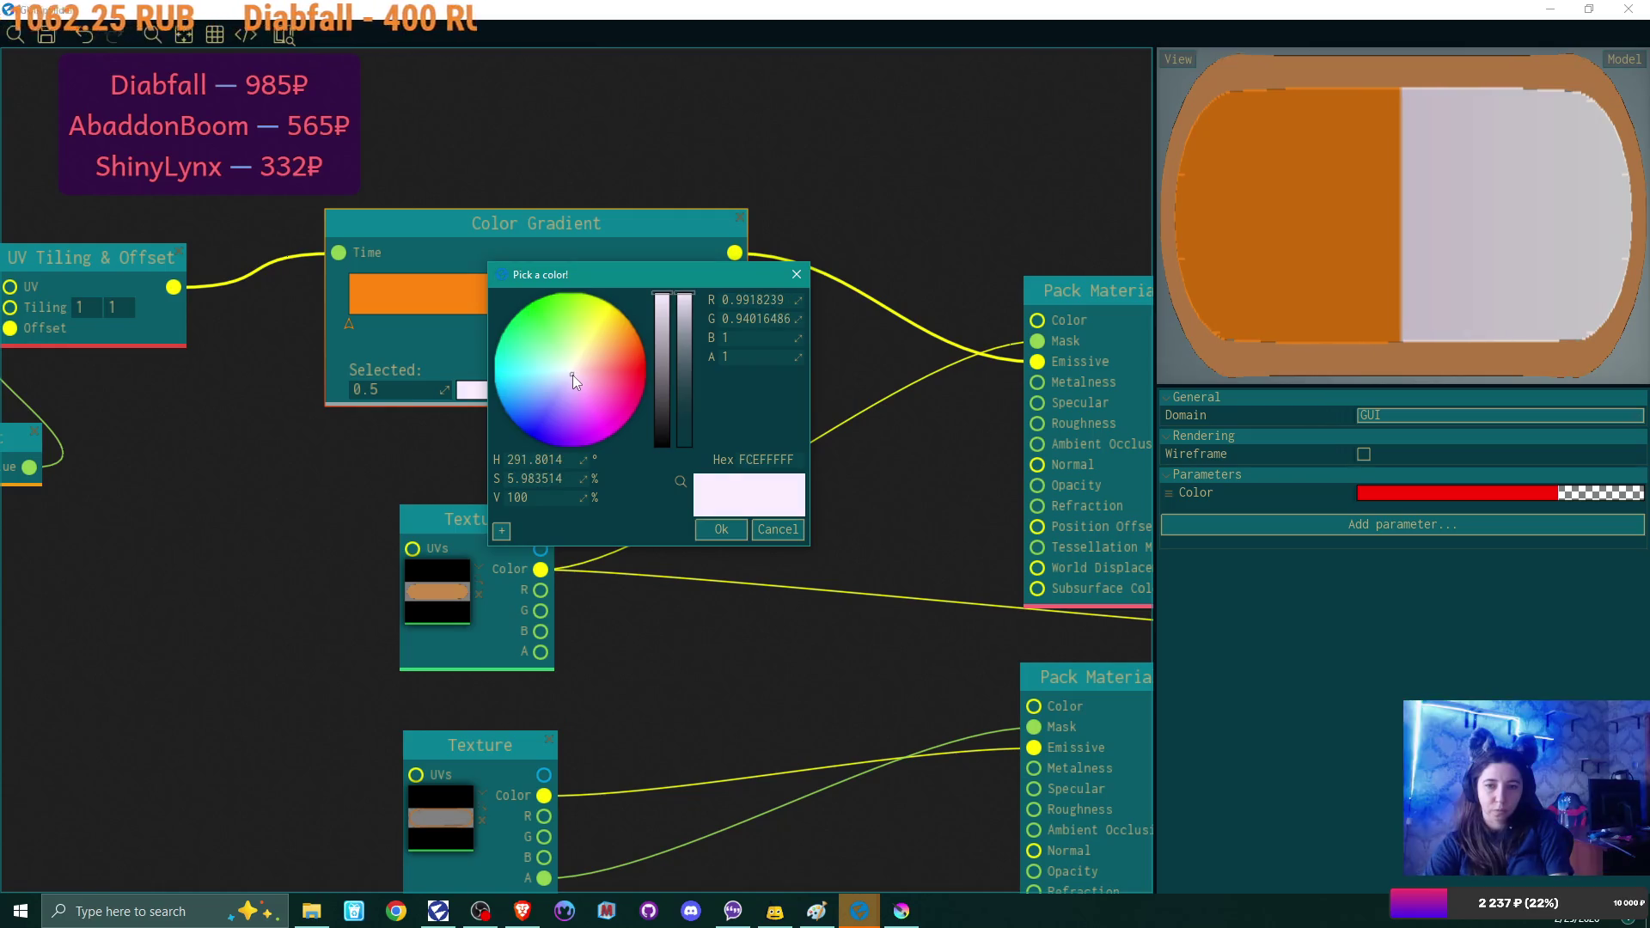
pyautogui.click(724, 529)
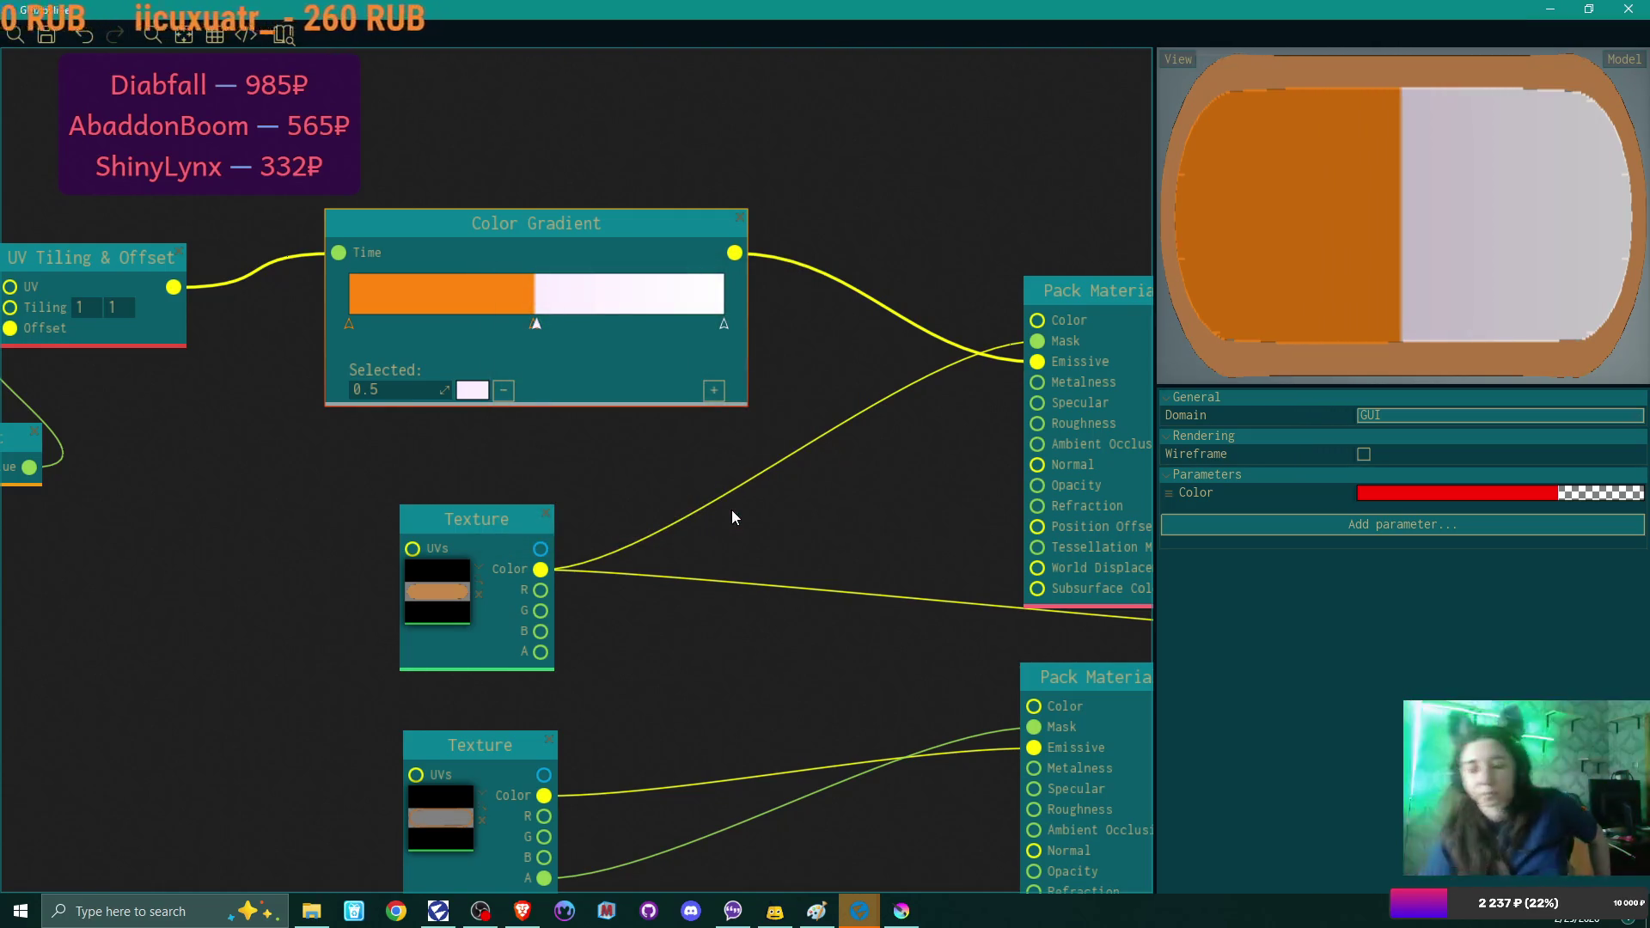
# Pan the graph toward the Float node and return to the main editor's Game view.
pyautogui.moveTo(129, 563)
pyautogui.mouseDown()
pyautogui.moveTo(229, 596)
pyautogui.moveTo(283, 579)
pyautogui.mouseUp()
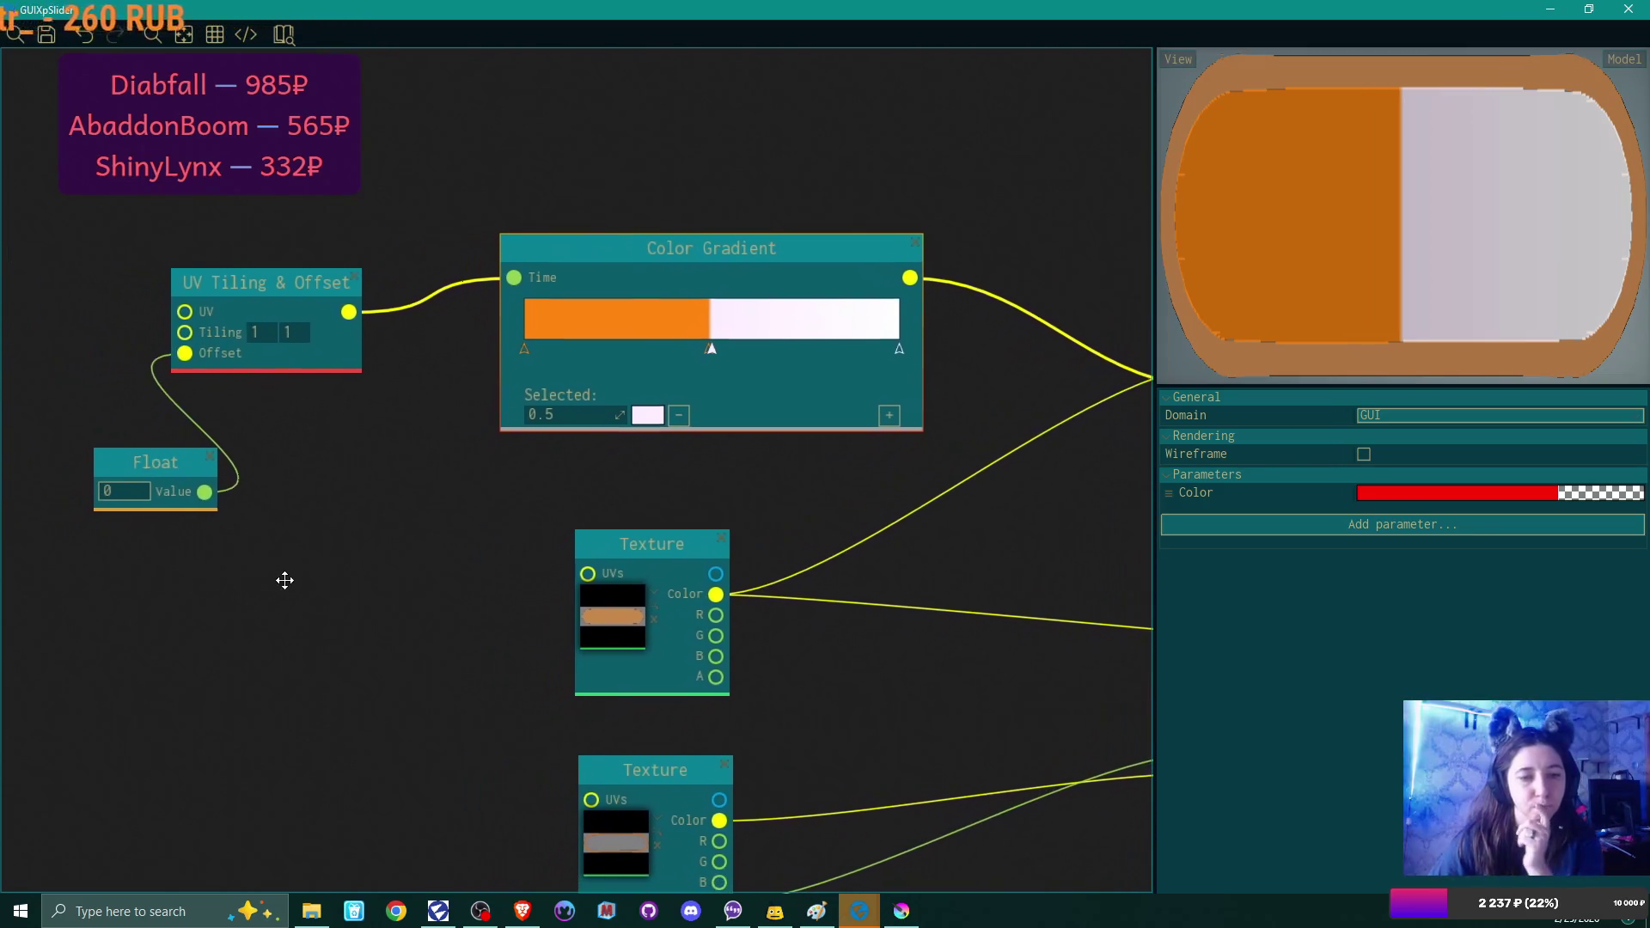
pyautogui.moveTo(148, 473); pyautogui.dragTo(107, 457)
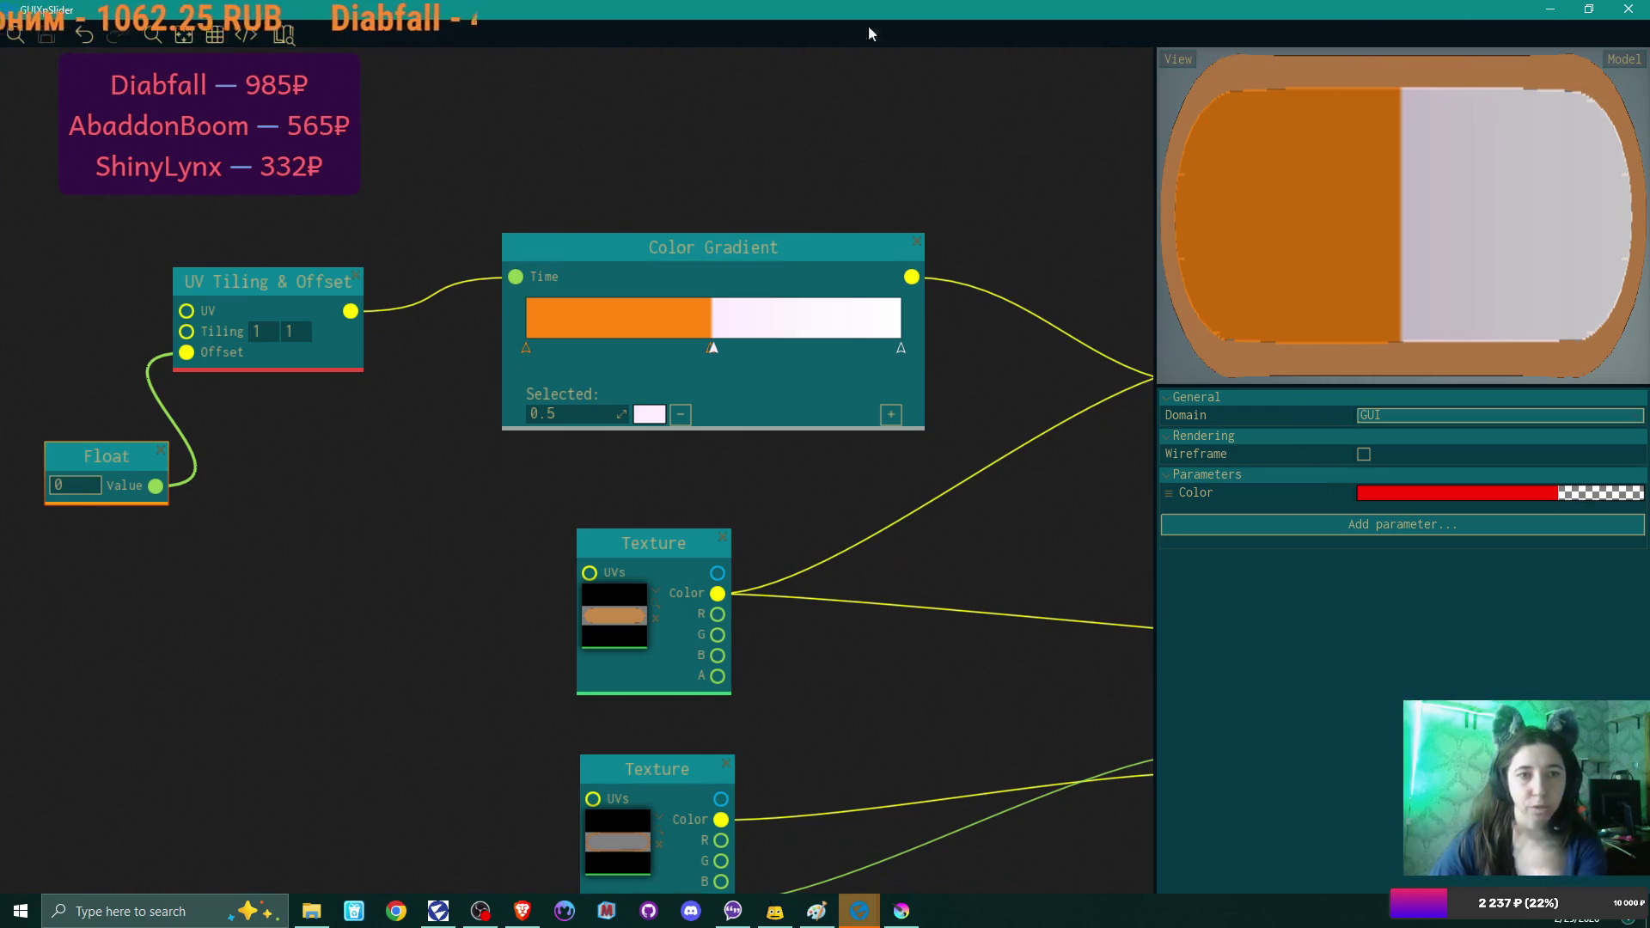
pyautogui.click(859, 911)
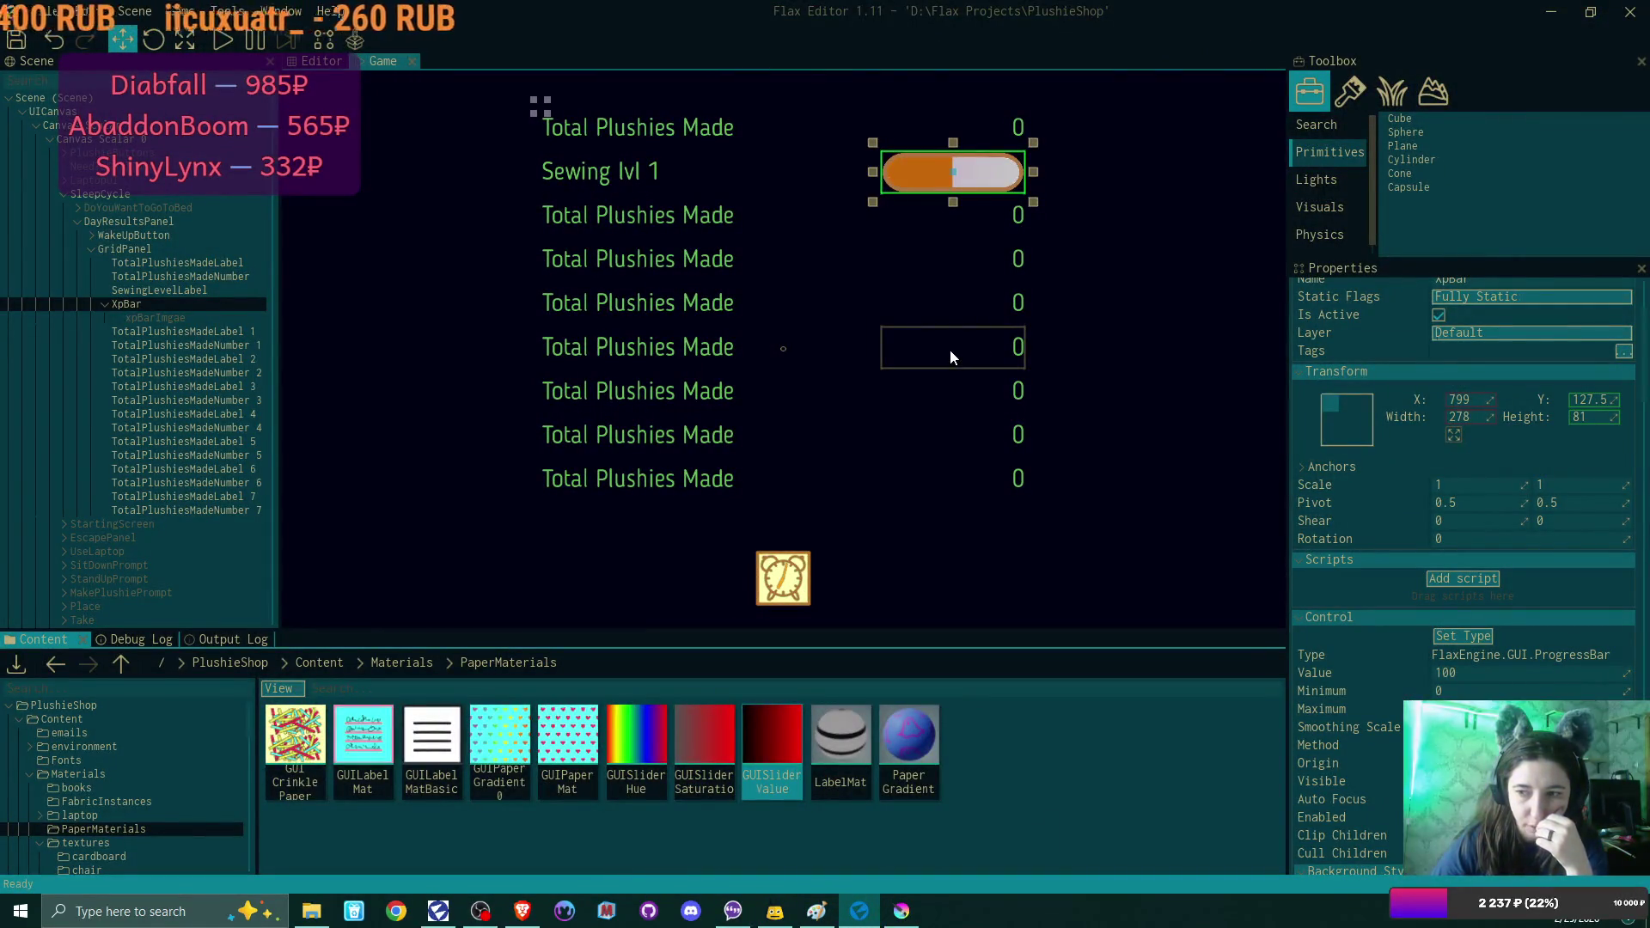
# Check XpBar's Bar Brush material, select xpBarImgae, and save the scene with Ctrl+S.
pyautogui.scroll(-5, 1480, 414)
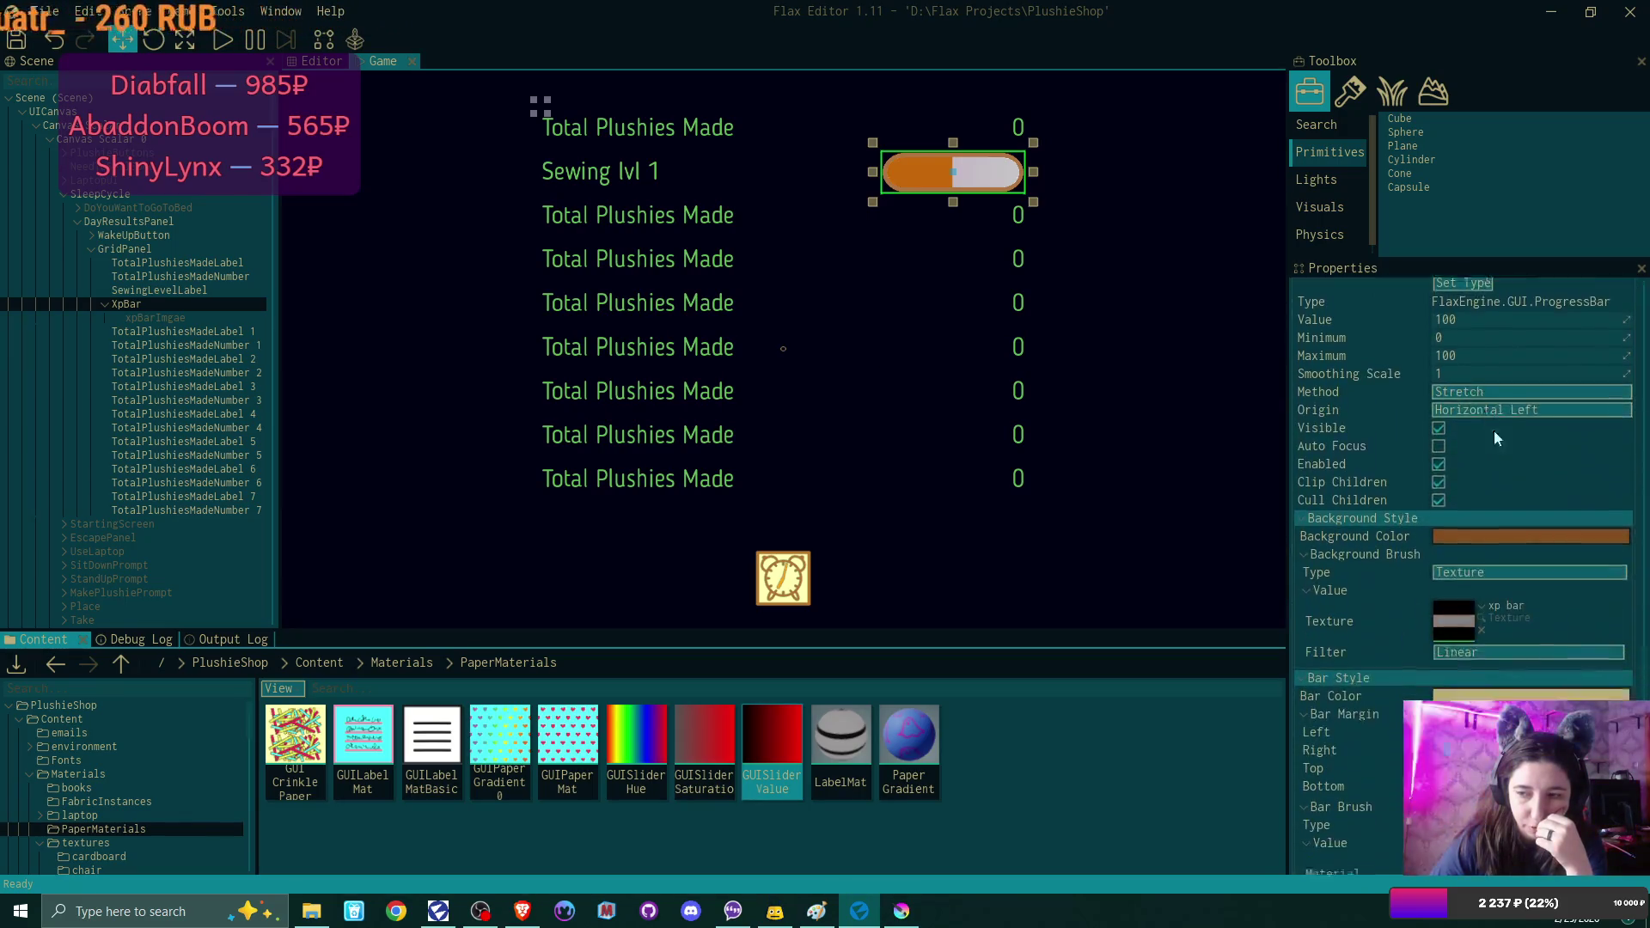
pyautogui.scroll(-1, 1483, 420)
pyautogui.scroll(-2, 1574, 577)
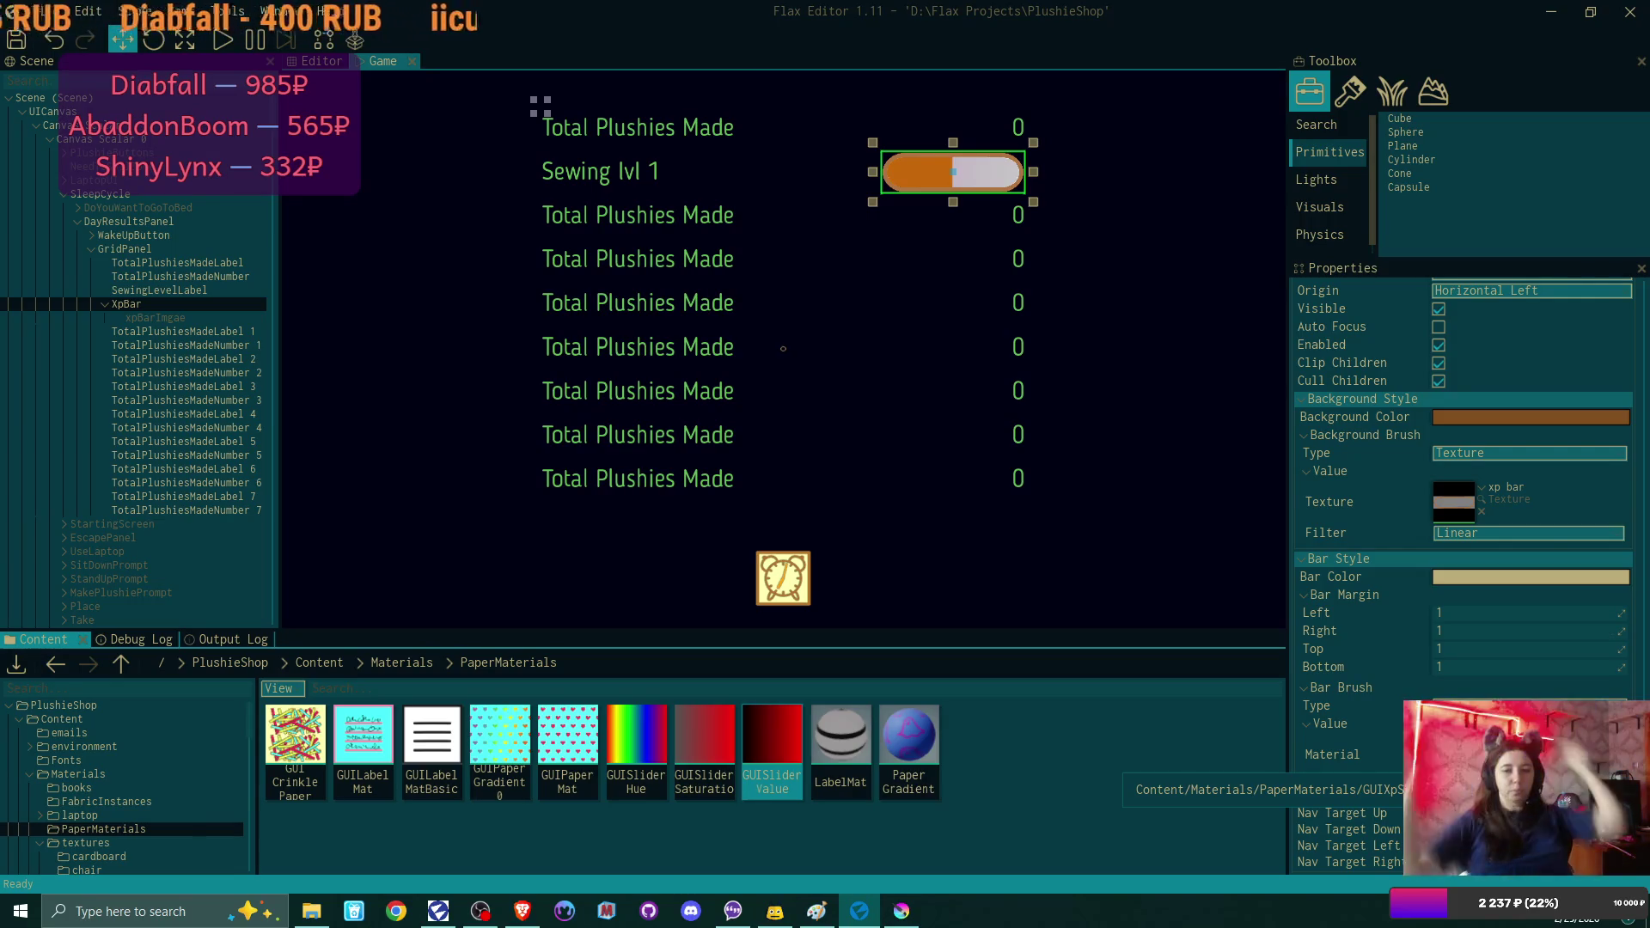
pyautogui.click(184, 317)
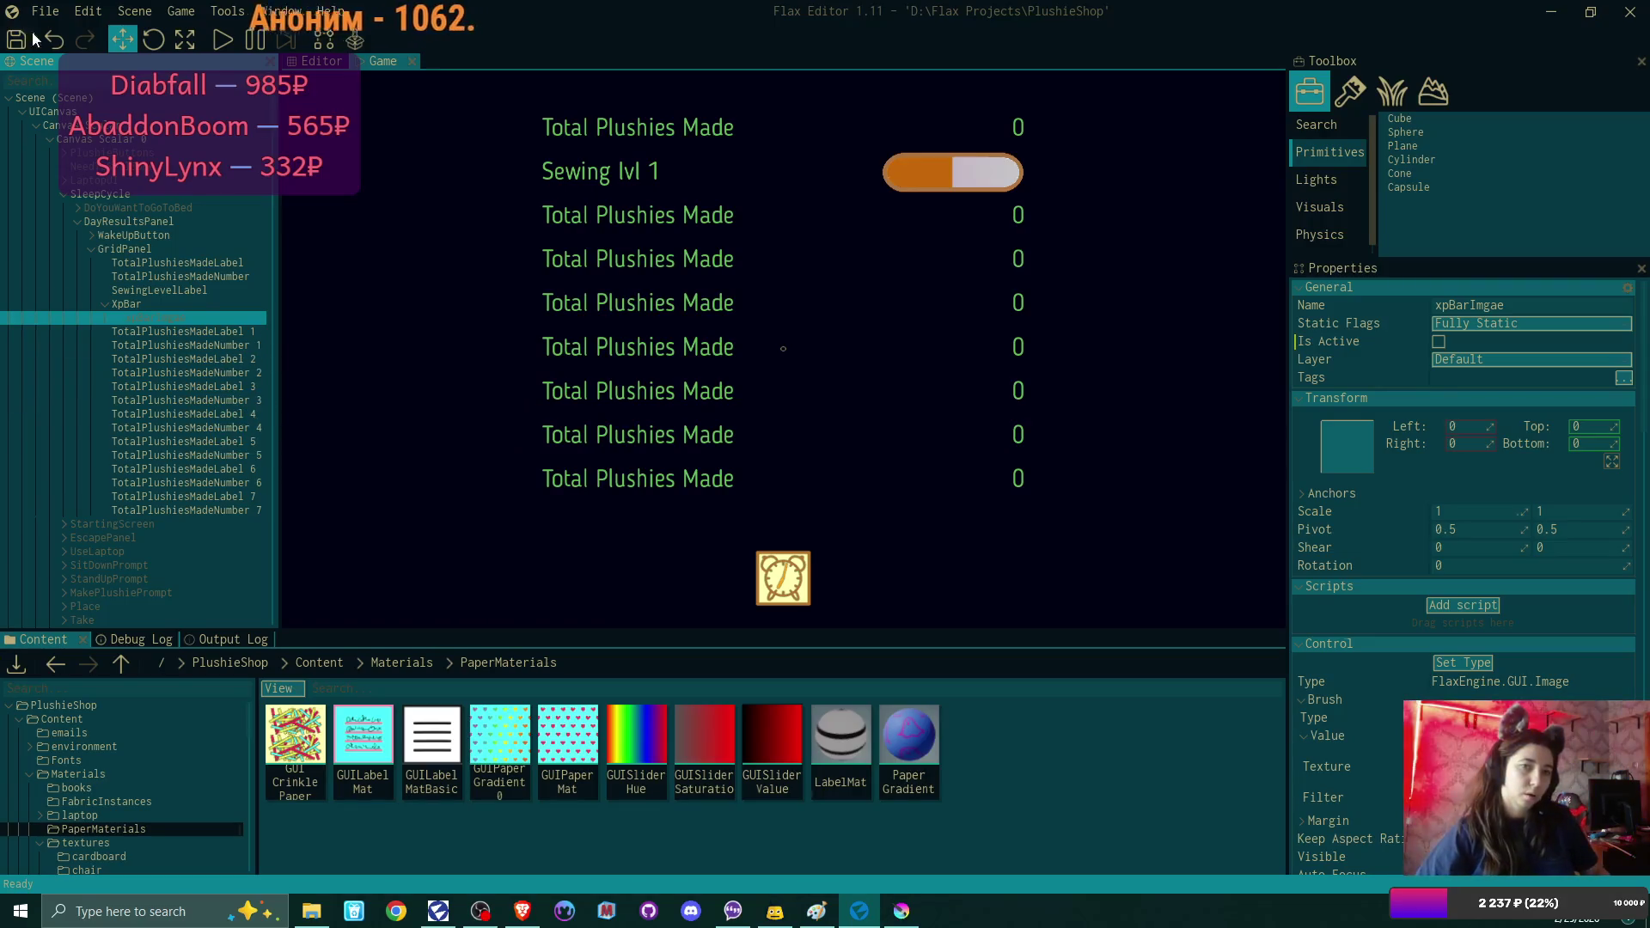
pyautogui.hotkey('ctrl', 's')
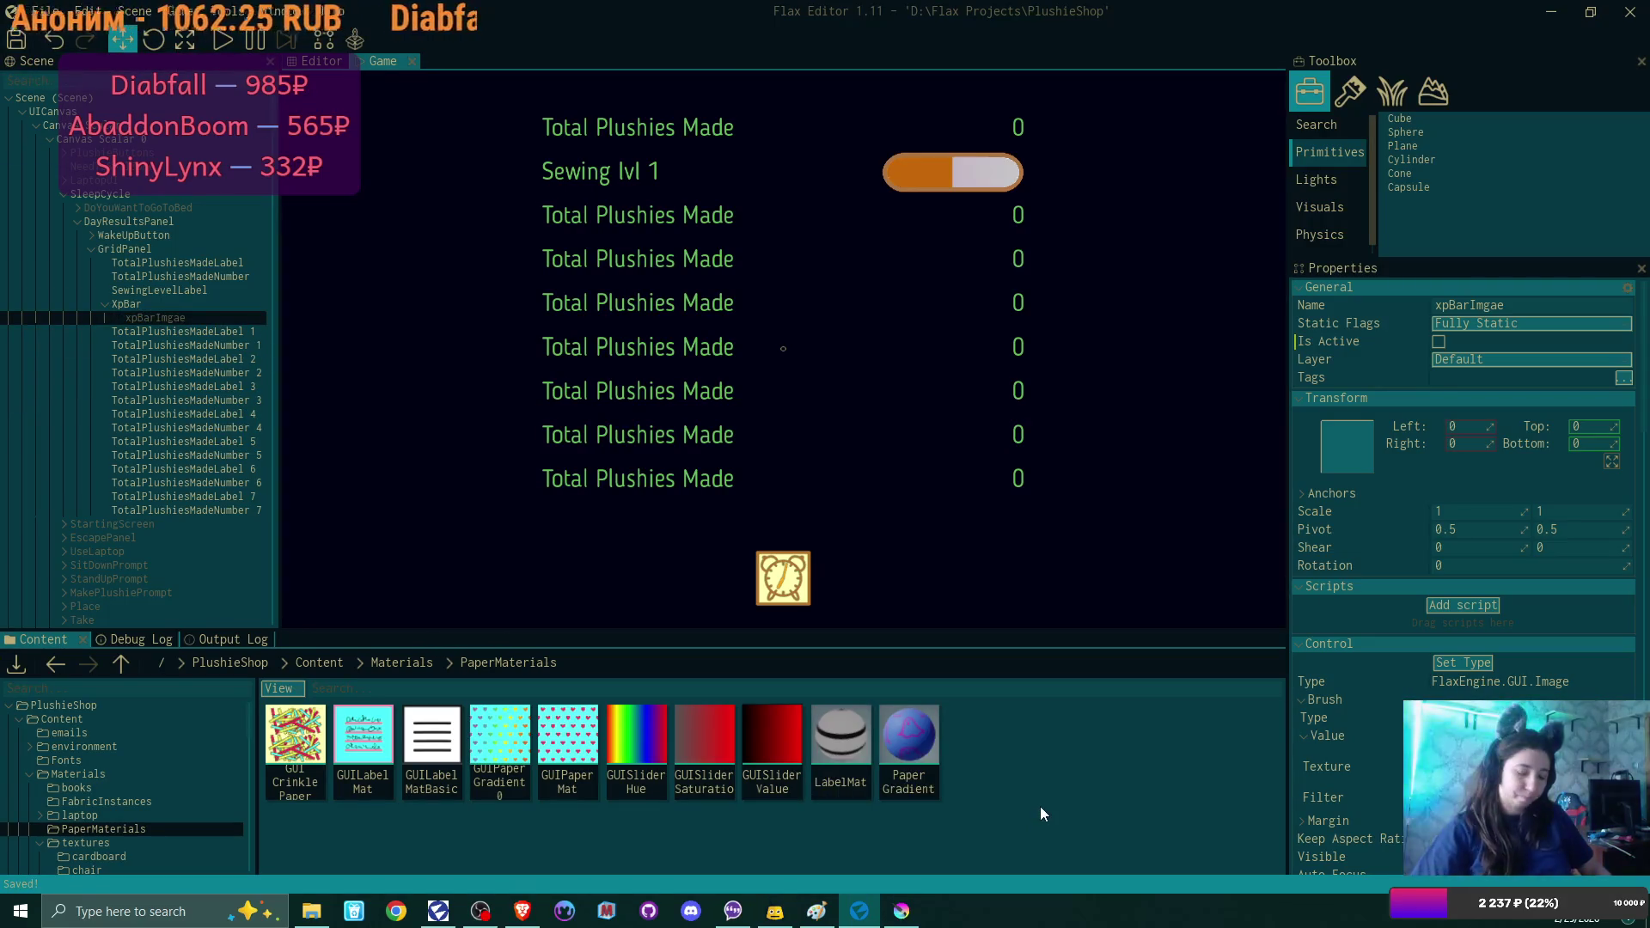
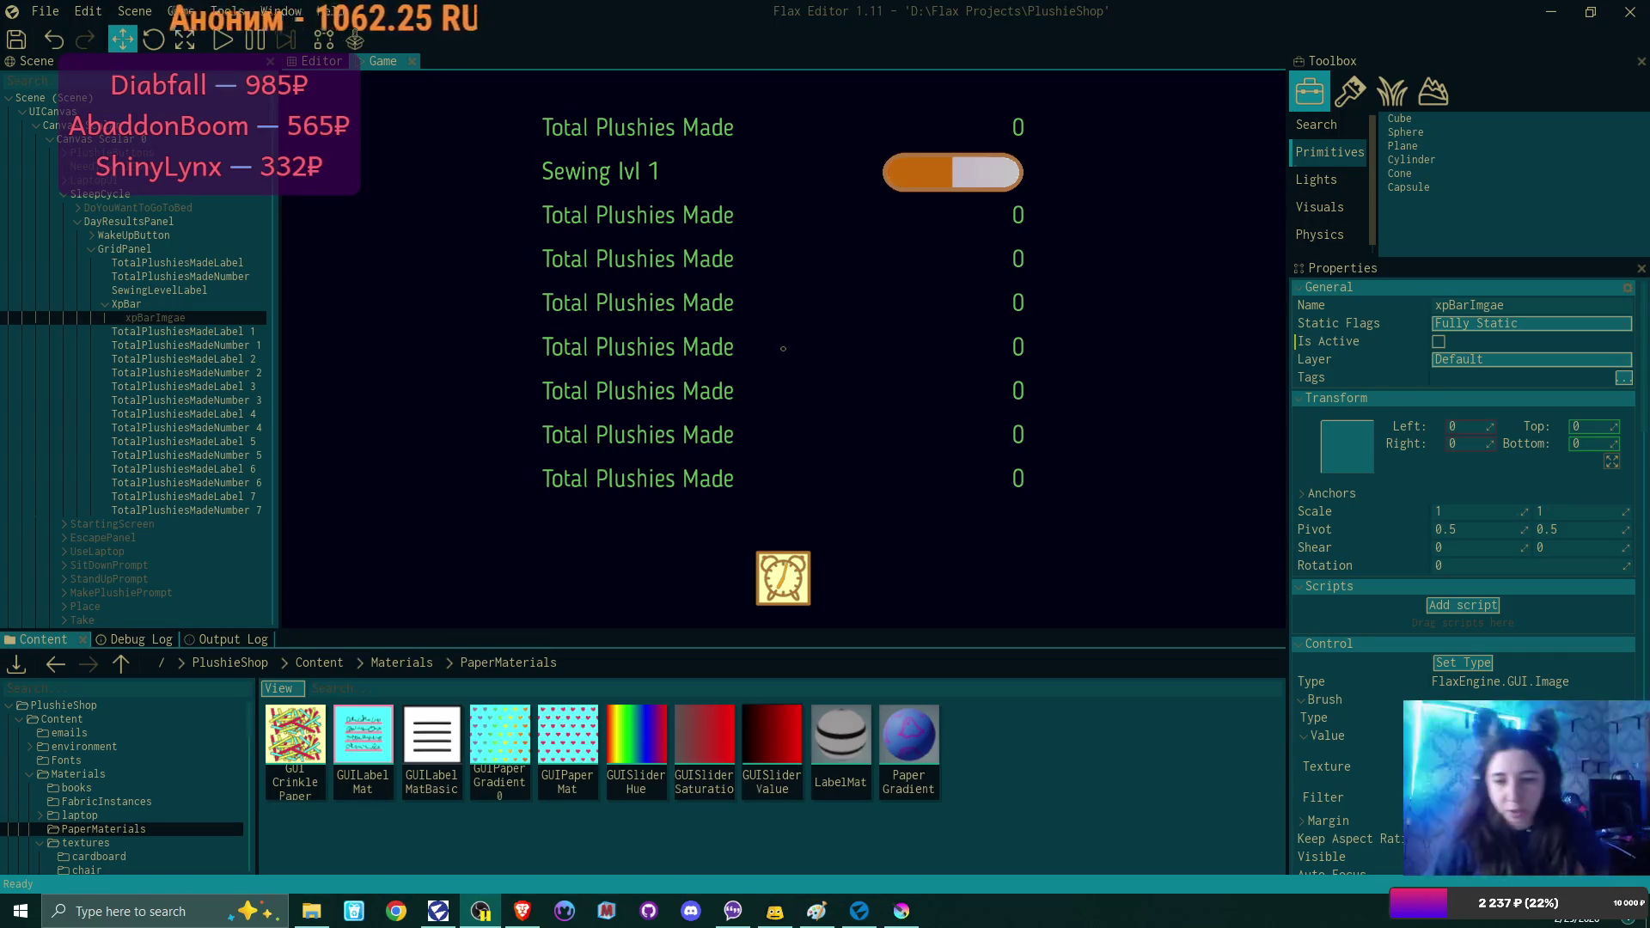
# Open the GUIXpSlider material from the Materials folder in a maximized editor, framing the Color Gradient node.
pyautogui.click(406, 667)
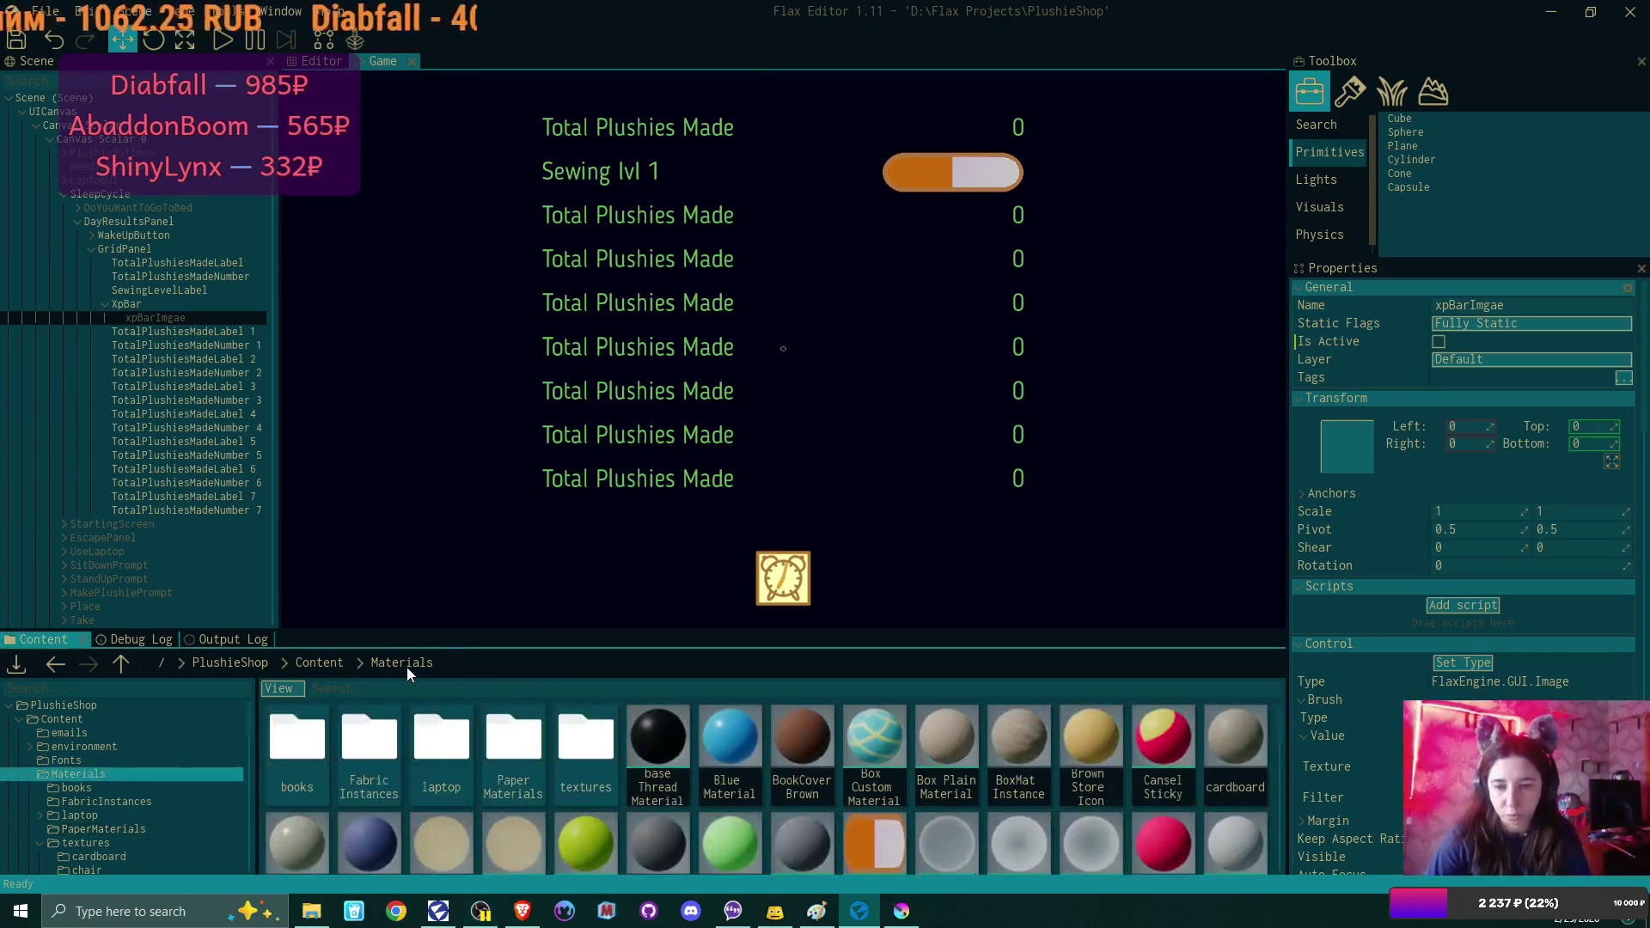
pyautogui.doubleClick(863, 834)
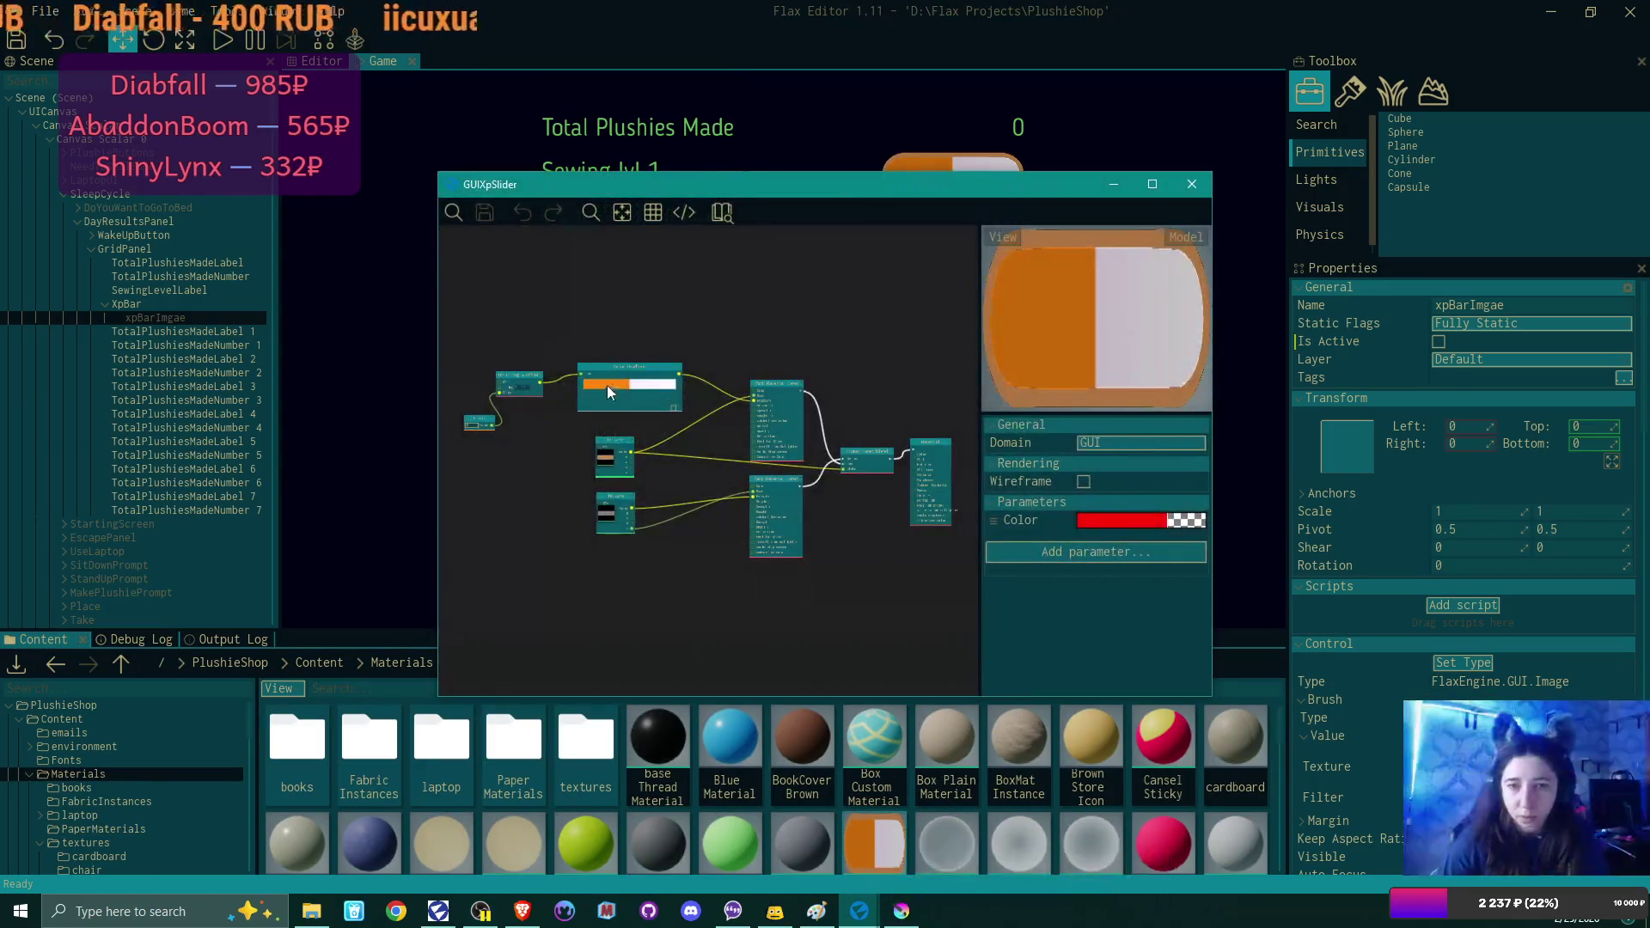
pyautogui.click(1152, 184)
pyautogui.scroll(3, 508, 380)
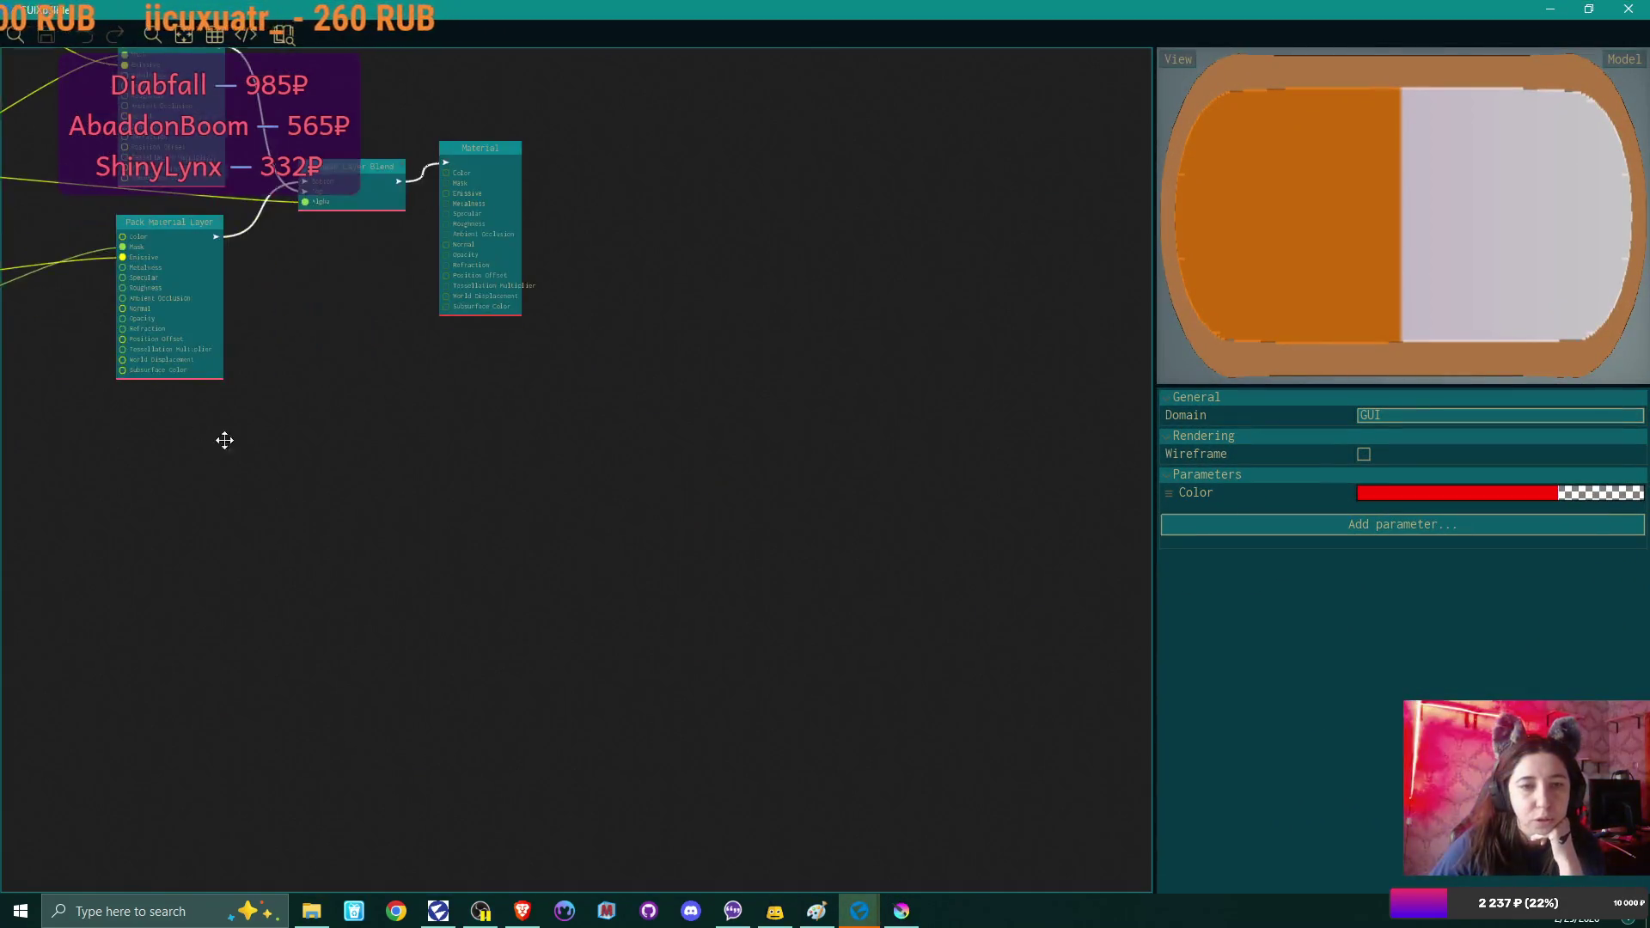
pyautogui.moveTo(205, 431); pyautogui.dragTo(808, 729)
pyautogui.scroll(4, 539, 651)
pyautogui.moveTo(600, 327); pyautogui.dragTo(501, 528)
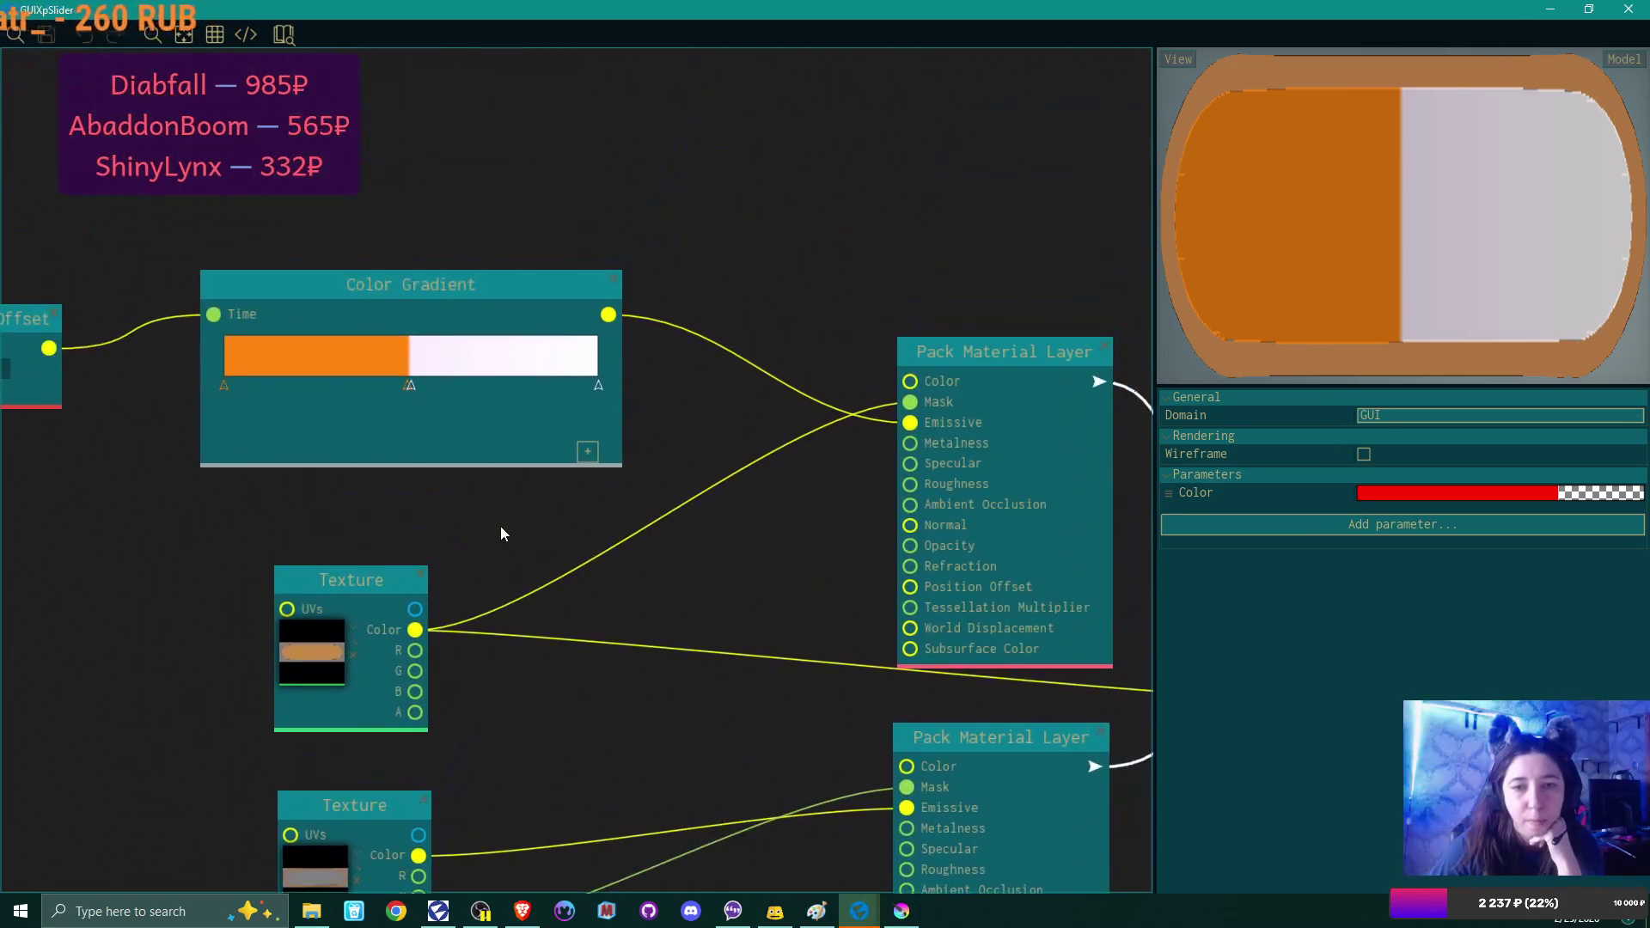
pyautogui.scroll(1, 501, 530)
# Move the orange Color Gradient stop's position from 0.49 to 0.495.
pyautogui.click(376, 339)
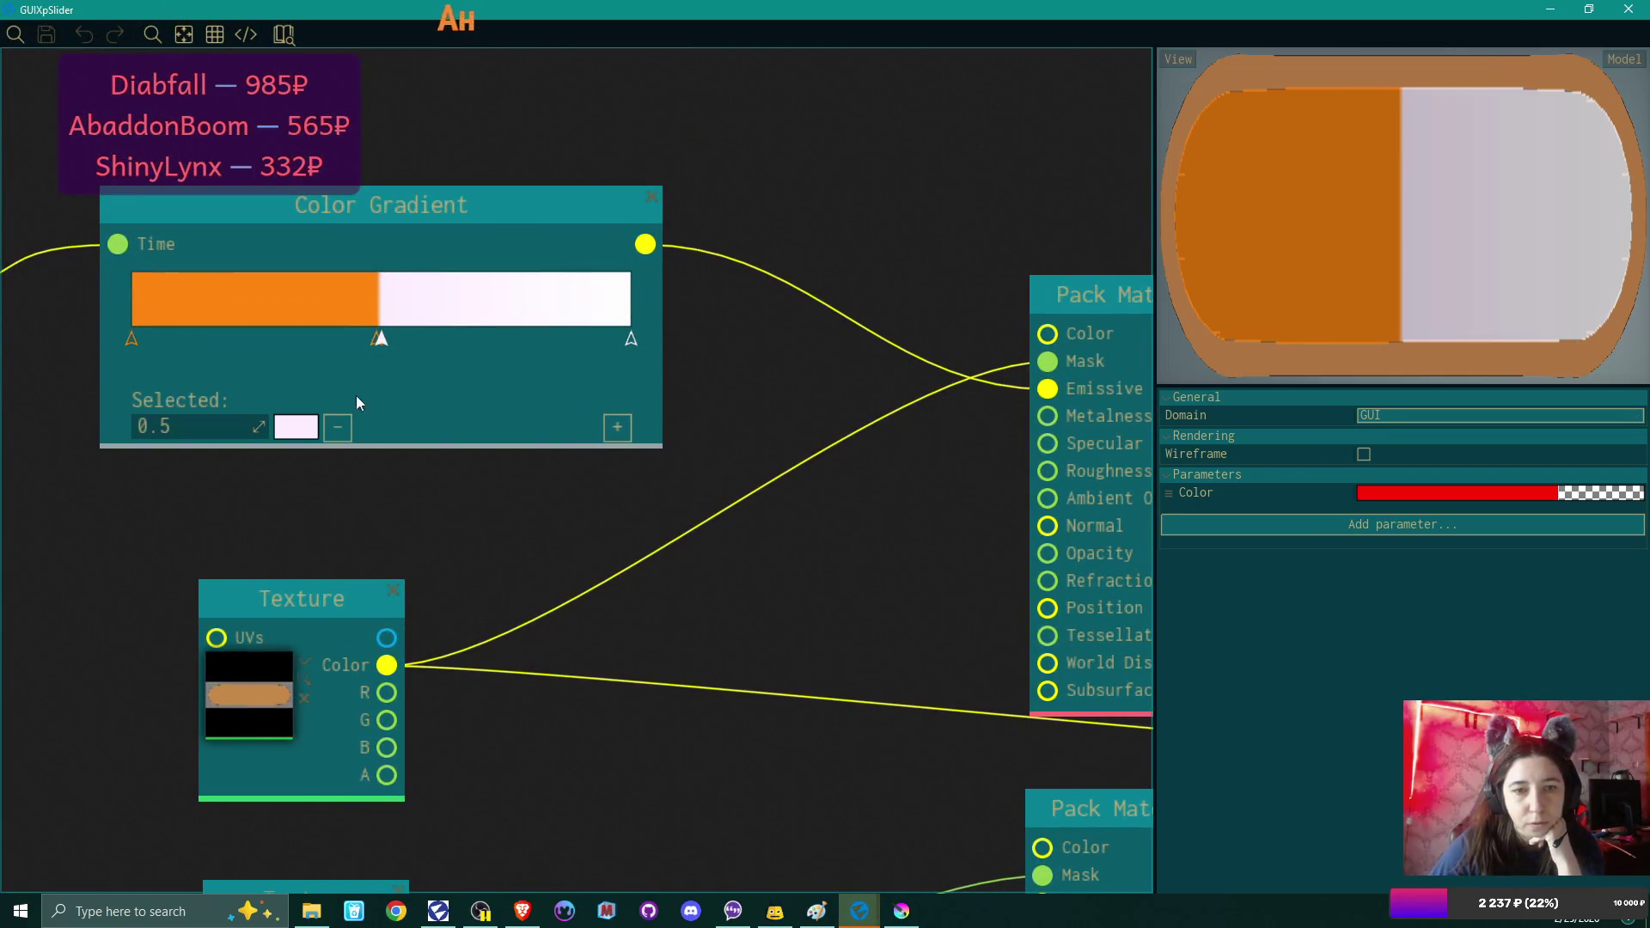
pyautogui.moveTo(374, 341)
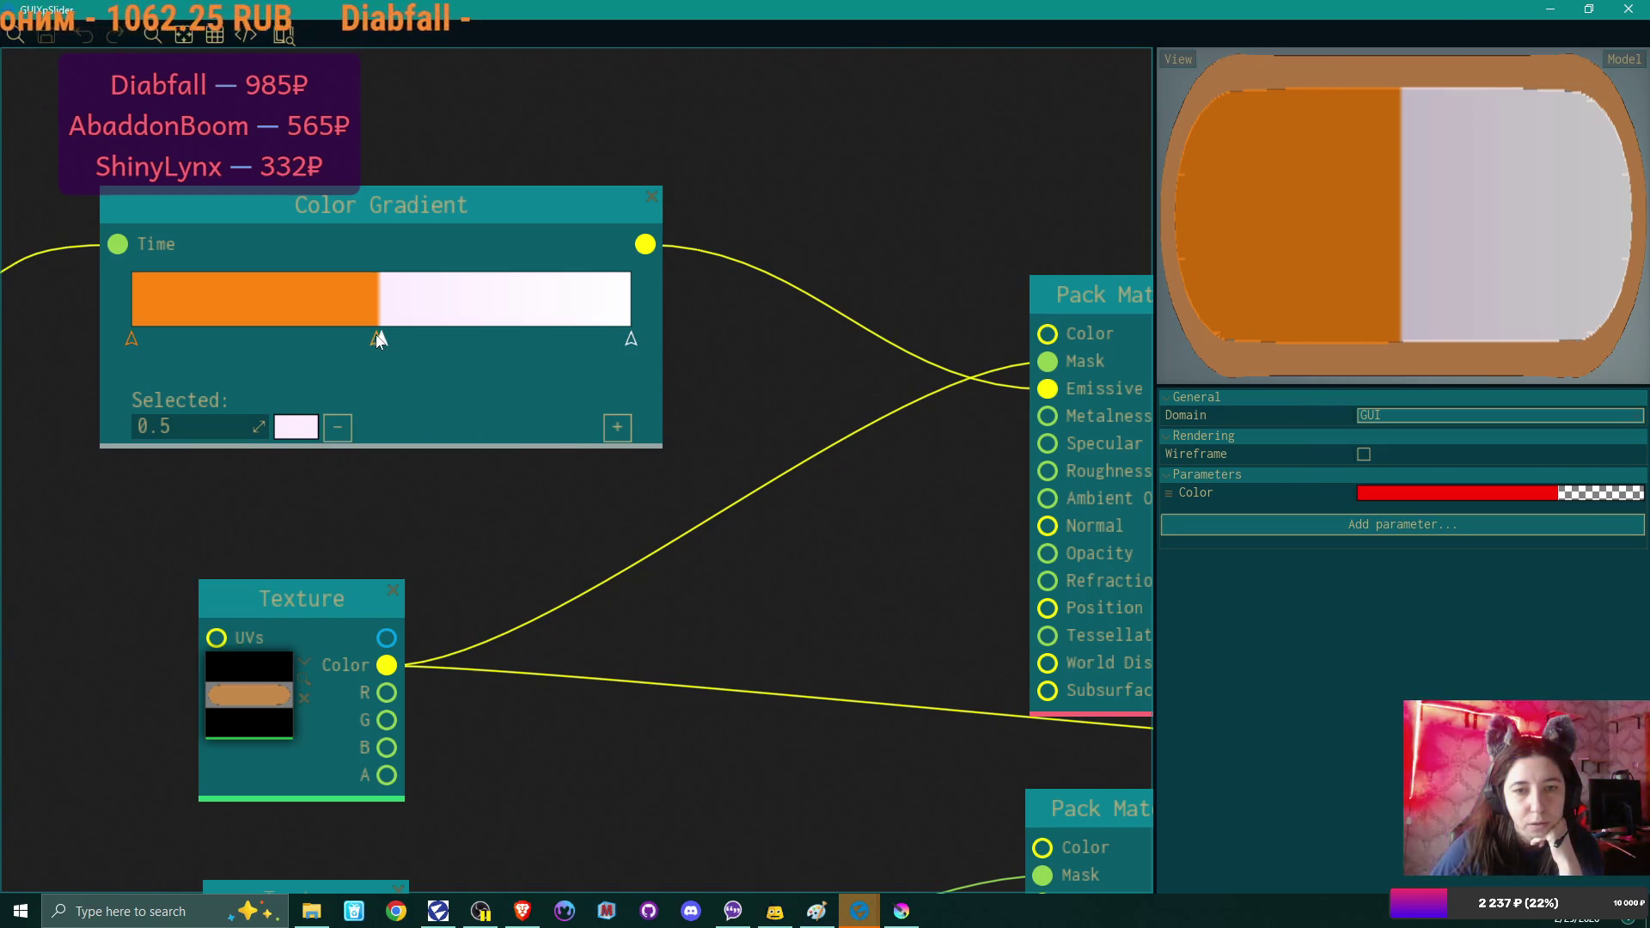
pyautogui.click(378, 341)
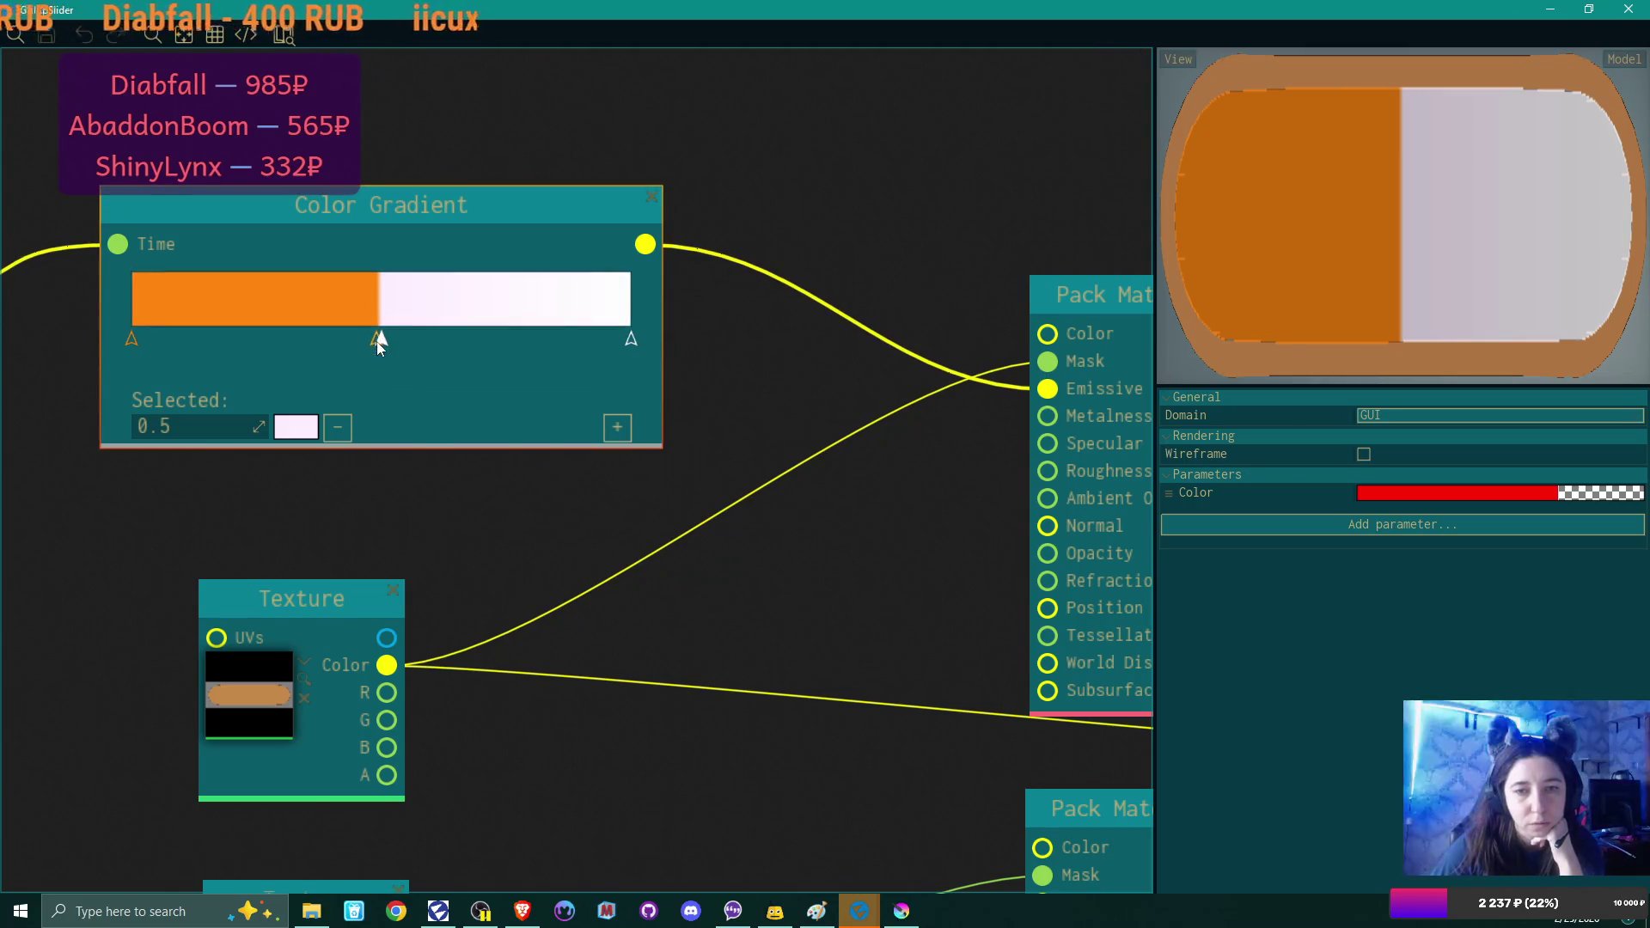
pyautogui.moveTo(373, 345)
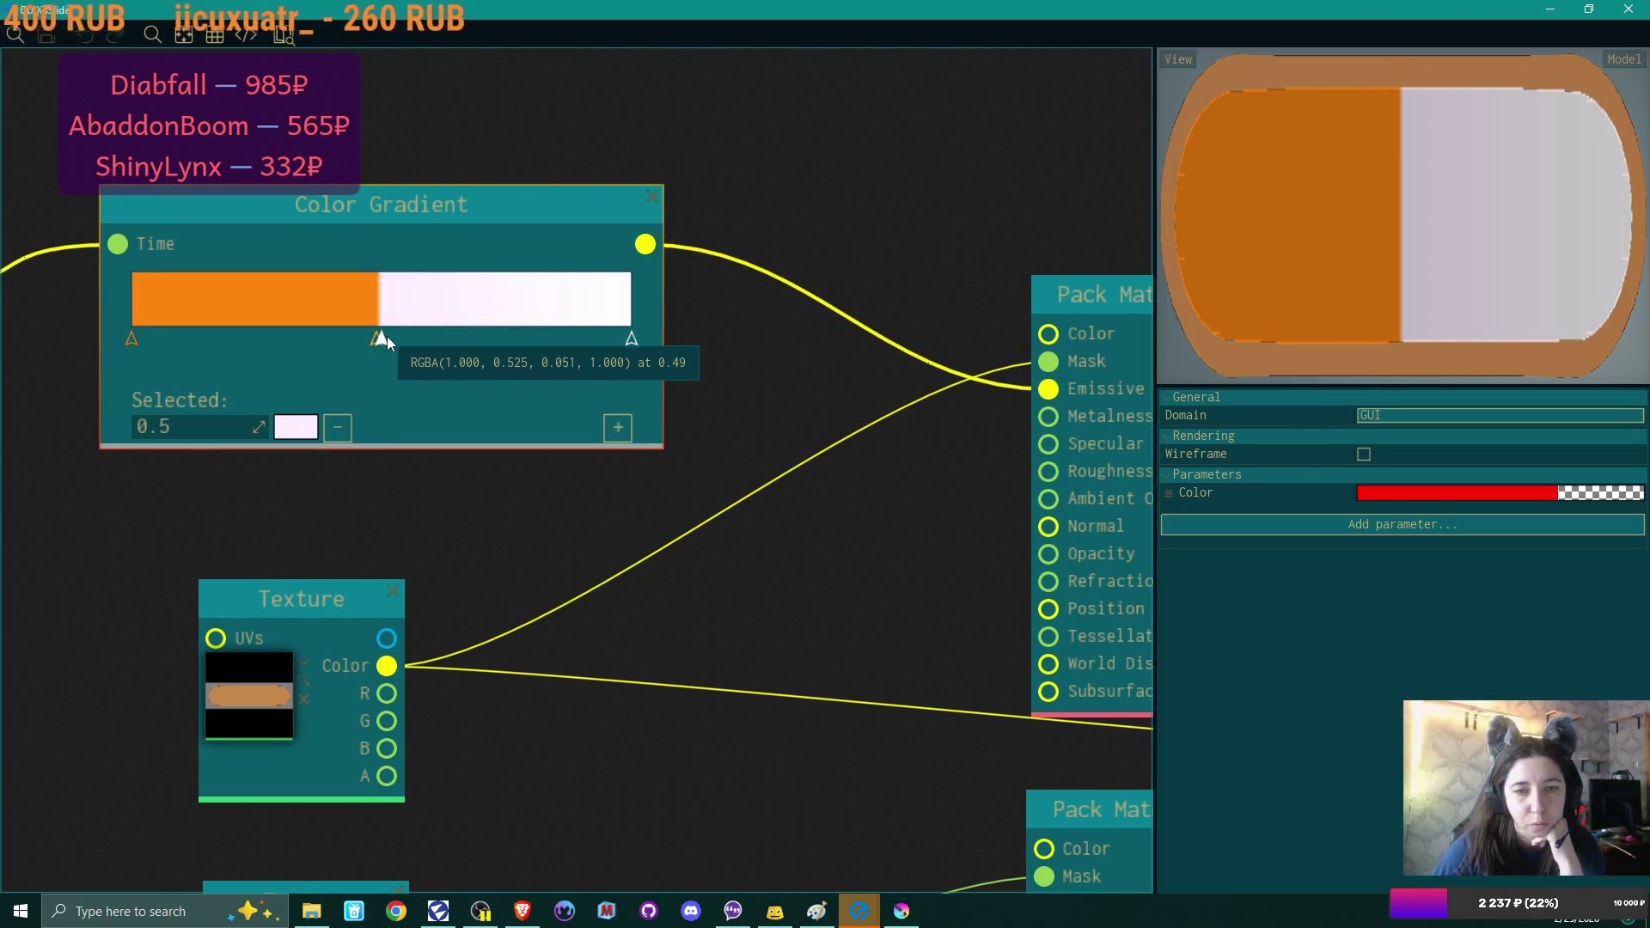
pyautogui.click(375, 340)
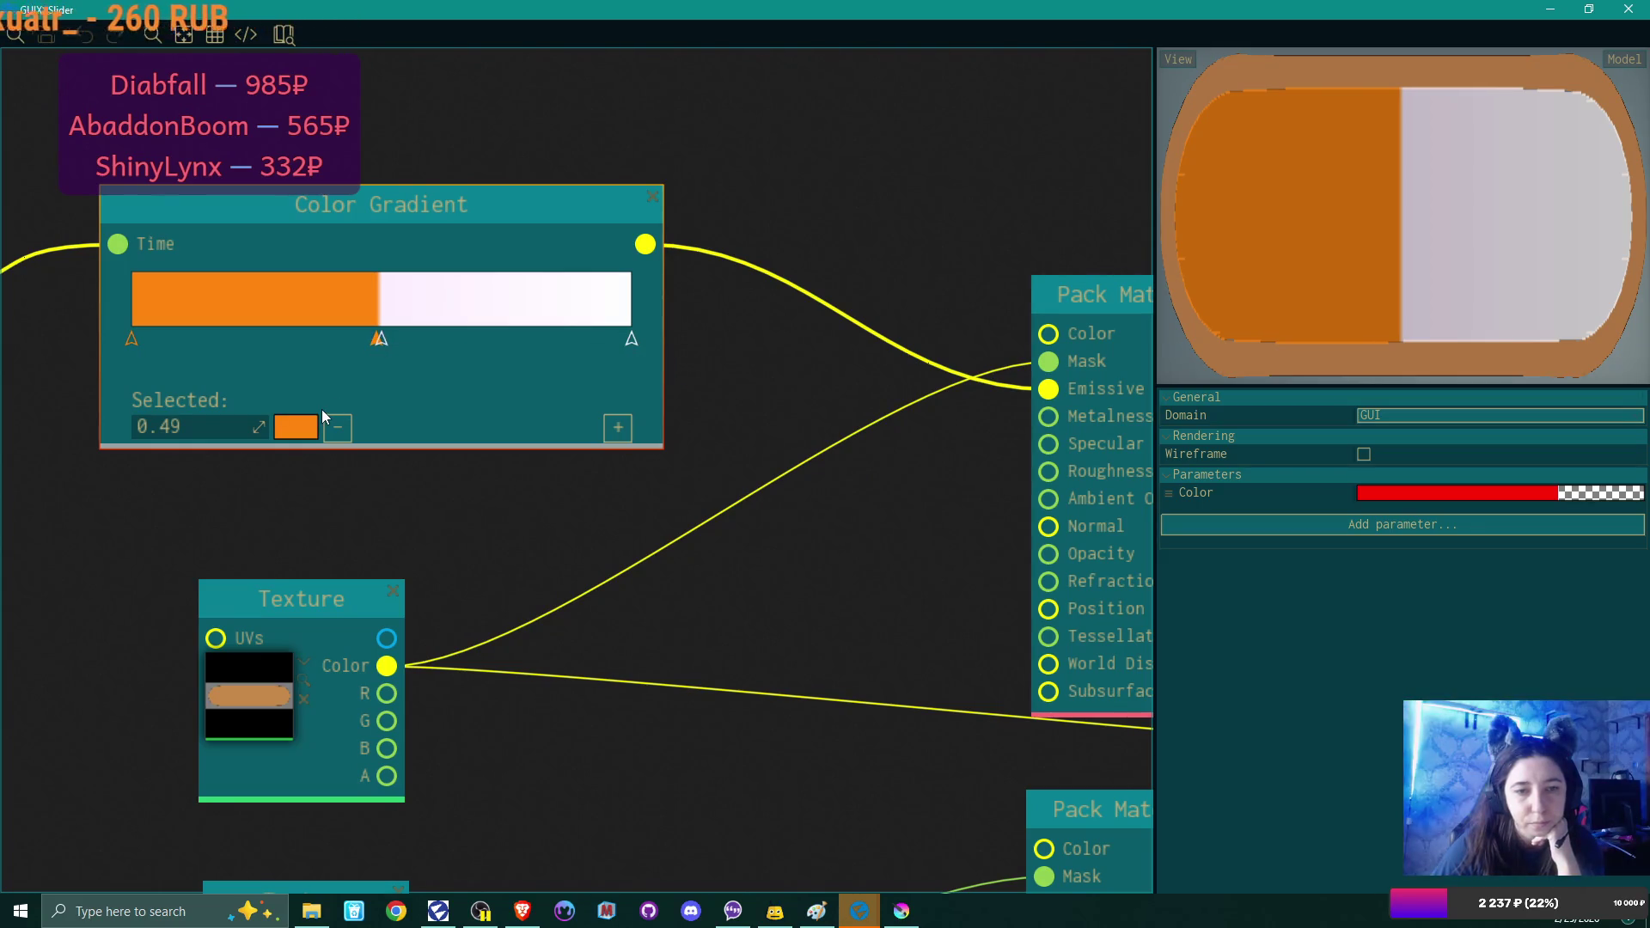
pyautogui.click(228, 428)
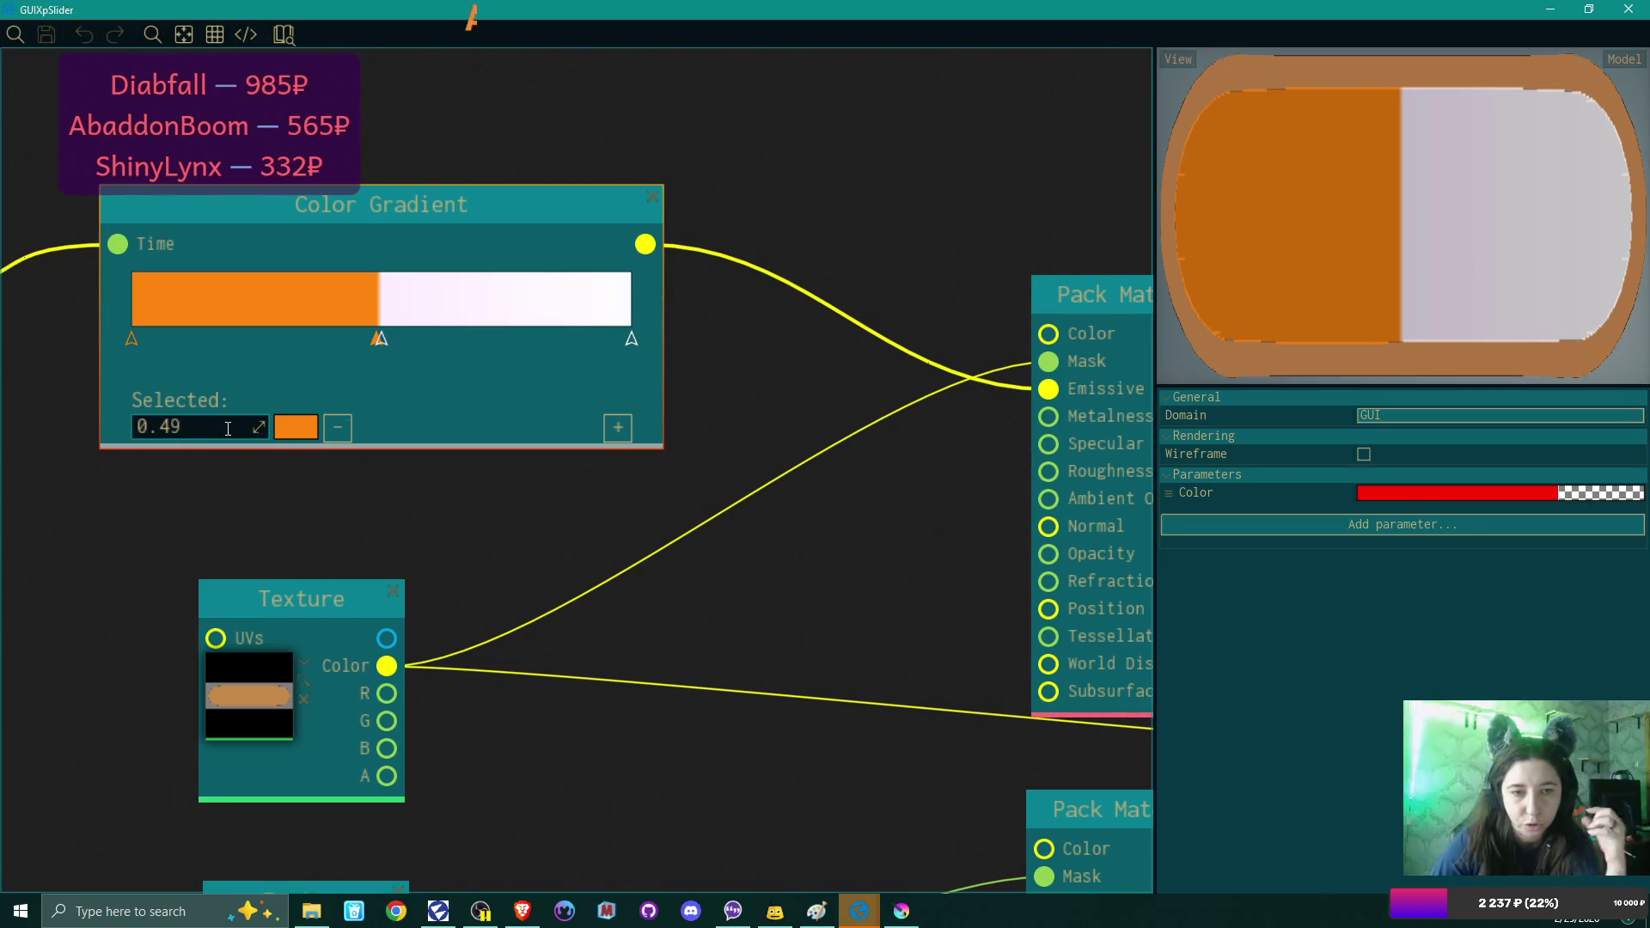
pyautogui.write('5')
pyautogui.press('Return')
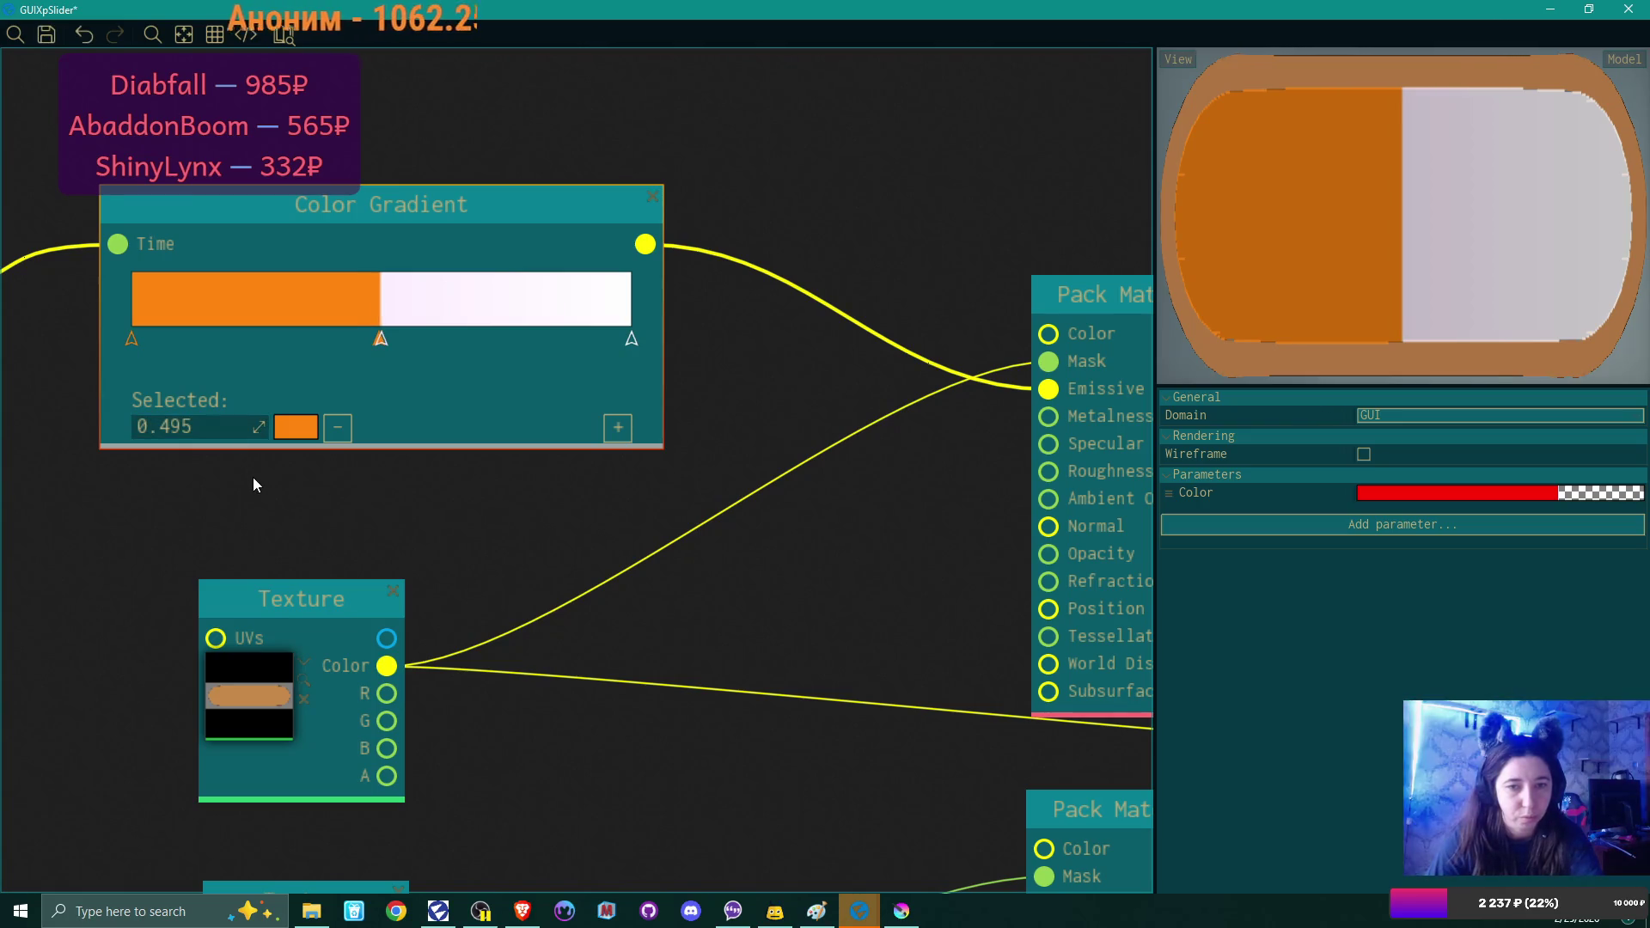
pyautogui.scroll(-3, 253, 477)
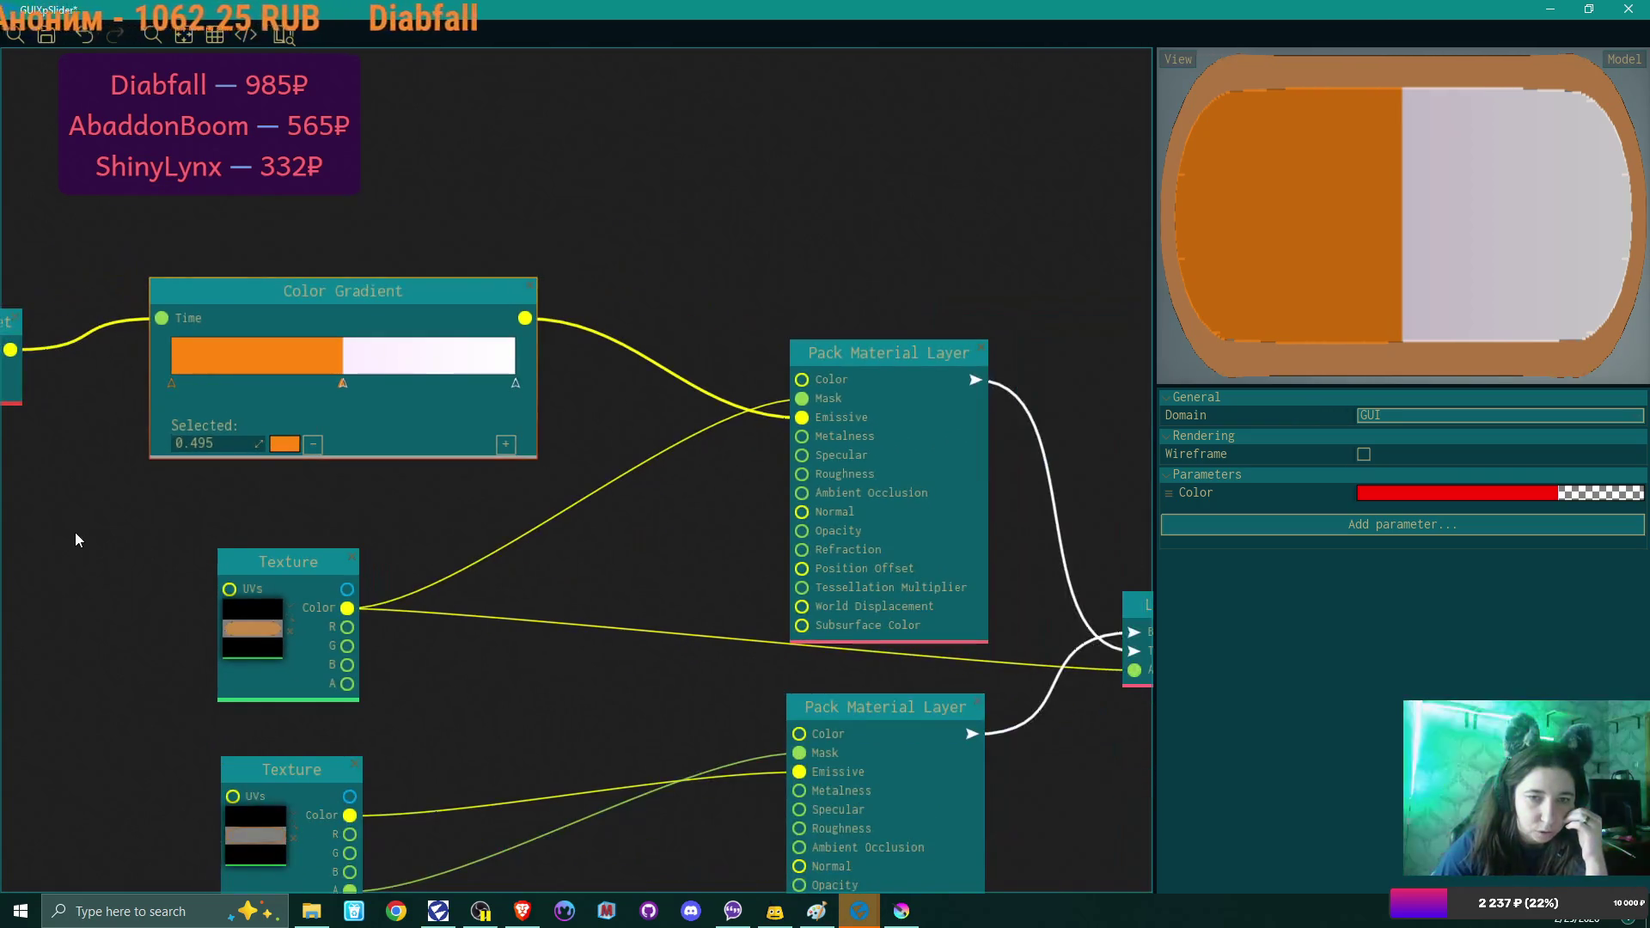
pyautogui.moveTo(296, 519)
pyautogui.mouseDown()
pyautogui.moveTo(258, 520)
pyautogui.moveTo(294, 530)
pyautogui.mouseUp()
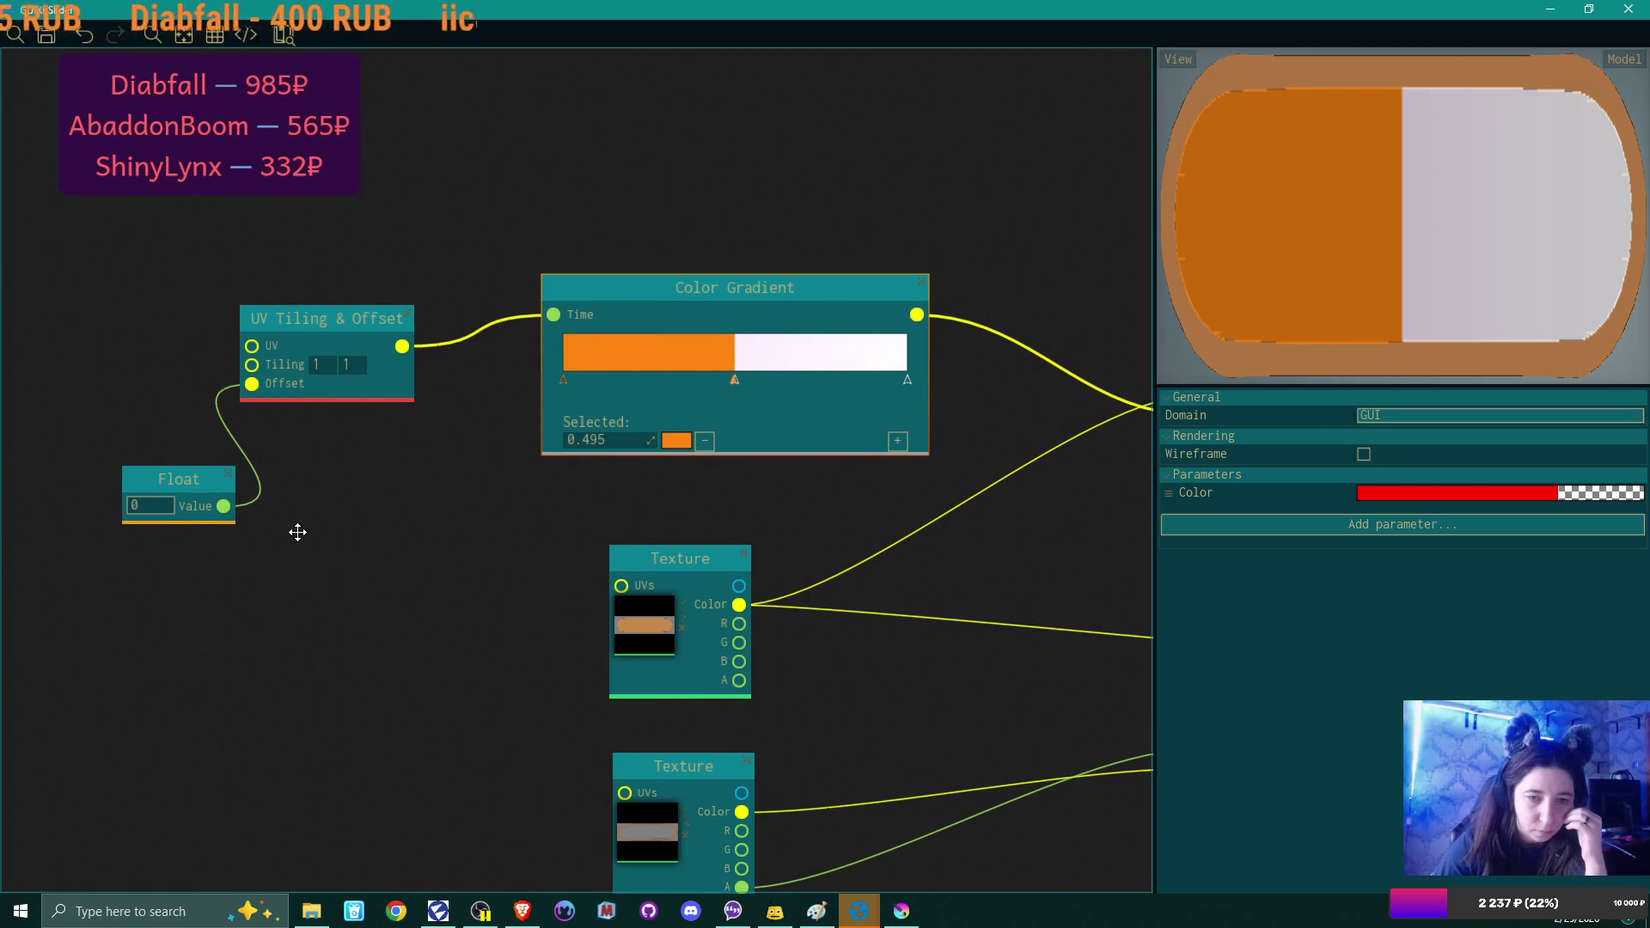
# Enter -0.5 in the Float node wired into the UV Tiling & Offset node's offset.
pyautogui.doubleClick(138, 507)
pyautogui.write('-0.5')
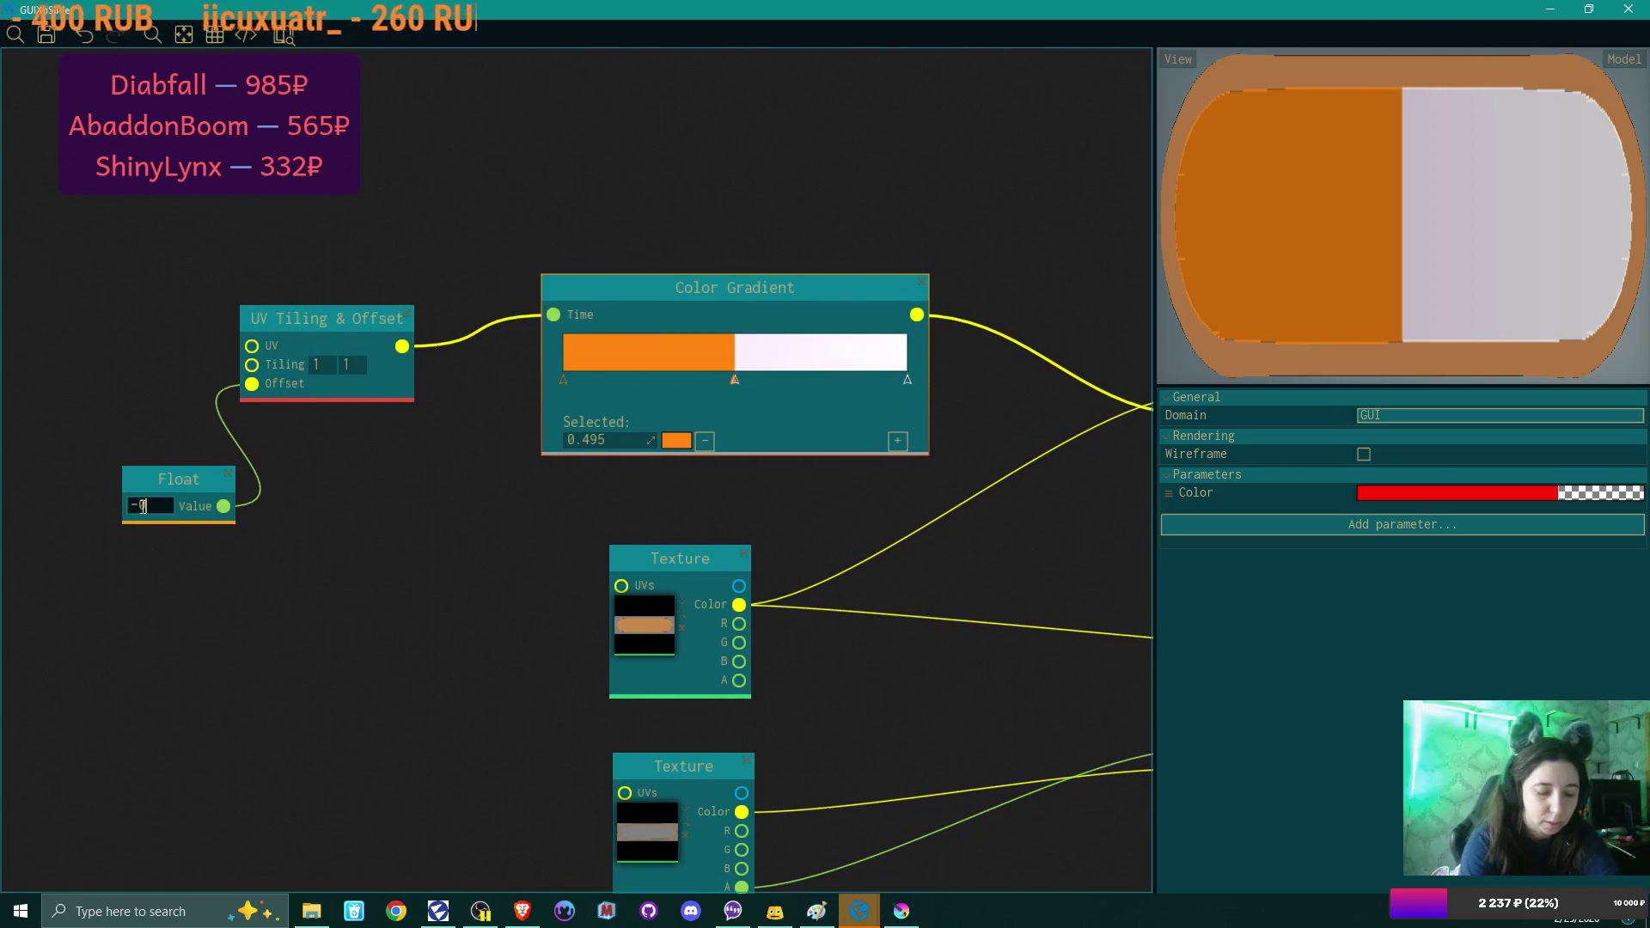
pyautogui.press('Return')
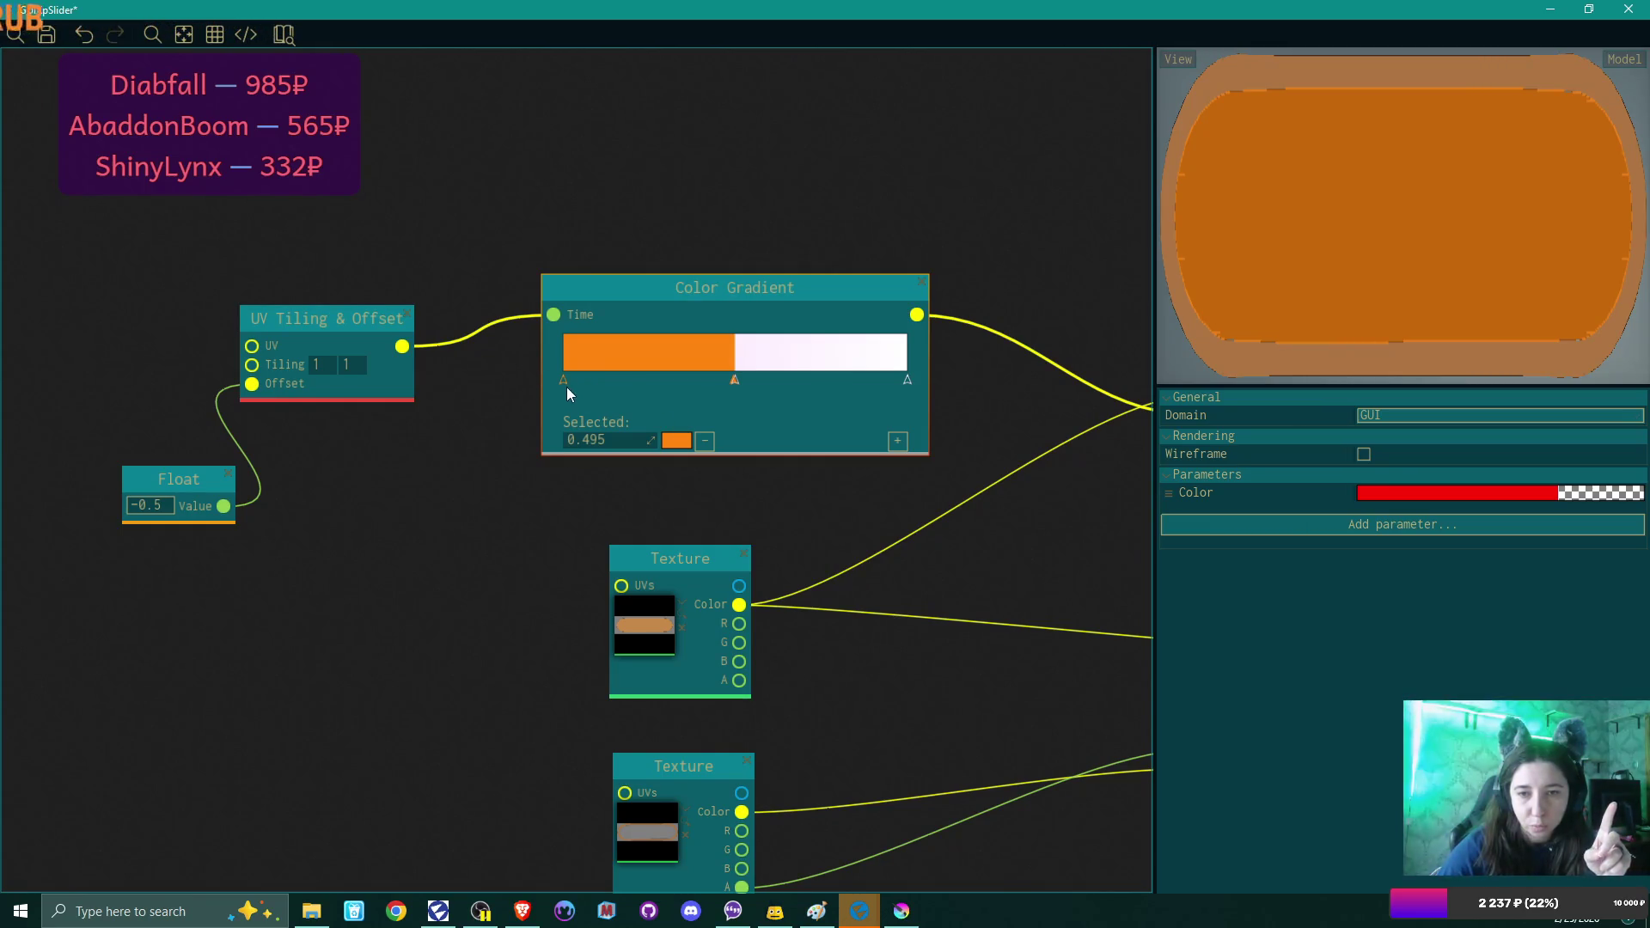
pyautogui.click(908, 382)
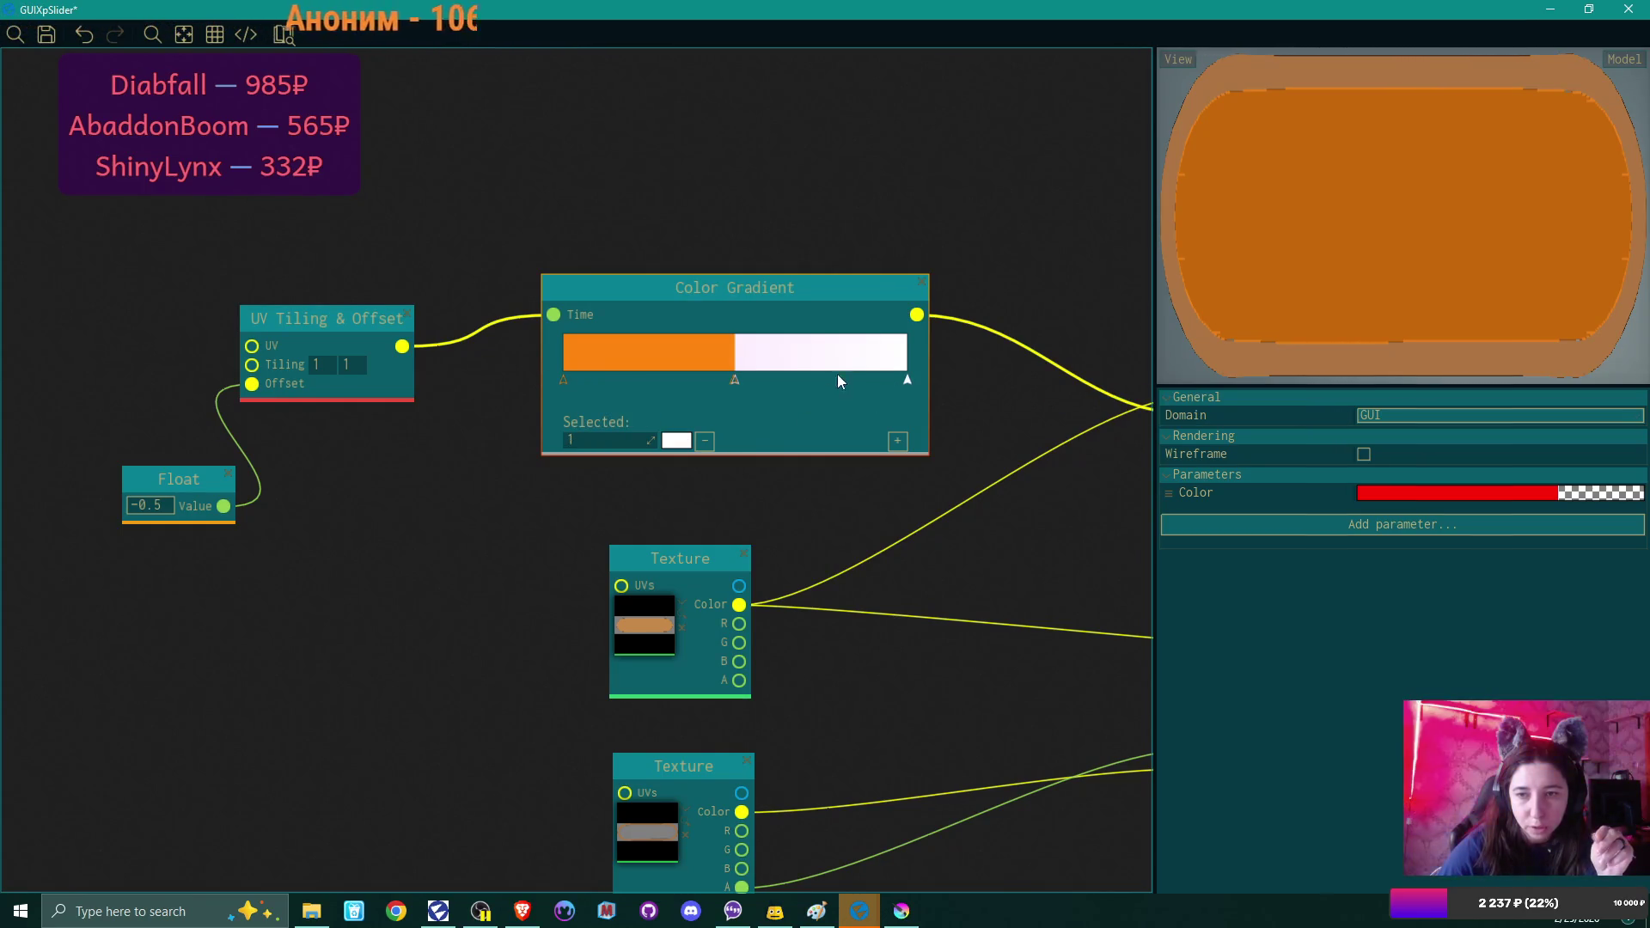
# Recolor the gradient's right-end stop orange by sampling it from the gradient bar.
pyautogui.click(676, 440)
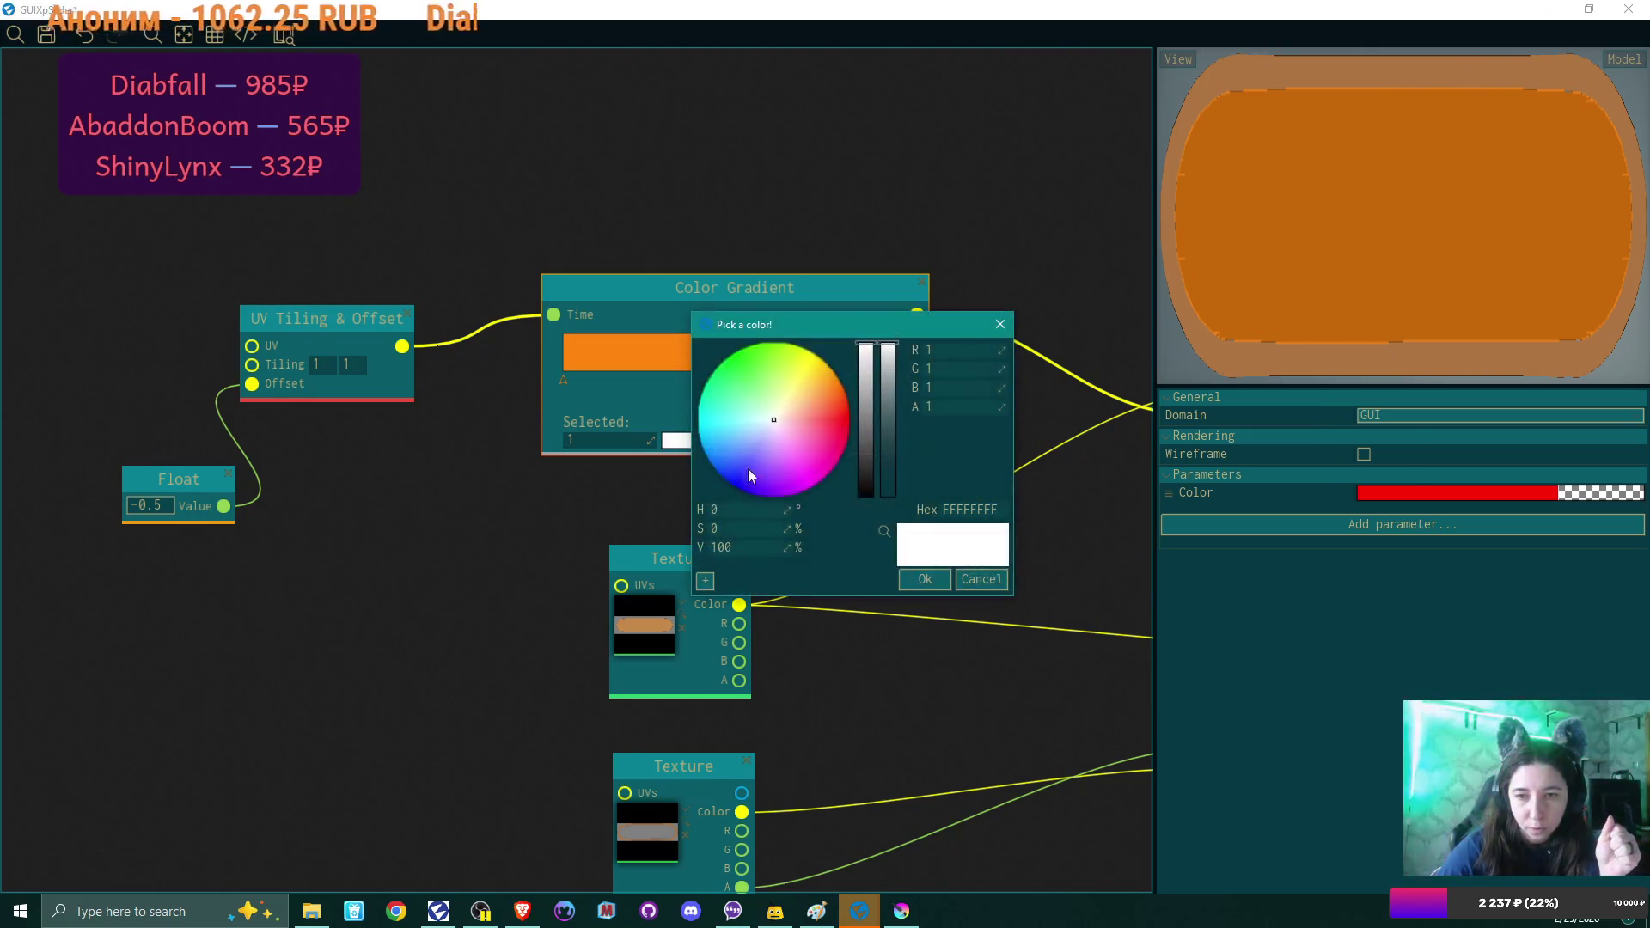
pyautogui.click(884, 531)
pyautogui.click(613, 344)
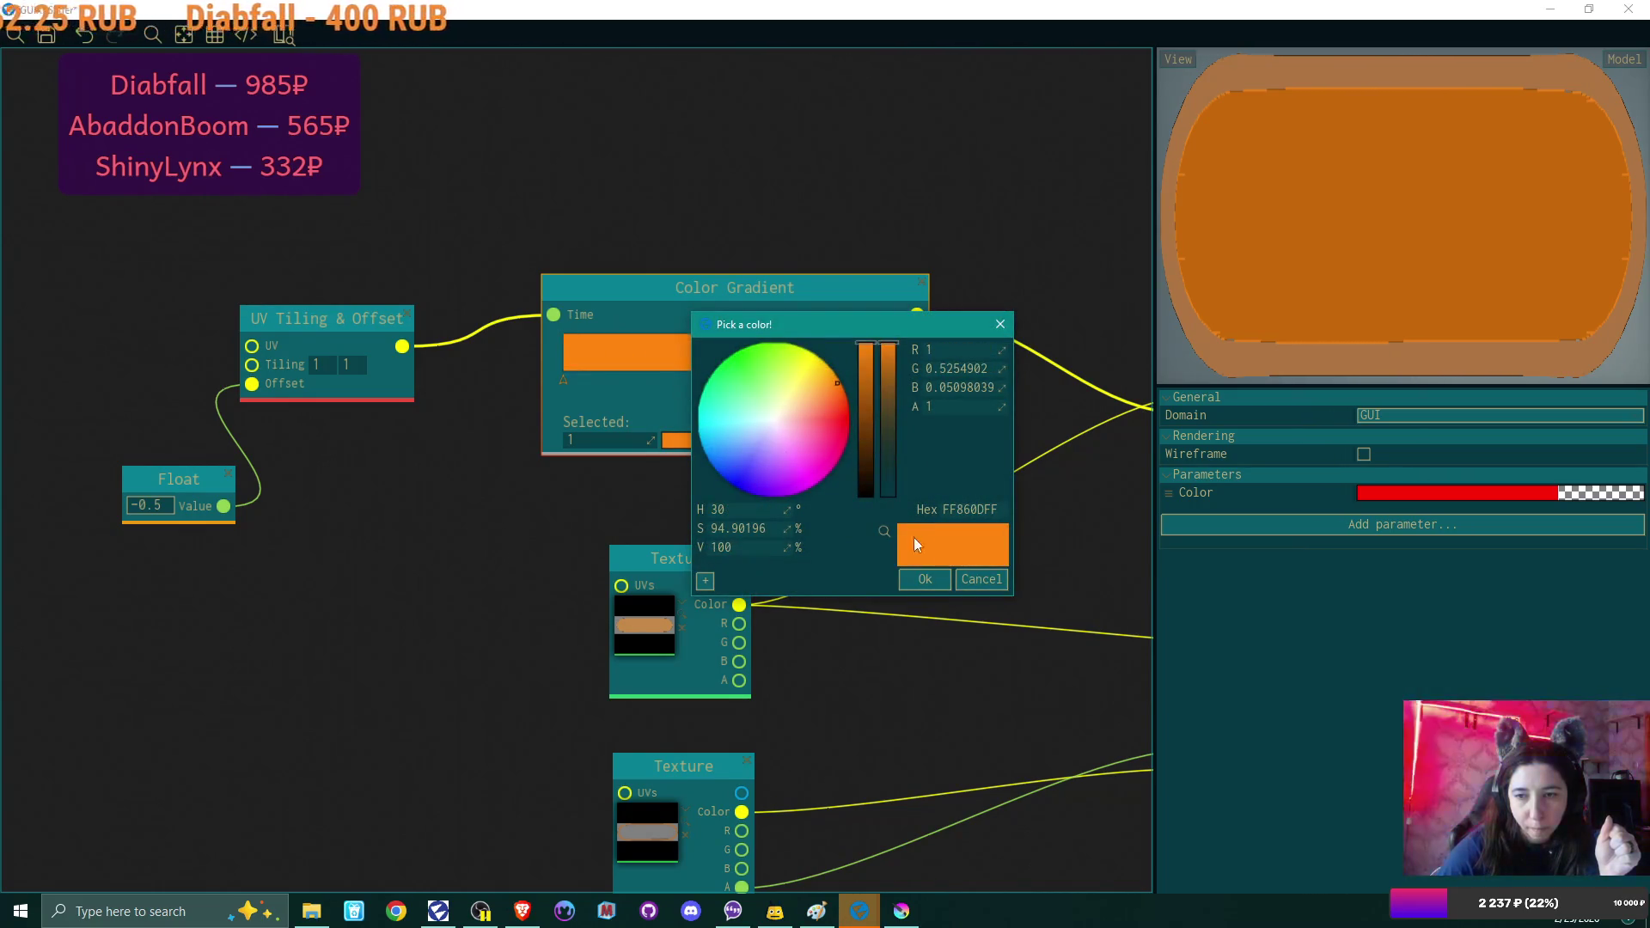
pyautogui.click(925, 581)
# Make the gradient's starting stop pure white with R, G and B set to 1.
pyautogui.click(736, 382)
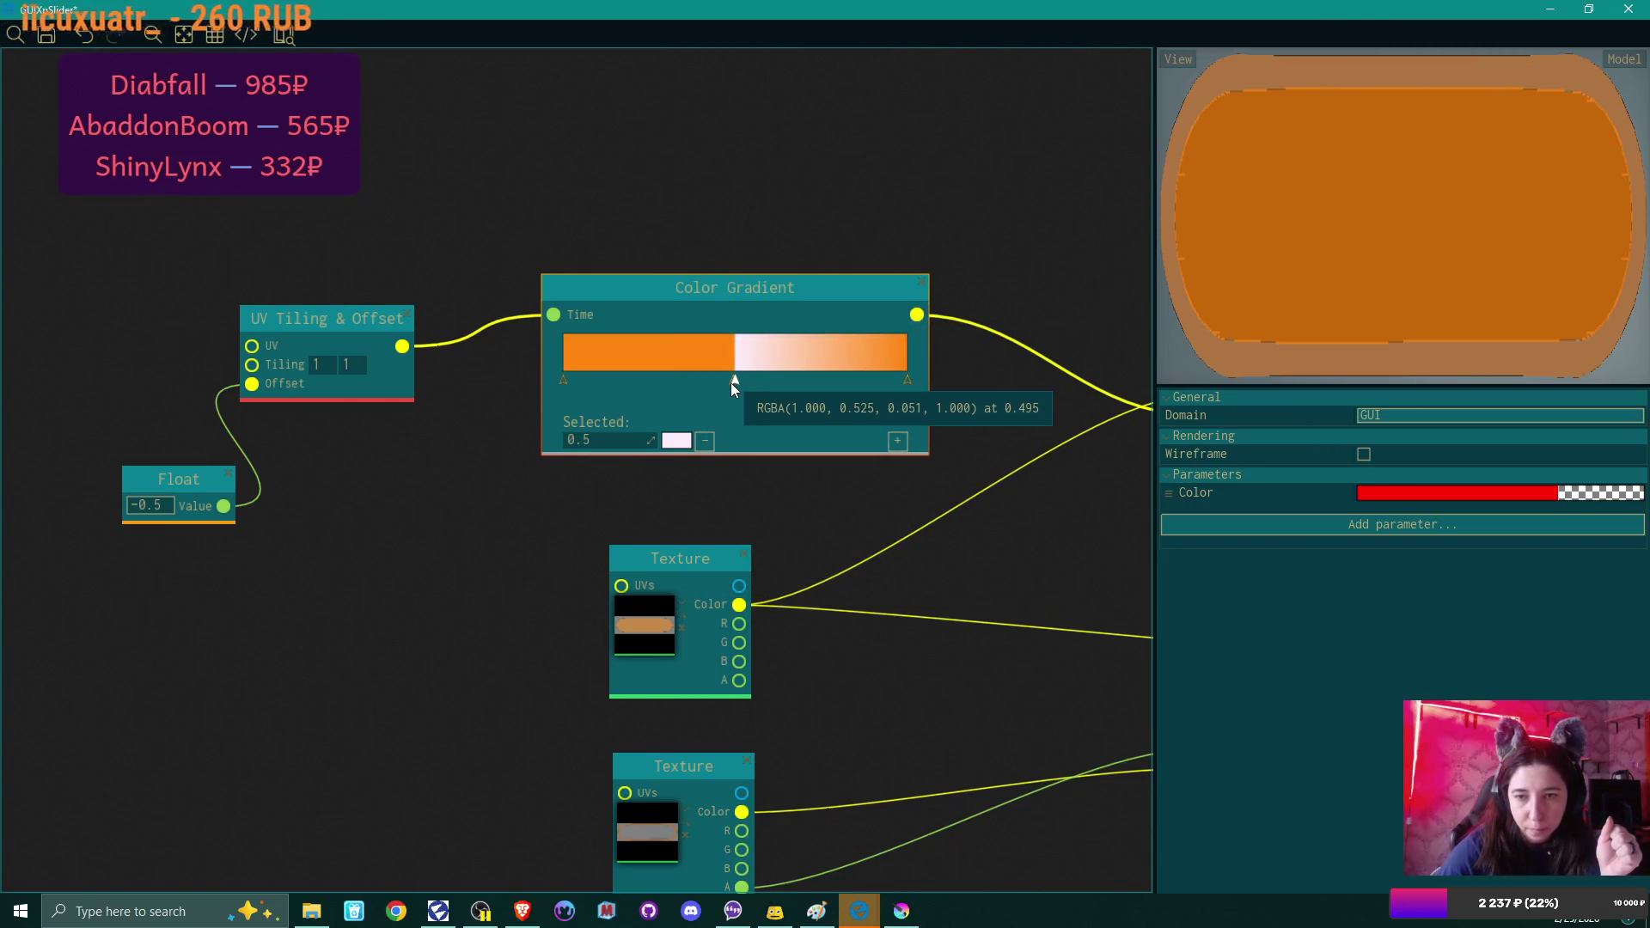
pyautogui.scroll(3, 754, 403)
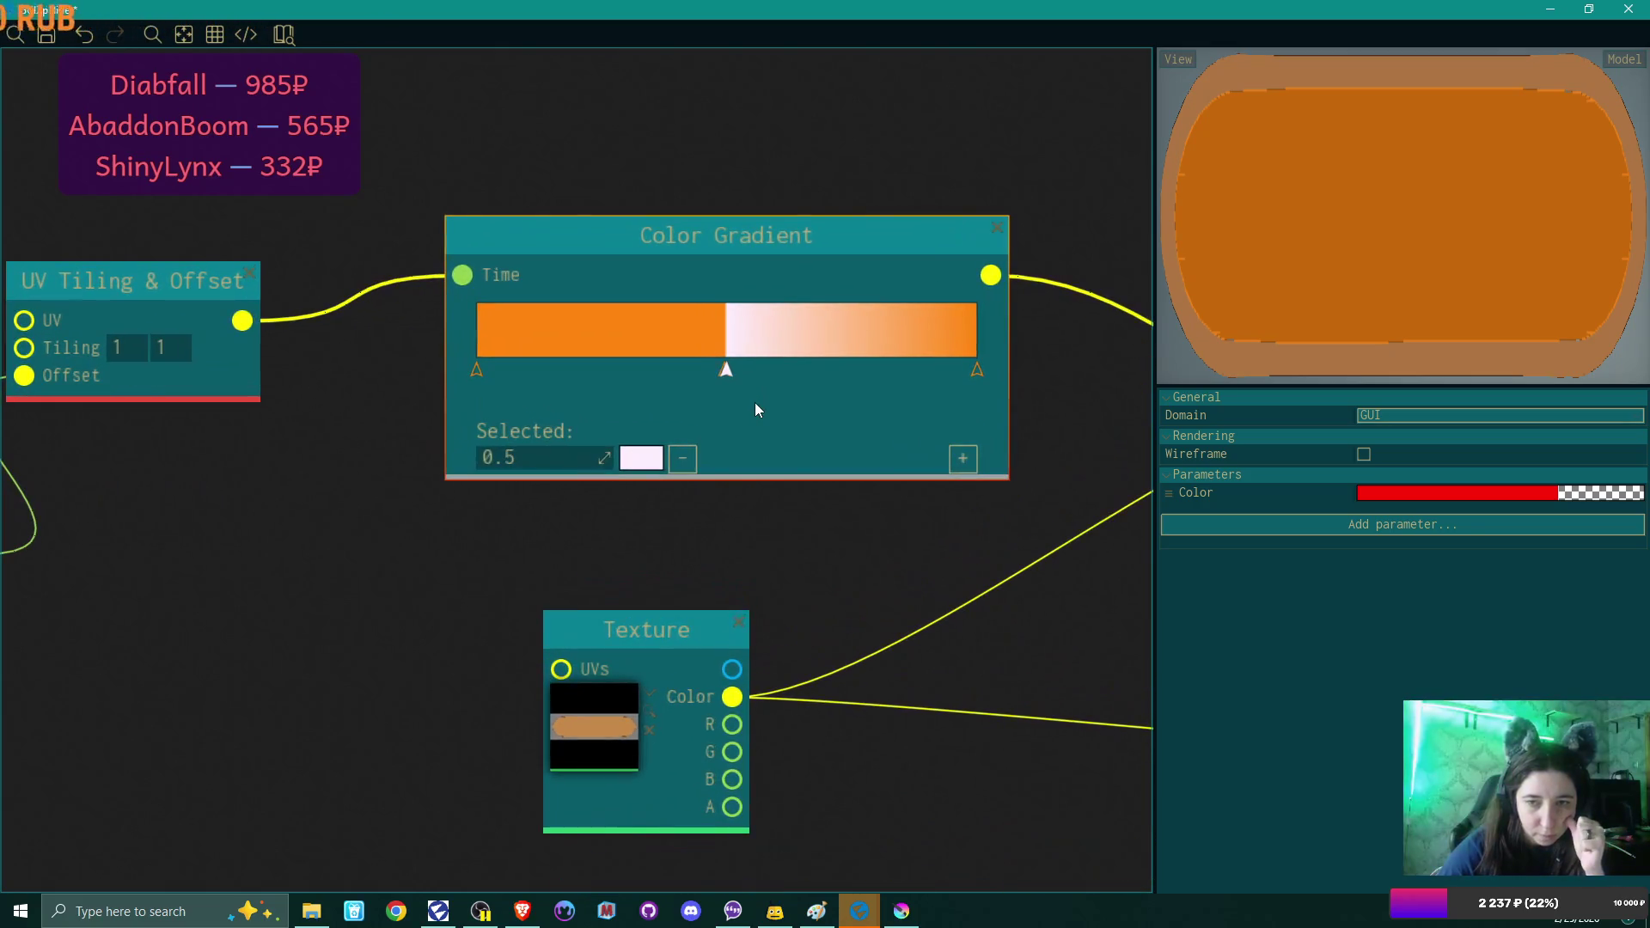
pyautogui.moveTo(722, 376)
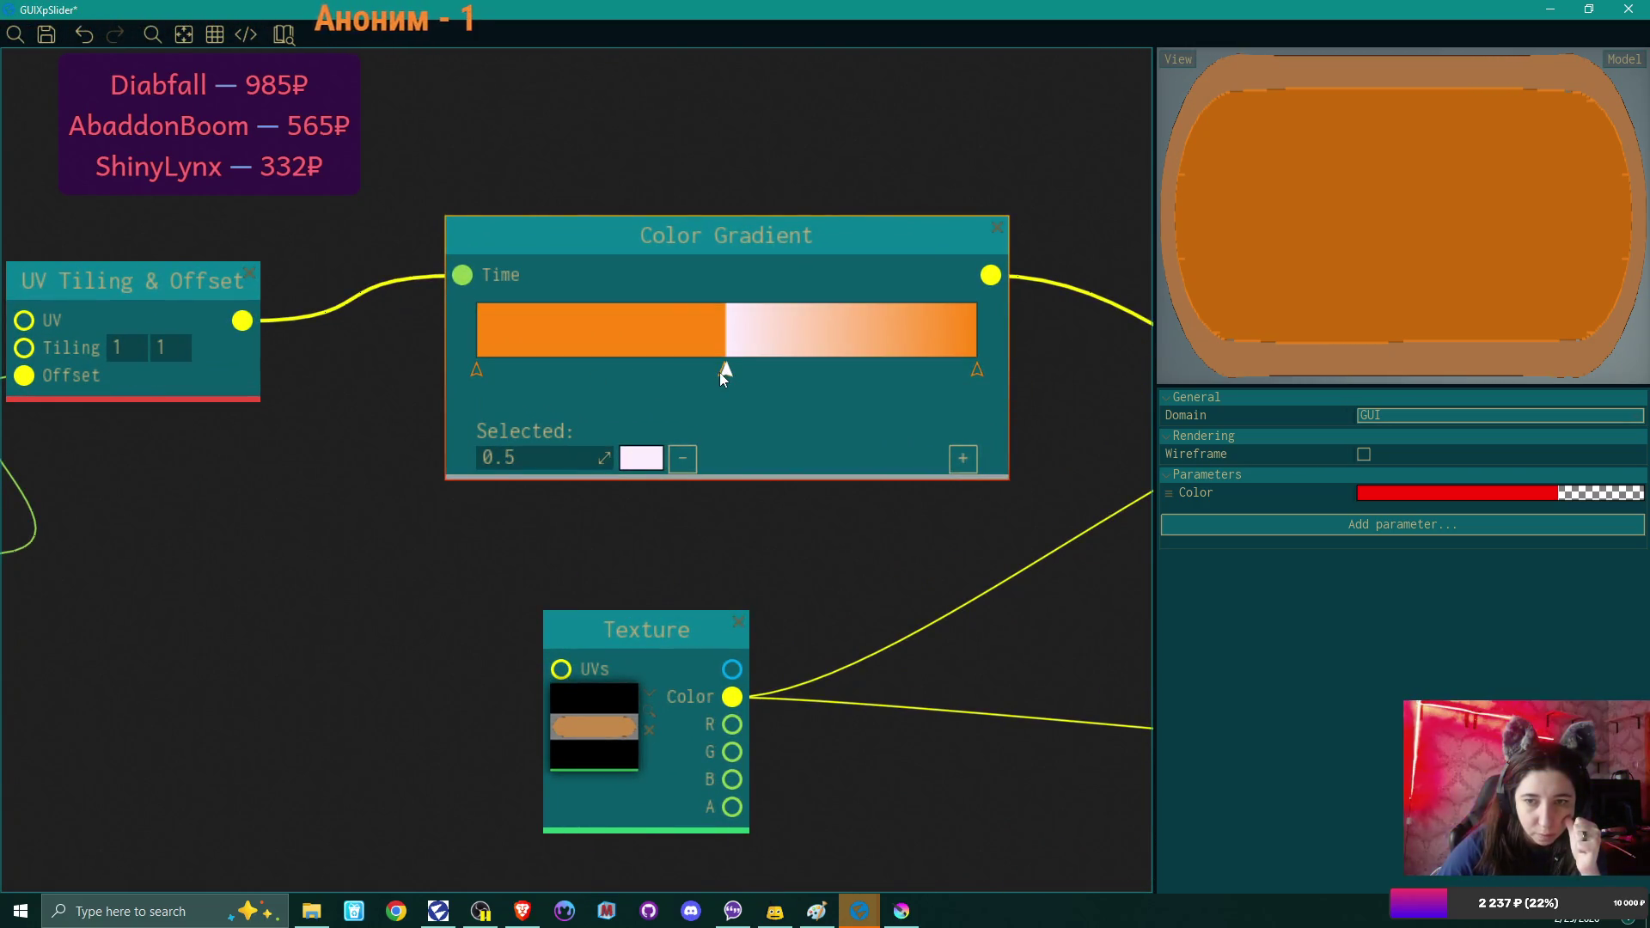
pyautogui.click(477, 372)
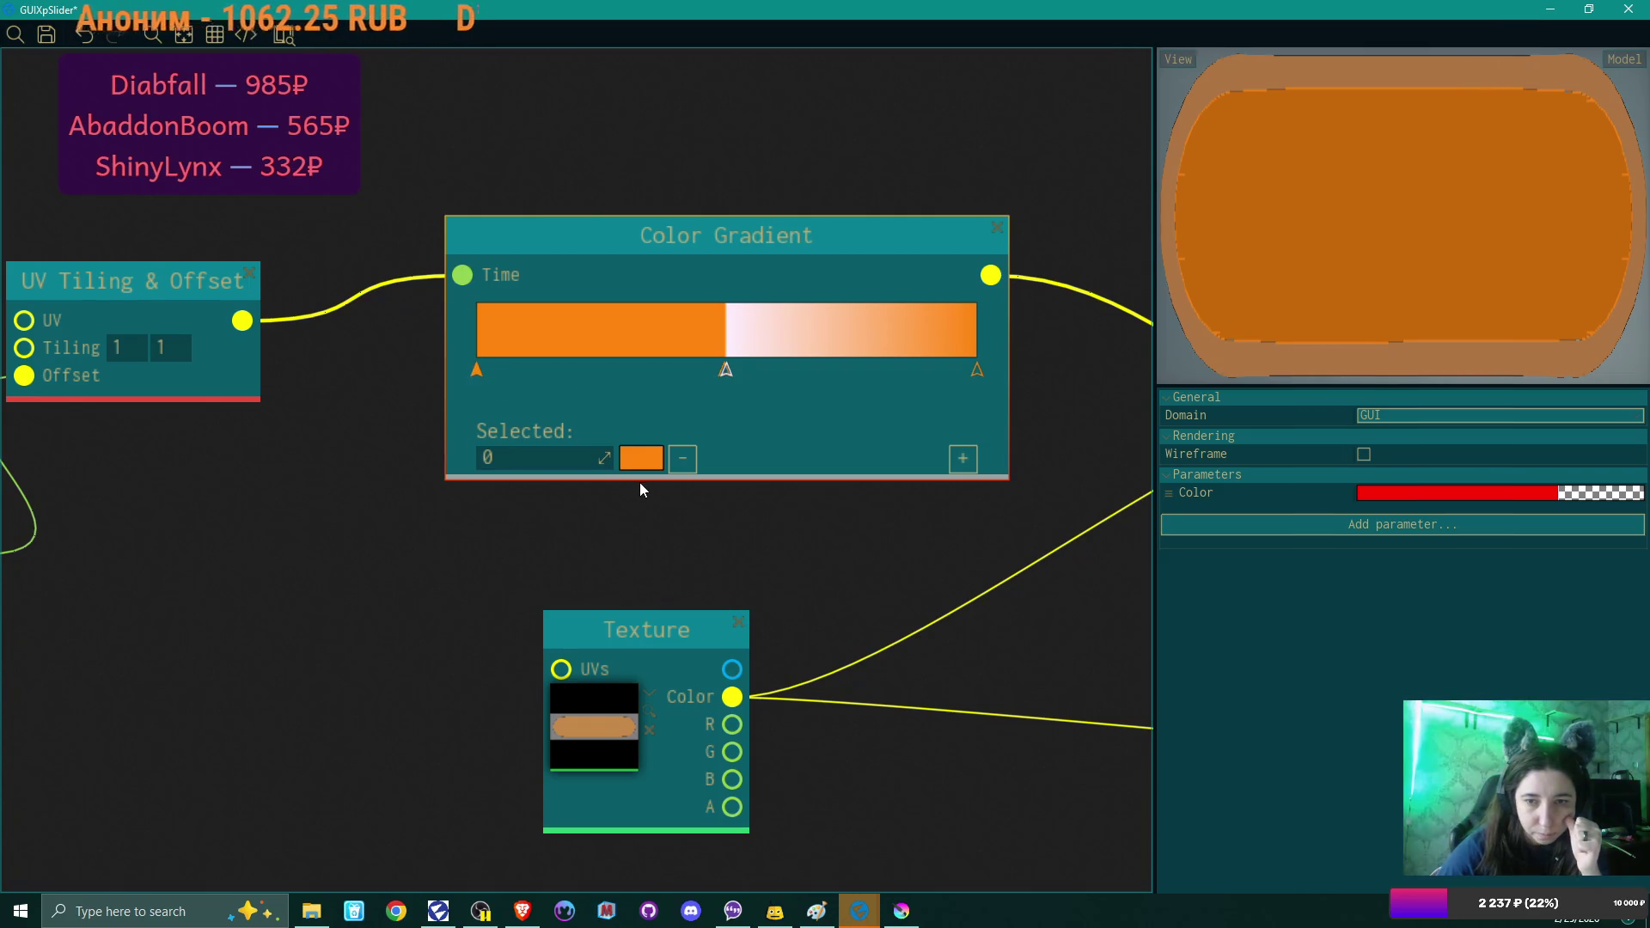
pyautogui.click(648, 467)
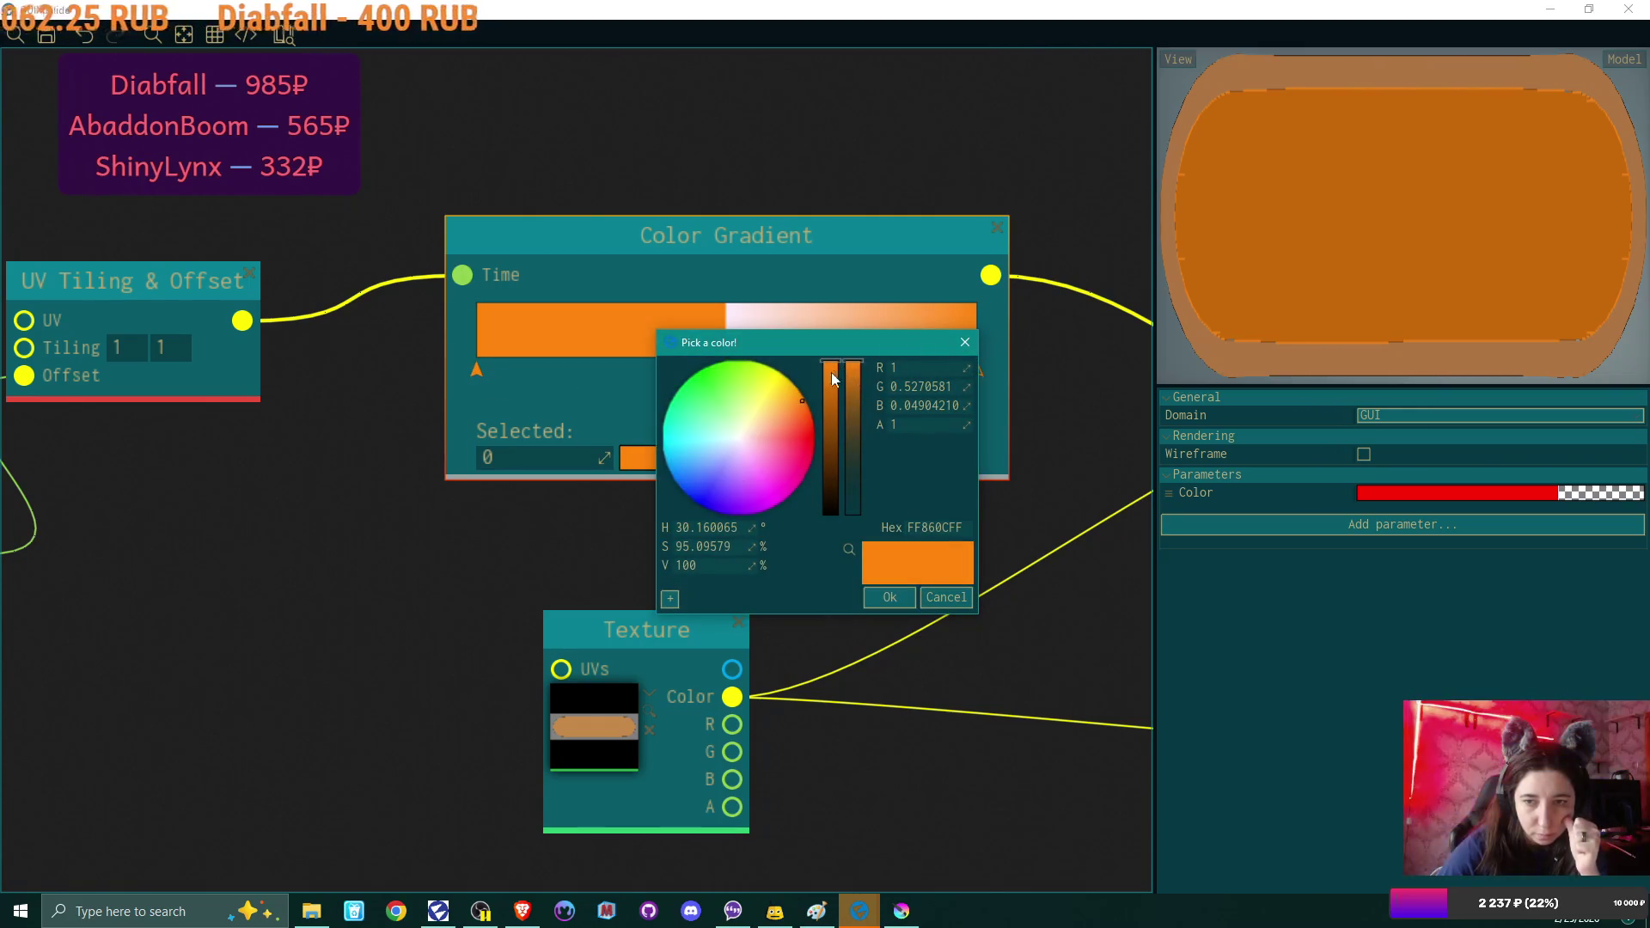
pyautogui.click(739, 440)
pyautogui.doubleClick(923, 368)
pyautogui.write('1')
pyautogui.press('Tab')
pyautogui.write('1')
pyautogui.press('Tab')
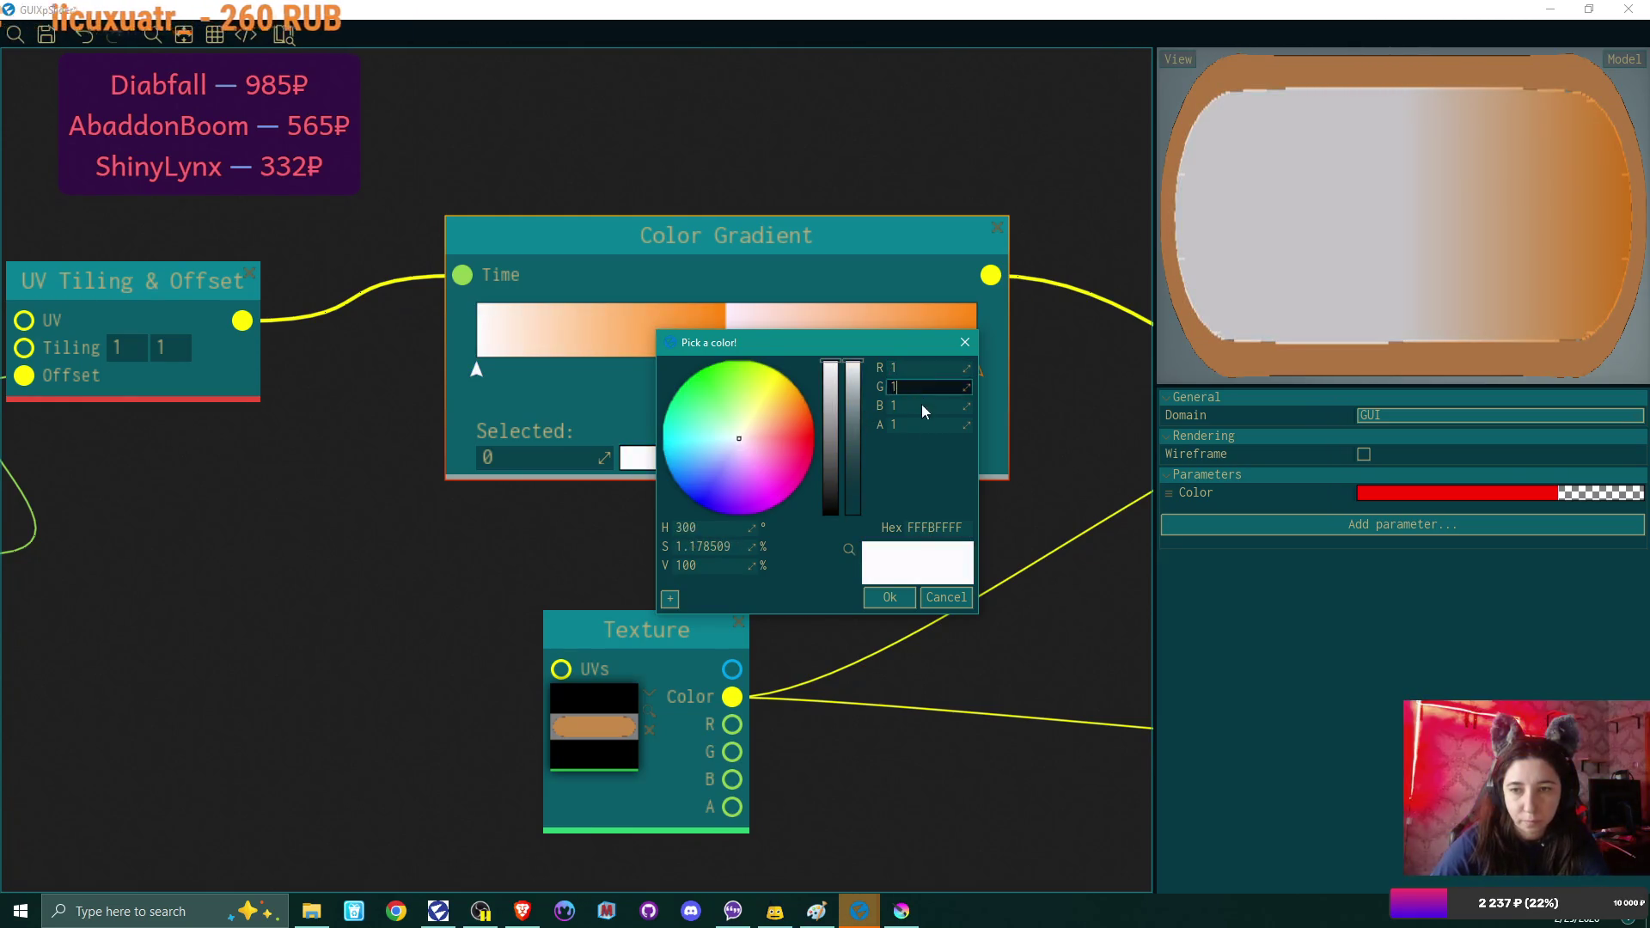
pyautogui.click(890, 596)
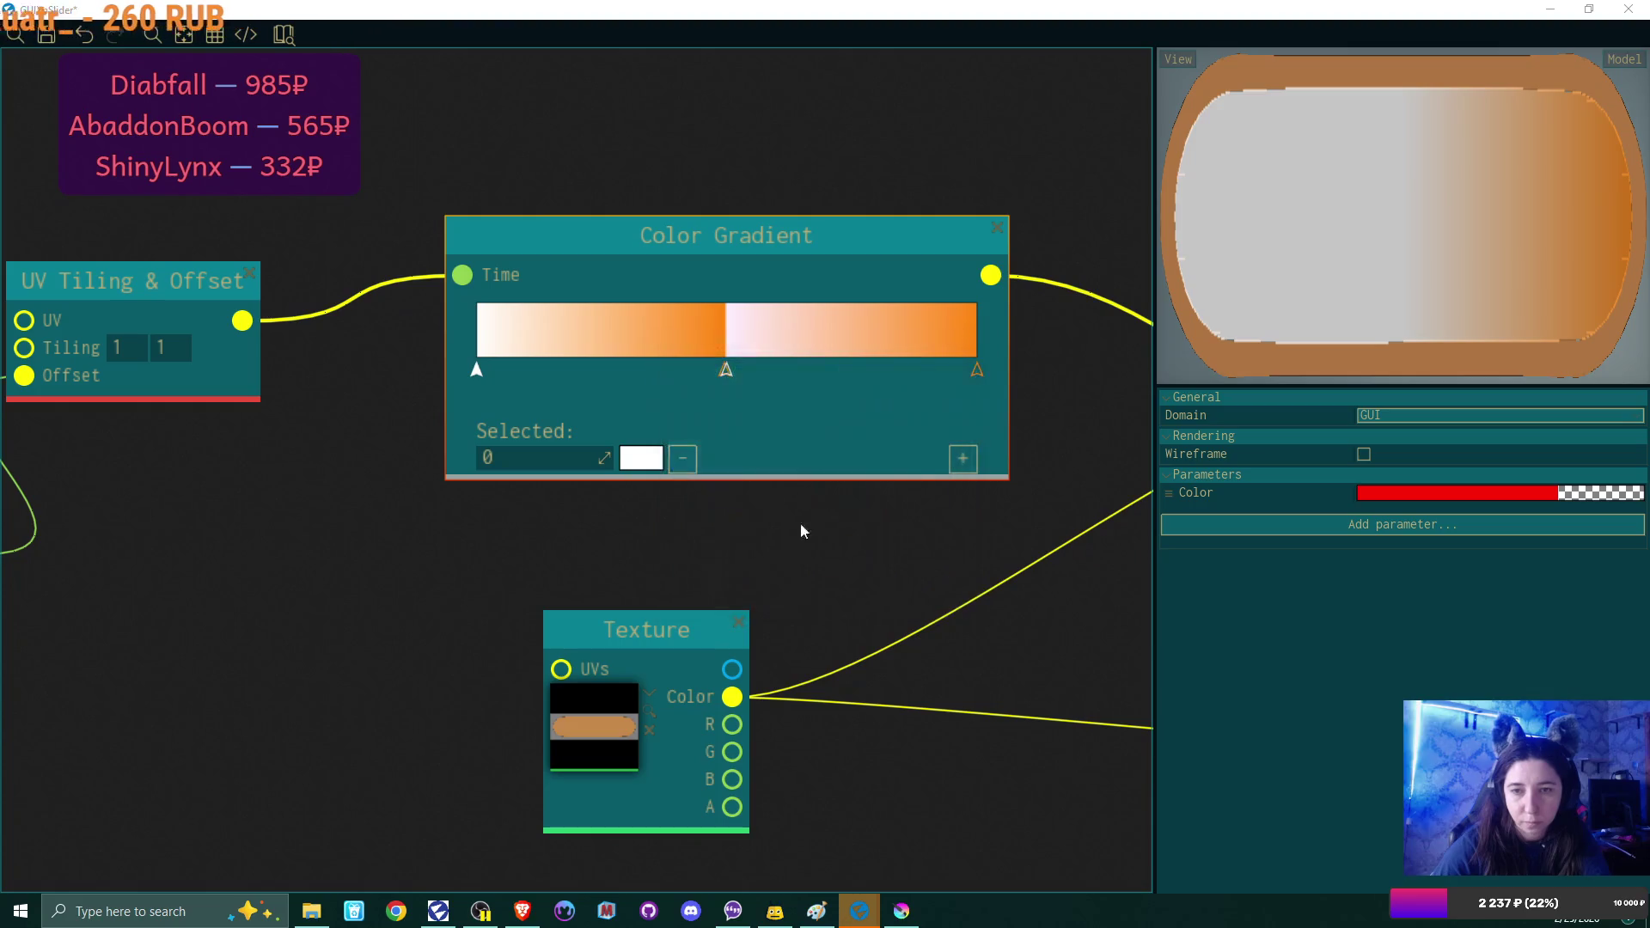
# Eyedrop the orange end color, RGBA(1.000, 0.525, 0.051, 1.000), onto the middle stop at 0.5.
pyautogui.click(724, 372)
pyautogui.click(660, 458)
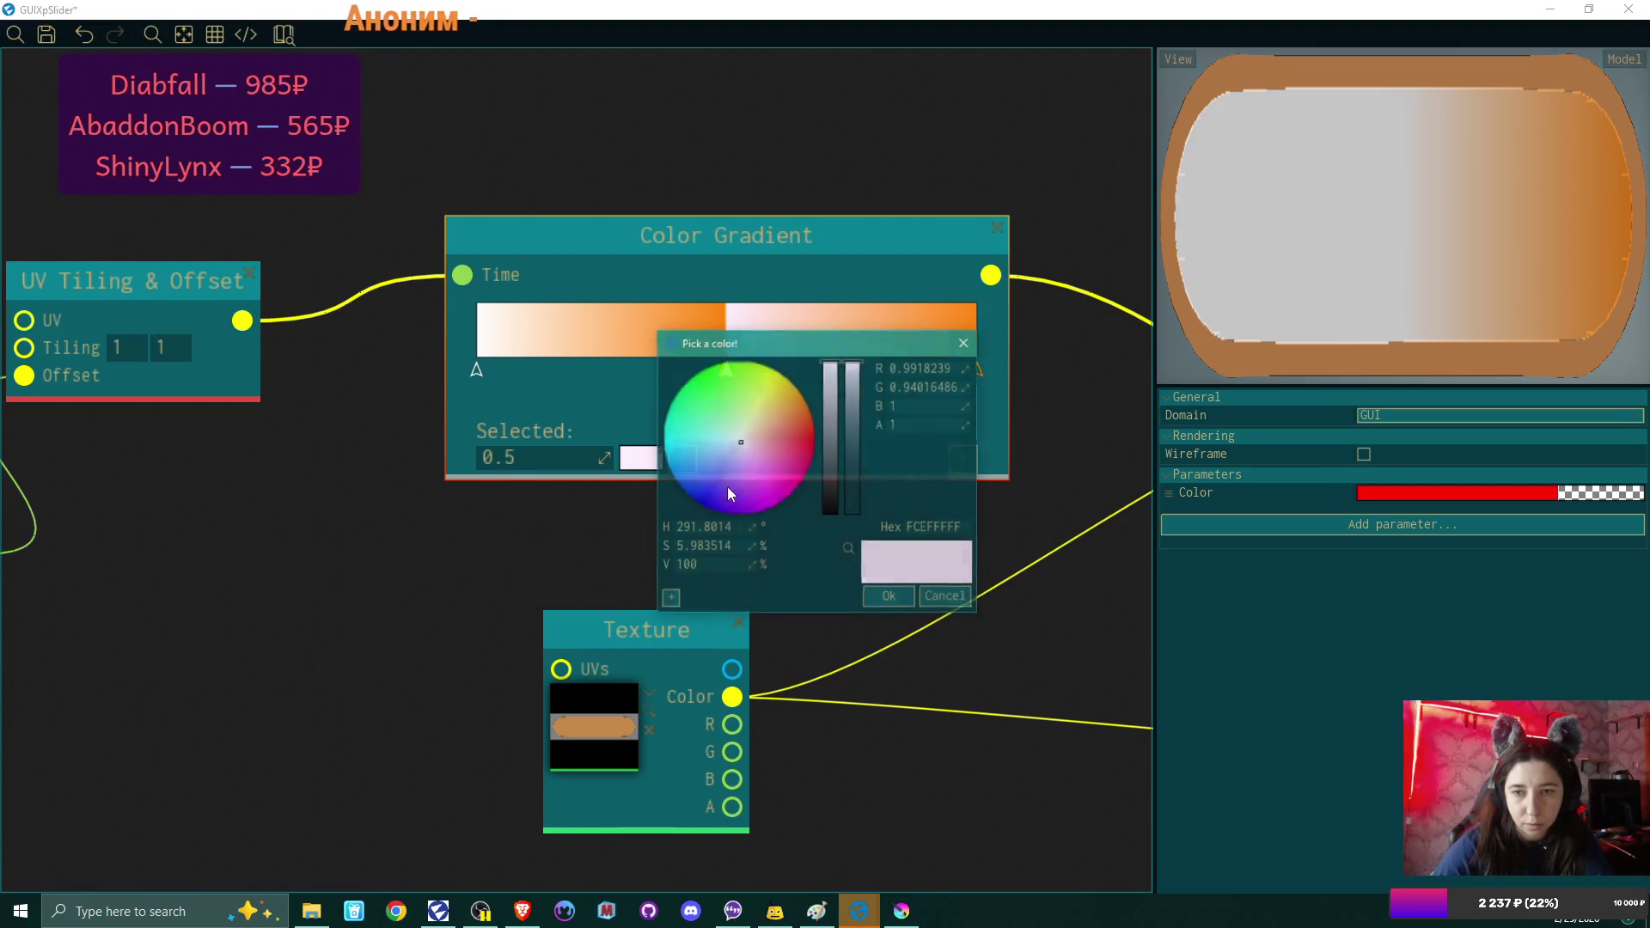
pyautogui.click(848, 551)
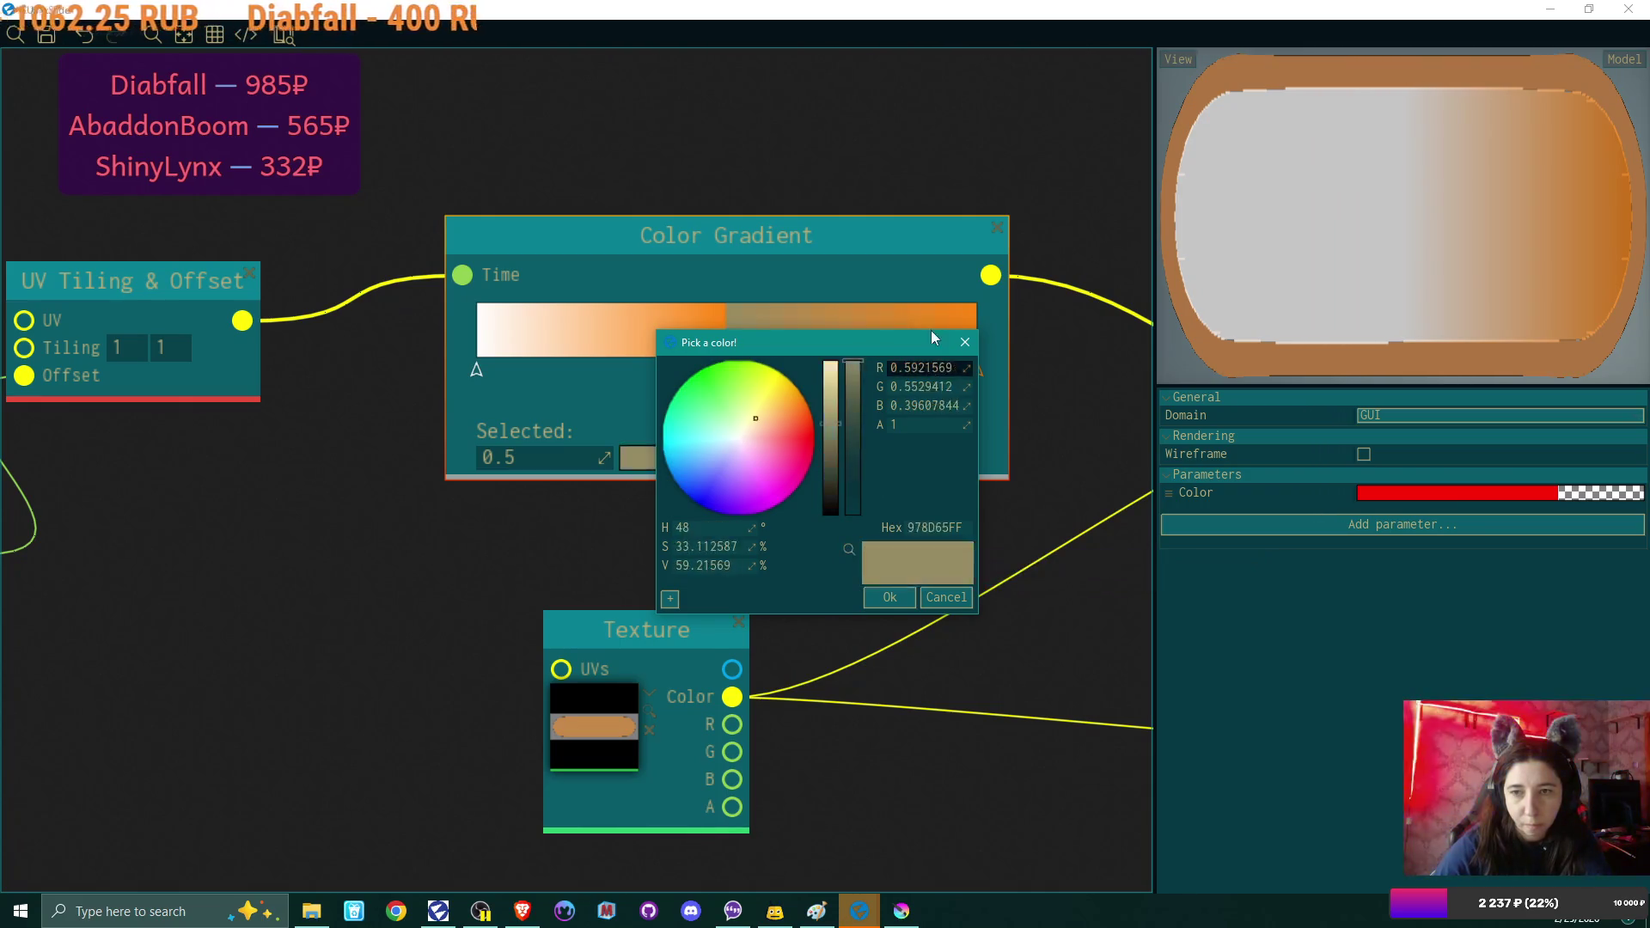
pyautogui.click(972, 312)
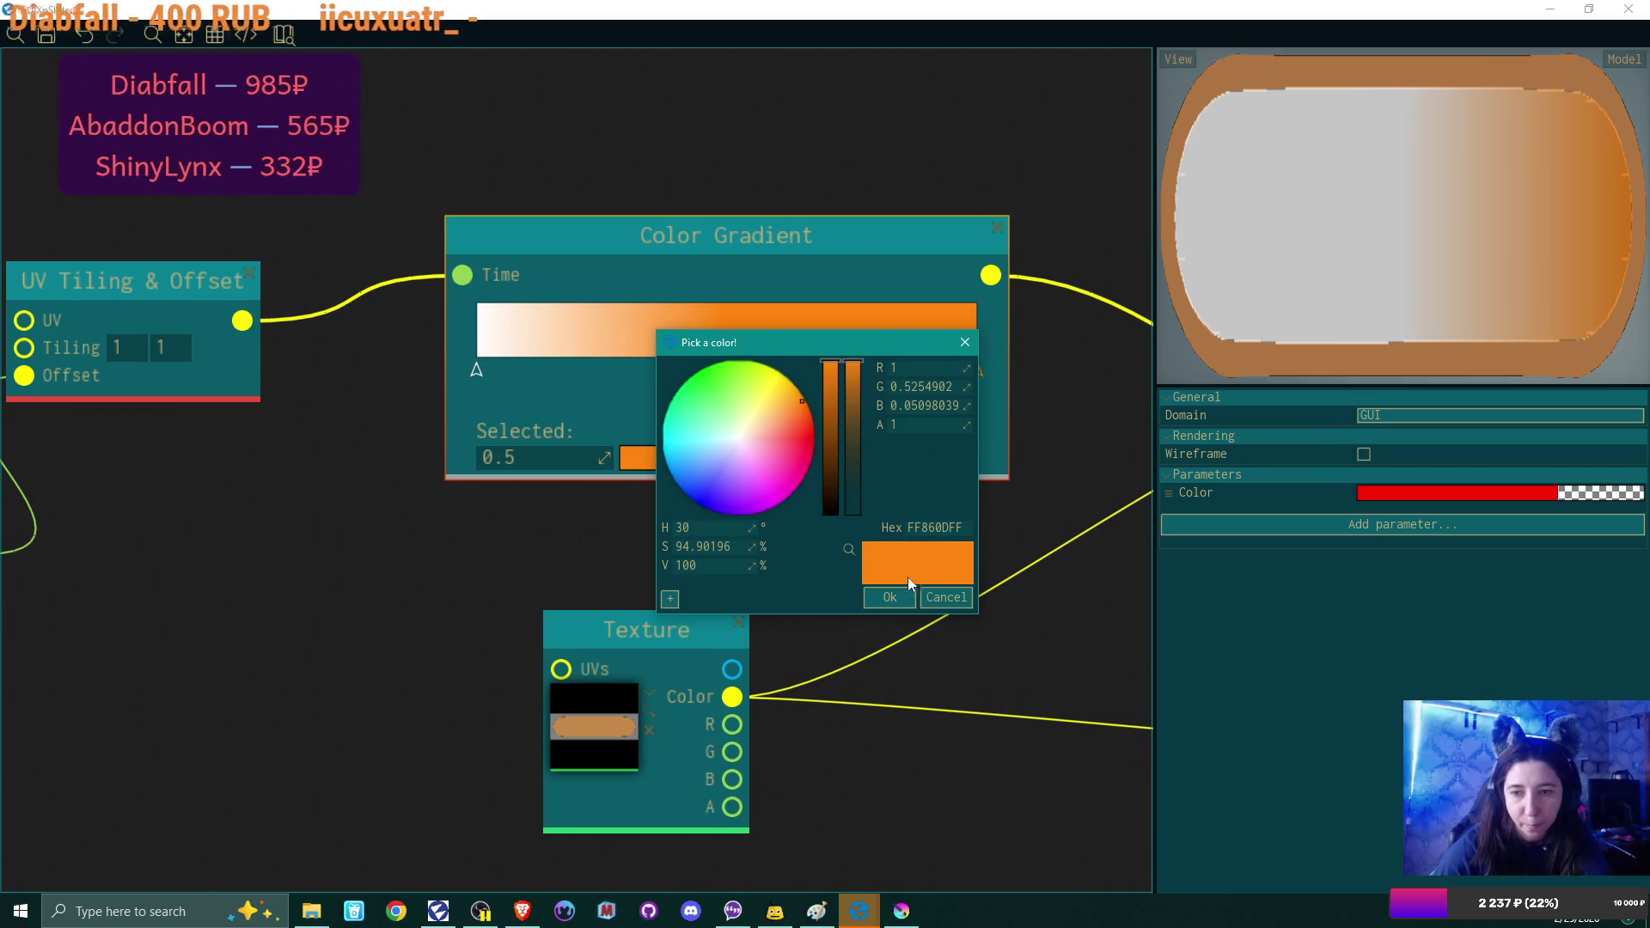
pyautogui.click(890, 597)
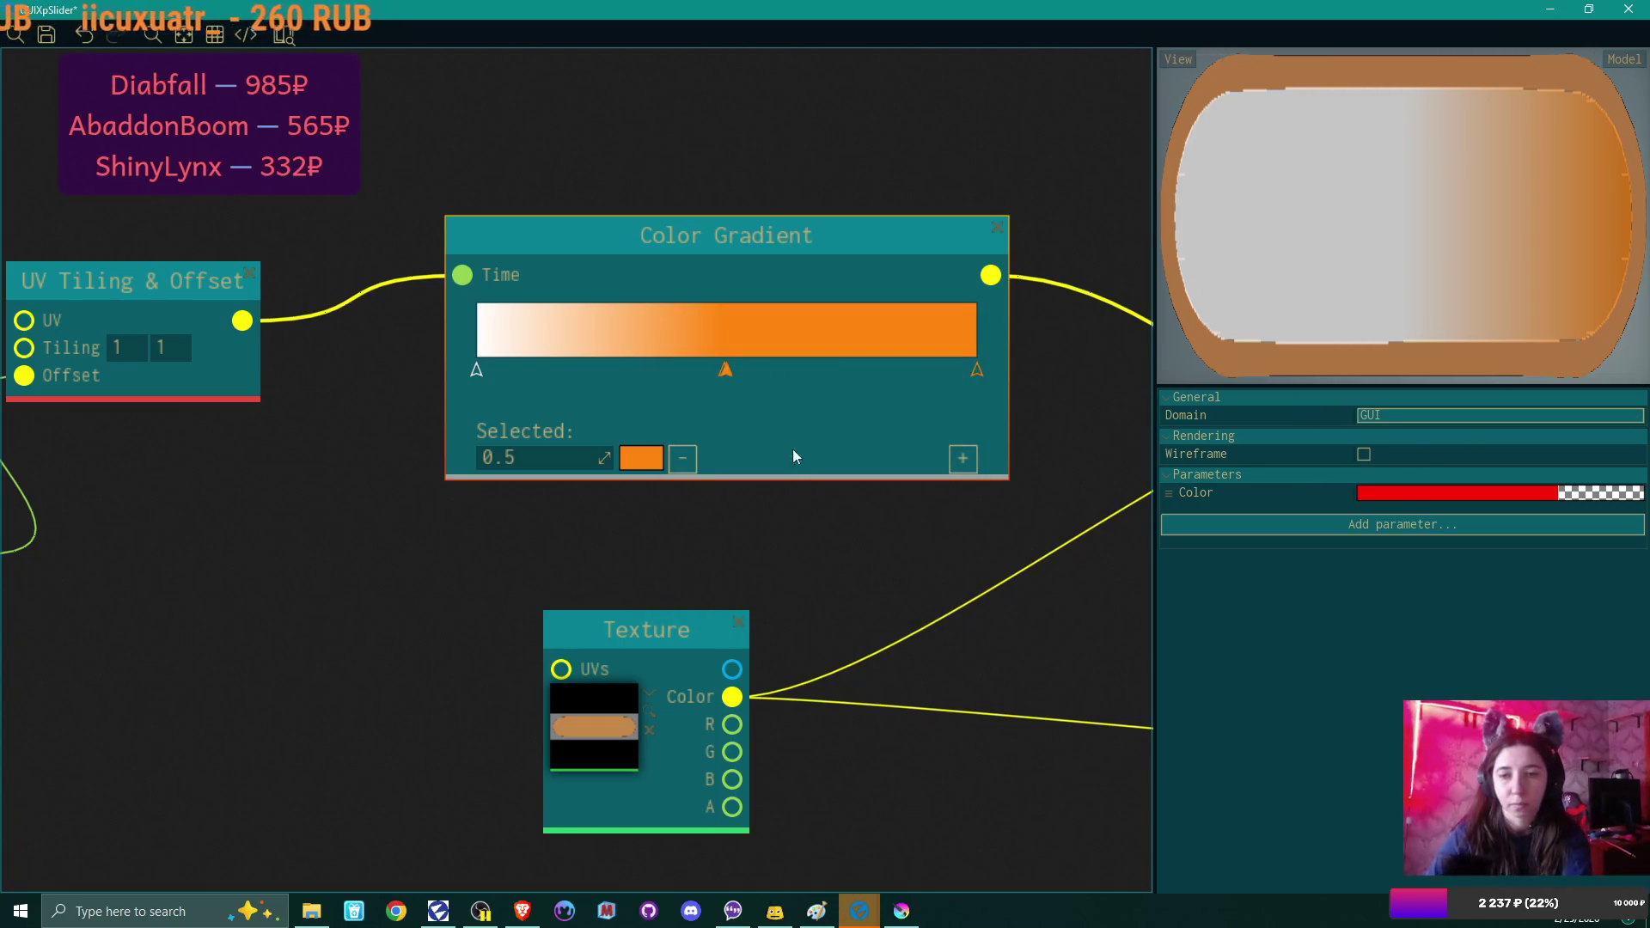
pyautogui.moveTo(721, 372)
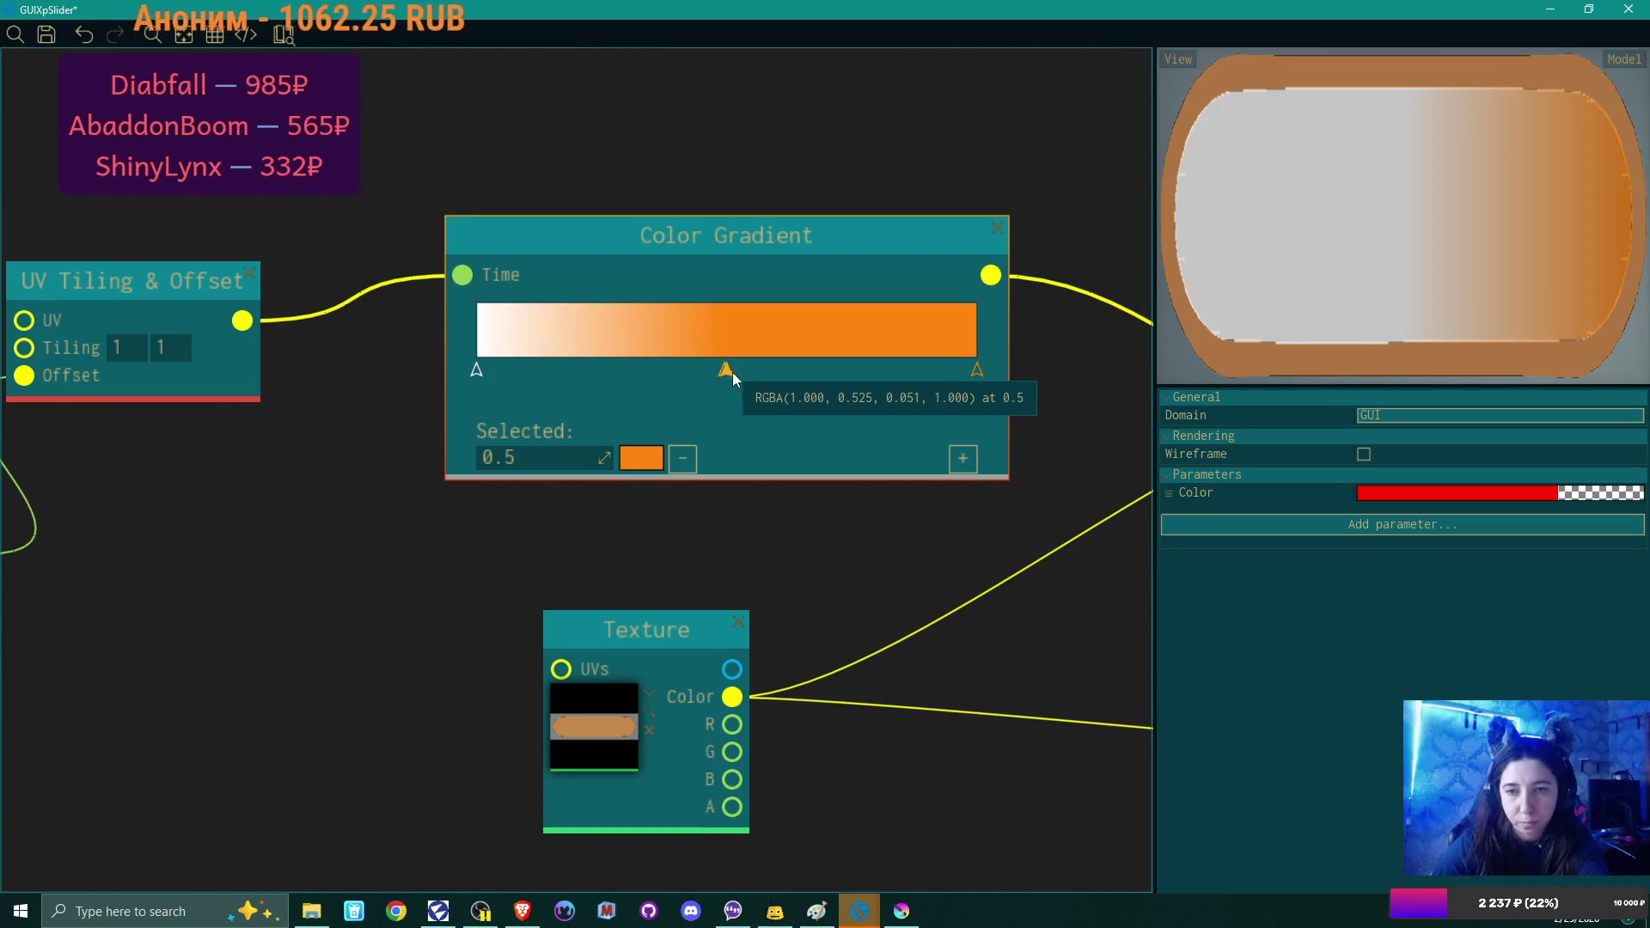
# Add a new stop right of centre and turn the 0.495 stop white (G and B 1).
pyautogui.click(759, 370)
pyautogui.click(725, 370)
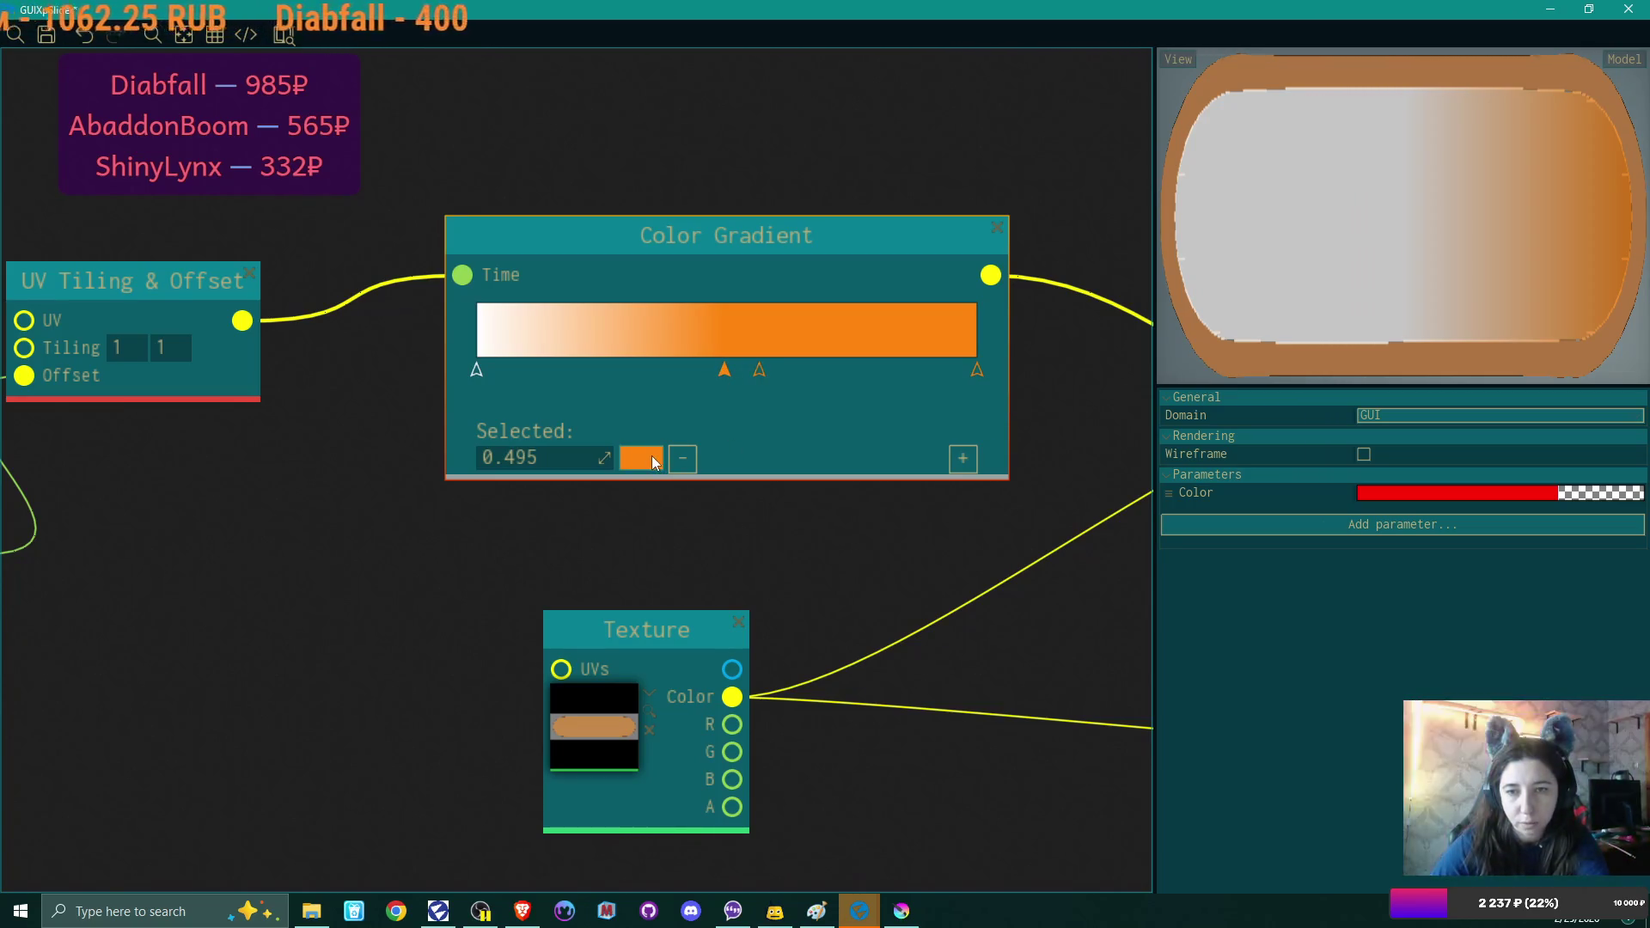
pyautogui.click(652, 456)
pyautogui.click(915, 386)
pyautogui.write('1')
pyautogui.click(919, 406)
pyautogui.write('1')
pyautogui.press('Return')
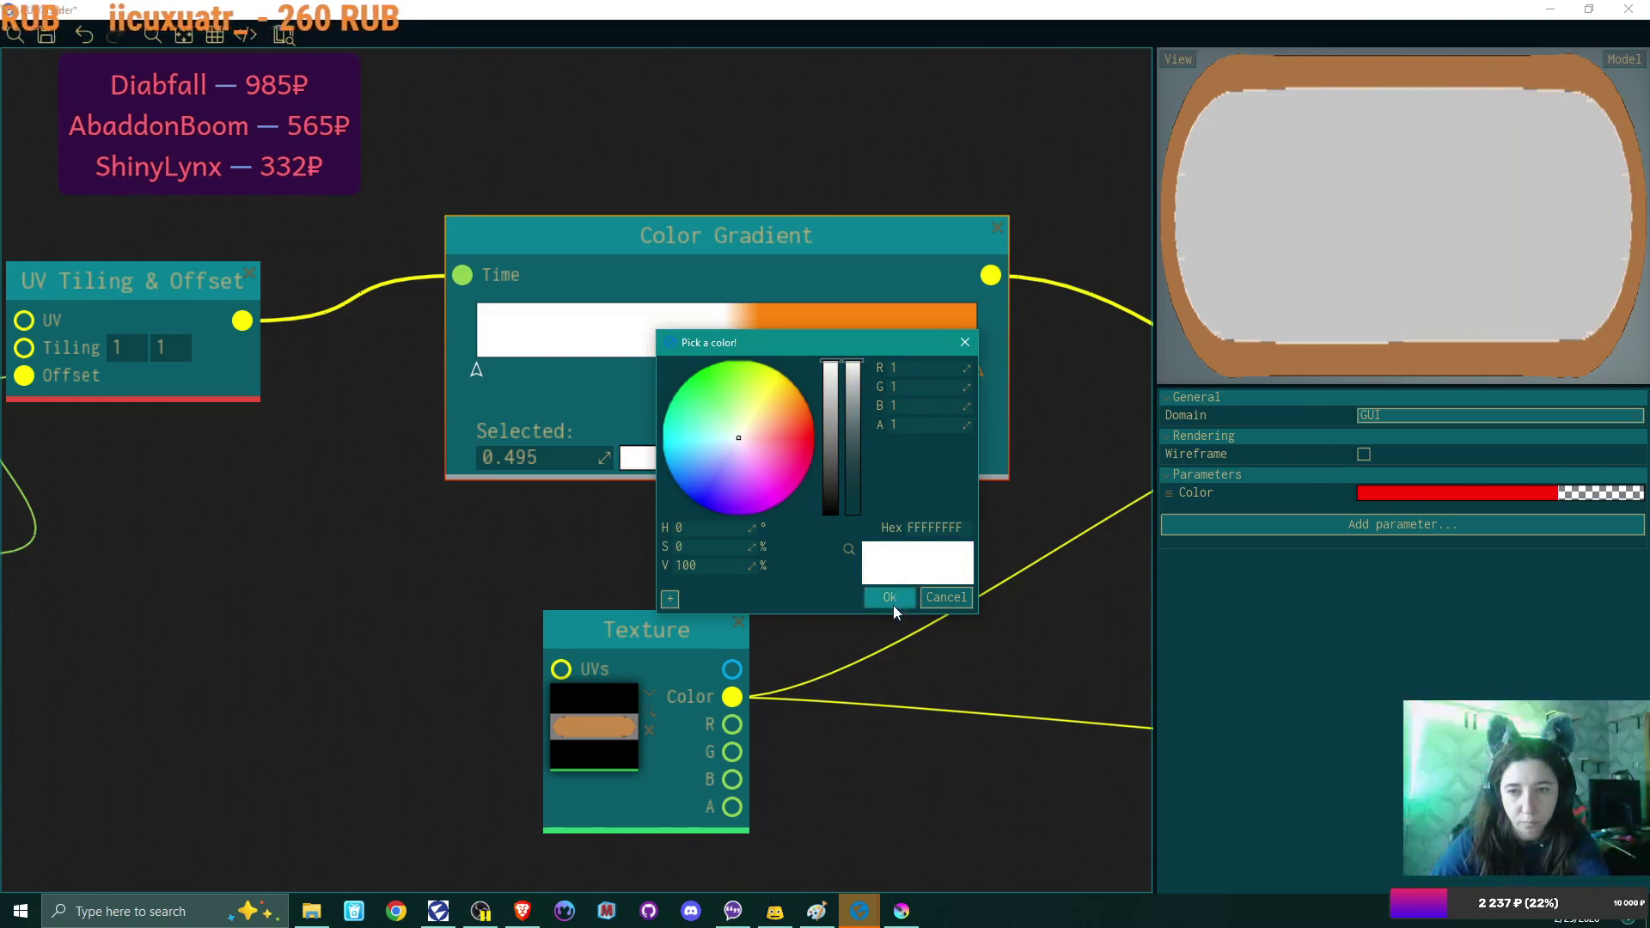
pyautogui.click(888, 597)
# Move the white stop from 0.495 to 0.499.
pyautogui.click(760, 370)
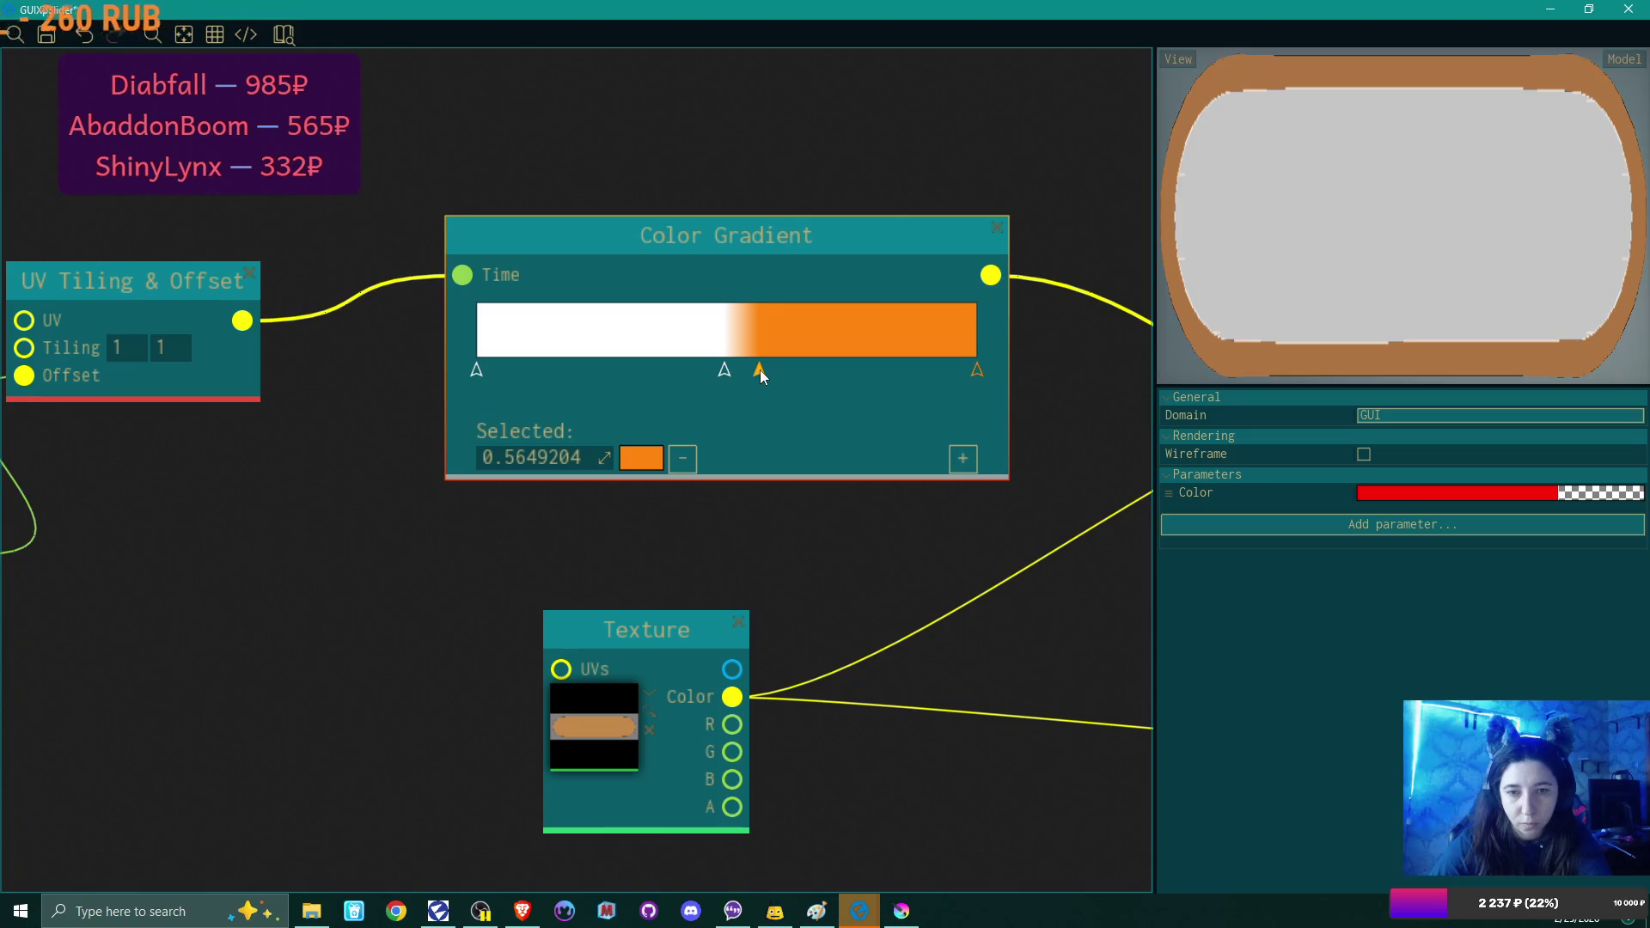
pyautogui.click(726, 371)
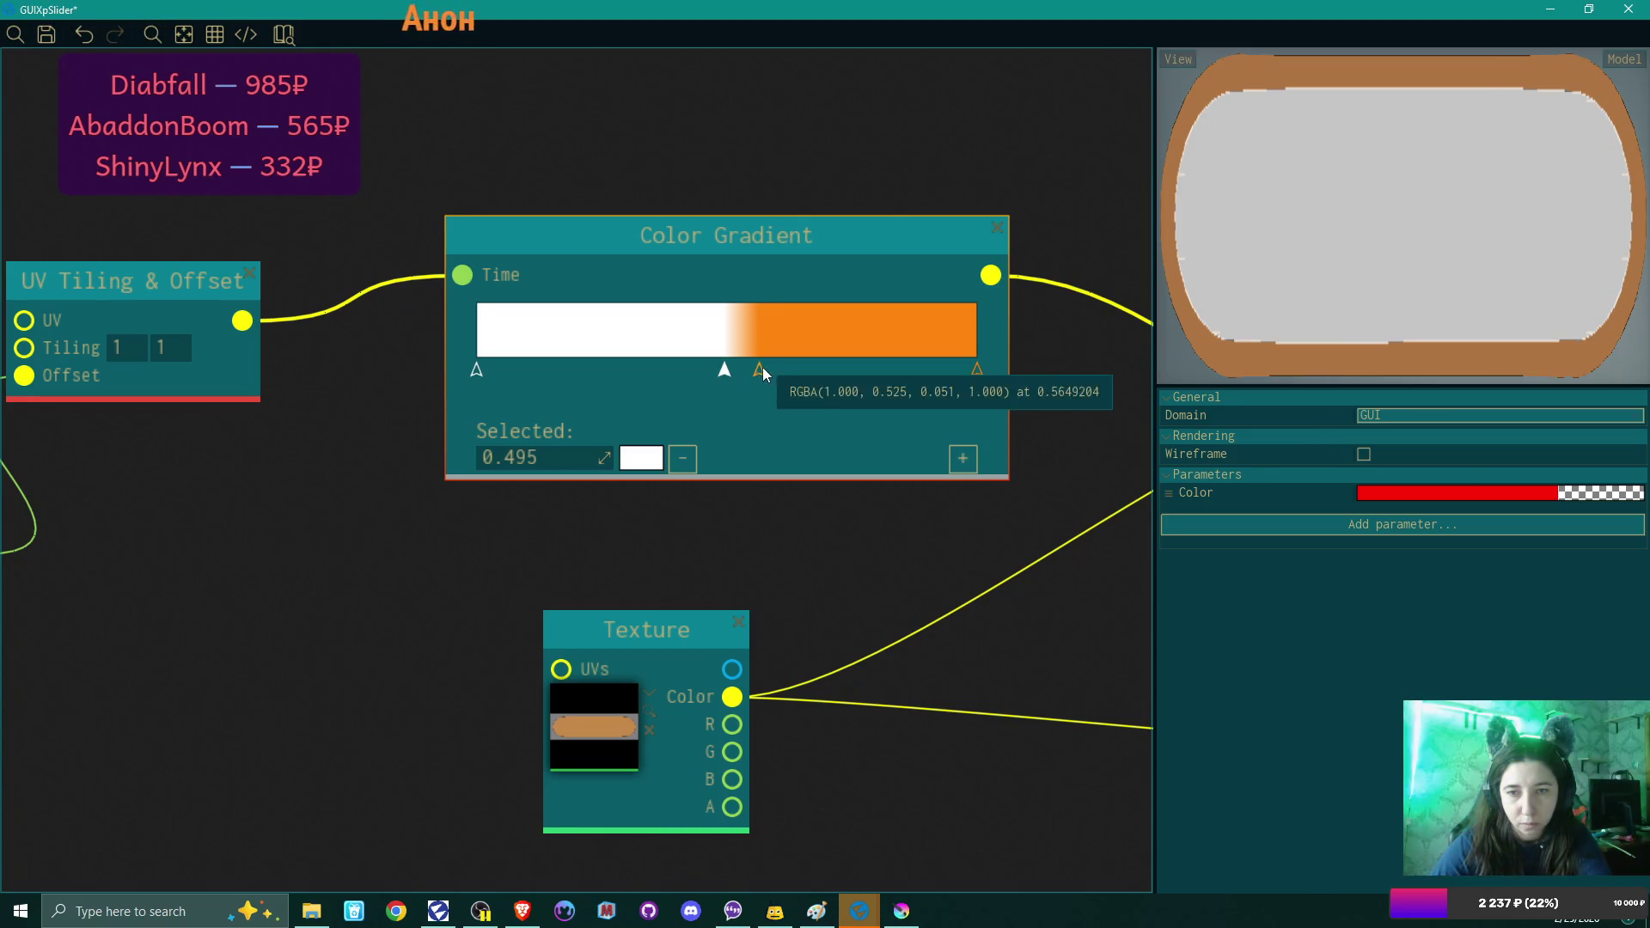
pyautogui.click(546, 458)
pyautogui.press('BackSpace')
pyautogui.write('9')
pyautogui.press('Return')
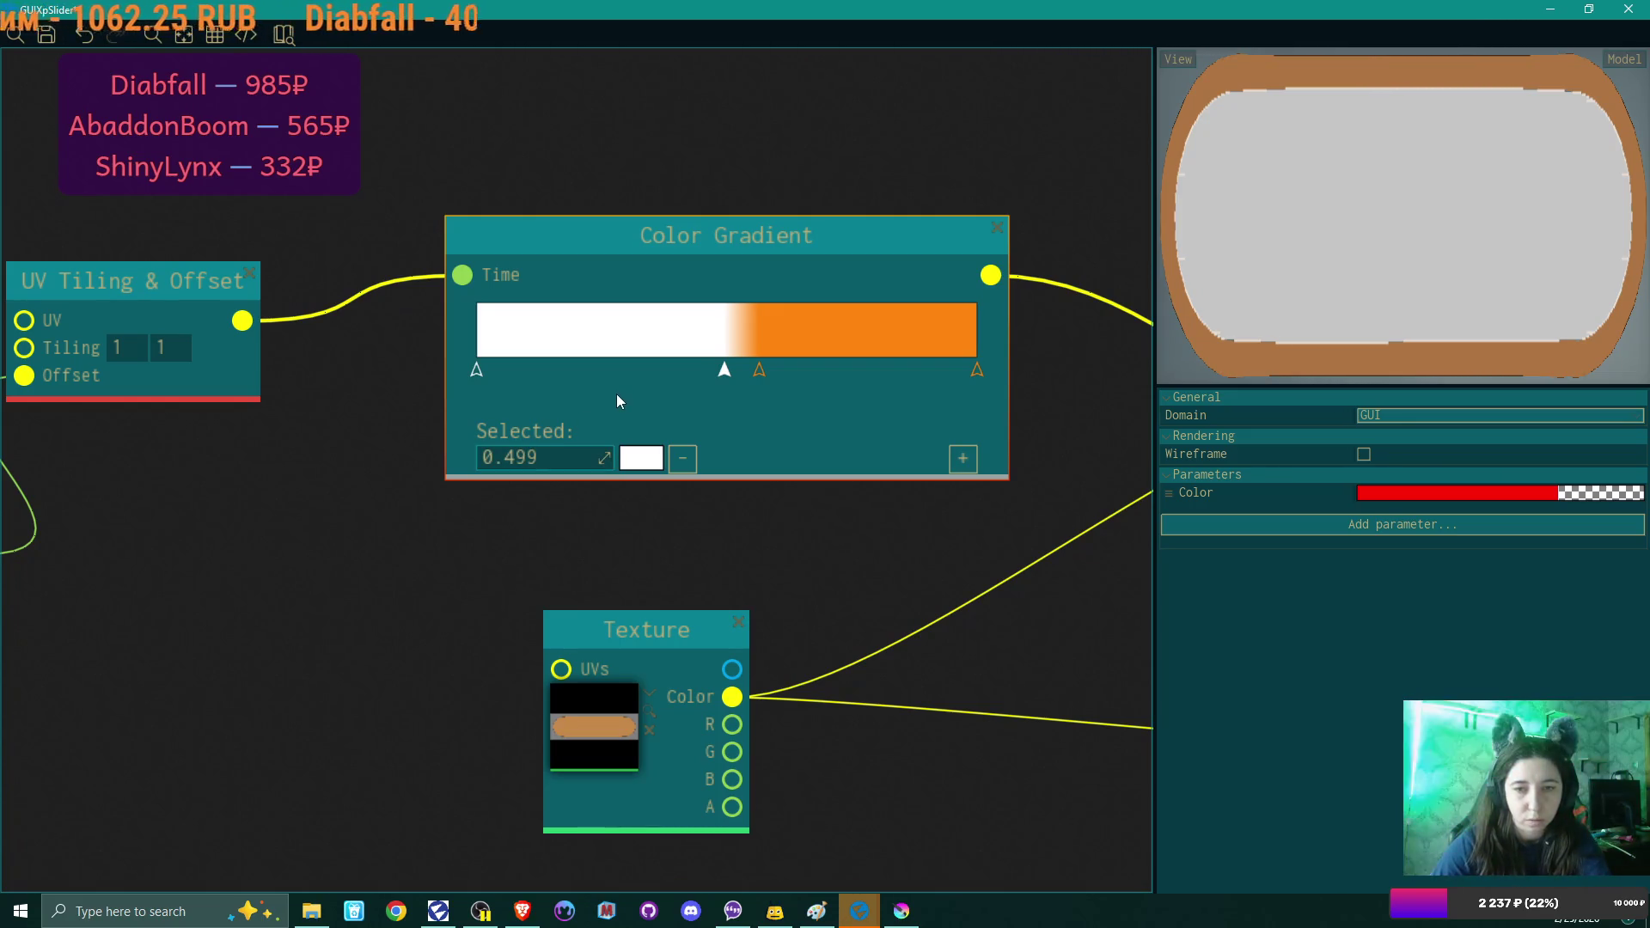
# Trim the orange stop's position from 0.5649204 to exactly 0.5.
pyautogui.click(760, 368)
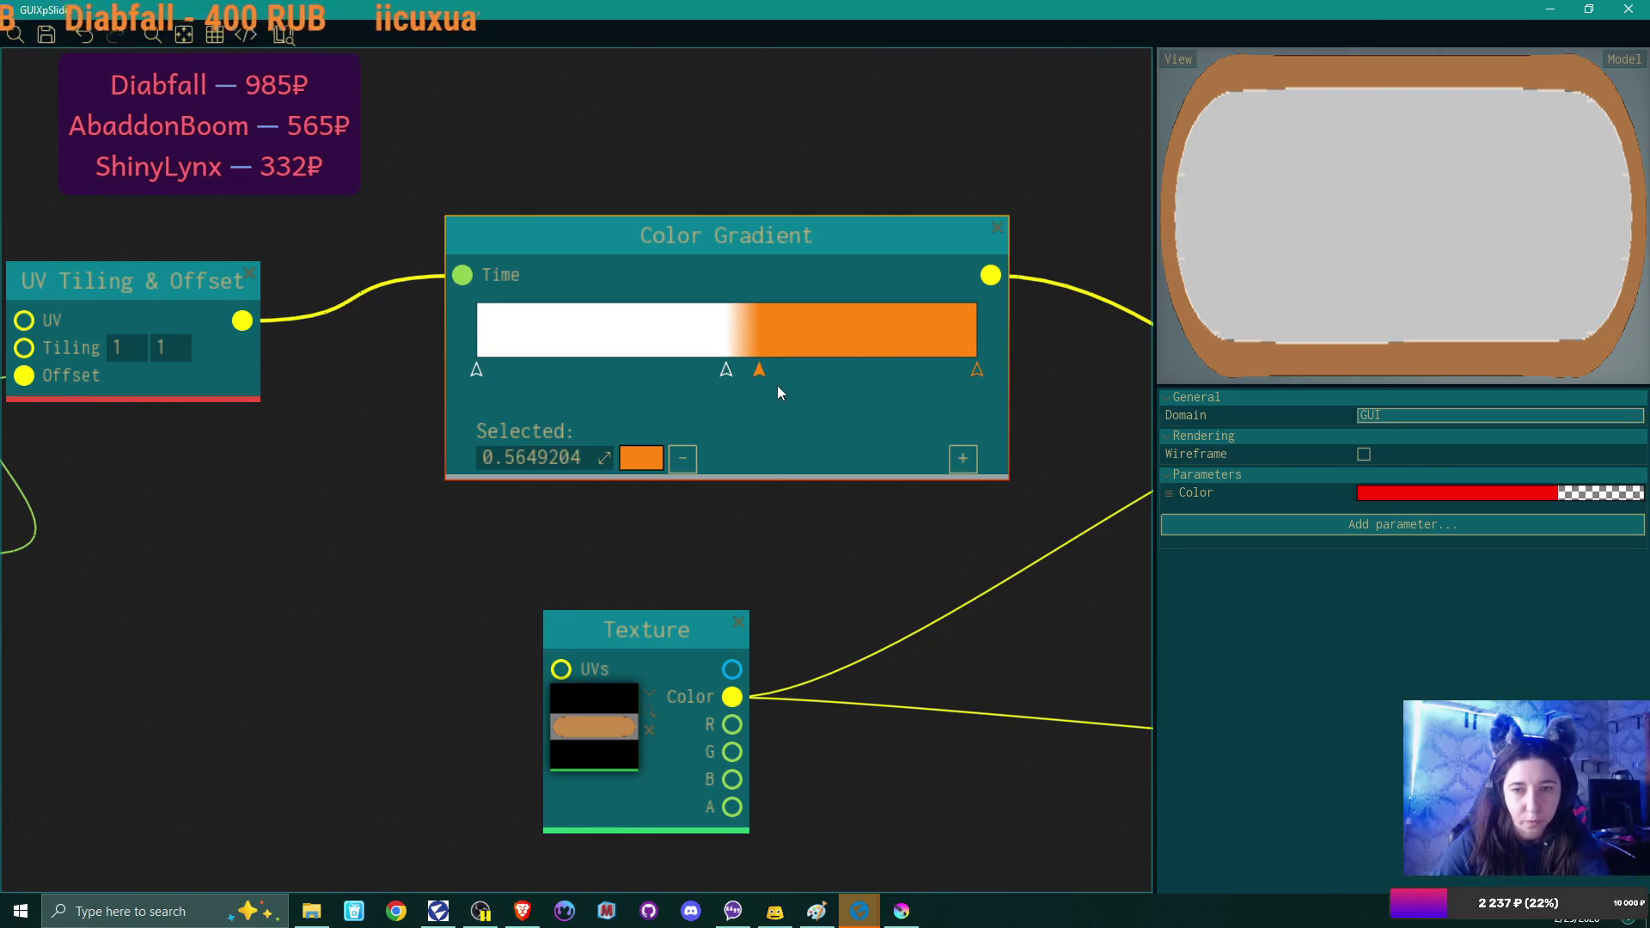
pyautogui.doubleClick(526, 457)
pyautogui.click(526, 457)
pyautogui.moveTo(525, 457); pyautogui.dragTo(626, 461)
pyautogui.press('BackSpace')
pyautogui.press('Return')
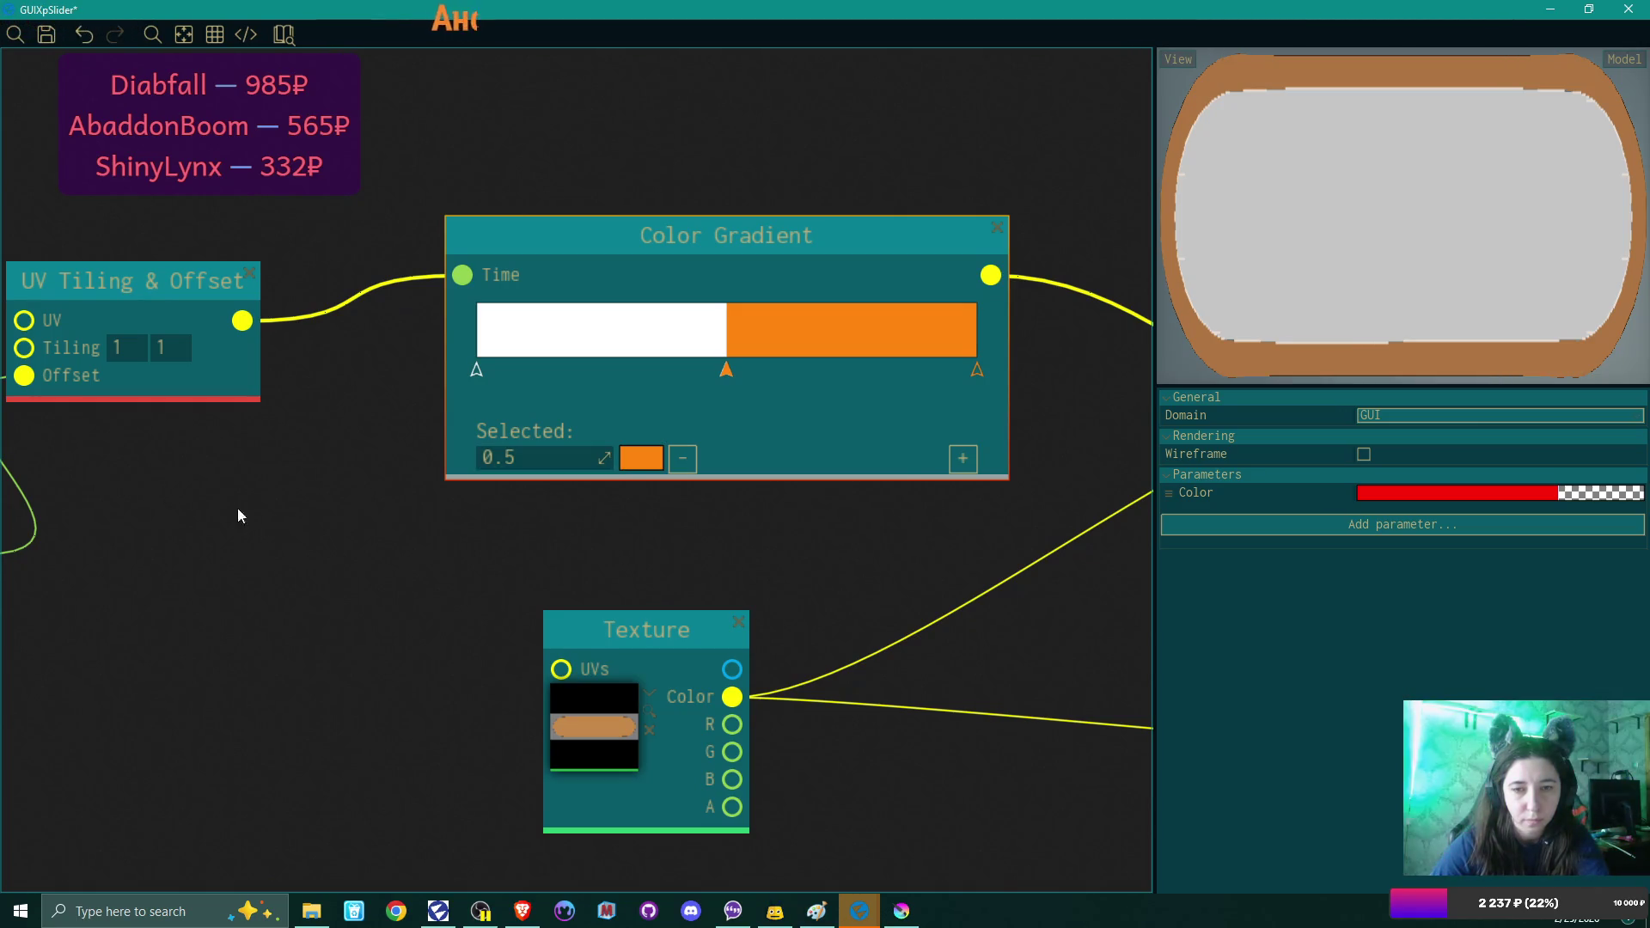
pyautogui.scroll(-1, 254, 545)
pyautogui.moveTo(351, 558); pyautogui.dragTo(475, 567)
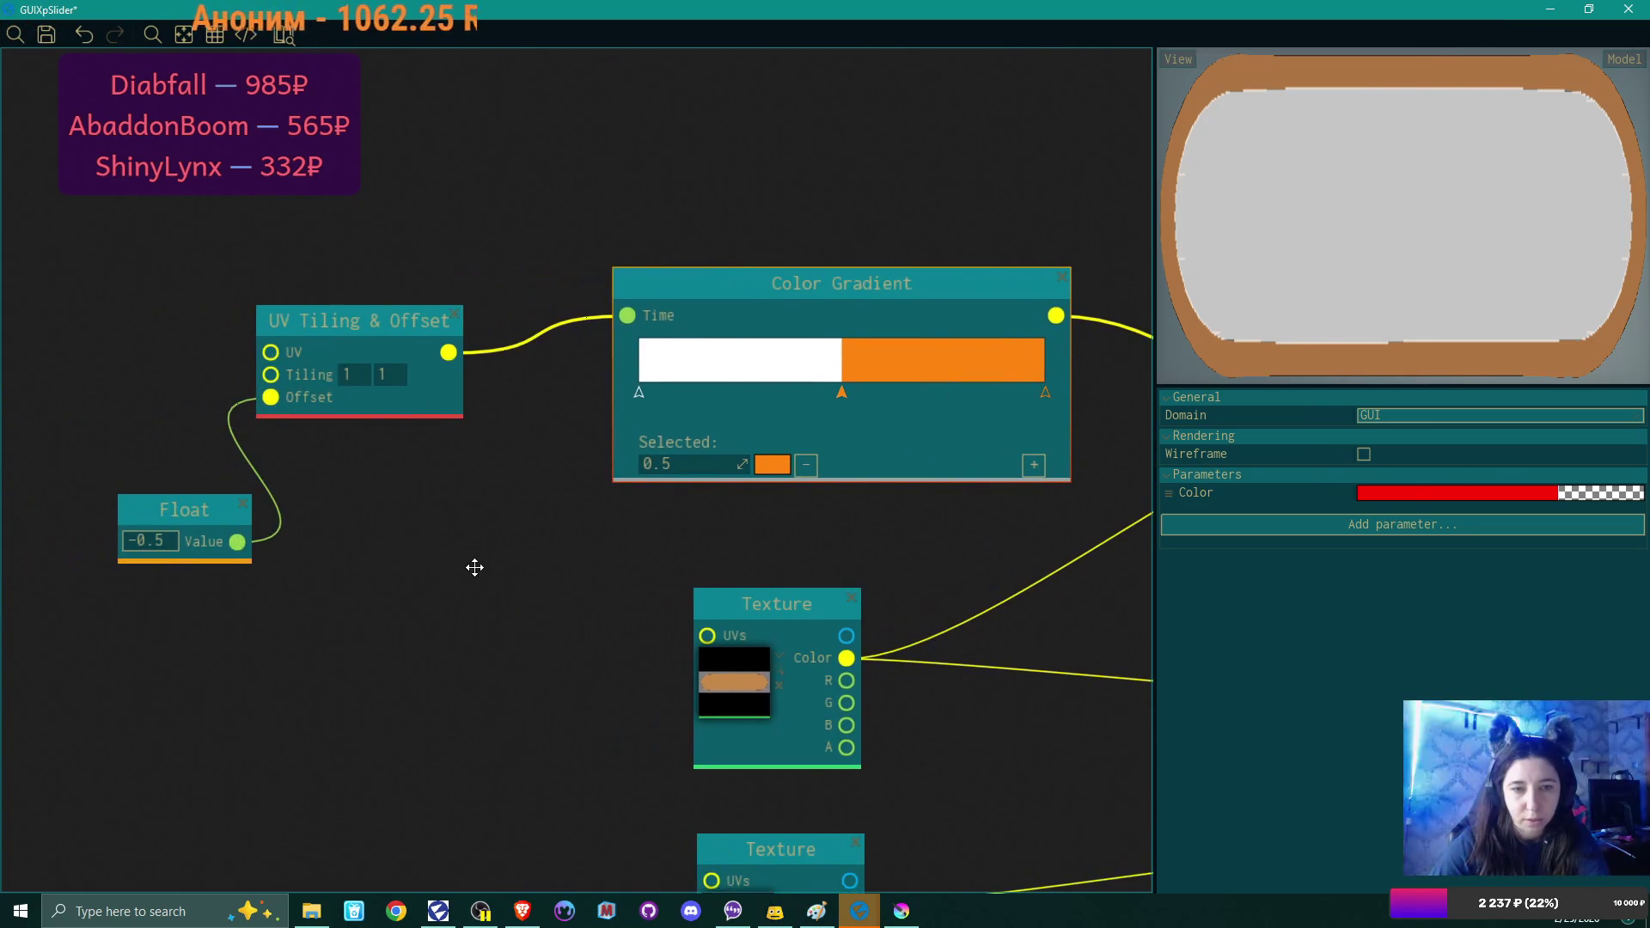